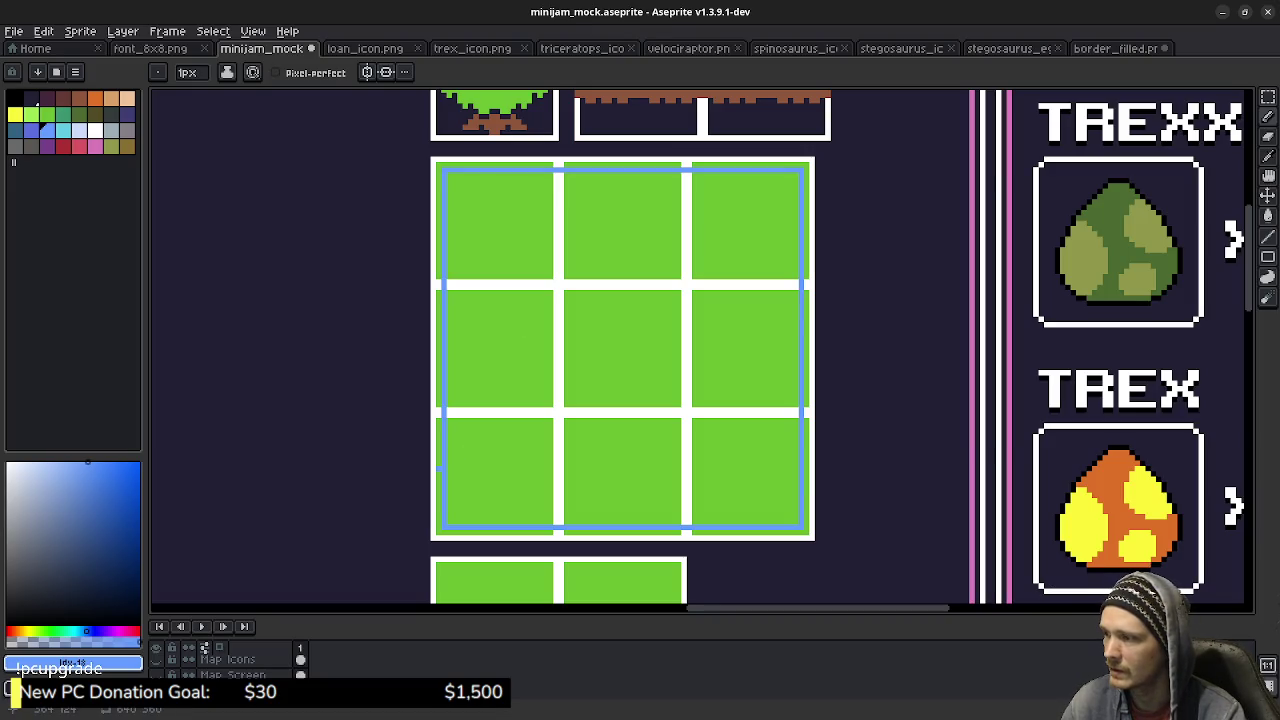
Paint Bucket the grid's border strips, cell edges and white outer frame blue.
{"action": "key", "text": "w"}
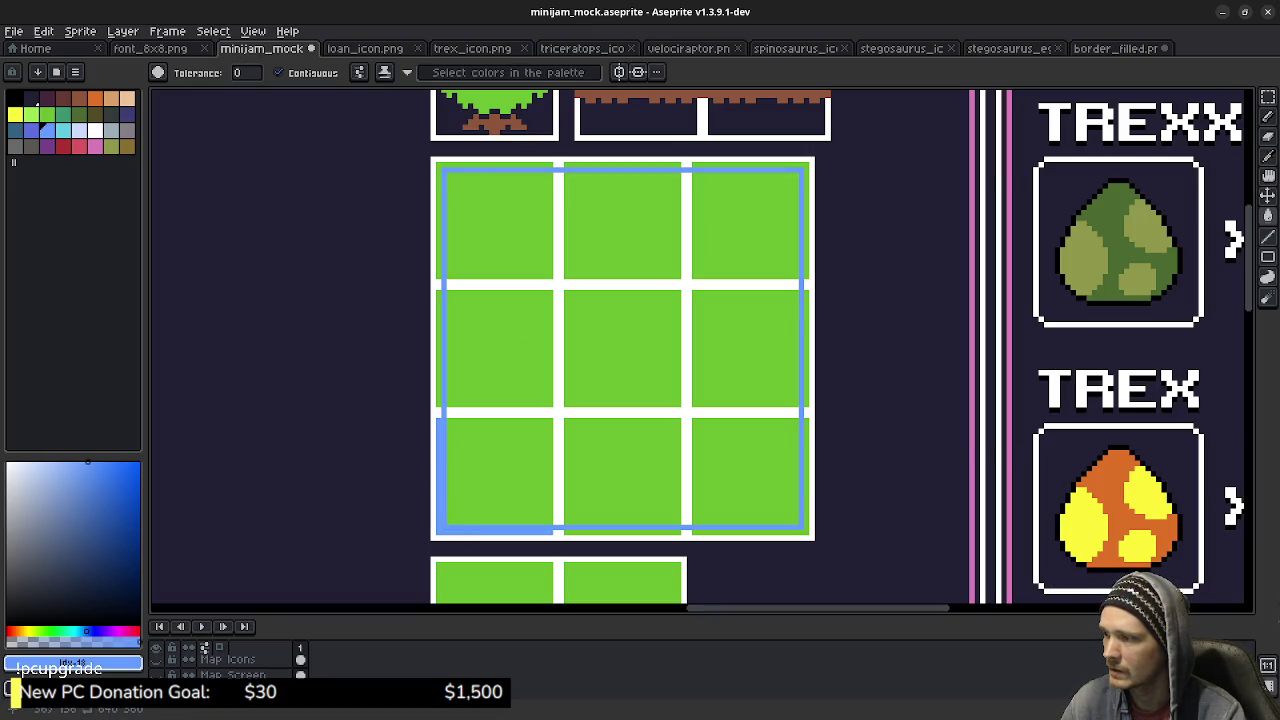
{"action": "left_click", "coordinate": [620, 531]}
{"action": "left_click", "coordinate": [804, 470]}
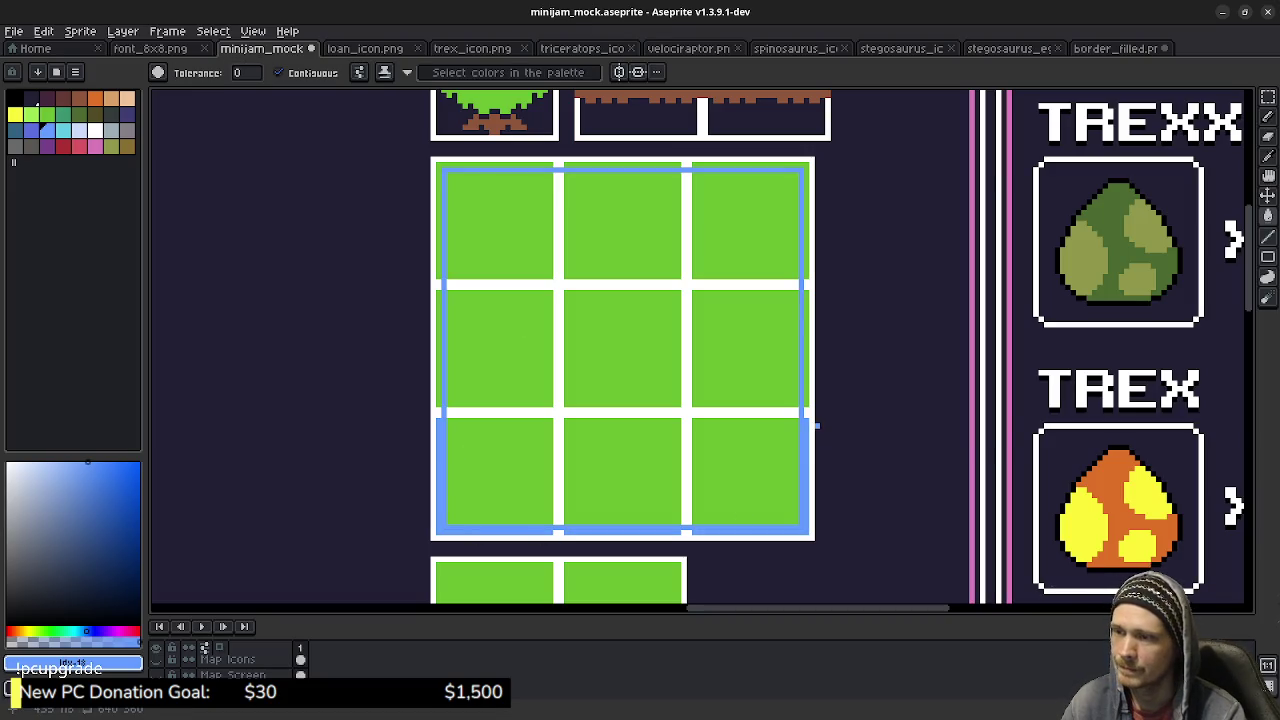
{"action": "left_click", "coordinate": [806, 340]}
{"action": "left_click", "coordinate": [806, 250]}
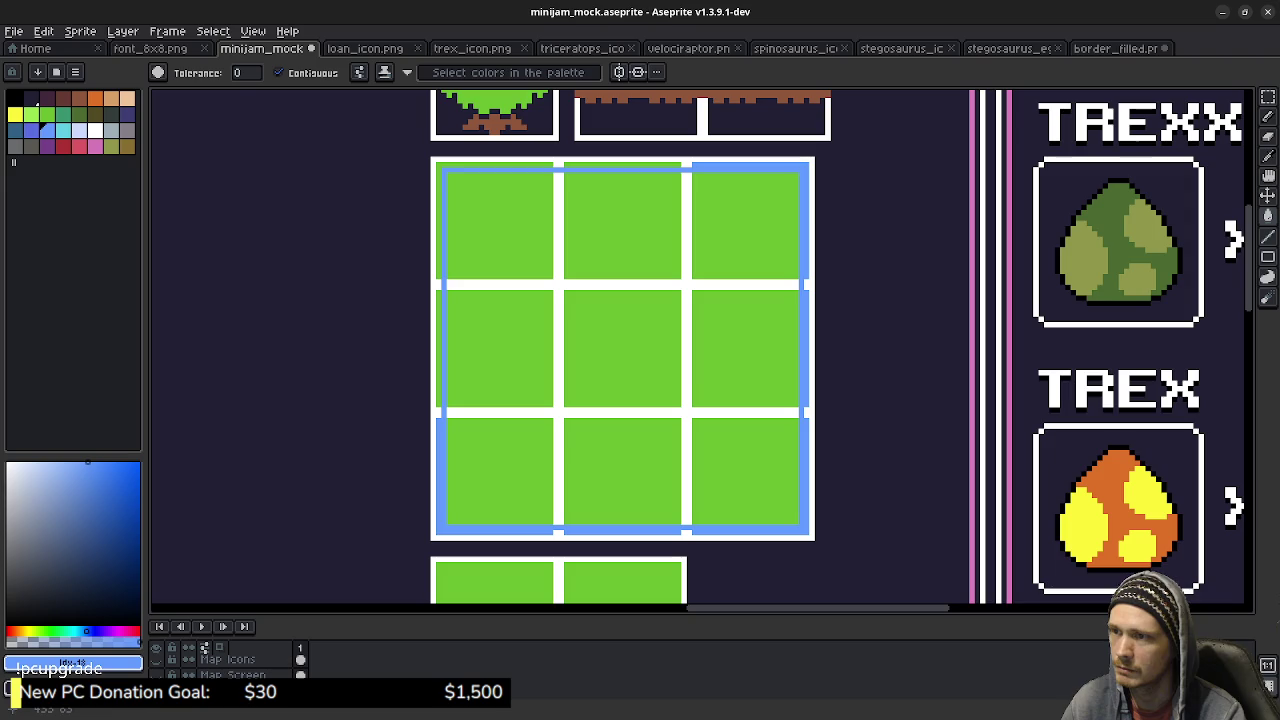
{"action": "left_click", "coordinate": [620, 164]}
{"action": "left_click", "coordinate": [440, 220]}
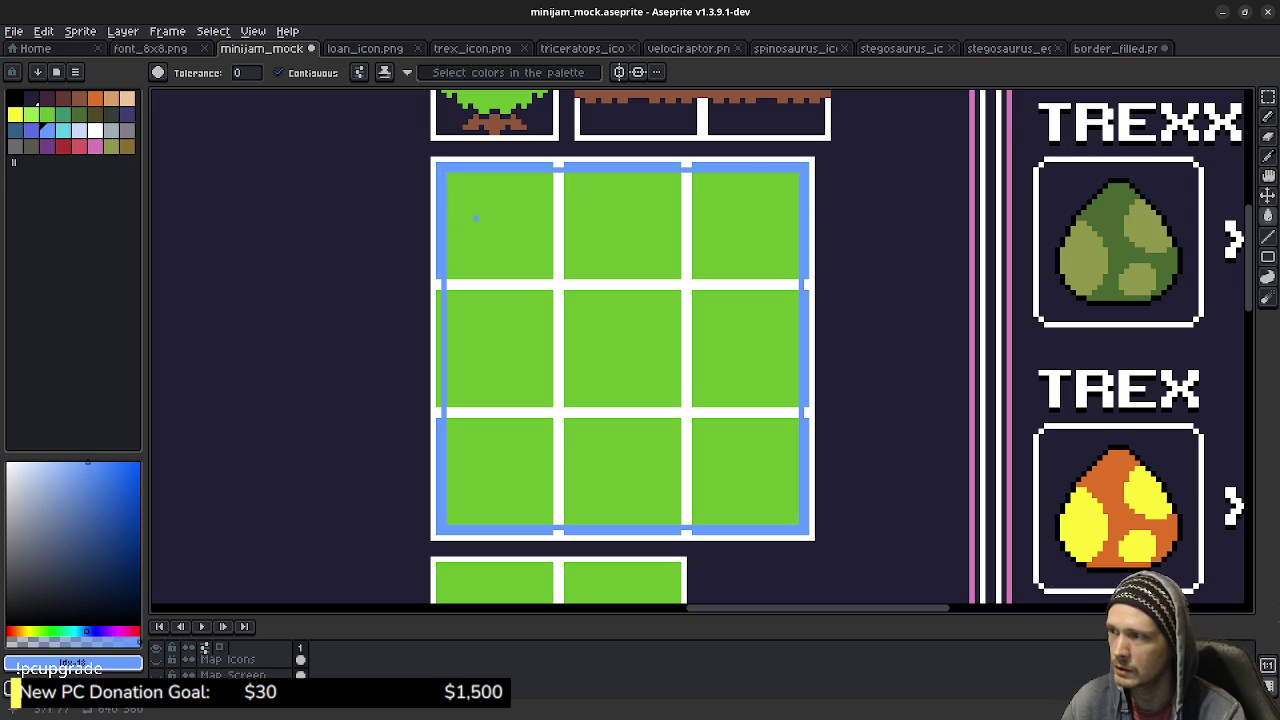
{"action": "left_click", "coordinate": [438, 310]}
{"action": "left_click", "coordinate": [433, 316]}
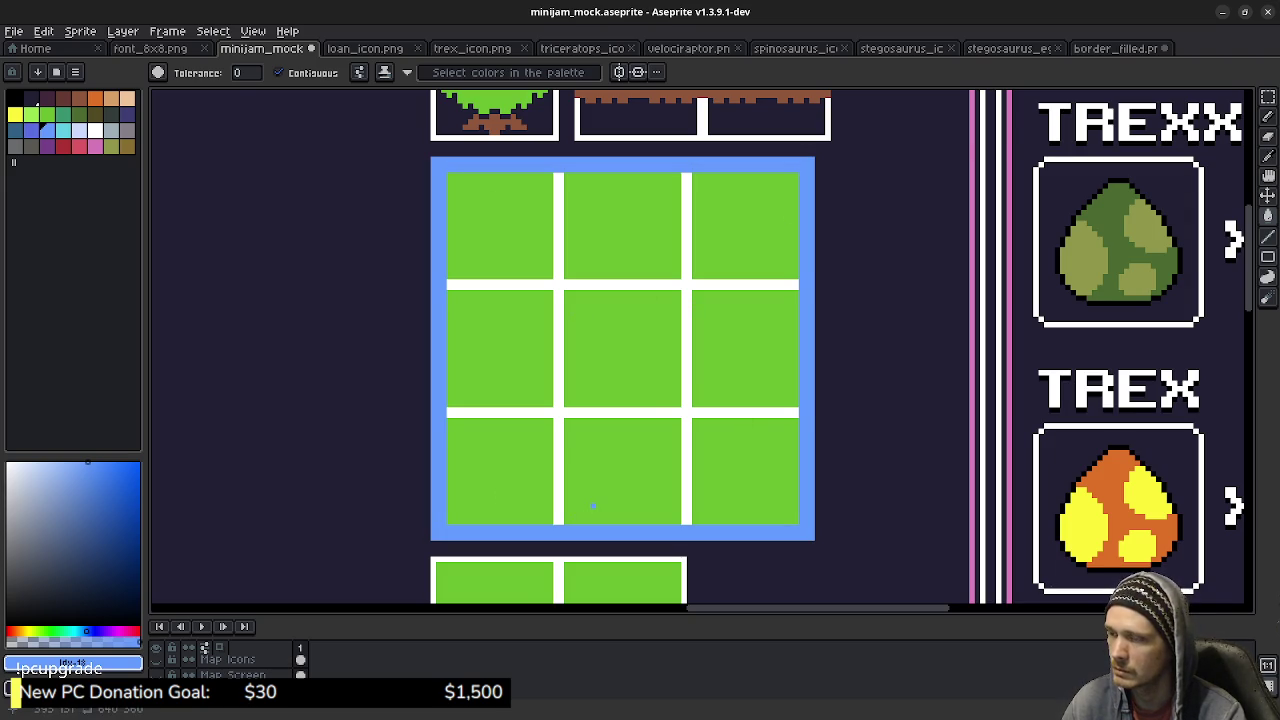
Undo the blue fills and blue lines three times, restoring the white border.
{"action": "scroll", "coordinate": [592, 505], "scroll_direction": "down", "scroll_amount": 2}
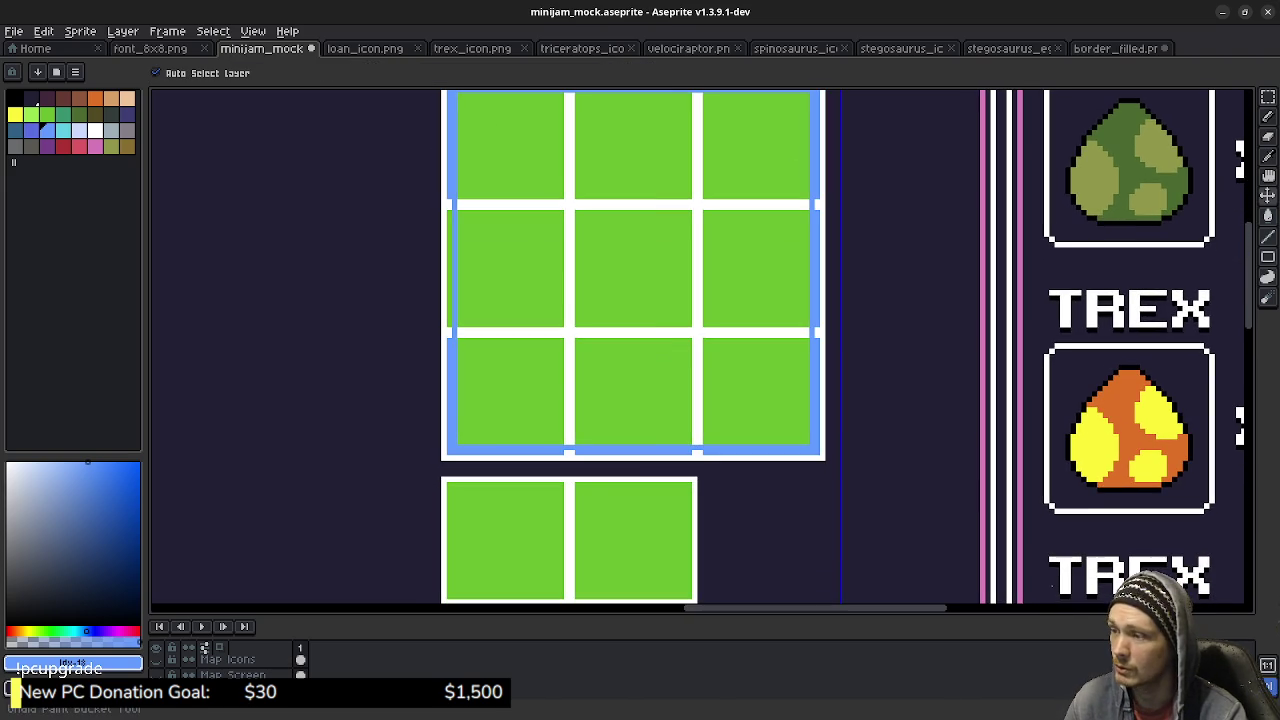
{"action": "key", "text": "ctrl+z"}
{"action": "key", "text": "ctrl+z"}
{"action": "key", "text": "ctrl+z"}
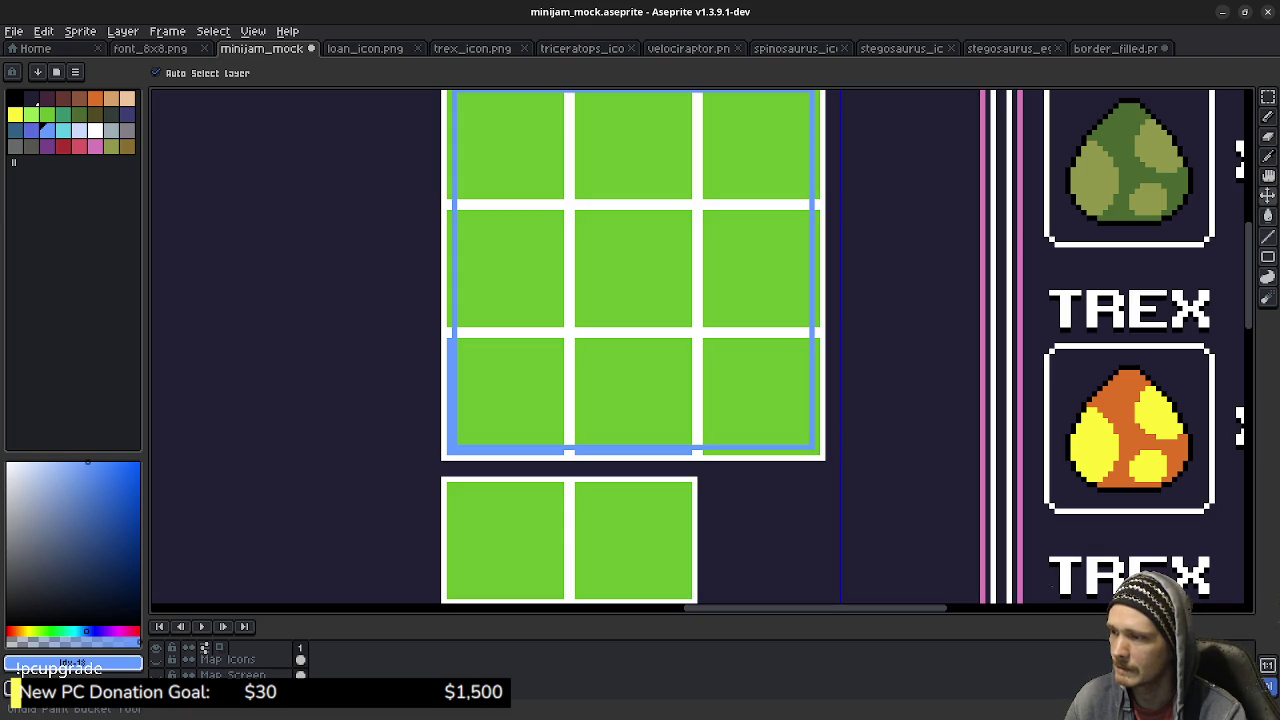
{"action": "key", "text": "ctrl+z"}
{"action": "key", "text": "ctrl+z"}
{"action": "key", "text": "ctrl+z"}
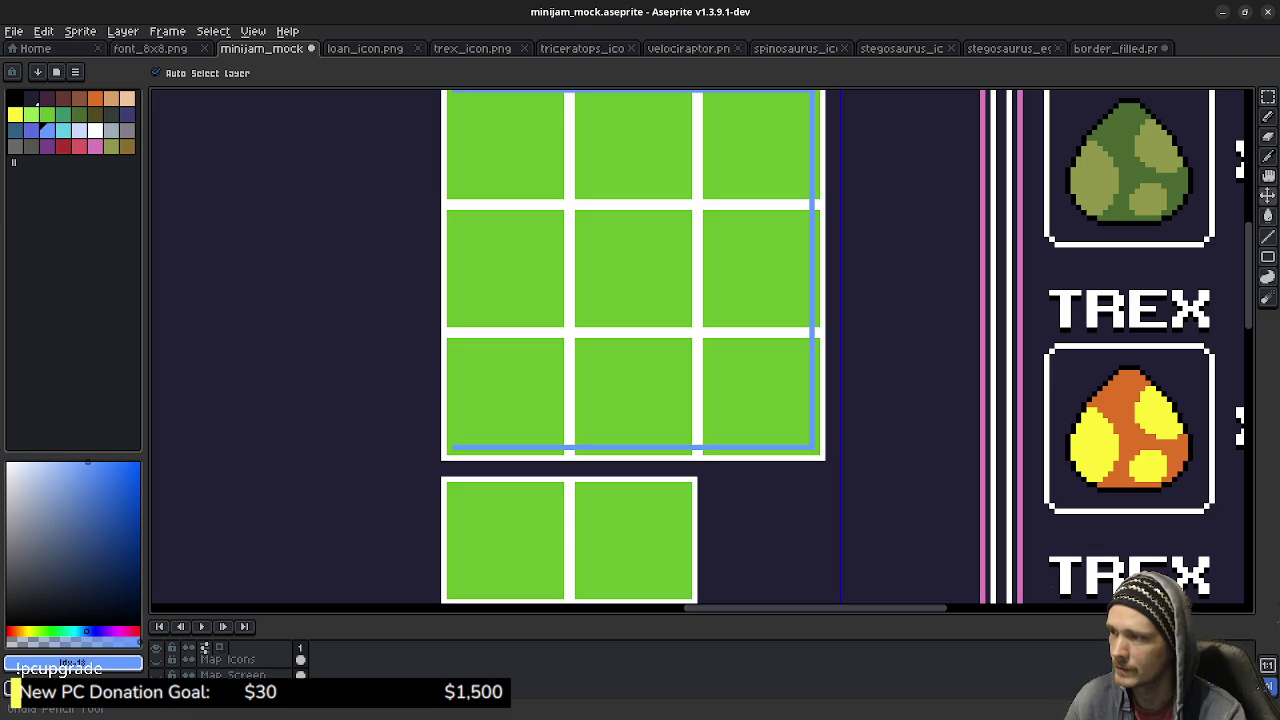
{"action": "key", "text": "ctrl+z"}
{"action": "key", "text": "ctrl+z"}
{"action": "key", "text": "ctrl+z"}
{"action": "key", "text": "g"}
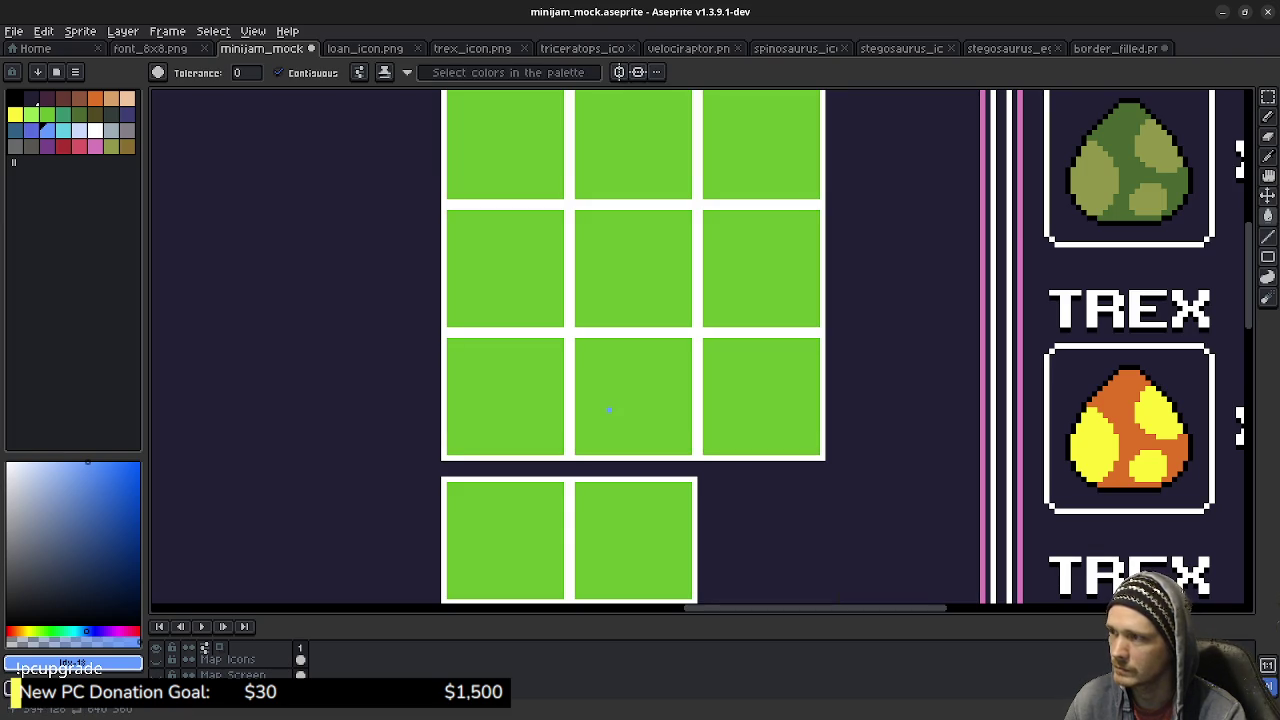
{"action": "scroll", "coordinate": [631, 416], "scroll_direction": "up", "scroll_amount": 1}
{"action": "scroll", "coordinate": [631, 416], "scroll_direction": "down", "scroll_amount": 1}
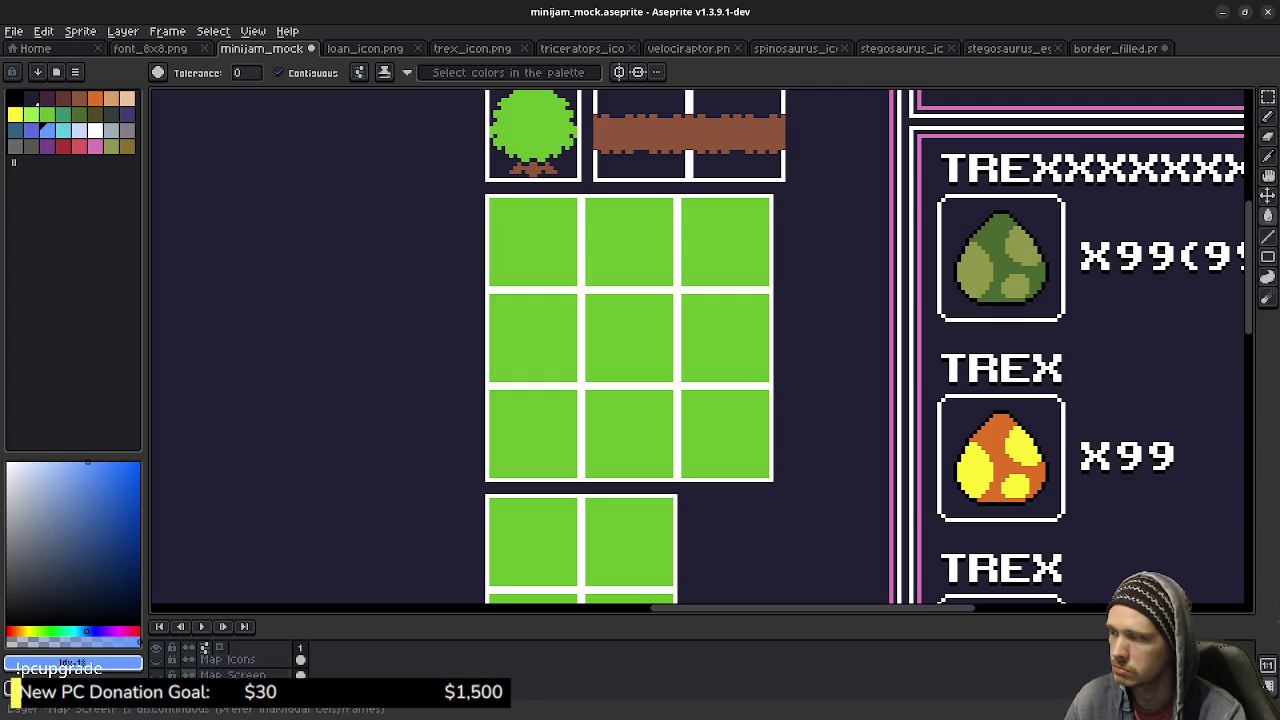
Add a new empty layer from the layers panel's right-click New Layer menu.
{"action": "right_click", "coordinate": [240, 690]}
{"action": "mouse_move", "coordinate": [300, 614]}
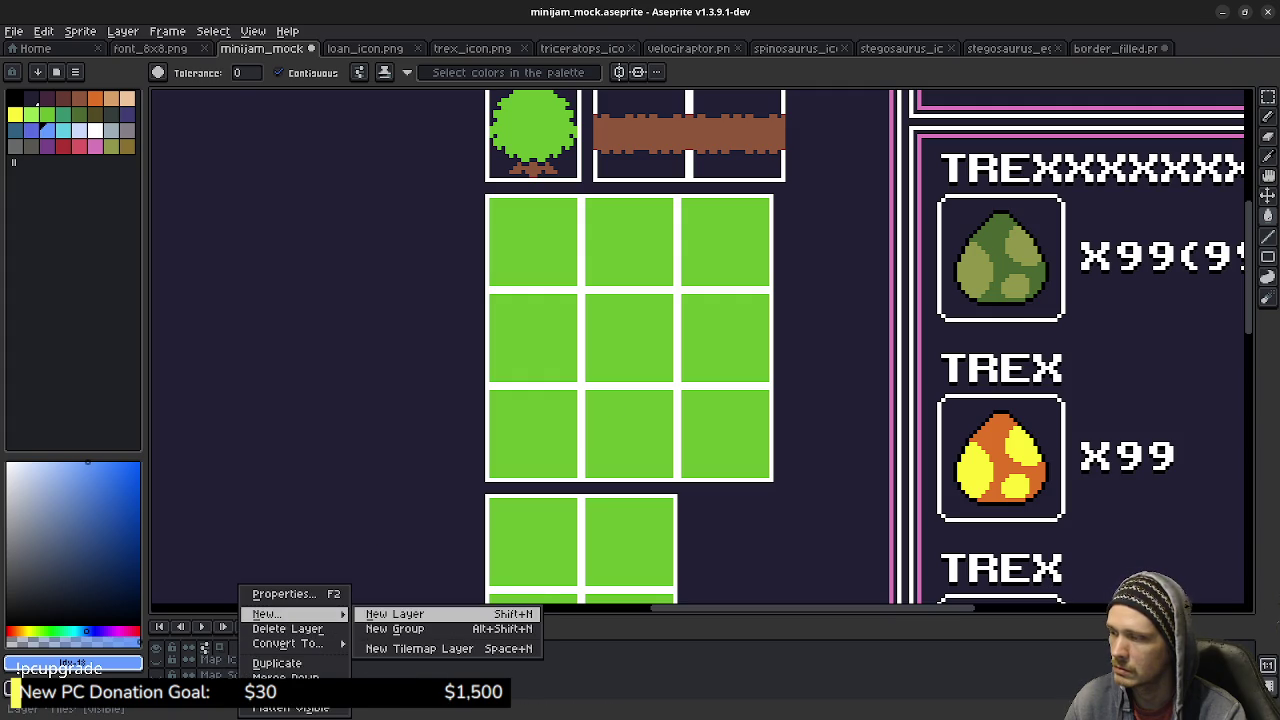
{"action": "left_click", "coordinate": [394, 614]}
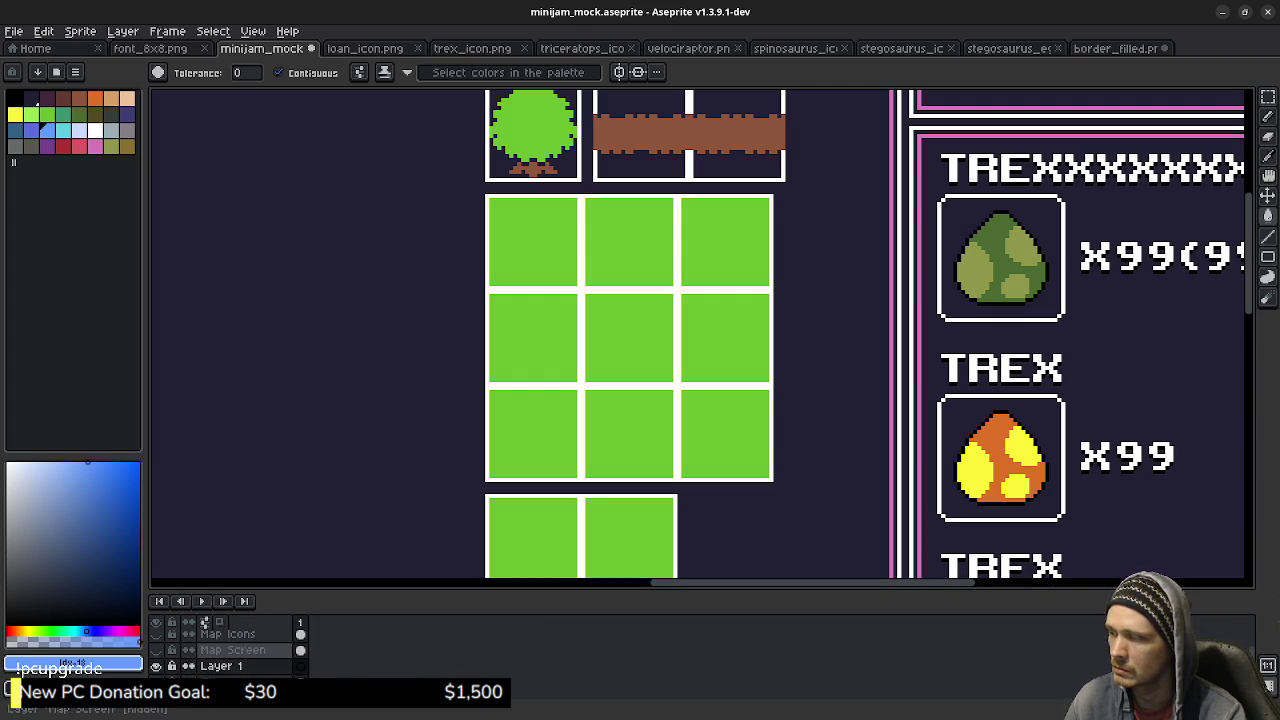
Undo an accidental blue fill on the new layer and switch to the Pencil.
{"action": "scroll", "coordinate": [509, 470], "scroll_direction": "down", "scroll_amount": 1}
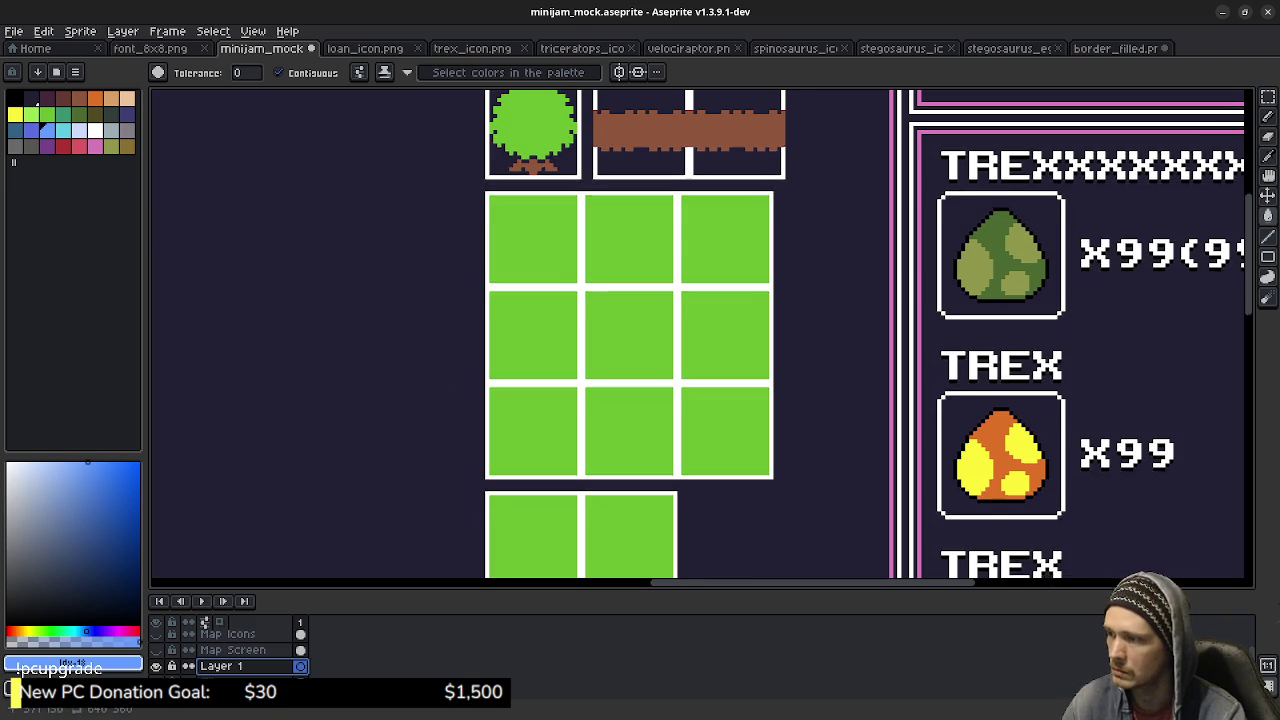
{"action": "scroll", "coordinate": [509, 470], "scroll_direction": "up", "scroll_amount": 2}
{"action": "left_click", "coordinate": [483, 456]}
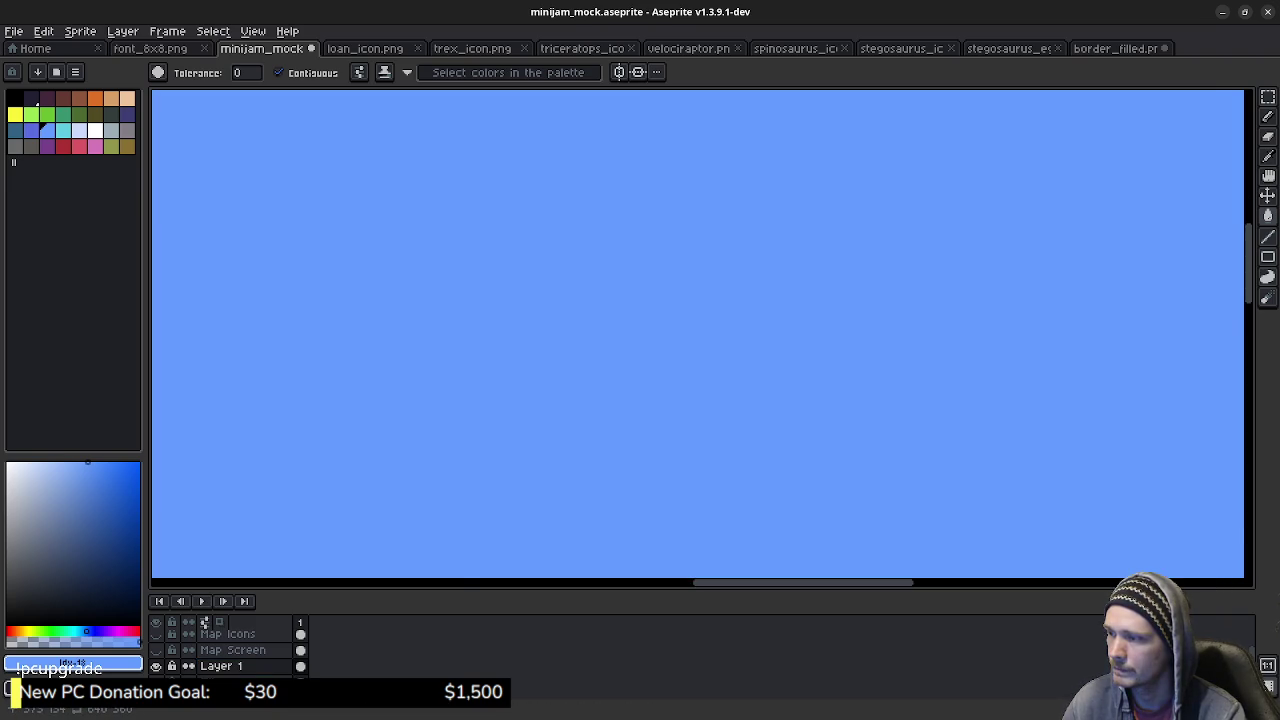
{"action": "key", "text": "ctrl+z"}
{"action": "key", "text": "b"}
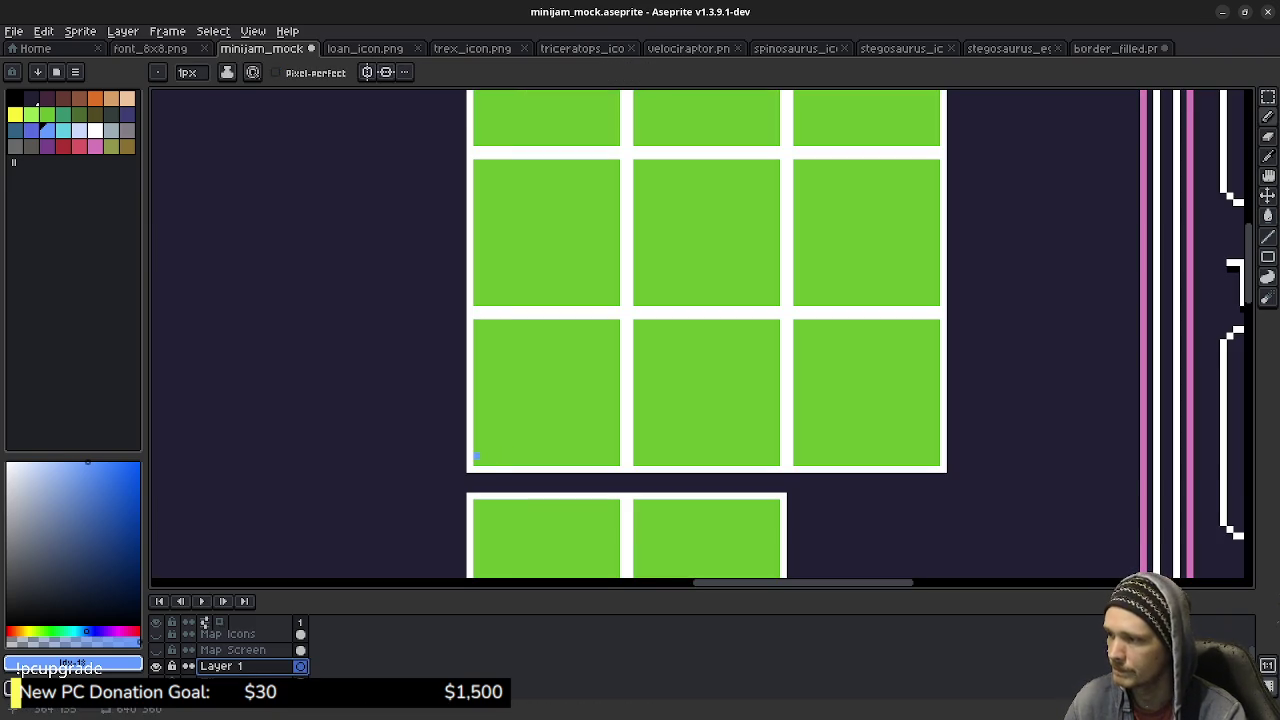
Draw blue pencil lines along the grid's bottom, right and left edges.
{"action": "left_click_drag", "start_coordinate": [469, 468], "coordinate": [946, 468]}
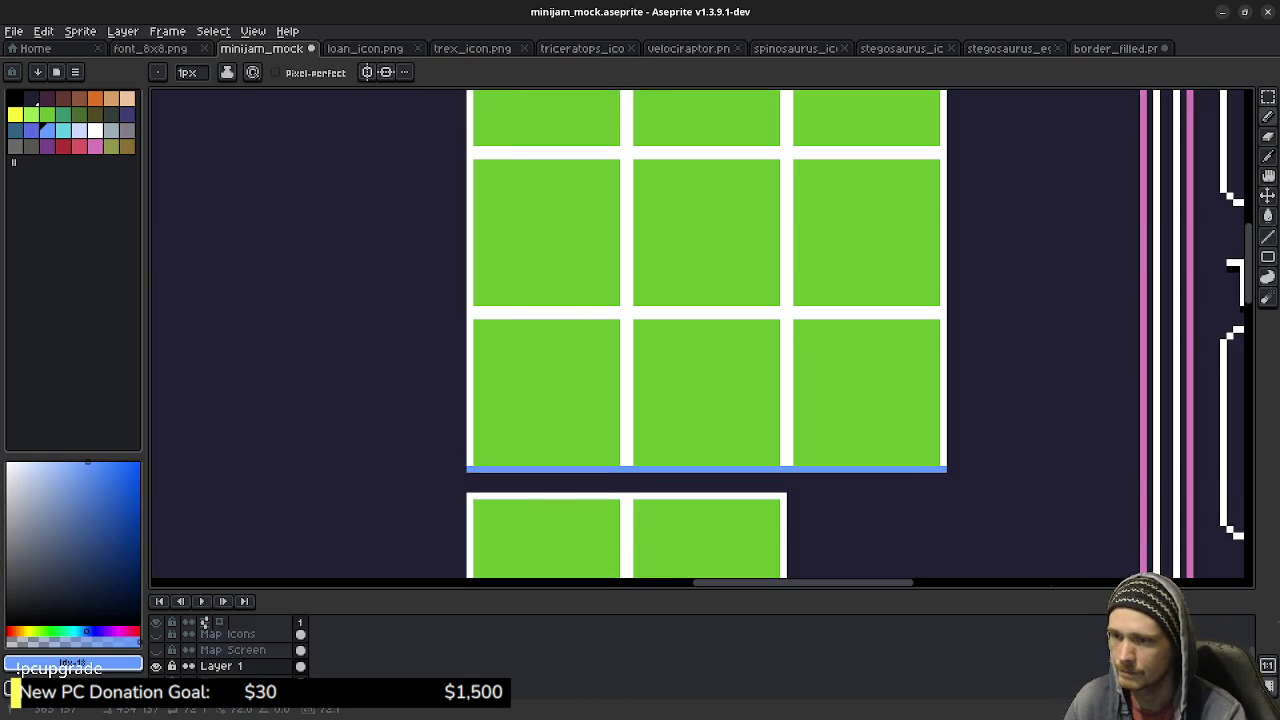
{"action": "left_click_drag", "start_coordinate": [1016, 269], "coordinate": [996, 451]}
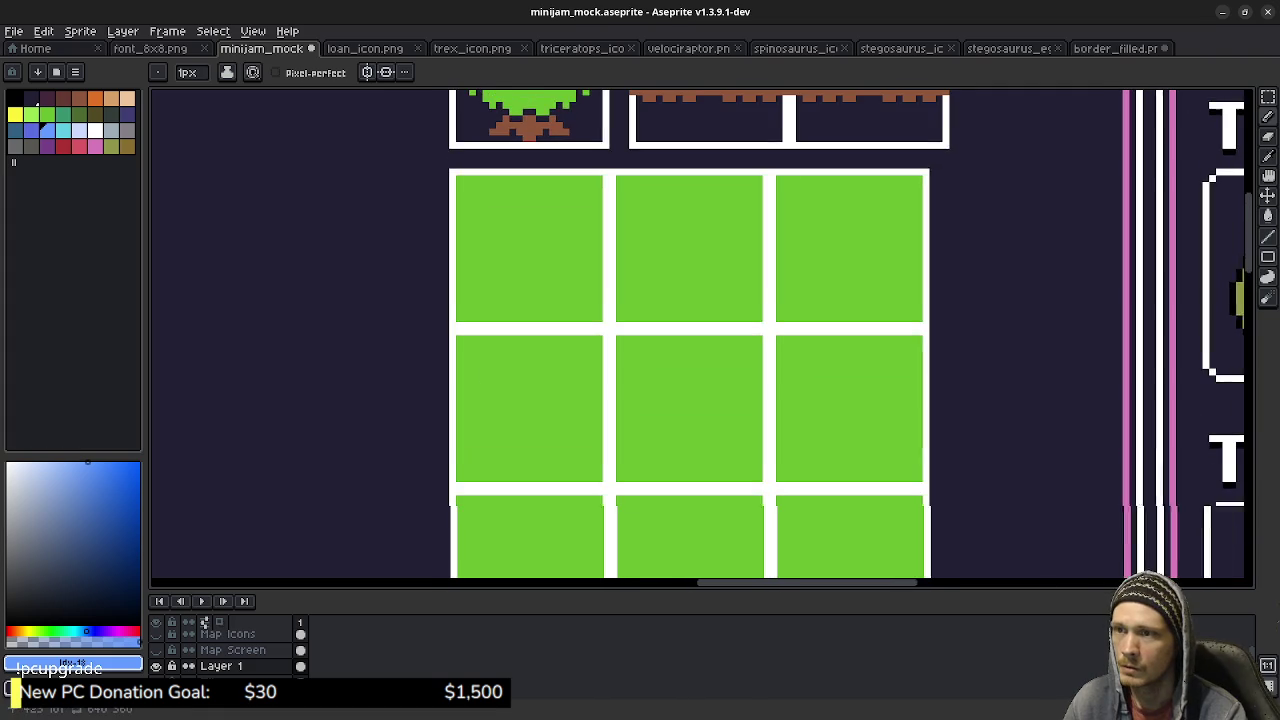
{"action": "mouse_move", "coordinate": [922, 578]}
{"action": "left_mouse_down"}
{"action": "mouse_move", "coordinate": [922, 184]}
{"action": "mouse_move", "coordinate": [452, 179]}
{"action": "left_mouse_up"}
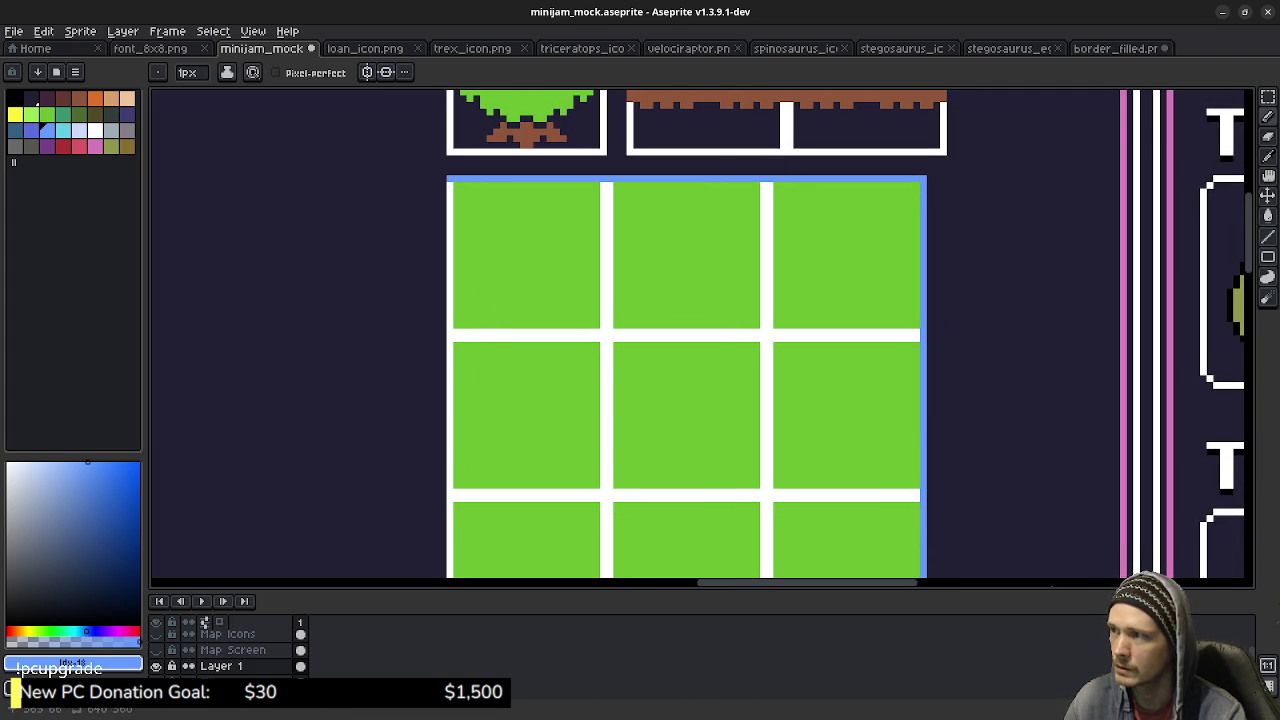
{"action": "left_click_drag", "start_coordinate": [537, 491], "coordinate": [580, 311]}
{"action": "left_click", "coordinate": [492, 468], "text": "shift"}
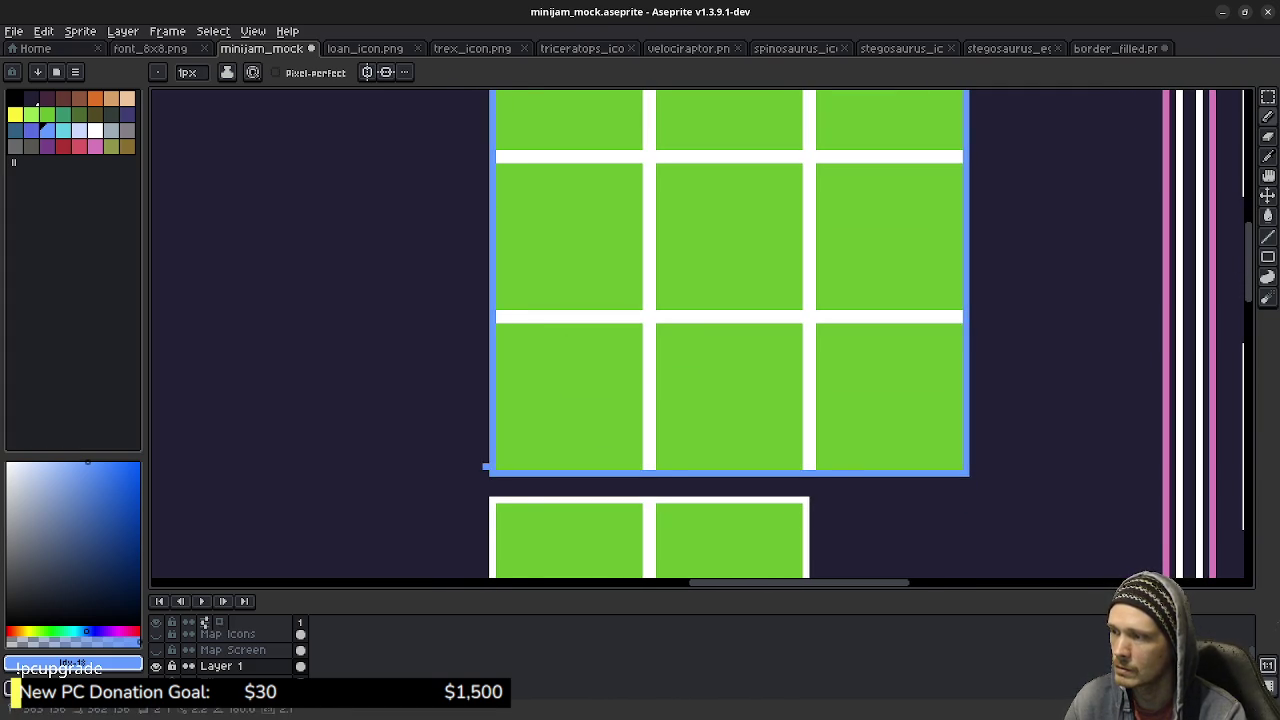
{"action": "mouse_move", "coordinate": [547, 534]}
{"action": "left_mouse_down"}
{"action": "mouse_move", "coordinate": [580, 371]}
{"action": "mouse_move", "coordinate": [512, 310]}
{"action": "left_mouse_up"}
{"action": "mouse_move", "coordinate": [529, 148]}
{"action": "left_mouse_down"}
{"action": "mouse_move", "coordinate": [497, 377]}
{"action": "mouse_move", "coordinate": [457, 460]}
{"action": "left_mouse_up"}
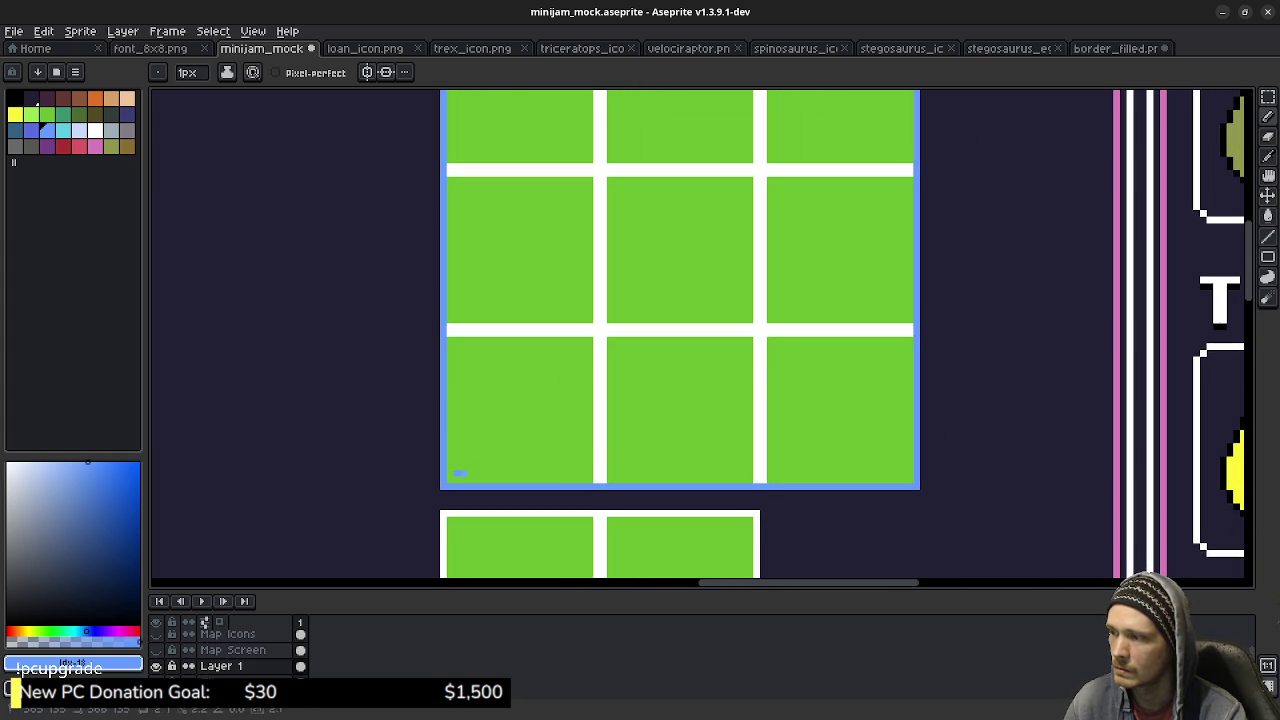
Redraw straight blue lines along the grid's bottom, right, top and left edges.
{"action": "left_click", "coordinate": [900, 473], "text": "shift"}
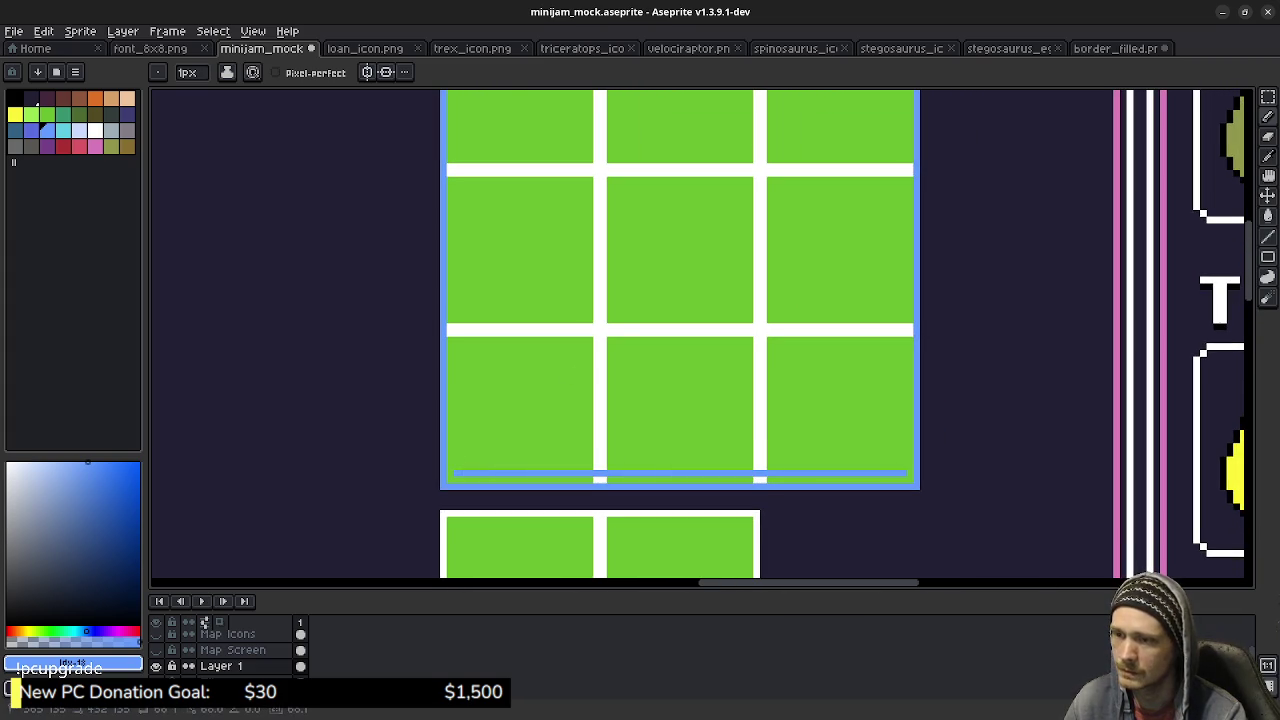
{"action": "left_click_drag", "start_coordinate": [903, 224], "coordinate": [893, 481]}
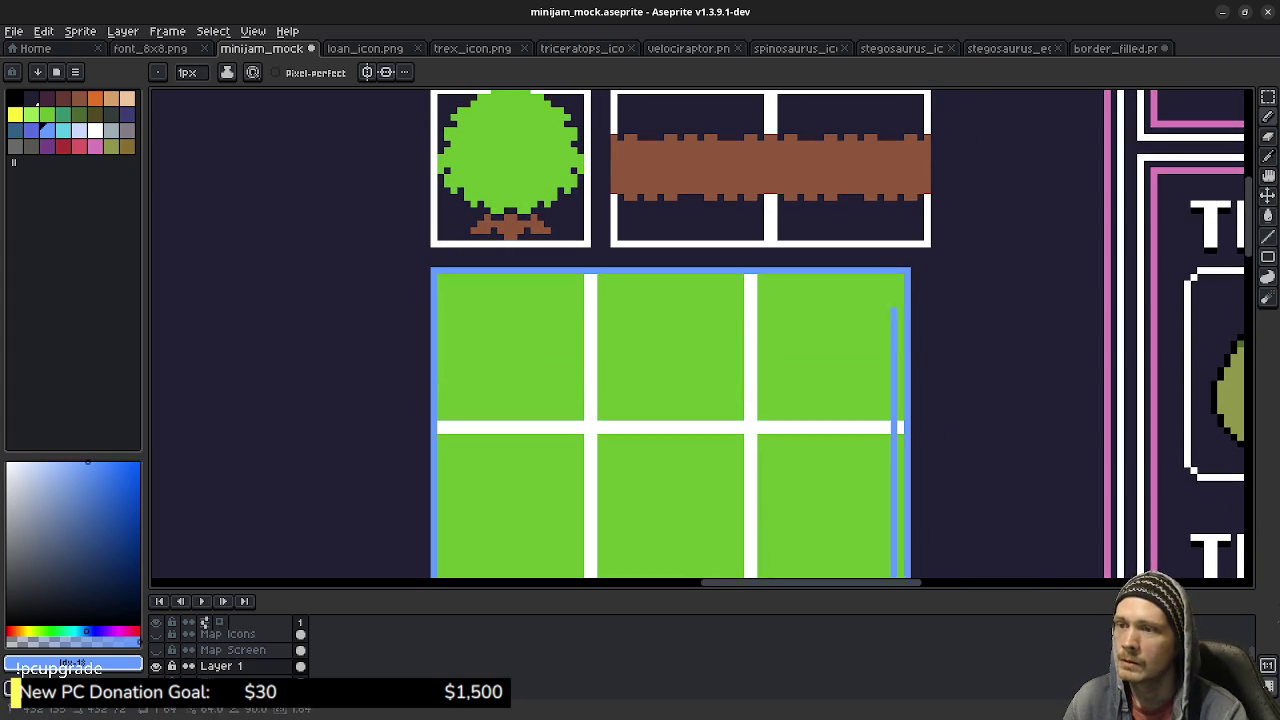
{"action": "left_click", "coordinate": [893, 284], "text": "shift"}
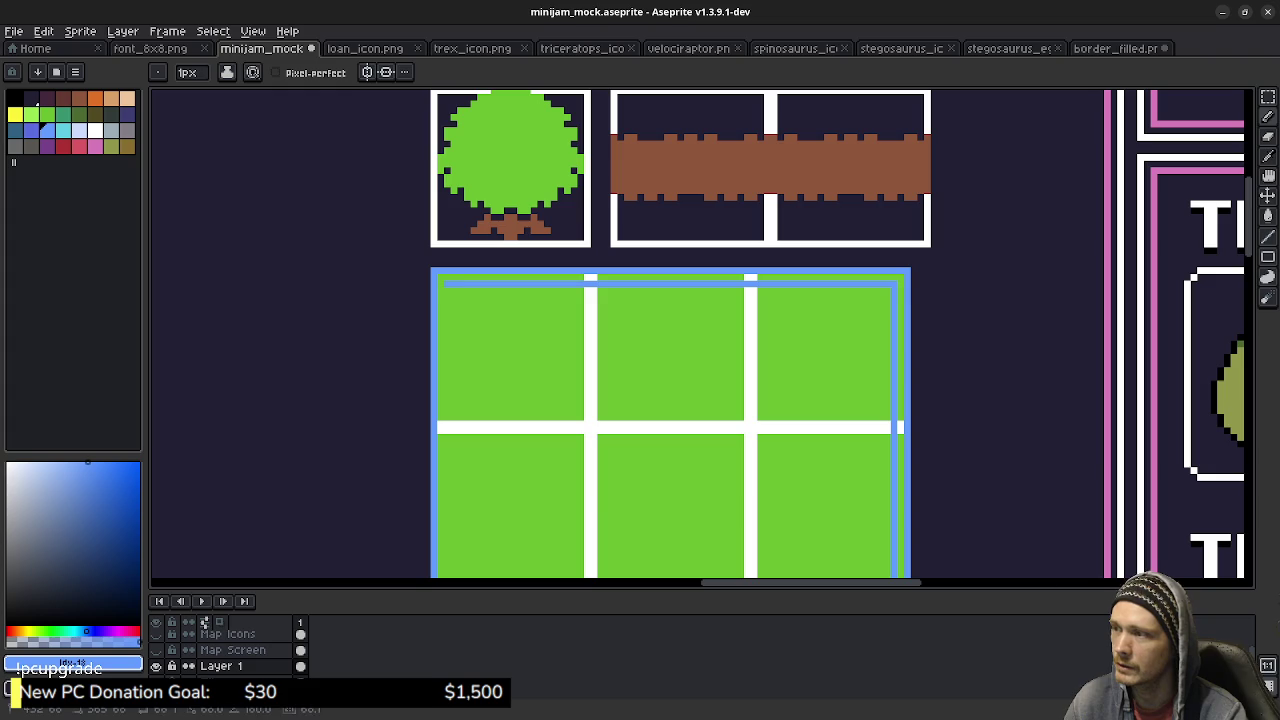
{"action": "left_click_drag", "start_coordinate": [500, 456], "coordinate": [551, 251]}
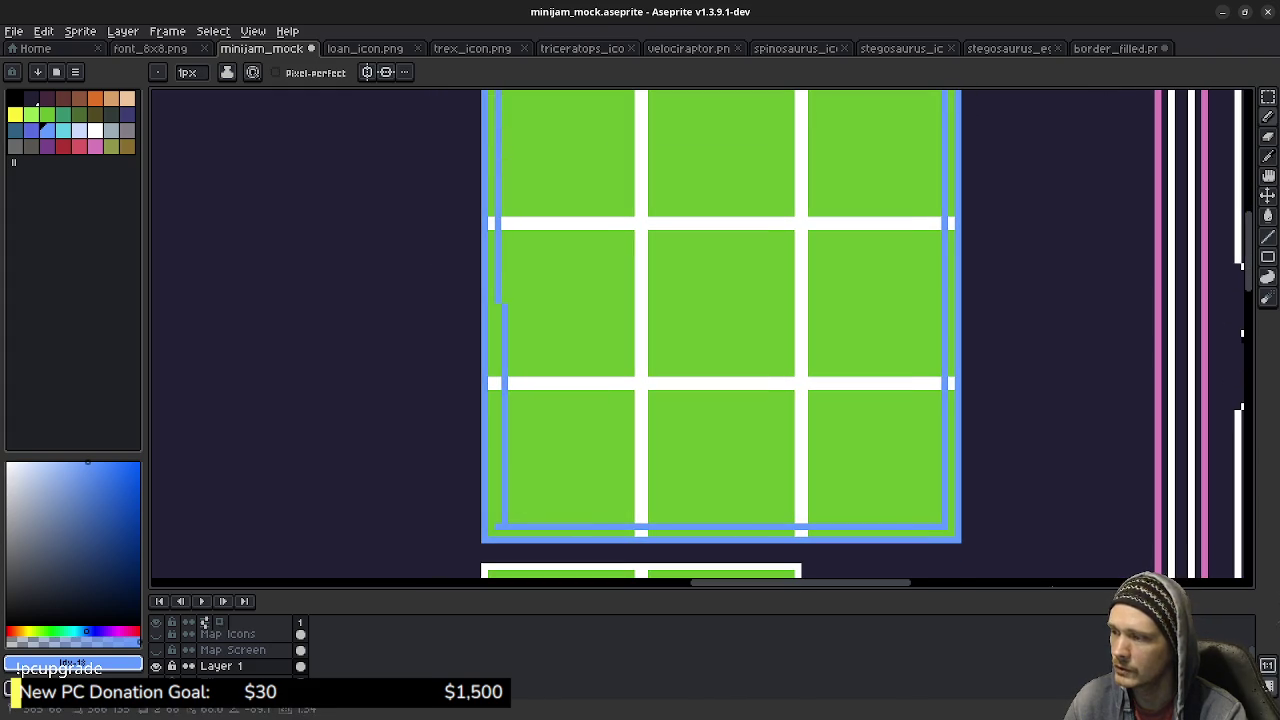
{"action": "left_click", "coordinate": [497, 500], "text": "shift"}
{"action": "key", "text": "w"}
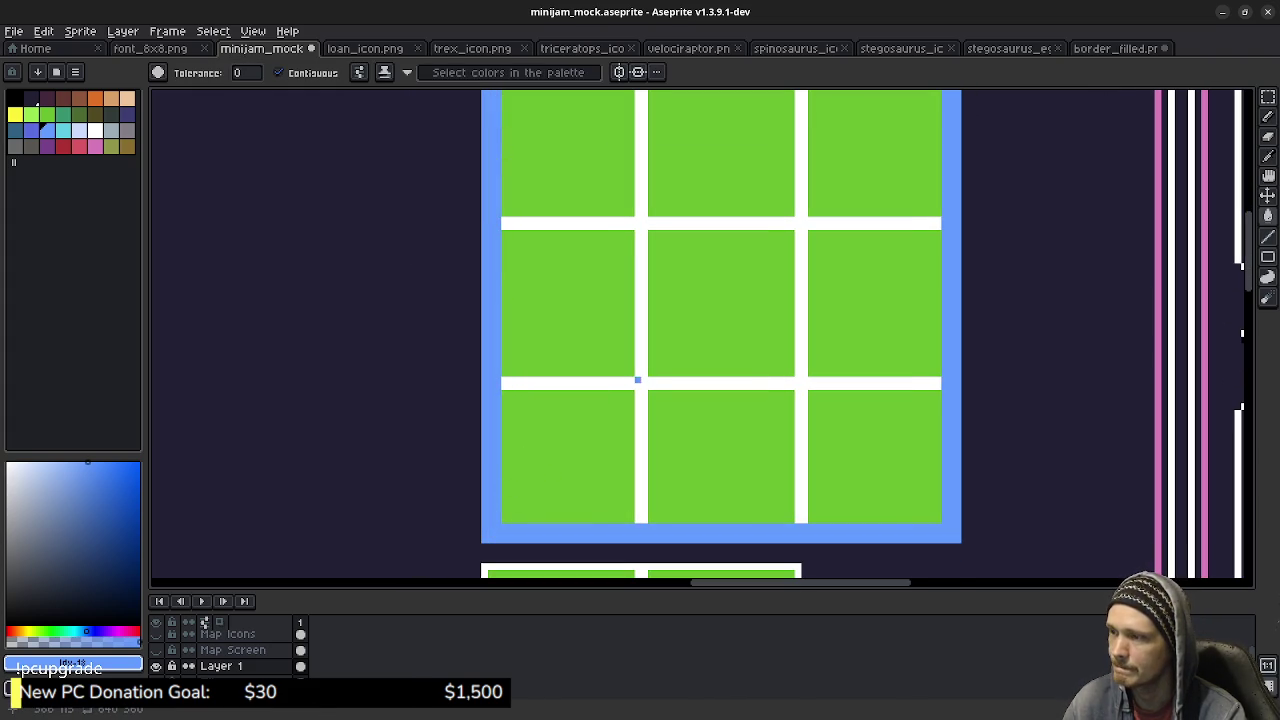
Sample the grass green #6abe30 and border blue #639bff from the canvas.
{"action": "left_click", "coordinate": [585, 459], "text": "alt"}
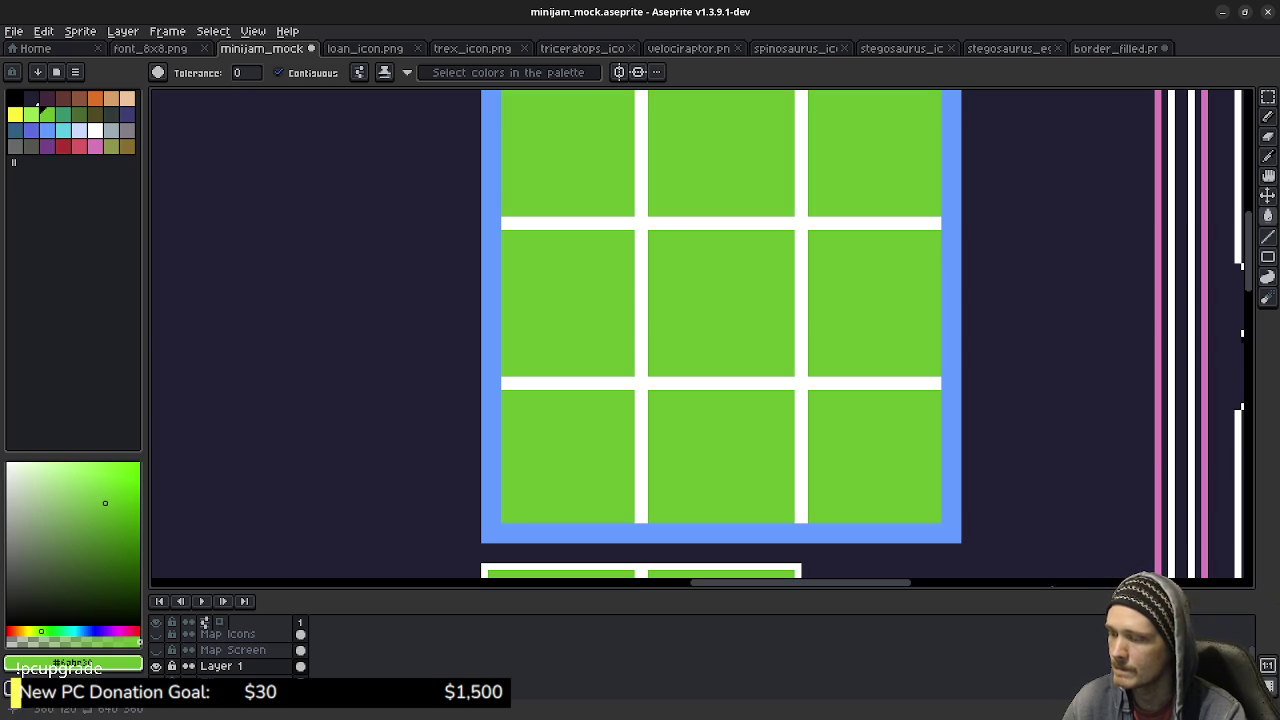
{"action": "key", "text": "b"}
{"action": "left_click", "coordinate": [498, 520], "text": "alt"}
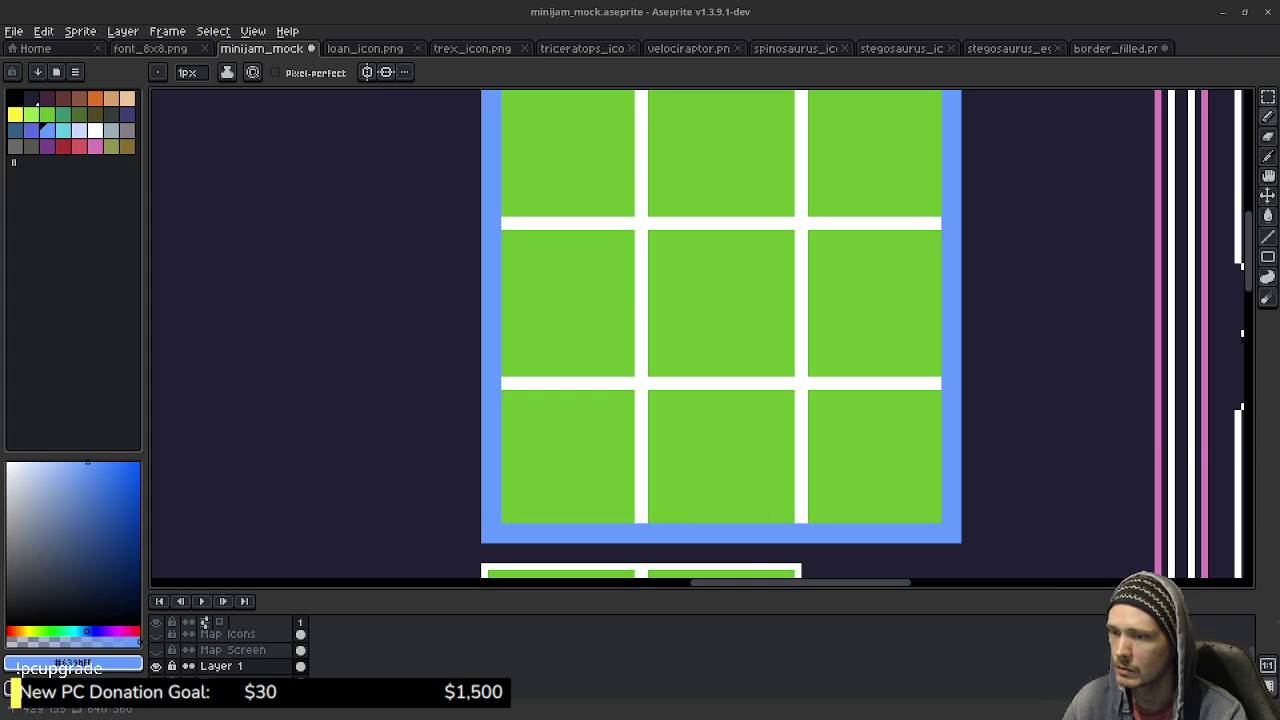
{"action": "key", "text": "i"}
{"action": "left_click", "coordinate": [749, 500]}
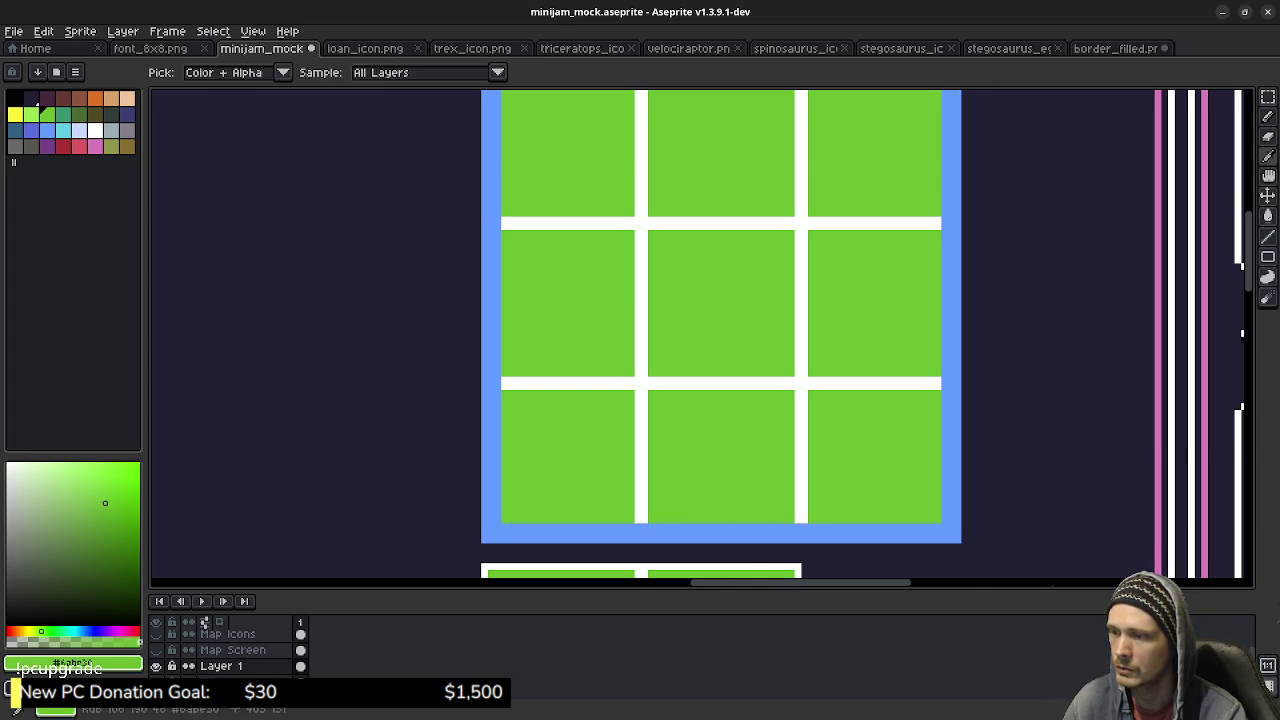
{"action": "key", "text": "b"}
{"action": "key", "text": "i"}
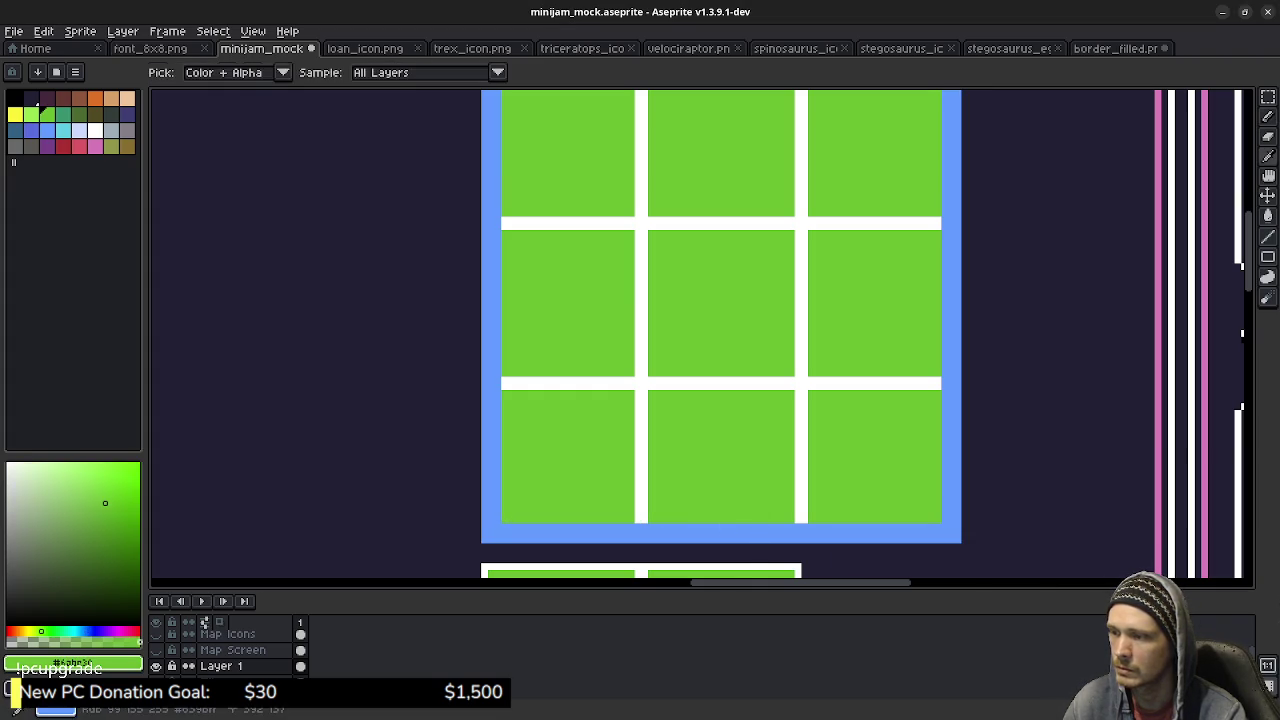
{"action": "left_click", "coordinate": [757, 533]}
{"action": "key", "text": "b"}
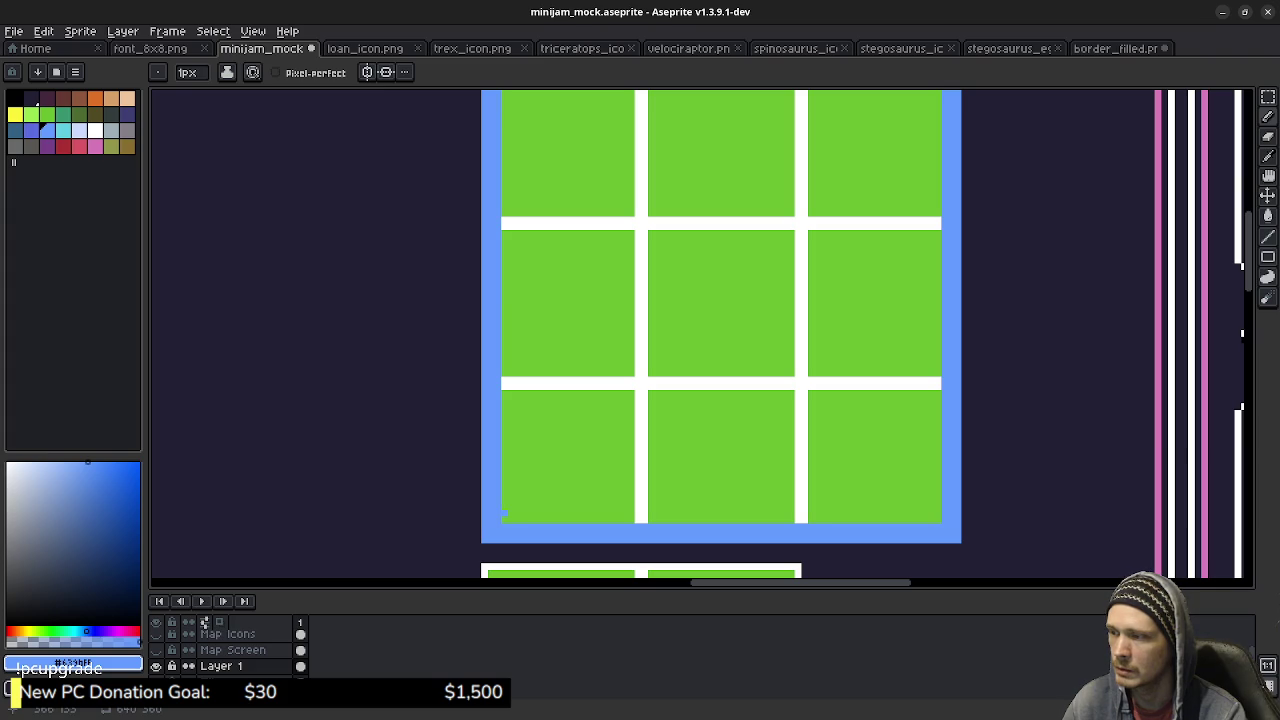
Draw a blue line along the bottom edge, then erase the border's top rows.
{"action": "left_click_drag", "start_coordinate": [506, 519], "coordinate": [934, 519]}
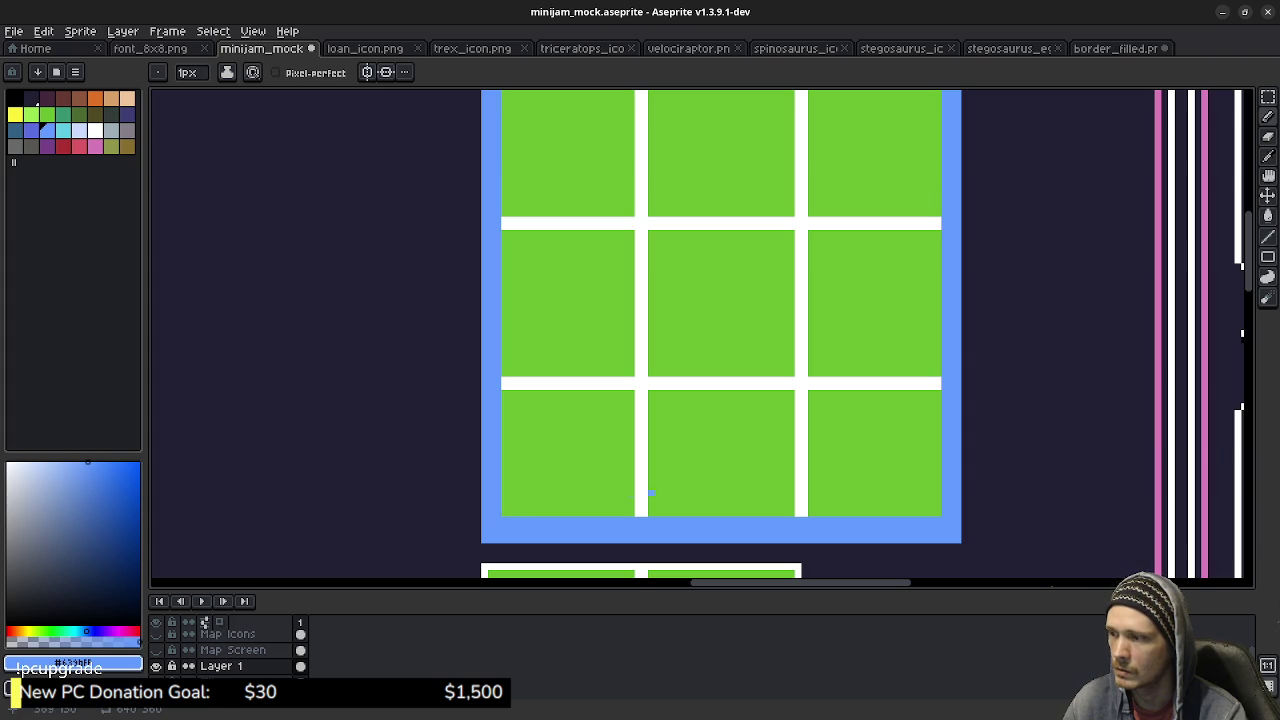
{"action": "key", "text": "e"}
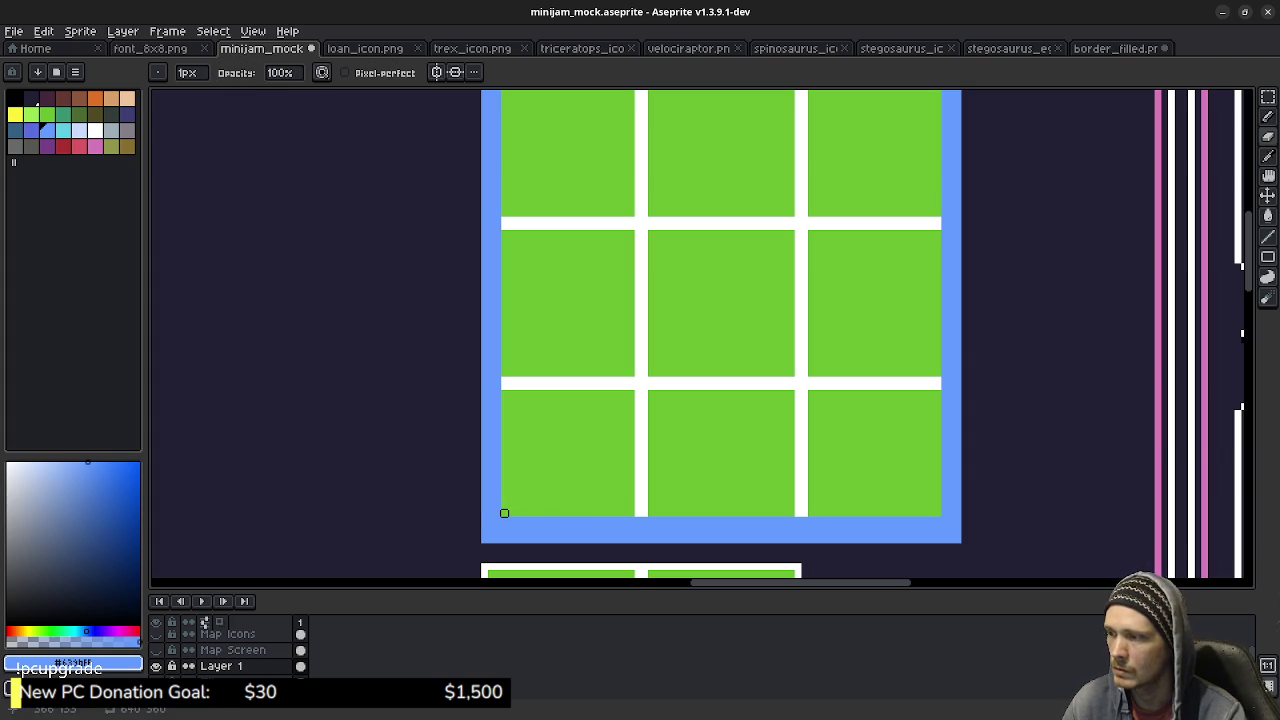
{"action": "left_click_drag", "start_coordinate": [654, 363], "coordinate": [681, 511]}
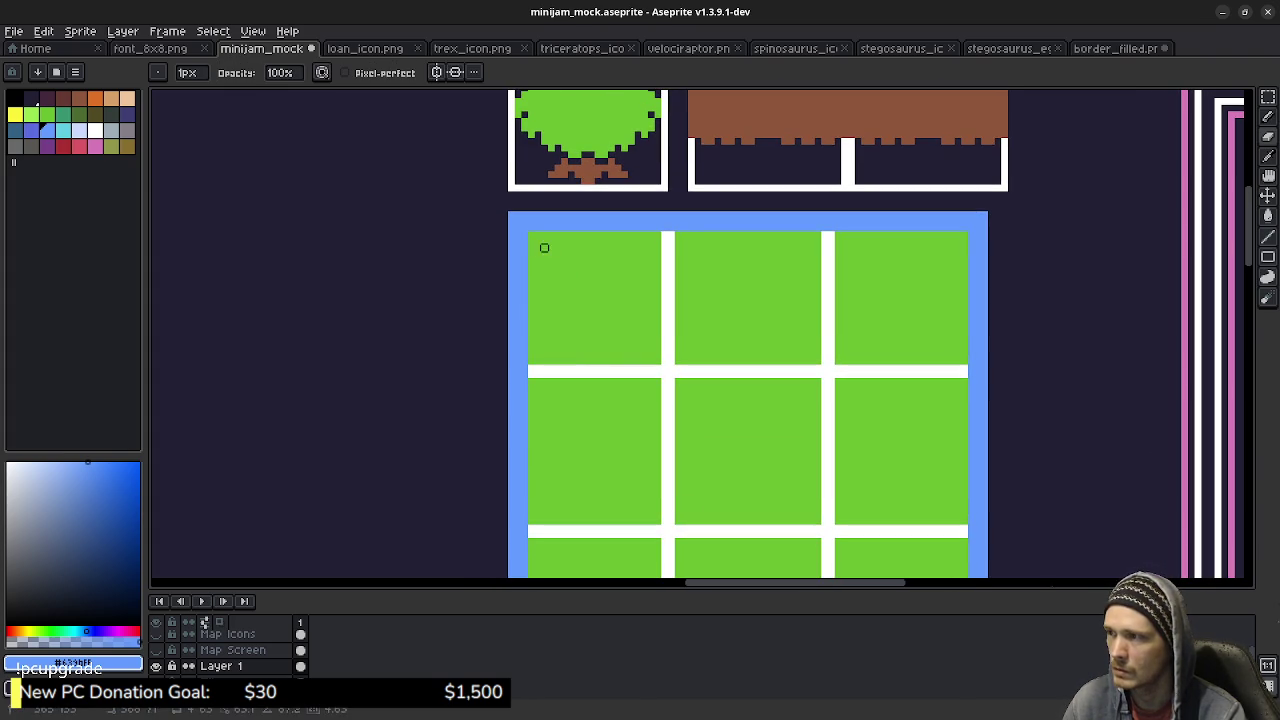
{"action": "mouse_move", "coordinate": [524, 234]}
{"action": "left_mouse_down"}
{"action": "mouse_move", "coordinate": [970, 228]}
{"action": "mouse_move", "coordinate": [936, 123]}
{"action": "mouse_move", "coordinate": [944, 523]}
{"action": "left_mouse_up"}
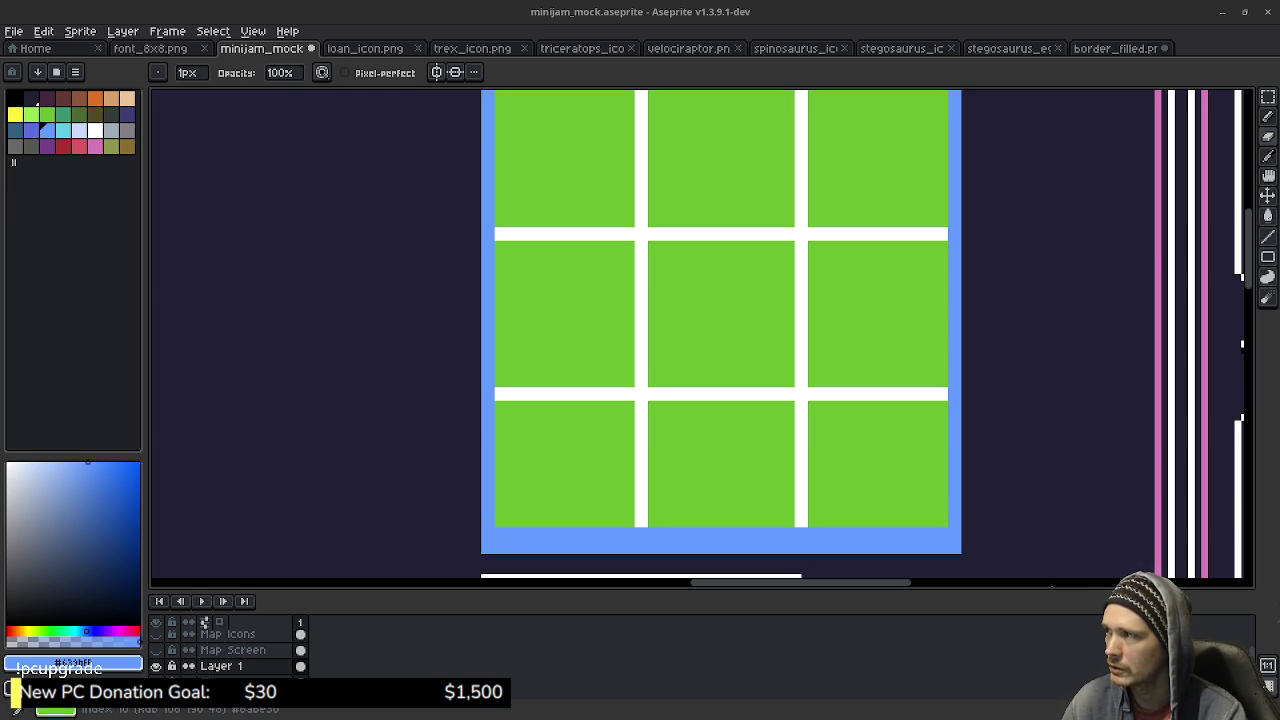
Paint Bucket the gridded green area solid brown.
{"action": "left_click", "coordinate": [46, 113]}
{"action": "key", "text": "bracketright"}
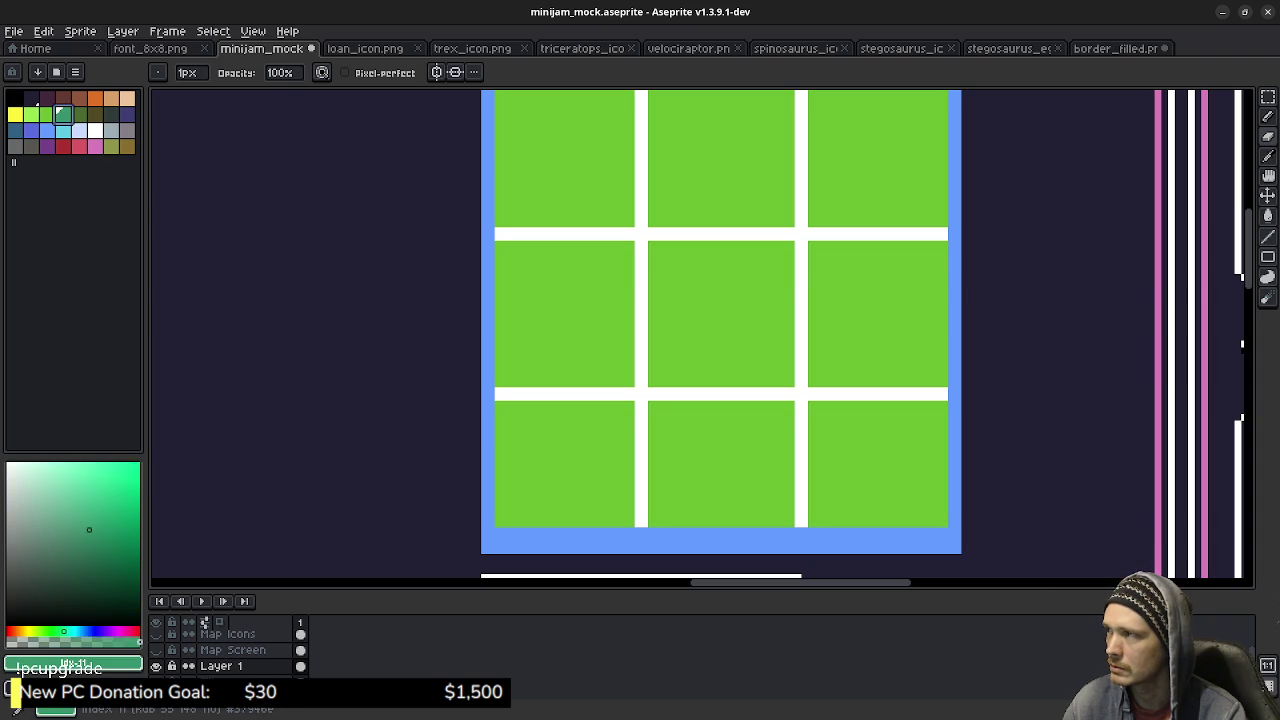
{"action": "key", "text": "bracketleft"}
{"action": "key", "text": "g"}
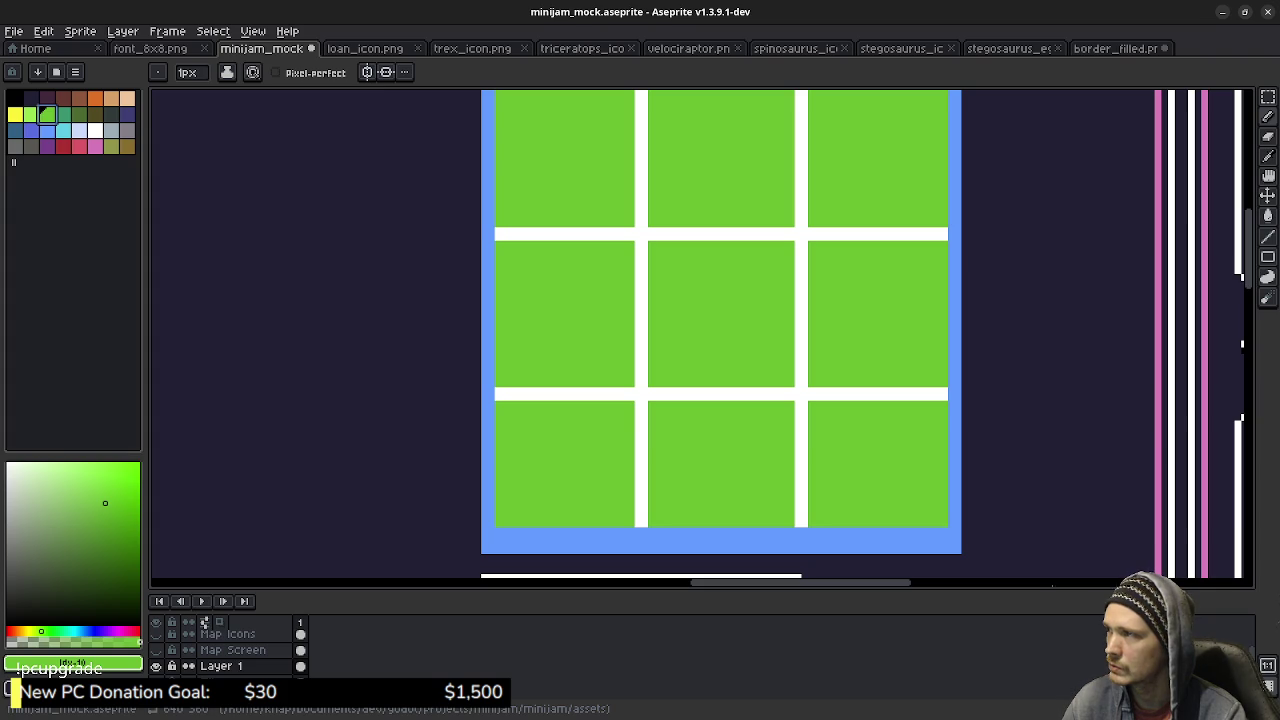
{"action": "left_click", "coordinate": [79, 97]}
{"action": "key", "text": "g"}
{"action": "left_click", "coordinate": [589, 397]}
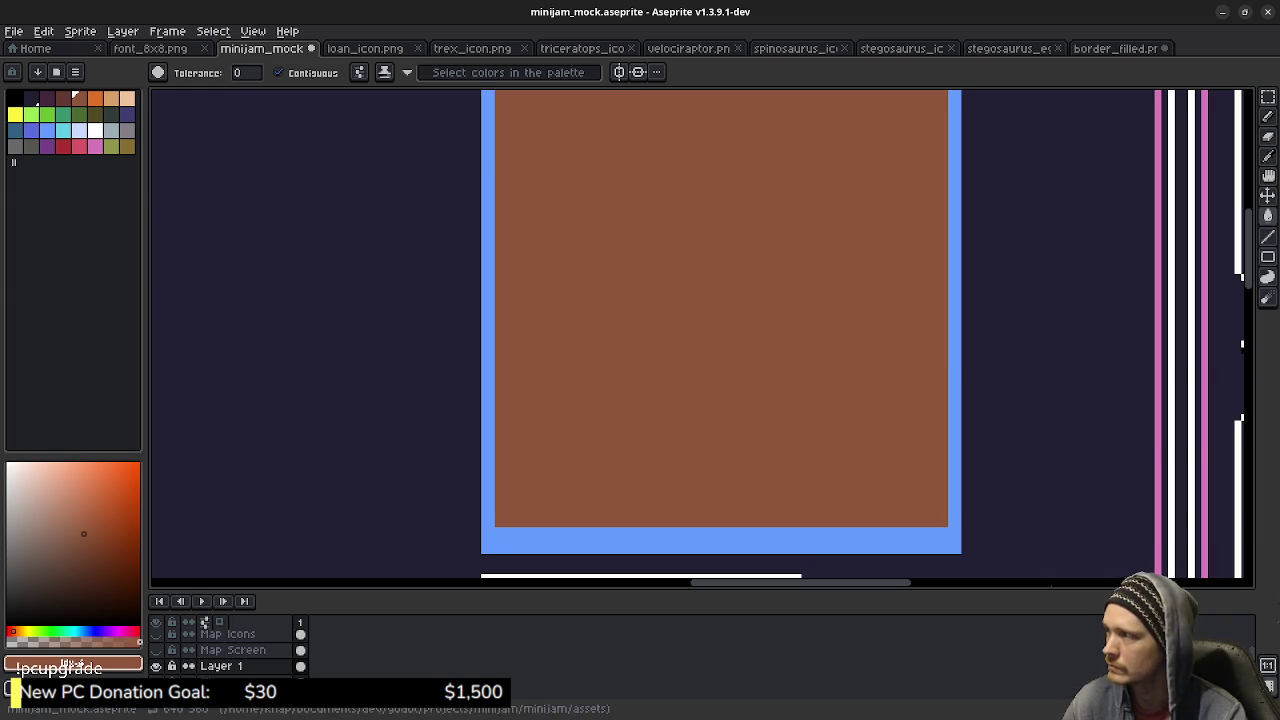
Draw two orange lines along the bottom and fill between them as an orange strip.
{"action": "left_click", "coordinate": [95, 98]}
{"action": "key", "text": "b"}
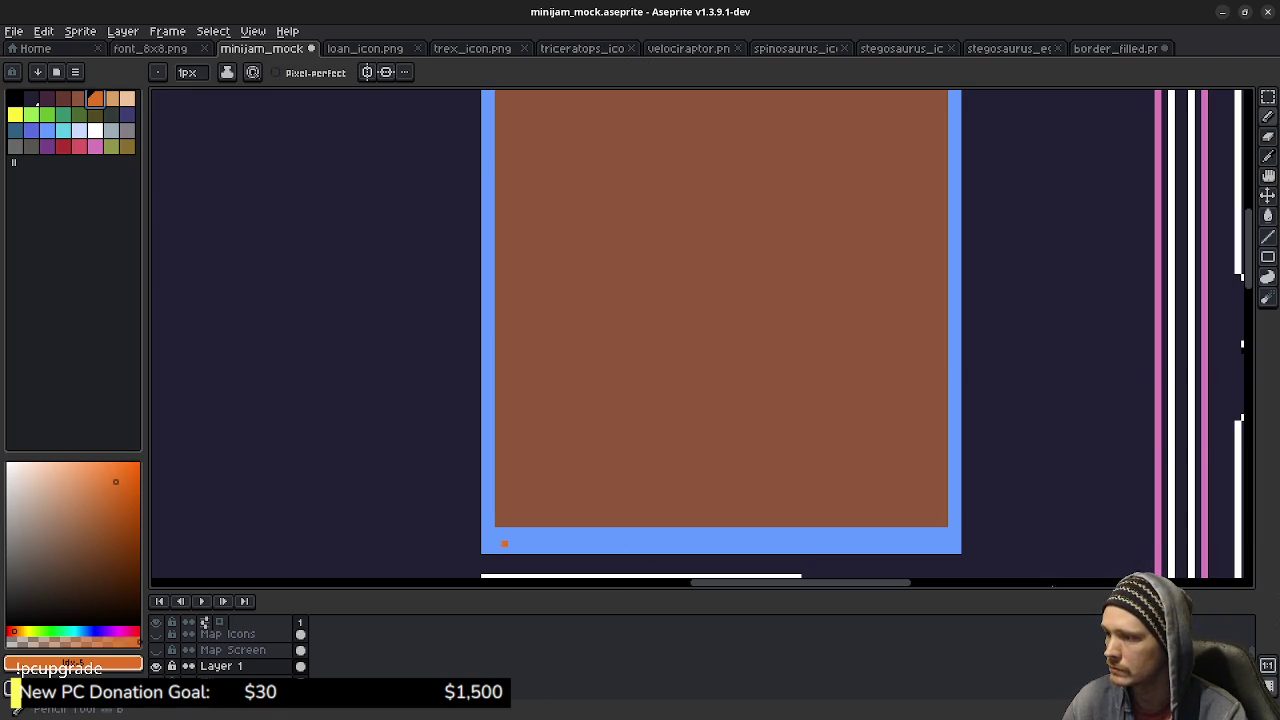
{"action": "left_click", "coordinate": [498, 537]}
{"action": "left_click", "coordinate": [946, 537], "text": "shift"}
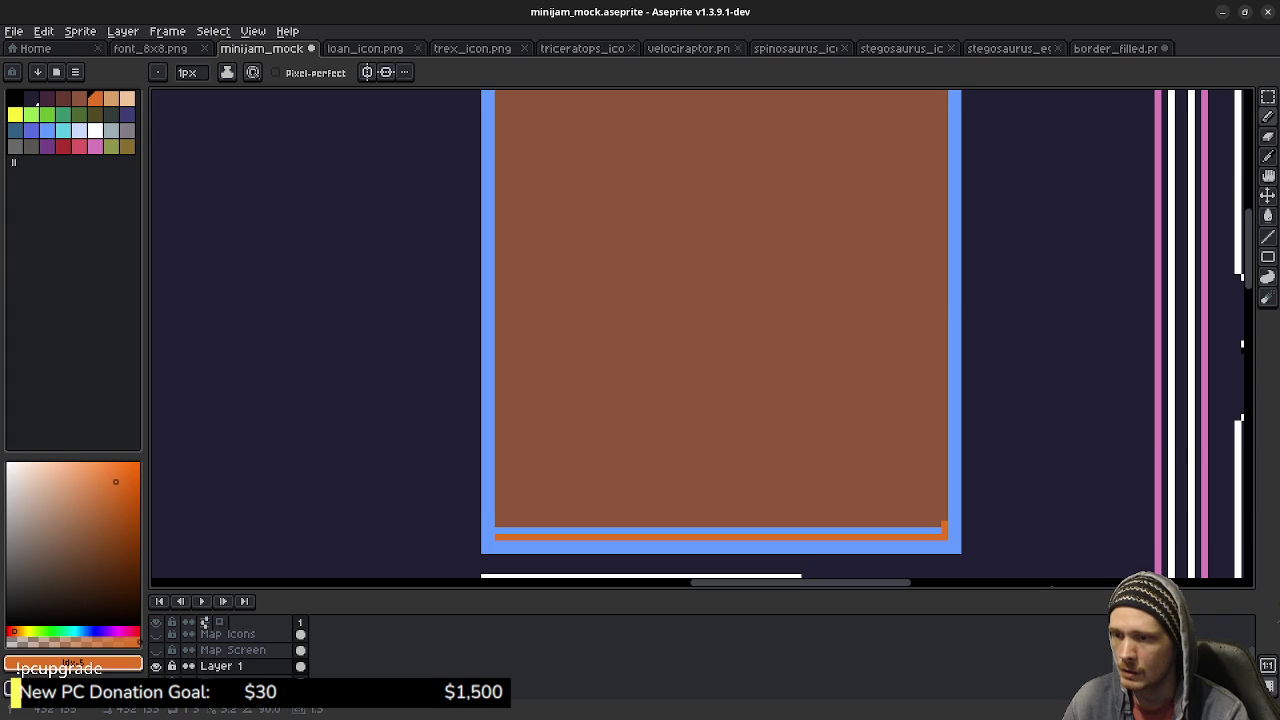
{"action": "left_click_drag", "start_coordinate": [942, 518], "coordinate": [495, 518]}
{"action": "key", "text": "g"}
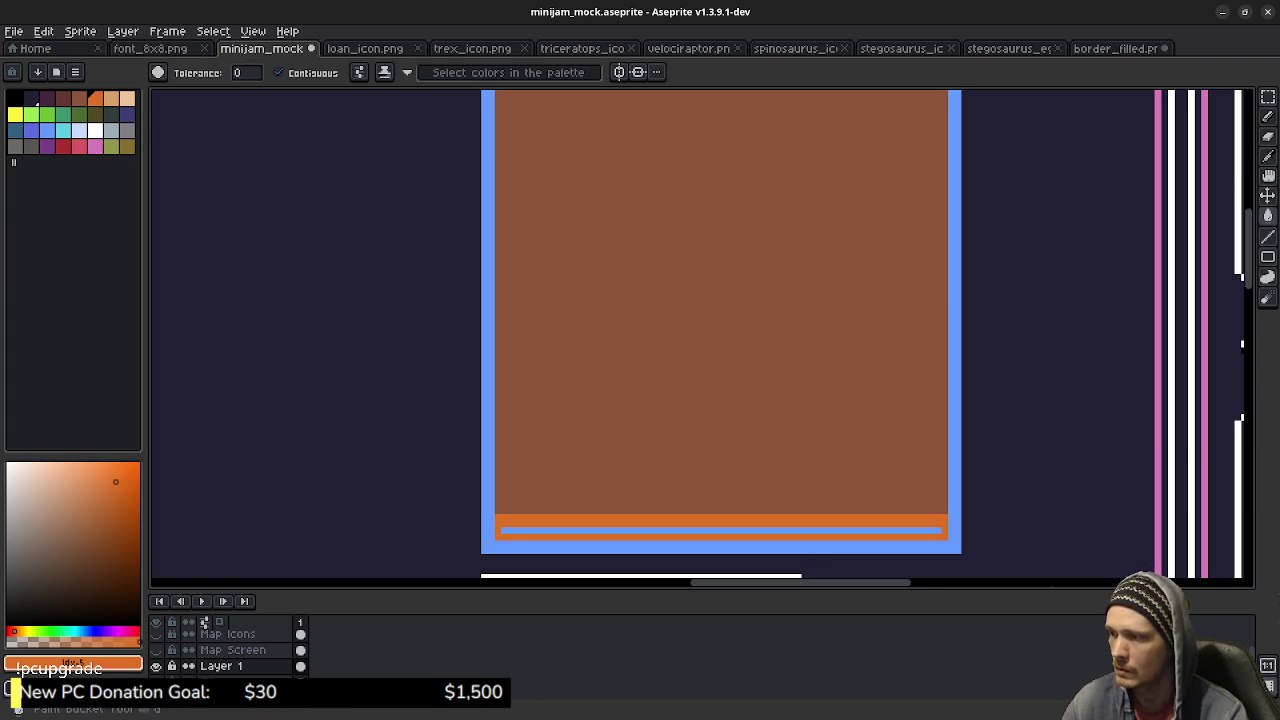
{"action": "left_click", "coordinate": [551, 530]}
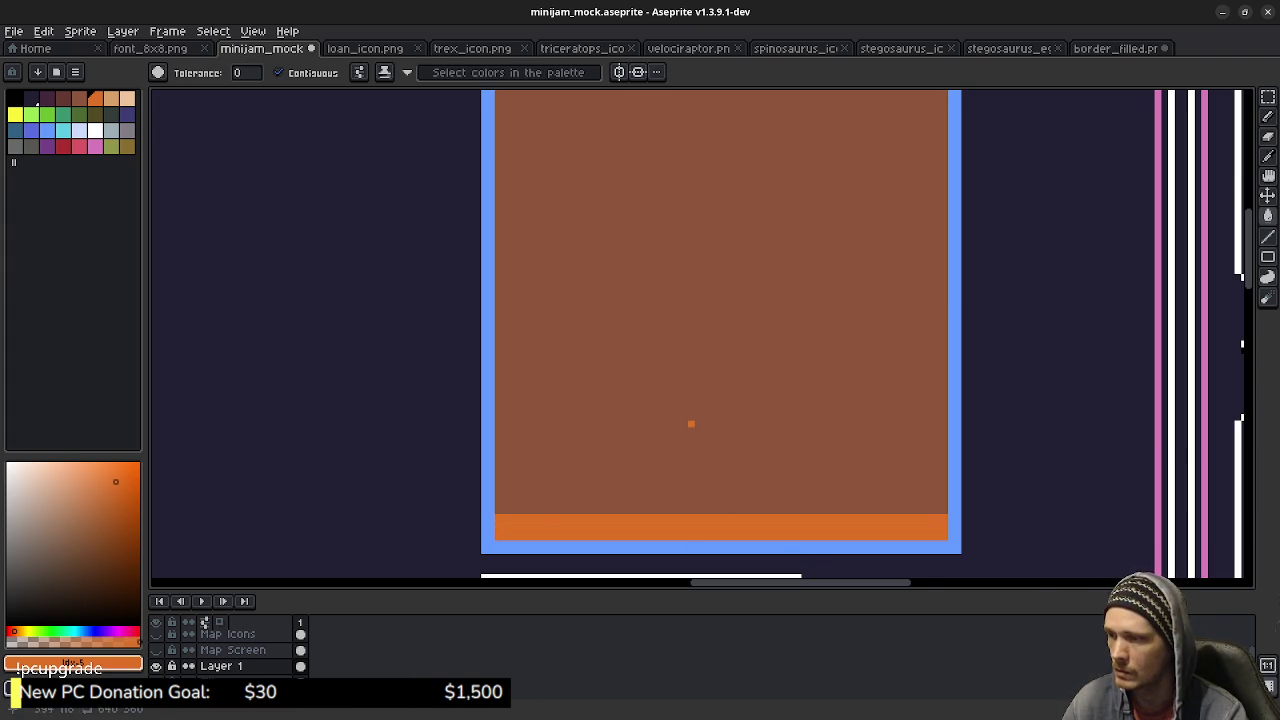
Recolour the light blue border a darker indigo blue.
{"action": "scroll", "coordinate": [692, 384], "scroll_direction": "up", "scroll_amount": 2}
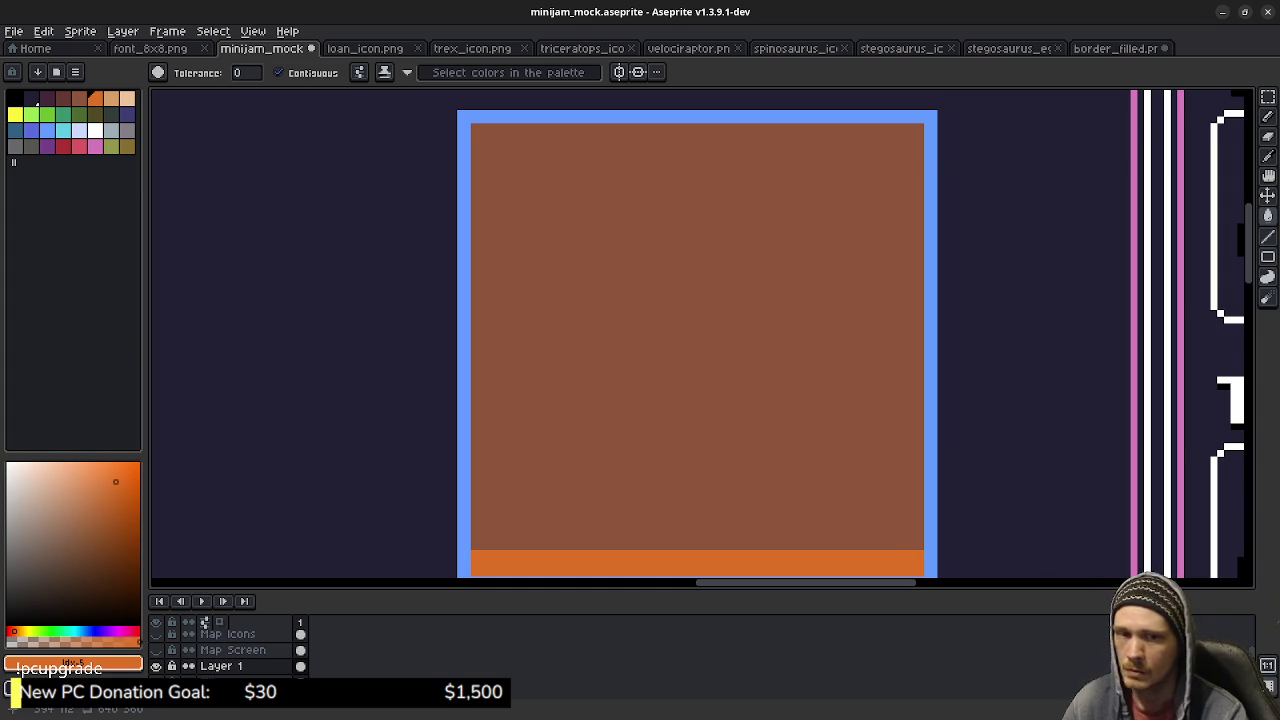
{"action": "scroll", "coordinate": [697, 343], "scroll_direction": "down", "scroll_amount": 1}
{"action": "scroll", "coordinate": [697, 343], "scroll_direction": "down", "scroll_amount": 1}
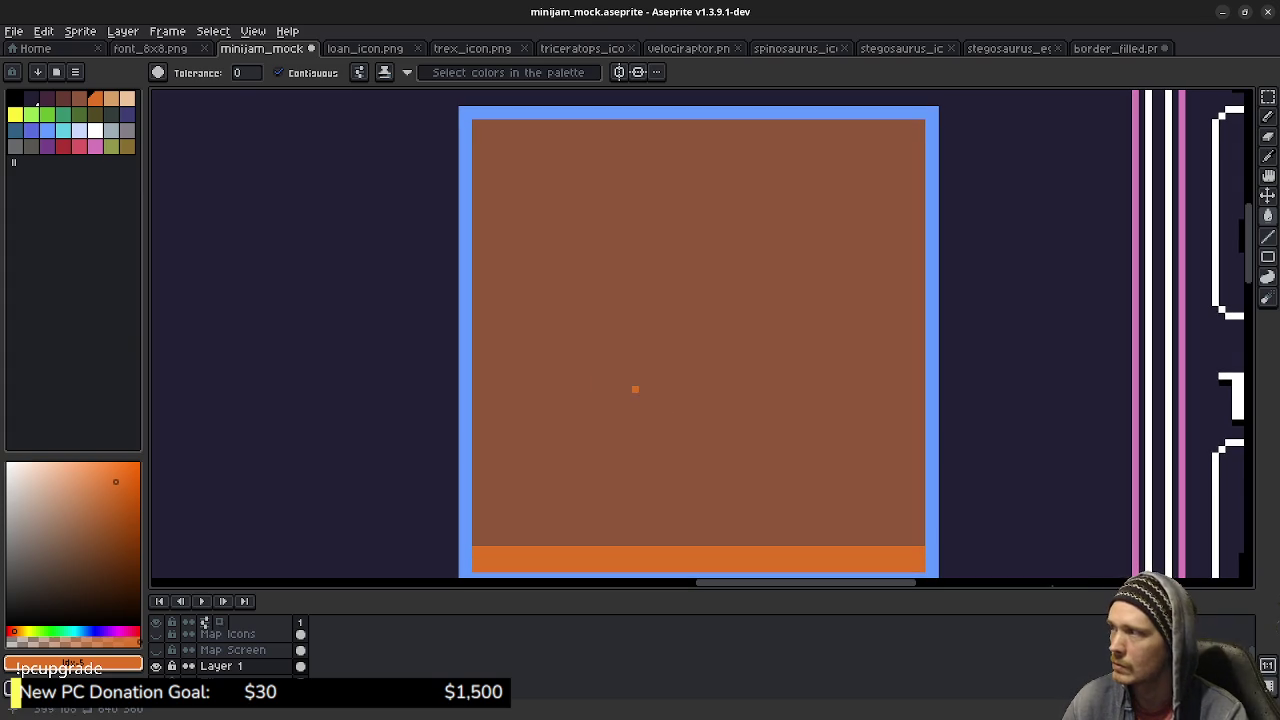
{"action": "left_click", "coordinate": [31, 130]}
{"action": "left_click", "coordinate": [468, 250]}
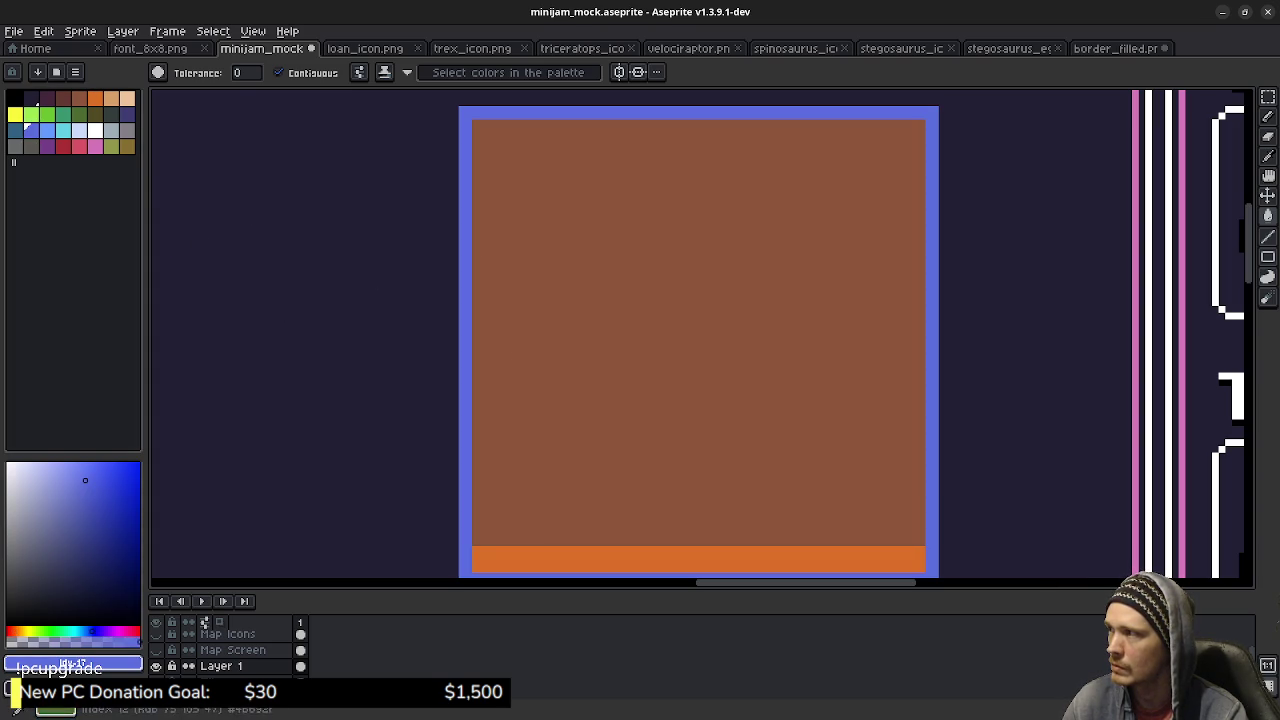
Fill the interior light green and the bottom strip brown, undoing a teal attempt.
{"action": "left_click", "coordinate": [47, 114]}
{"action": "left_click", "coordinate": [501, 302]}
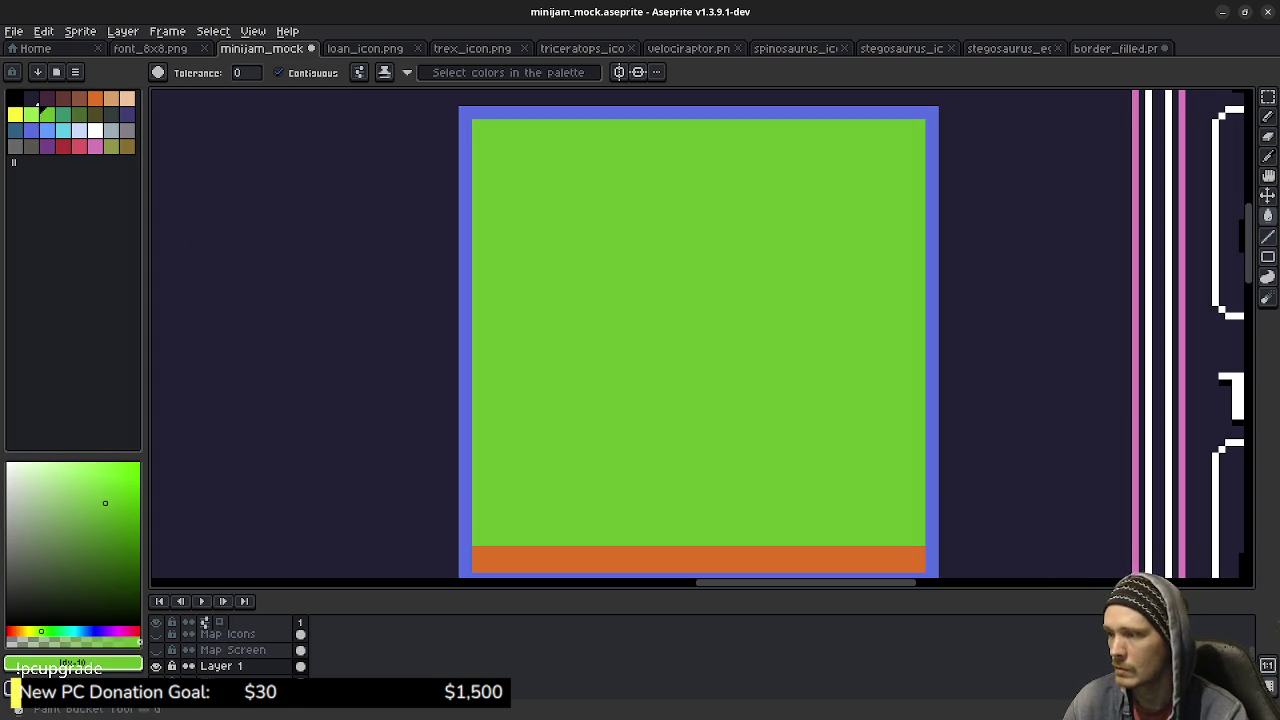
{"action": "left_click", "coordinate": [62, 114]}
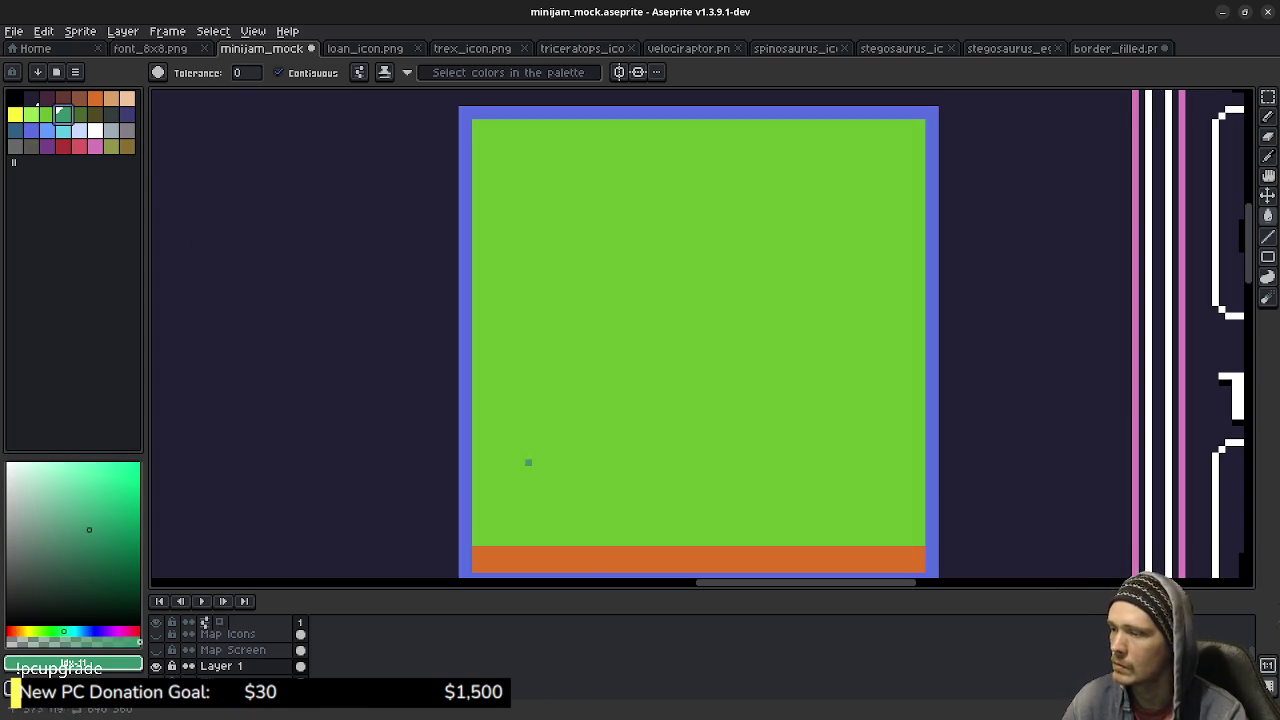
{"action": "left_click", "coordinate": [600, 555]}
{"action": "scroll", "coordinate": [600, 540], "scroll_direction": "down", "scroll_amount": 1}
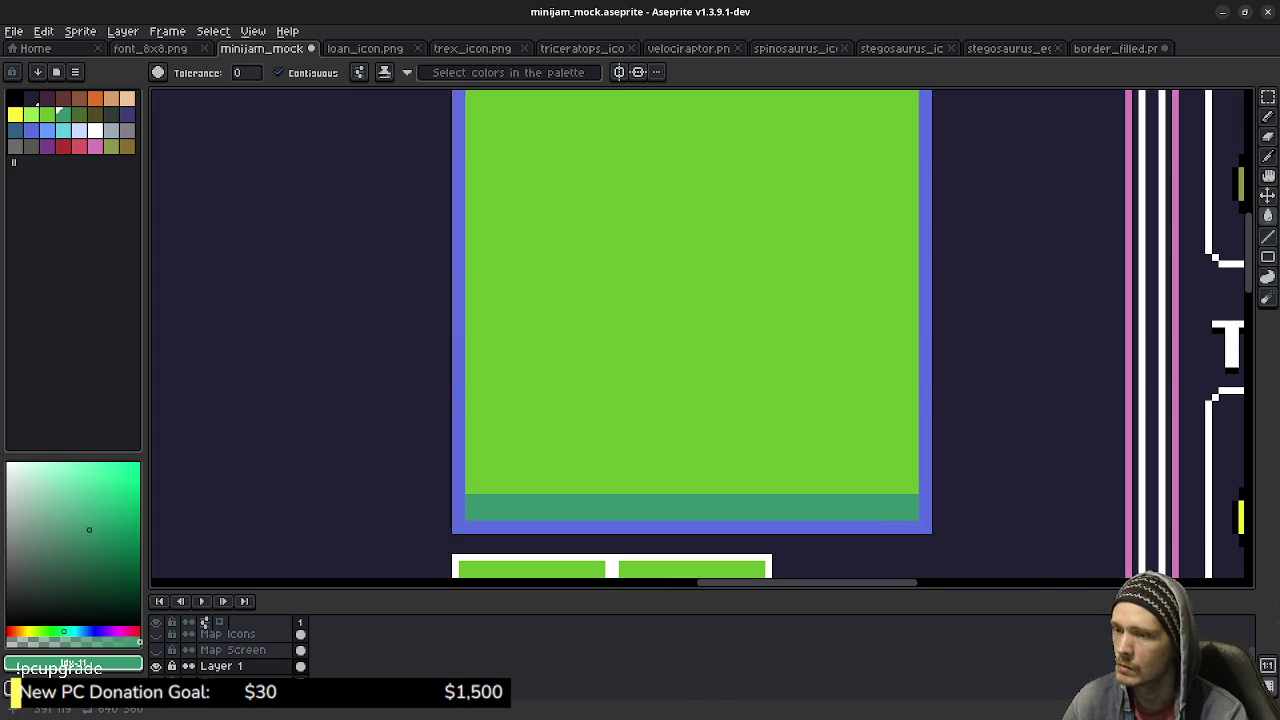
{"action": "key", "text": "ctrl+z"}
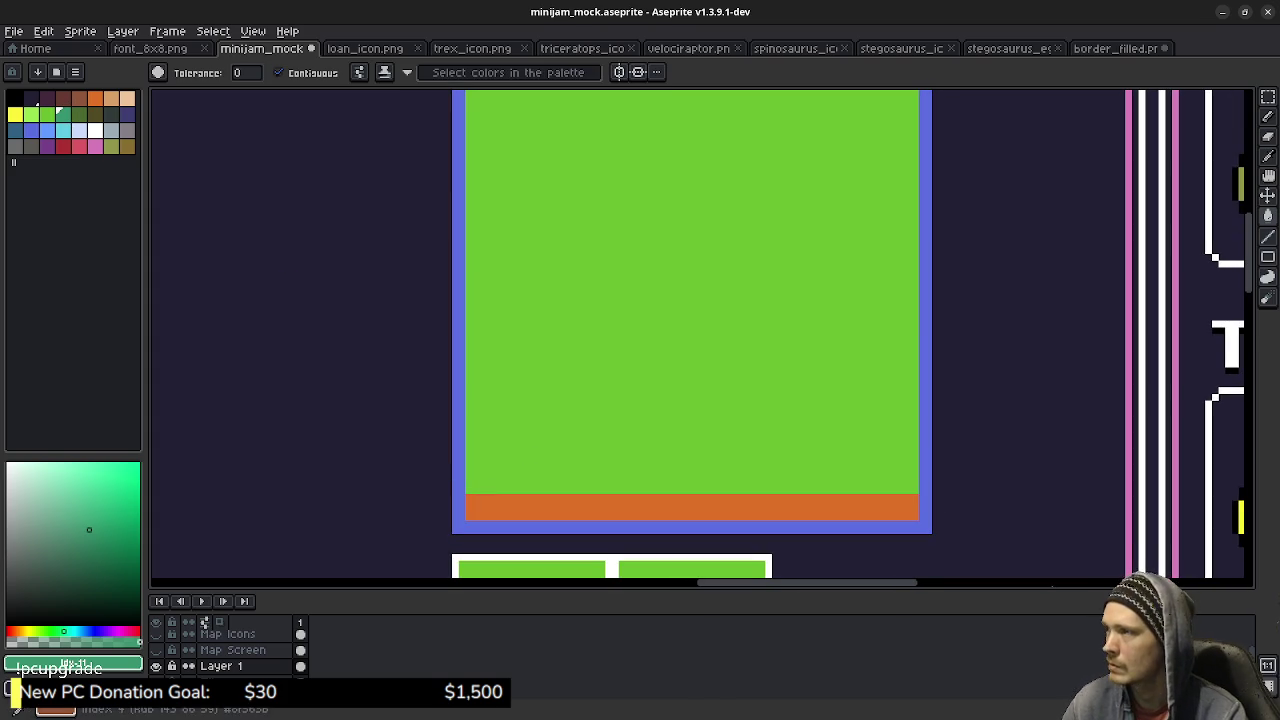
{"action": "left_click", "coordinate": [79, 97]}
{"action": "left_click", "coordinate": [522, 505]}
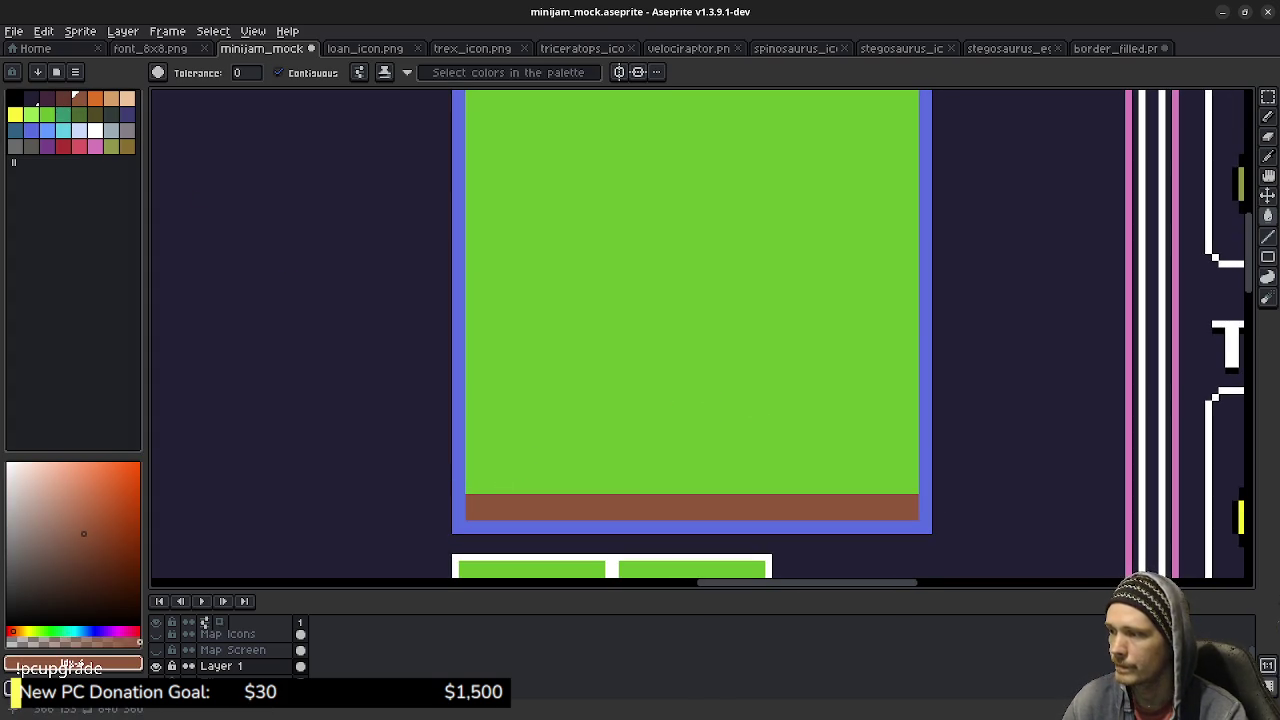
Draw brown pencil lines along the green area's left, top and right edges.
{"action": "key", "text": "b"}
{"action": "left_click", "coordinate": [475, 490]}
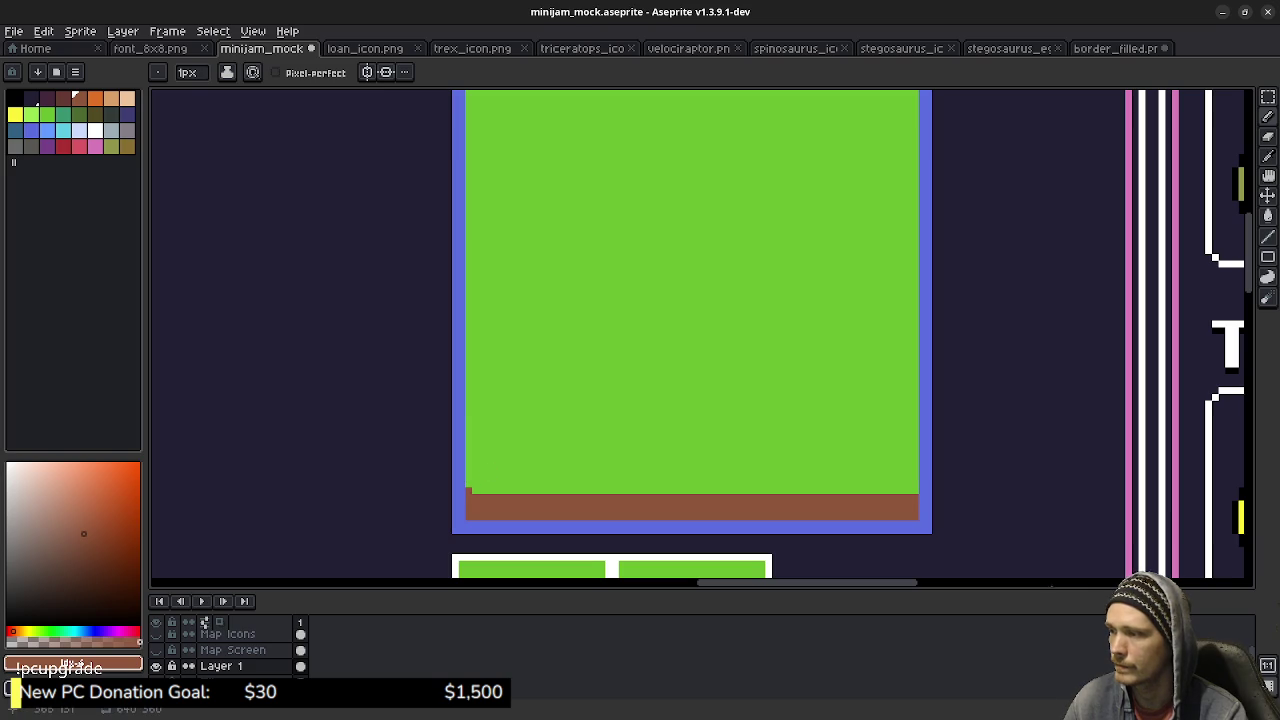
{"action": "left_click_drag", "start_coordinate": [562, 338], "coordinate": [567, 431]}
{"action": "left_click", "coordinate": [474, 171], "text": "shift"}
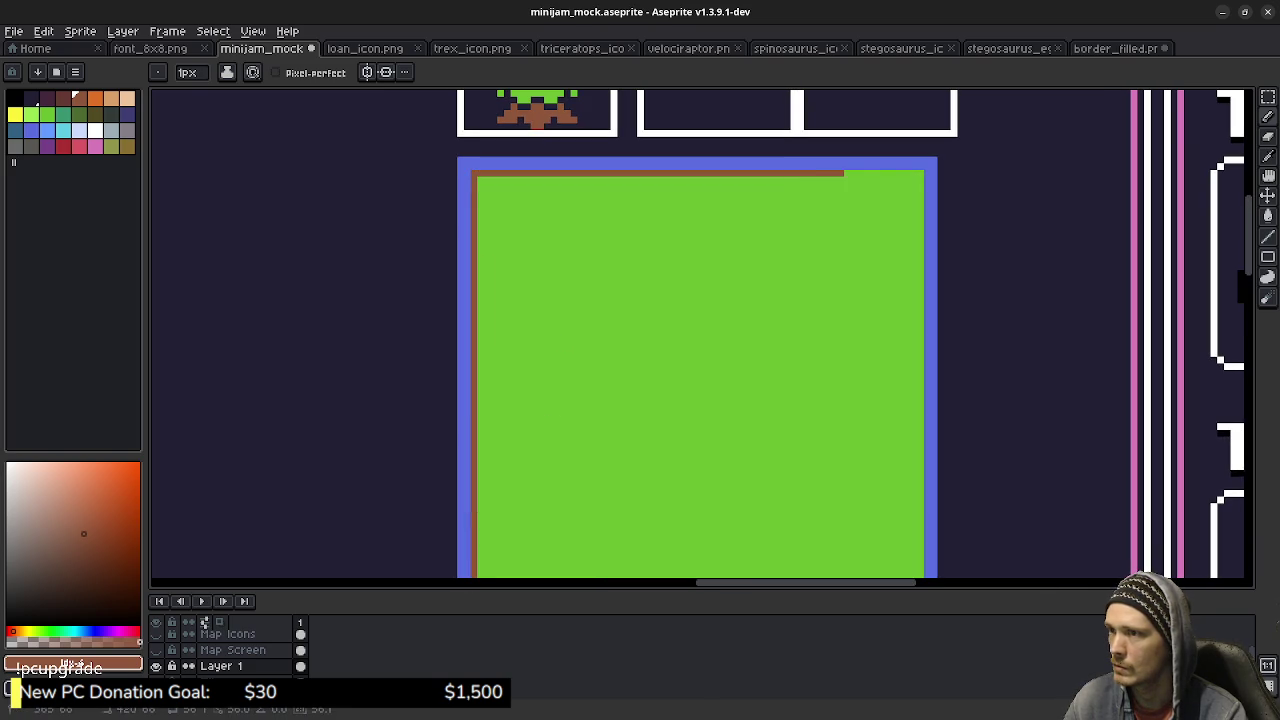
{"action": "left_click", "coordinate": [922, 172], "text": "shift"}
{"action": "left_click_drag", "start_coordinate": [880, 406], "coordinate": [835, 241]}
{"action": "left_click", "coordinate": [874, 418], "text": "shift"}
{"action": "left_click", "coordinate": [432, 418], "text": "shift"}
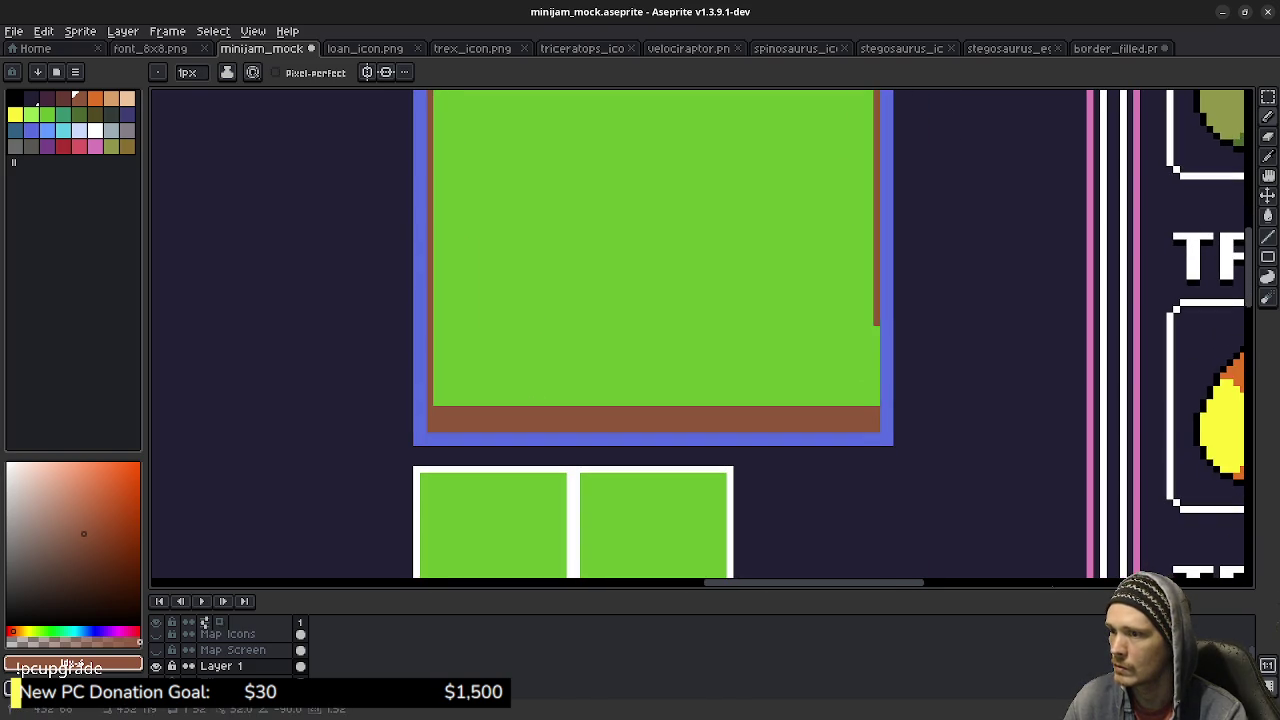
{"action": "left_click_drag", "start_coordinate": [432, 418], "coordinate": [474, 555]}
{"action": "left_click_drag", "start_coordinate": [728, 443], "coordinate": [688, 383]}
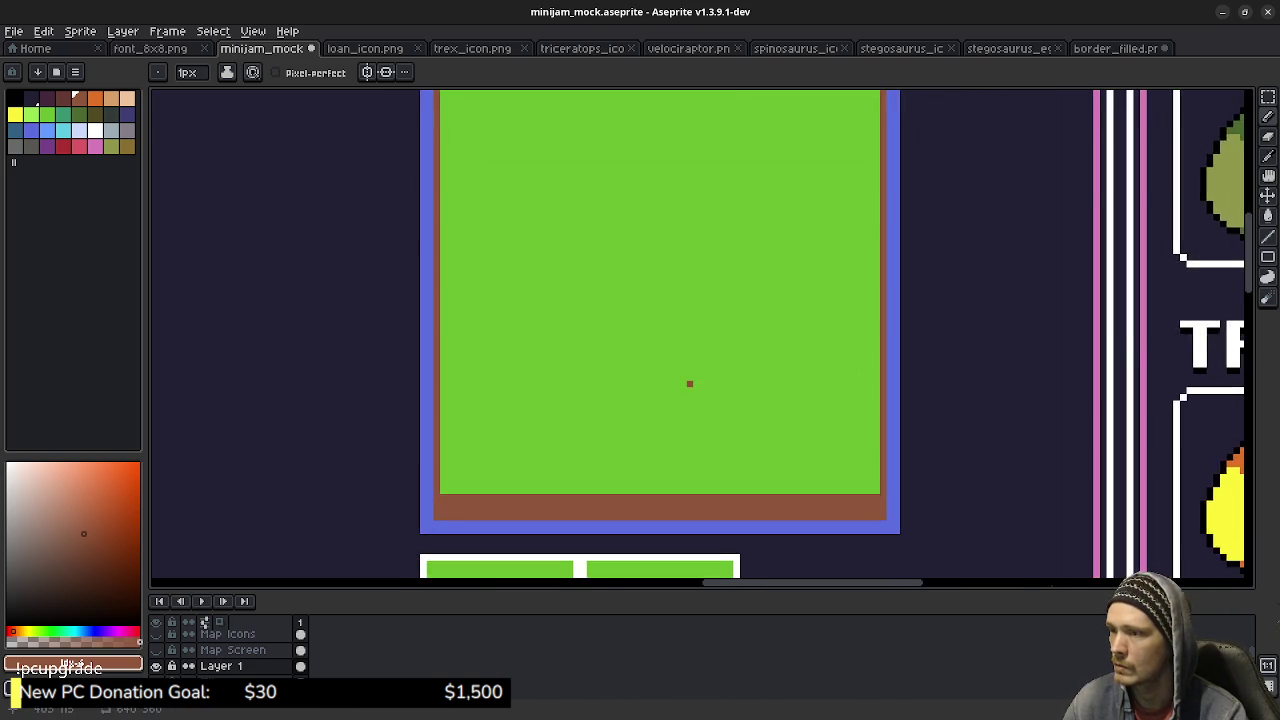
{"action": "scroll", "coordinate": [688, 383], "scroll_direction": "down", "scroll_amount": 1}
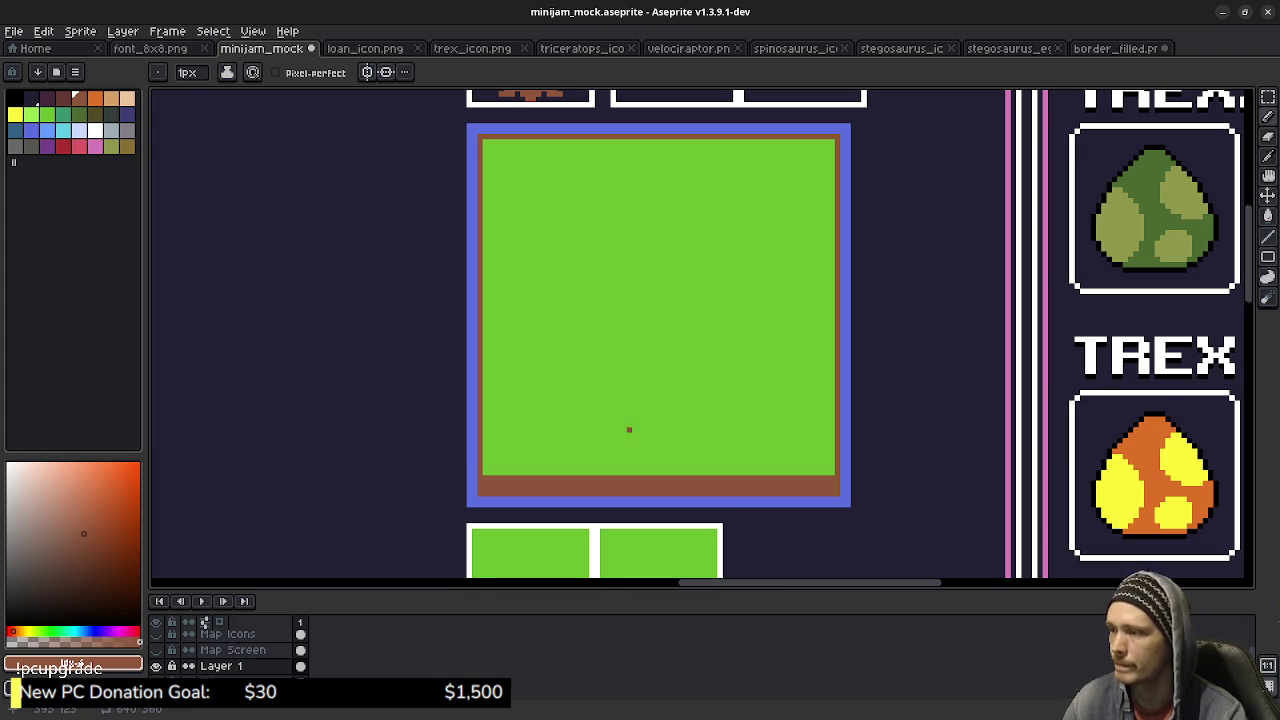
{"action": "mouse_move", "coordinate": [629, 430]}
{"action": "left_mouse_down"}
{"action": "mouse_move", "coordinate": [649, 340]}
{"action": "mouse_move", "coordinate": [664, 418]}
{"action": "mouse_move", "coordinate": [651, 409]}
{"action": "left_mouse_up"}
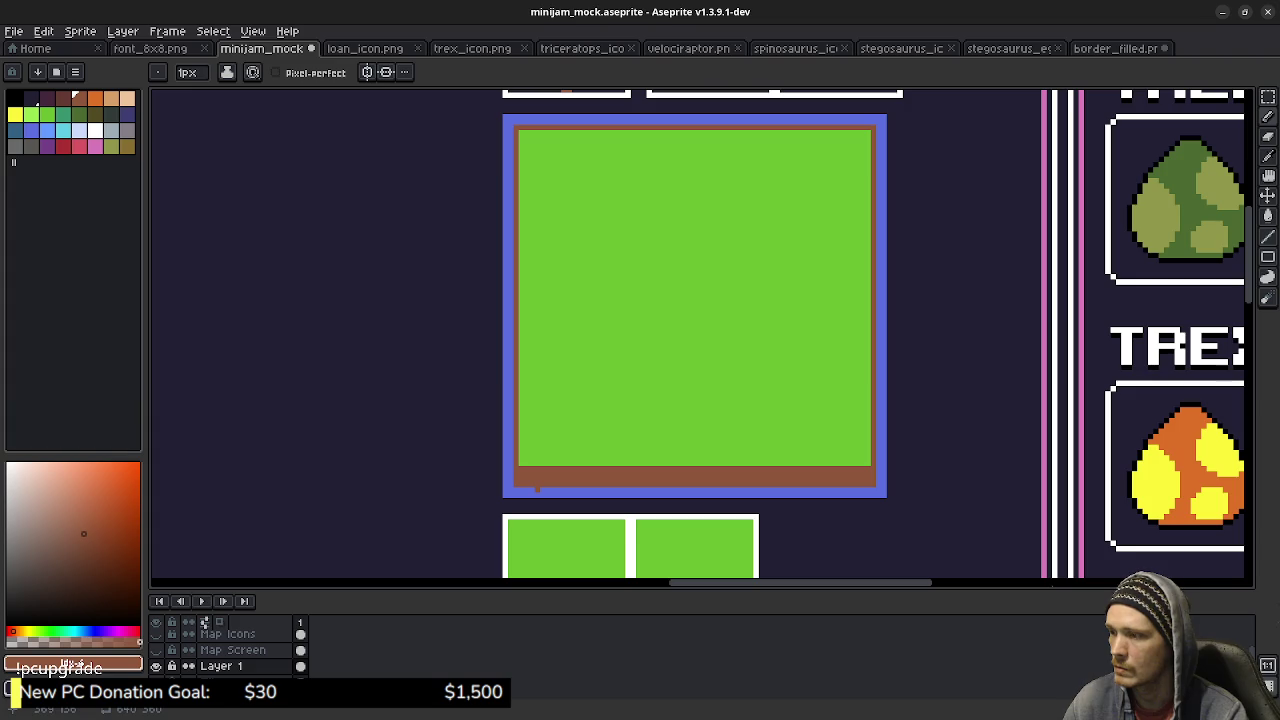
Move the square's bottom-left corner piece beside the white grid, nudging it into place.
{"action": "key", "text": "m"}
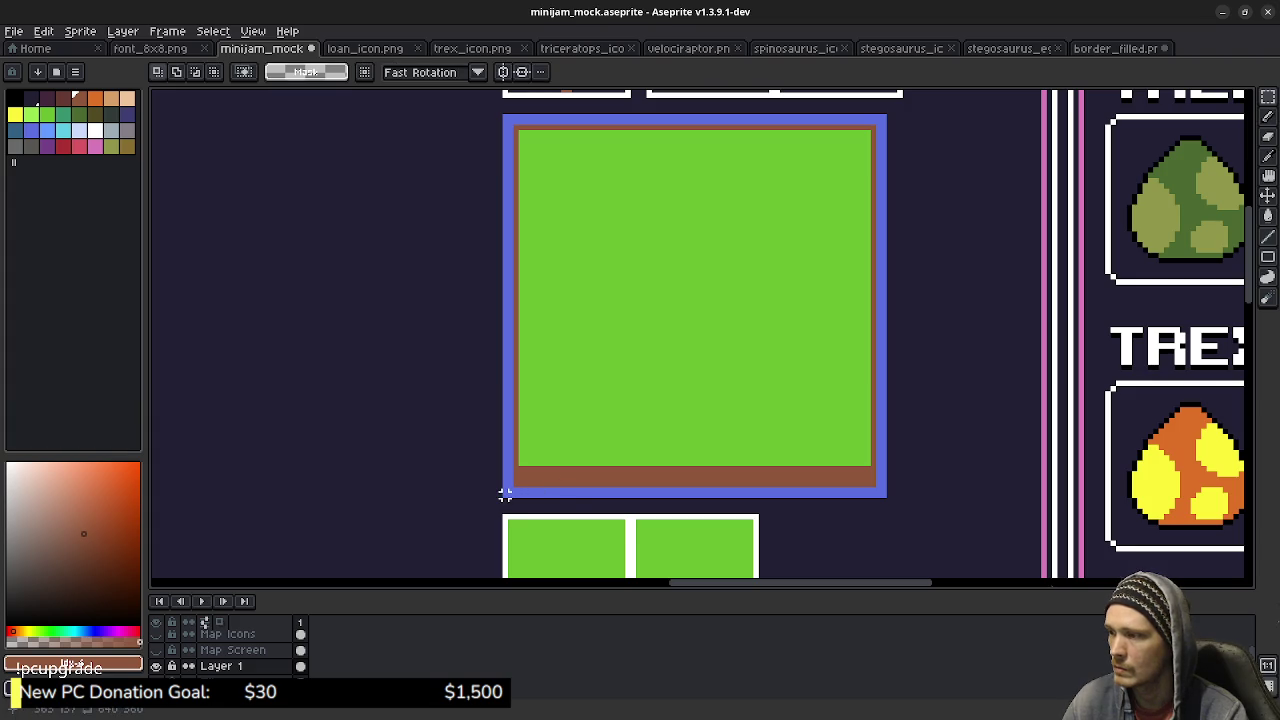
{"action": "mouse_move", "coordinate": [506, 491]}
{"action": "left_mouse_down"}
{"action": "mouse_move", "coordinate": [606, 410]}
{"action": "mouse_move", "coordinate": [734, 372]}
{"action": "left_mouse_up"}
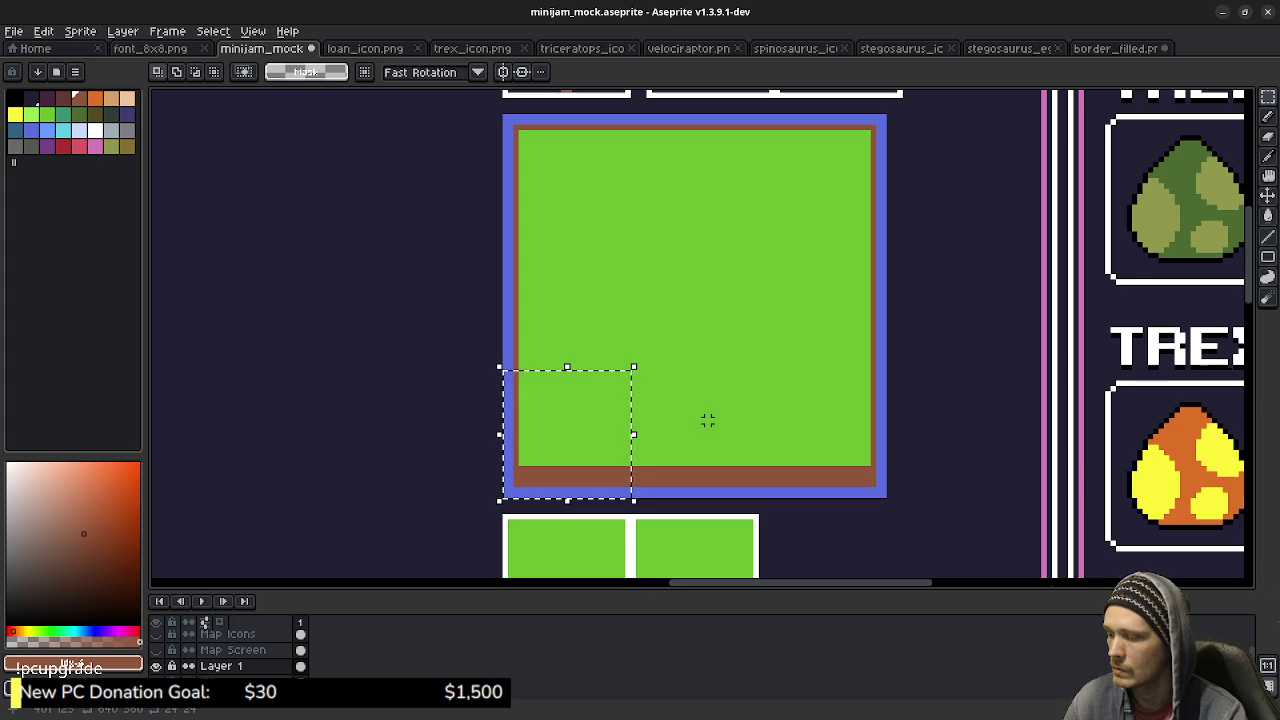
{"action": "left_click", "coordinate": [630, 458]}
{"action": "left_click_drag", "start_coordinate": [600, 400], "coordinate": [746, 223]}
{"action": "mouse_move", "coordinate": [705, 268]}
{"action": "left_mouse_down"}
{"action": "mouse_move", "coordinate": [601, 343]}
{"action": "mouse_move", "coordinate": [567, 402]}
{"action": "left_mouse_up"}
{"action": "key", "text": "Down"}
{"action": "key", "text": "Down"}
{"action": "key", "text": "Down"}
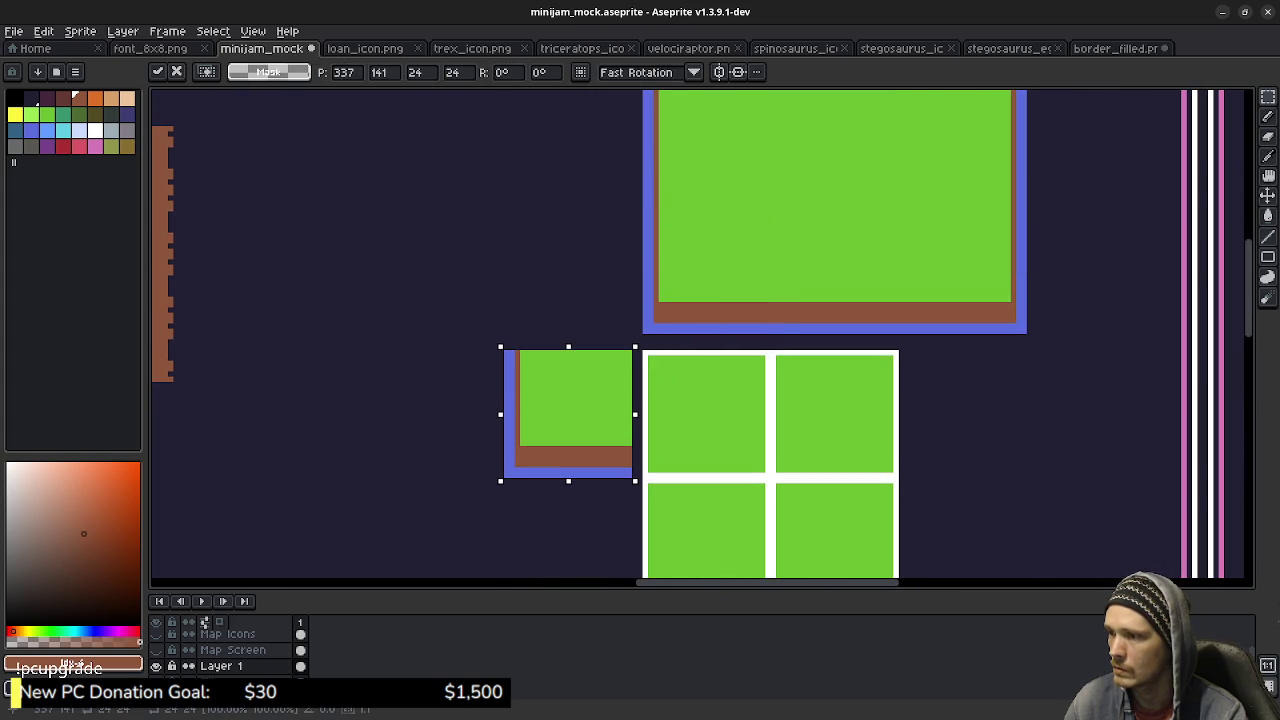
{"action": "key", "text": "Up"}
{"action": "key", "text": "Up"}
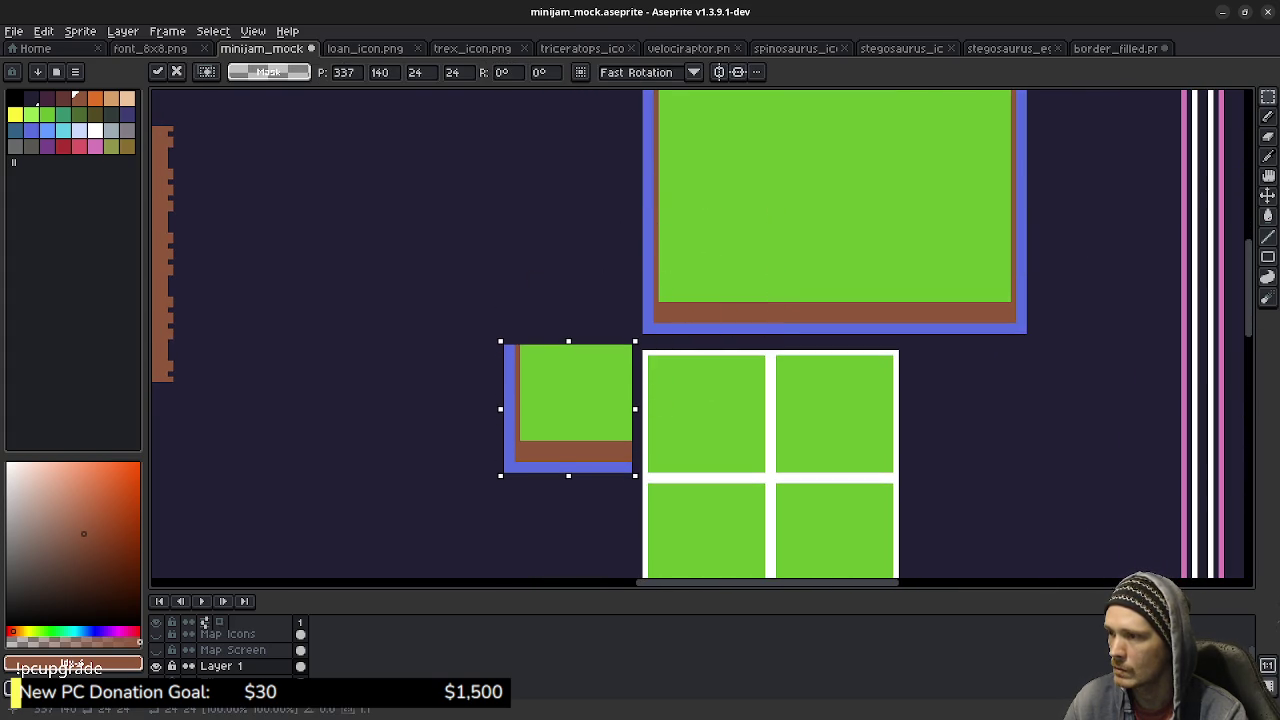
{"action": "key", "text": "Down"}
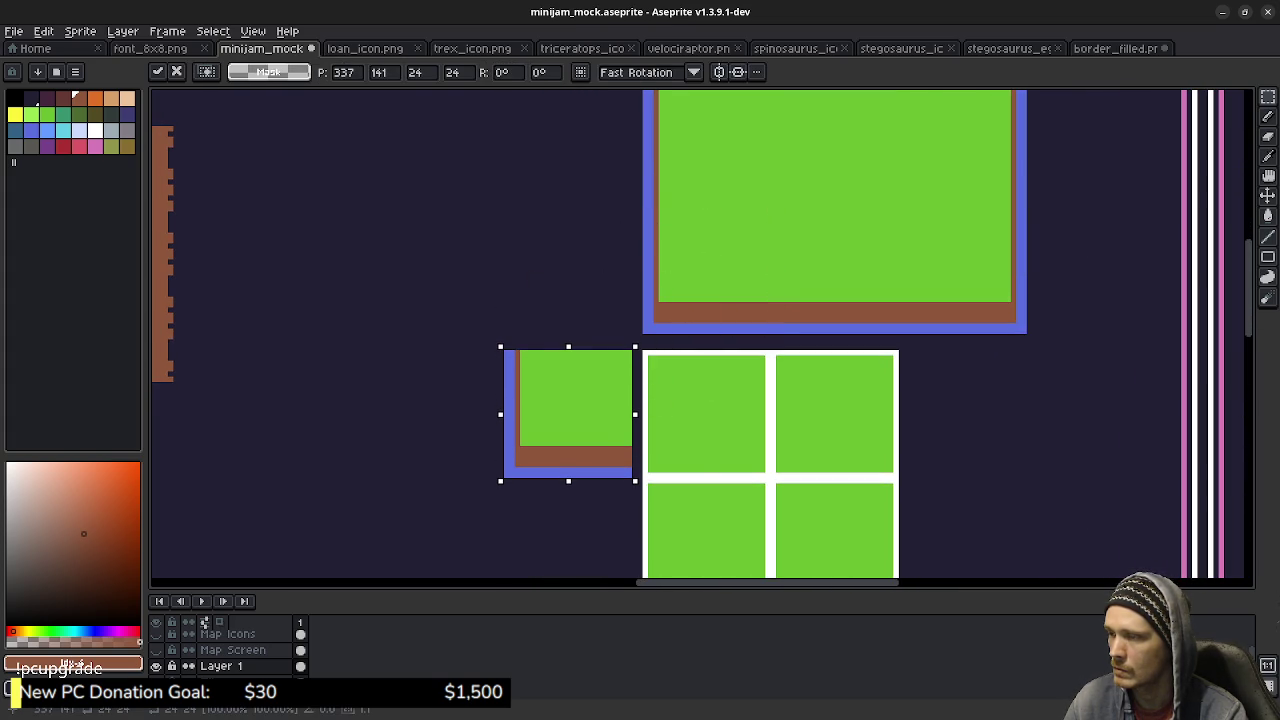
{"action": "key", "text": "Left"}
{"action": "key", "text": "Left"}
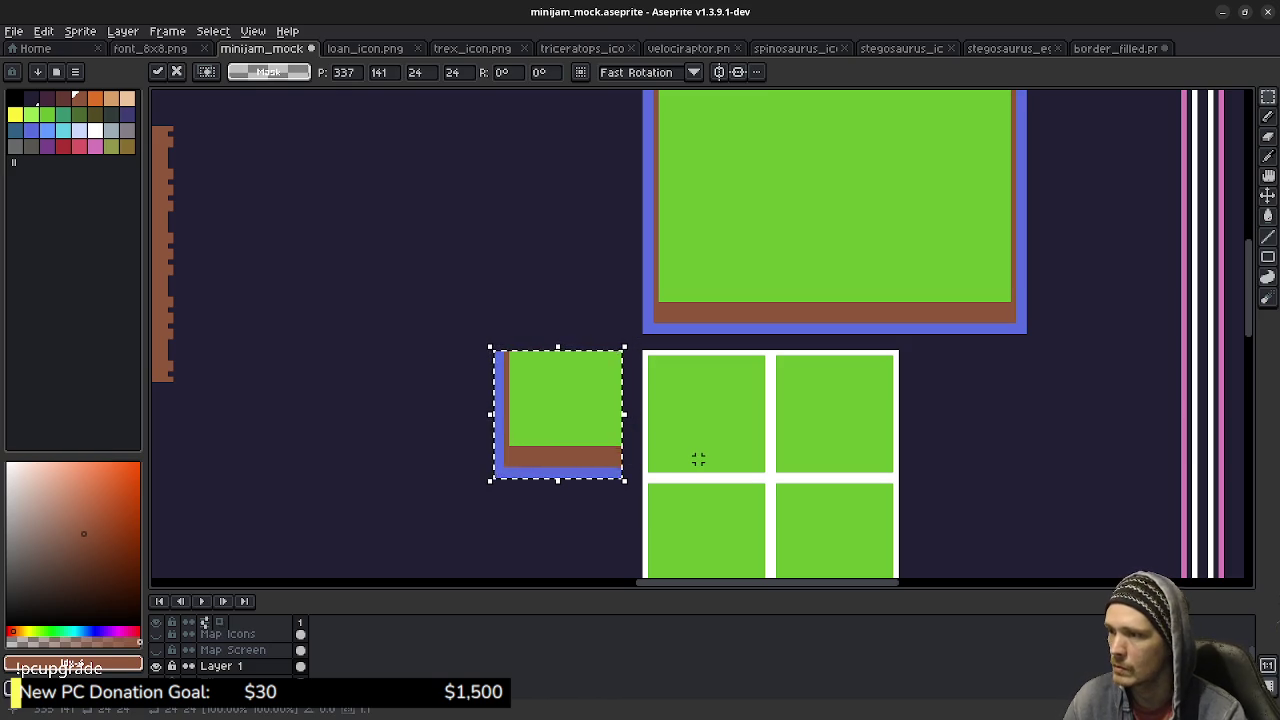
{"action": "key", "text": "ctrl+d"}
Copy the big square's bottom-left corner to the left, commit it and deselect.
{"action": "mouse_move", "coordinate": [720, 354]}
{"action": "left_mouse_down"}
{"action": "mouse_move", "coordinate": [746, 422]}
{"action": "mouse_move", "coordinate": [771, 400]}
{"action": "left_mouse_up"}
{"action": "left_click_drag", "start_coordinate": [703, 256], "coordinate": [826, 386]}
{"action": "left_click_drag", "start_coordinate": [765, 320], "coordinate": [483, 332]}
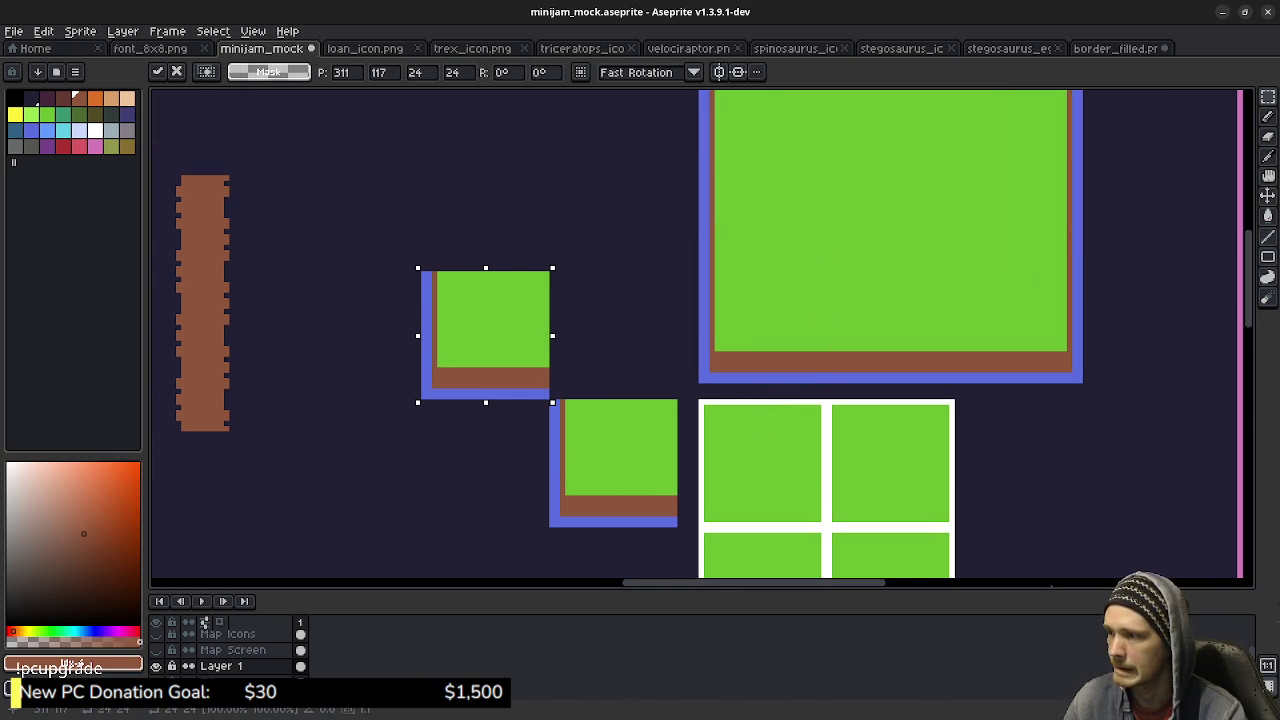
{"action": "key", "text": "Return"}
{"action": "key", "text": "ctrl+d"}
{"action": "scroll", "coordinate": [637, 354], "scroll_direction": "up", "scroll_amount": 2}
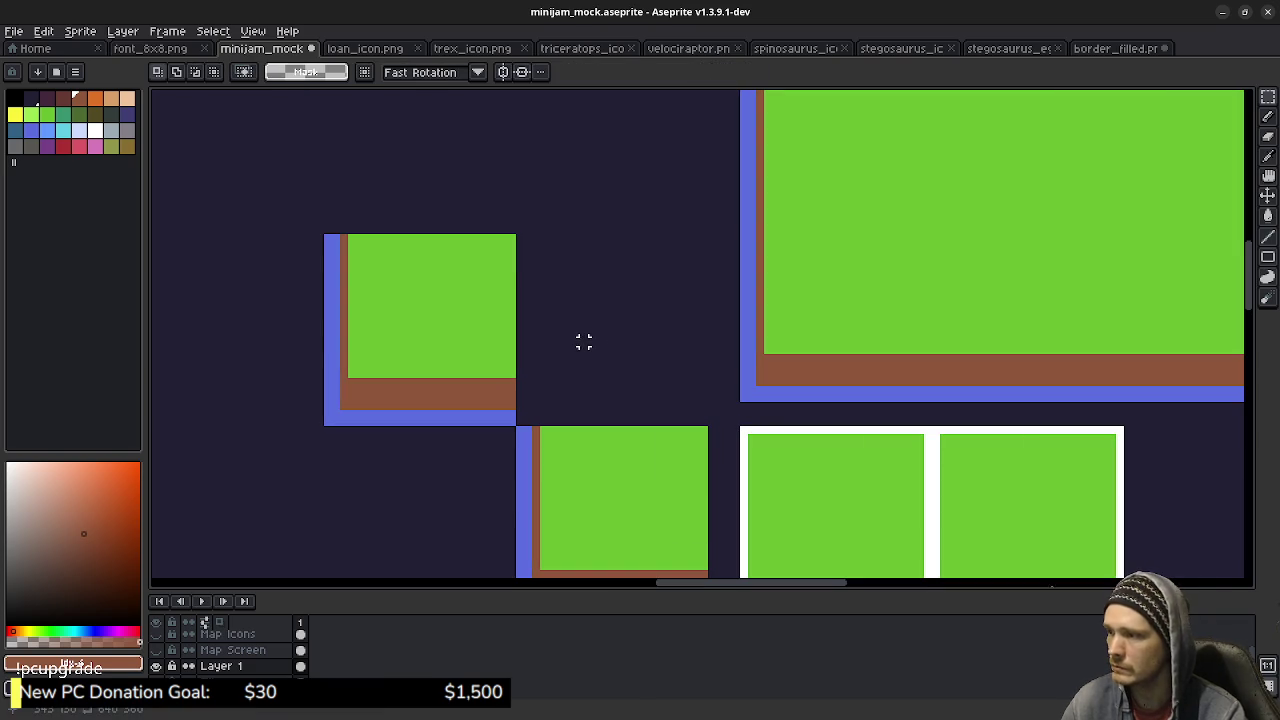
Draw green edges bridging the two tiles and fill the enclosed gap green.
{"action": "left_click_drag", "start_coordinate": [599, 349], "coordinate": [631, 374]}
{"action": "key", "text": "b"}
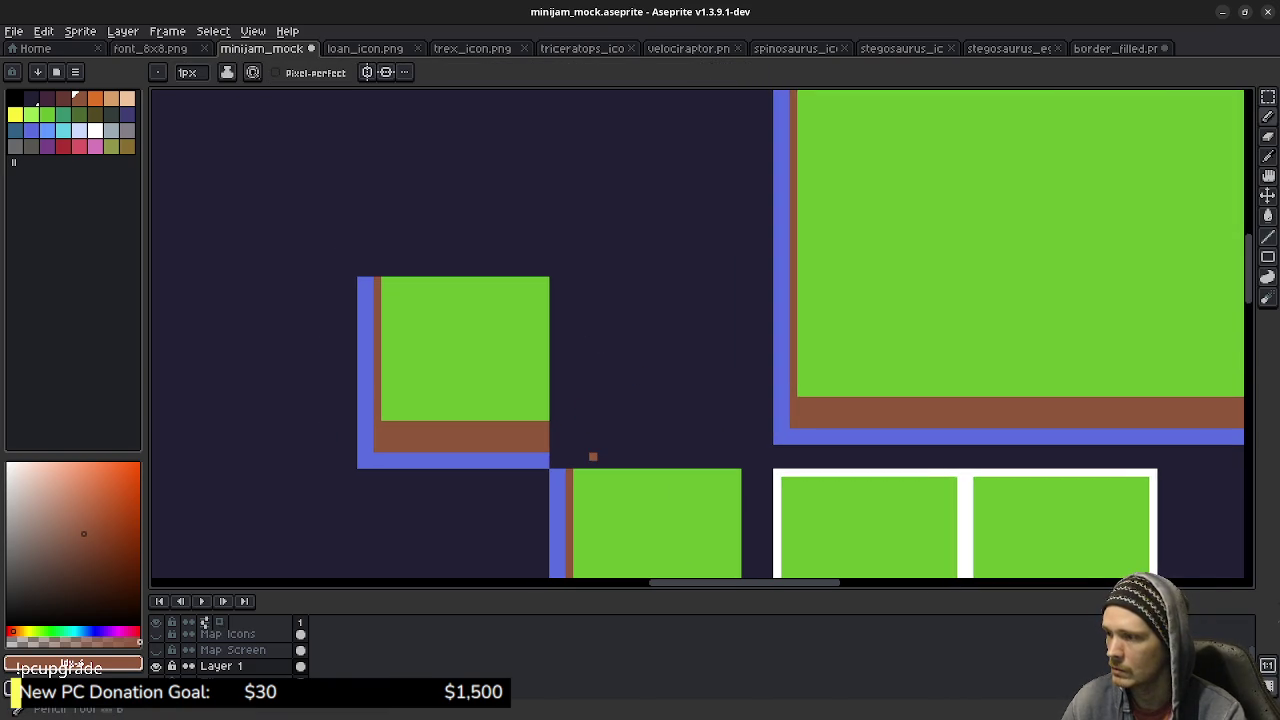
{"action": "left_click", "coordinate": [593, 497], "text": "alt"}
{"action": "mouse_move", "coordinate": [577, 464]}
{"action": "left_mouse_down"}
{"action": "mouse_move", "coordinate": [577, 412]}
{"action": "mouse_move", "coordinate": [551, 414]}
{"action": "left_mouse_up"}
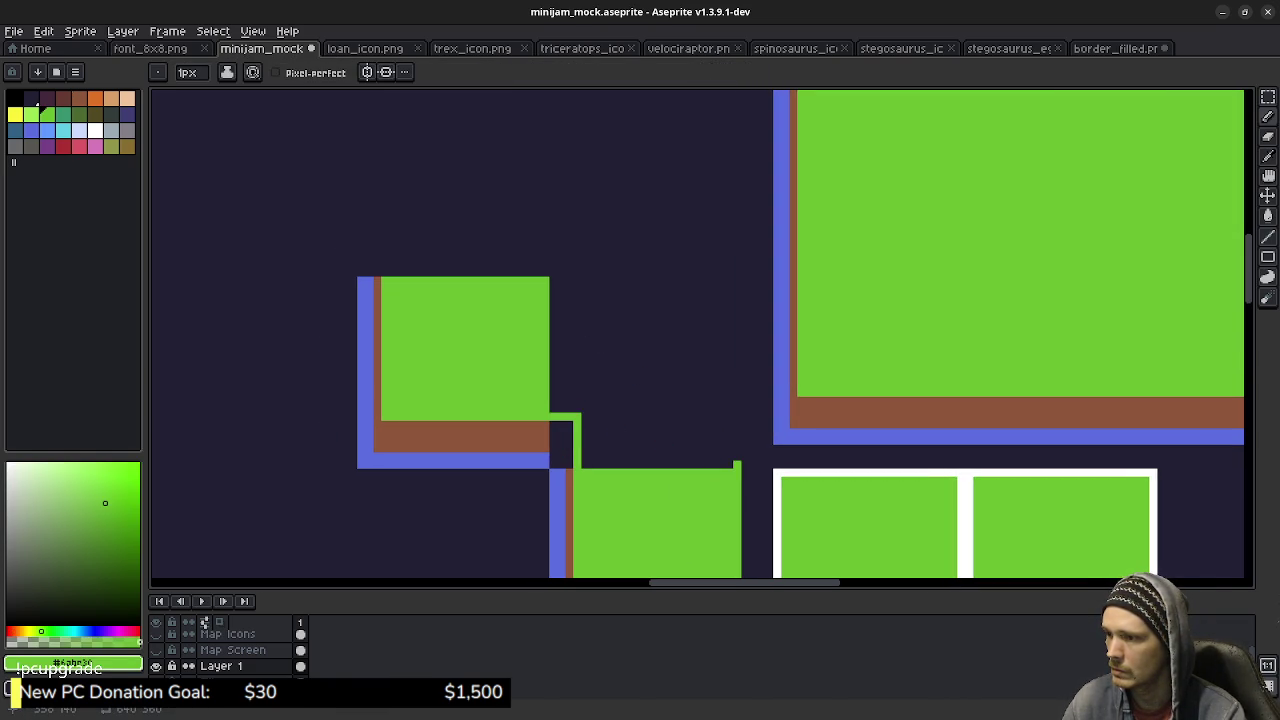
{"action": "left_click_drag", "start_coordinate": [737, 464], "coordinate": [737, 286]}
{"action": "left_click", "coordinate": [553, 281]}
{"action": "left_click", "coordinate": [725, 289], "text": "shift"}
{"action": "left_click", "coordinate": [745, 280], "text": "shift"}
{"action": "key", "text": "g"}
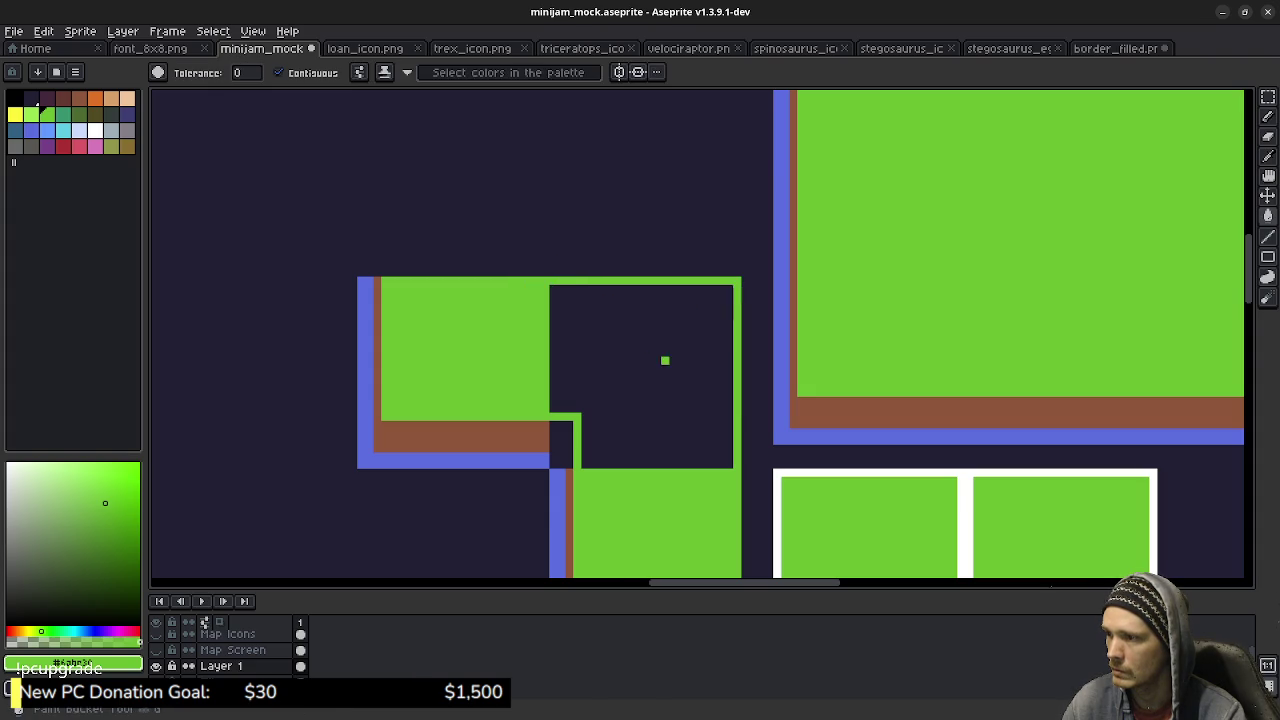
{"action": "left_click", "coordinate": [663, 357]}
Redraw the brown and blue border pixels around the inner corner.
{"action": "left_click", "coordinate": [545, 437], "text": "alt"}
{"action": "key", "text": "b"}
{"action": "left_click_drag", "start_coordinate": [552, 448], "coordinate": [563, 448]}
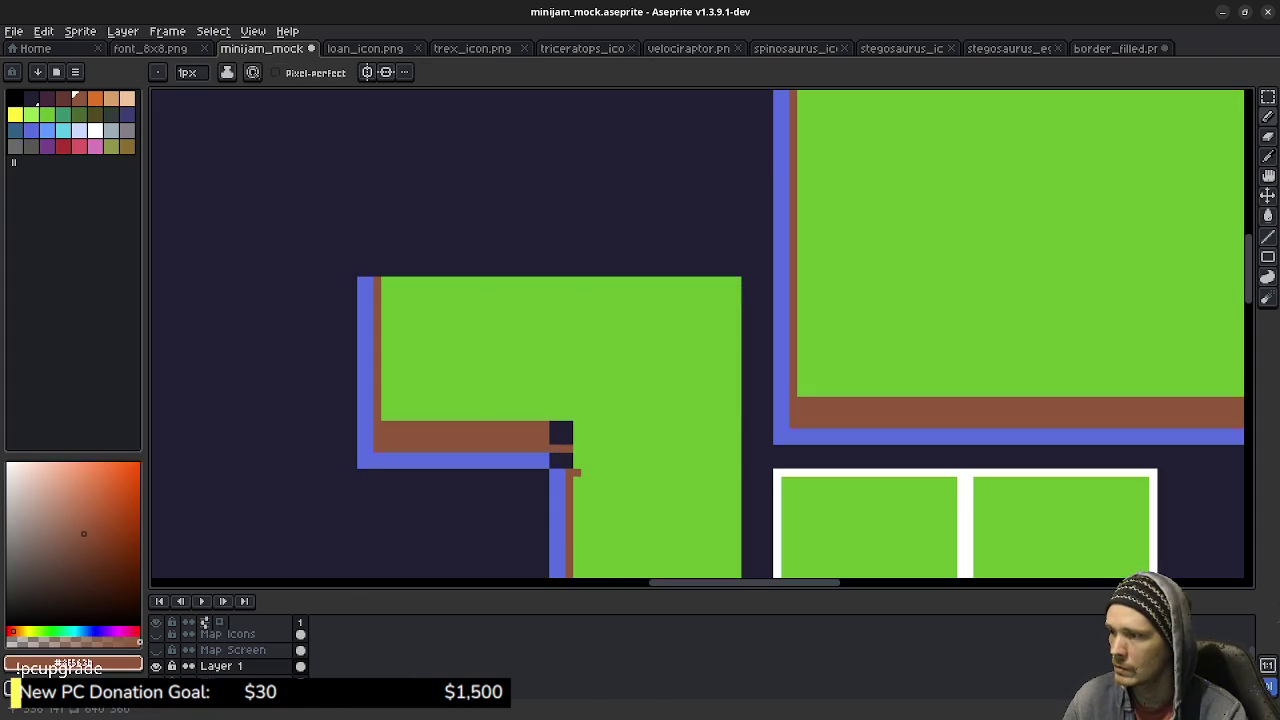
{"action": "left_click_drag", "start_coordinate": [569, 467], "coordinate": [569, 423]}
{"action": "key", "text": "g"}
{"action": "left_click", "coordinate": [561, 433]}
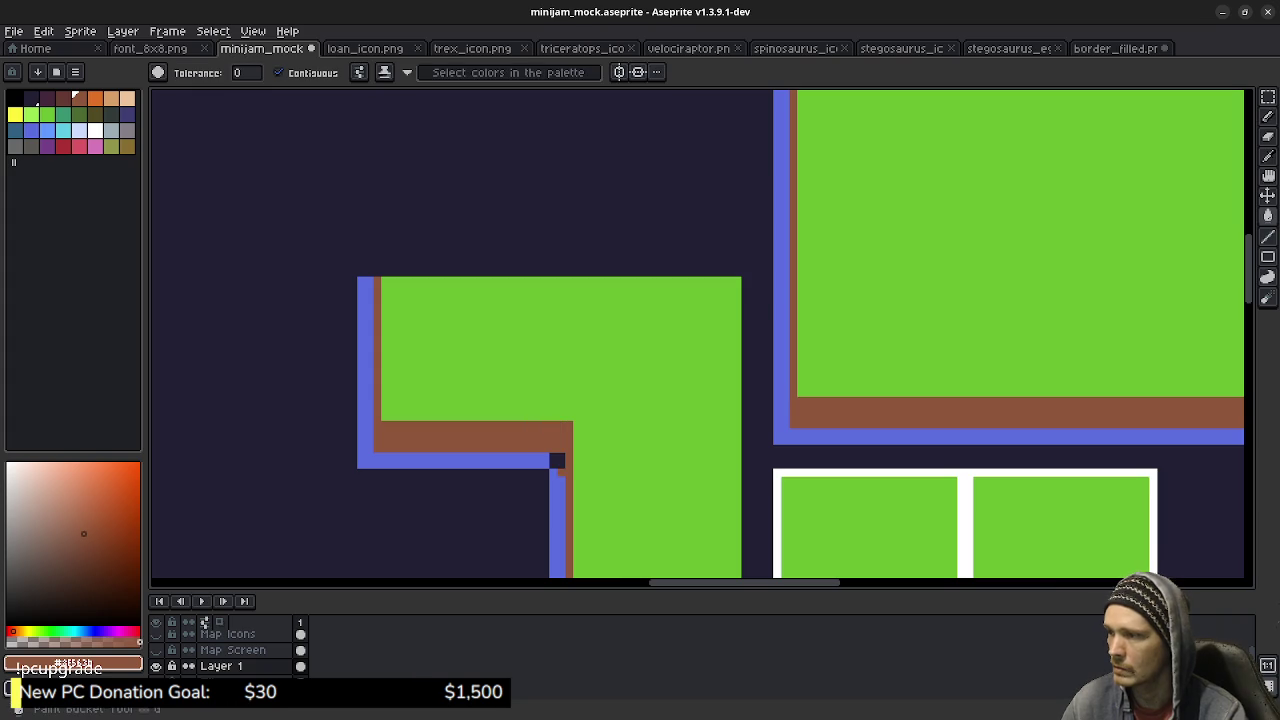
{"action": "left_click", "coordinate": [540, 460], "text": "alt"}
{"action": "left_click", "coordinate": [557, 460]}
{"action": "mouse_move", "coordinate": [641, 472]}
{"action": "left_mouse_down"}
{"action": "mouse_move", "coordinate": [581, 375]}
{"action": "mouse_move", "coordinate": [529, 366]}
{"action": "left_mouse_up"}
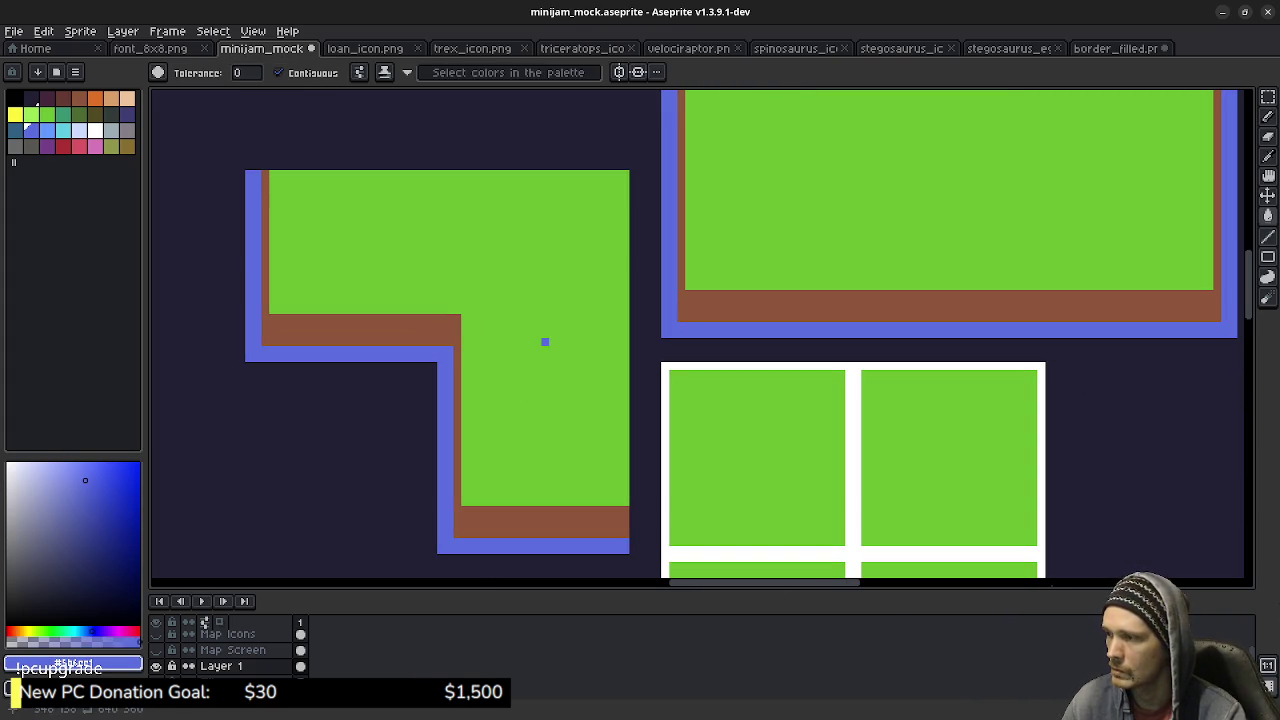
{"action": "key", "text": "m"}
{"action": "mouse_move", "coordinate": [438, 358]}
{"action": "left_mouse_down"}
{"action": "mouse_move", "coordinate": [551, 226]}
{"action": "mouse_move", "coordinate": [628, 172]}
{"action": "left_mouse_up"}
Copy the inner corner square and paste it onto the white-bordered grid, one pixel to the right.
{"action": "left_click_drag", "start_coordinate": [791, 397], "coordinate": [690, 278]}
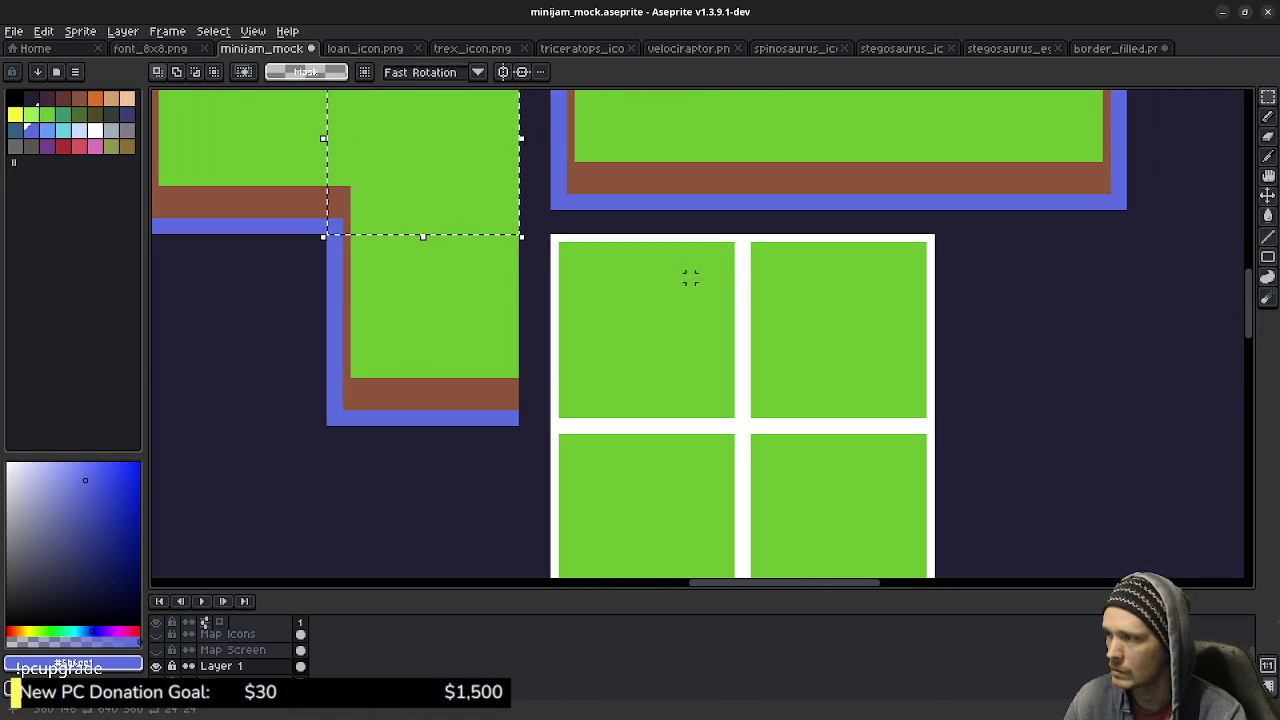
{"action": "key", "text": "ctrl+v"}
{"action": "left_click_drag", "start_coordinate": [421, 163], "coordinate": [829, 356]}
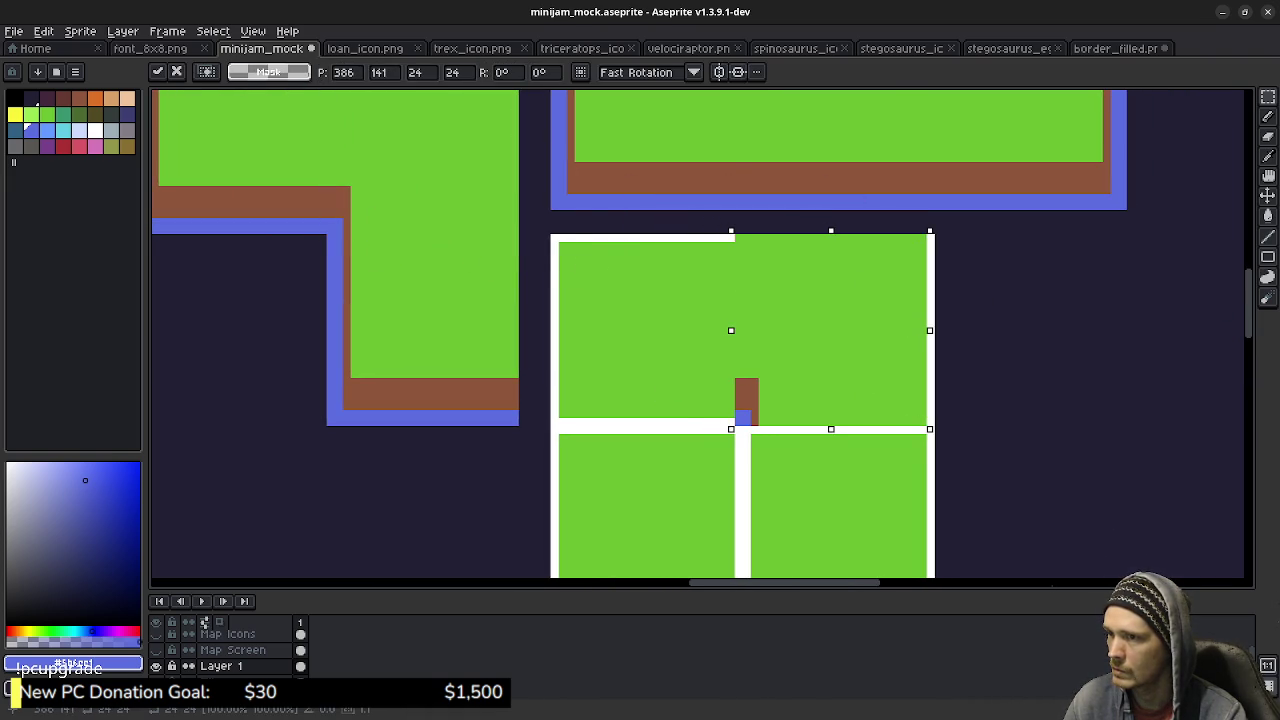
{"action": "key", "text": "Right"}
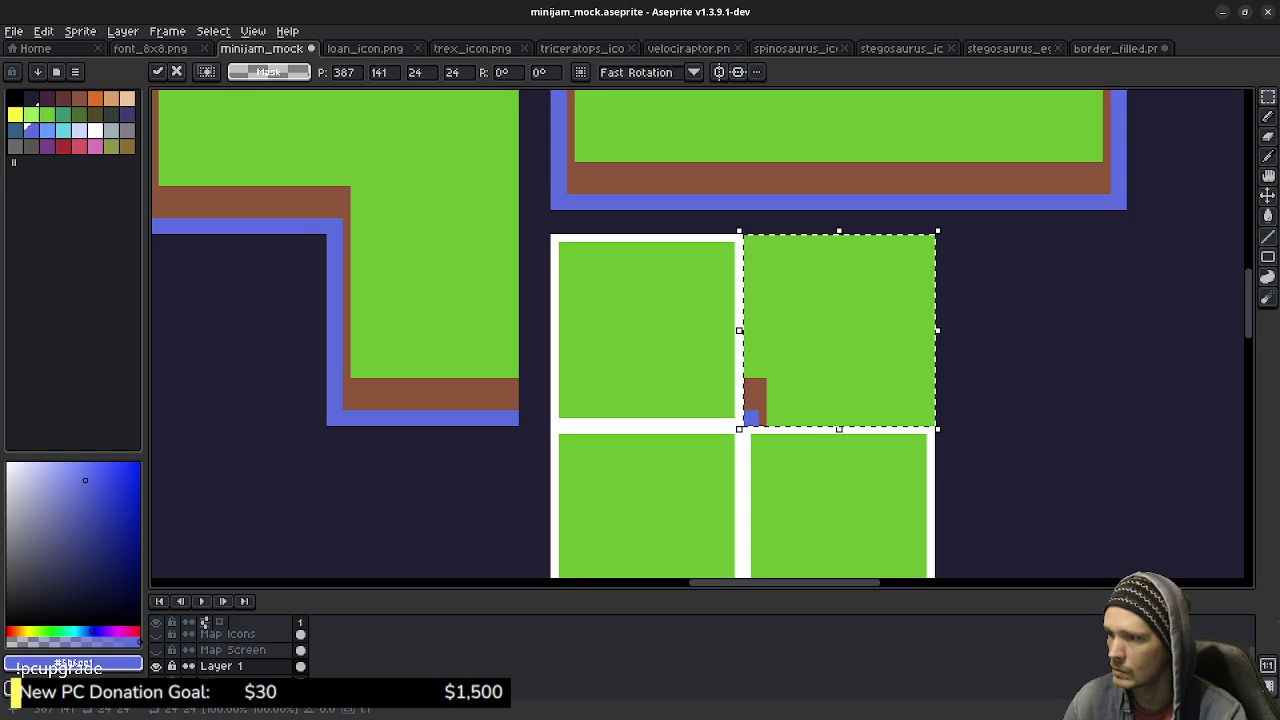
{"action": "left_click_drag", "start_coordinate": [787, 501], "coordinate": [693, 441]}
{"action": "key", "text": "Return"}
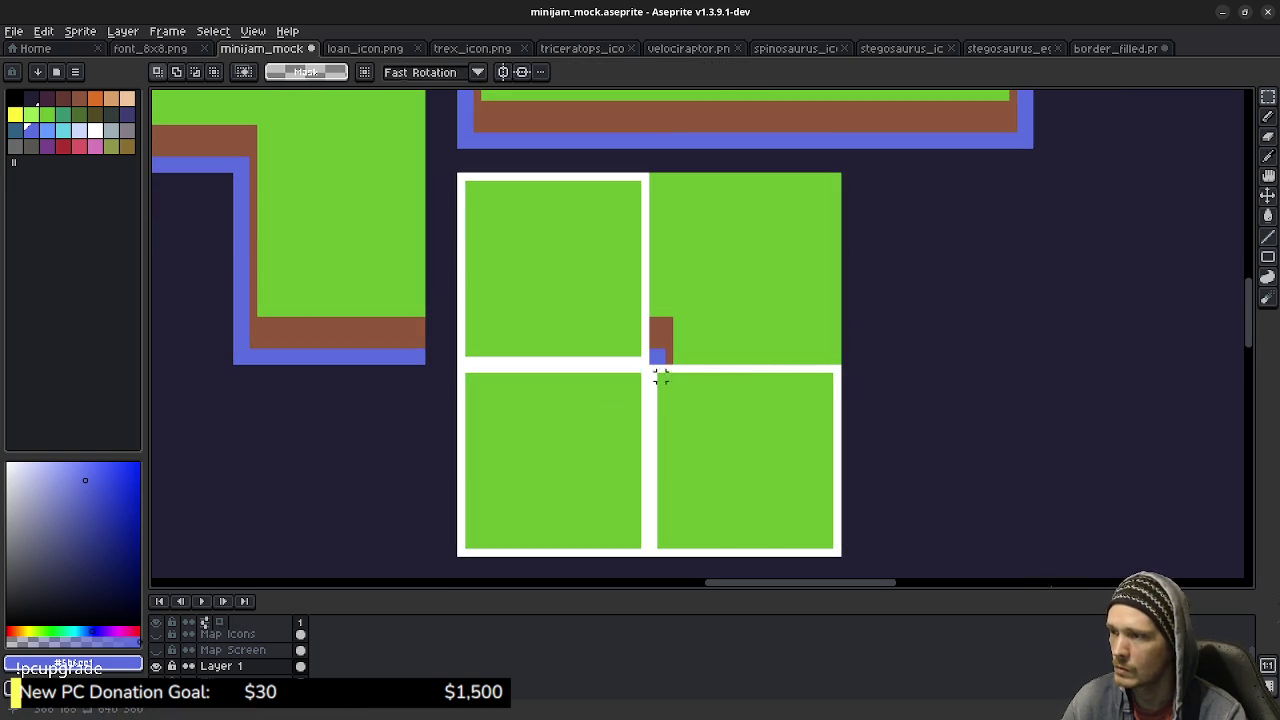
Fill the white gap with brown border pixels and one blue pixel.
{"action": "key", "text": "i"}
{"action": "left_click", "coordinate": [661, 340]}
{"action": "key", "text": "b"}
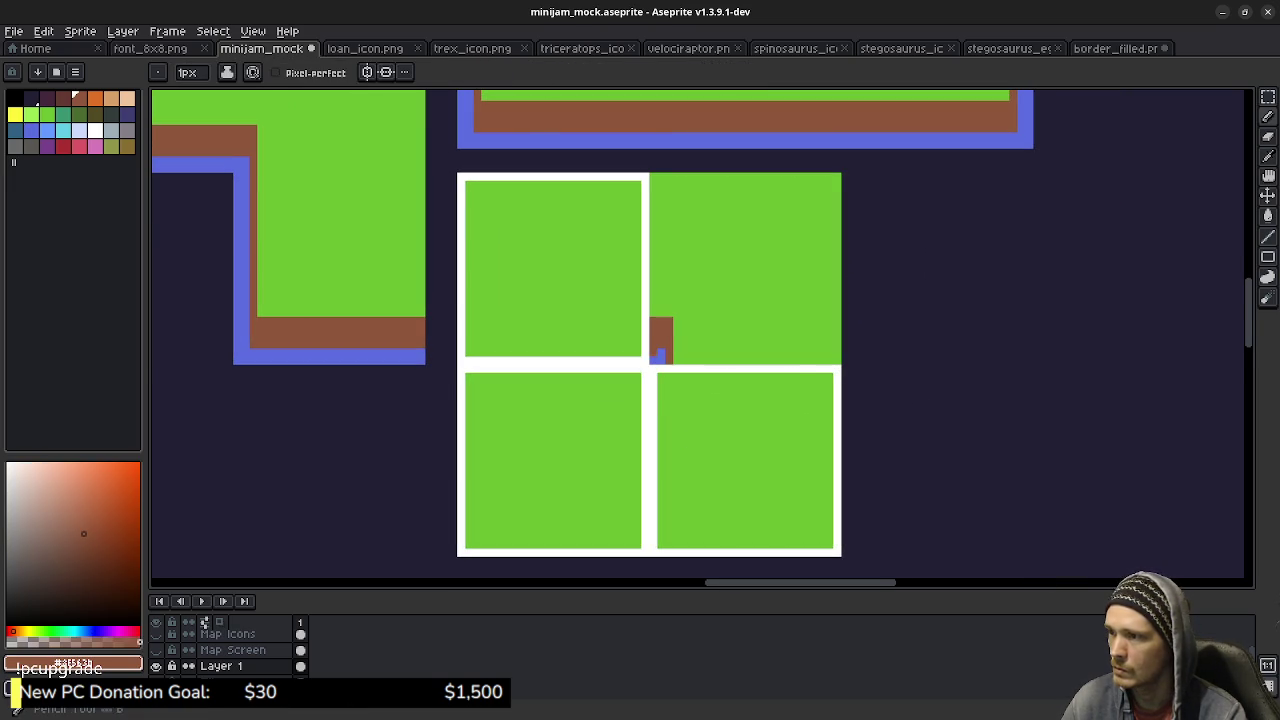
{"action": "scroll", "coordinate": [657, 349], "scroll_direction": "up", "scroll_amount": 2}
{"action": "left_click", "coordinate": [632, 340]}
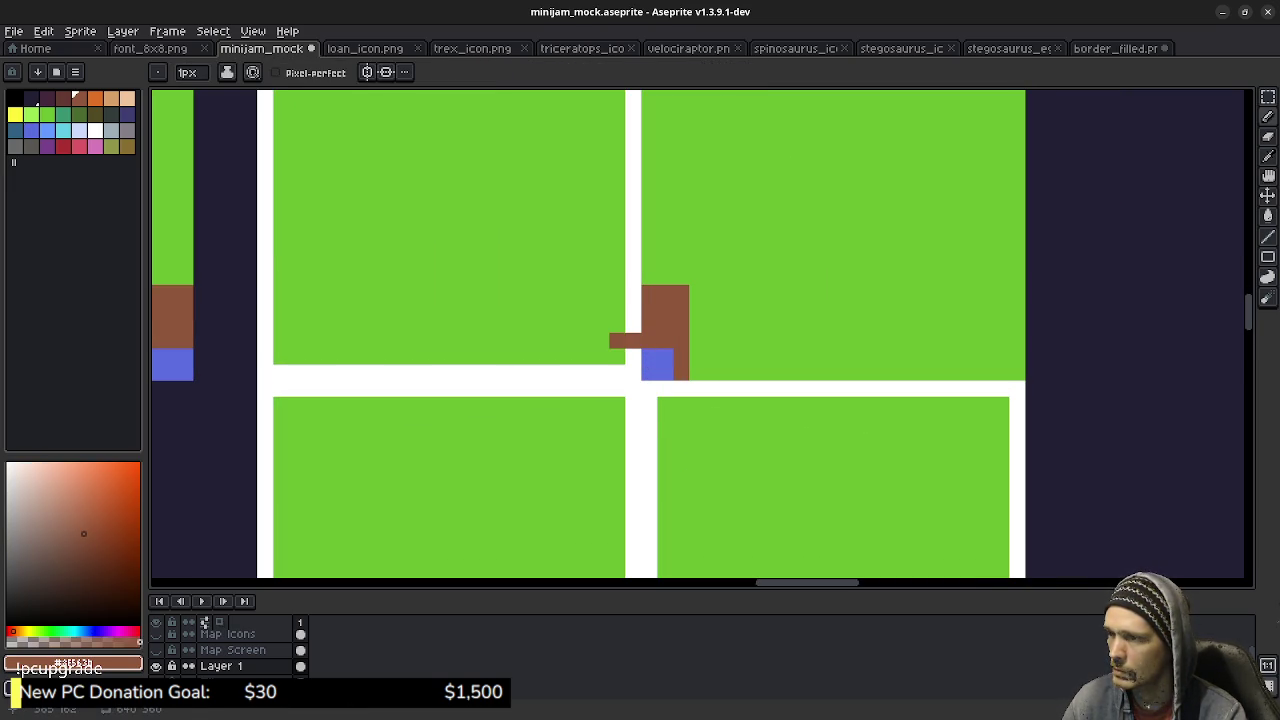
{"action": "mouse_move", "coordinate": [601, 373]}
{"action": "left_mouse_down"}
{"action": "mouse_move", "coordinate": [601, 309]}
{"action": "mouse_move", "coordinate": [617, 293]}
{"action": "mouse_move", "coordinate": [617, 309]}
{"action": "left_mouse_up"}
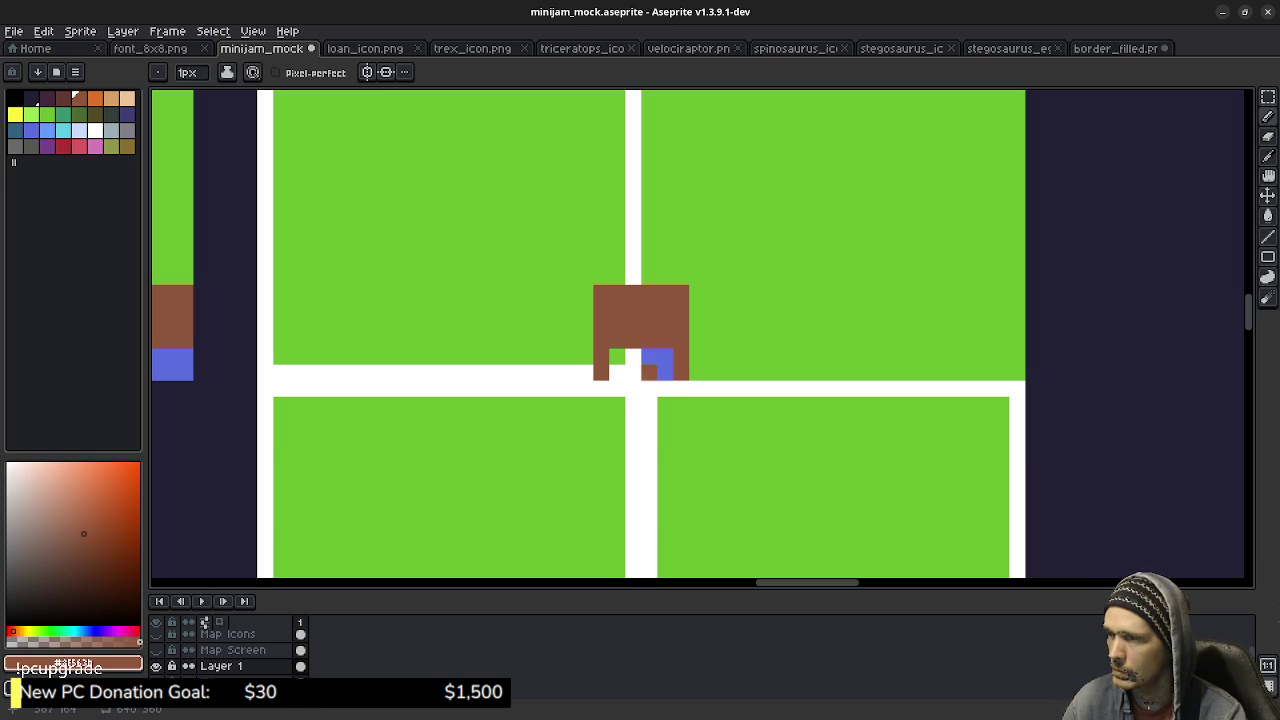
{"action": "left_click", "coordinate": [657, 364], "text": "alt"}
{"action": "left_click", "coordinate": [633, 357]}
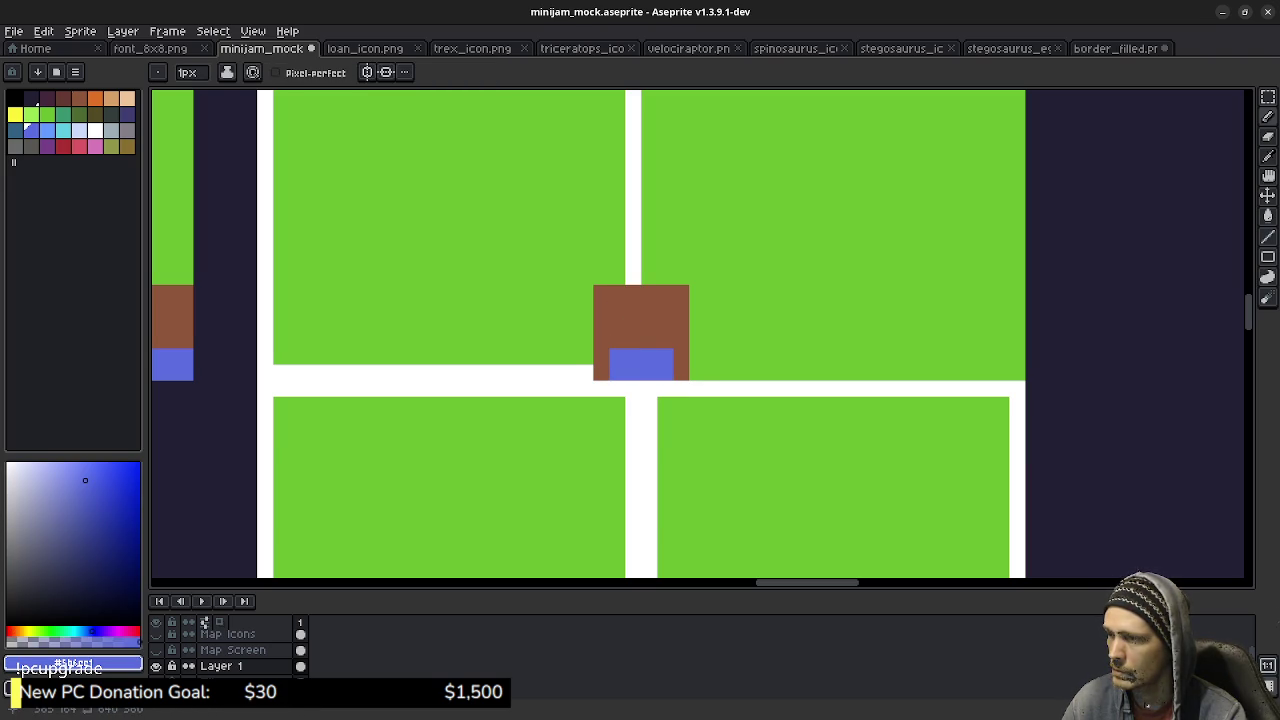
Paint grass green over the white strip and the upper dividing lines.
{"action": "left_click", "coordinate": [44, 113]}
{"action": "left_click_drag", "start_coordinate": [585, 373], "coordinate": [262, 373]}
{"action": "scroll", "coordinate": [262, 373], "scroll_direction": "up", "scroll_amount": 3}
{"action": "mouse_move", "coordinate": [397, 540]}
{"action": "left_mouse_down"}
{"action": "mouse_move", "coordinate": [397, 180]}
{"action": "mouse_move", "coordinate": [758, 180]}
{"action": "mouse_move", "coordinate": [764, 430]}
{"action": "left_mouse_up"}
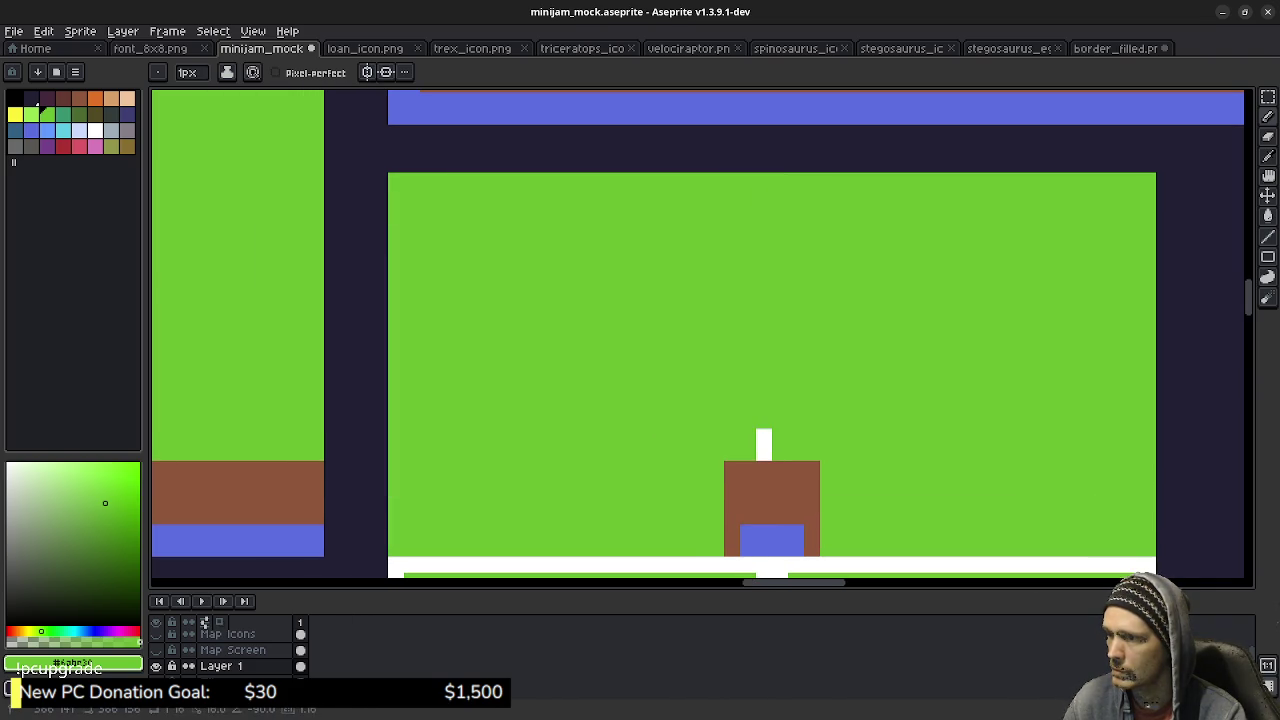
Add a blue pixel to the brown block, sampling the blue from the canvas.
{"action": "key", "text": "i"}
{"action": "scroll", "coordinate": [764, 430], "scroll_direction": "down", "scroll_amount": 3}
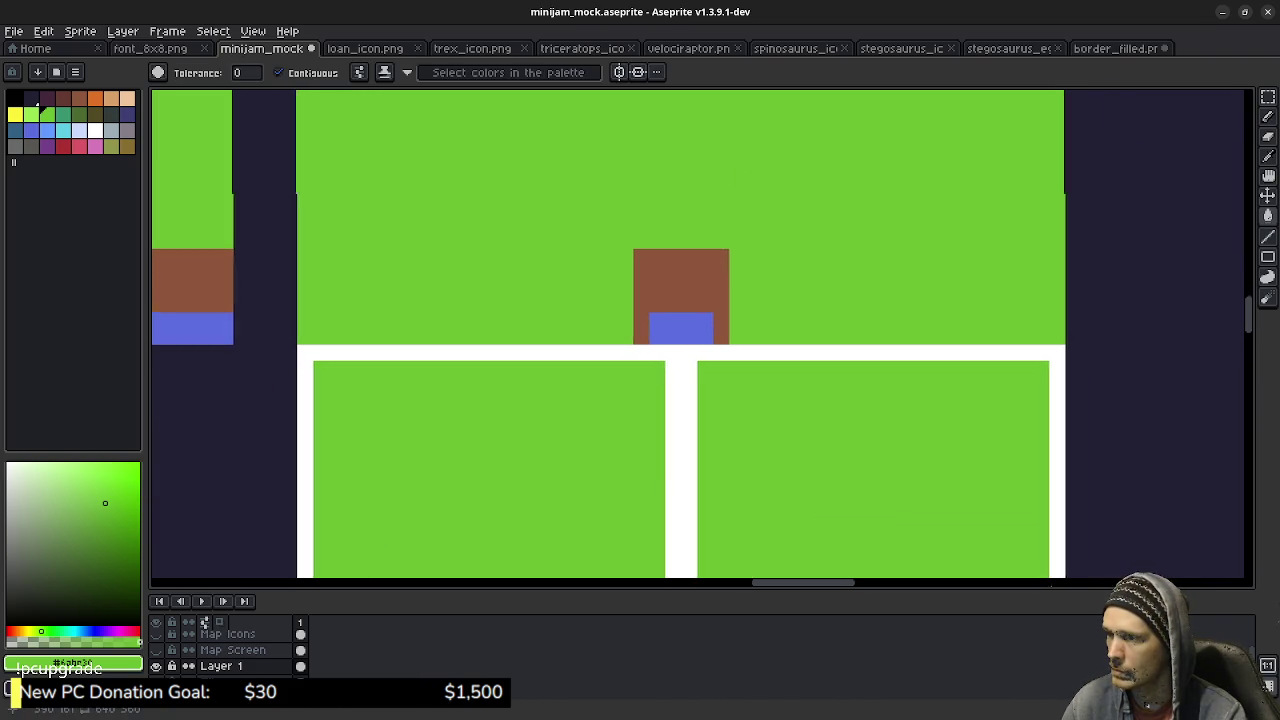
{"action": "left_click", "coordinate": [679, 324]}
{"action": "key", "text": "b"}
{"action": "left_click", "coordinate": [655, 253]}
{"action": "scroll", "coordinate": [608, 392], "scroll_direction": "up", "scroll_amount": 5}
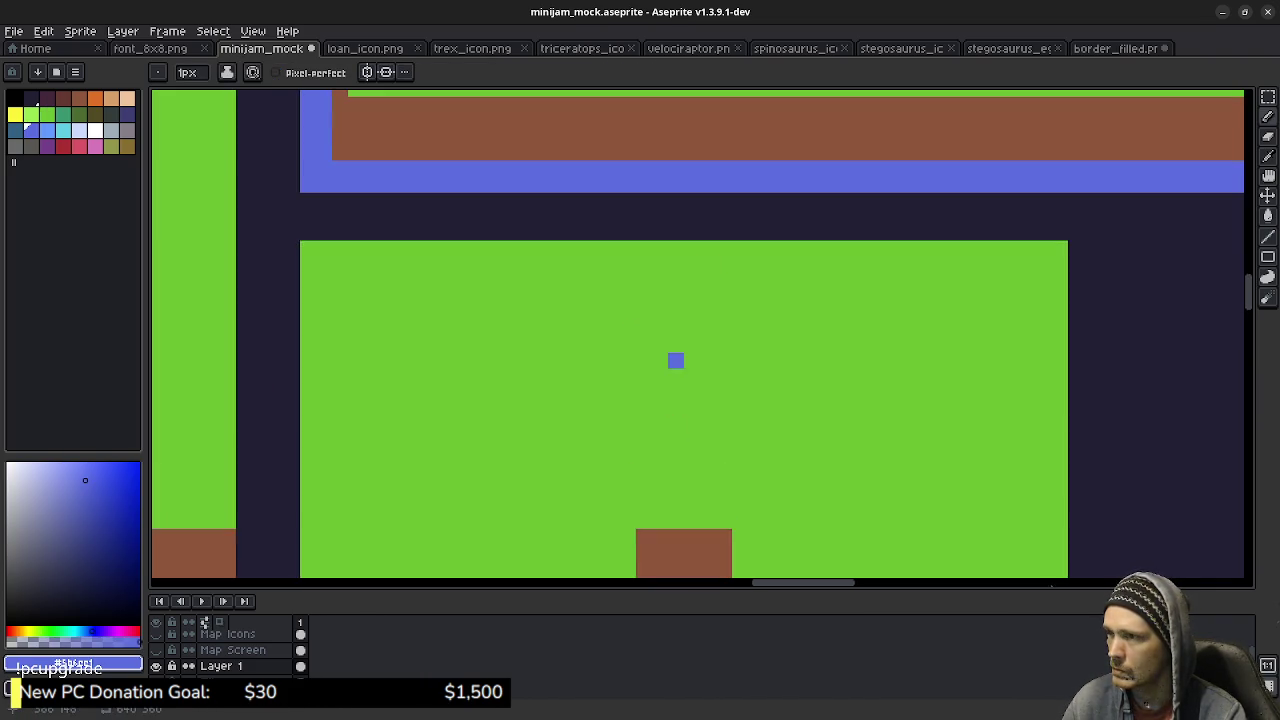
{"action": "scroll", "coordinate": [496, 313], "scroll_direction": "down", "scroll_amount": 1}
{"action": "scroll", "coordinate": [552, 316], "scroll_direction": "down", "scroll_amount": 1}
{"action": "scroll", "coordinate": [577, 337], "scroll_direction": "left", "scroll_amount": 5}
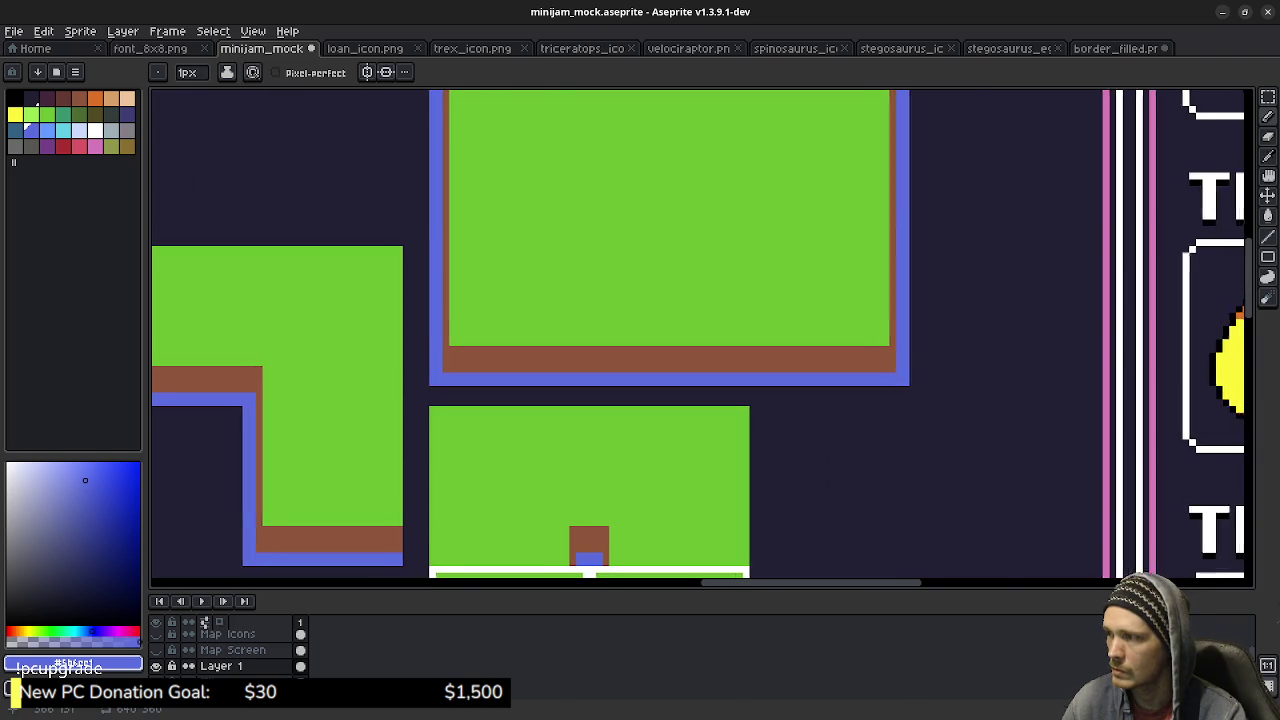
{"action": "scroll", "coordinate": [776, 295], "scroll_direction": "up", "scroll_amount": 4}
{"action": "scroll", "coordinate": [776, 295], "scroll_direction": "right", "scroll_amount": 1}
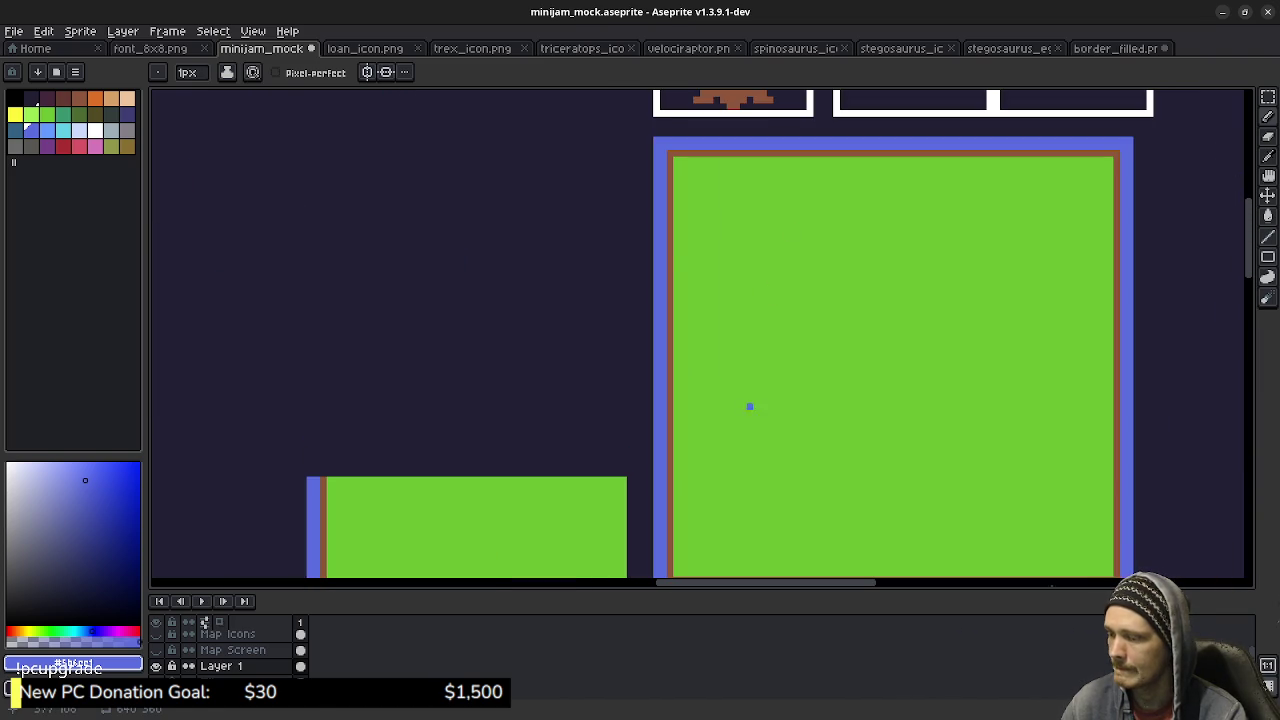
Copy the big frame's top-left corner and place it on the lower-left grass block.
{"action": "key", "text": "m"}
{"action": "left_click_drag", "start_coordinate": [656, 141], "coordinate": [786, 268]}
{"action": "left_click_drag", "start_coordinate": [790, 314], "coordinate": [810, 346]}
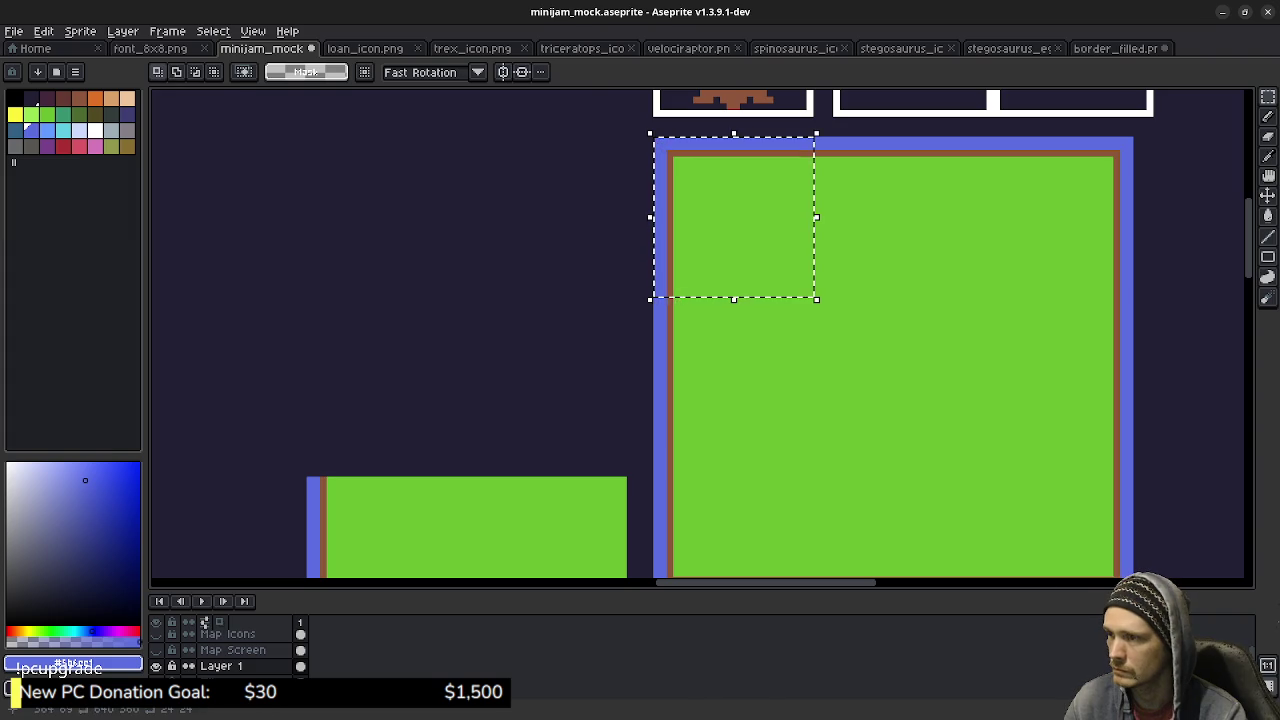
{"action": "key", "text": "ctrl+c"}
{"action": "key", "text": "ctrl+v"}
{"action": "mouse_move", "coordinate": [760, 220]}
{"action": "left_mouse_down"}
{"action": "mouse_move", "coordinate": [712, 232]}
{"action": "mouse_move", "coordinate": [410, 393]}
{"action": "left_mouse_up"}
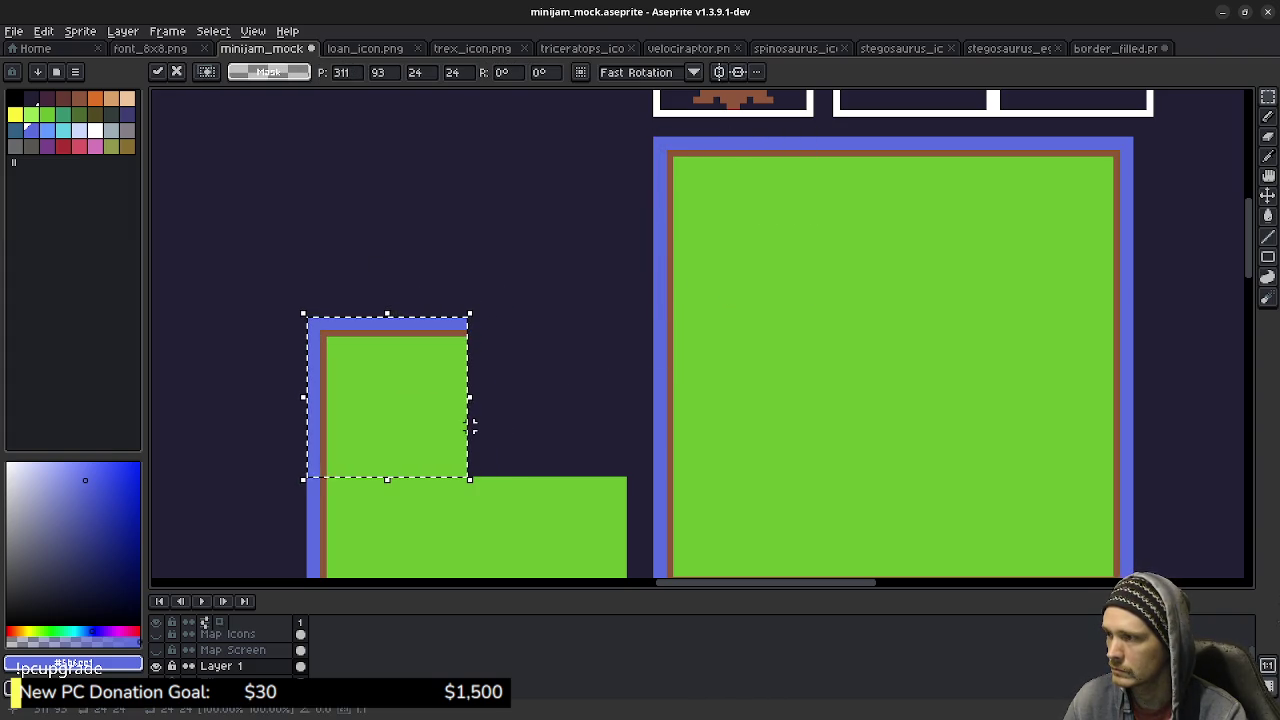
{"action": "left_click", "coordinate": [563, 373]}
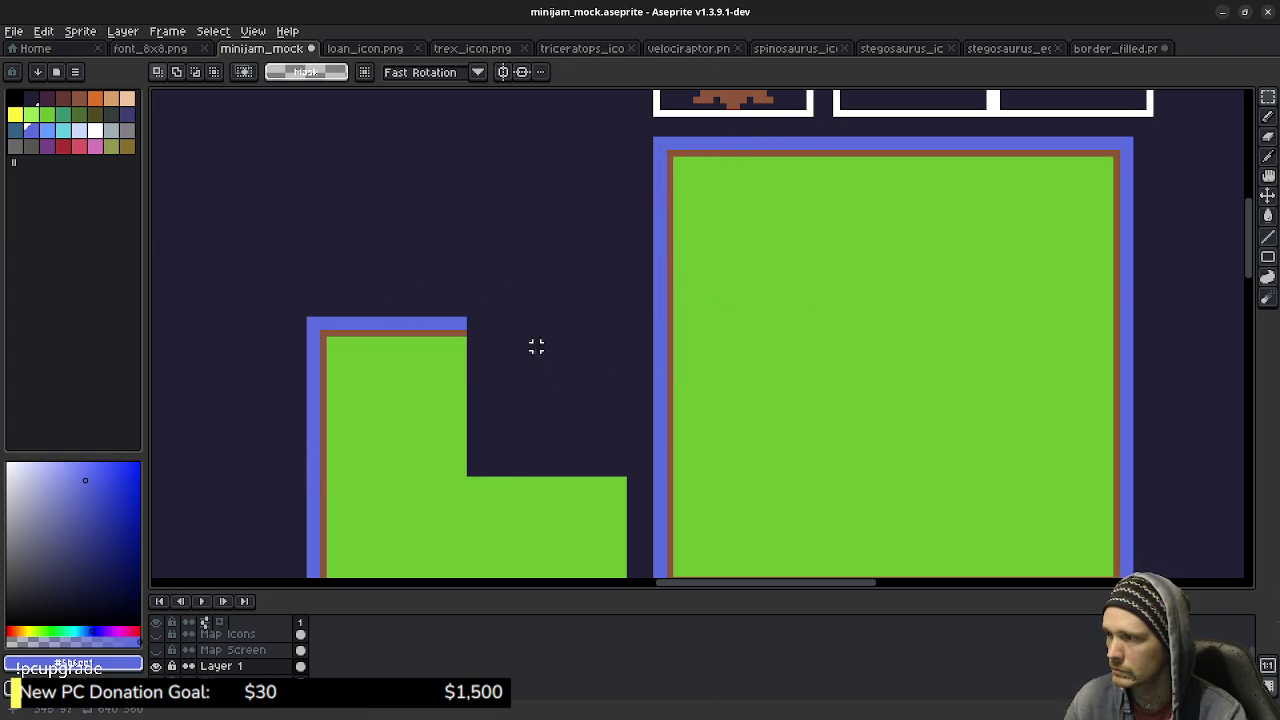
Place a second copy of the corner above and to the right, one pixel further left.
{"action": "key", "text": "ctrl+shift+d"}
{"action": "key", "text": "ctrl+c"}
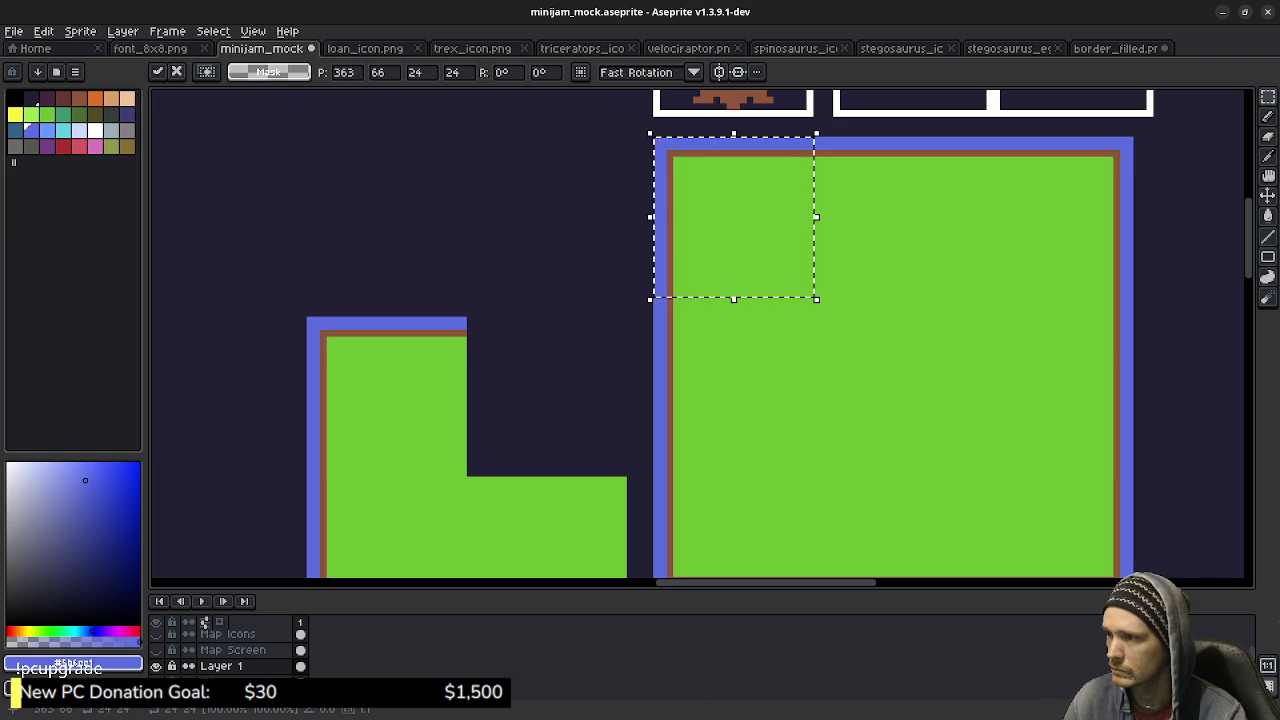
{"action": "key", "text": "ctrl+v"}
{"action": "left_click_drag", "start_coordinate": [735, 218], "coordinate": [551, 235]}
{"action": "key", "text": "Left"}
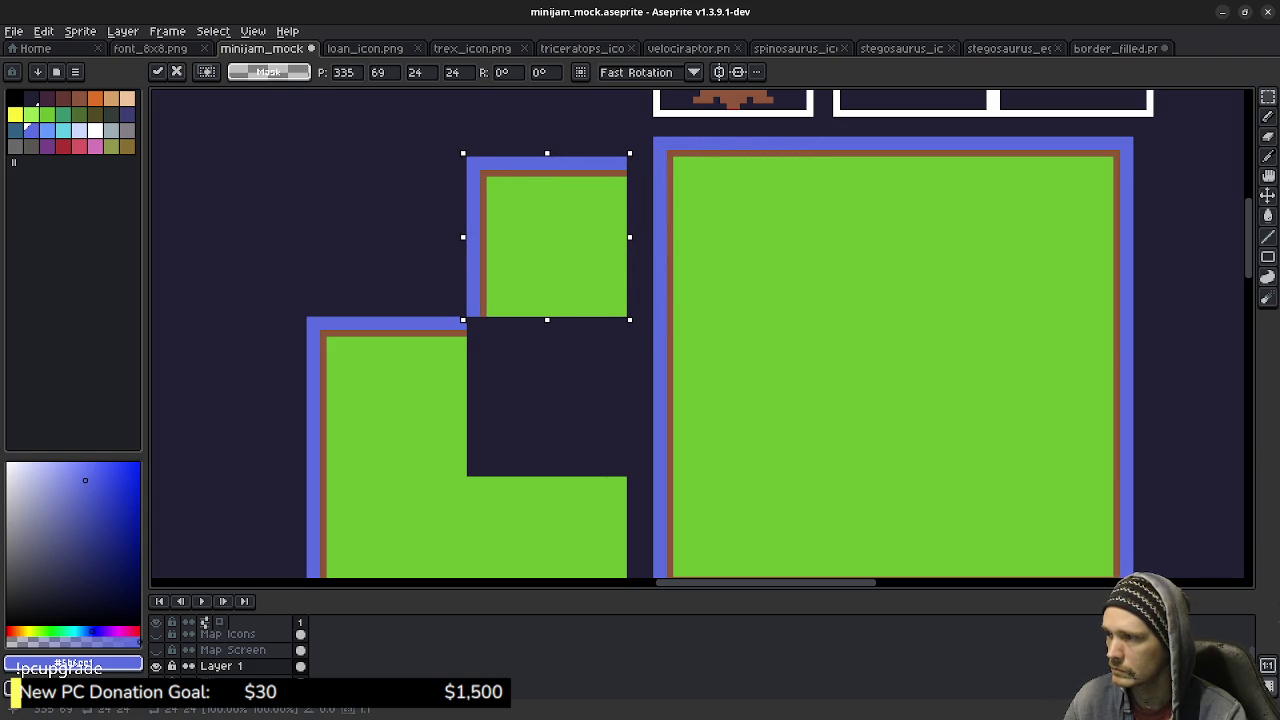
{"action": "left_click", "coordinate": [543, 383]}
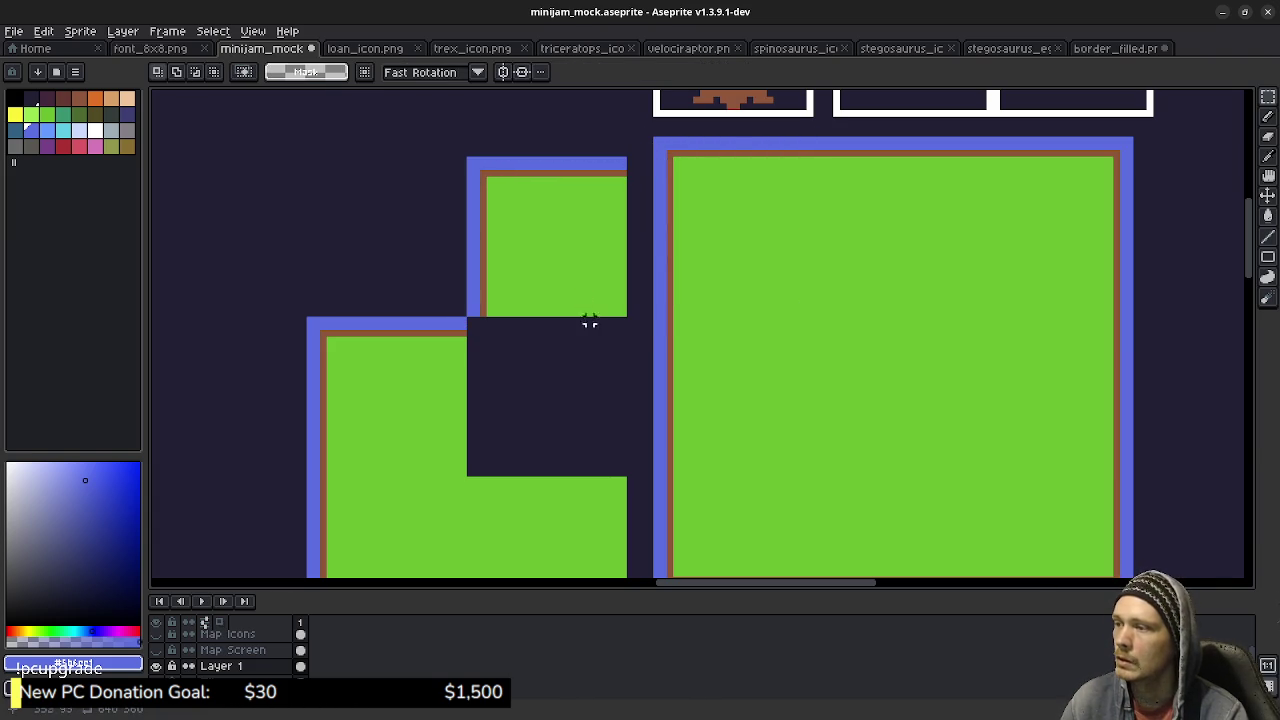
Draw green pixels and a brown border column along the notch's edge.
{"action": "key", "text": "b"}
{"action": "left_click", "coordinate": [449, 354], "text": "alt"}
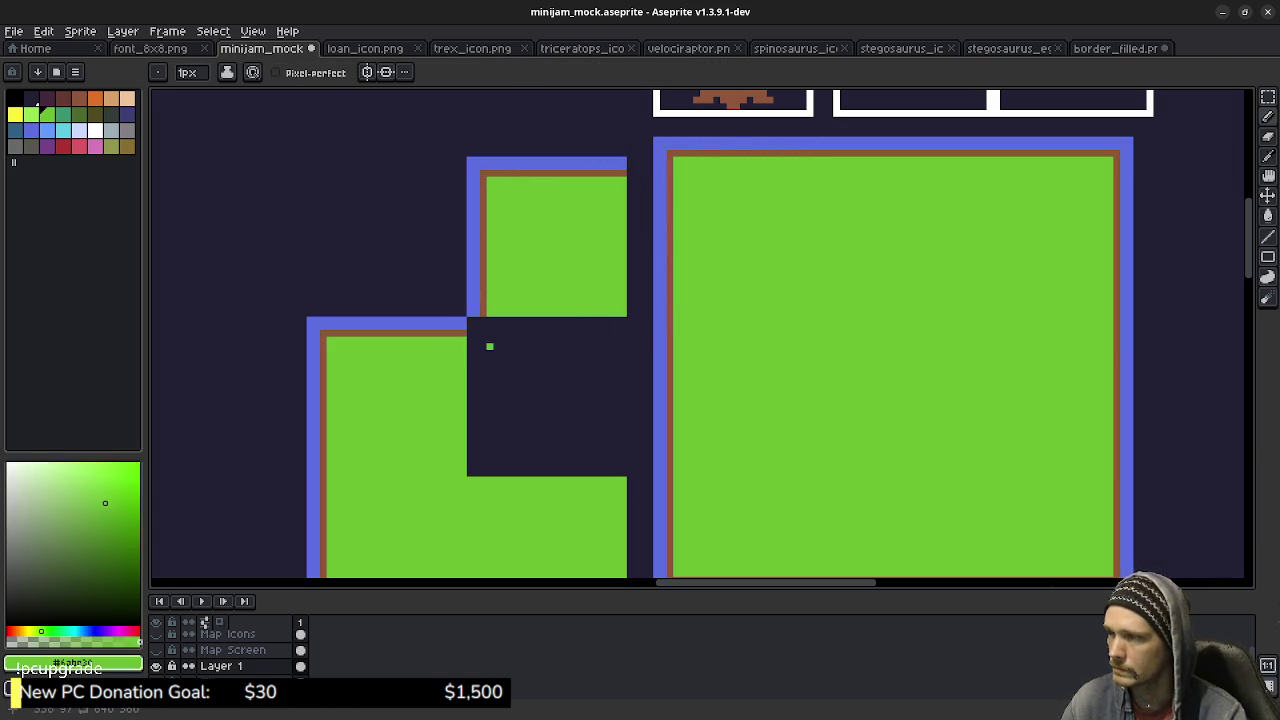
{"action": "scroll", "coordinate": [489, 346], "scroll_direction": "up", "scroll_amount": 4}
{"action": "mouse_move", "coordinate": [459, 330]}
{"action": "left_mouse_down"}
{"action": "mouse_move", "coordinate": [444, 330]}
{"action": "mouse_move", "coordinate": [492, 330]}
{"action": "mouse_move", "coordinate": [508, 282]}
{"action": "left_mouse_up"}
{"action": "left_click", "coordinate": [492, 282]}
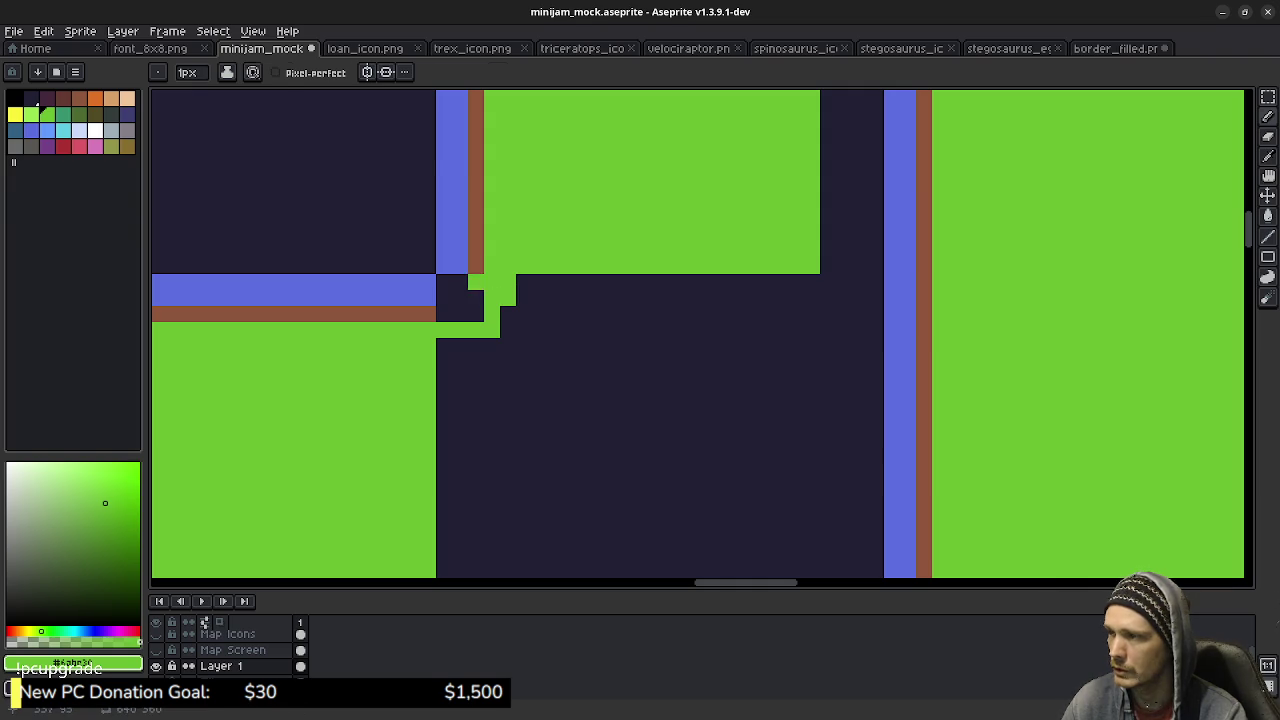
{"action": "left_click", "coordinate": [476, 262], "text": "alt"}
{"action": "mouse_move", "coordinate": [476, 282]}
{"action": "left_mouse_down"}
{"action": "mouse_move", "coordinate": [476, 314]}
{"action": "mouse_move", "coordinate": [444, 314]}
{"action": "mouse_move", "coordinate": [460, 282]}
{"action": "left_mouse_up"}
{"action": "left_click", "coordinate": [452, 258], "text": "alt"}
Paint a green strip down the gap and flood-fill the dark block with grass green.
{"action": "key", "text": "g"}
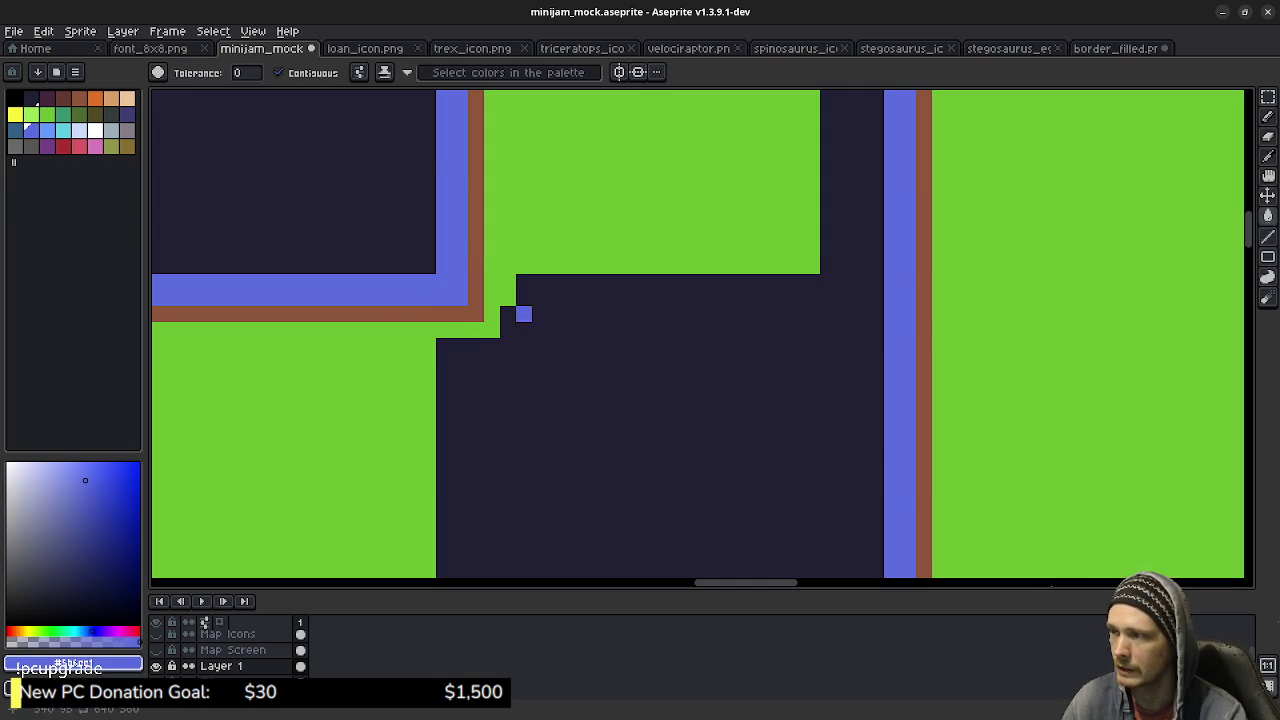
{"action": "left_click", "coordinate": [508, 290], "text": "alt"}
{"action": "key", "text": "b"}
{"action": "left_click_drag", "start_coordinate": [764, 410], "coordinate": [737, 294]}
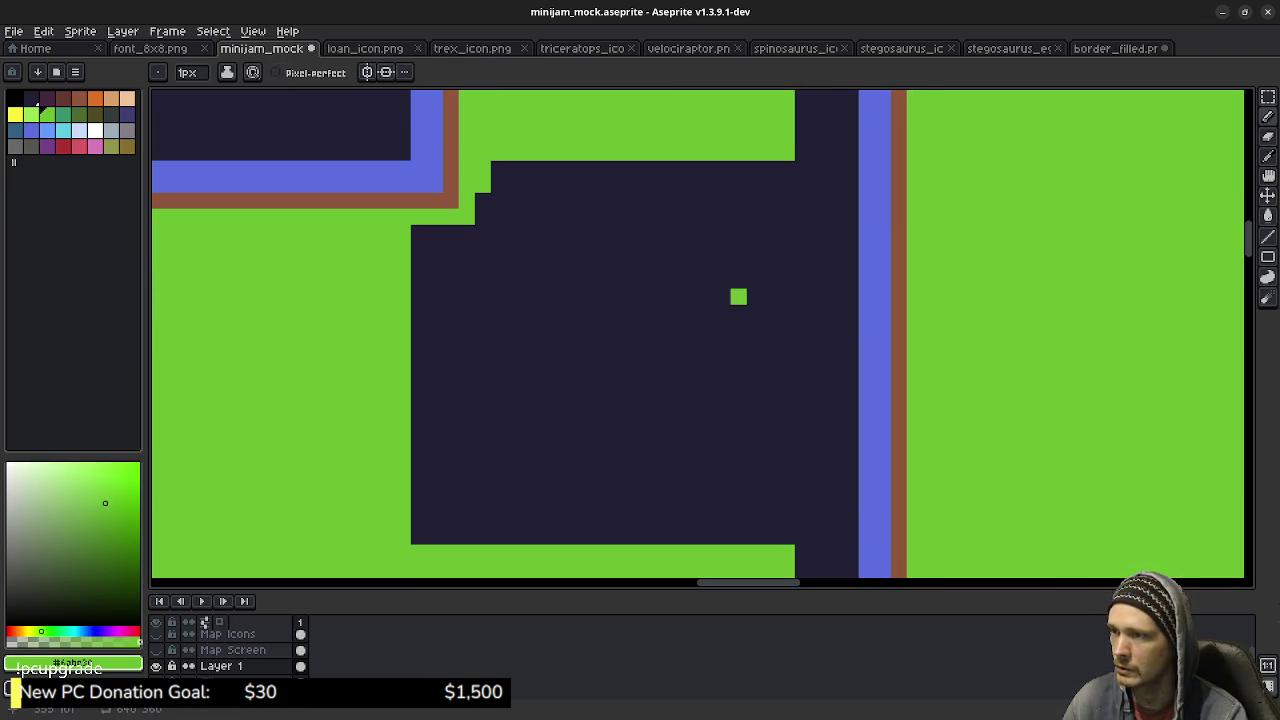
{"action": "left_click_drag", "start_coordinate": [787, 169], "coordinate": [787, 546]}
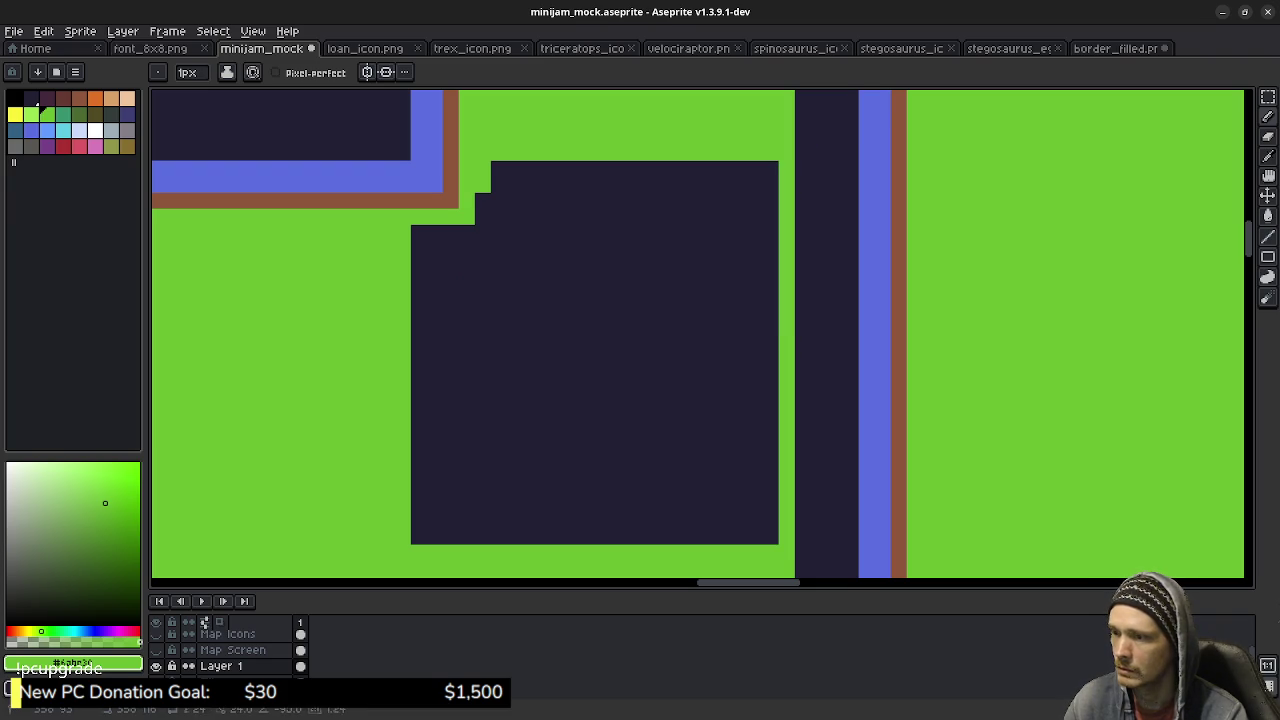
{"action": "key", "text": "g"}
{"action": "left_click", "coordinate": [600, 350]}
{"action": "scroll", "coordinate": [700, 340], "scroll_direction": "down", "scroll_amount": 2}
Copy a green grass tile and paste it onto the lower-right cell.
{"action": "scroll", "coordinate": [729, 449], "scroll_direction": "down", "scroll_amount": 1}
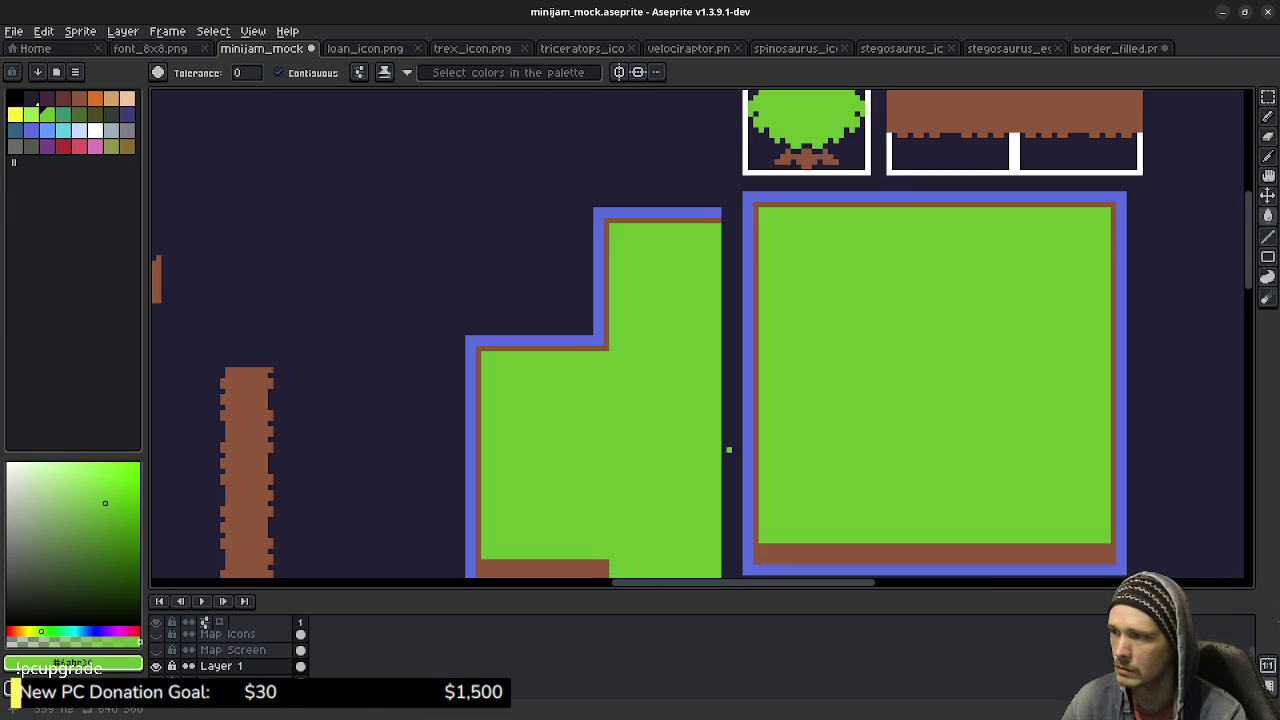
{"action": "mouse_move", "coordinate": [729, 449]}
{"action": "left_mouse_down"}
{"action": "mouse_move", "coordinate": [649, 272]}
{"action": "mouse_move", "coordinate": [530, 338]}
{"action": "mouse_move", "coordinate": [535, 402]}
{"action": "mouse_move", "coordinate": [661, 417]}
{"action": "mouse_move", "coordinate": [598, 371]}
{"action": "mouse_move", "coordinate": [582, 375]}
{"action": "mouse_move", "coordinate": [588, 247]}
{"action": "mouse_move", "coordinate": [653, 387]}
{"action": "left_mouse_up"}
{"action": "scroll", "coordinate": [595, 402], "scroll_direction": "down", "scroll_amount": 1}
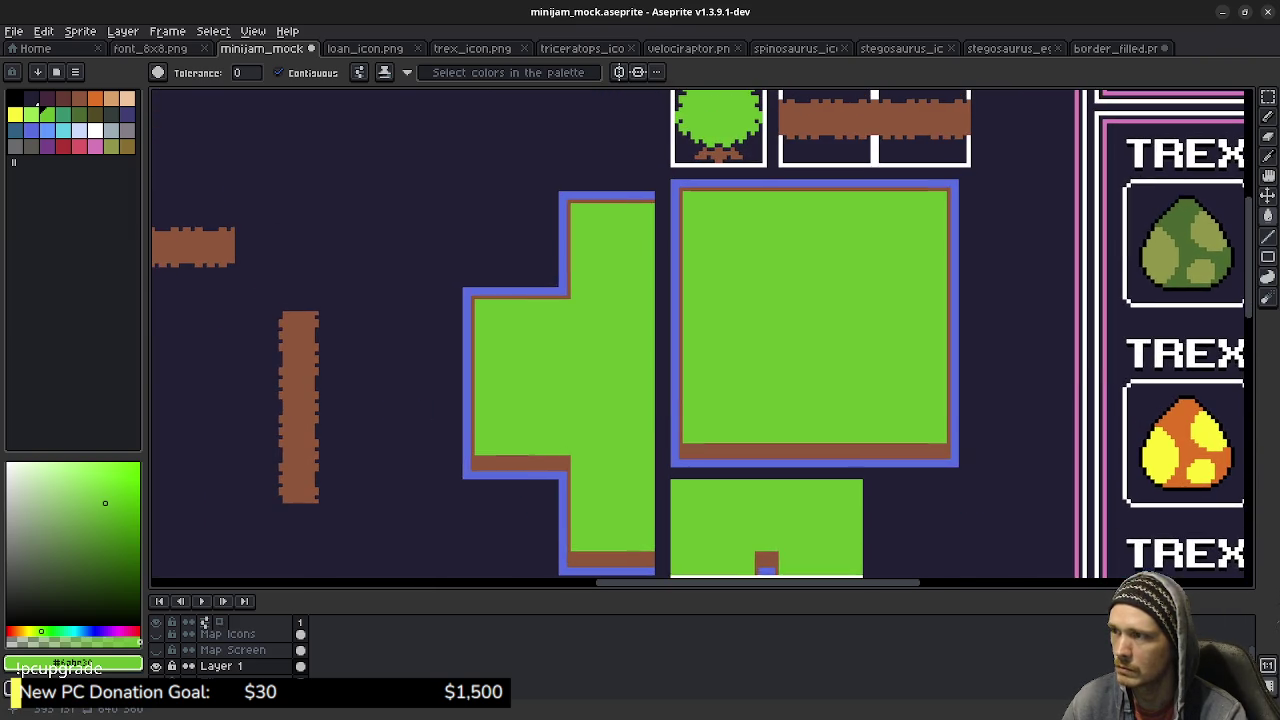
{"action": "scroll", "coordinate": [640, 345], "scroll_direction": "up", "scroll_amount": 2}
{"action": "key", "text": "m"}
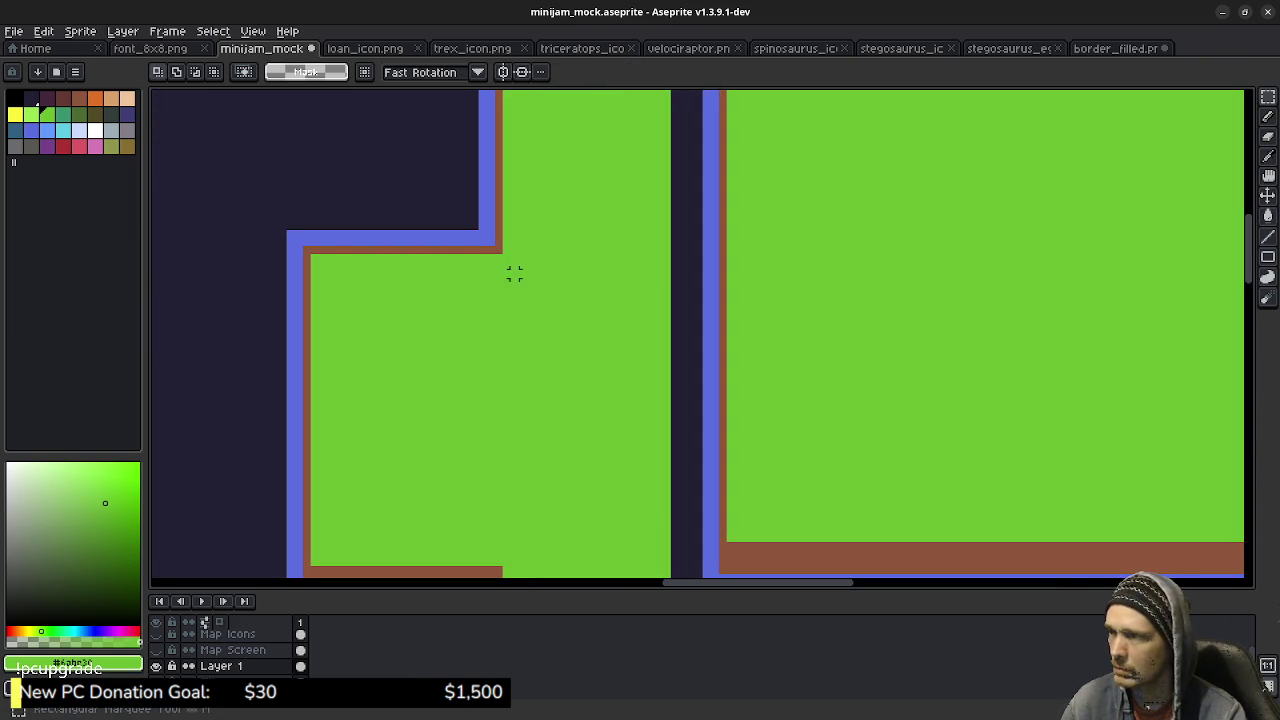
{"action": "left_click_drag", "start_coordinate": [480, 232], "coordinate": [690, 418]}
{"action": "scroll", "coordinate": [826, 489], "scroll_direction": "down", "scroll_amount": 5}
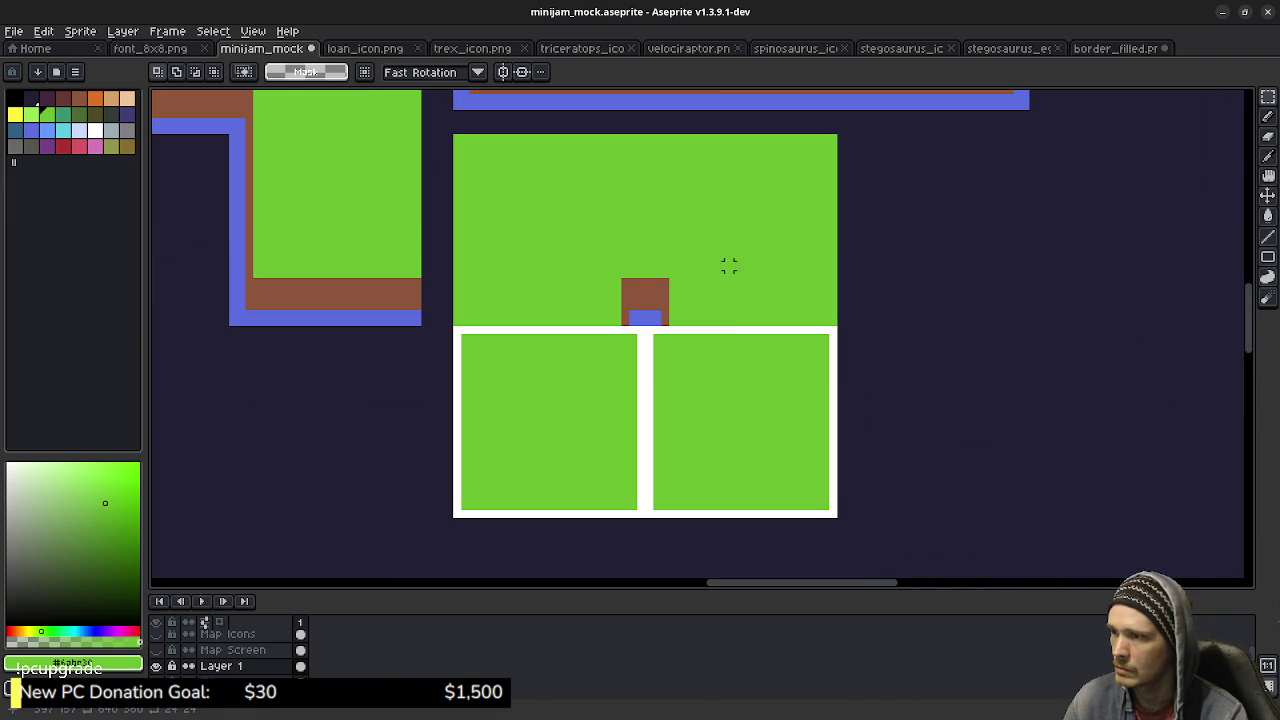
{"action": "key", "text": "ctrl+v"}
{"action": "mouse_move", "coordinate": [426, 347]}
{"action": "left_mouse_down"}
{"action": "mouse_move", "coordinate": [635, 415]}
{"action": "mouse_move", "coordinate": [863, 447]}
{"action": "mouse_move", "coordinate": [839, 431]}
{"action": "left_mouse_up"}
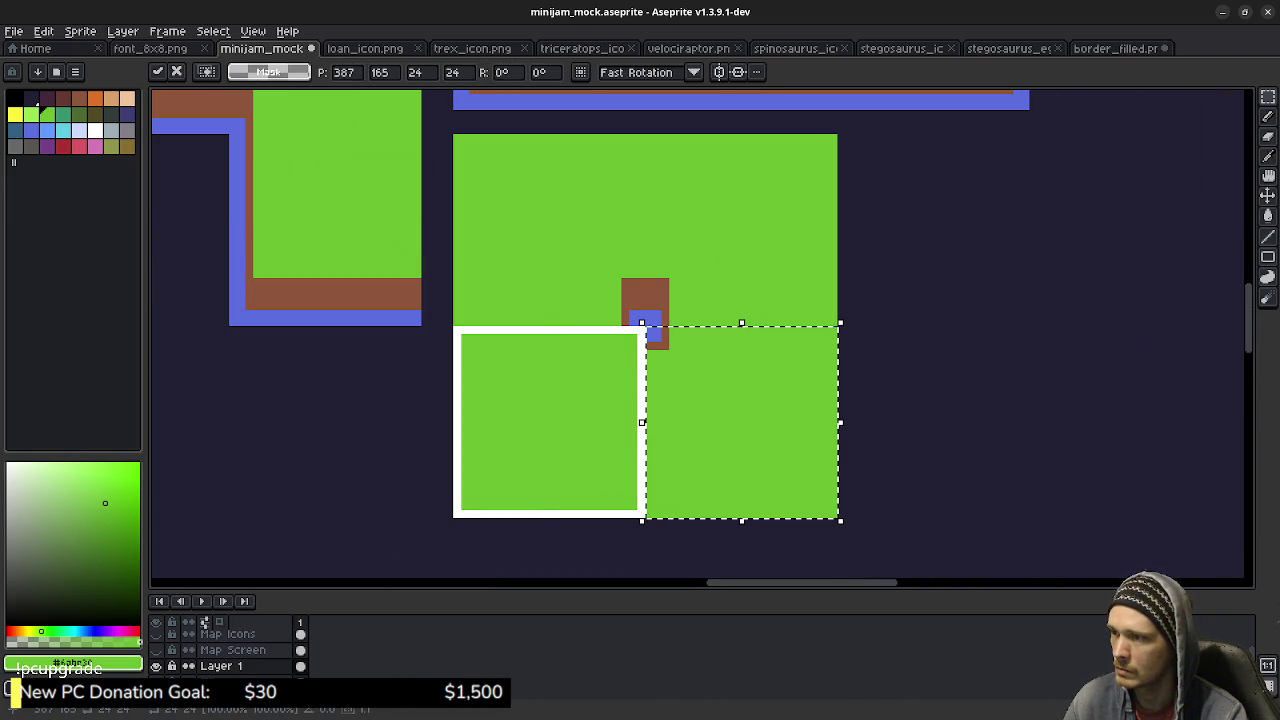
{"action": "key", "text": "ctrl+d"}
{"action": "scroll", "coordinate": [640, 362], "scroll_direction": "up", "scroll_amount": 2}
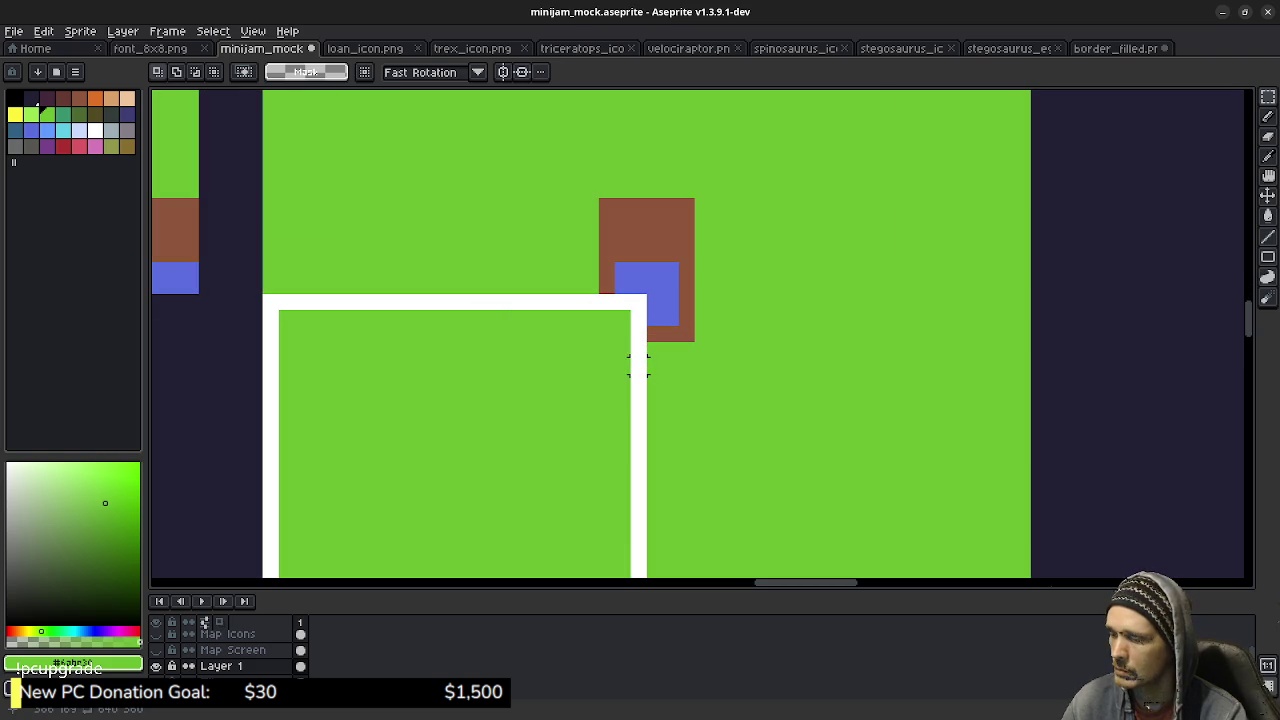
Paint the white border corner blue and brown, and cover the white L-shaped lines with green.
{"action": "key", "text": "b"}
{"action": "left_click", "coordinate": [640, 318], "text": "alt"}
{"action": "left_click", "coordinate": [639, 318]}
{"action": "mouse_move", "coordinate": [623, 318]}
{"action": "left_mouse_down"}
{"action": "mouse_move", "coordinate": [639, 302]}
{"action": "mouse_move", "coordinate": [622, 334]}
{"action": "mouse_move", "coordinate": [606, 334]}
{"action": "left_mouse_up"}
{"action": "left_click", "coordinate": [655, 334], "text": "alt"}
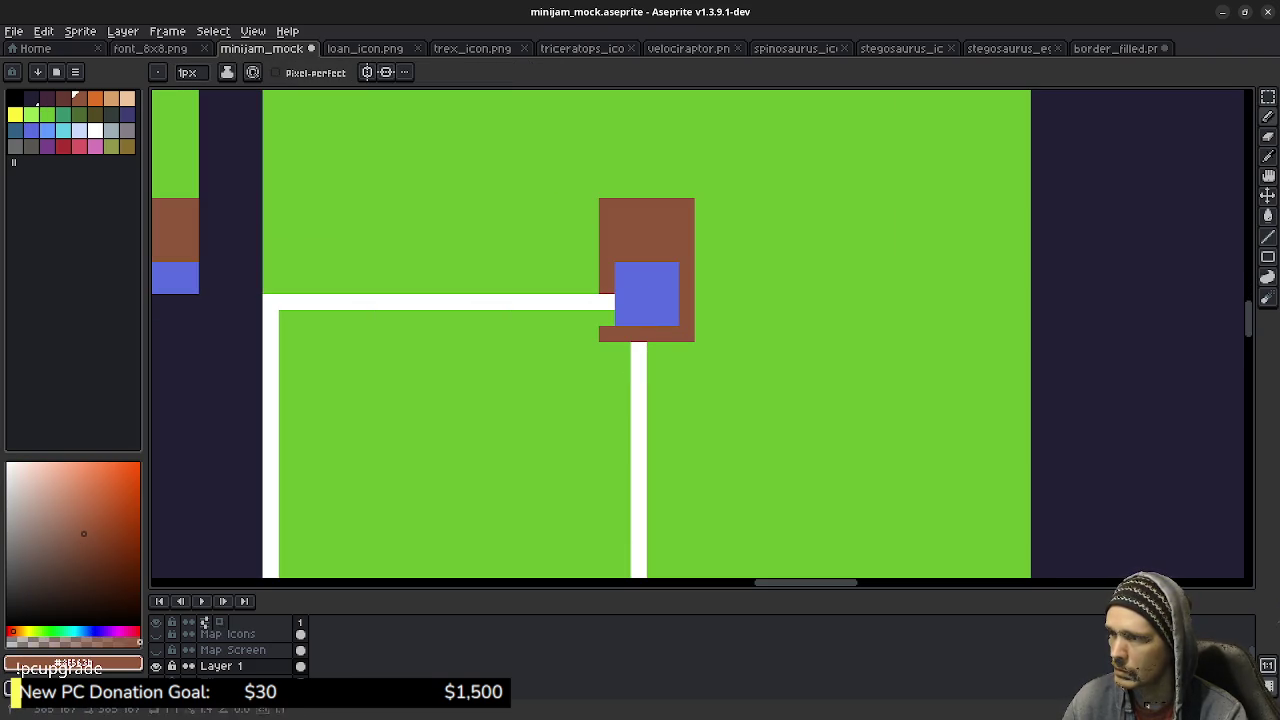
{"action": "left_click", "coordinate": [607, 302]}
{"action": "left_click", "coordinate": [615, 410], "text": "alt"}
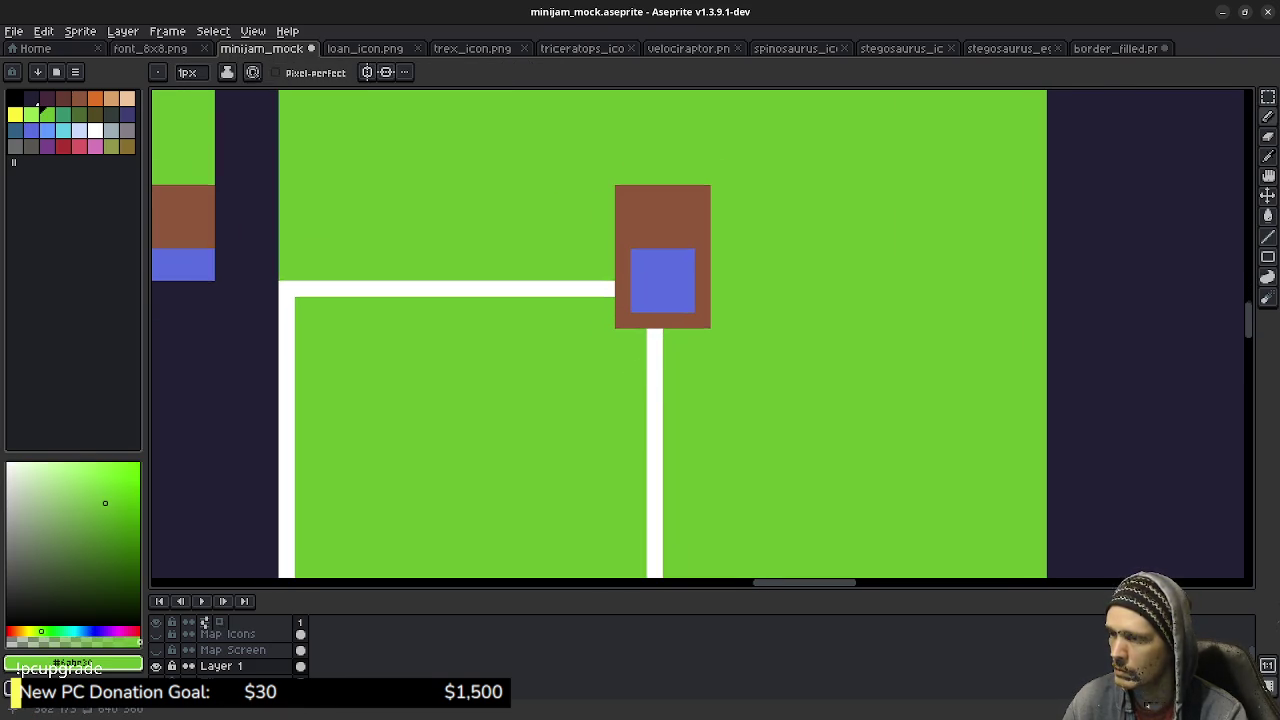
{"action": "left_click_drag", "start_coordinate": [615, 410], "coordinate": [700, 246]}
{"action": "mouse_move", "coordinate": [726, 492]}
{"action": "left_mouse_down"}
{"action": "mouse_move", "coordinate": [389, 492]}
{"action": "mouse_move", "coordinate": [373, 125]}
{"action": "left_mouse_up"}
{"action": "key", "text": "g"}
{"action": "left_click", "coordinate": [740, 281]}
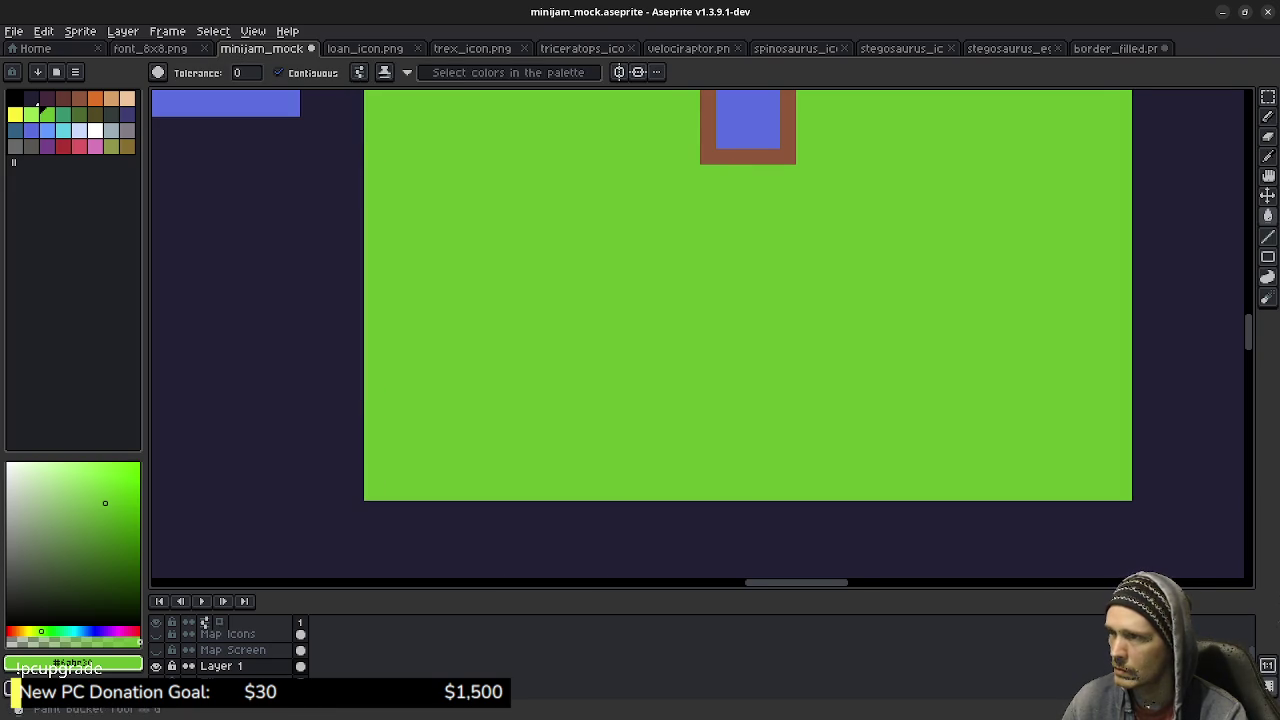
{"action": "scroll", "coordinate": [734, 281], "scroll_direction": "down", "scroll_amount": 4}
{"action": "scroll", "coordinate": [700, 330], "scroll_direction": "up", "scroll_amount": 5}
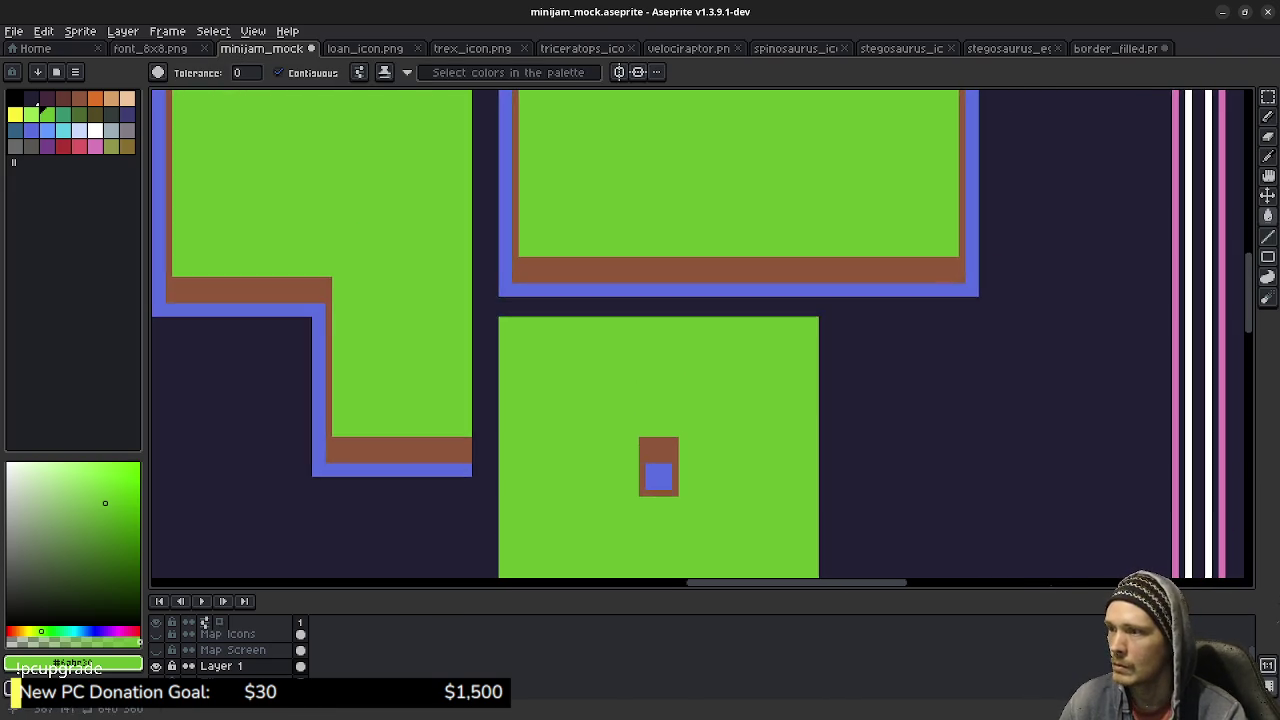
{"action": "scroll", "coordinate": [763, 428], "scroll_direction": "down", "scroll_amount": 5}
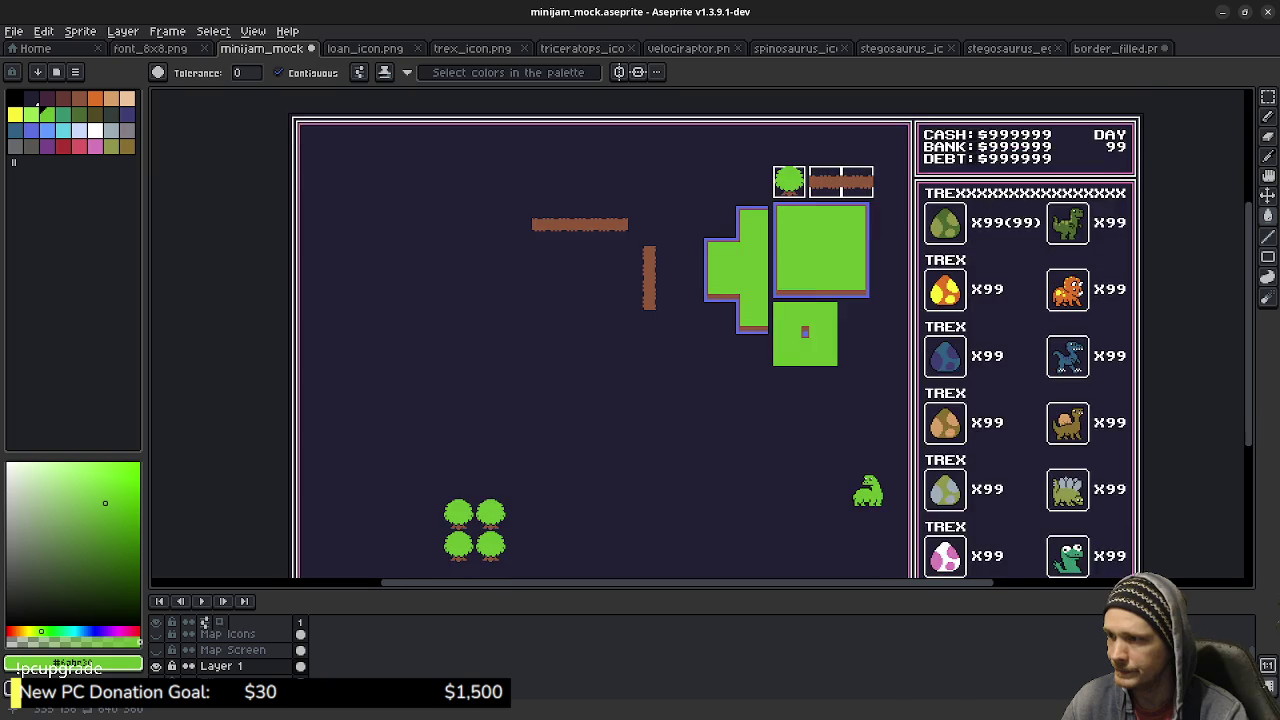
{"action": "scroll", "coordinate": [746, 309], "scroll_direction": "up", "scroll_amount": 2}
{"action": "scroll", "coordinate": [700, 330], "scroll_direction": "up", "scroll_amount": 2}
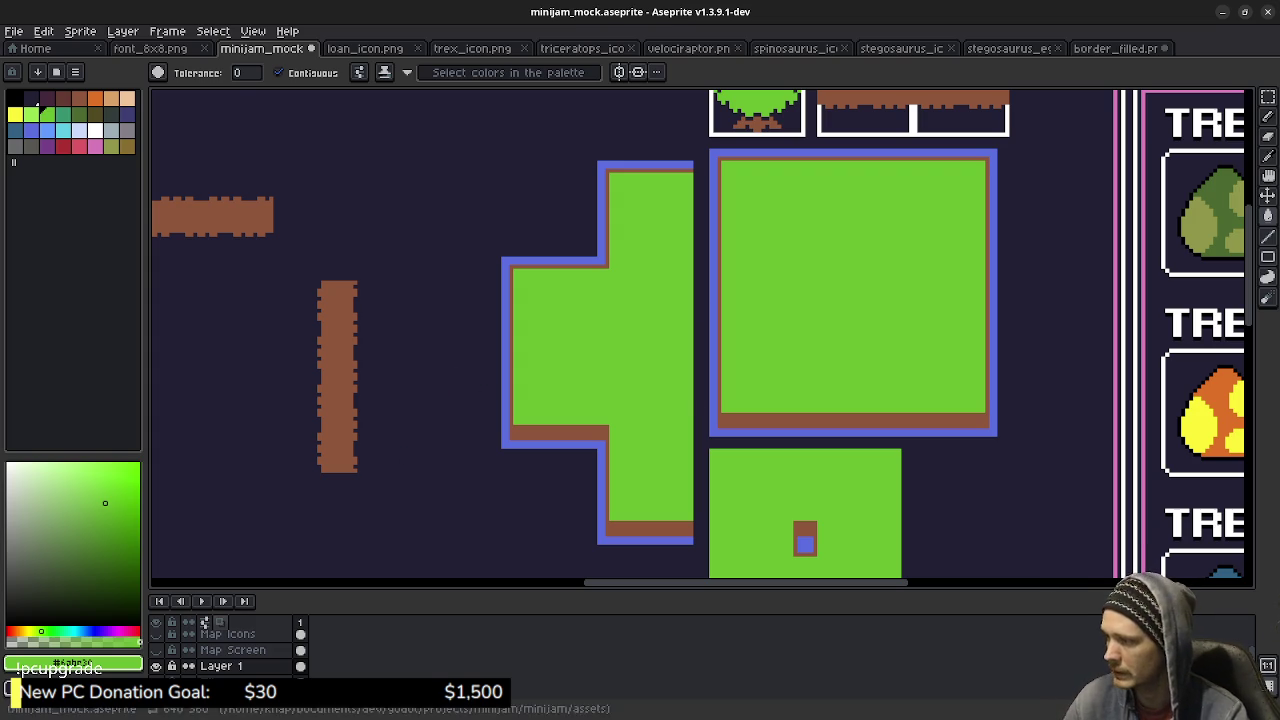
Turn on the Map Icons layer and pan across the map to view the Bank, Egg Shop and Loan icons.
{"action": "left_click", "coordinate": [156, 634]}
{"action": "scroll", "coordinate": [700, 330], "scroll_direction": "down", "scroll_amount": 4}
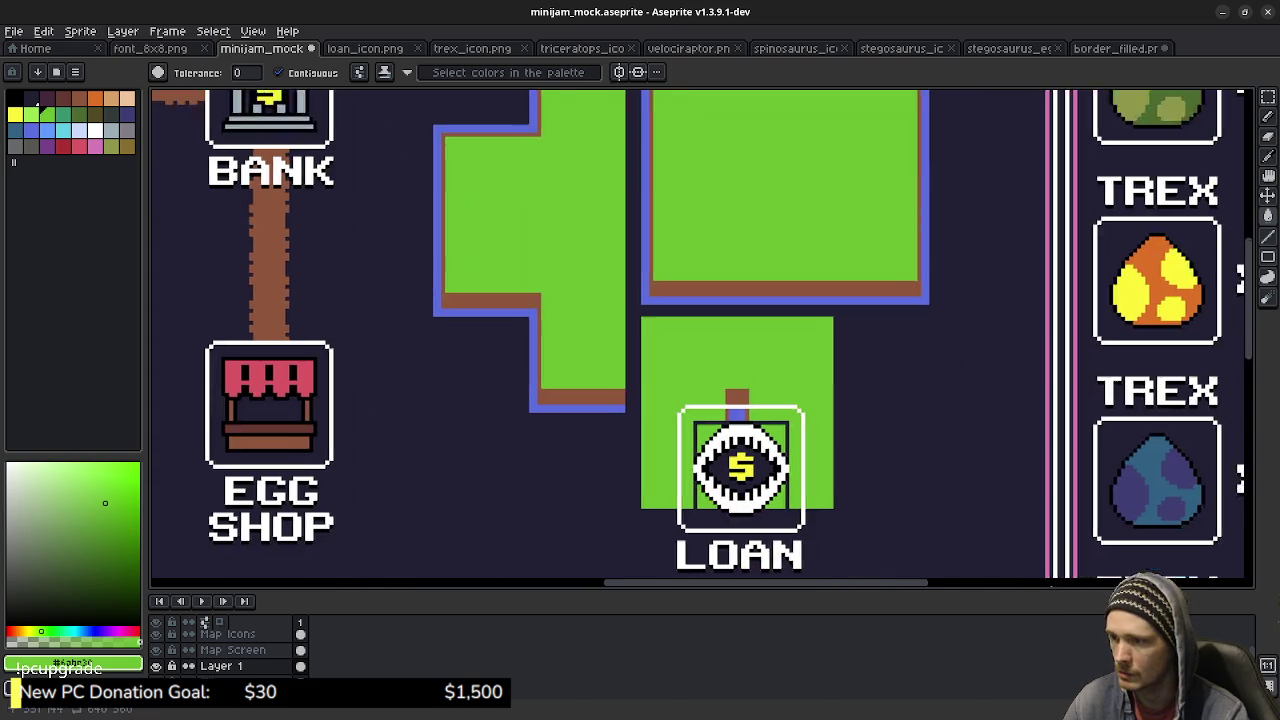
{"action": "scroll", "coordinate": [700, 330], "scroll_direction": "up", "scroll_amount": 5}
{"action": "scroll", "coordinate": [700, 330], "scroll_direction": "up", "scroll_amount": 1}
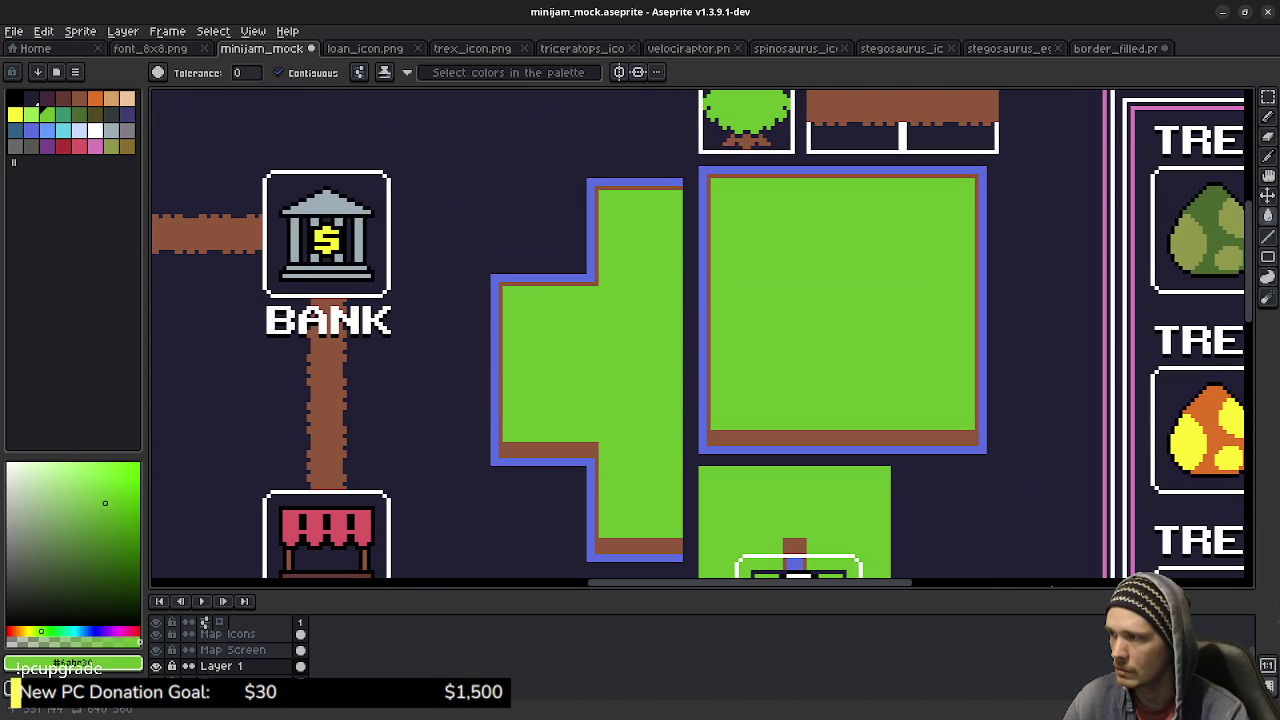
{"action": "scroll", "coordinate": [700, 330], "scroll_direction": "left", "scroll_amount": 5}
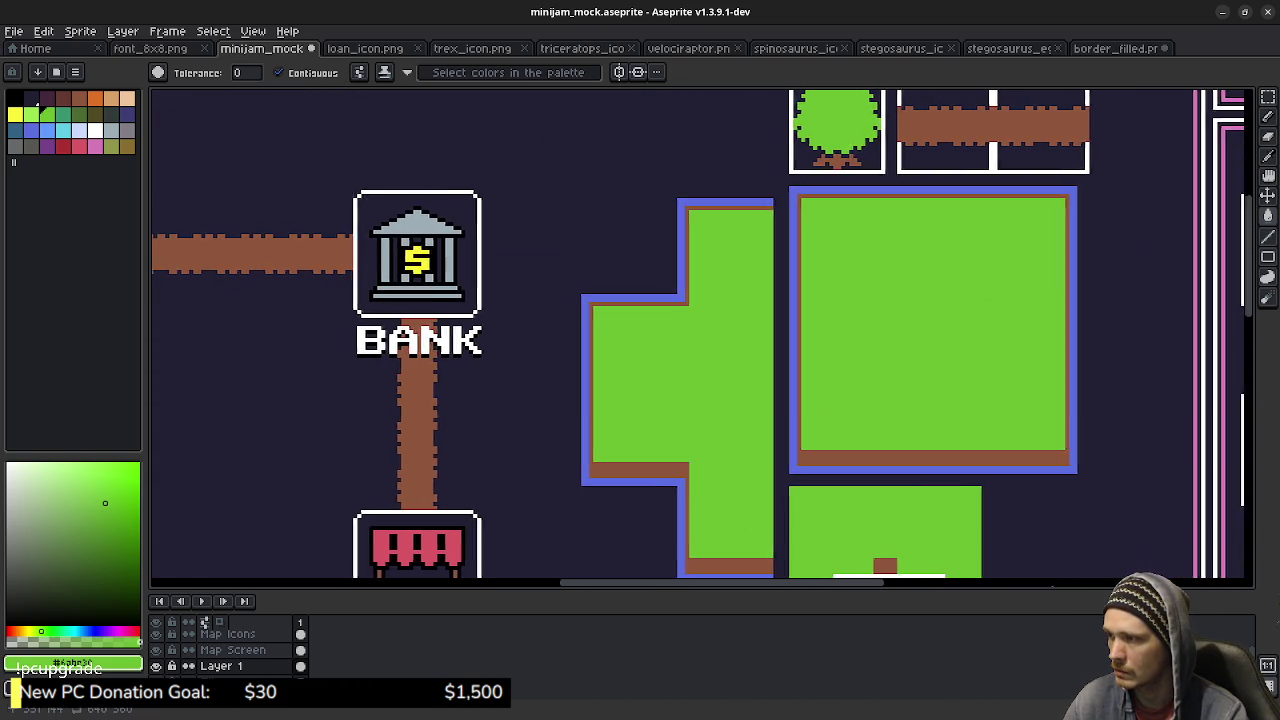
{"action": "scroll", "coordinate": [700, 330], "scroll_direction": "left", "scroll_amount": 1}
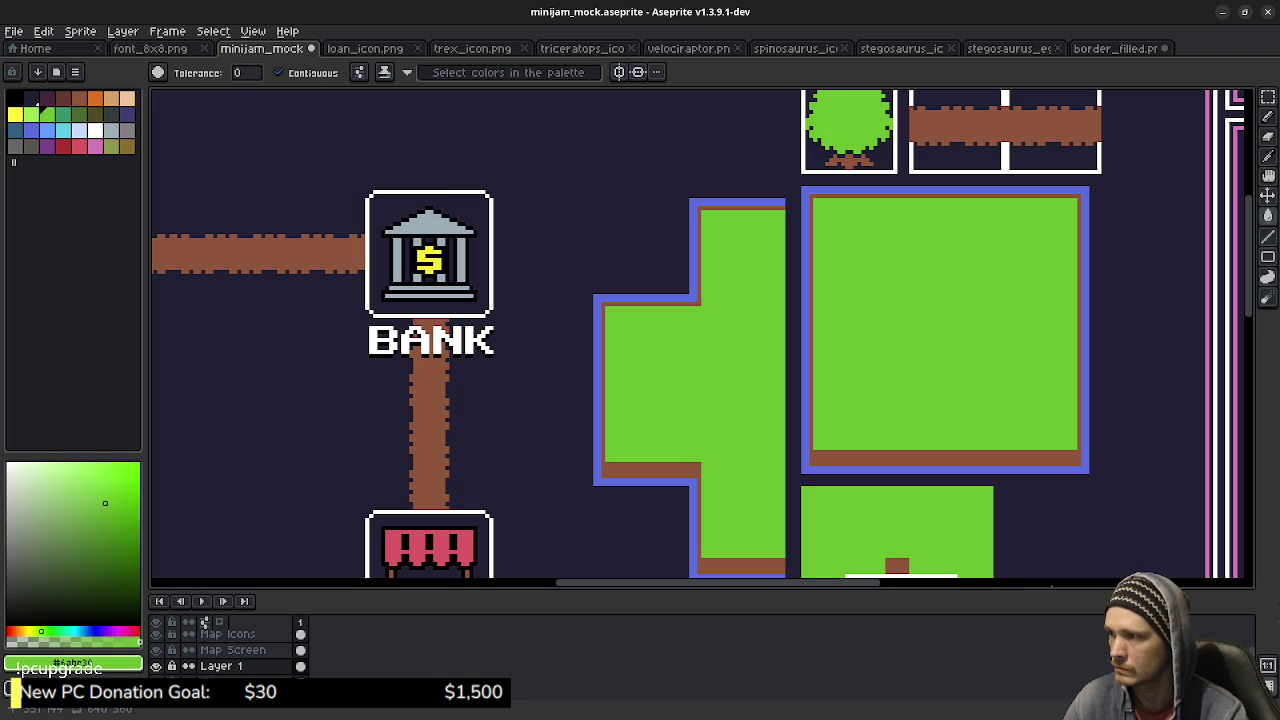
{"action": "key", "text": "m"}
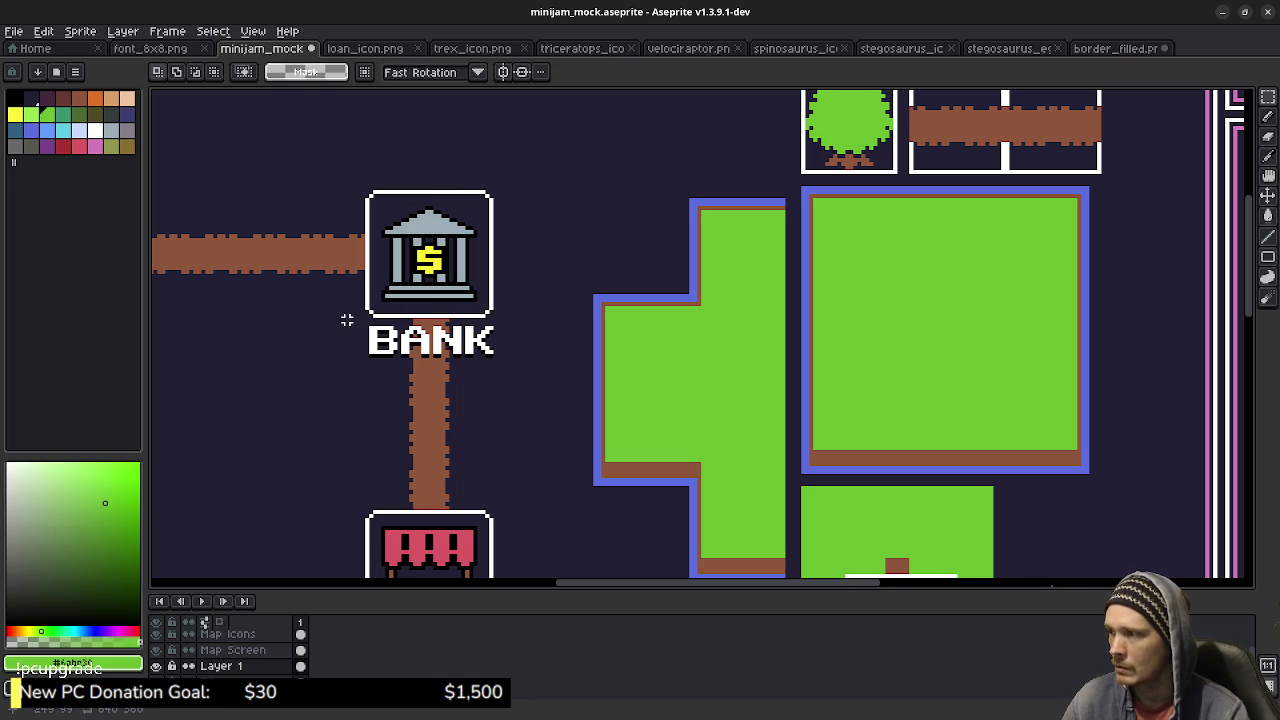
{"action": "left_click_drag", "start_coordinate": [349, 296], "coordinate": [520, 372]}
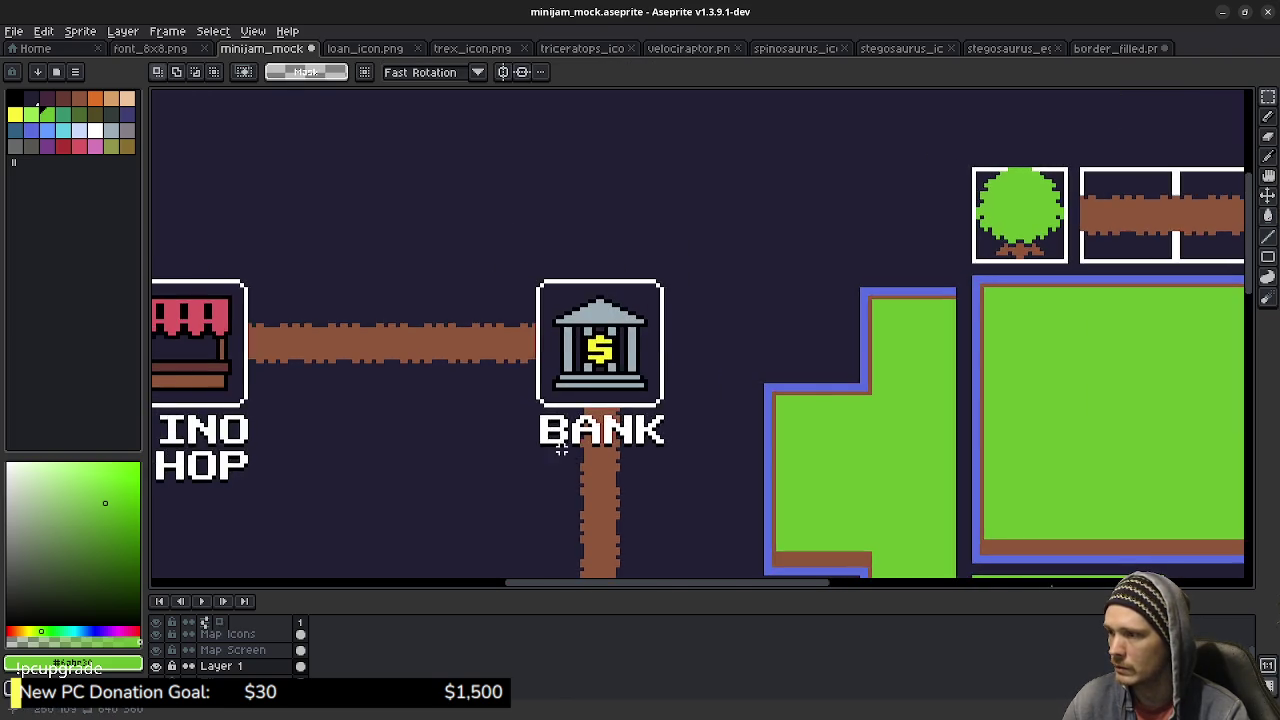
{"action": "scroll", "coordinate": [520, 372], "scroll_direction": "up", "scroll_amount": 2}
{"action": "mouse_move", "coordinate": [515, 367]}
{"action": "left_mouse_down"}
{"action": "mouse_move", "coordinate": [768, 186]}
{"action": "mouse_move", "coordinate": [763, 120]}
{"action": "left_mouse_up"}
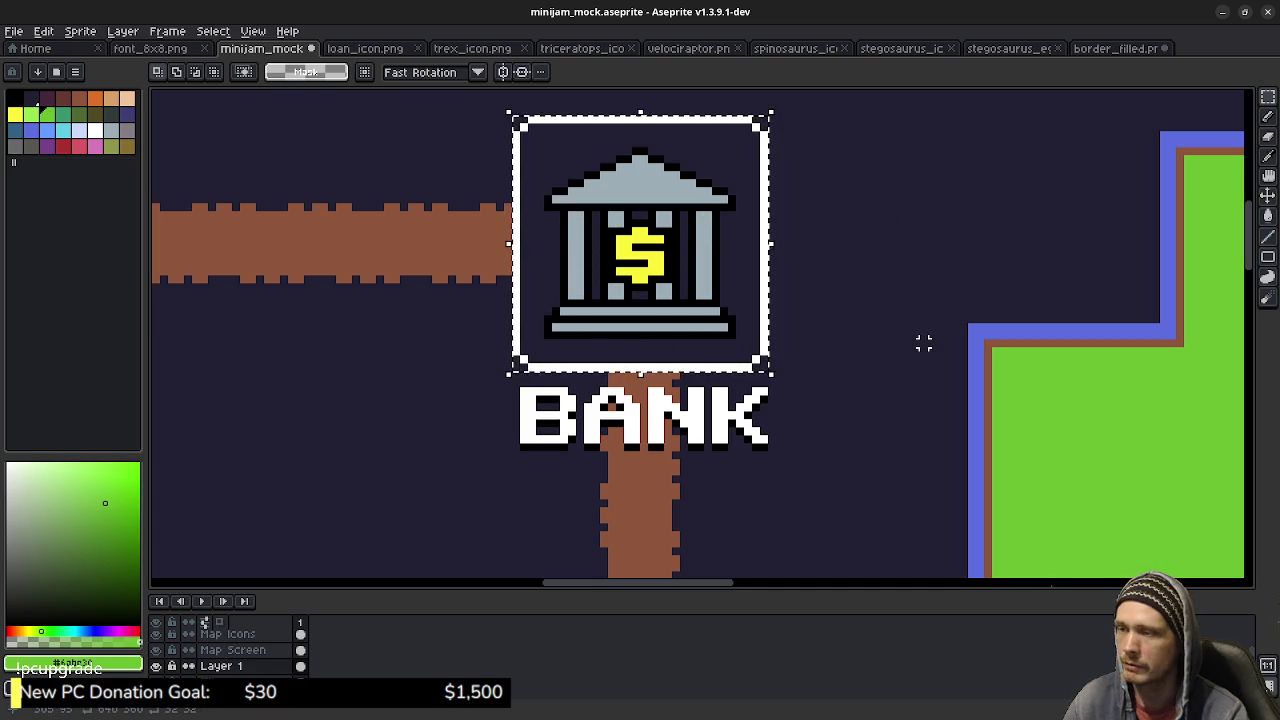
{"action": "key", "text": "ctrl+d"}
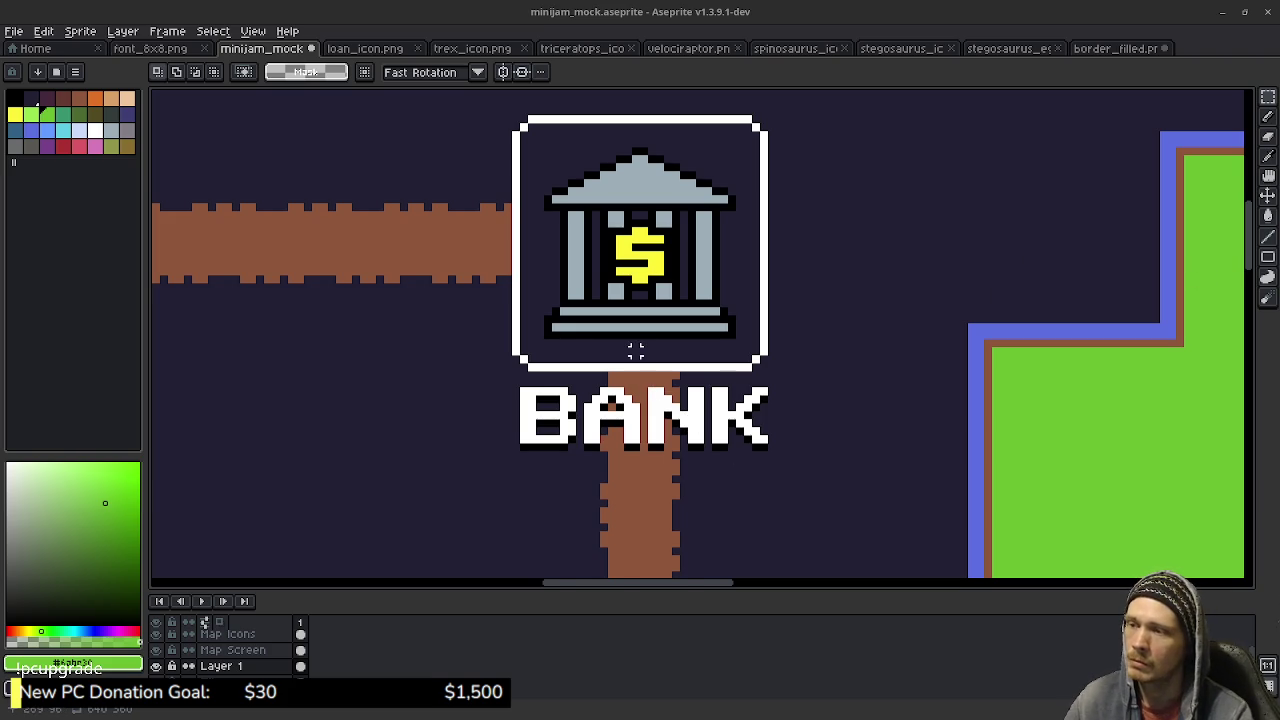
Zoom out and pan to bring the JAIL icon and side panel into view.
{"action": "scroll", "coordinate": [820, 340], "scroll_direction": "down", "scroll_amount": 4}
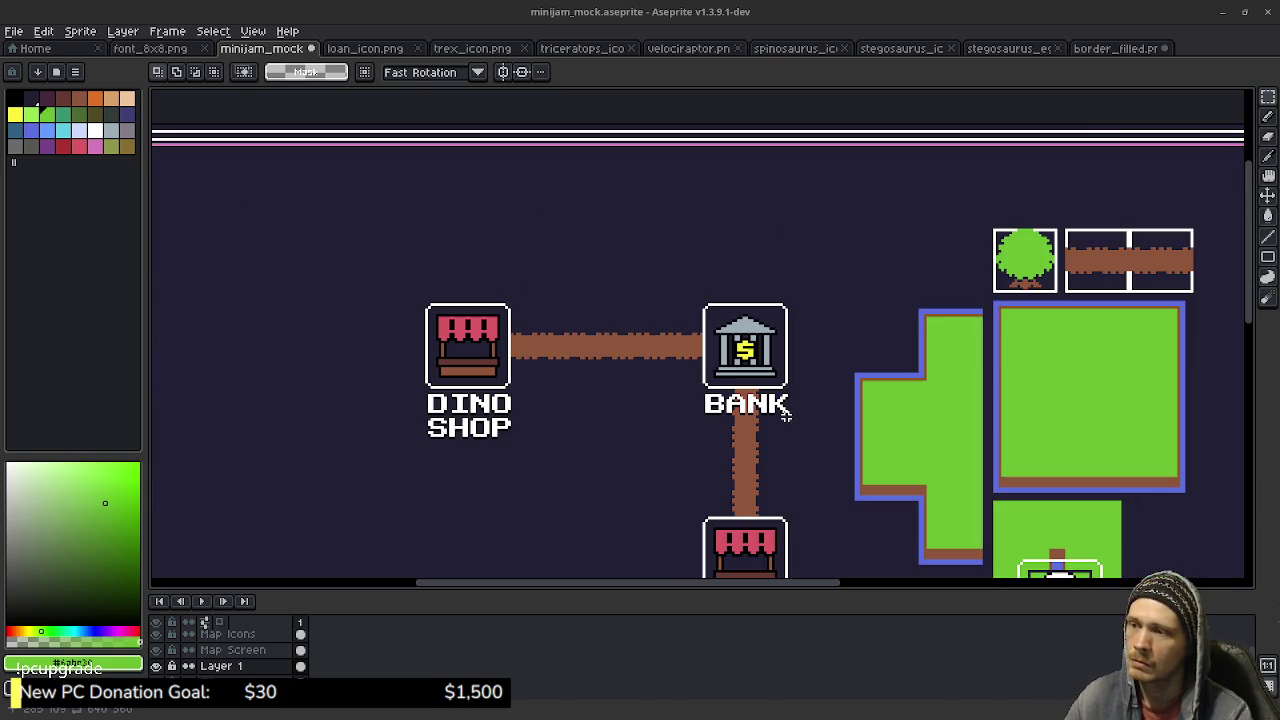
{"action": "scroll", "coordinate": [811, 437], "scroll_direction": "up", "scroll_amount": 1}
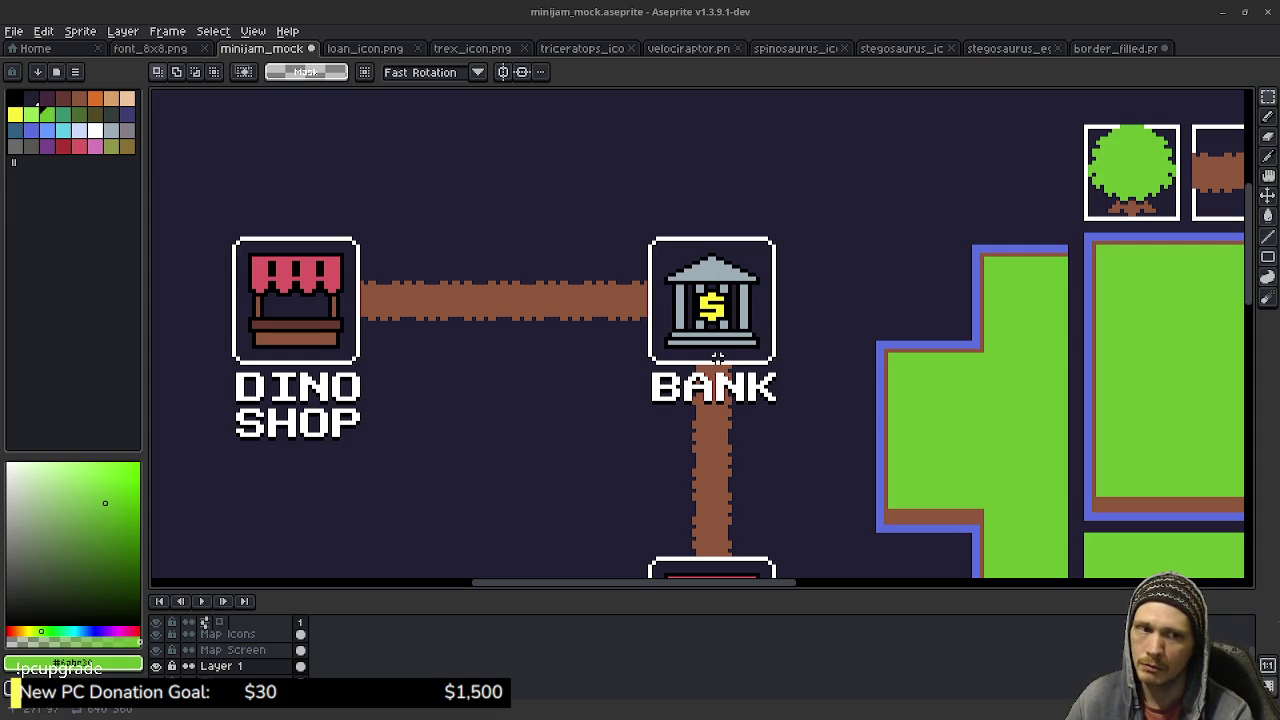
{"action": "scroll", "coordinate": [985, 450], "scroll_direction": "down", "scroll_amount": 4}
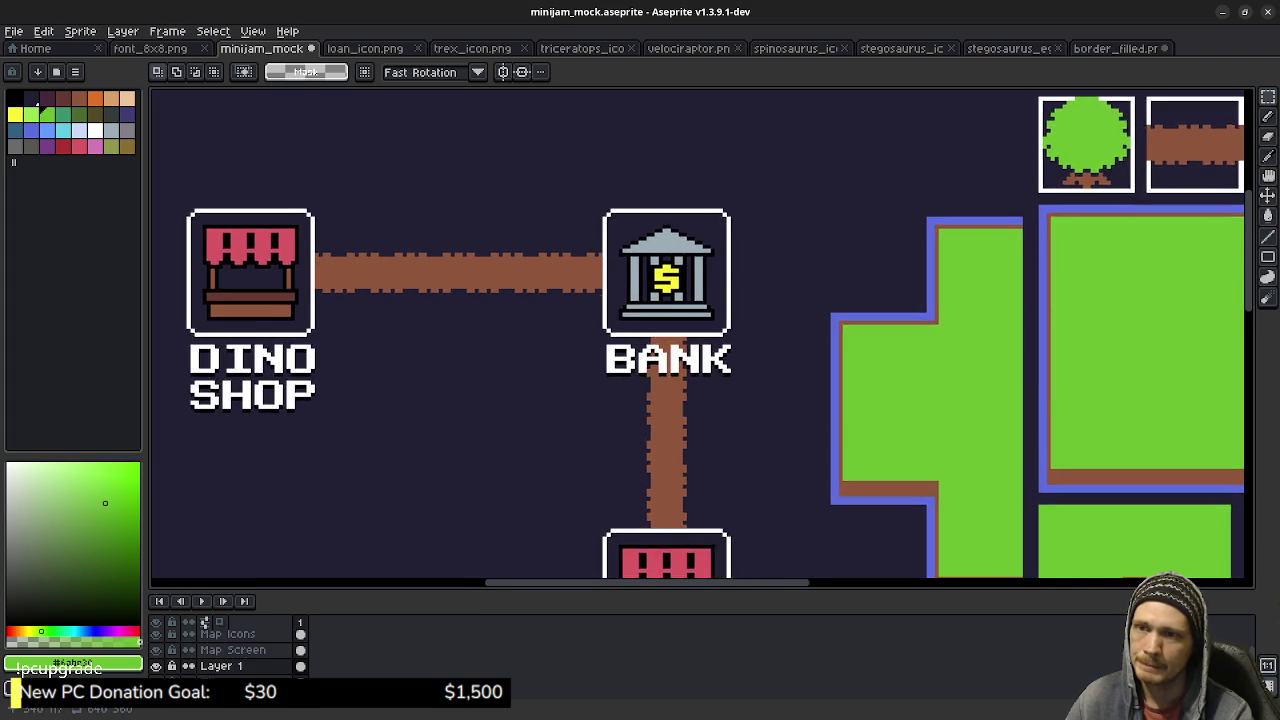
{"action": "left_click_drag", "start_coordinate": [909, 418], "coordinate": [779, 319]}
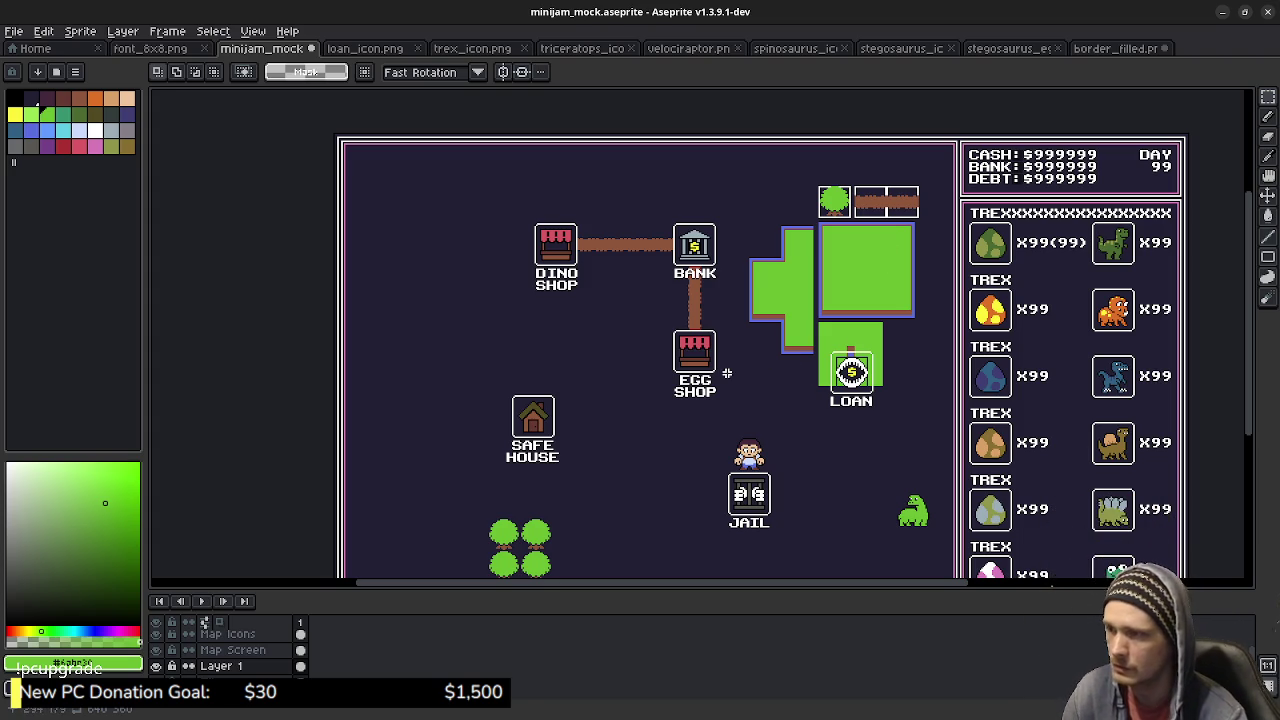
Hide Layer 1 and the Tiles layer.
{"action": "left_click", "coordinate": [155, 666]}
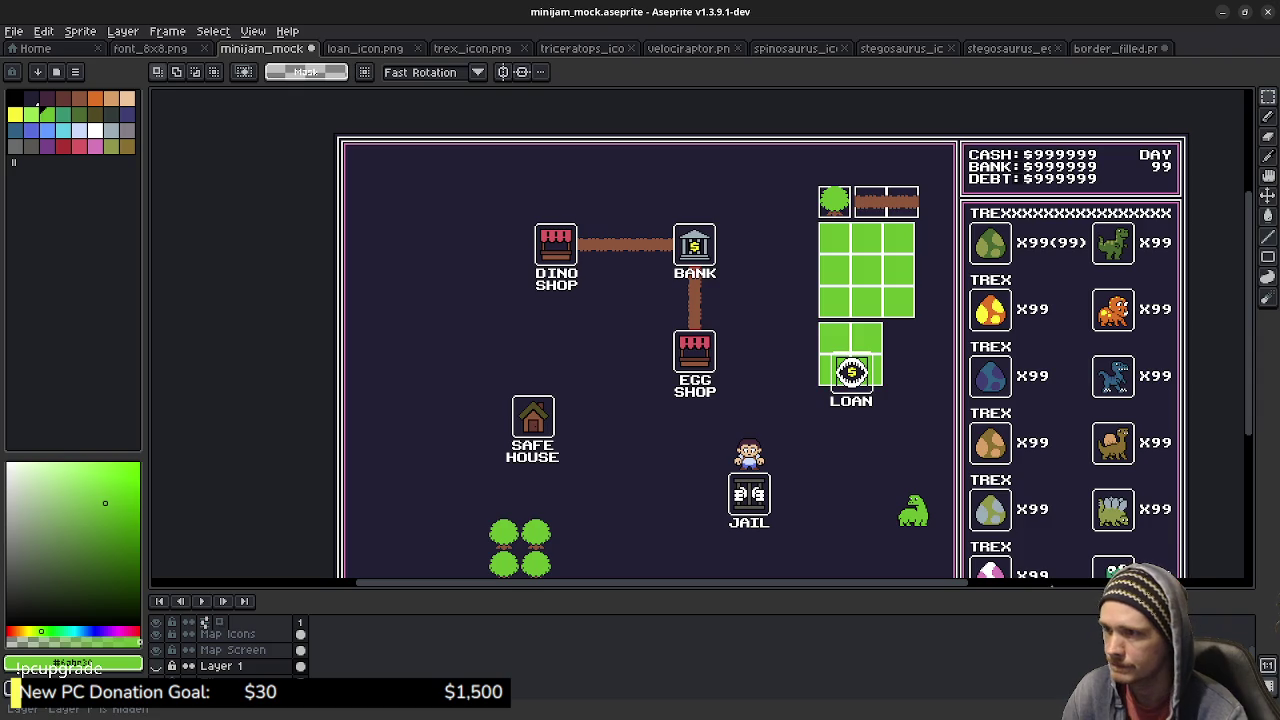
{"action": "left_click", "coordinate": [156, 682]}
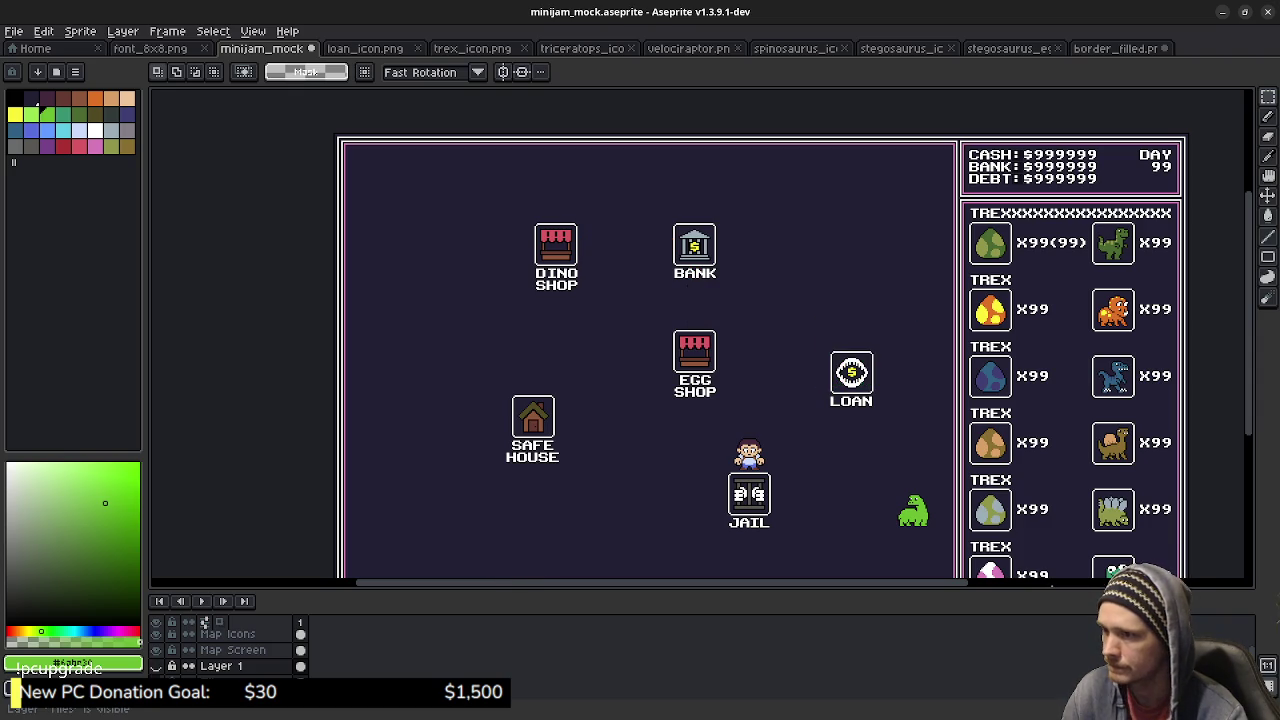
{"action": "left_click", "coordinate": [156, 682]}
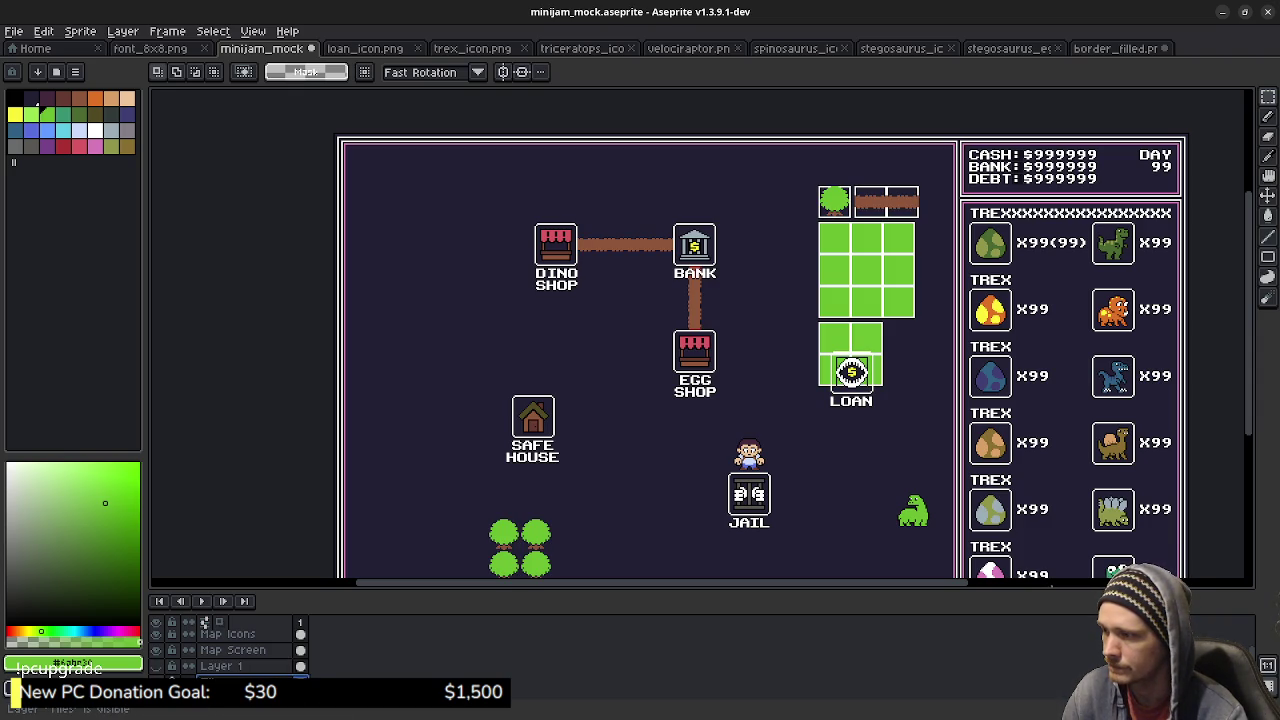
{"action": "left_click", "coordinate": [156, 682]}
Add a new empty layer from Layer 1's context menu.
{"action": "right_click", "coordinate": [215, 666]}
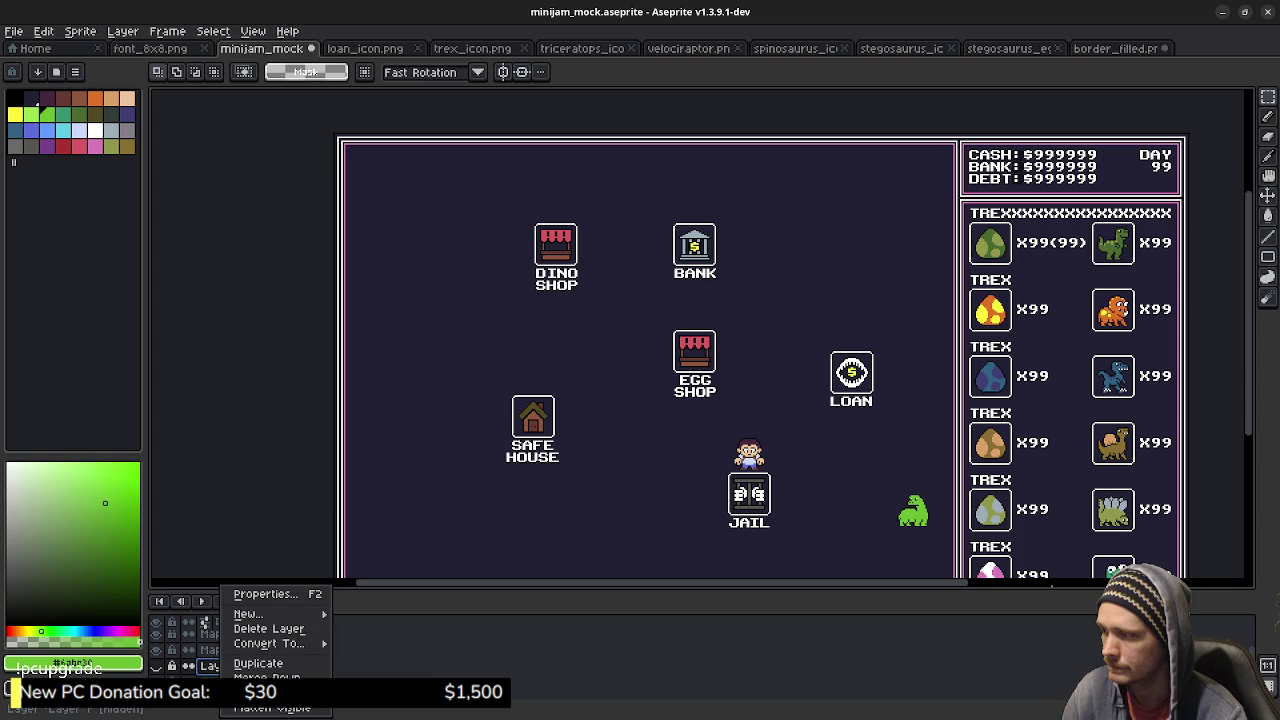
{"action": "mouse_move", "coordinate": [245, 613]}
{"action": "left_click", "coordinate": [360, 615]}
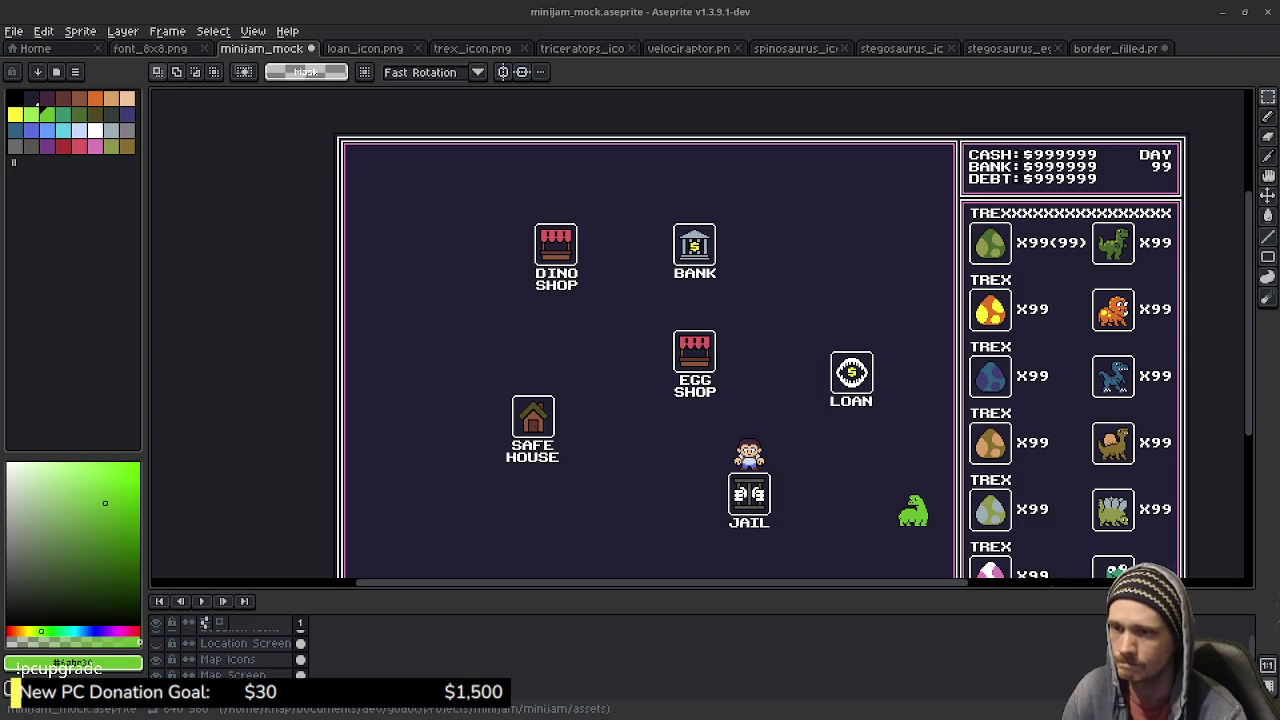
Clear the selection around the framed Egg Shop icon and enlarge the layer list to show more layers.
{"action": "scroll", "coordinate": [766, 362], "scroll_direction": "left", "scroll_amount": 1}
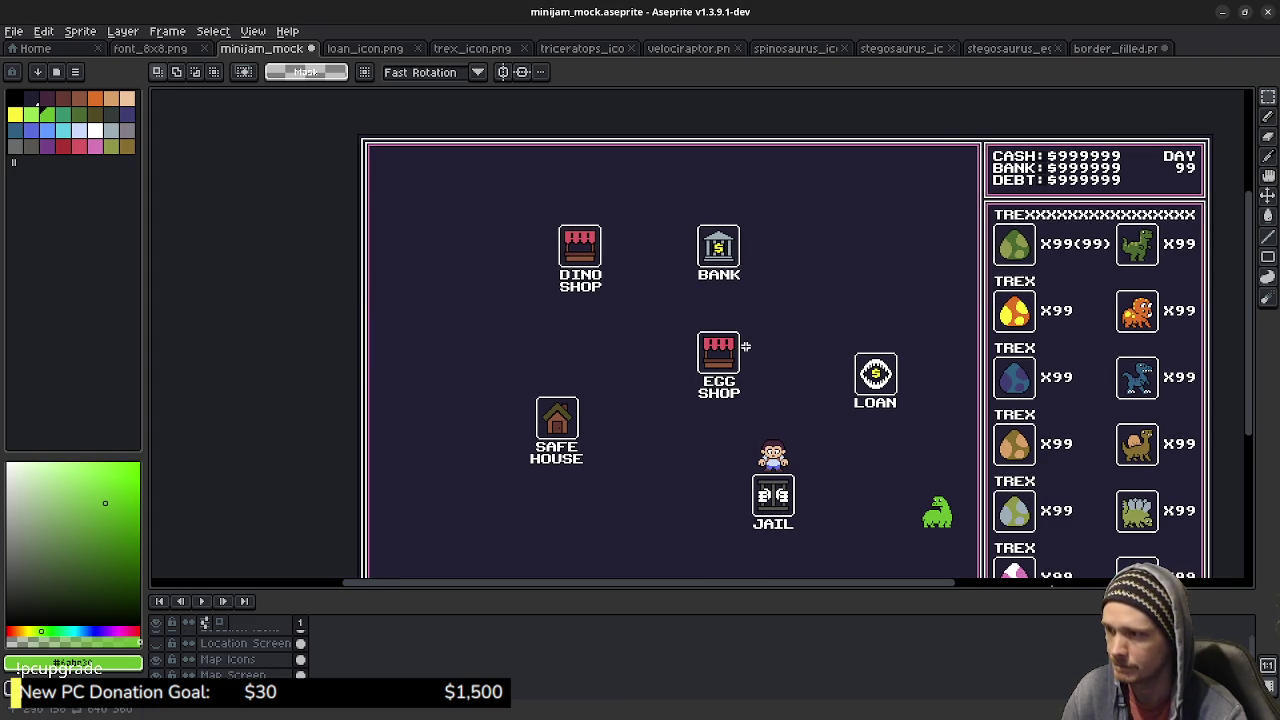
{"action": "scroll", "coordinate": [656, 360], "scroll_direction": "up", "scroll_amount": 4}
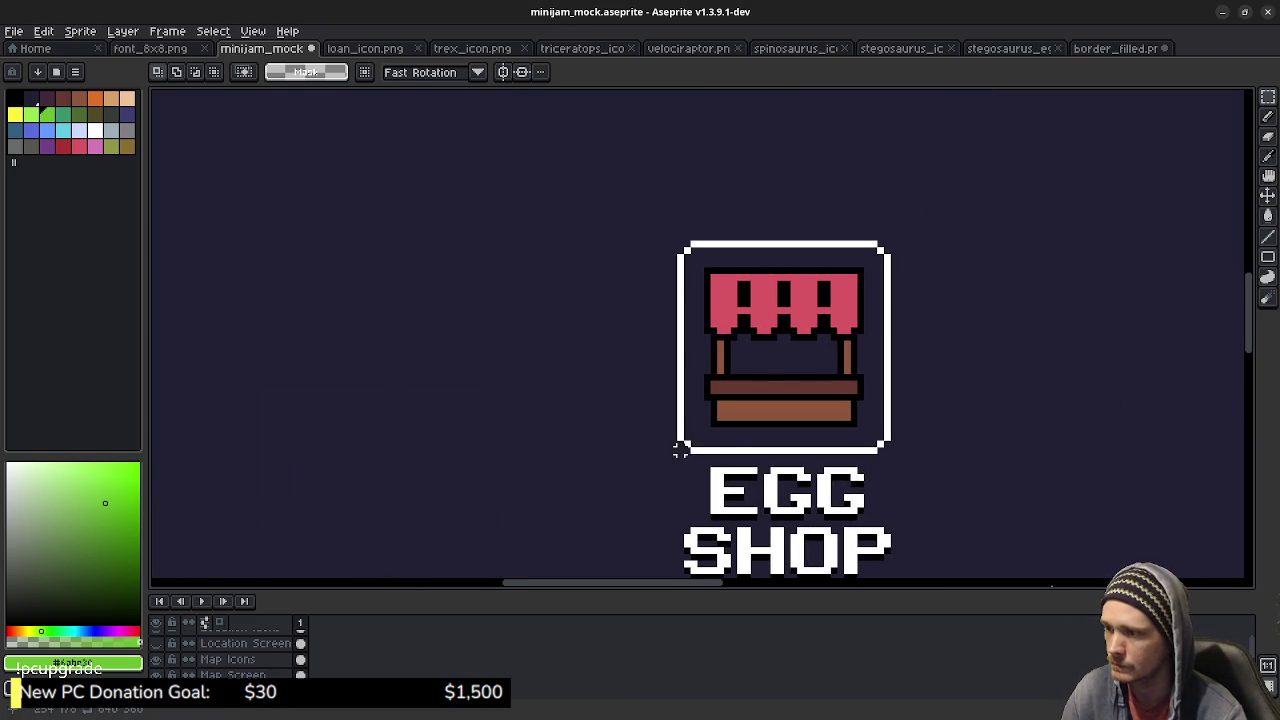
{"action": "mouse_move", "coordinate": [680, 449]}
{"action": "left_mouse_down"}
{"action": "mouse_move", "coordinate": [767, 349]}
{"action": "mouse_move", "coordinate": [893, 243]}
{"action": "left_mouse_up"}
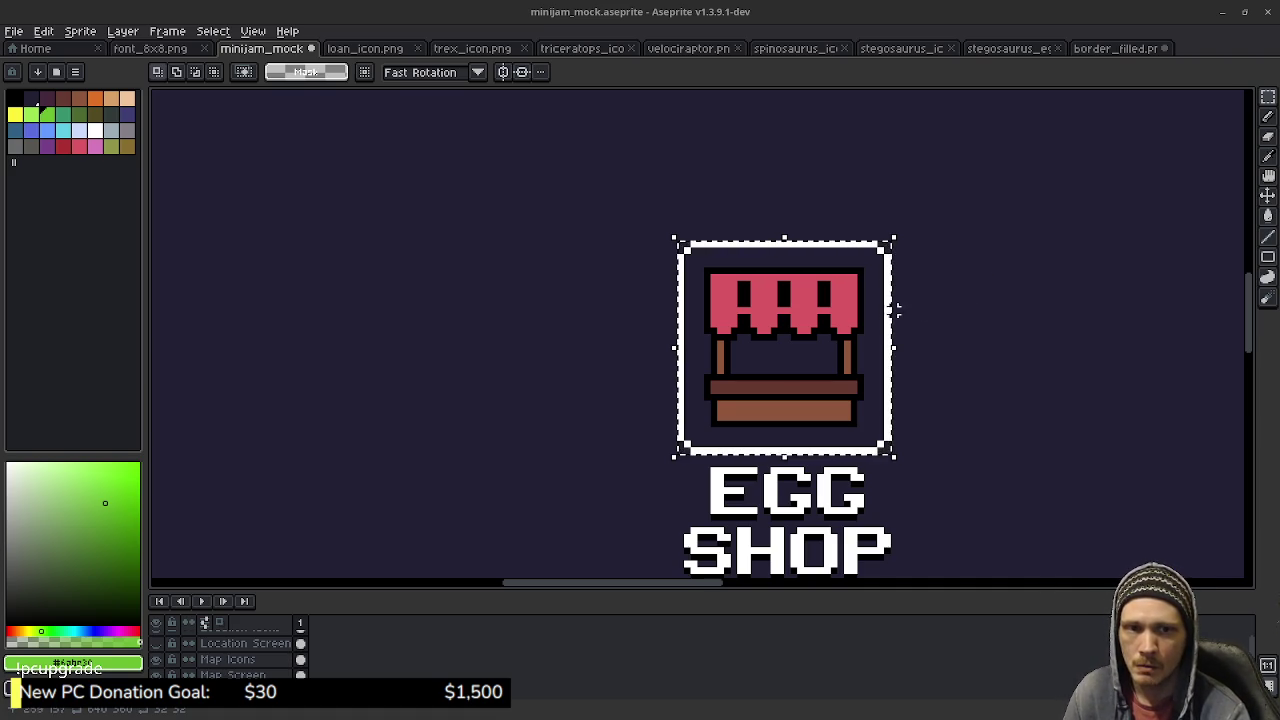
{"action": "scroll", "coordinate": [913, 323], "scroll_direction": "down", "scroll_amount": 1}
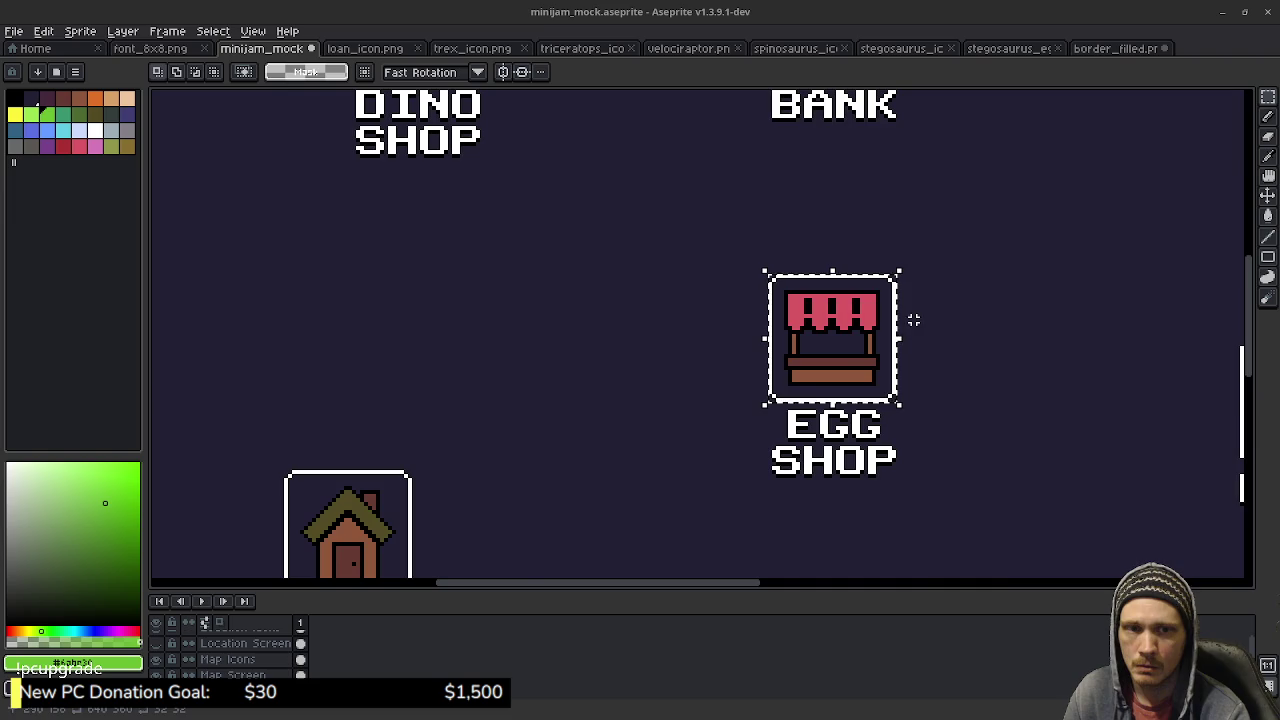
{"action": "scroll", "coordinate": [909, 320], "scroll_direction": "down", "scroll_amount": 2}
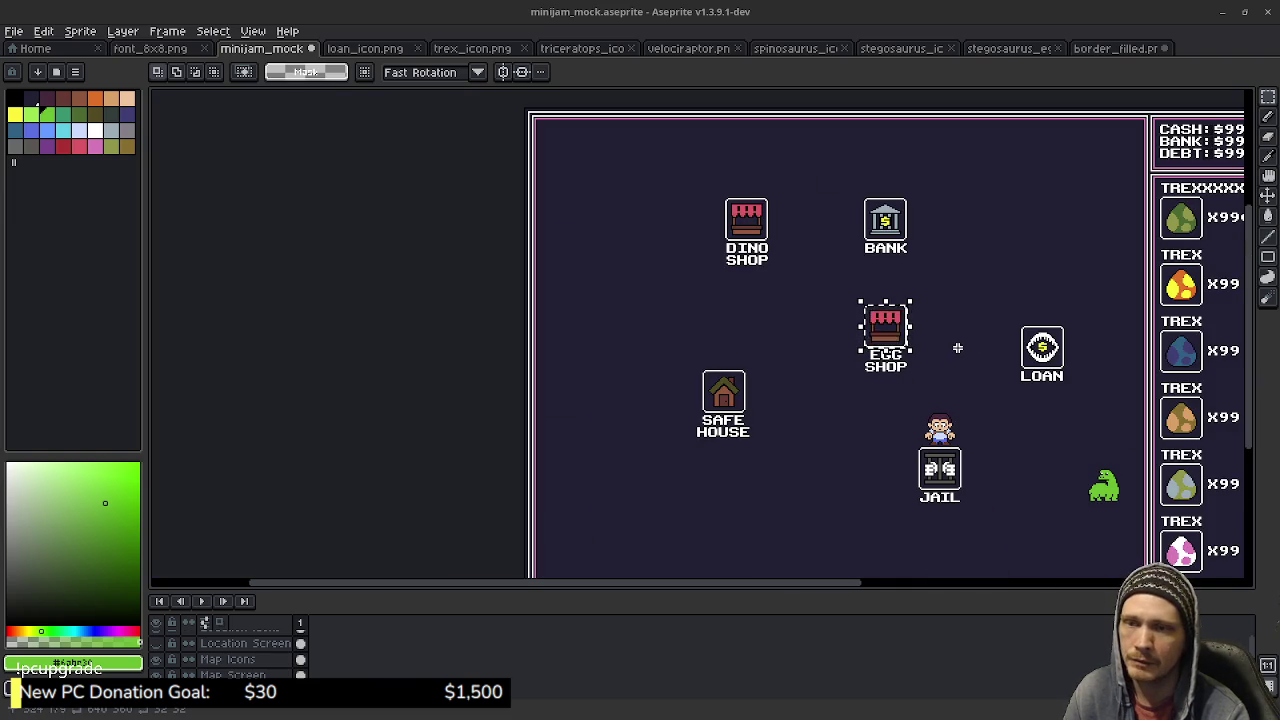
{"action": "key", "text": "ctrl+d"}
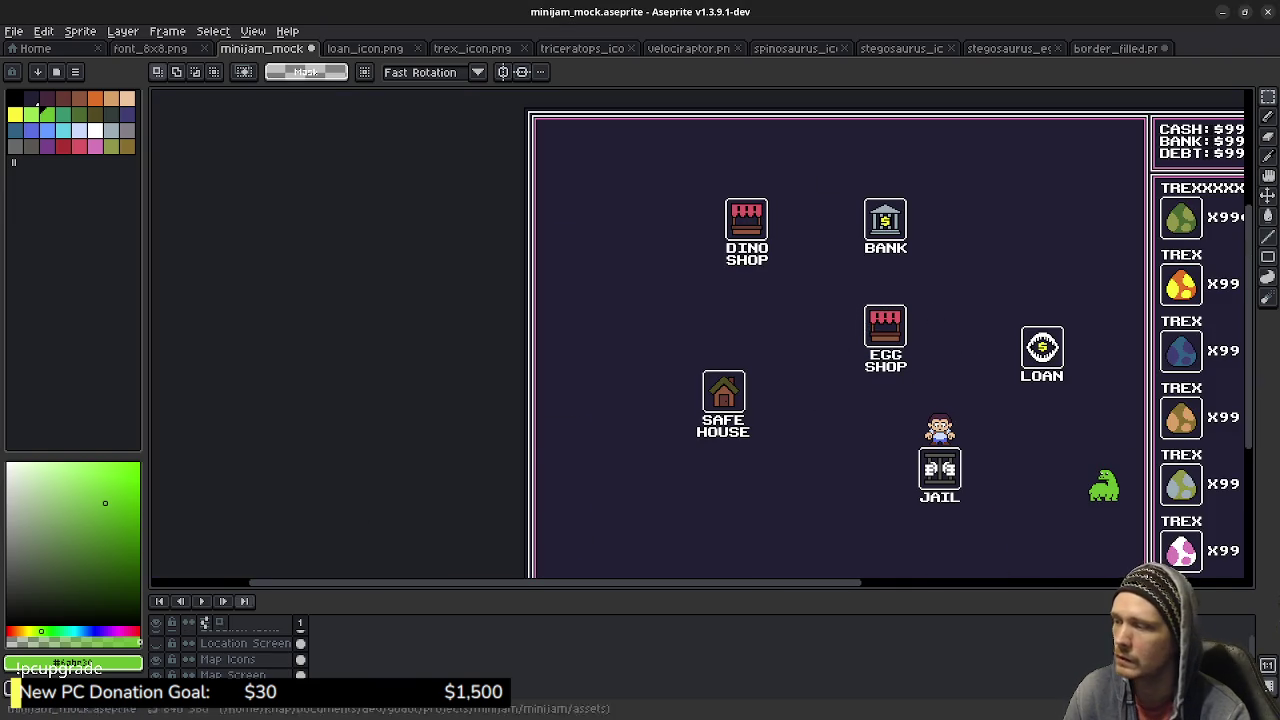
{"action": "left_click_drag", "start_coordinate": [700, 588], "coordinate": [700, 500]}
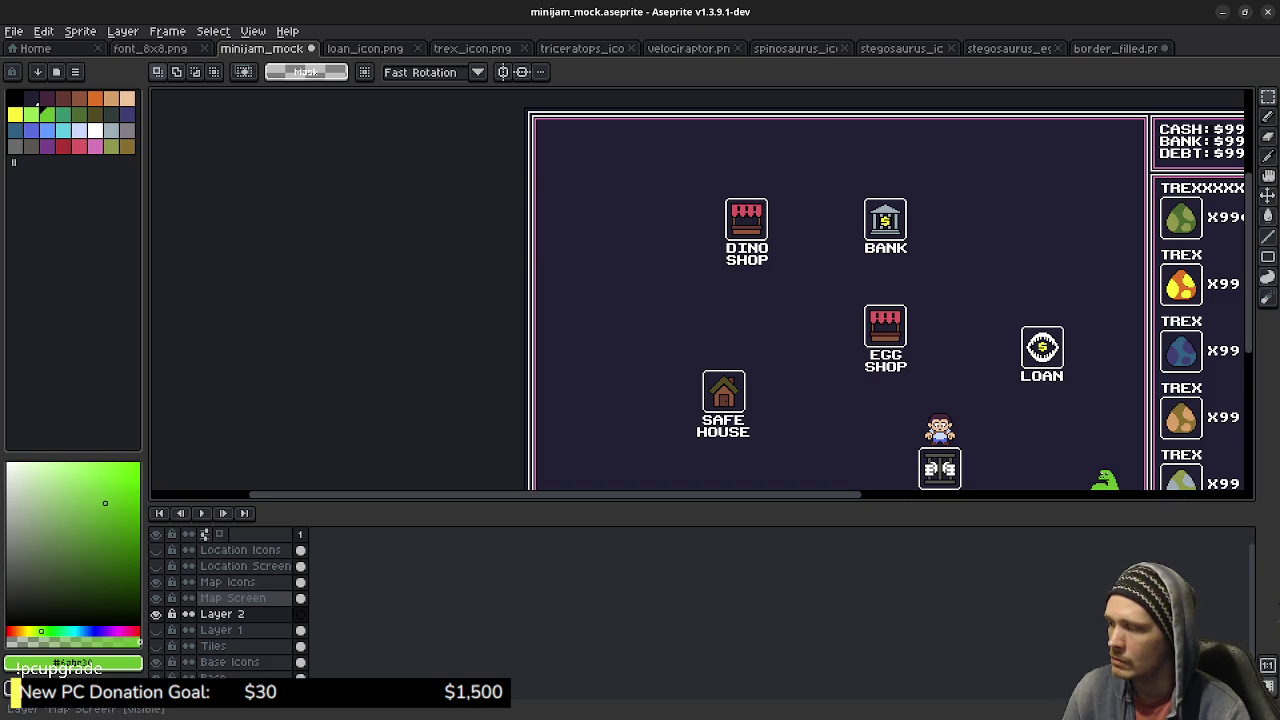
Toggle the Location Screen layer on and off, then make Map Icons the working layer.
{"action": "left_click", "coordinate": [156, 566]}
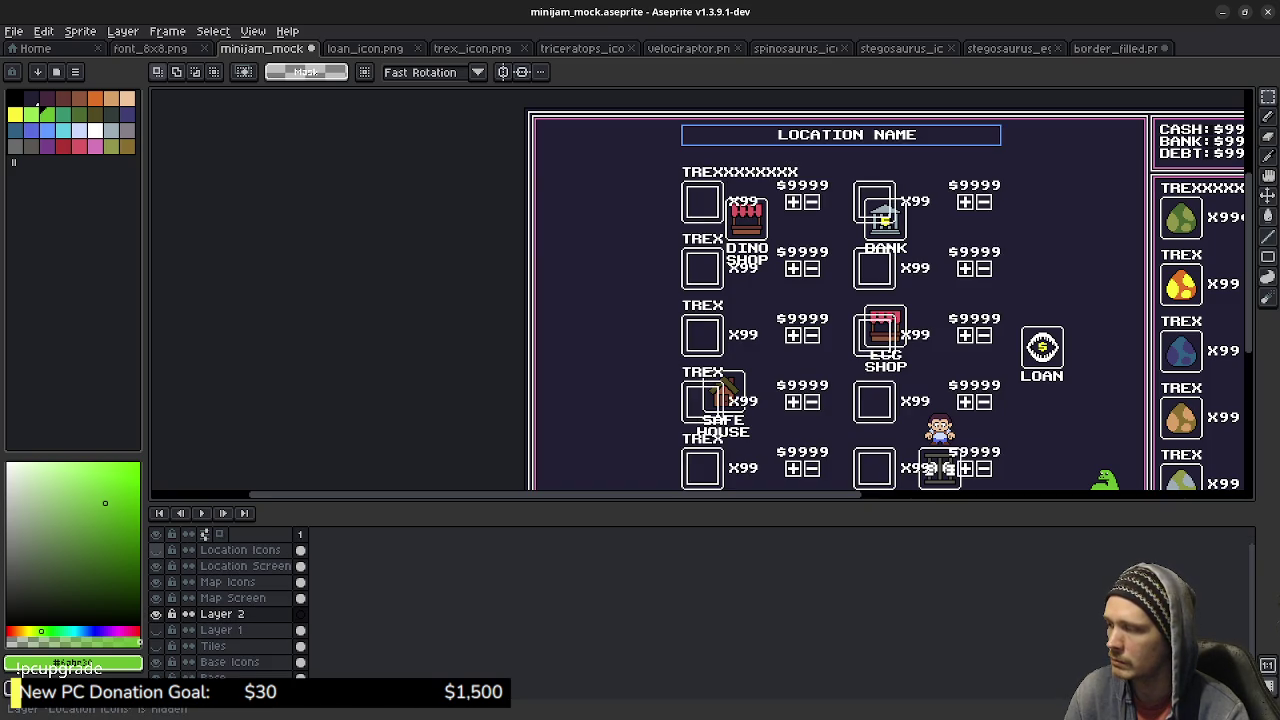
{"action": "left_click", "coordinate": [156, 566]}
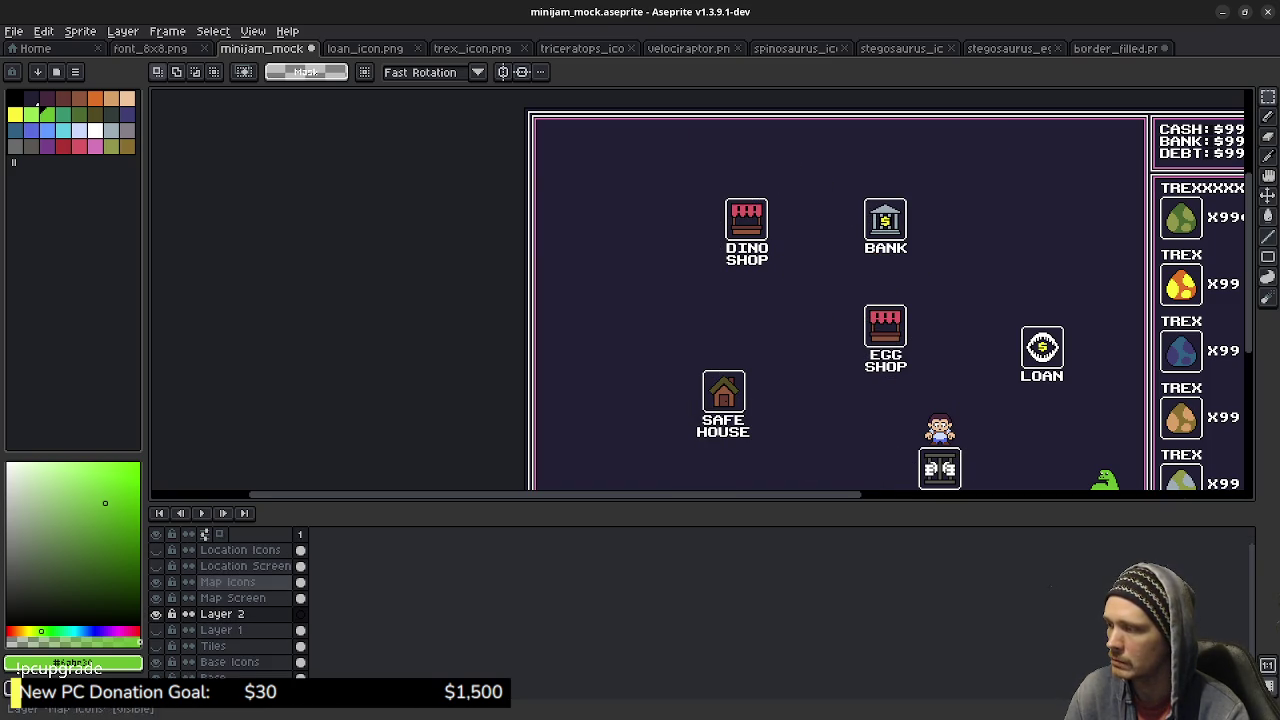
{"action": "left_click", "coordinate": [228, 582]}
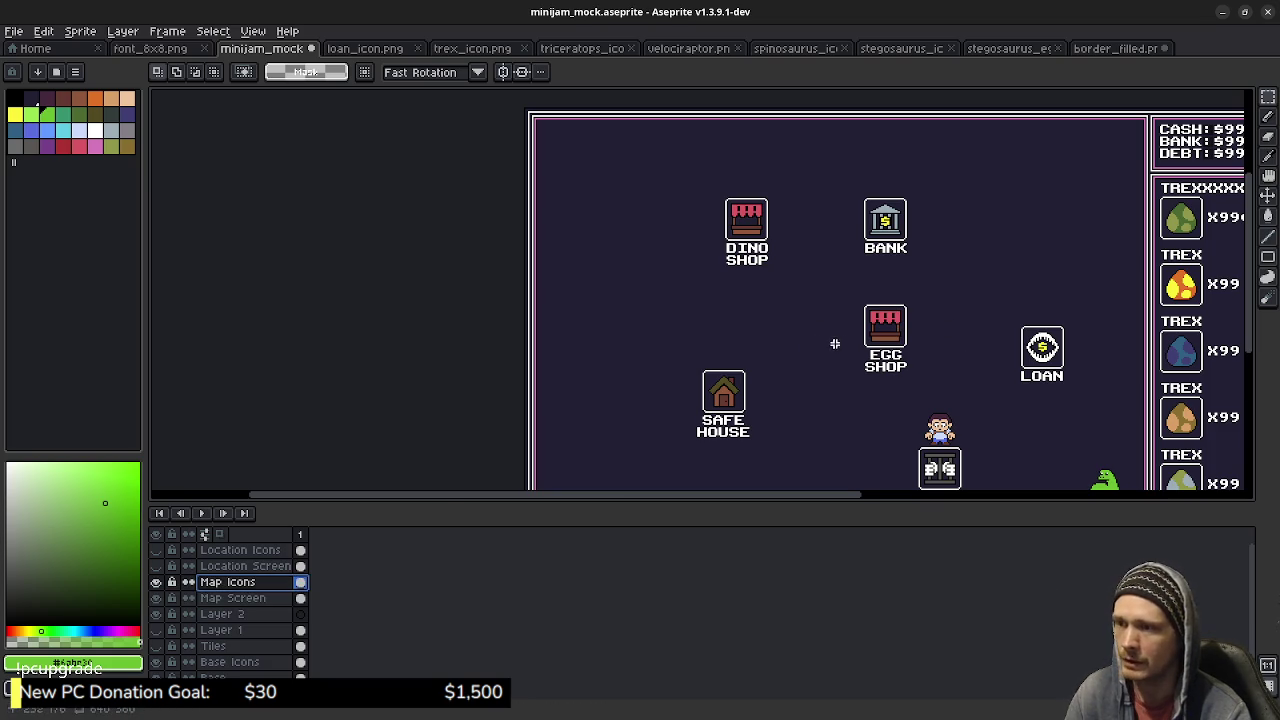
{"action": "scroll", "coordinate": [866, 338], "scroll_direction": "up", "scroll_amount": 5}
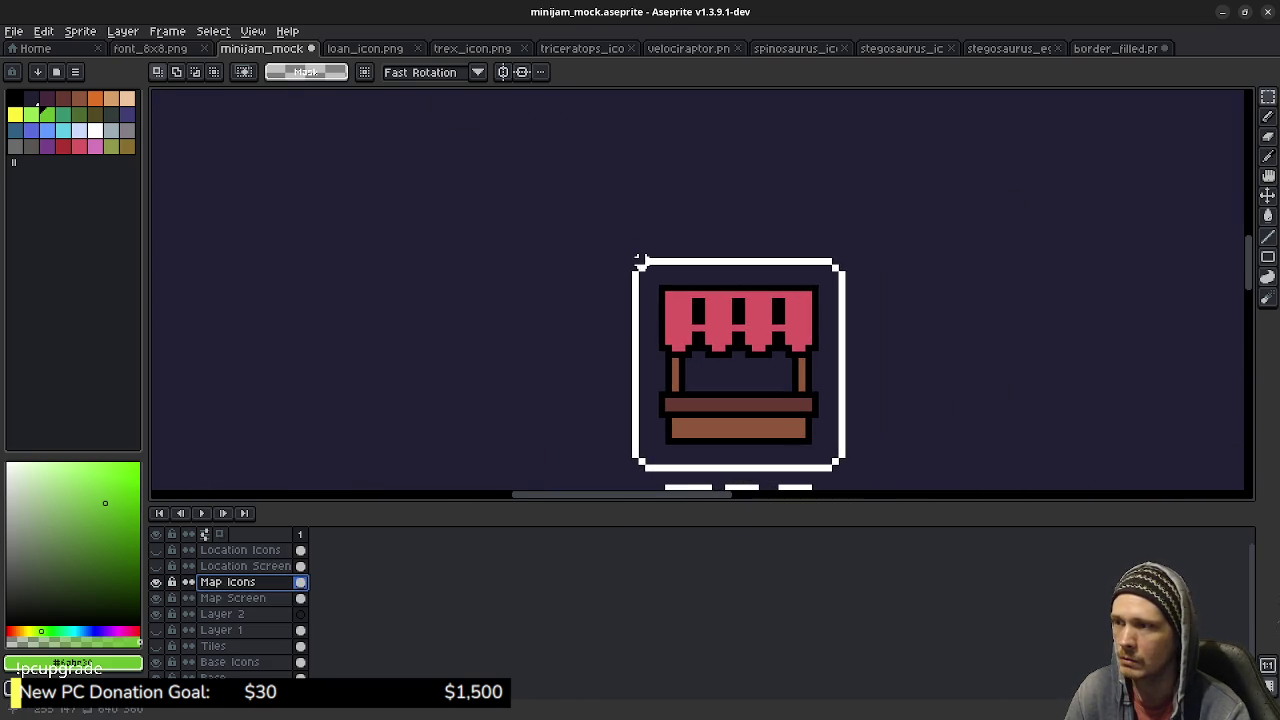
Select the area around the Egg Shop icon on the Map Screen layer, then cancel the transform.
{"action": "mouse_move", "coordinate": [634, 257]}
{"action": "left_mouse_down"}
{"action": "mouse_move", "coordinate": [845, 466]}
{"action": "mouse_move", "coordinate": [833, 465]}
{"action": "mouse_move", "coordinate": [848, 470]}
{"action": "mouse_move", "coordinate": [900, 433]}
{"action": "left_mouse_up"}
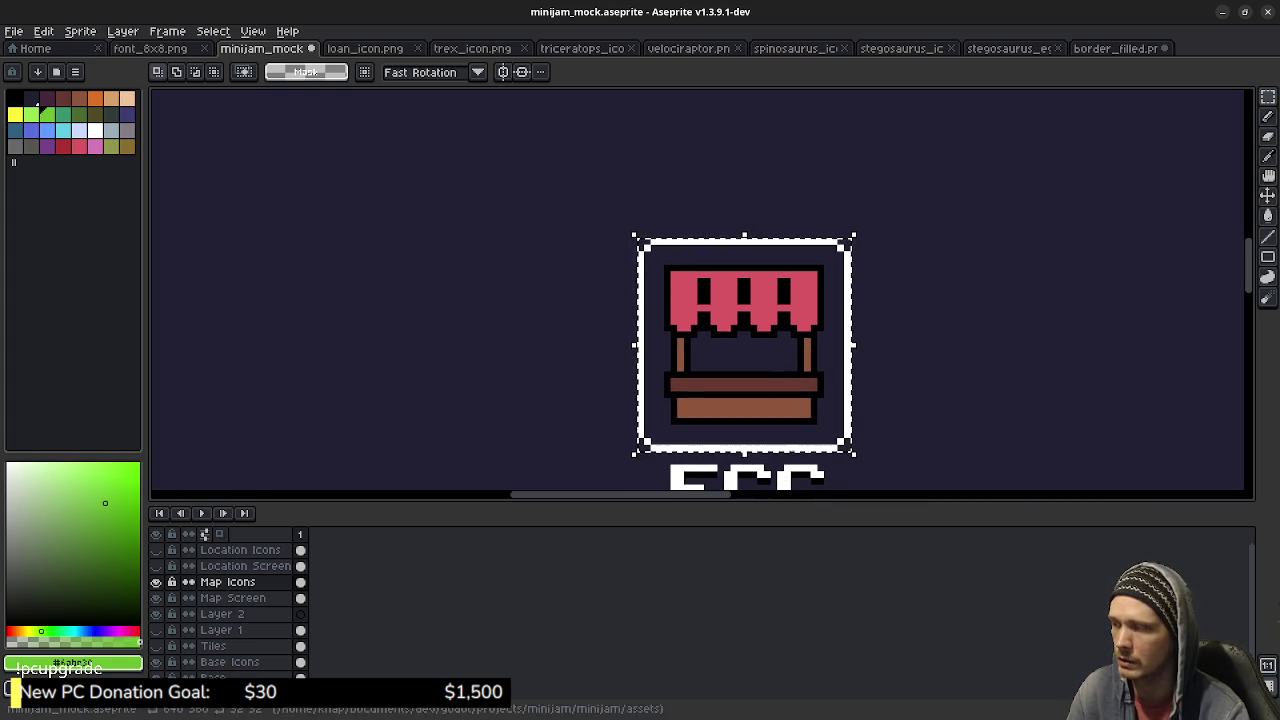
{"action": "left_click", "coordinate": [156, 582]}
{"action": "left_click", "coordinate": [156, 582]}
{"action": "left_click", "coordinate": [233, 598]}
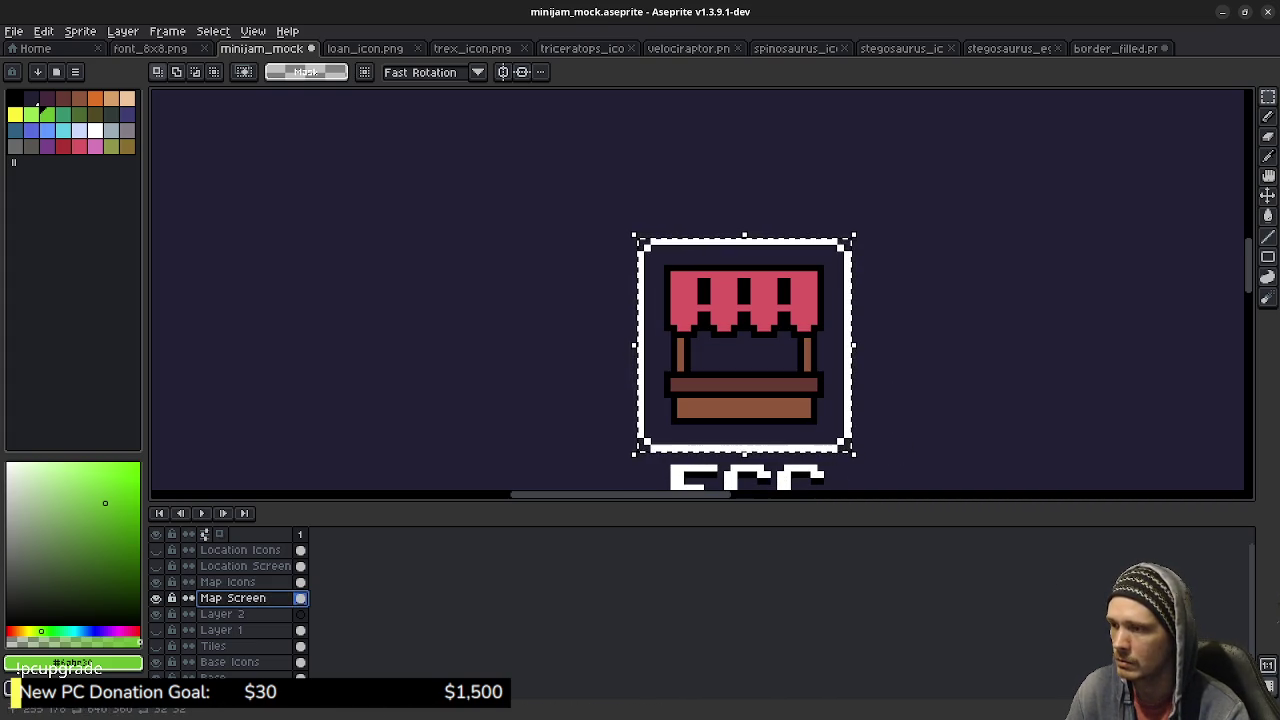
{"action": "left_click", "coordinate": [640, 447]}
{"action": "mouse_move", "coordinate": [640, 447]}
{"action": "left_mouse_down"}
{"action": "mouse_move", "coordinate": [794, 357]}
{"action": "mouse_move", "coordinate": [853, 236]}
{"action": "left_mouse_up"}
{"action": "key", "text": "ctrl+t"}
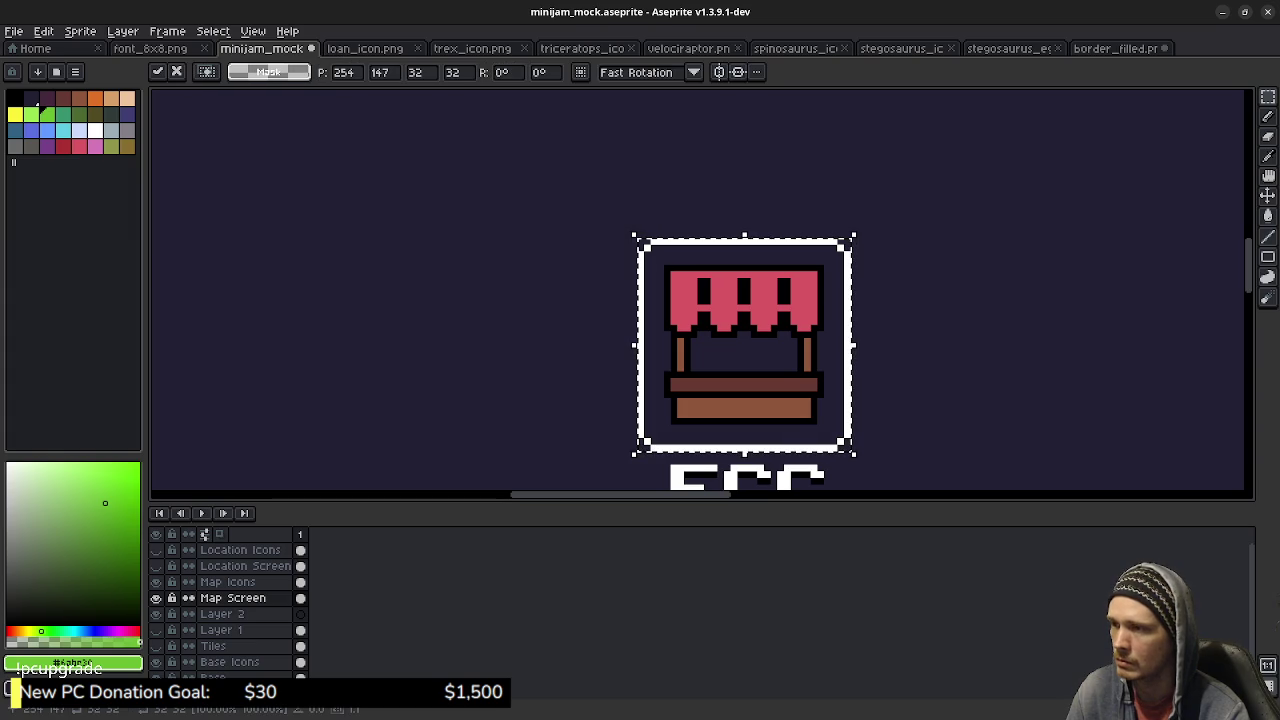
{"action": "left_click", "coordinate": [935, 388]}
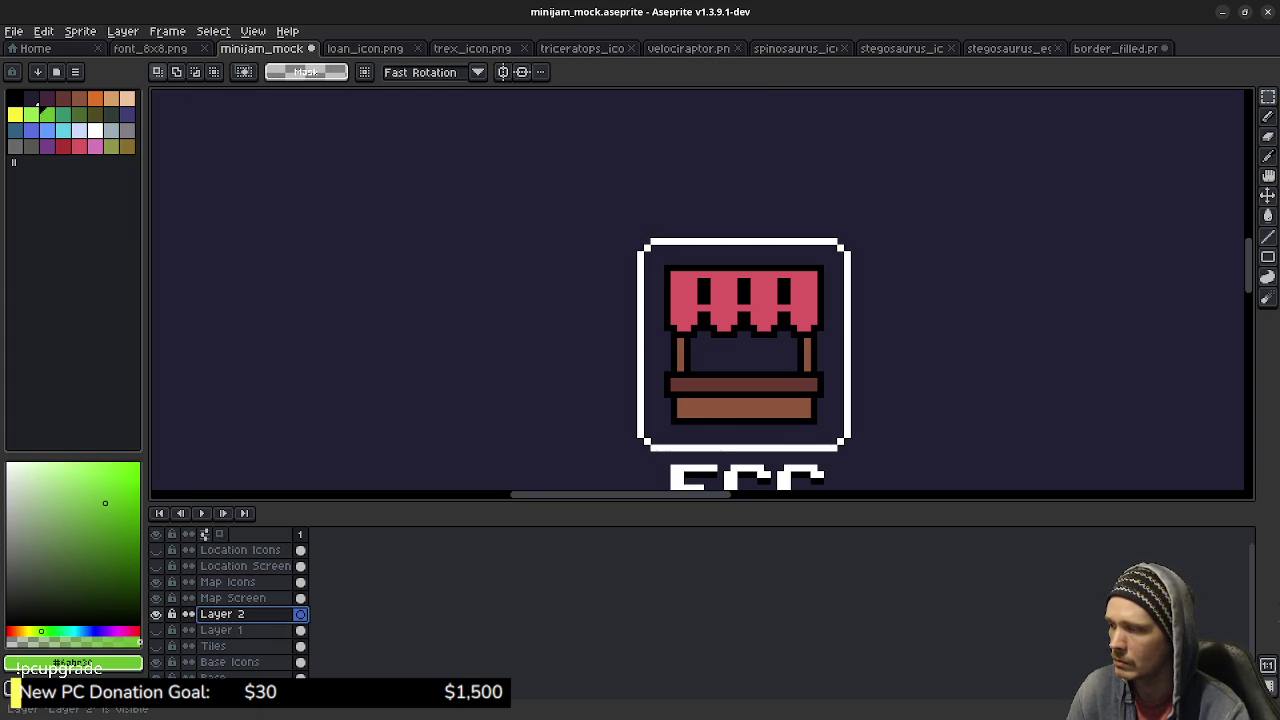
On Layer 2, move a copy of the white frame left of the icon, nudged up and right.
{"action": "left_click", "coordinate": [222, 614]}
{"action": "key", "text": "ctrl+t"}
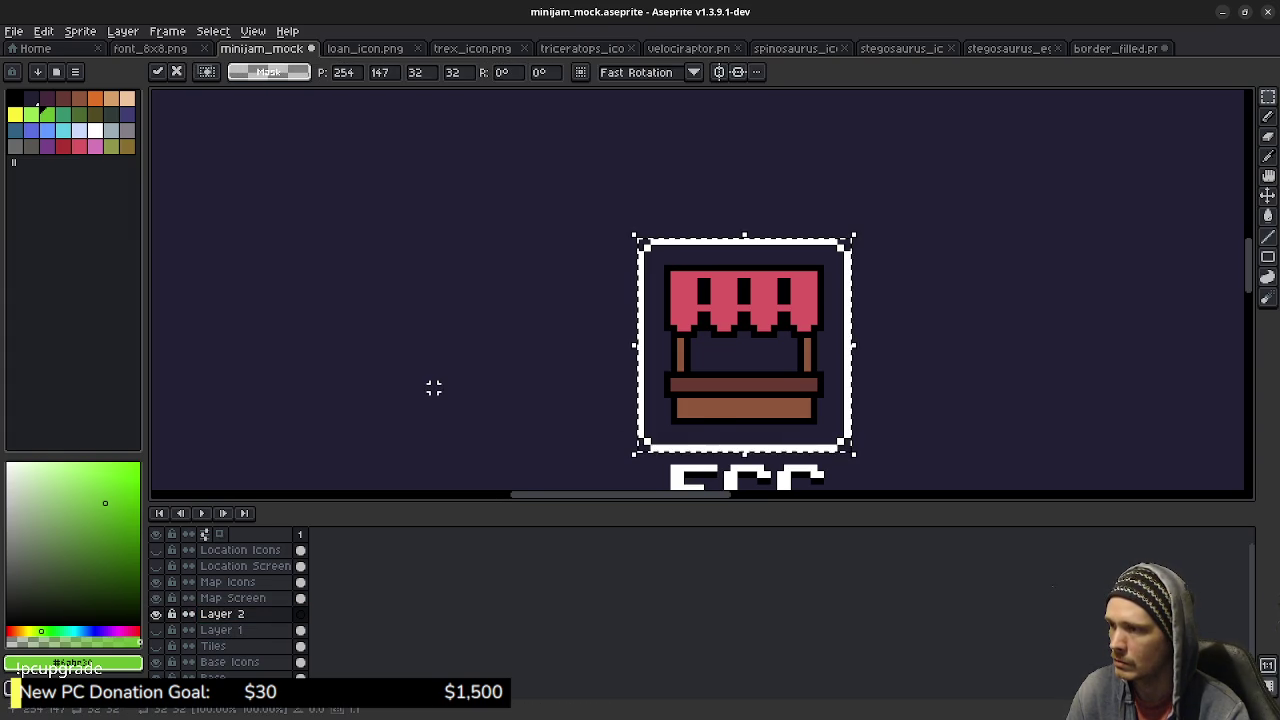
{"action": "left_click_drag", "start_coordinate": [744, 345], "coordinate": [524, 357]}
{"action": "key", "text": "Up"}
{"action": "key", "text": "Up"}
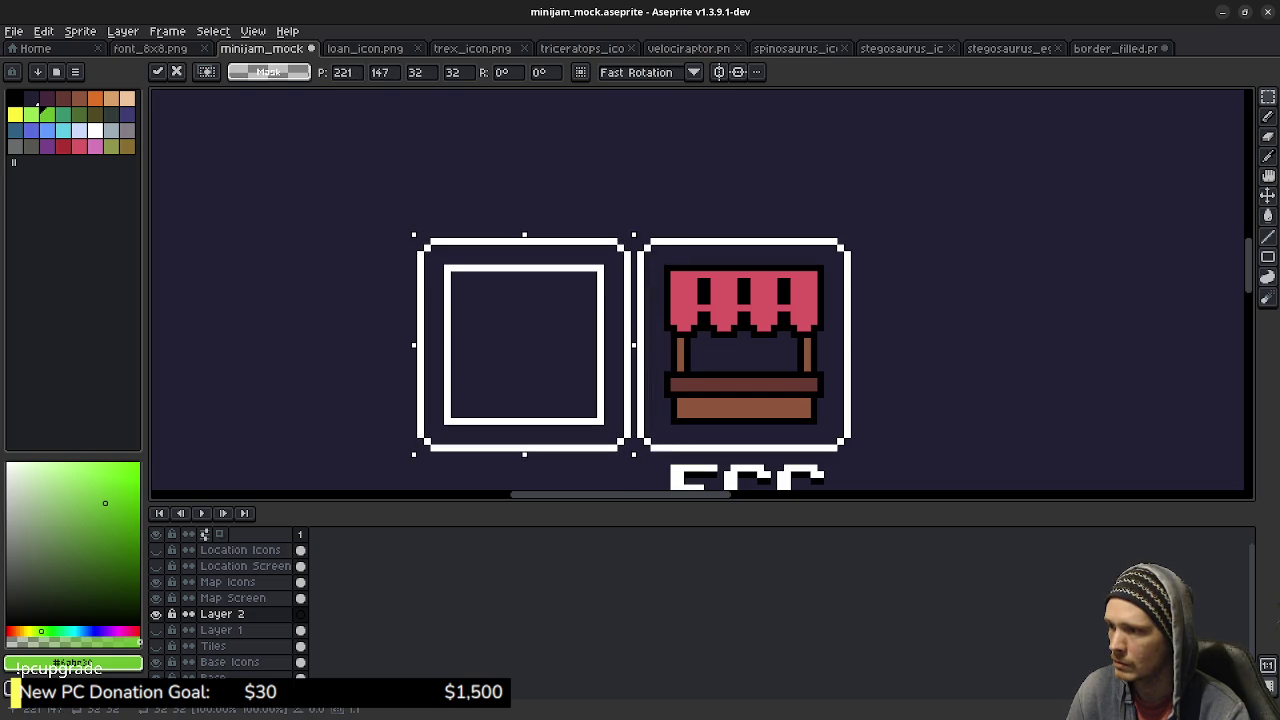
{"action": "key", "text": "Right"}
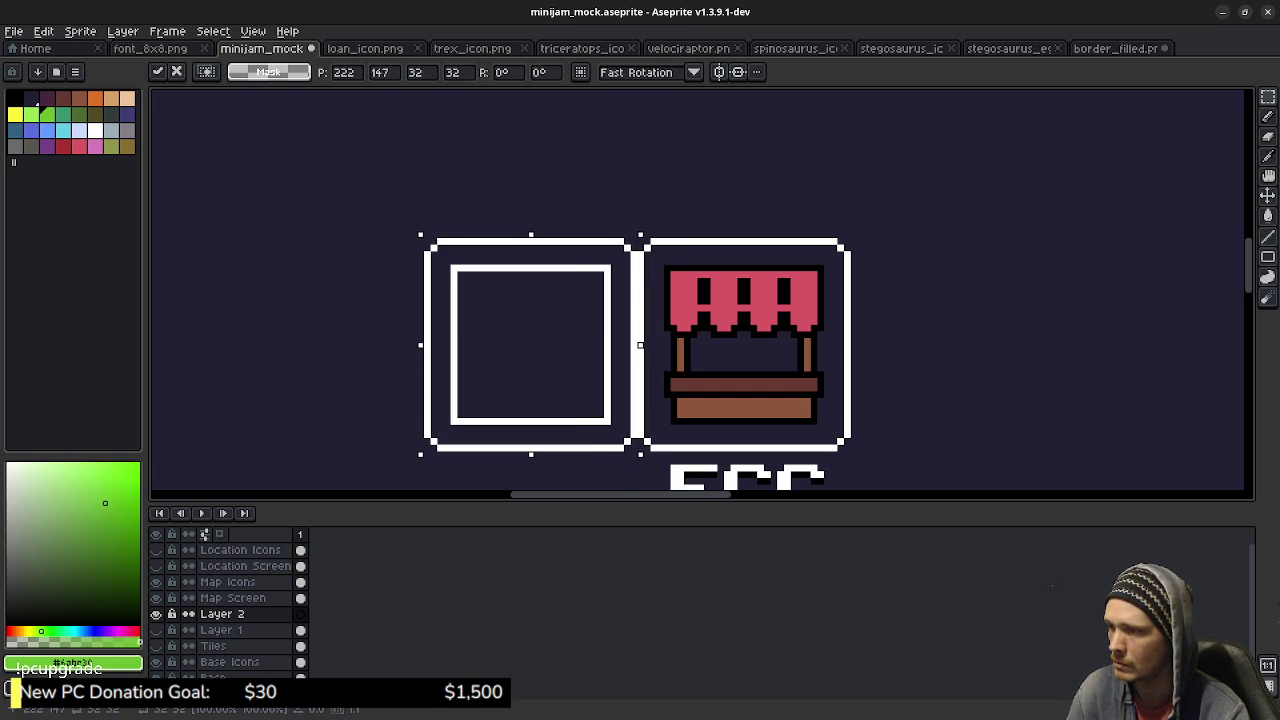
{"action": "key", "text": "Return"}
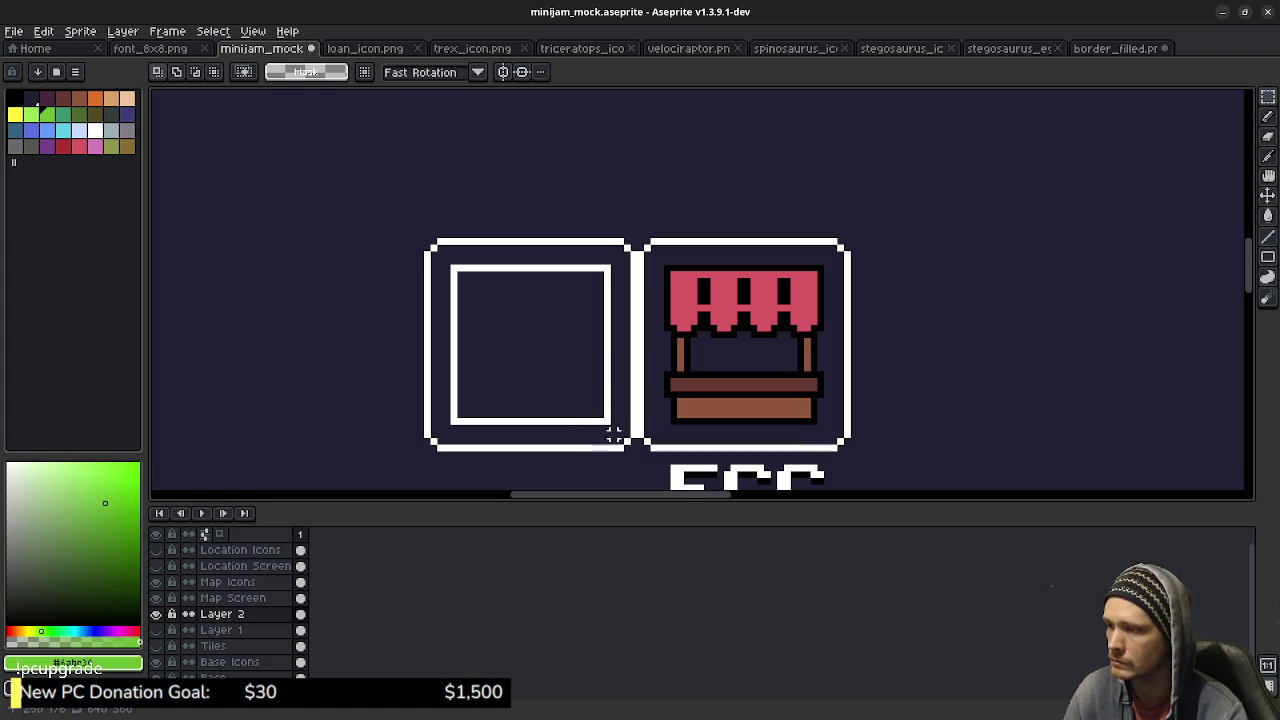
Sample white from the frame border and pencil in the new frame's bottom corner pixels.
{"action": "key", "text": "i"}
{"action": "scroll", "coordinate": [637, 471], "scroll_direction": "up", "scroll_amount": 2}
{"action": "left_click", "coordinate": [628, 380], "text": "alt"}
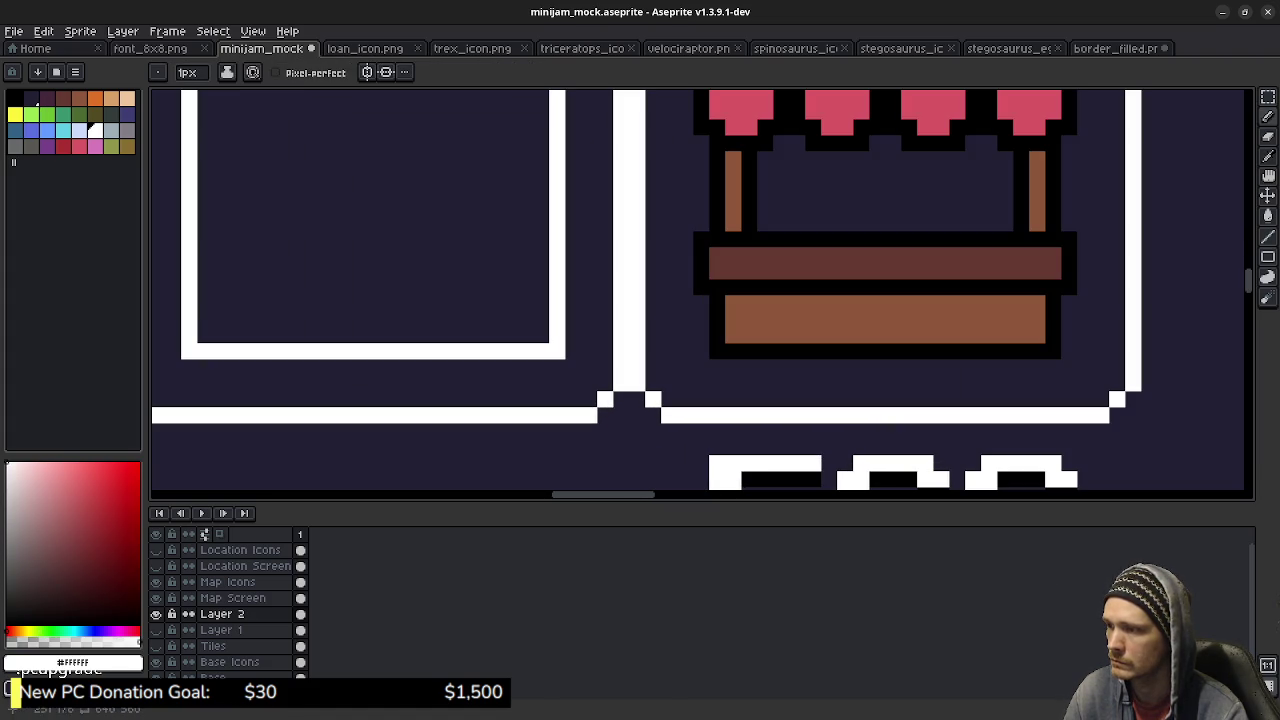
{"action": "left_click", "coordinate": [605, 415]}
{"action": "left_click", "coordinate": [621, 415]}
{"action": "left_click", "coordinate": [621, 399]}
{"action": "scroll", "coordinate": [589, 334], "scroll_direction": "up", "scroll_amount": 5}
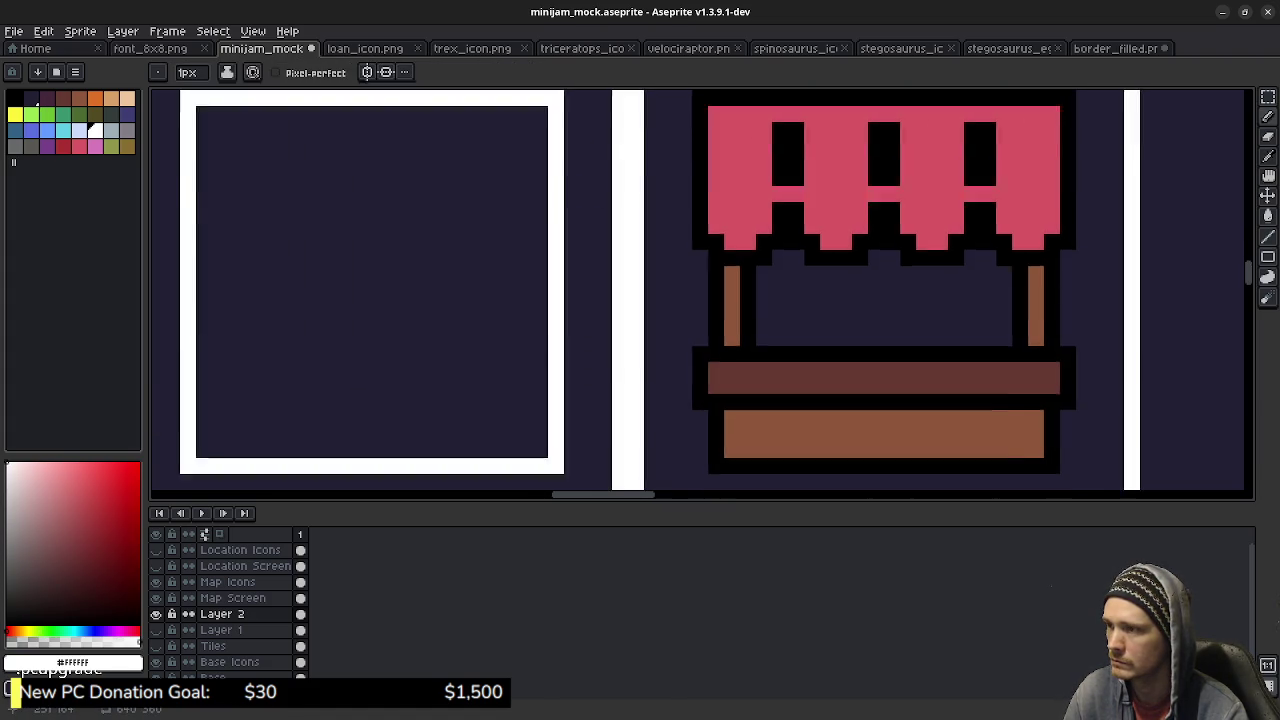
Square off the left frame's top-left and bottom-left corners with white pixels.
{"action": "left_click", "coordinate": [625, 197]}
{"action": "left_click_drag", "start_coordinate": [353, 279], "coordinate": [564, 269]}
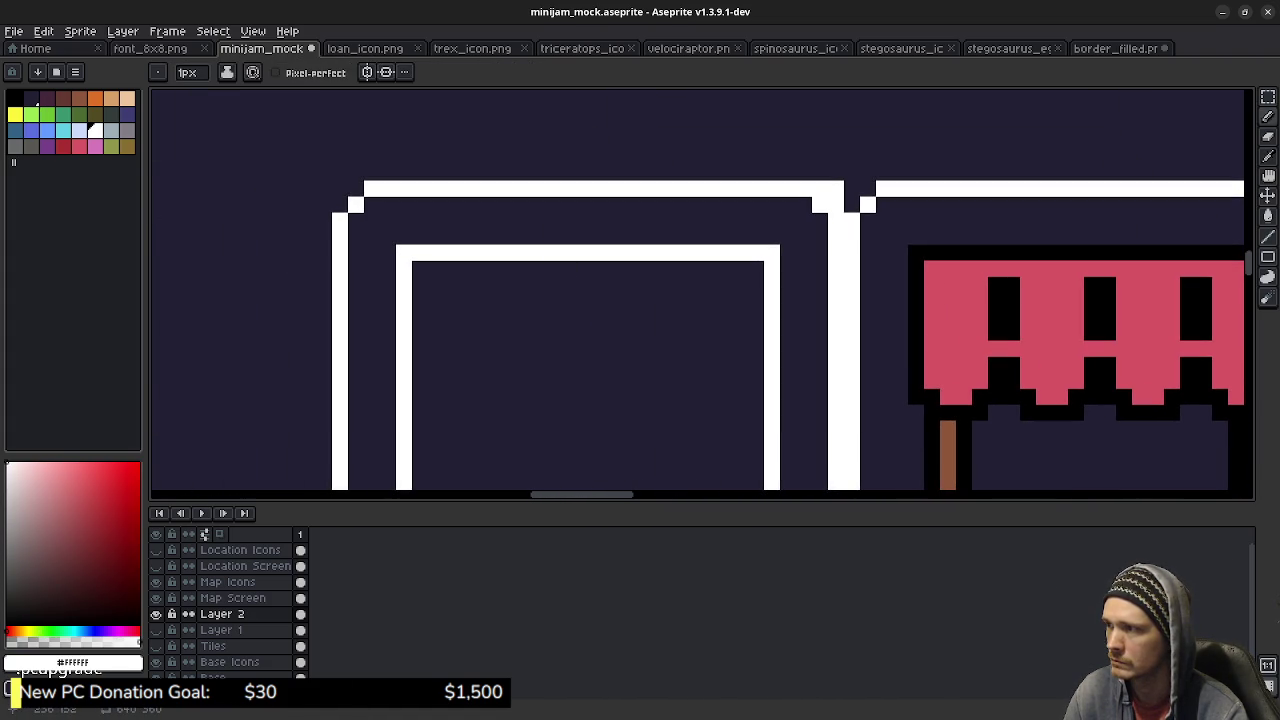
{"action": "left_click", "coordinate": [340, 188]}
{"action": "left_click", "coordinate": [356, 188]}
{"action": "left_click", "coordinate": [339, 205]}
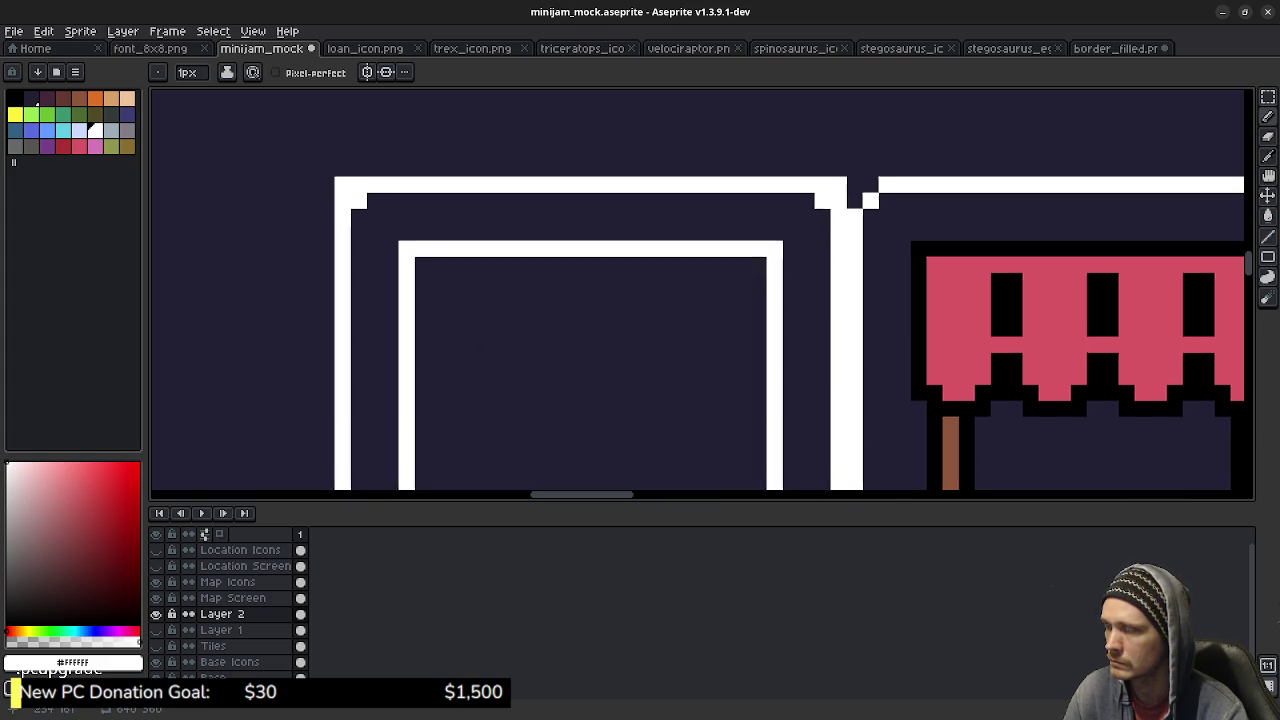
{"action": "left_click_drag", "start_coordinate": [560, 470], "coordinate": [542, 110]}
{"action": "left_click", "coordinate": [323, 319]}
{"action": "left_click", "coordinate": [323, 335]}
{"action": "left_click", "coordinate": [339, 335]}
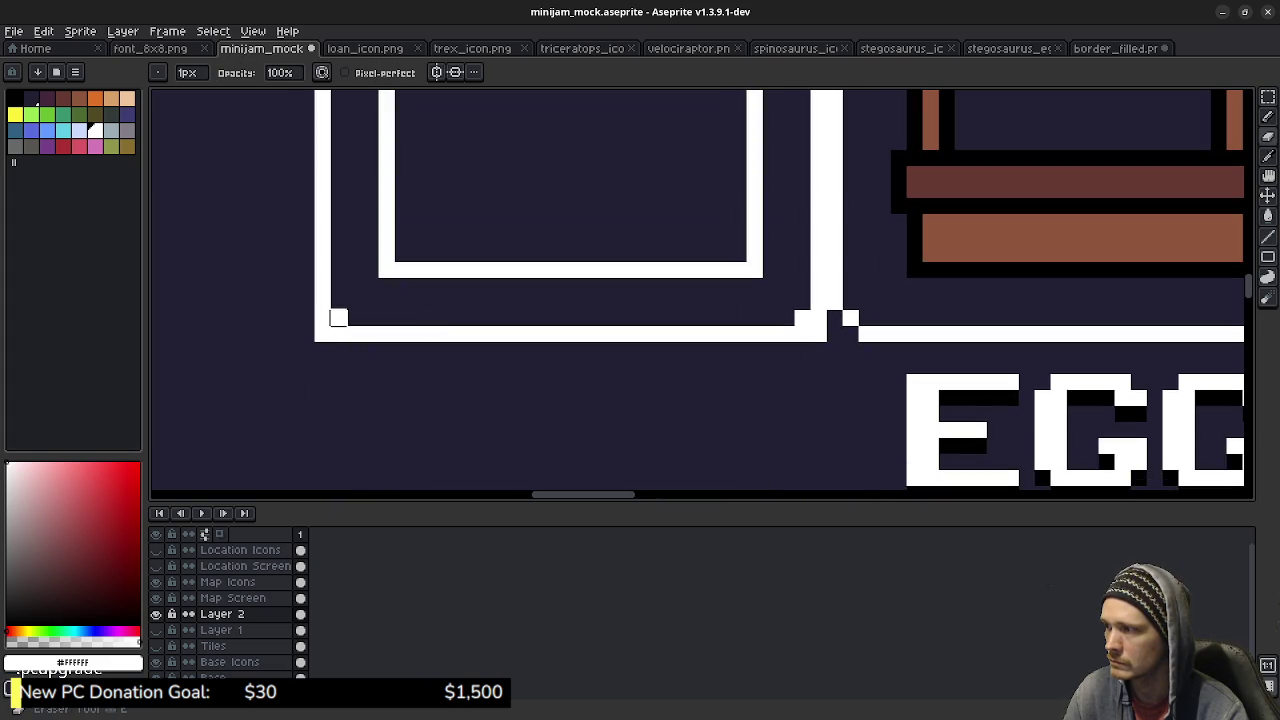
Erase a stray corner pixel, then the inner square's top edge and top-right corner.
{"action": "key", "text": "e"}
{"action": "left_click", "coordinate": [339, 317]}
{"action": "left_click", "coordinate": [802, 317]}
{"action": "mouse_move", "coordinate": [739, 206]}
{"action": "left_mouse_down"}
{"action": "mouse_move", "coordinate": [695, 536]}
{"action": "mouse_move", "coordinate": [746, 234]}
{"action": "left_mouse_up"}
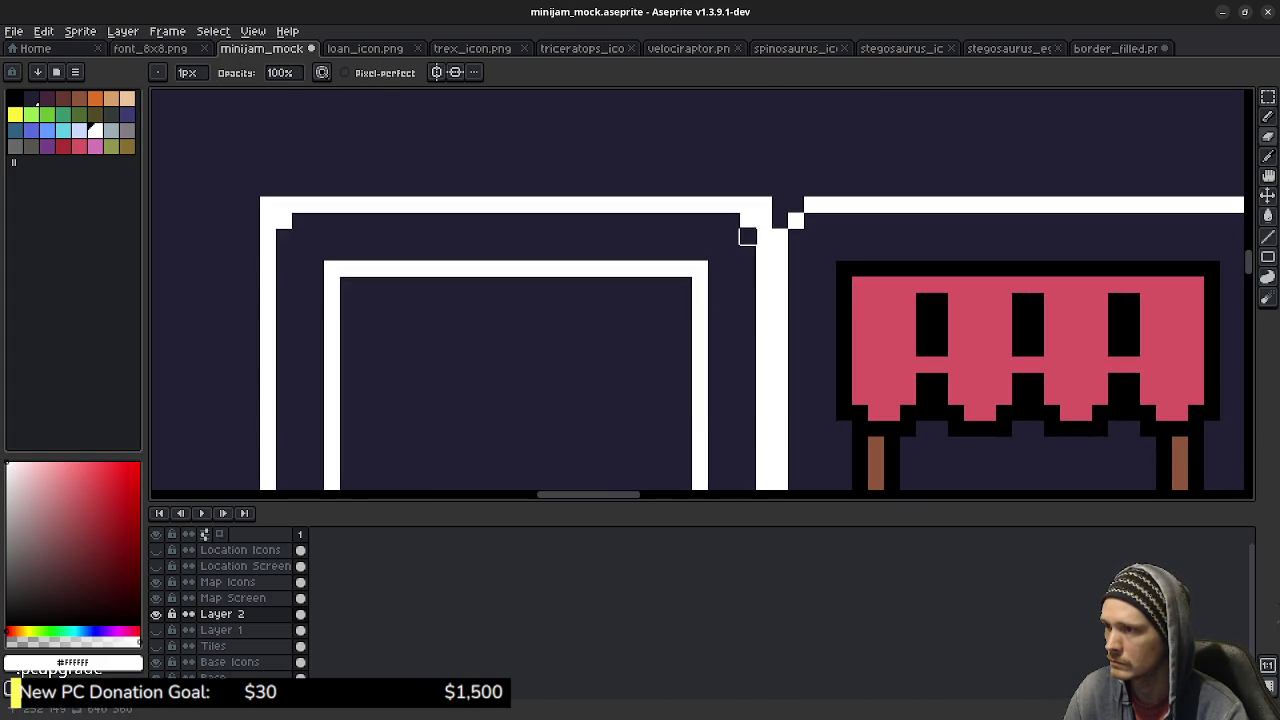
{"action": "left_click_drag", "start_coordinate": [395, 301], "coordinate": [397, 189]}
{"action": "right_click", "coordinate": [336, 156]}
{"action": "right_click", "coordinate": [638, 156], "text": "shift"}
{"action": "right_click", "coordinate": [688, 156], "text": "shift"}
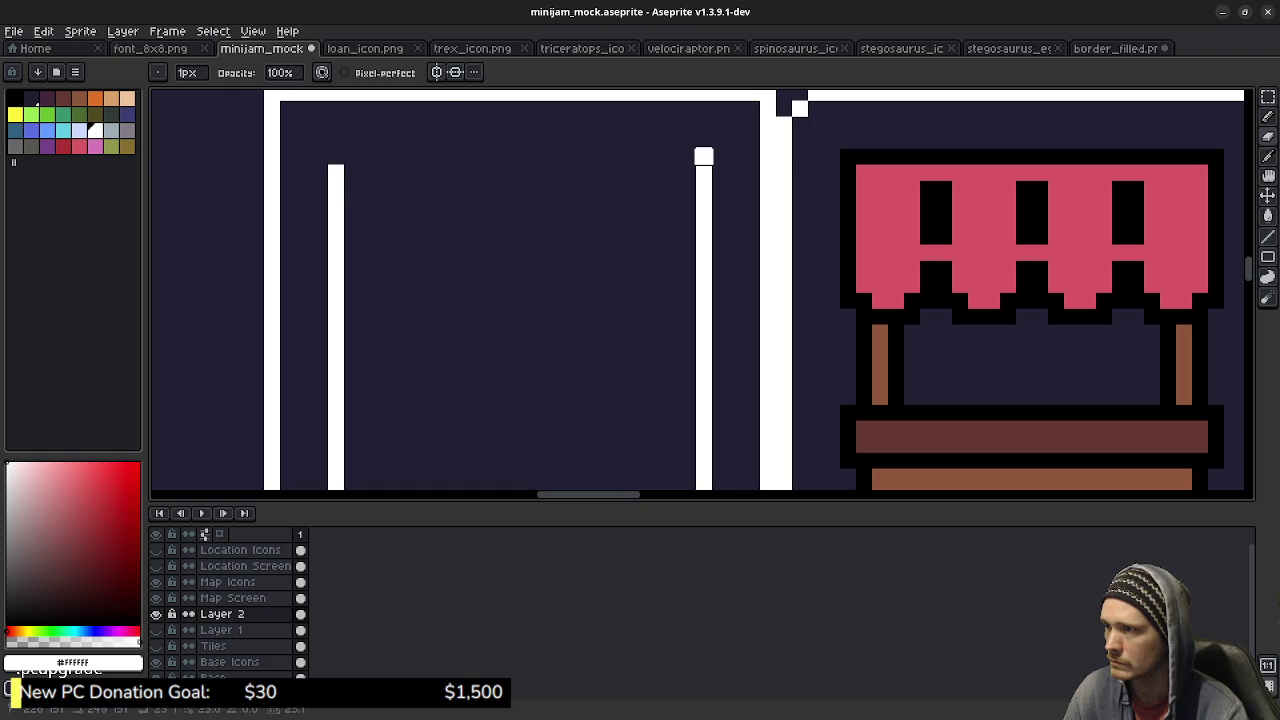
{"action": "right_click", "coordinate": [704, 156]}
Erase the inner square's right, bottom and left edges.
{"action": "left_click_drag", "start_coordinate": [687, 457], "coordinate": [671, 294]}
{"action": "right_click", "coordinate": [688, 346], "text": "shift"}
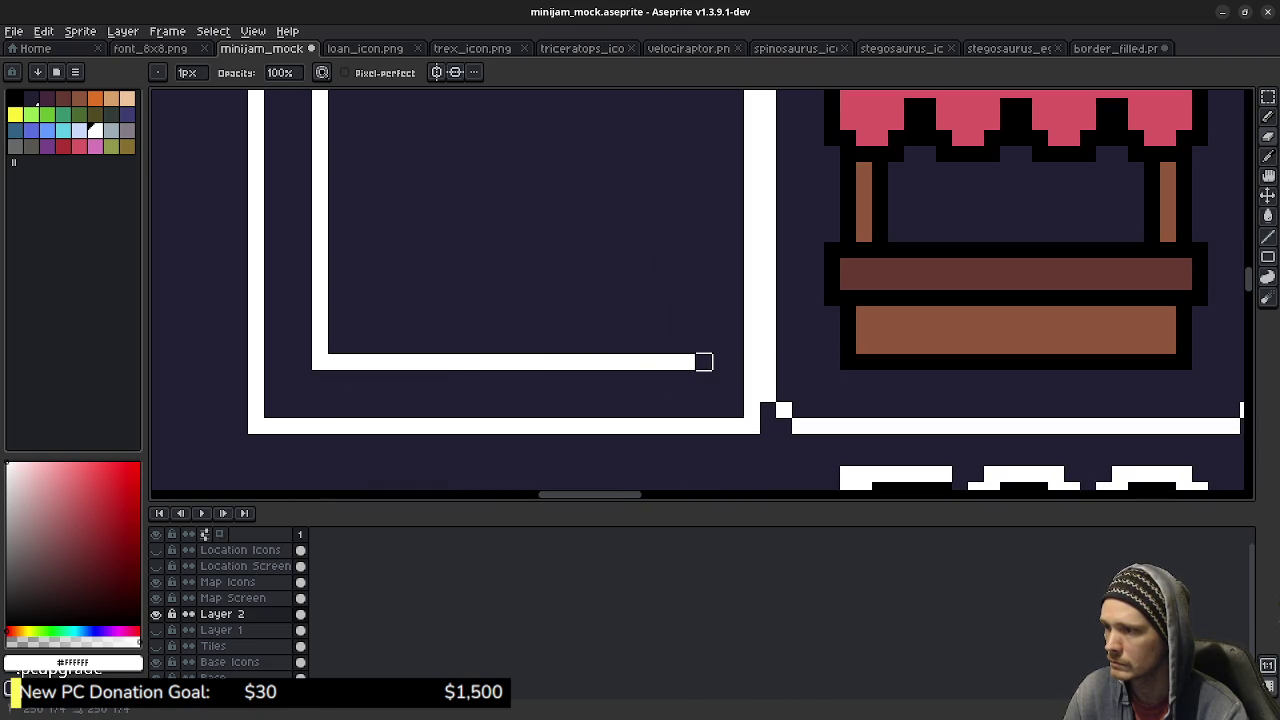
{"action": "right_click", "coordinate": [331, 362], "text": "shift"}
{"action": "right_click", "coordinate": [320, 362]}
{"action": "left_click_drag", "start_coordinate": [320, 360], "coordinate": [378, 490]}
{"action": "right_click", "coordinate": [380, 344], "text": "shift"}
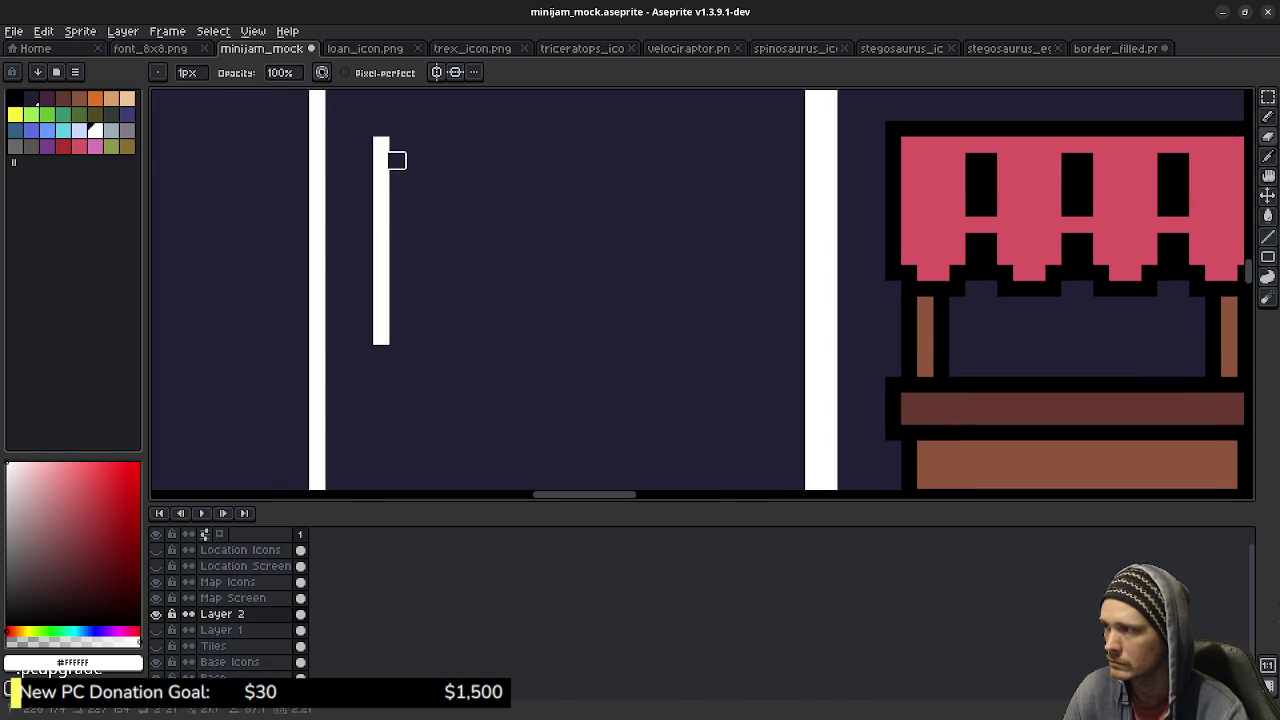
{"action": "right_click", "coordinate": [380, 136], "text": "shift"}
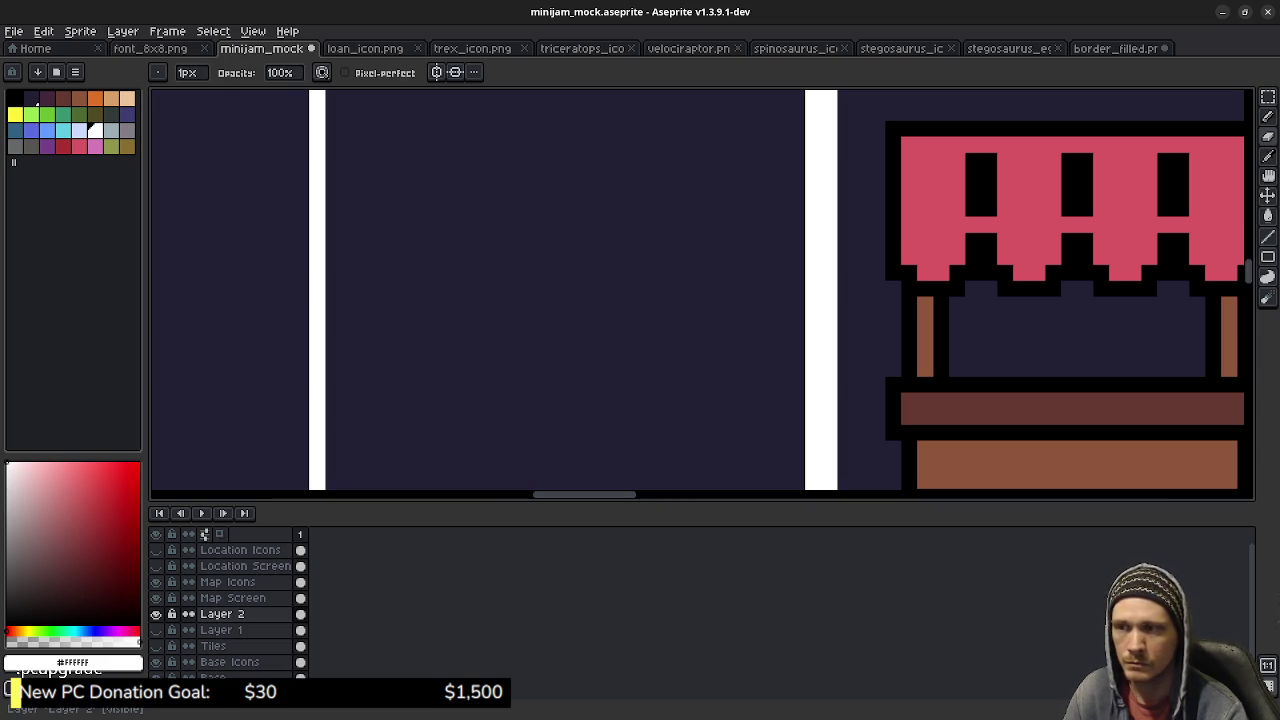
{"action": "scroll", "coordinate": [655, 414], "scroll_direction": "down", "scroll_amount": 3}
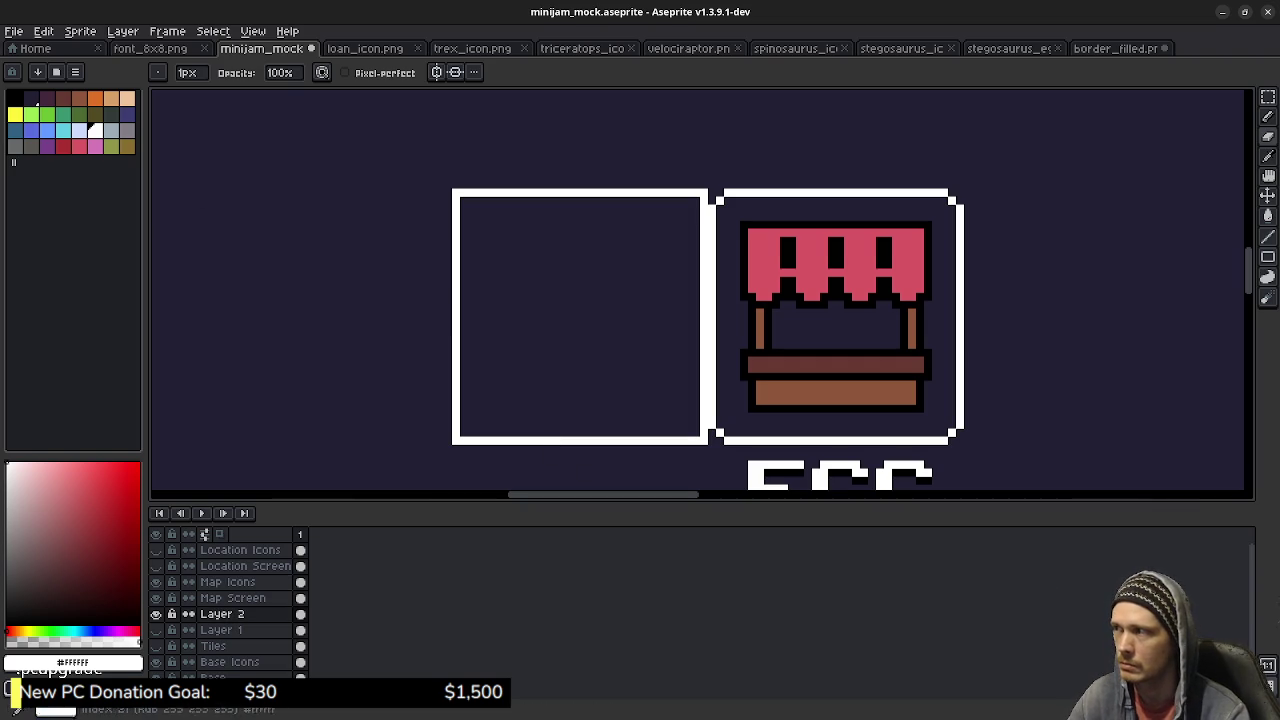
Pick brown and draw pixels above the frame's bottom edge, undoing trial bottom-row selections.
{"action": "left_click", "coordinate": [79, 97]}
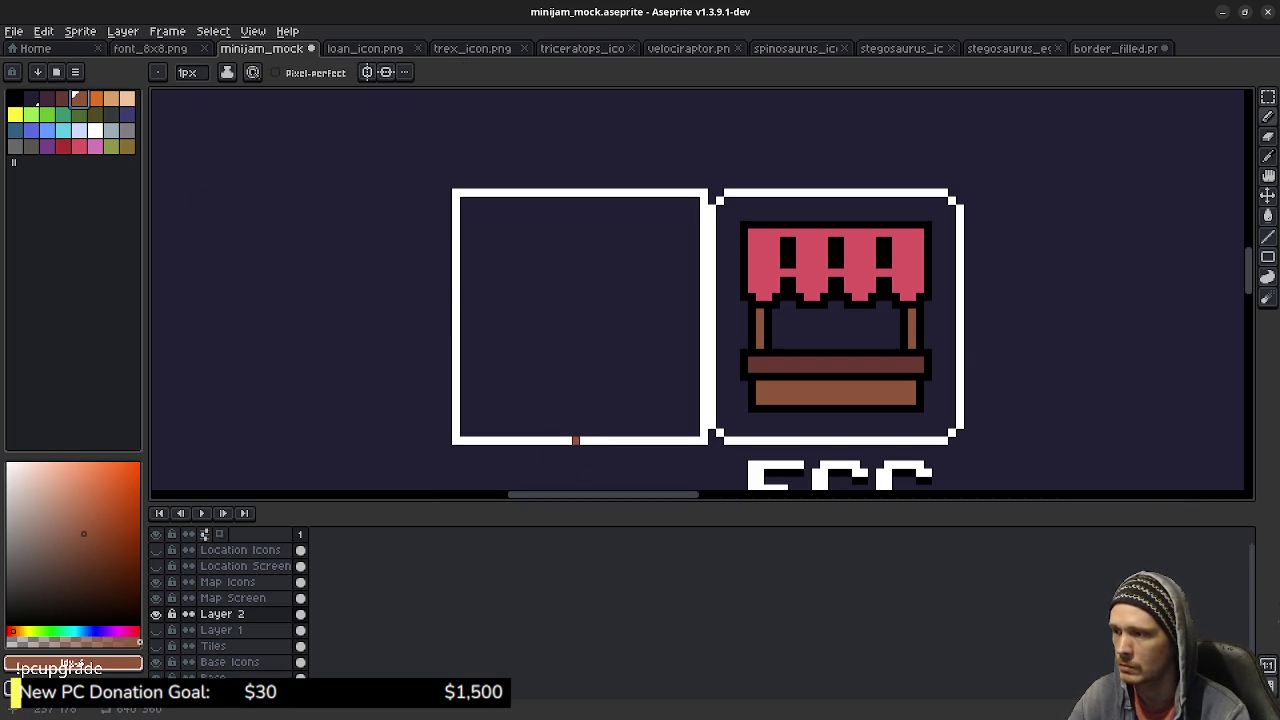
{"action": "scroll", "coordinate": [575, 440], "scroll_direction": "up", "scroll_amount": 2}
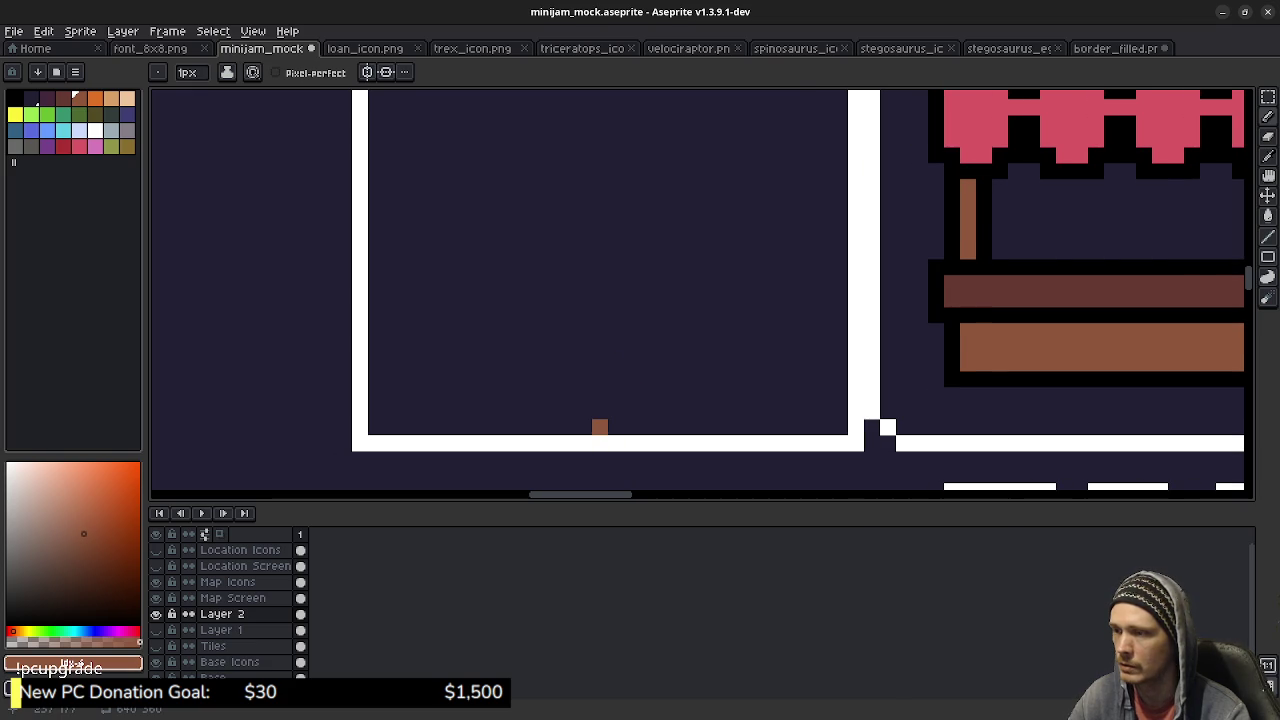
{"action": "left_click_drag", "start_coordinate": [599, 427], "coordinate": [651, 431]}
{"action": "key", "text": "m"}
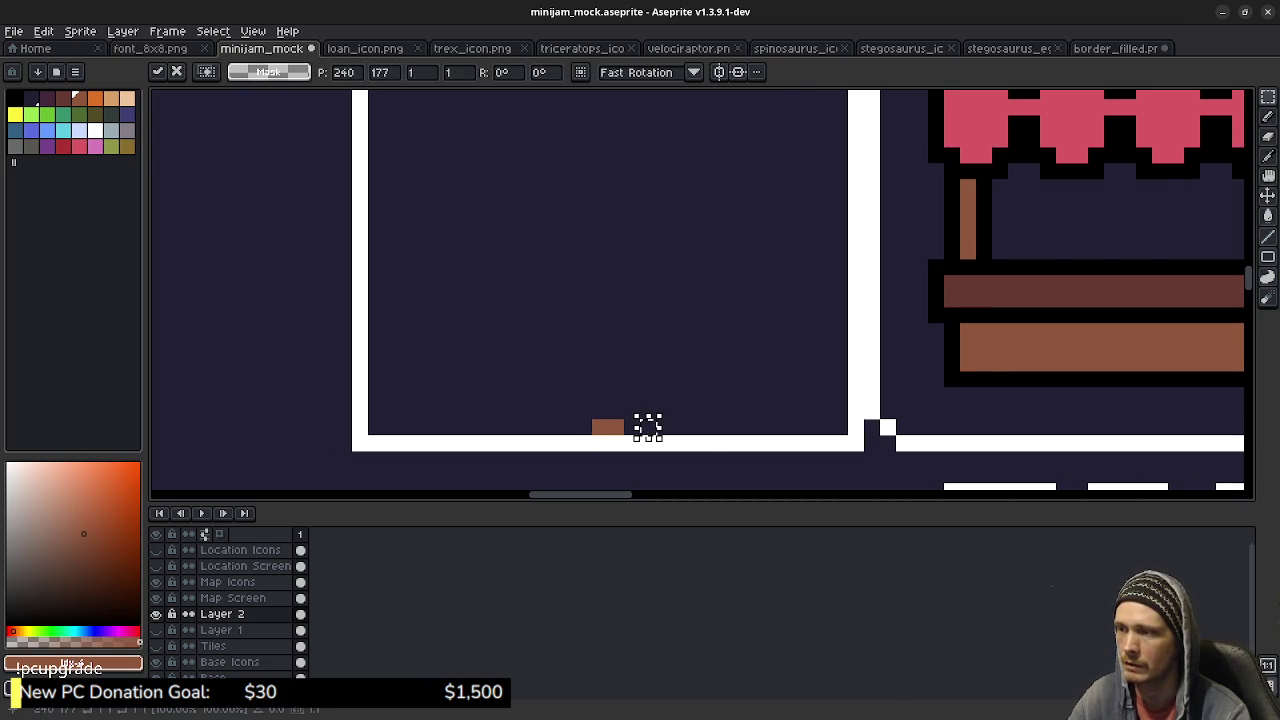
{"action": "left_click", "coordinate": [648, 428]}
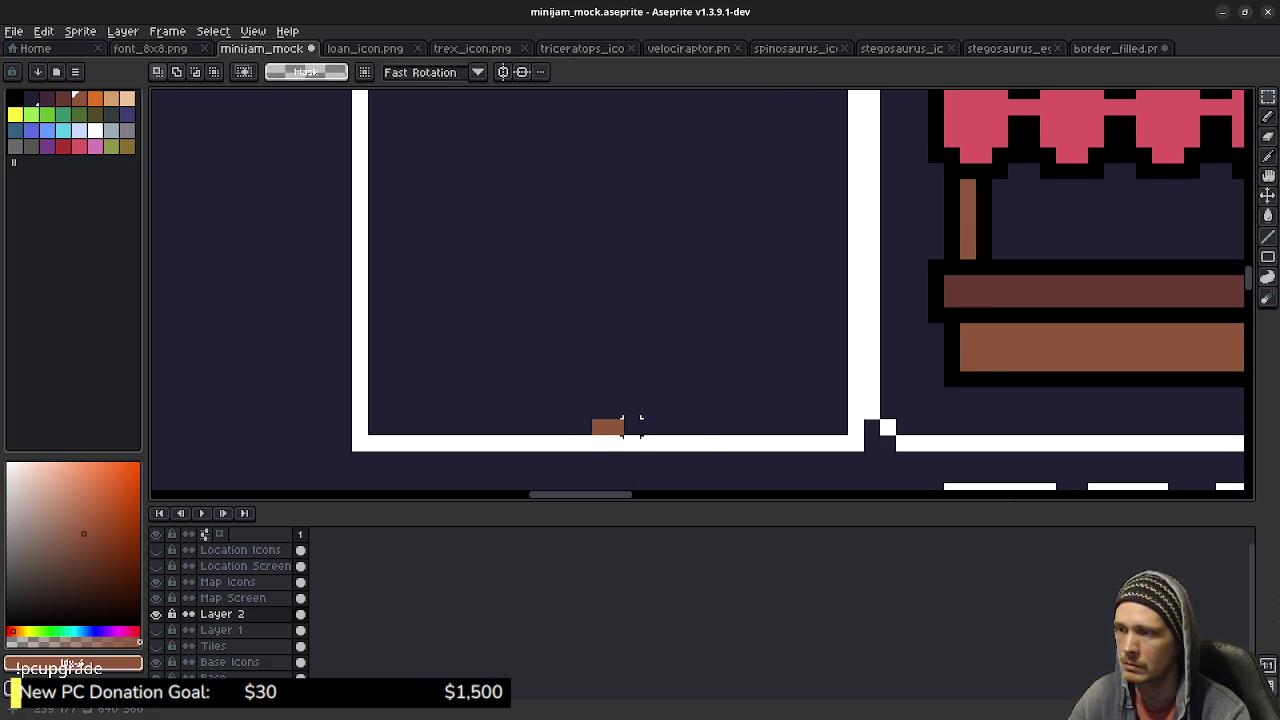
{"action": "left_click_drag", "start_coordinate": [631, 427], "coordinate": [839, 427]}
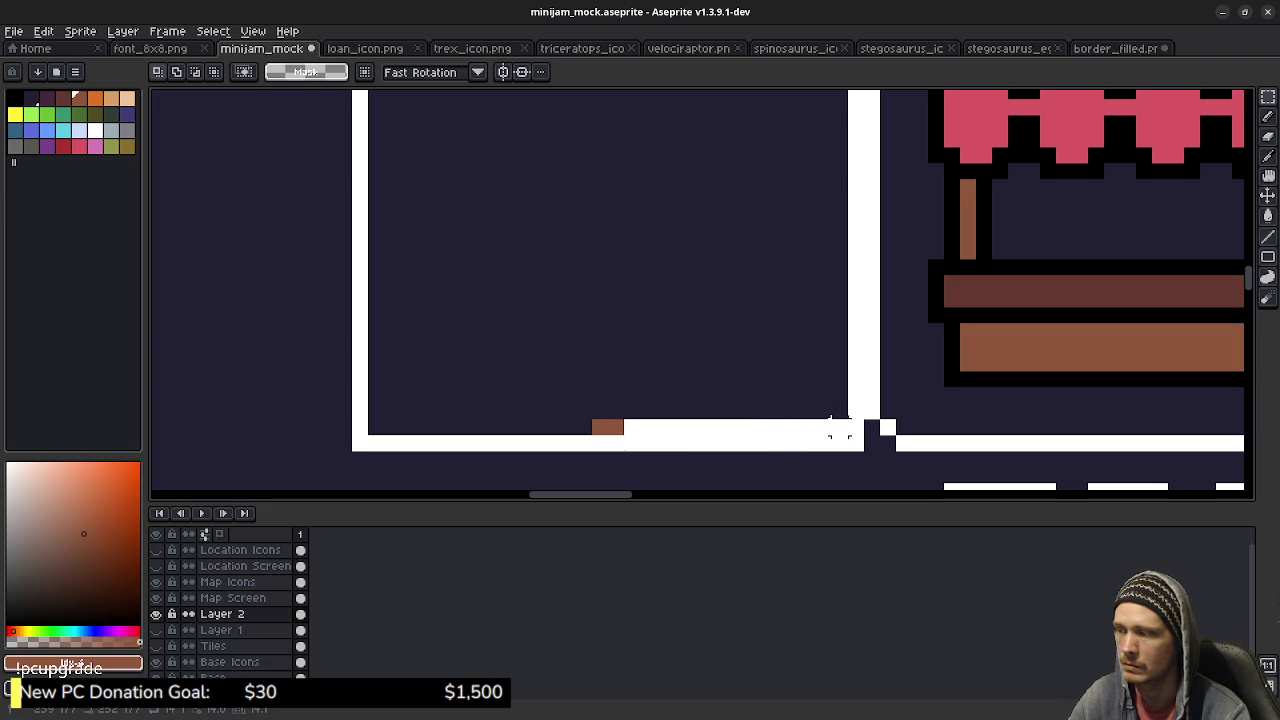
{"action": "key", "text": "ctrl+z"}
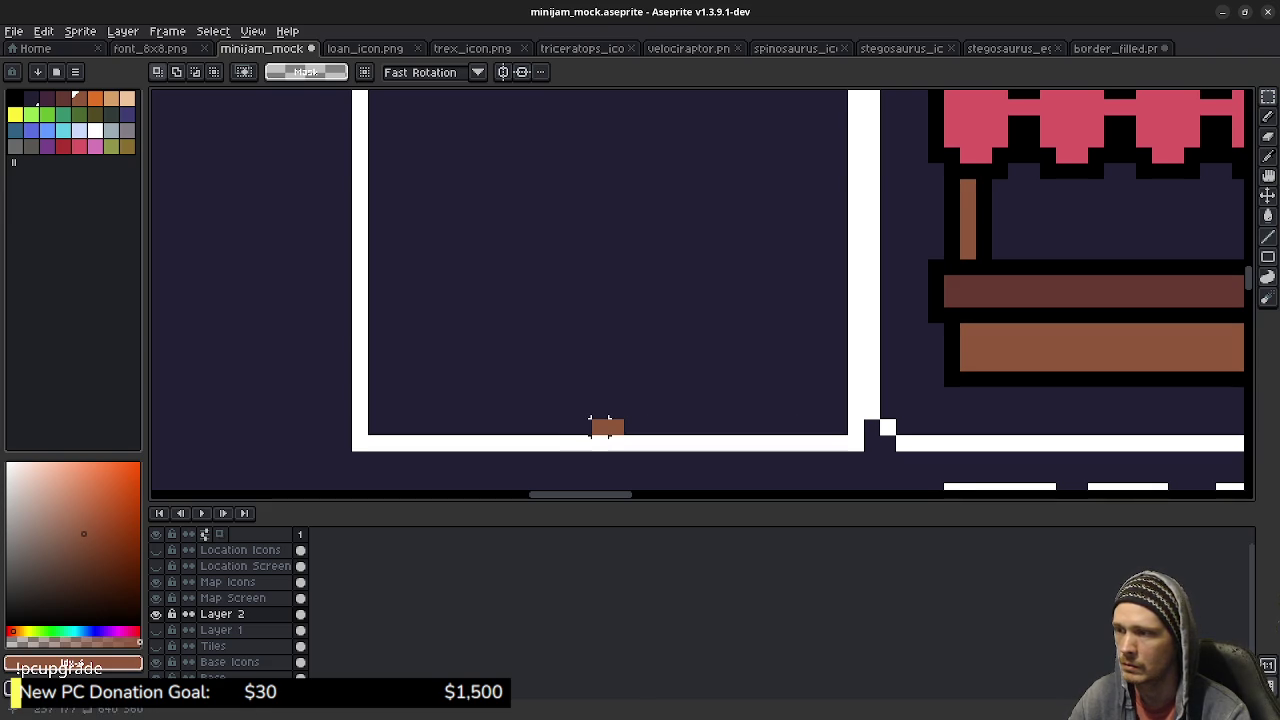
{"action": "left_click_drag", "start_coordinate": [590, 428], "coordinate": [375, 427]}
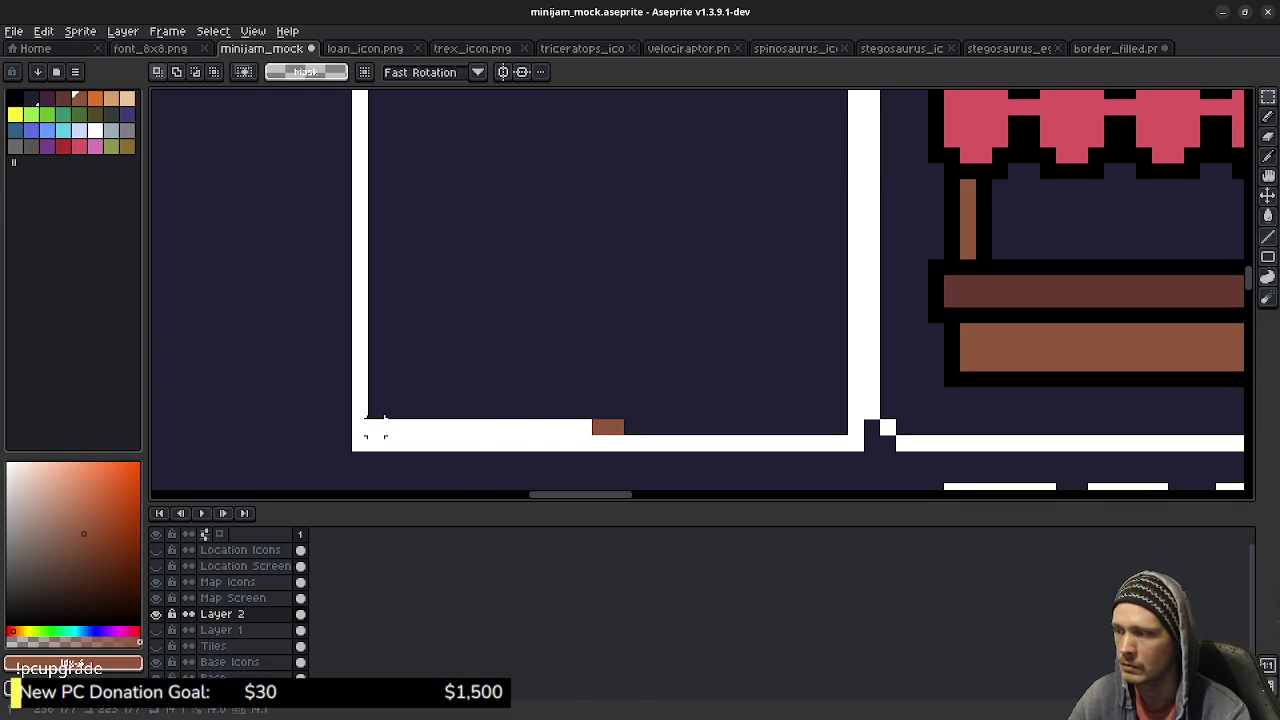
{"action": "key", "text": "ctrl+z"}
{"action": "key", "text": "ctrl+d"}
Sample the brown and erase the rightmost extra brown pixel on the bottom wall.
{"action": "key", "text": "i"}
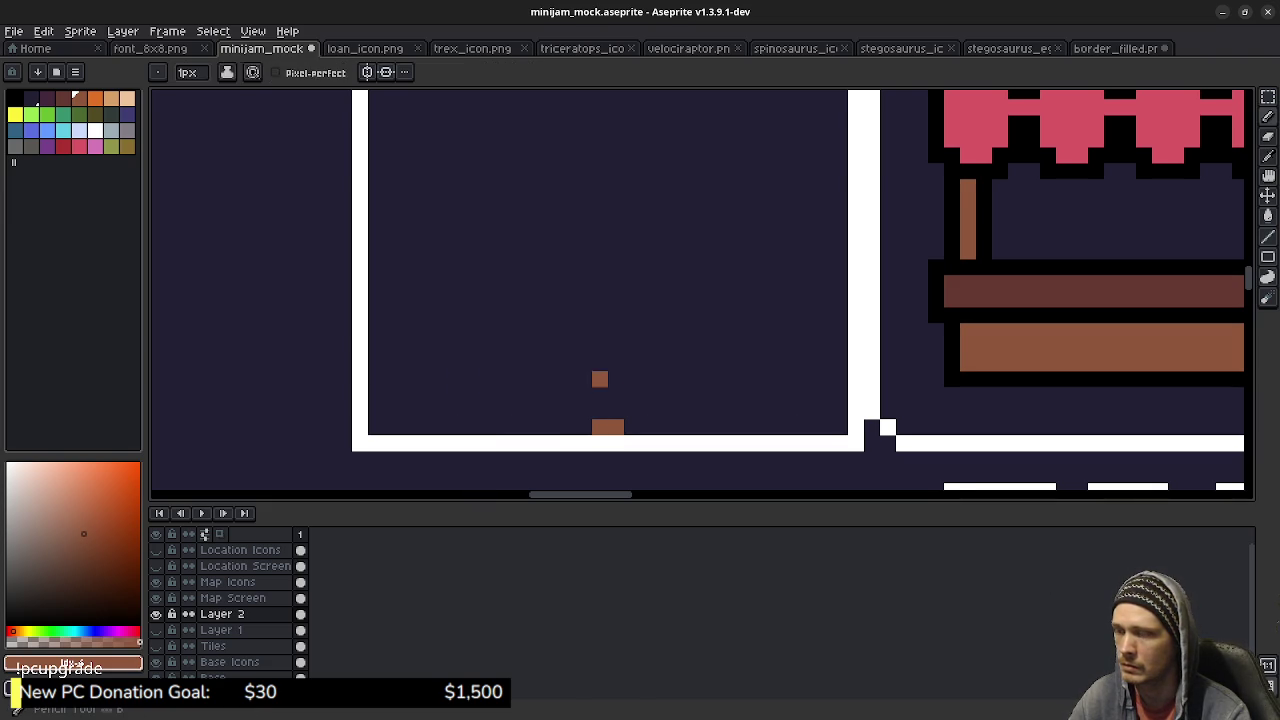
{"action": "key", "text": "b"}
{"action": "left_click", "coordinate": [584, 428]}
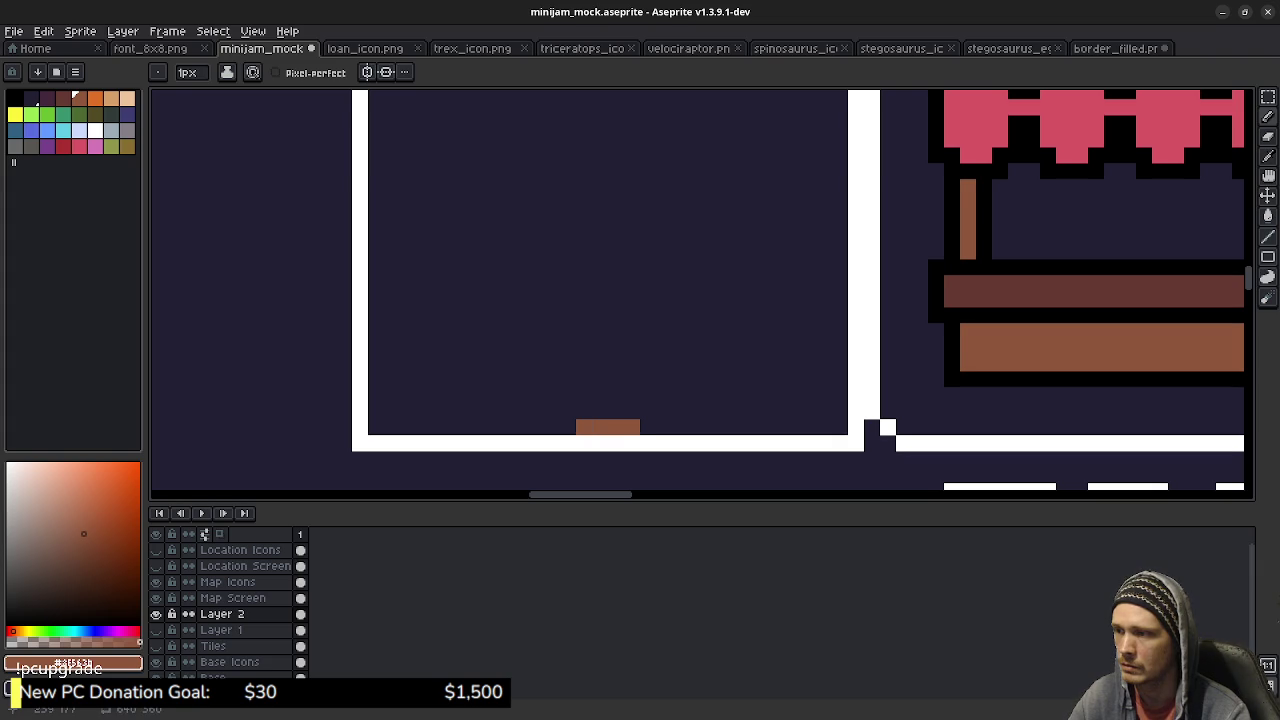
{"action": "key", "text": "e"}
{"action": "left_click", "coordinate": [615, 428]}
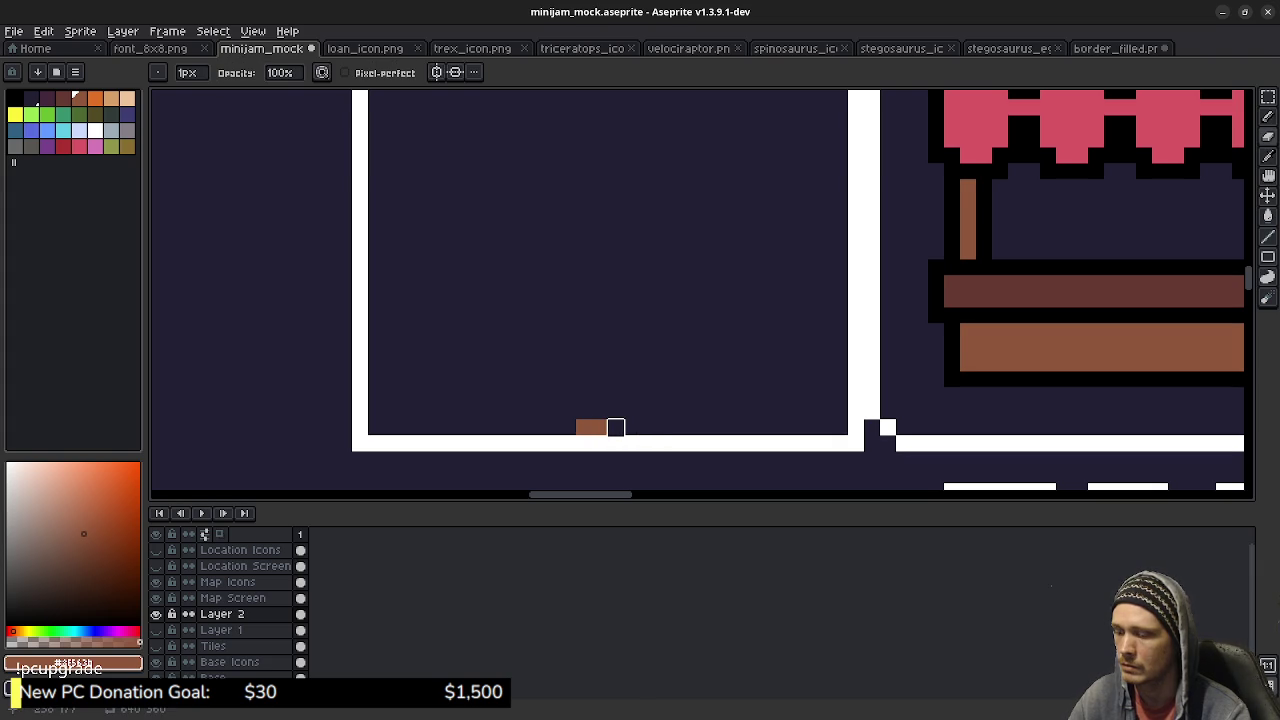
{"action": "key", "text": "m"}
{"action": "mouse_move", "coordinate": [608, 418]}
{"action": "left_mouse_down"}
{"action": "mouse_move", "coordinate": [624, 436]}
{"action": "mouse_move", "coordinate": [848, 436]}
{"action": "left_mouse_up"}
{"action": "left_click", "coordinate": [560, 423]}
{"action": "left_click_drag", "start_coordinate": [560, 423], "coordinate": [362, 428]}
{"action": "key", "text": "Delete"}
{"action": "key", "text": "ctrl+d"}
Erase the leftmost brown pixel on the bottom wall and clear the trial wall selections.
{"action": "key", "text": "b"}
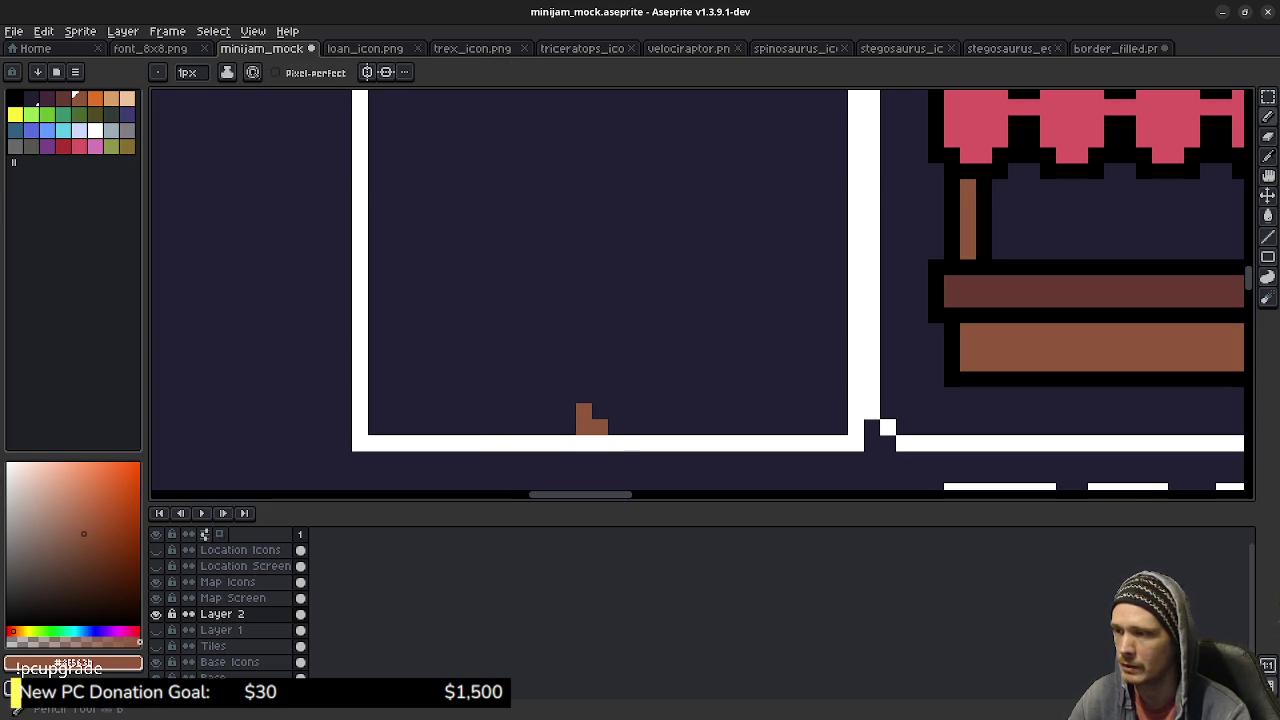
{"action": "key", "text": "e"}
{"action": "left_click", "coordinate": [584, 428]}
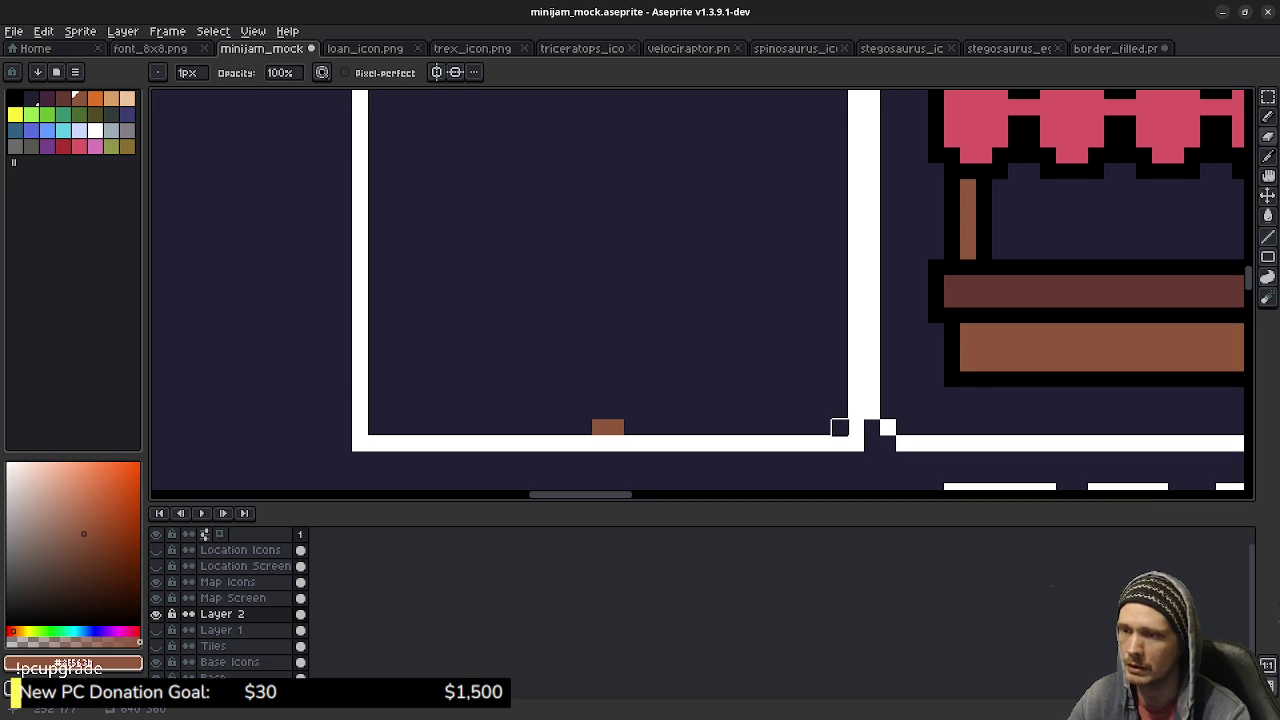
{"action": "key", "text": "m"}
{"action": "left_click_drag", "start_coordinate": [830, 423], "coordinate": [366, 427]}
{"action": "left_click", "coordinate": [600, 403]}
{"action": "left_click", "coordinate": [584, 363]}
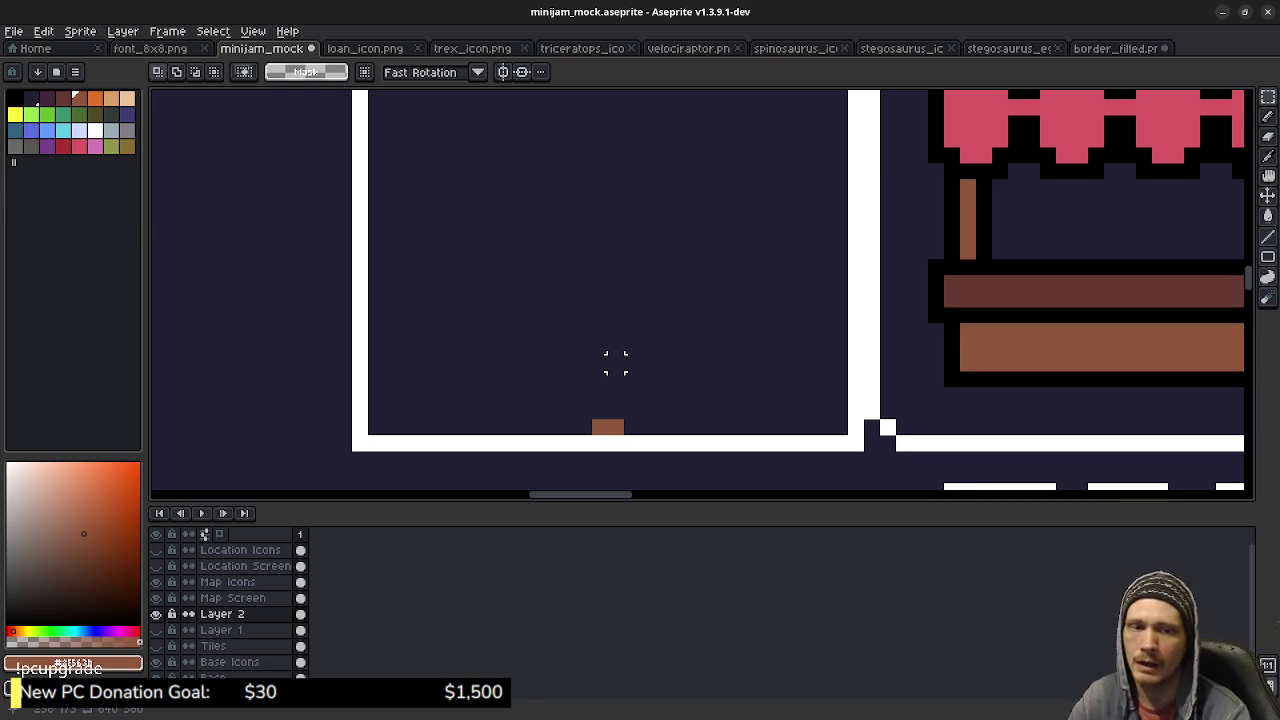
{"action": "scroll", "coordinate": [648, 378], "scroll_direction": "down", "scroll_amount": 2}
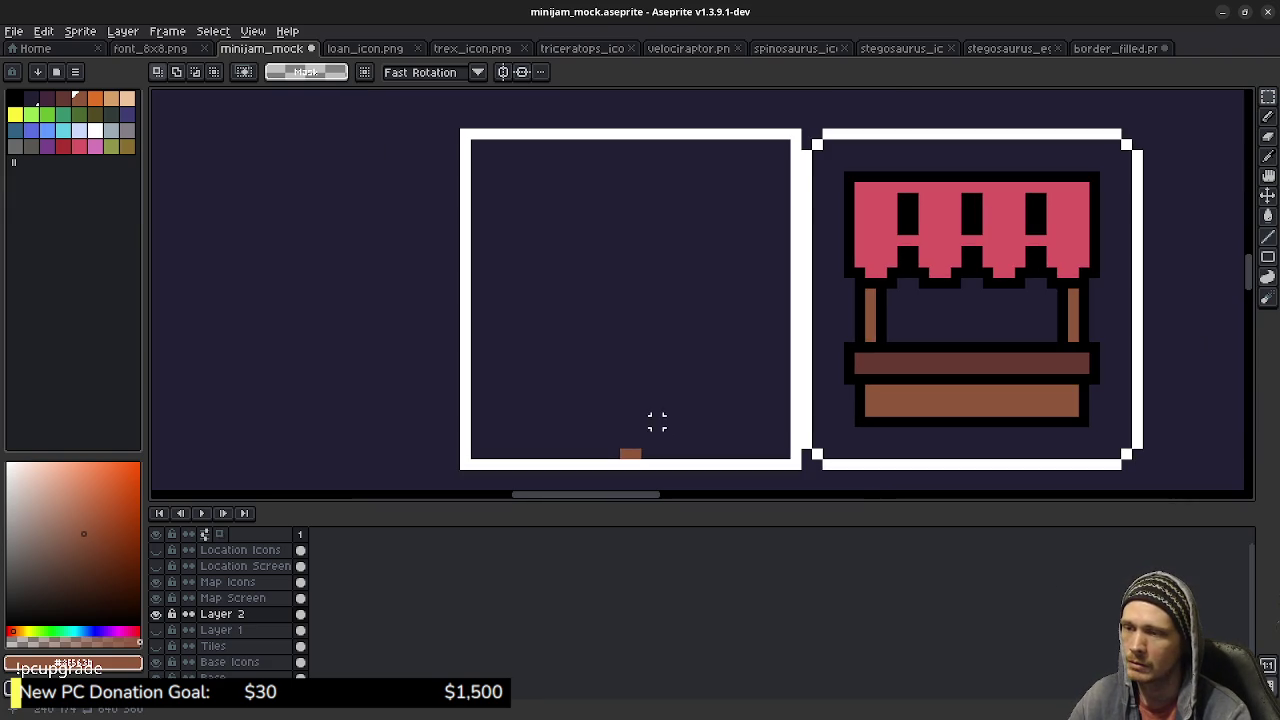
Draw a brown vertical line from the frame's bottom border to its top, erasing a stray pixel.
{"action": "left_click_drag", "start_coordinate": [699, 500], "coordinate": [699, 580]}
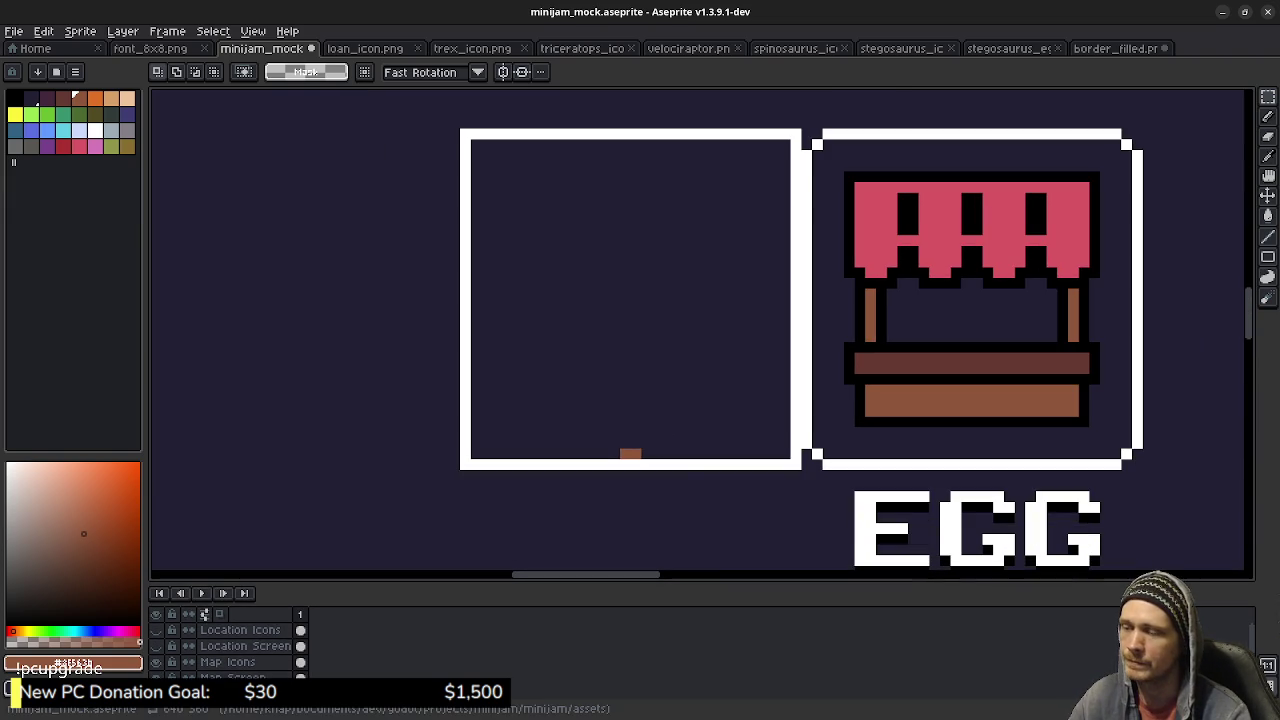
{"action": "key", "text": "b"}
{"action": "left_click", "coordinate": [625, 443]}
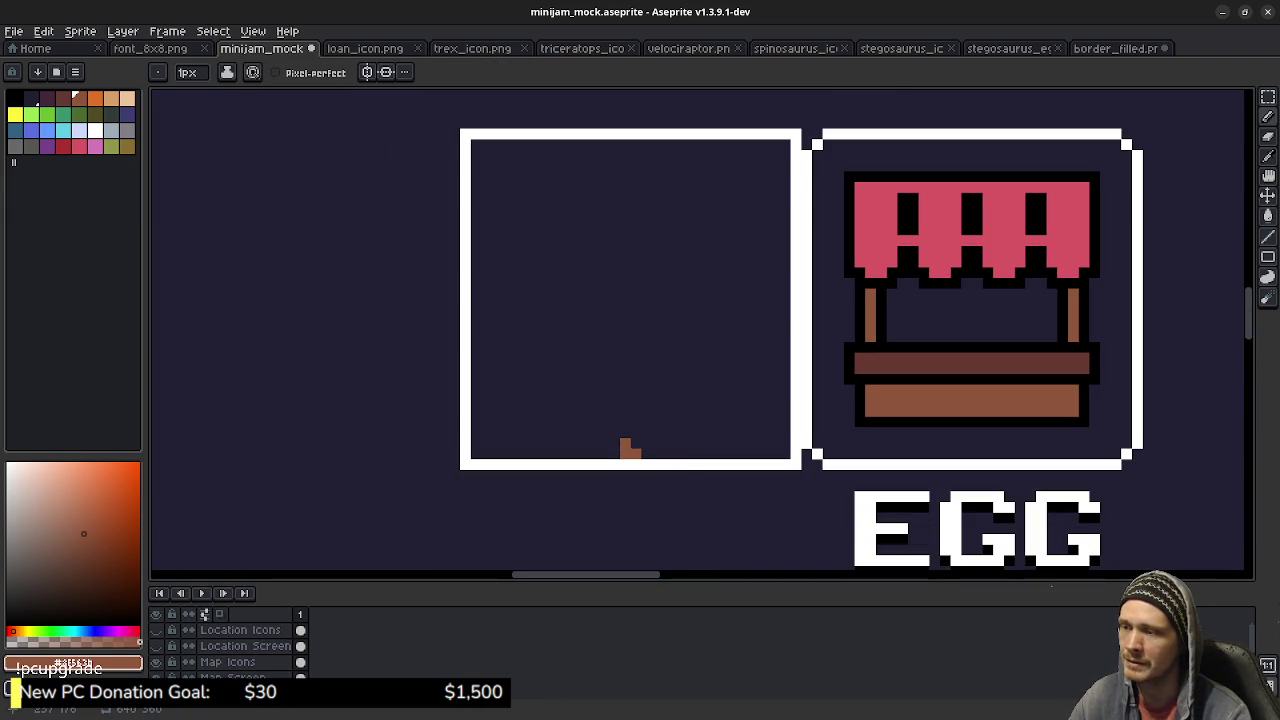
{"action": "left_click_drag", "start_coordinate": [628, 445], "coordinate": [636, 151]}
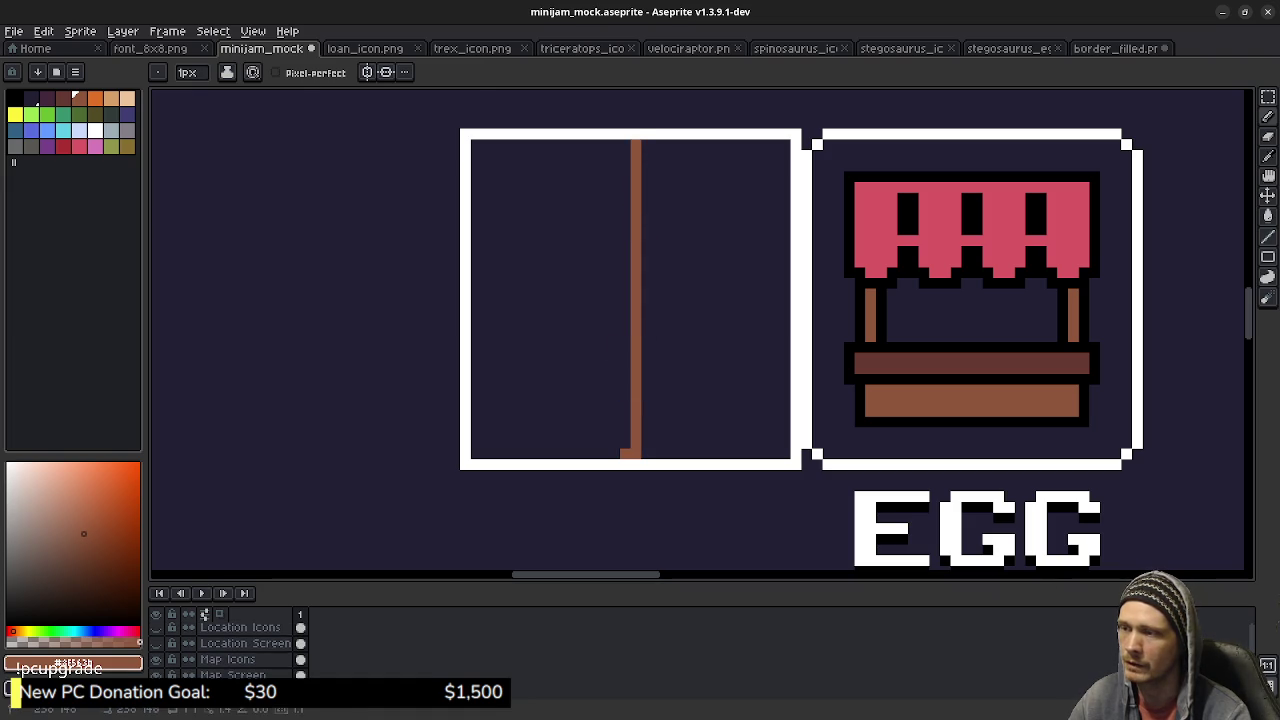
{"action": "key", "text": "e"}
{"action": "left_click", "coordinate": [625, 452]}
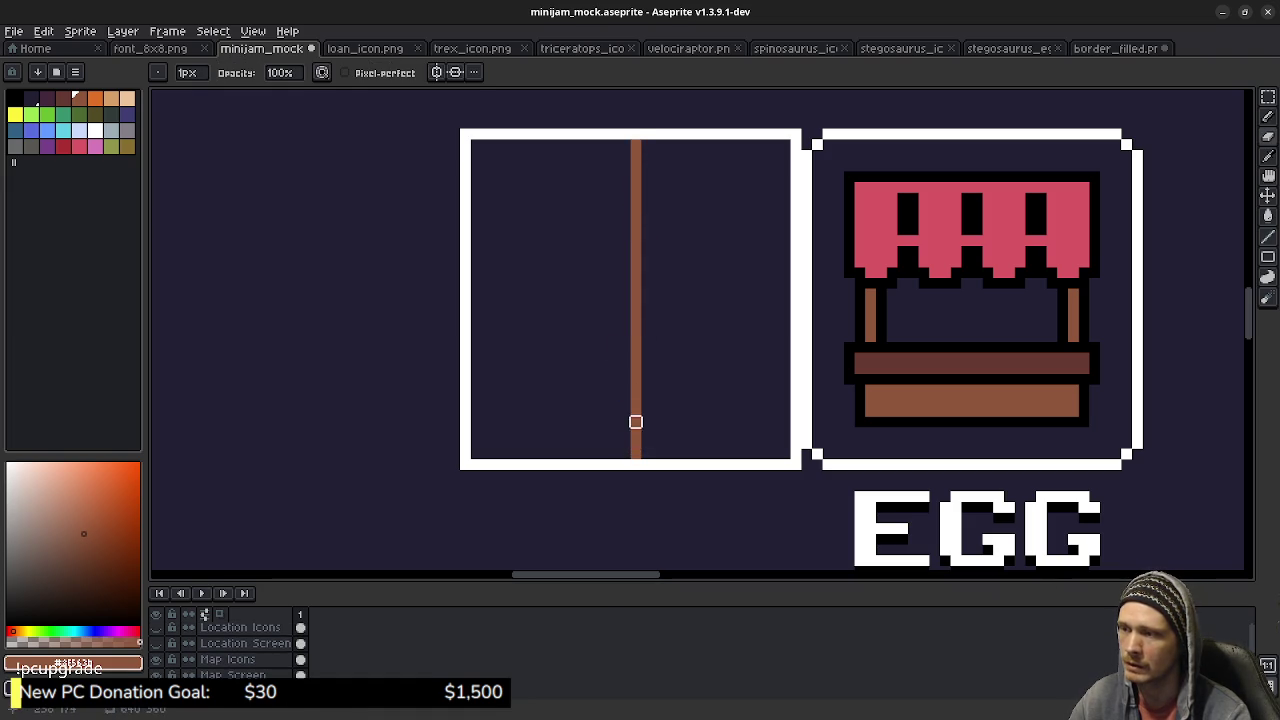
{"action": "key", "text": "alt"}
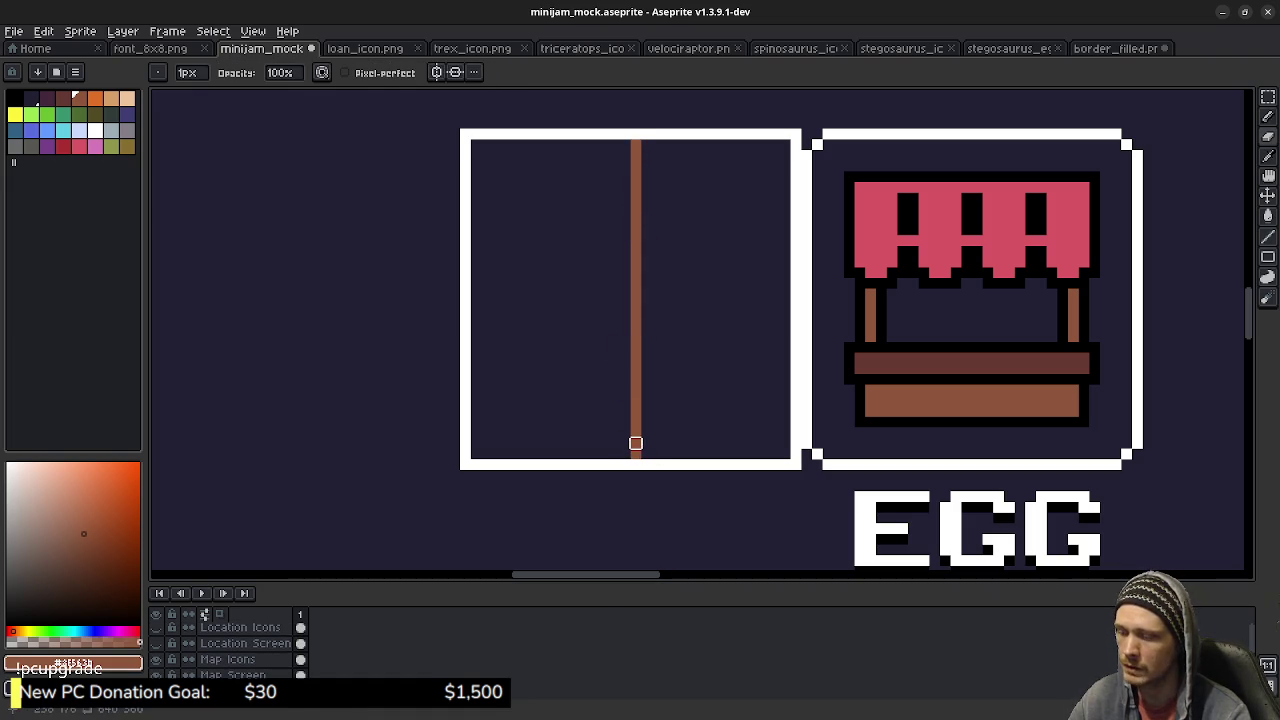
{"action": "key", "text": "b"}
{"action": "left_click", "coordinate": [636, 464]}
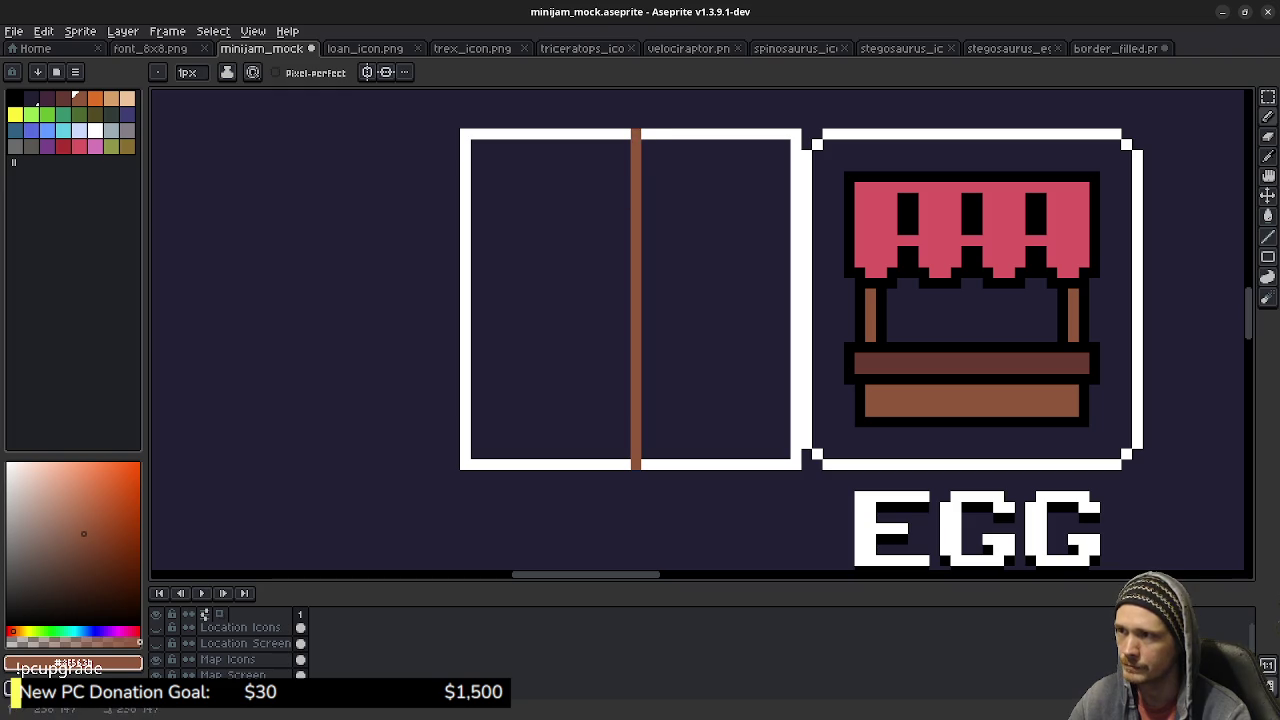
Outline the right half in grass green and bucket-fill it green.
{"action": "left_click", "coordinate": [47, 114]}
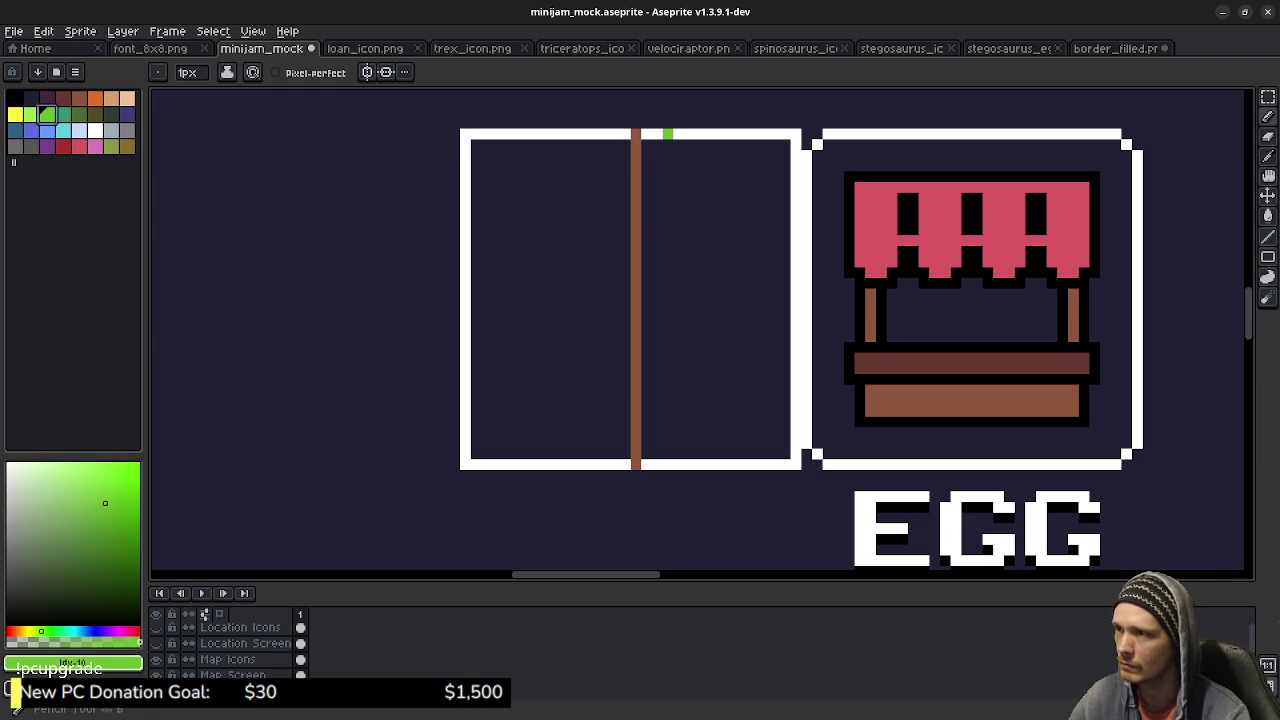
{"action": "mouse_move", "coordinate": [646, 134]}
{"action": "left_mouse_down"}
{"action": "mouse_move", "coordinate": [796, 134]}
{"action": "mouse_move", "coordinate": [796, 296]}
{"action": "left_mouse_up"}
{"action": "left_click", "coordinate": [796, 464], "text": "shift"}
{"action": "left_click_drag", "start_coordinate": [796, 464], "coordinate": [642, 464]}
{"action": "key", "text": "g"}
{"action": "left_click", "coordinate": [656, 450]}
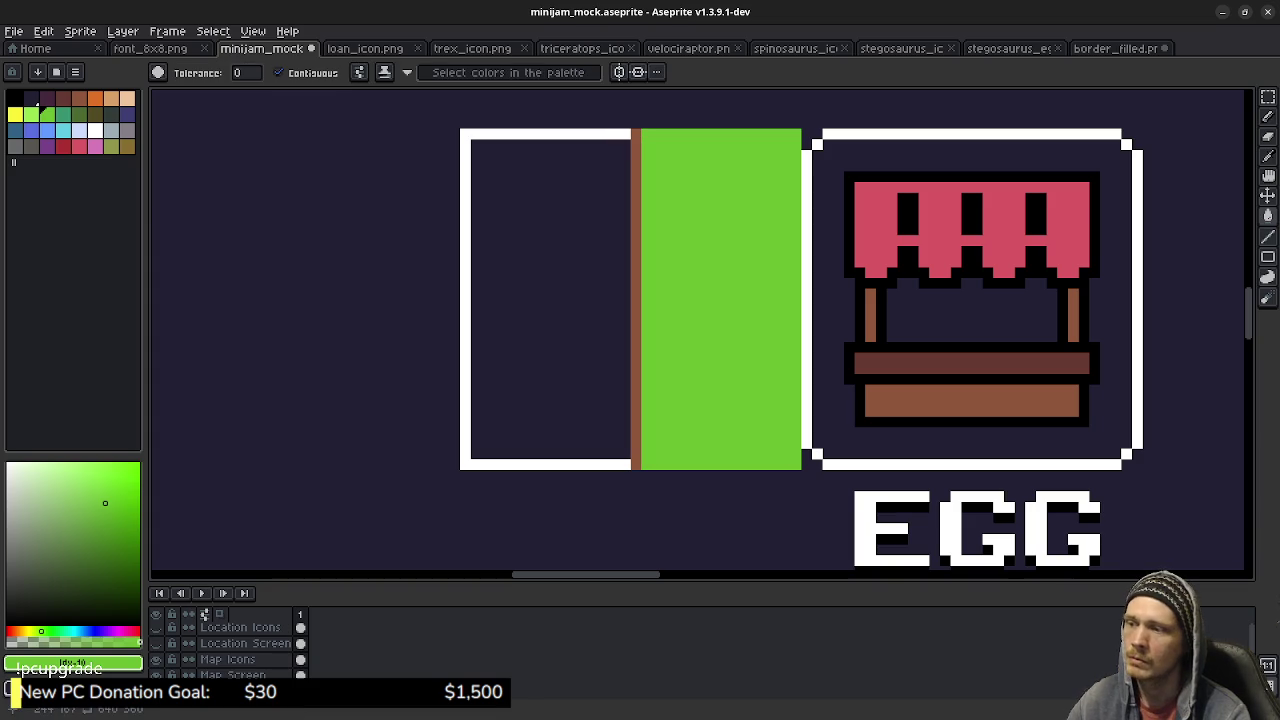
Outline the left half in water blue and bucket-fill it blue.
{"action": "scroll", "coordinate": [815, 283], "scroll_direction": "down", "scroll_amount": 3}
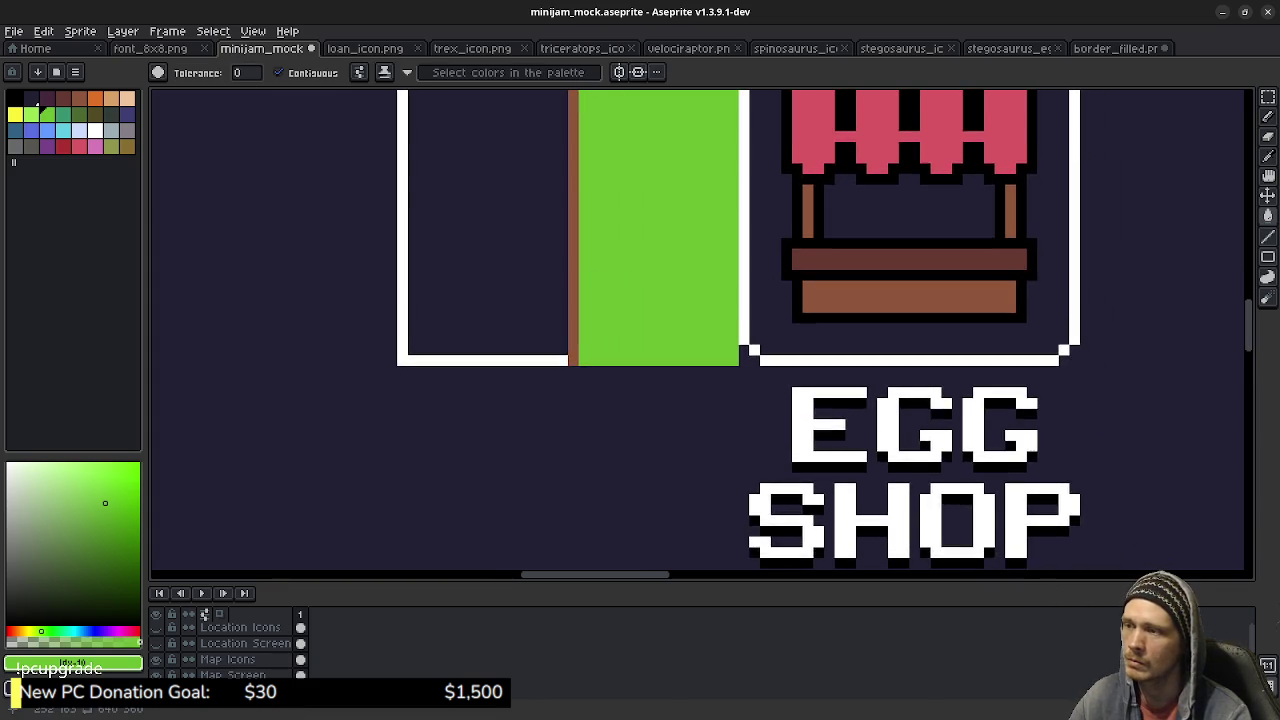
{"action": "scroll", "coordinate": [815, 283], "scroll_direction": "up", "scroll_amount": 5}
{"action": "scroll", "coordinate": [856, 337], "scroll_direction": "left", "scroll_amount": 2}
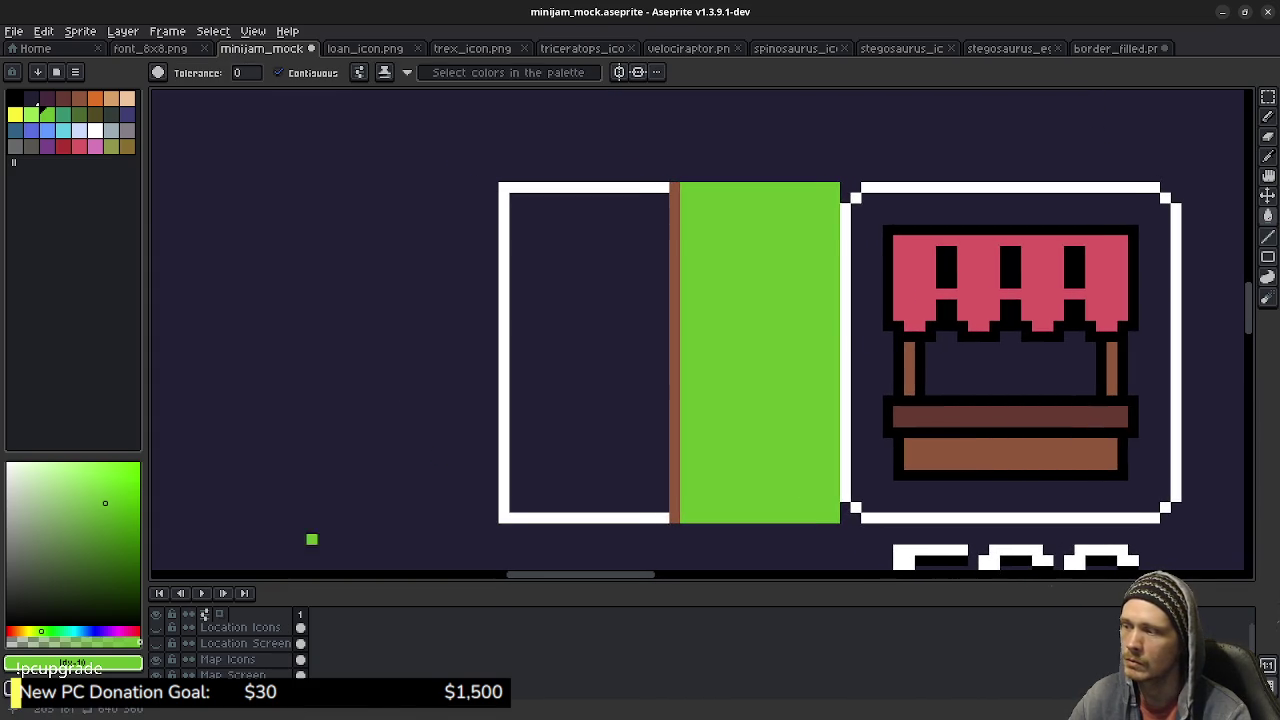
{"action": "left_click", "coordinate": [47, 130]}
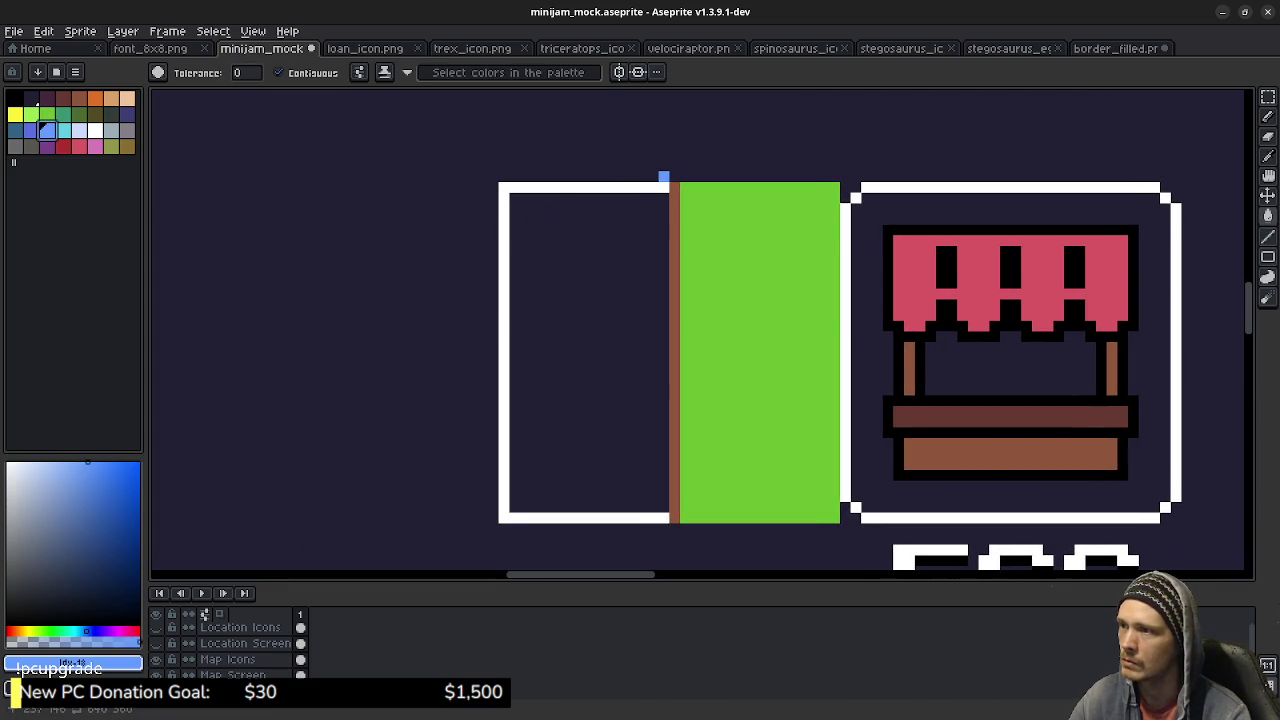
{"action": "key", "text": "b"}
{"action": "mouse_move", "coordinate": [664, 187]}
{"action": "left_mouse_down"}
{"action": "mouse_move", "coordinate": [490, 176]}
{"action": "mouse_move", "coordinate": [503, 517]}
{"action": "mouse_move", "coordinate": [642, 517]}
{"action": "left_mouse_up"}
{"action": "left_click_drag", "start_coordinate": [565, 517], "coordinate": [665, 517]}
{"action": "key", "text": "g"}
{"action": "left_click", "coordinate": [640, 490]}
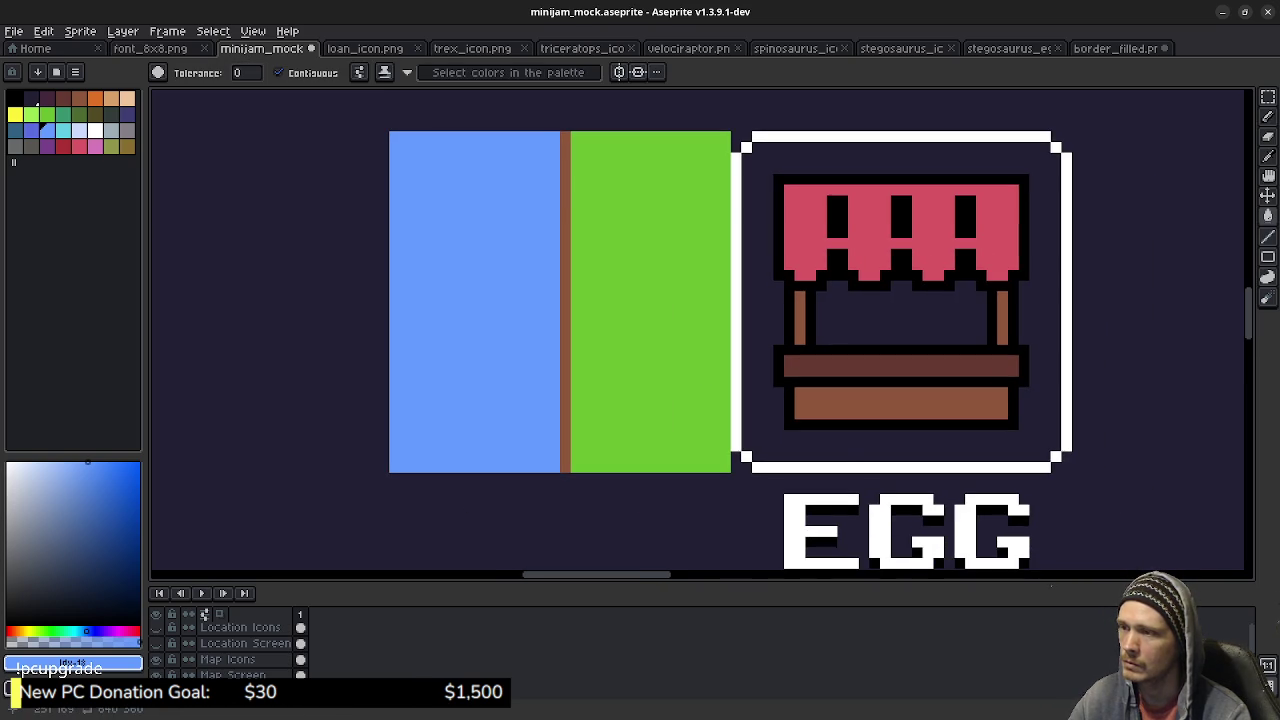
{"action": "scroll", "coordinate": [726, 372], "scroll_direction": "down", "scroll_amount": 2}
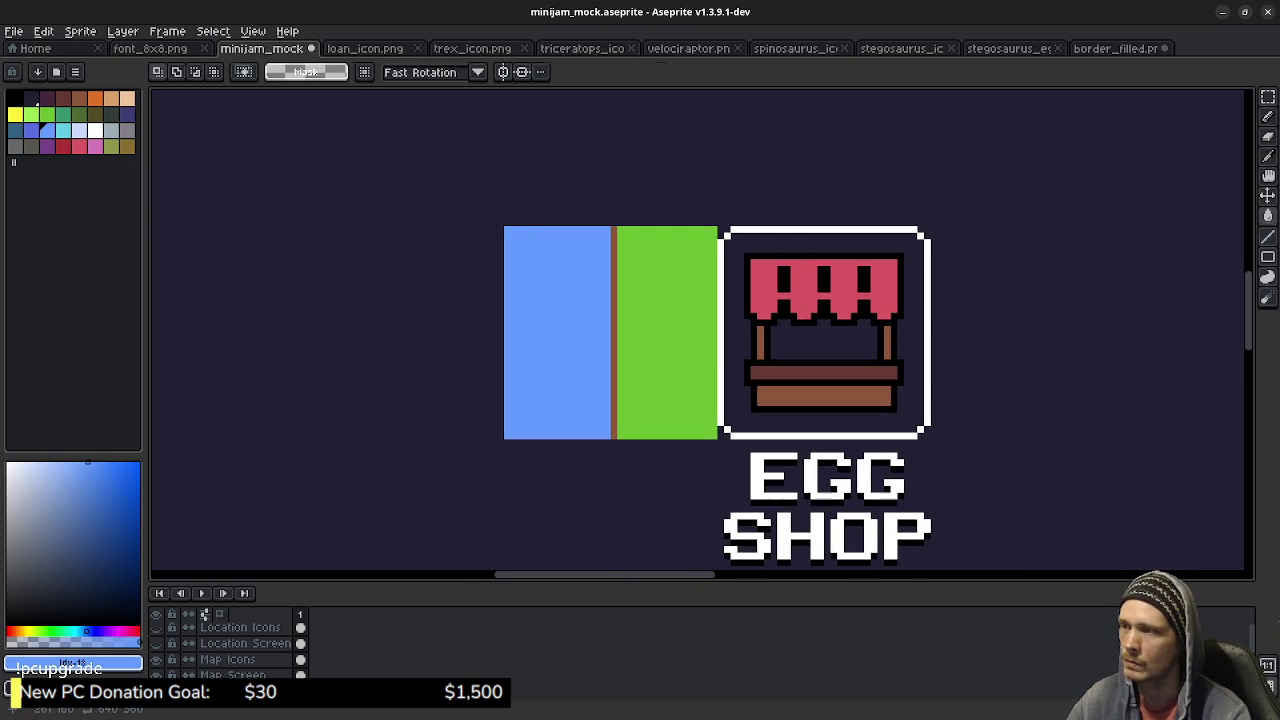
Duplicate the water-and-grass tile and mirror the copy onto the Egg Shop sign's right side.
{"action": "key", "text": "v"}
{"action": "mouse_move", "coordinate": [507, 229]}
{"action": "left_mouse_down"}
{"action": "mouse_move", "coordinate": [714, 391]}
{"action": "mouse_move", "coordinate": [713, 437]}
{"action": "left_mouse_up"}
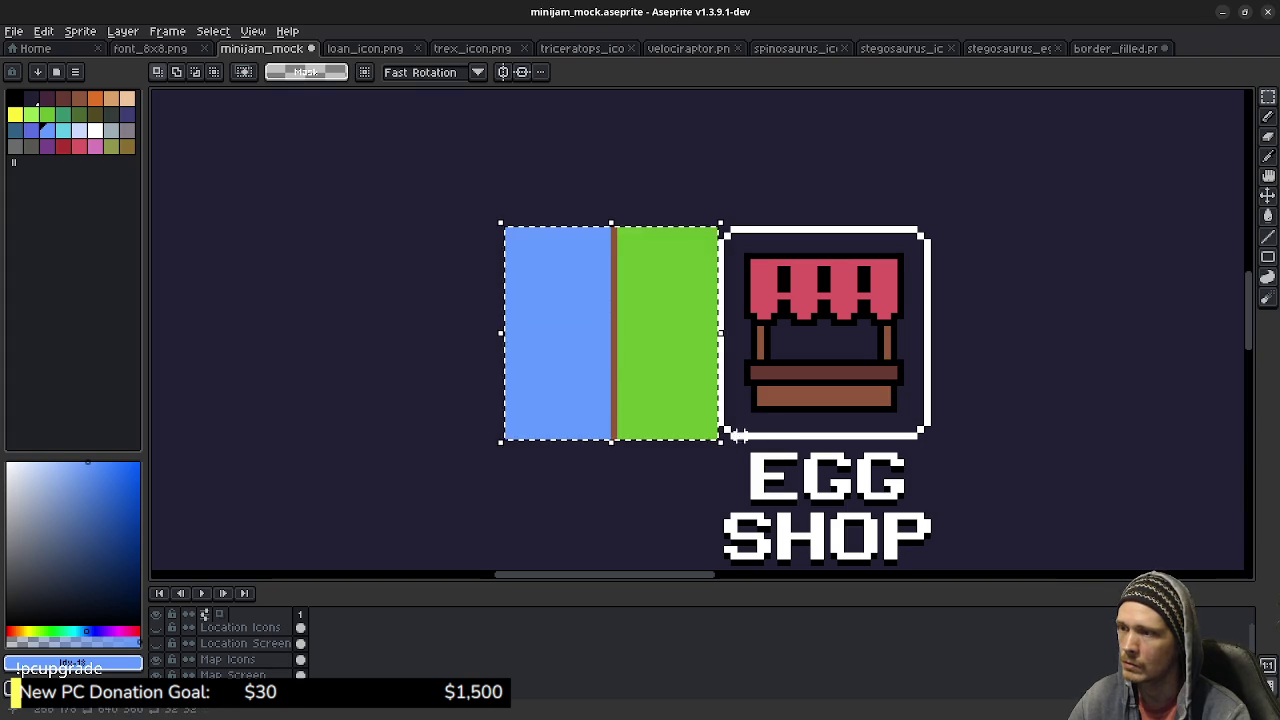
{"action": "key", "text": "ctrl+t"}
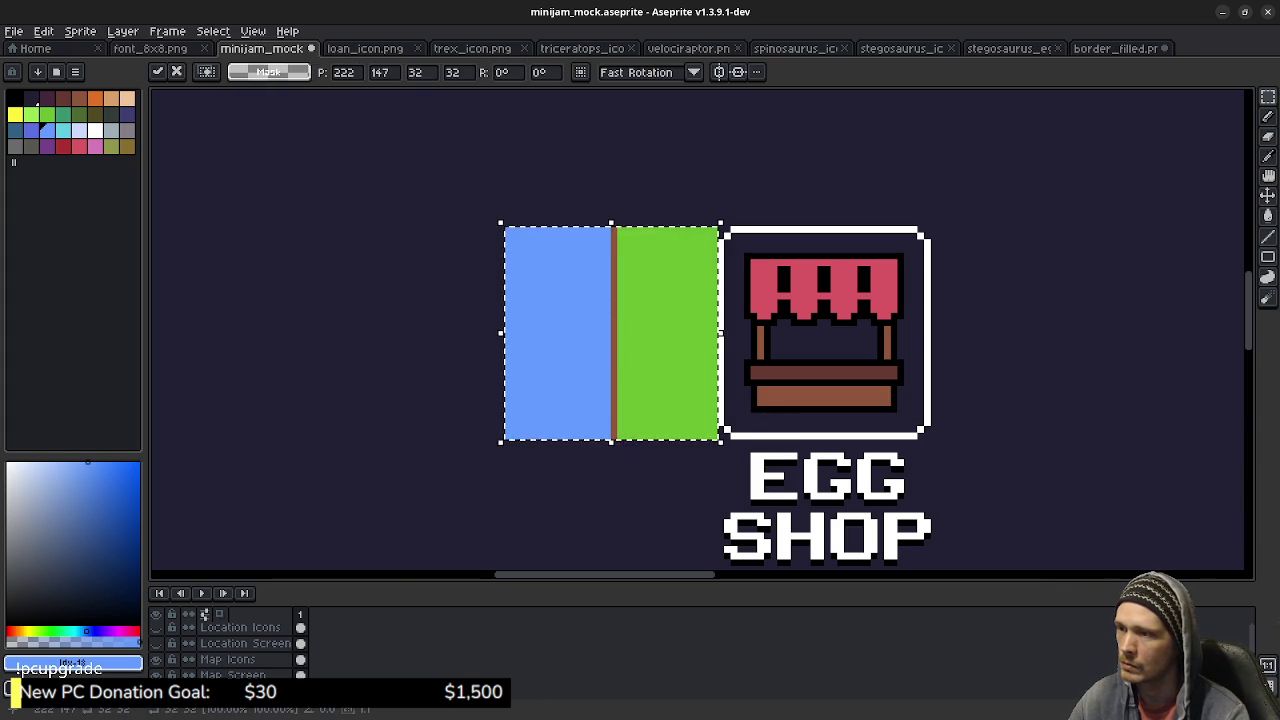
{"action": "mouse_move", "coordinate": [610, 333]}
{"action": "left_mouse_down"}
{"action": "mouse_move", "coordinate": [928, 326]}
{"action": "mouse_move", "coordinate": [821, 339]}
{"action": "left_mouse_up"}
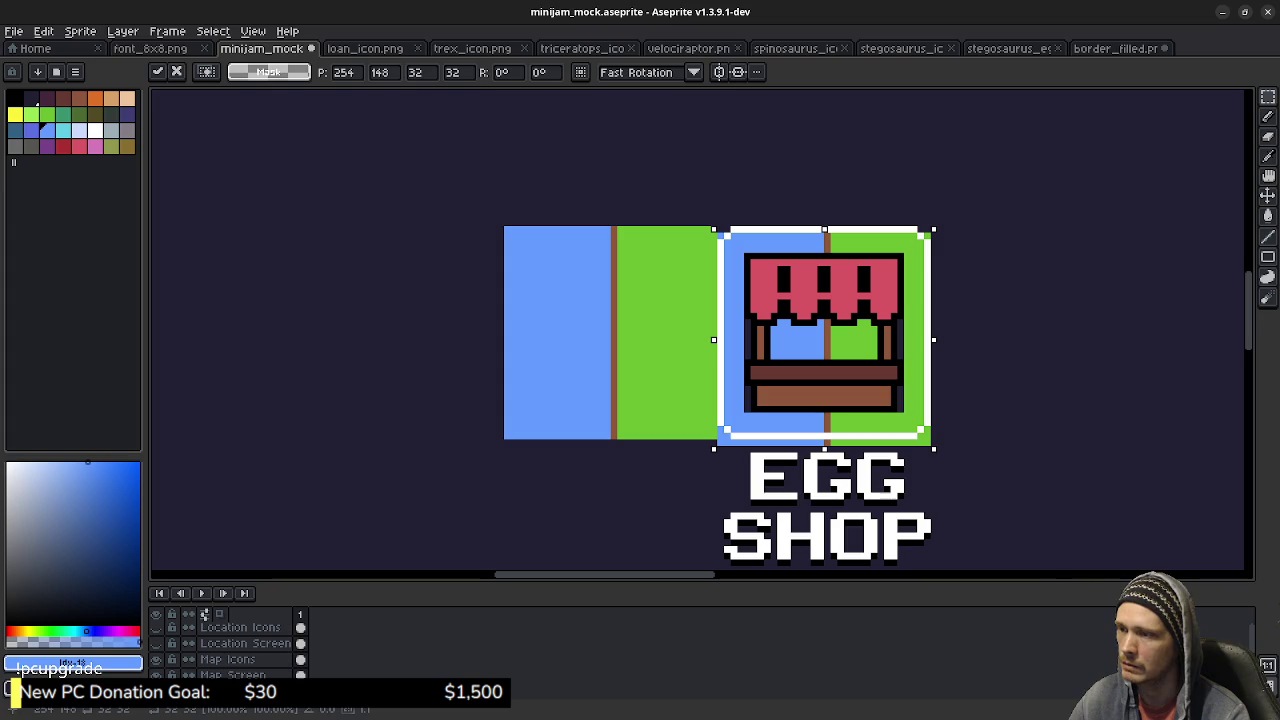
{"action": "key", "text": "Up"}
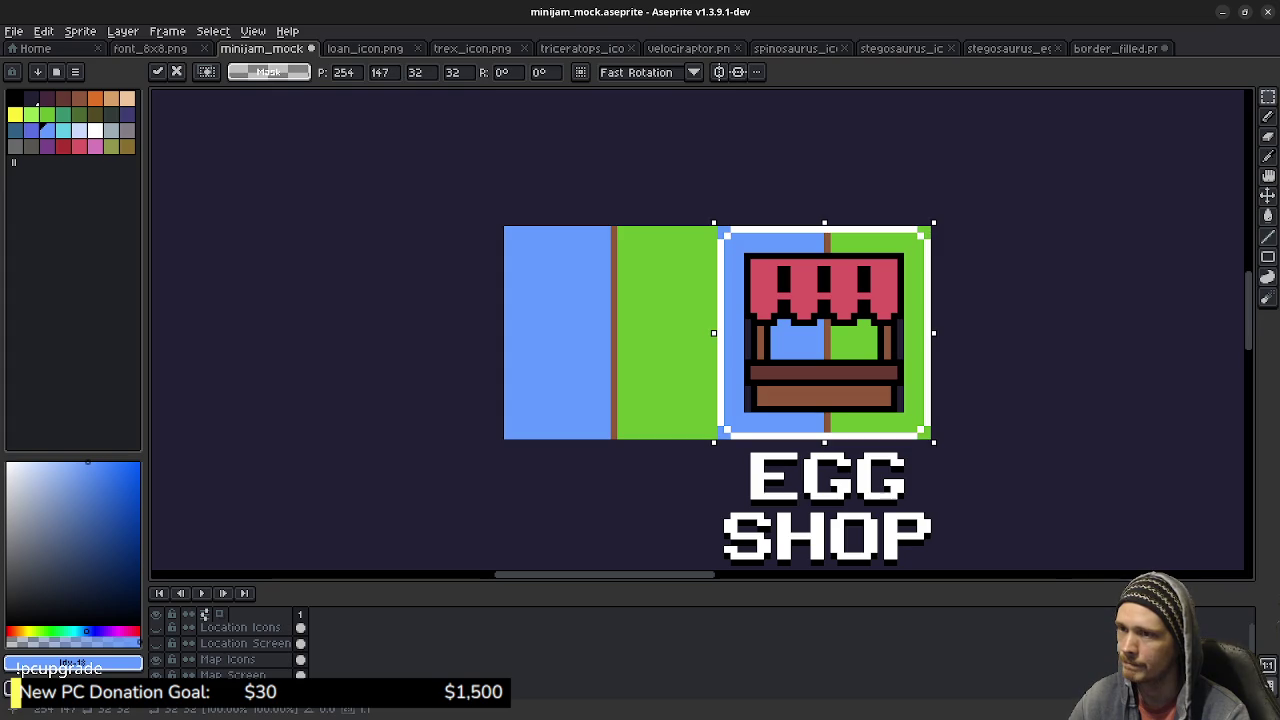
{"action": "mouse_move", "coordinate": [713, 333]}
{"action": "left_mouse_down"}
{"action": "mouse_move", "coordinate": [1171, 333]}
{"action": "mouse_move", "coordinate": [1144, 333]}
{"action": "left_mouse_up"}
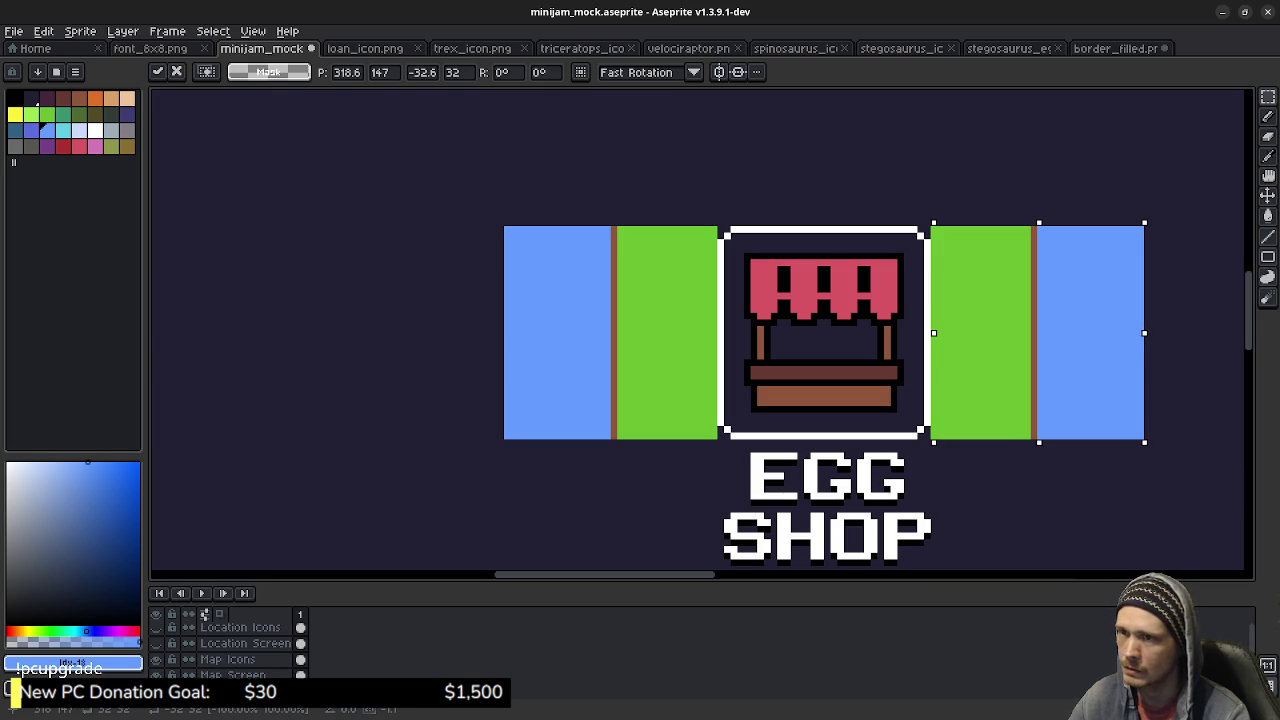
{"action": "key", "text": "Return"}
{"action": "key", "text": "ctrl+d"}
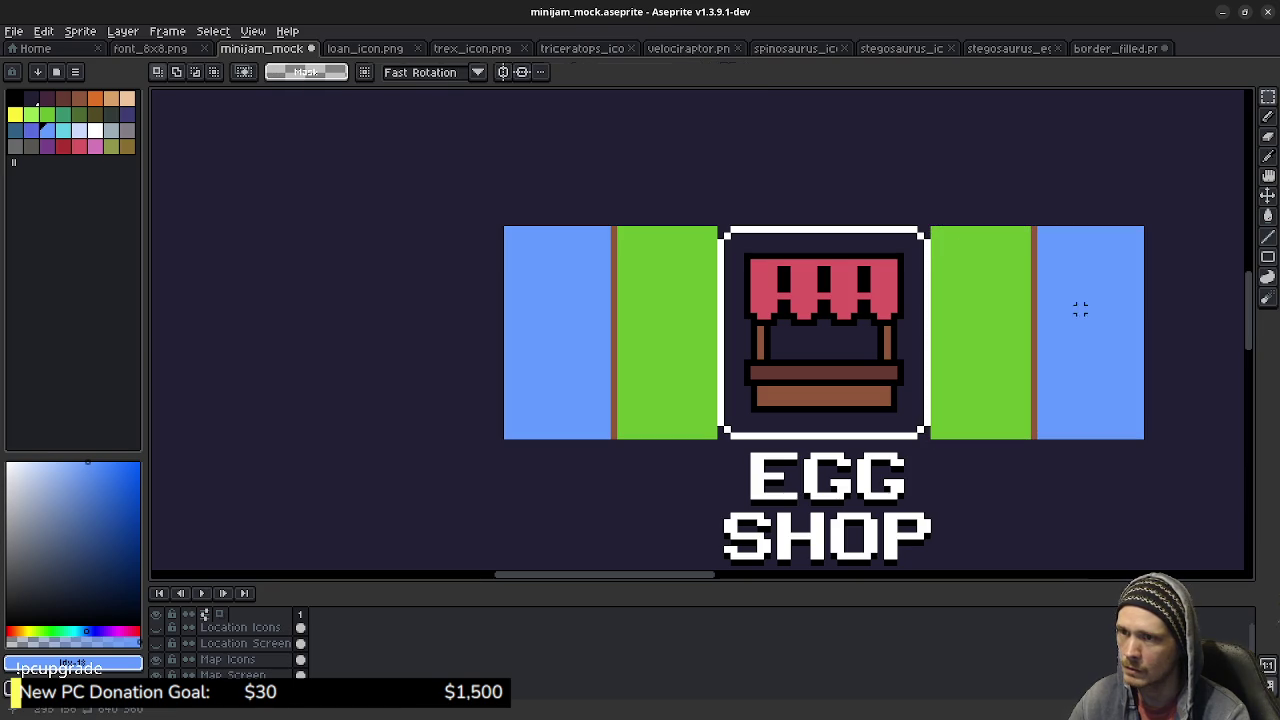
{"action": "mouse_move", "coordinate": [930, 228]}
{"action": "left_mouse_down"}
{"action": "mouse_move", "coordinate": [1106, 369]}
{"action": "mouse_move", "coordinate": [1141, 434]}
{"action": "left_mouse_up"}
Commit the side panel in place and bring the area above the shop into view.
{"action": "left_click", "coordinate": [947, 143]}
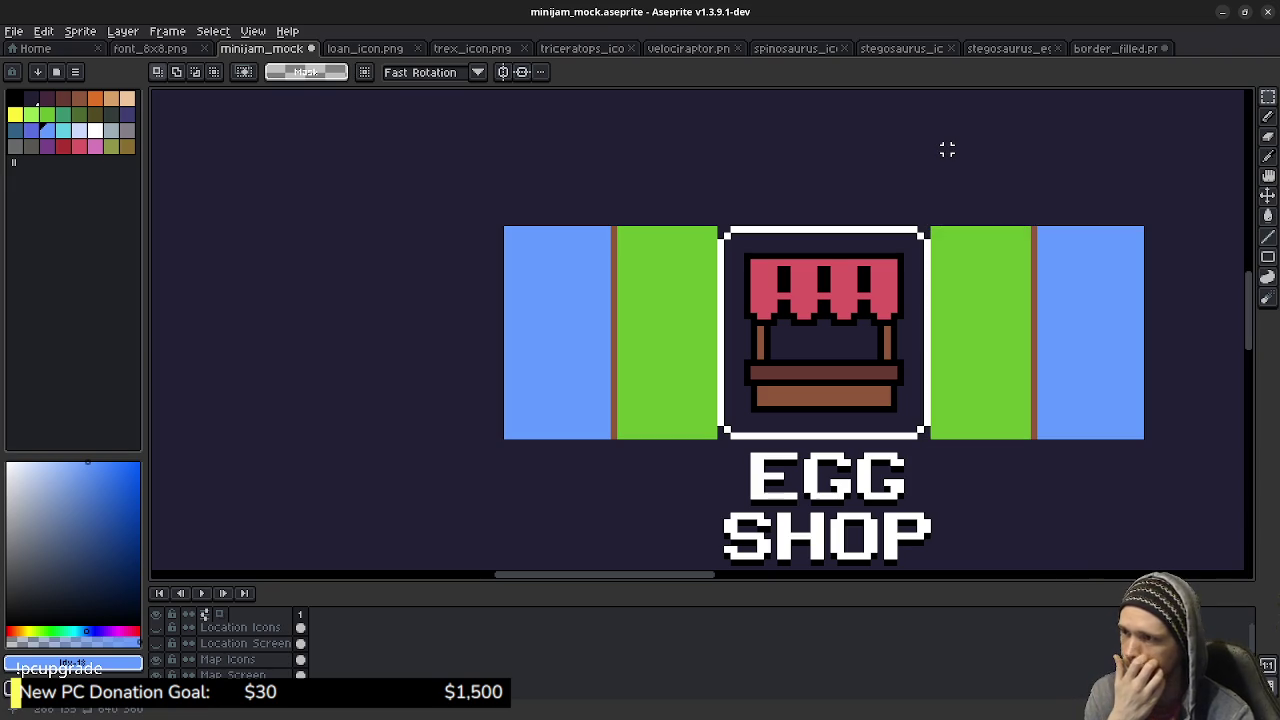
{"action": "left_click_drag", "start_coordinate": [927, 135], "coordinate": [829, 262]}
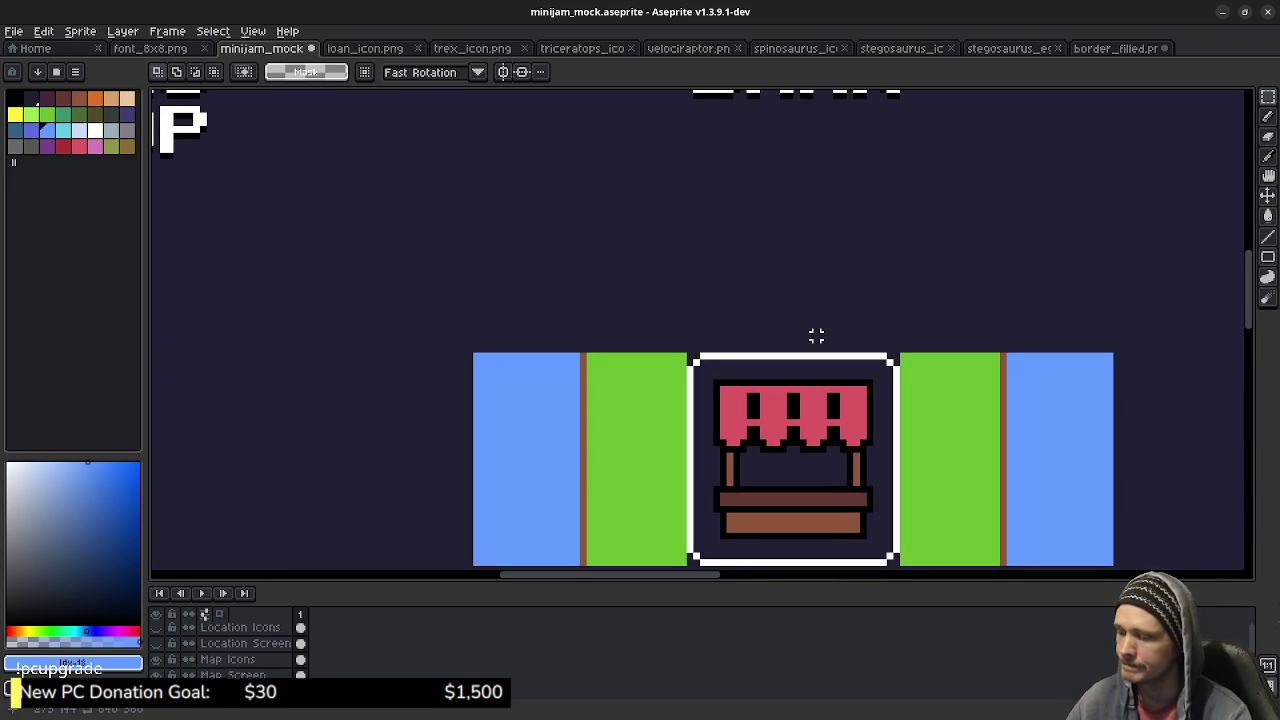
{"action": "mouse_move", "coordinate": [510, 389]}
{"action": "left_mouse_down"}
{"action": "mouse_move", "coordinate": [512, 315]}
{"action": "mouse_move", "coordinate": [497, 334]}
{"action": "mouse_move", "coordinate": [643, 500]}
{"action": "mouse_move", "coordinate": [674, 500]}
{"action": "mouse_move", "coordinate": [726, 351]}
{"action": "mouse_move", "coordinate": [875, 298]}
{"action": "mouse_move", "coordinate": [881, 318]}
{"action": "left_mouse_up"}
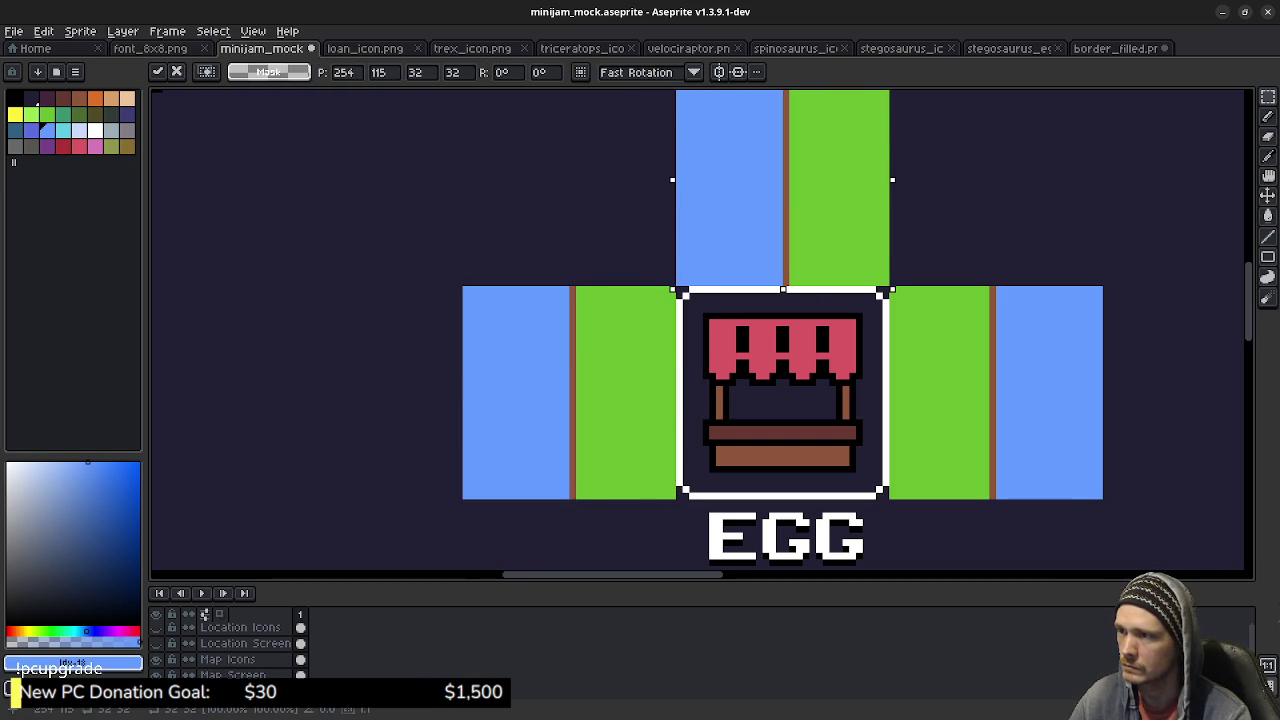
{"action": "left_click", "coordinate": [931, 243]}
{"action": "scroll", "coordinate": [856, 360], "scroll_direction": "up", "scroll_amount": 3}
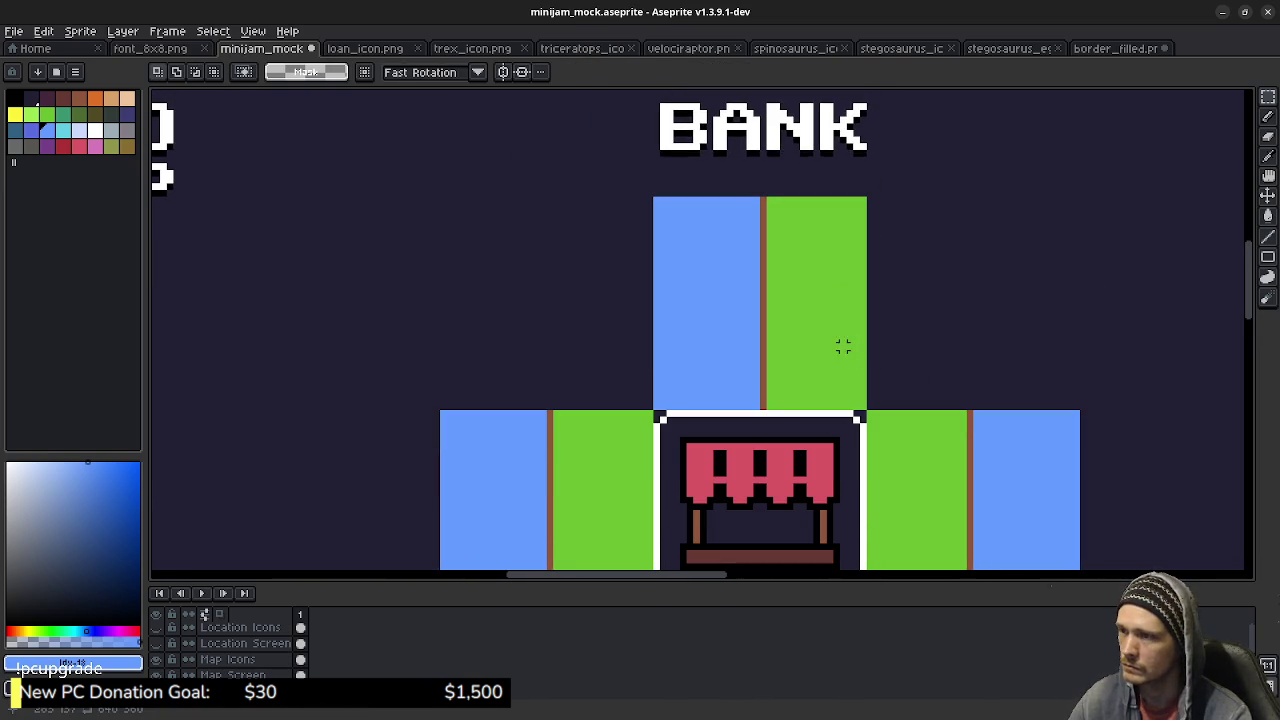
Test-fill the top tile's water and grass pink, then undo the pink changes.
{"action": "left_click", "coordinate": [95, 146]}
{"action": "key", "text": "b"}
{"action": "left_click", "coordinate": [716, 313]}
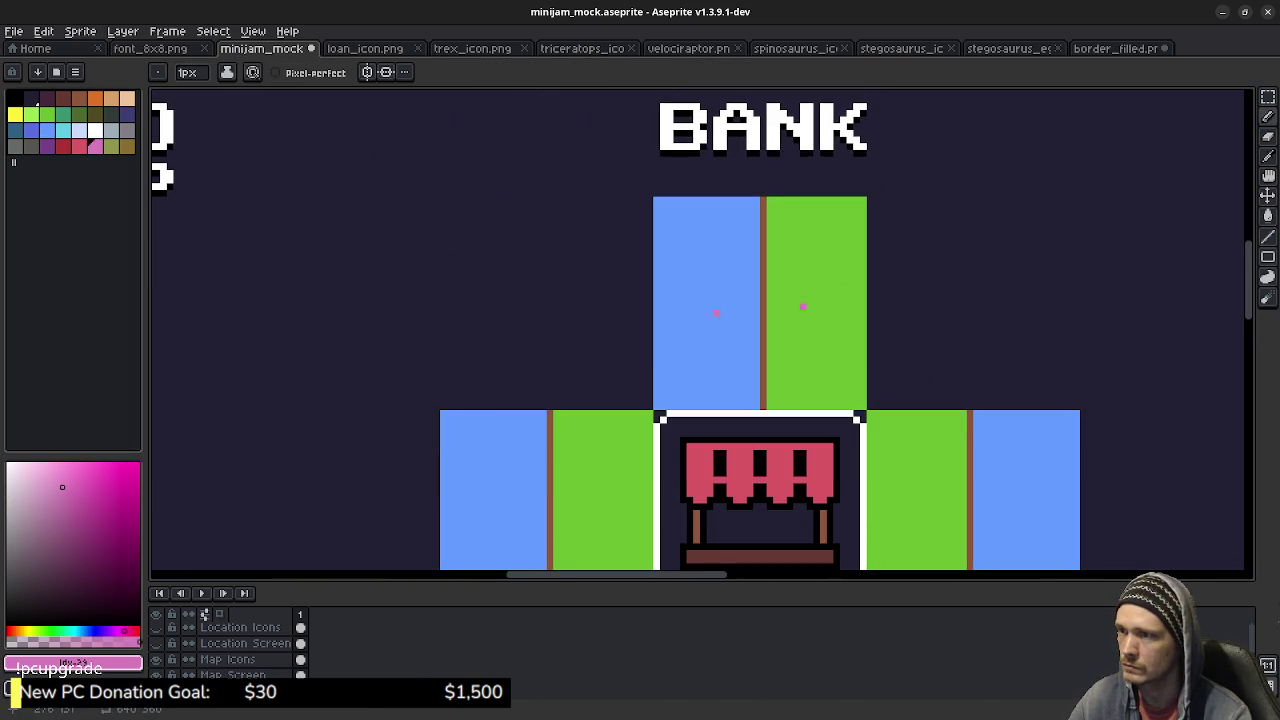
{"action": "key", "text": "g"}
{"action": "left_click", "coordinate": [716, 305]}
{"action": "left_click", "coordinate": [776, 300]}
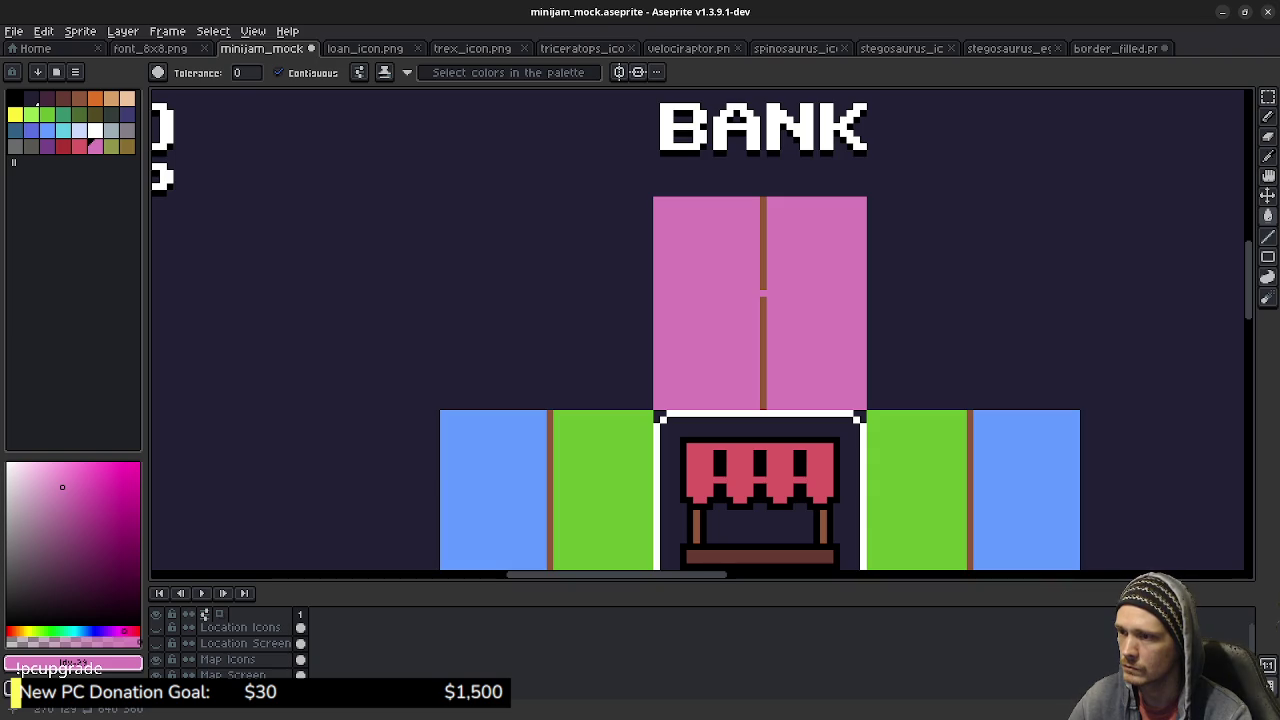
{"action": "key", "text": "v"}
{"action": "key", "text": "ctrl+z"}
{"action": "key", "text": "ctrl+z"}
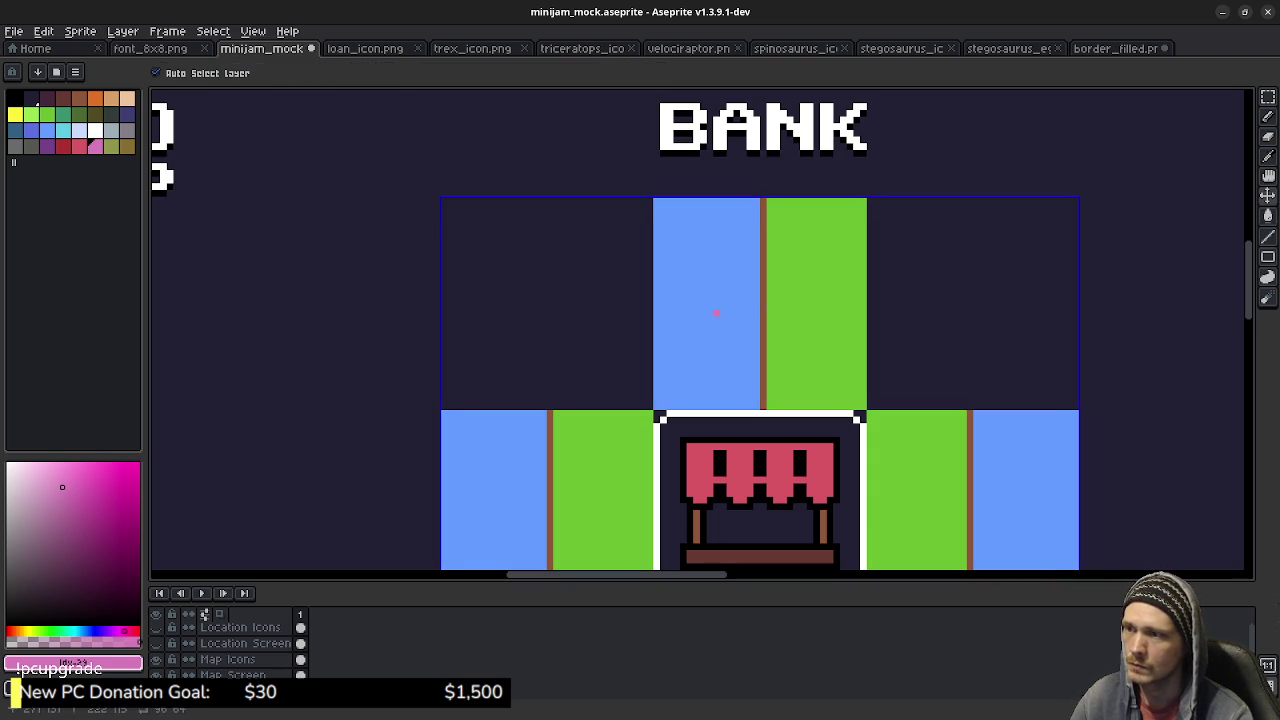
{"action": "key", "text": "m"}
{"action": "key", "text": "ctrl+z"}
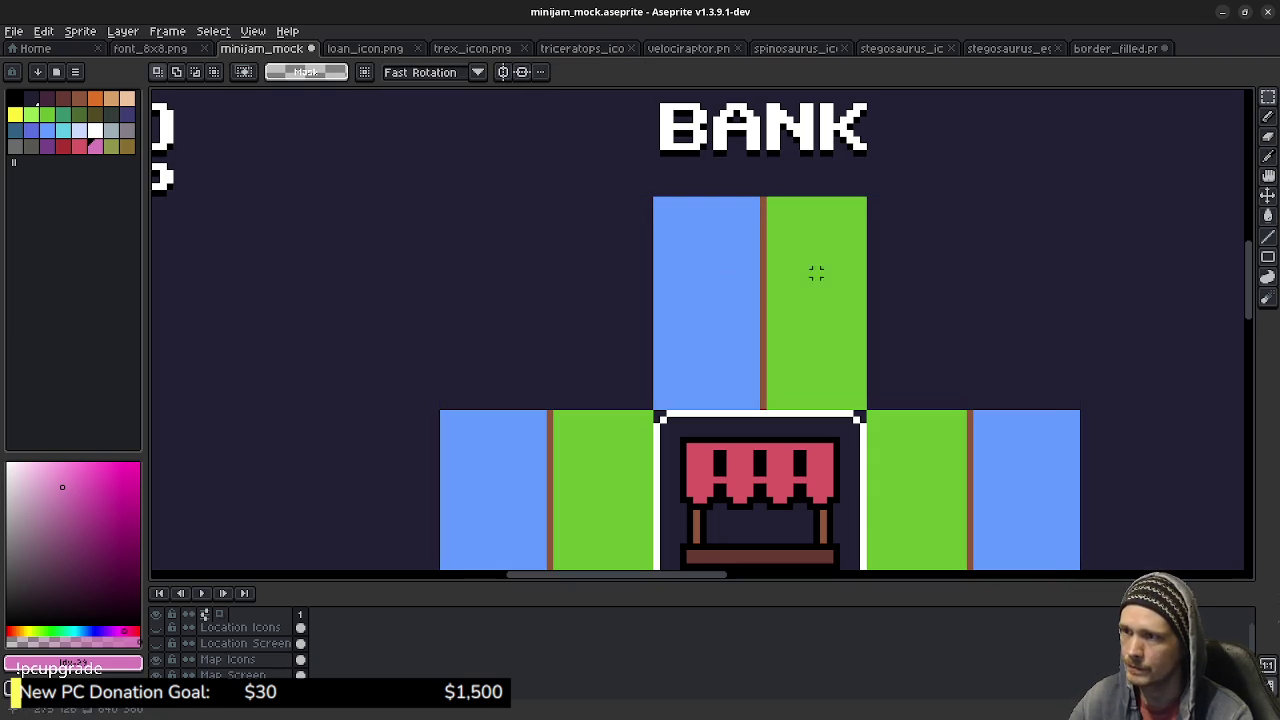
Select the tile above the shop icon and rotate it -90° so water sits on top.
{"action": "mouse_move", "coordinate": [656, 198]}
{"action": "left_mouse_down"}
{"action": "mouse_move", "coordinate": [768, 340]}
{"action": "mouse_move", "coordinate": [858, 398]}
{"action": "left_mouse_up"}
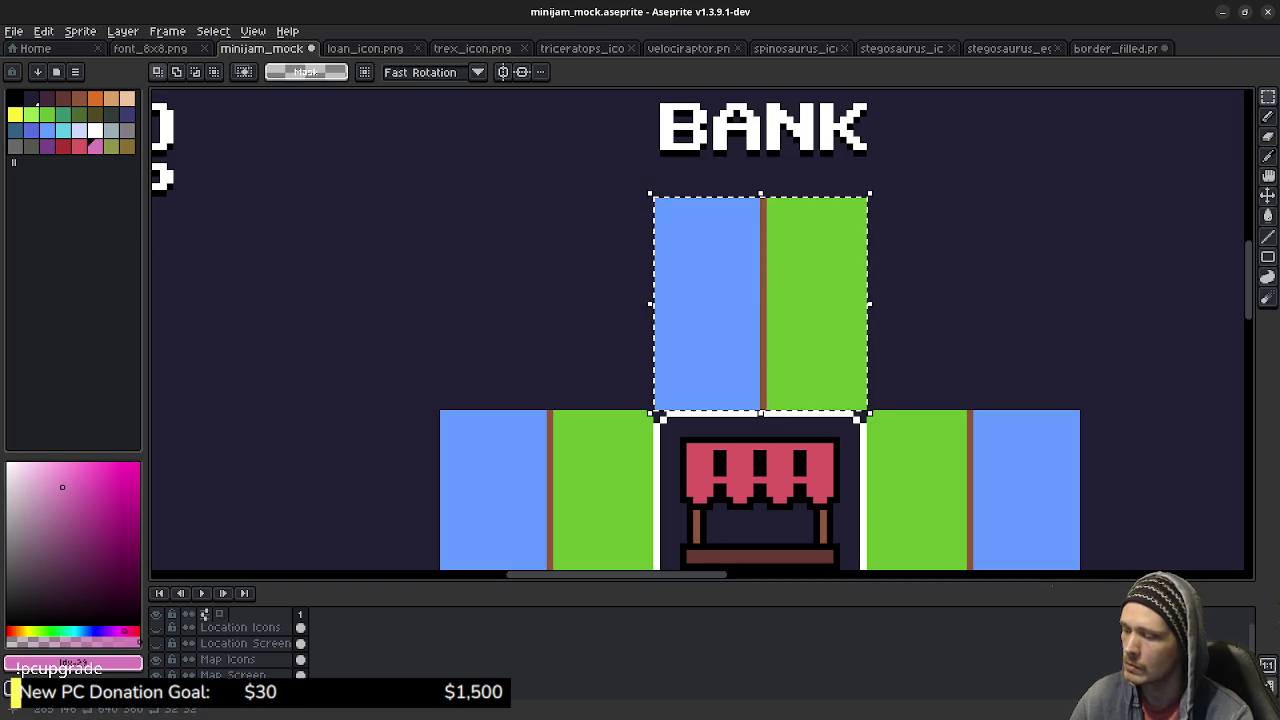
{"action": "key", "text": "Delete"}
{"action": "key", "text": "ctrl+z"}
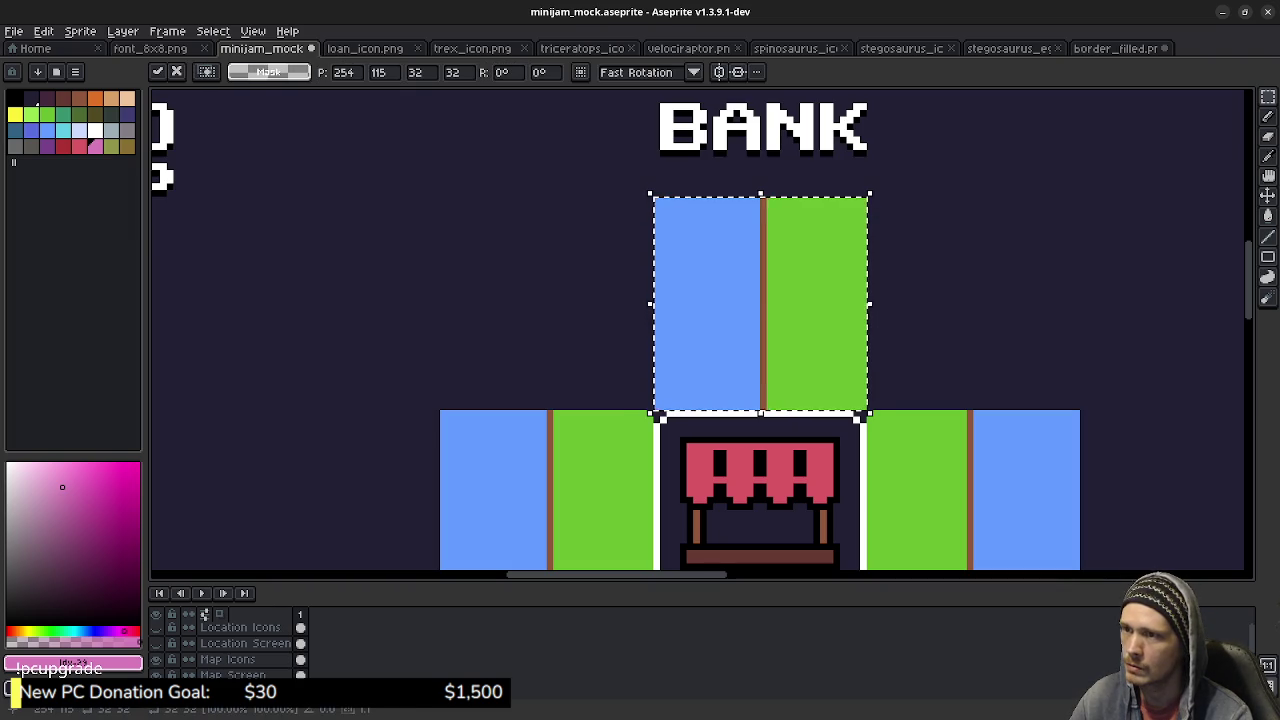
{"action": "mouse_move", "coordinate": [862, 405]}
{"action": "left_mouse_down"}
{"action": "mouse_move", "coordinate": [808, 455]}
{"action": "mouse_move", "coordinate": [866, 414]}
{"action": "left_mouse_up"}
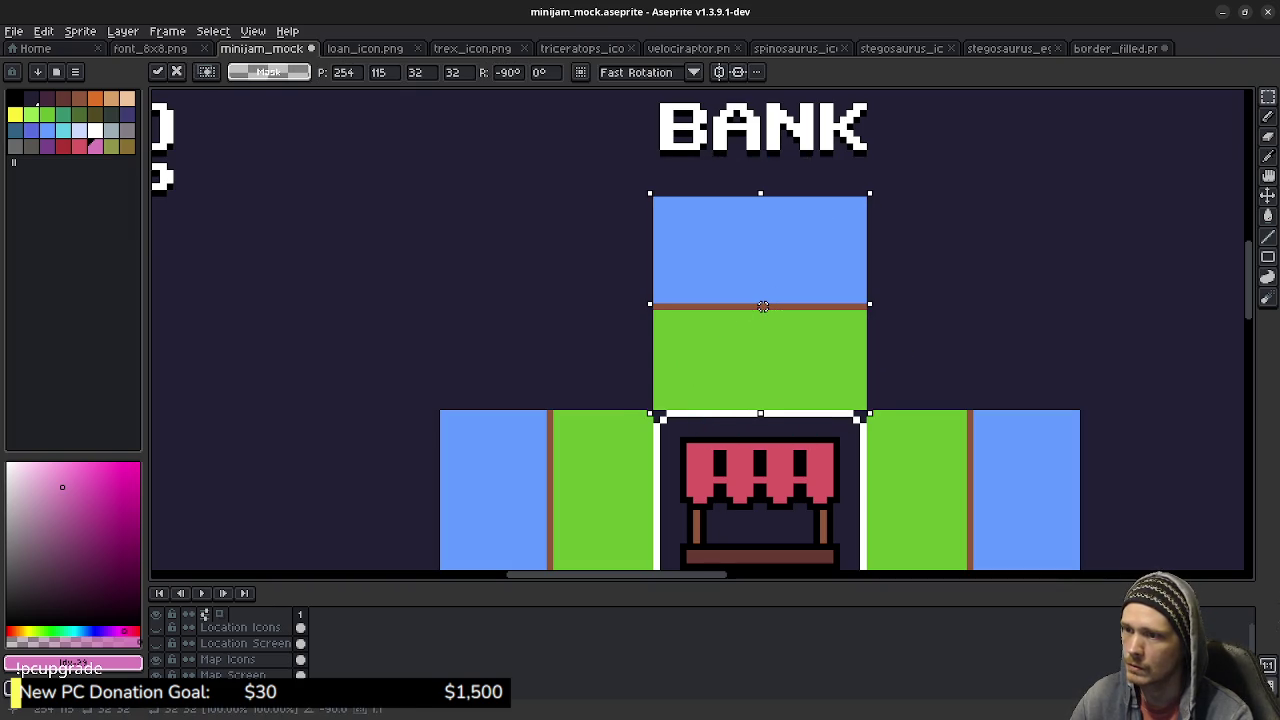
{"action": "left_click", "coordinate": [976, 380]}
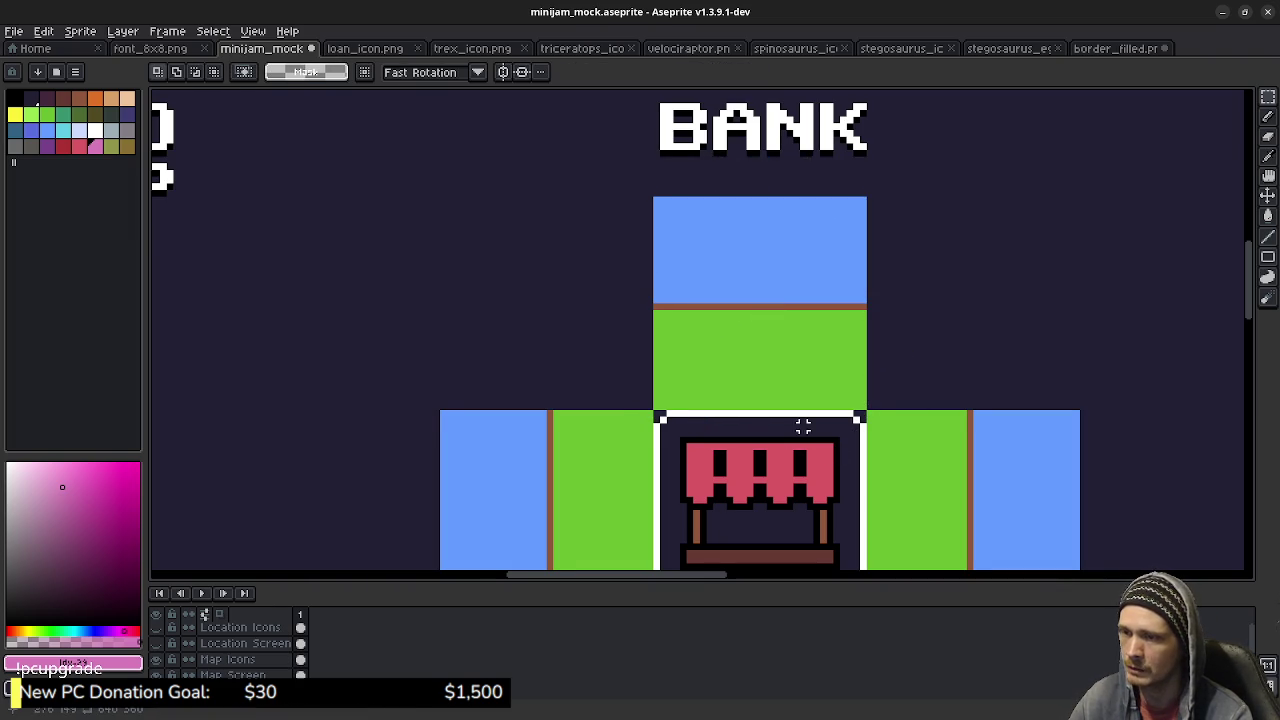
Draw green outline lines around the top tile and extend the brown top border rightward.
{"action": "scroll", "coordinate": [803, 425], "scroll_direction": "down", "scroll_amount": 3}
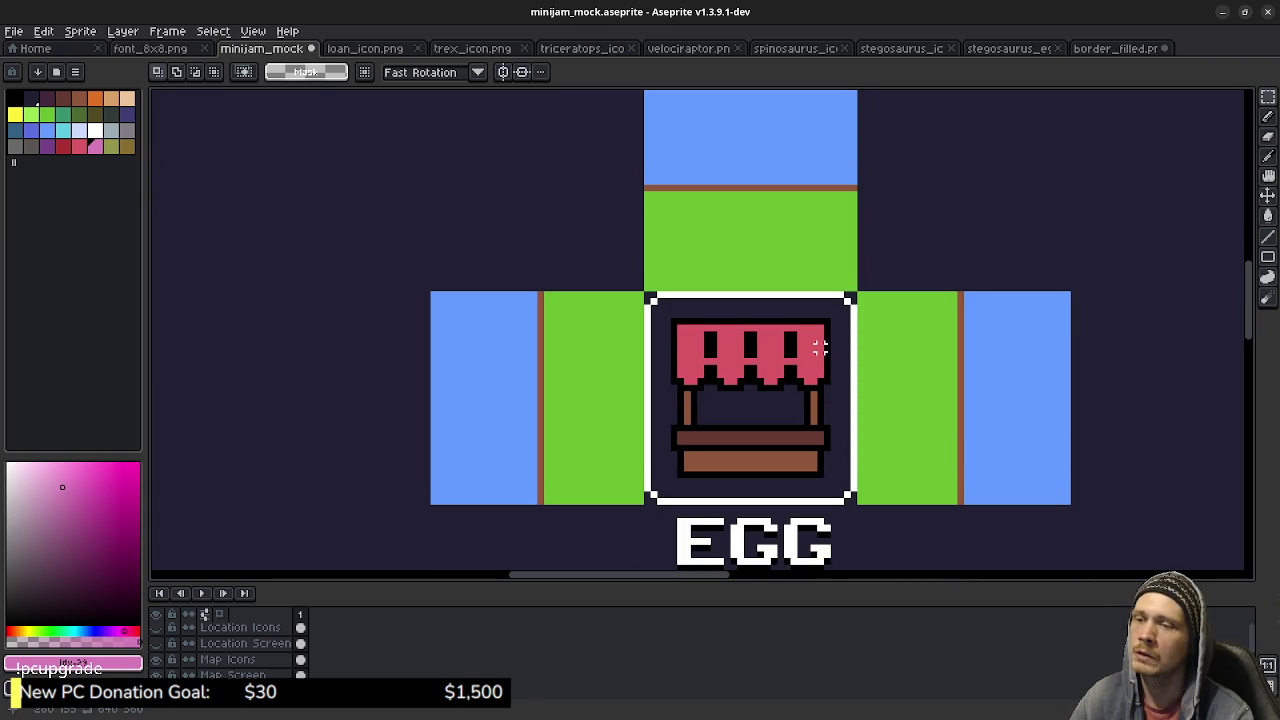
{"action": "mouse_move", "coordinate": [780, 307]}
{"action": "left_mouse_down"}
{"action": "mouse_move", "coordinate": [833, 410]}
{"action": "mouse_move", "coordinate": [788, 393]}
{"action": "left_mouse_up"}
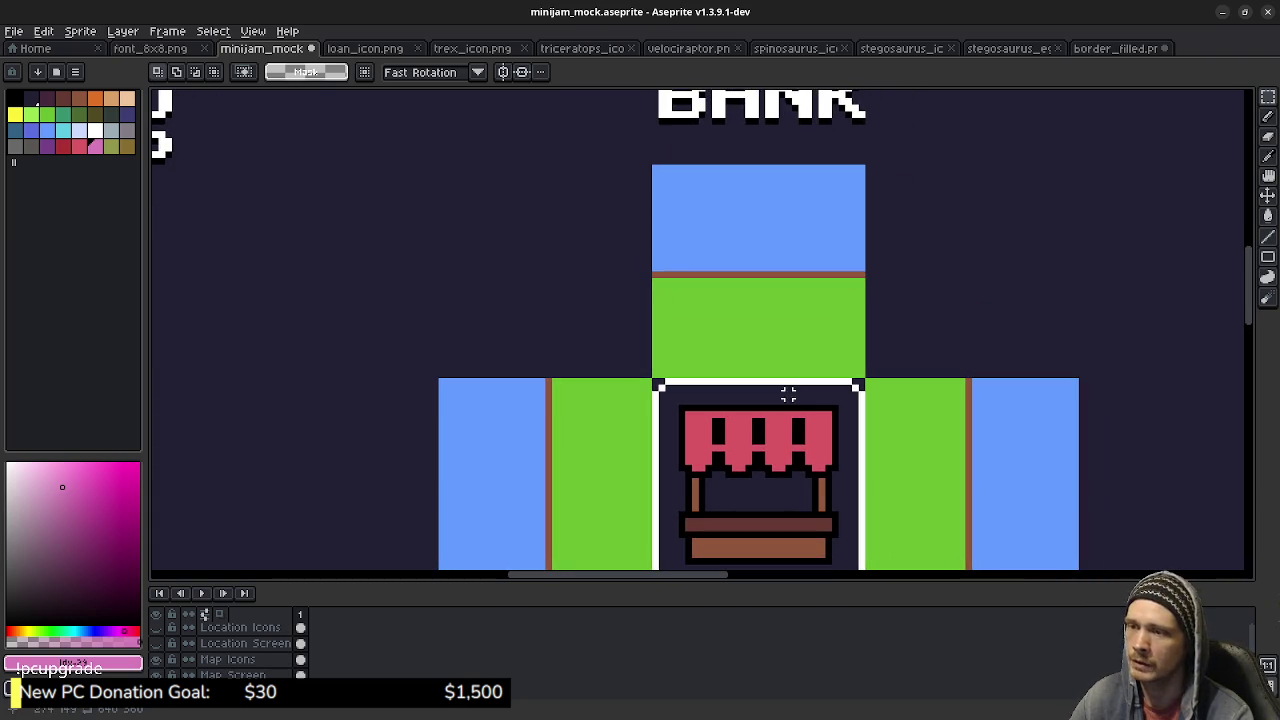
{"action": "key", "text": "b"}
{"action": "left_click", "coordinate": [860, 285], "text": "alt"}
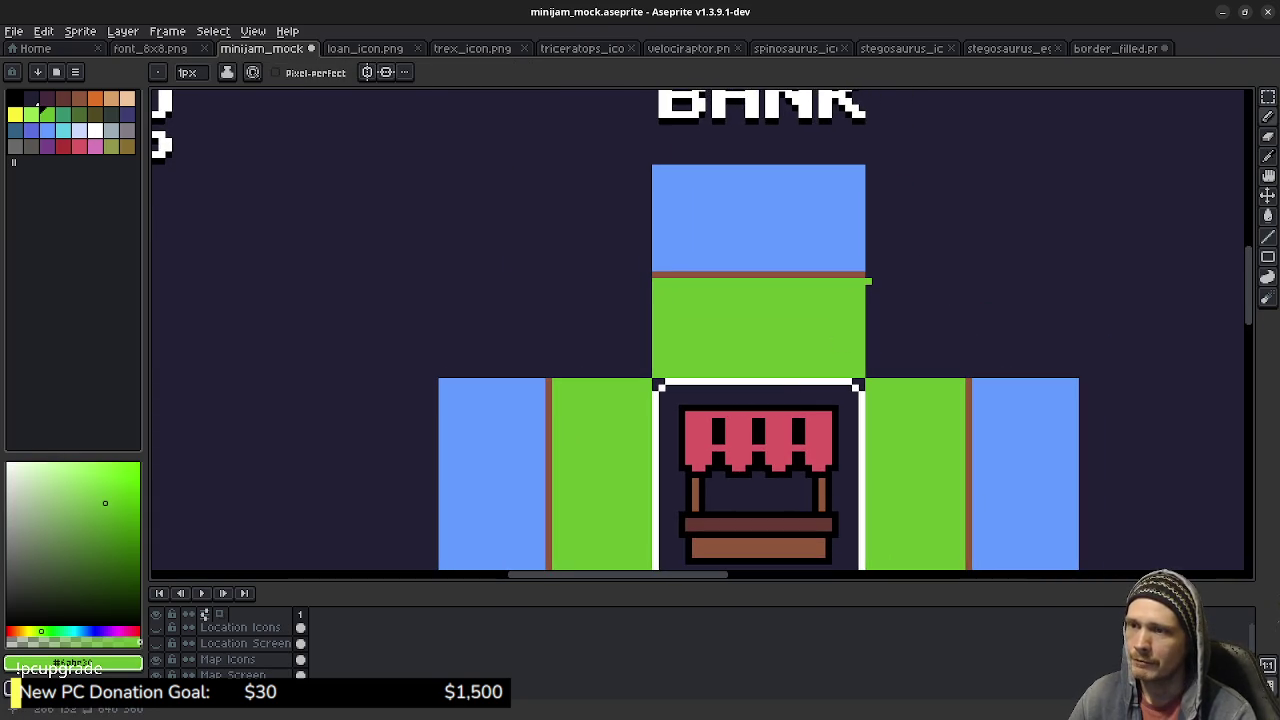
{"action": "left_click_drag", "start_coordinate": [868, 281], "coordinate": [922, 281]}
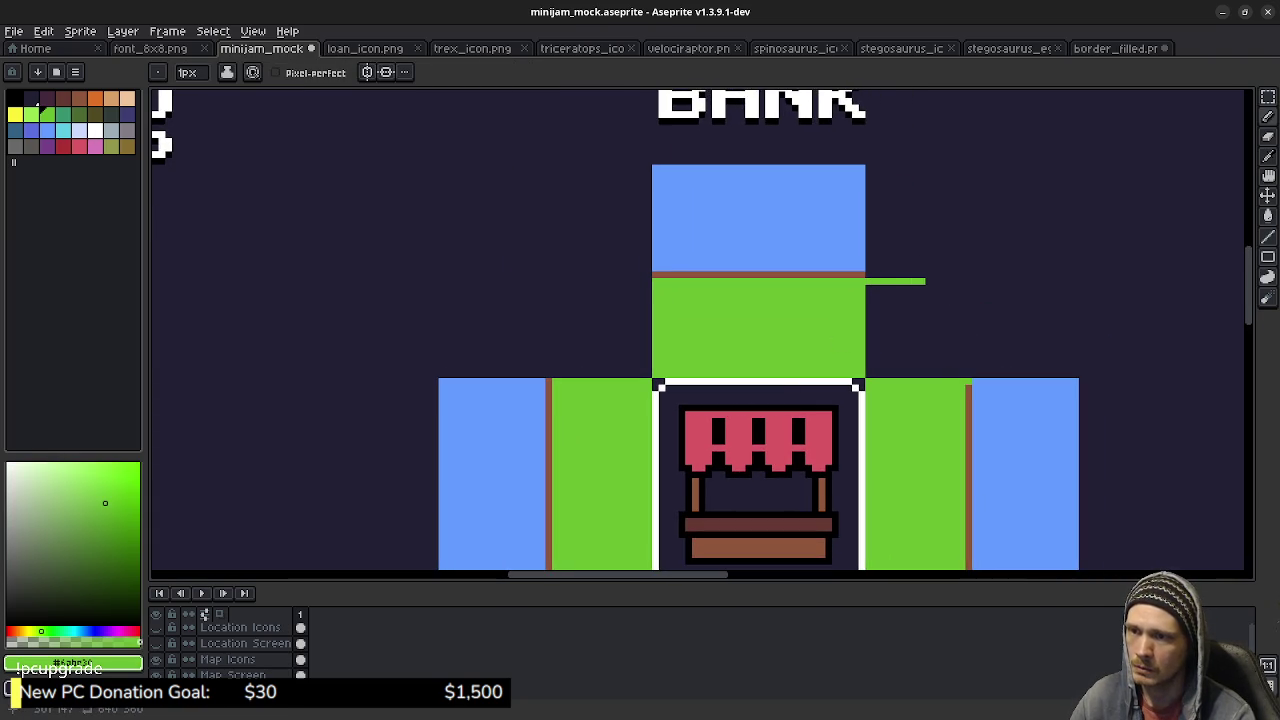
{"action": "mouse_move", "coordinate": [961, 376]}
{"action": "left_mouse_down"}
{"action": "mouse_move", "coordinate": [961, 286]}
{"action": "mouse_move", "coordinate": [926, 281]}
{"action": "left_mouse_up"}
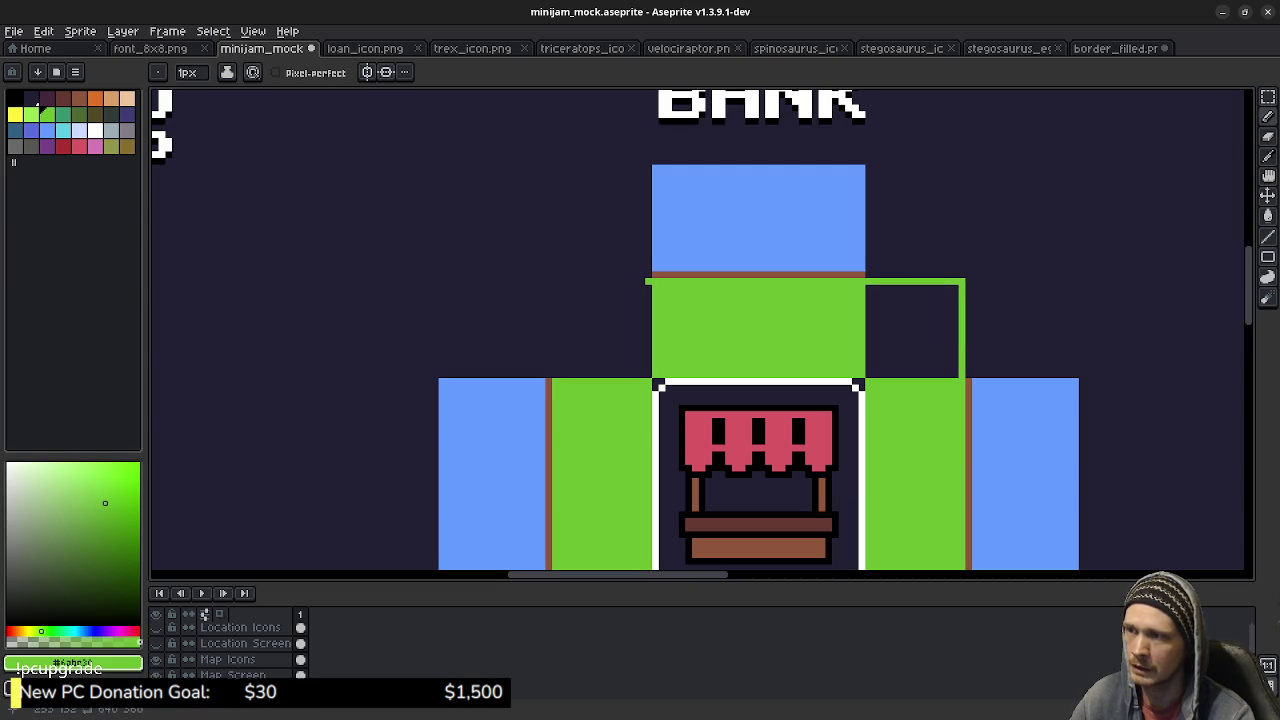
{"action": "left_click_drag", "start_coordinate": [647, 281], "coordinate": [579, 281]}
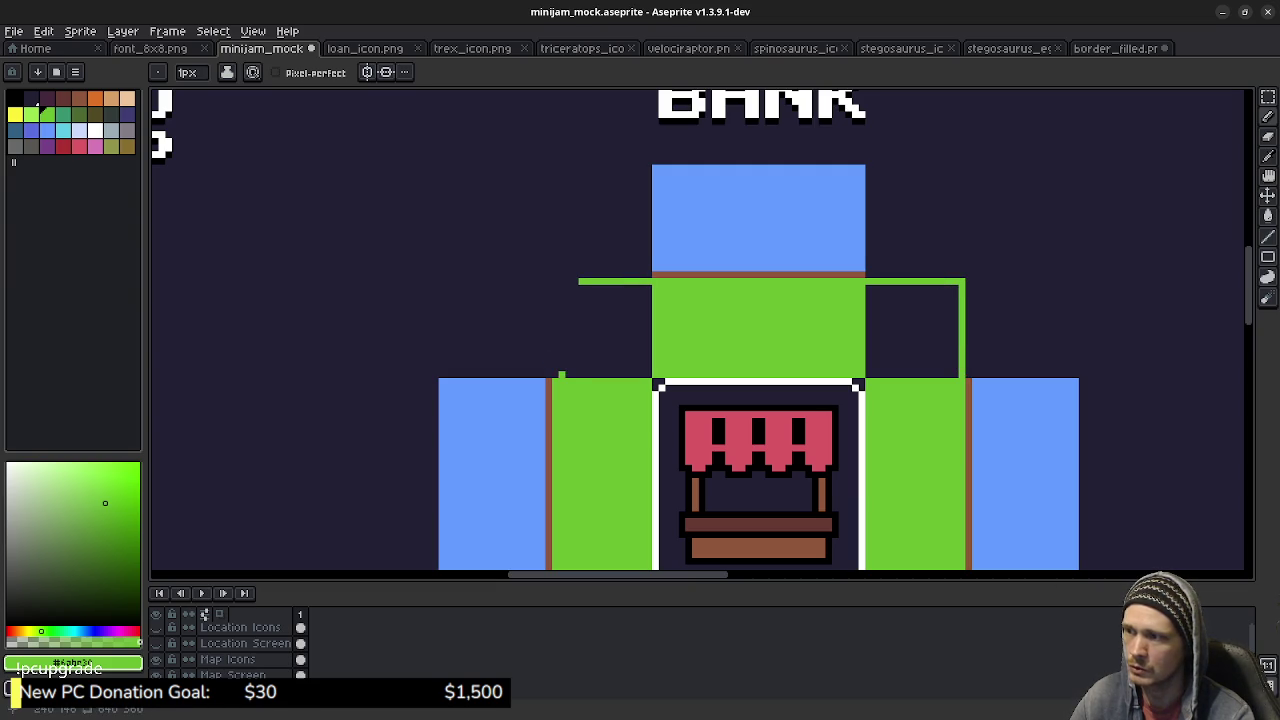
{"action": "mouse_move", "coordinate": [555, 375]}
{"action": "left_mouse_down"}
{"action": "mouse_move", "coordinate": [555, 281]}
{"action": "mouse_move", "coordinate": [580, 281]}
{"action": "mouse_move", "coordinate": [572, 274]}
{"action": "mouse_move", "coordinate": [548, 274]}
{"action": "mouse_move", "coordinate": [548, 378]}
{"action": "left_mouse_up"}
{"action": "left_click", "coordinate": [75, 95]}
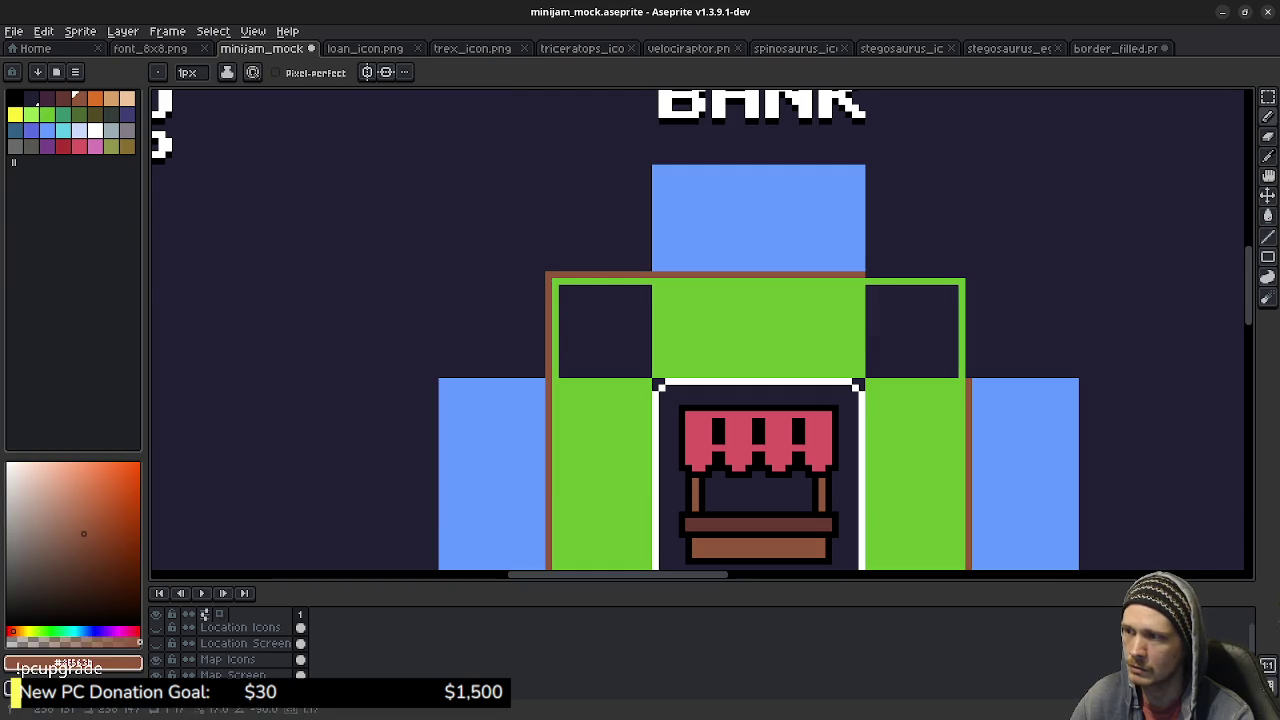
{"action": "mouse_move", "coordinate": [871, 274]}
{"action": "left_mouse_down"}
{"action": "mouse_move", "coordinate": [966, 274]}
{"action": "mouse_move", "coordinate": [968, 358]}
{"action": "left_mouse_up"}
Pencil a water-blue frame around the Egg Shop tile's right, top and left sides.
{"action": "left_click", "coordinate": [1070, 374], "text": "alt"}
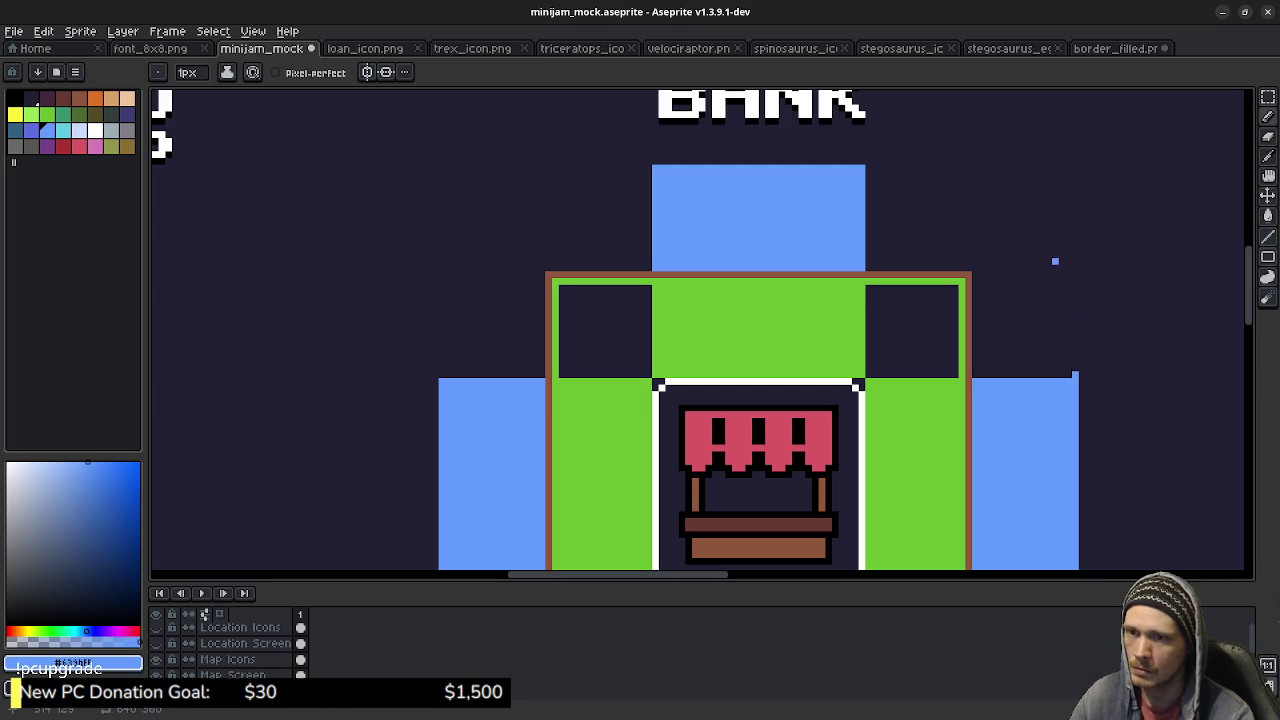
{"action": "left_click", "coordinate": [1074, 232], "text": "shift"}
{"action": "left_click", "coordinate": [1032, 167], "text": "shift"}
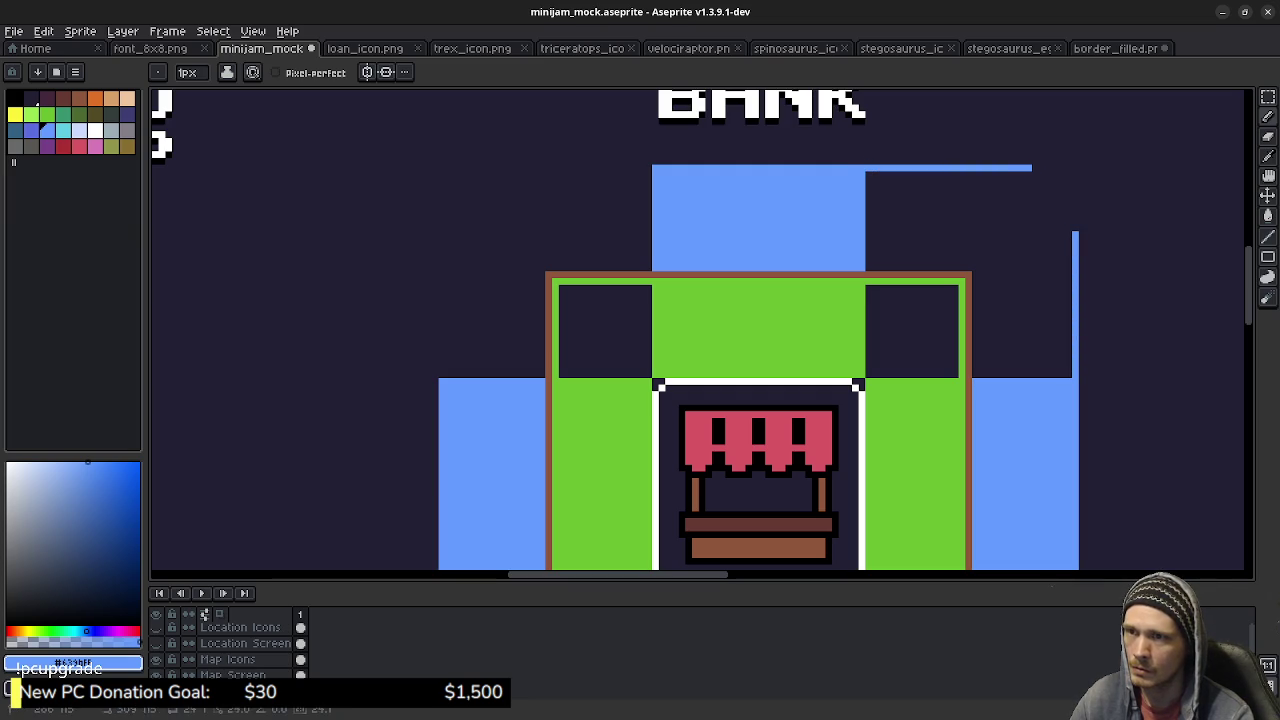
{"action": "left_click", "coordinate": [1074, 232], "text": "shift"}
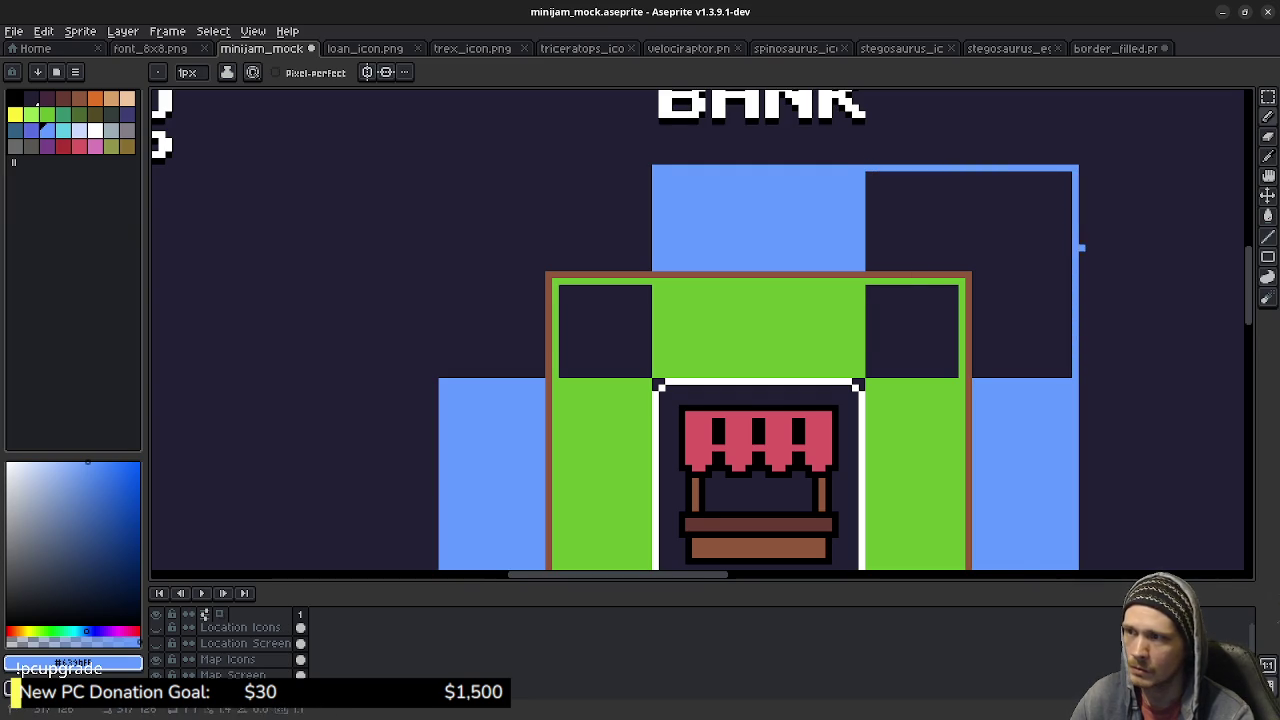
{"action": "scroll", "coordinate": [609, 350], "scroll_direction": "left", "scroll_amount": 3}
{"action": "left_click_drag", "start_coordinate": [603, 390], "coordinate": [603, 207]}
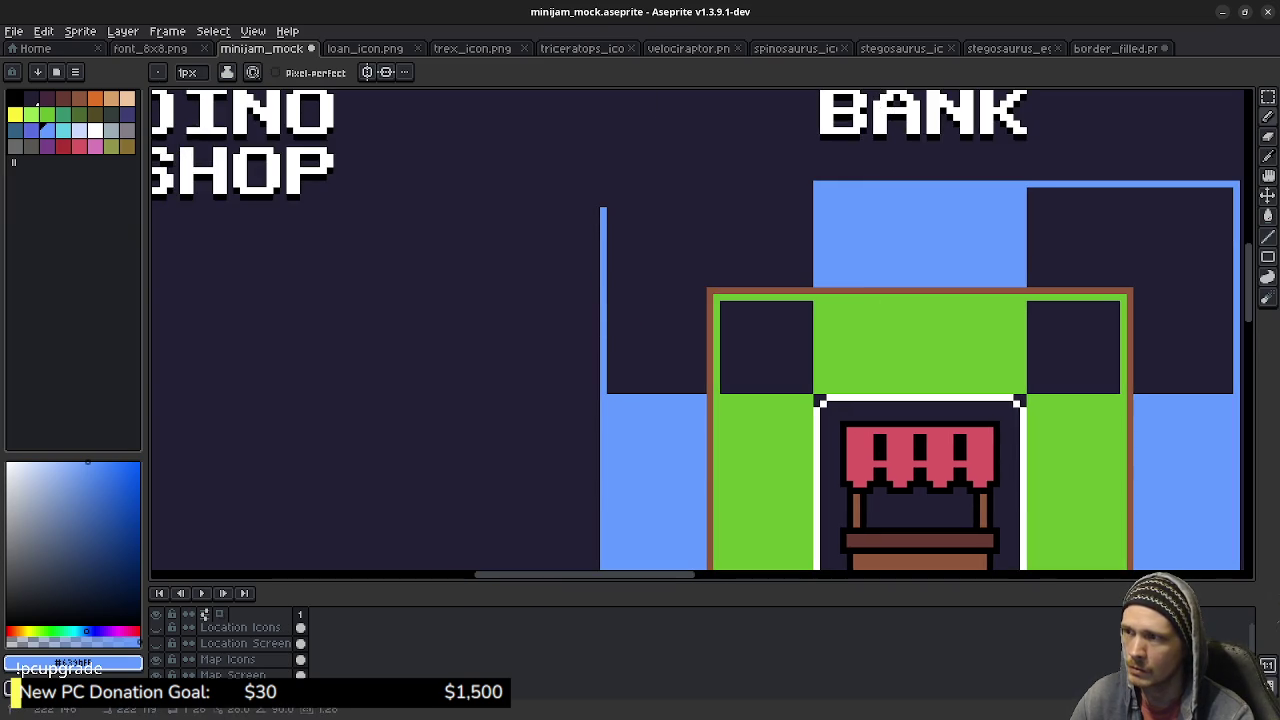
{"action": "mouse_move", "coordinate": [628, 184]}
{"action": "left_mouse_down"}
{"action": "mouse_move", "coordinate": [603, 184]}
{"action": "mouse_move", "coordinate": [603, 206]}
{"action": "left_mouse_up"}
Bucket-fill the dark surroundings with blue and the two inner dark squares with grass green.
{"action": "key", "text": "g"}
{"action": "left_click", "coordinate": [703, 230]}
{"action": "left_click", "coordinate": [1180, 250]}
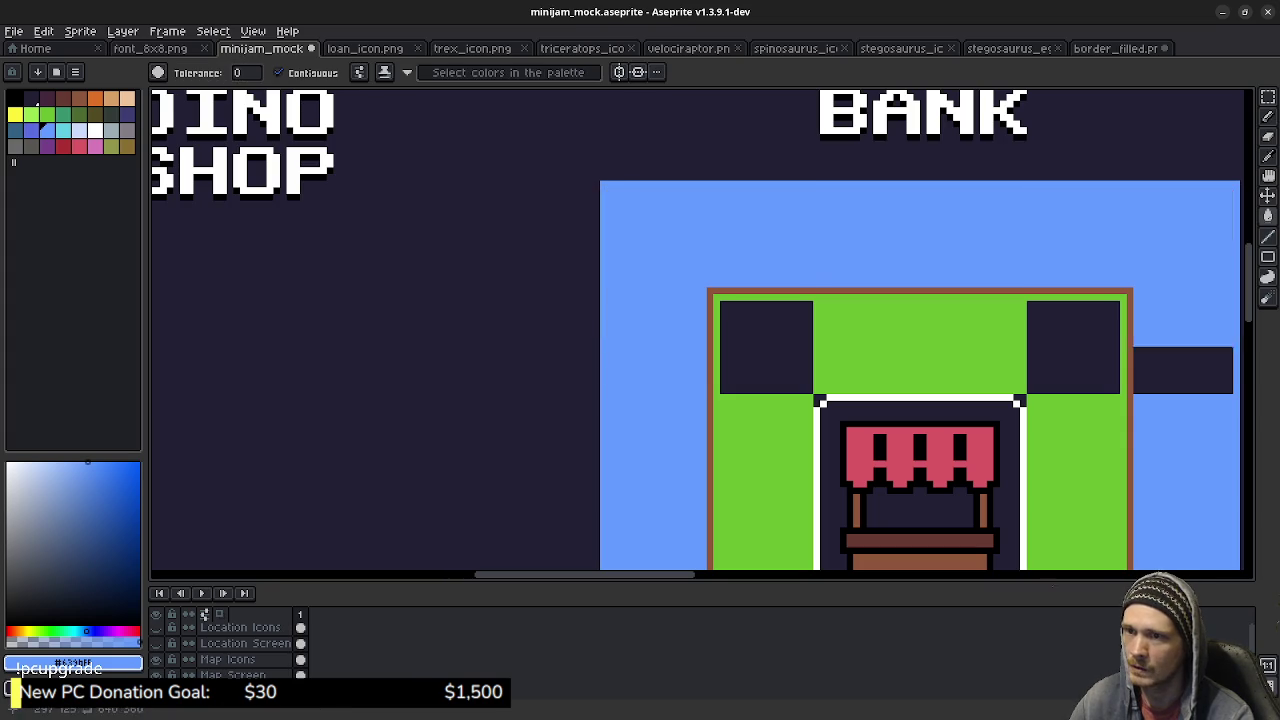
{"action": "left_click", "coordinate": [880, 363], "text": "alt"}
{"action": "left_click", "coordinate": [791, 337]}
{"action": "left_click", "coordinate": [1056, 344]}
Bring the stall into view, undo a stray green fill, and add a green pixel in the stall's corner.
{"action": "mouse_move", "coordinate": [1056, 344]}
{"action": "left_mouse_down"}
{"action": "mouse_move", "coordinate": [938, 160]}
{"action": "mouse_move", "coordinate": [924, 228]}
{"action": "left_mouse_up"}
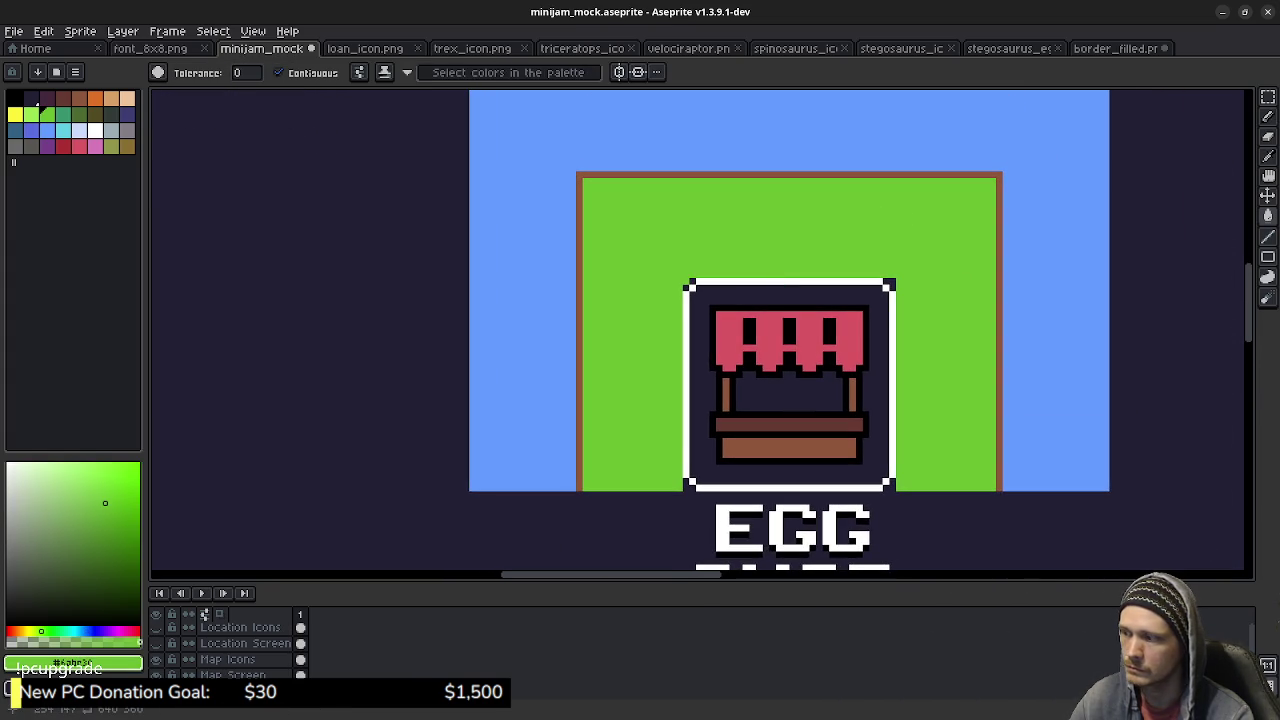
{"action": "left_click", "coordinate": [300, 400]}
{"action": "key", "text": "ctrl+z"}
{"action": "key", "text": "b"}
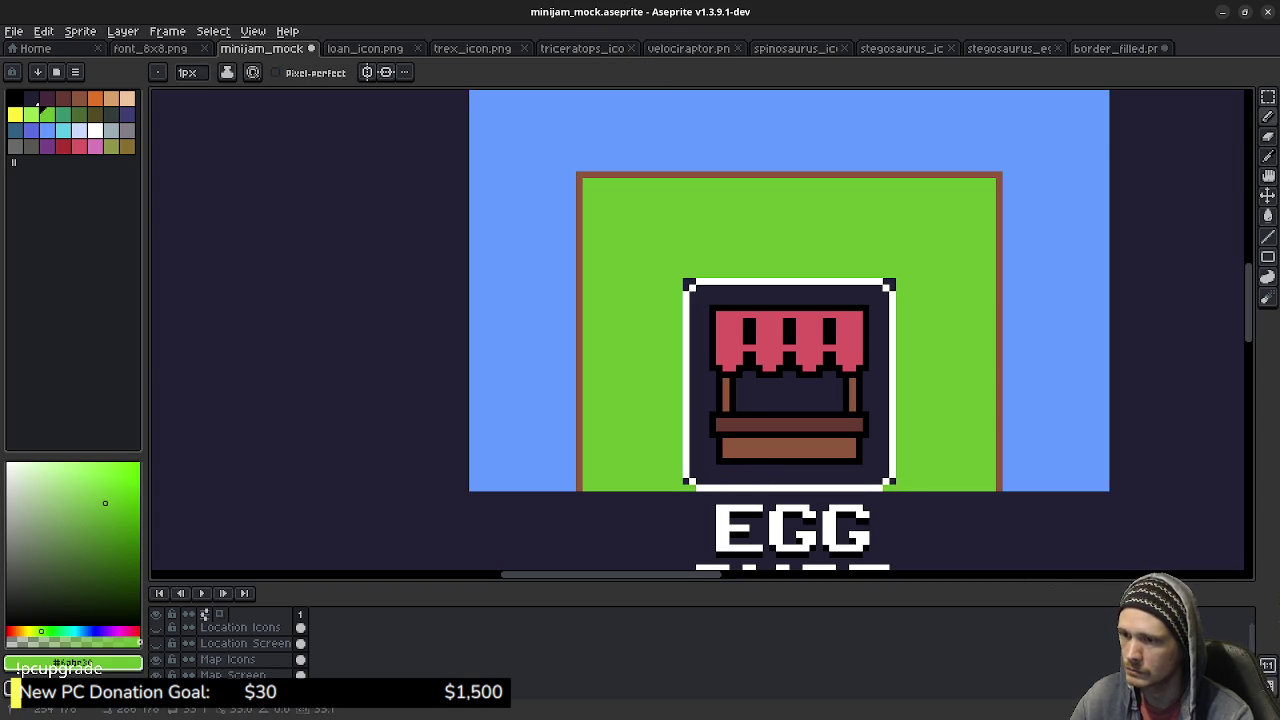
{"action": "left_click", "coordinate": [886, 468]}
Fill the stall's dark interior with grass green.
{"action": "key", "text": "g"}
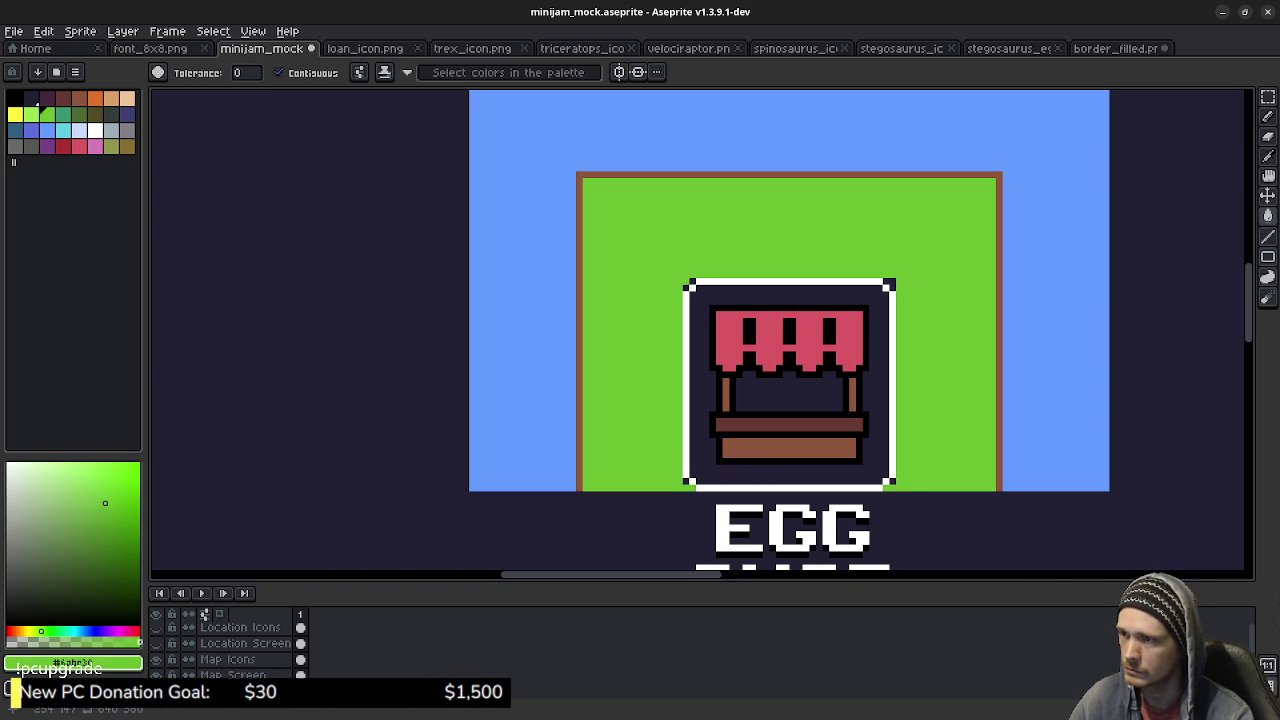
{"action": "left_click", "coordinate": [713, 301]}
{"action": "scroll", "coordinate": [700, 330], "scroll_direction": "down", "scroll_amount": 3}
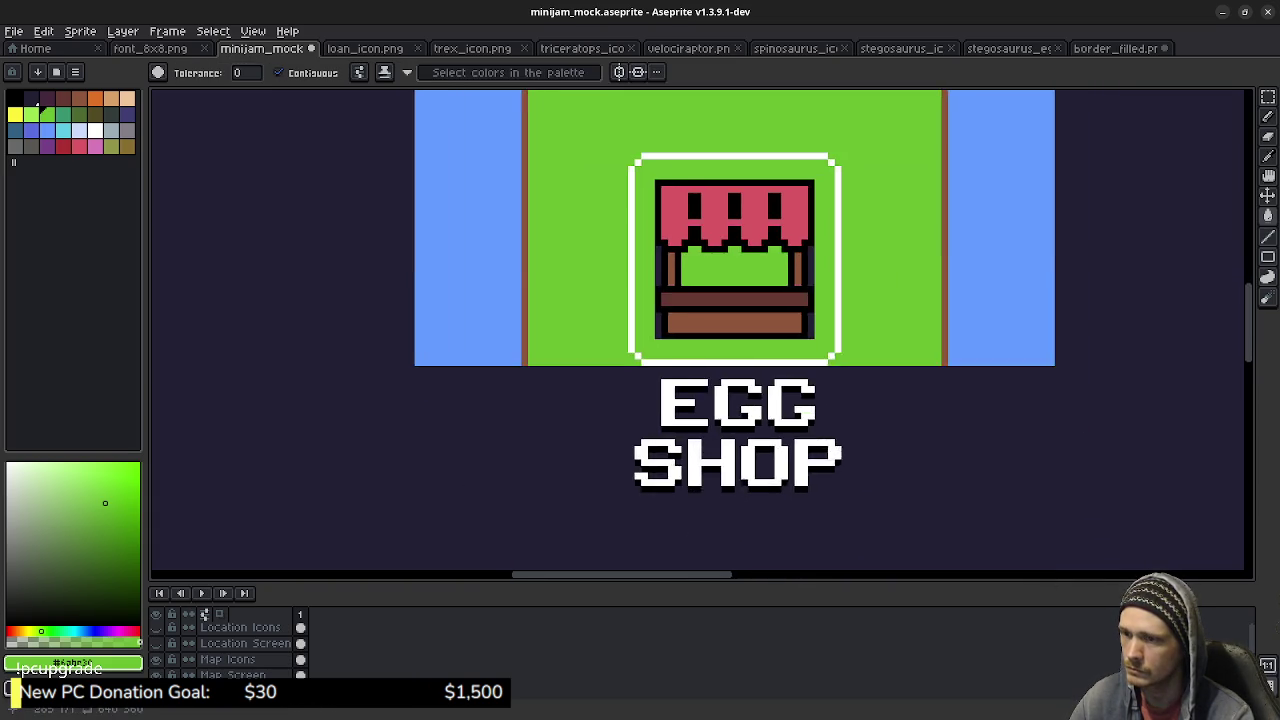
{"action": "scroll", "coordinate": [700, 330], "scroll_direction": "up", "scroll_amount": 3}
{"action": "scroll", "coordinate": [700, 330], "scroll_direction": "down", "scroll_amount": 2}
{"action": "scroll", "coordinate": [914, 346], "scroll_direction": "down", "scroll_amount": 1}
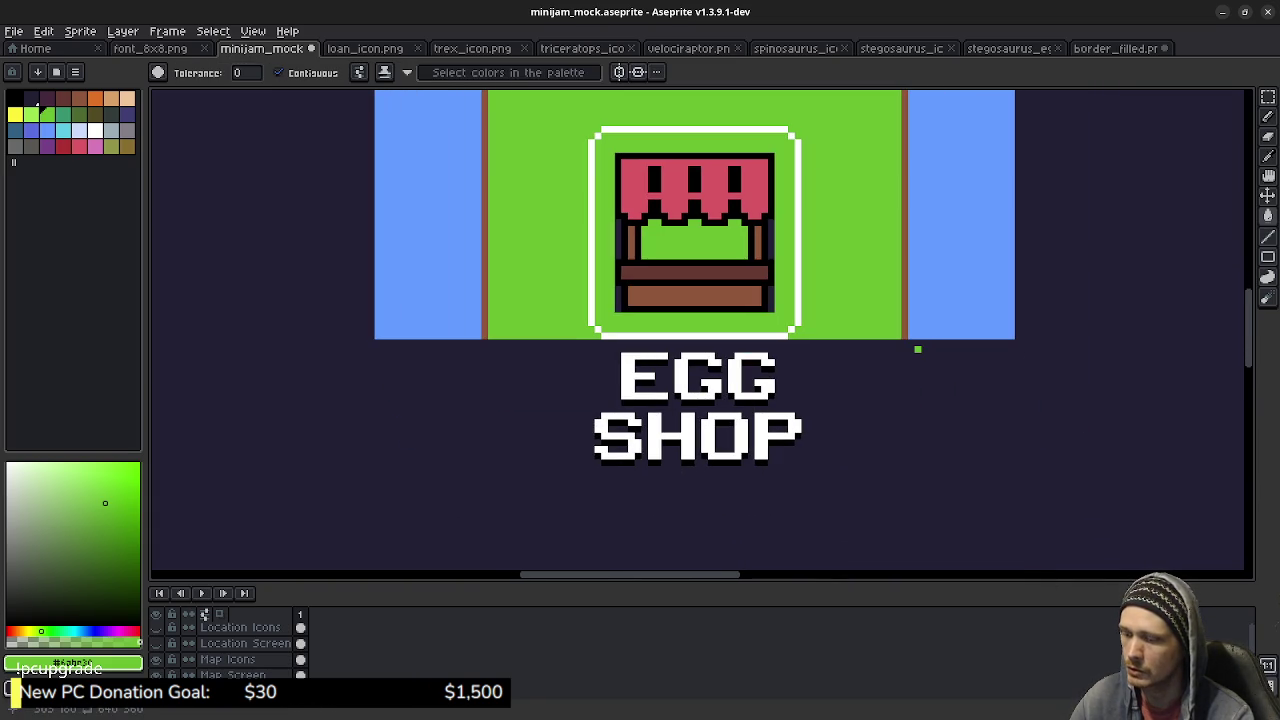
Try marking out rectangular areas below the grass tile, then clear the selection.
{"action": "key", "text": "m"}
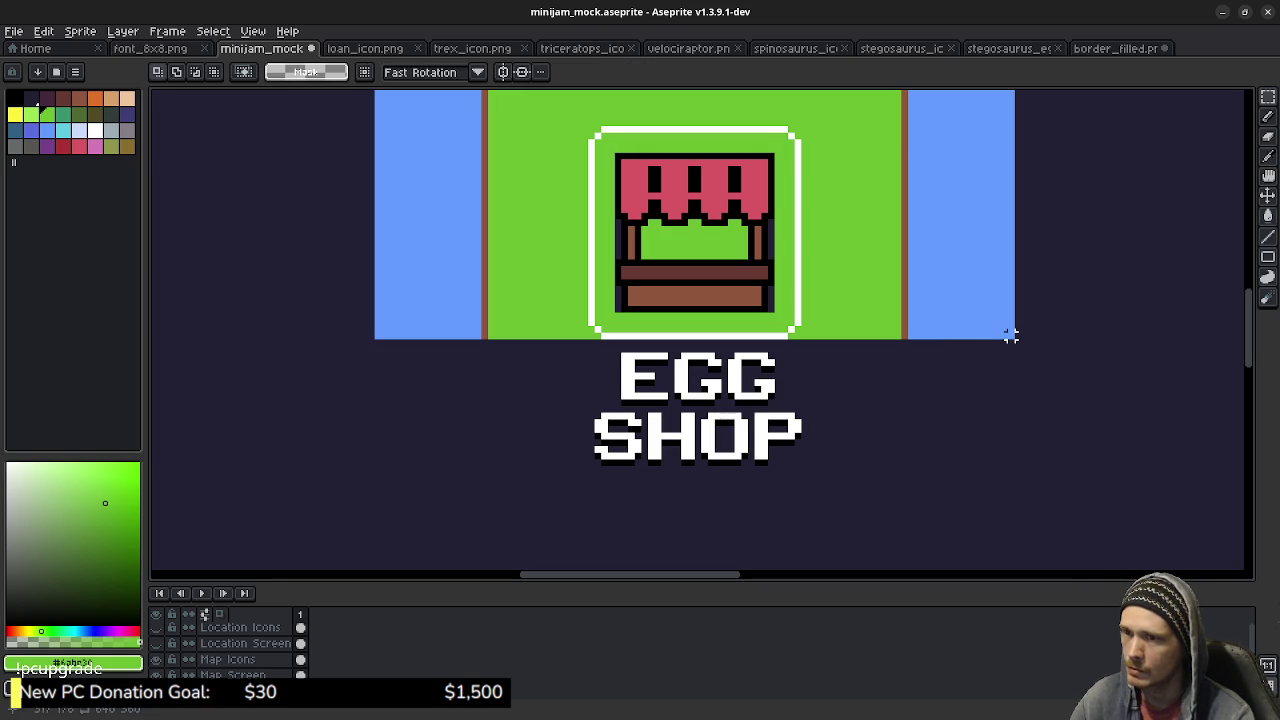
{"action": "mouse_move", "coordinate": [1013, 339]}
{"action": "left_mouse_down"}
{"action": "mouse_move", "coordinate": [897, 449]}
{"action": "mouse_move", "coordinate": [718, 549]}
{"action": "left_mouse_up"}
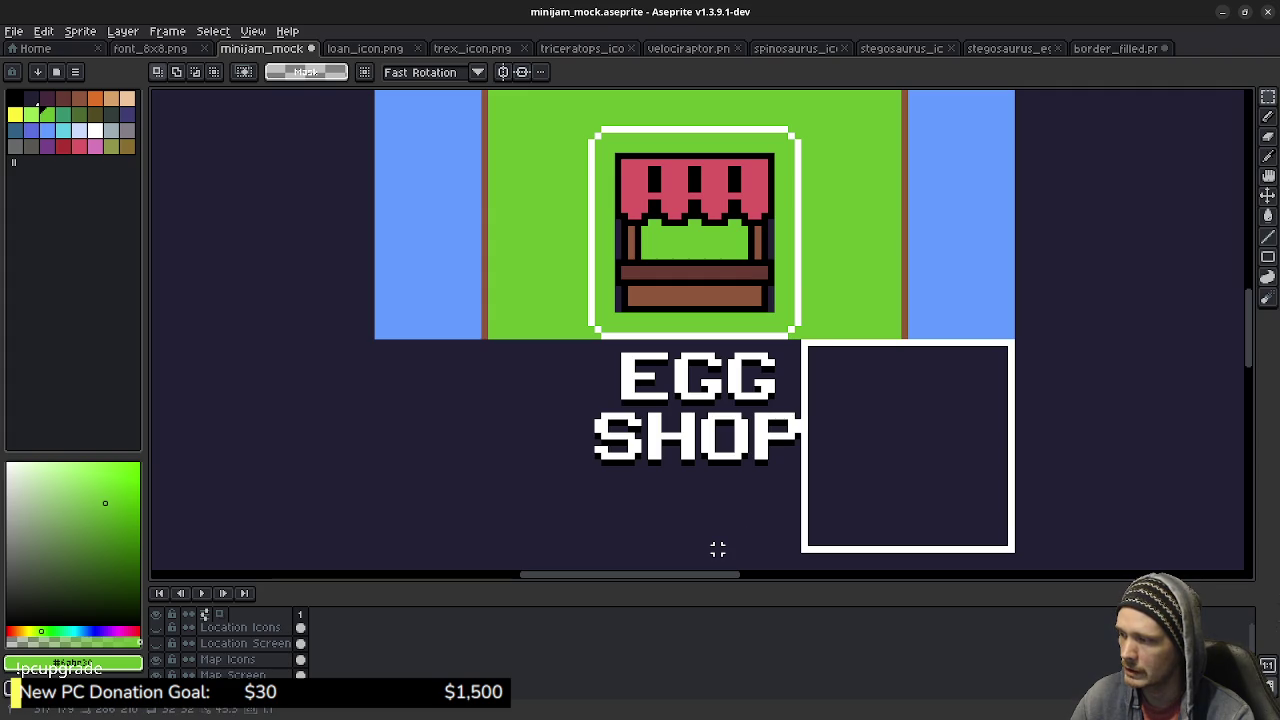
{"action": "left_click_drag", "start_coordinate": [718, 549], "coordinate": [714, 549]}
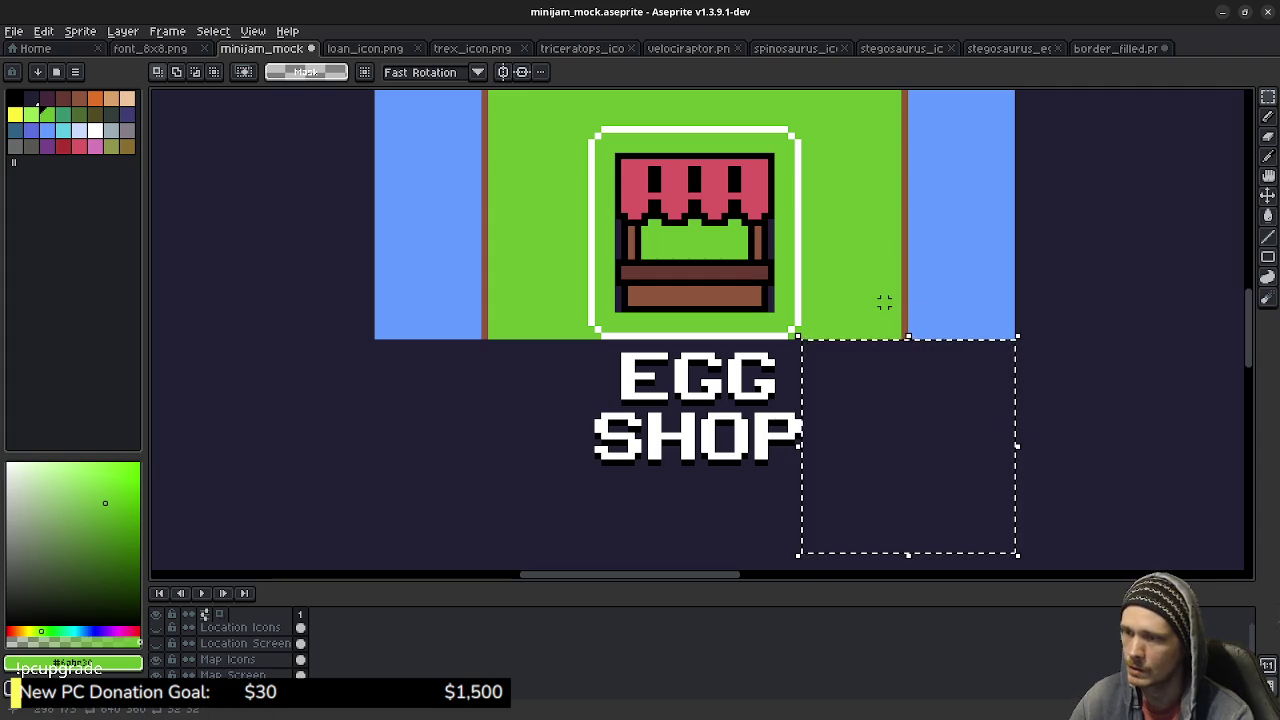
{"action": "key", "text": "b"}
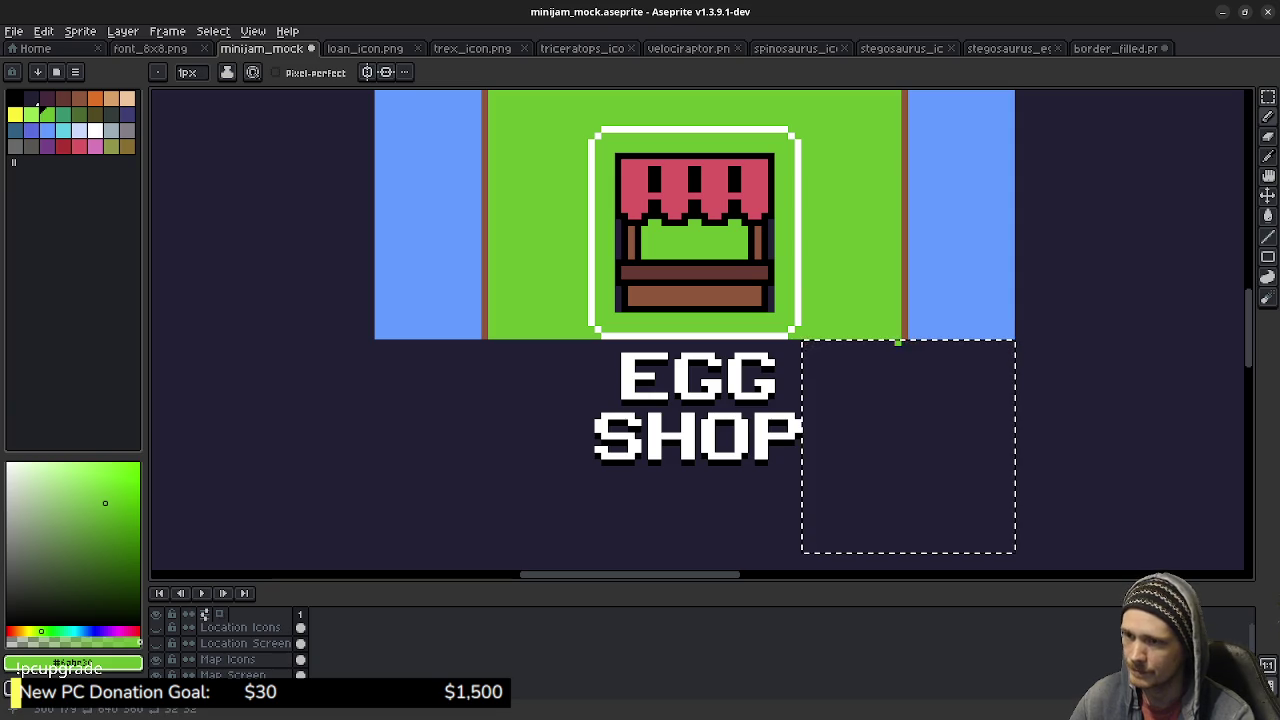
{"action": "scroll", "coordinate": [810, 446], "scroll_direction": "up", "scroll_amount": 3}
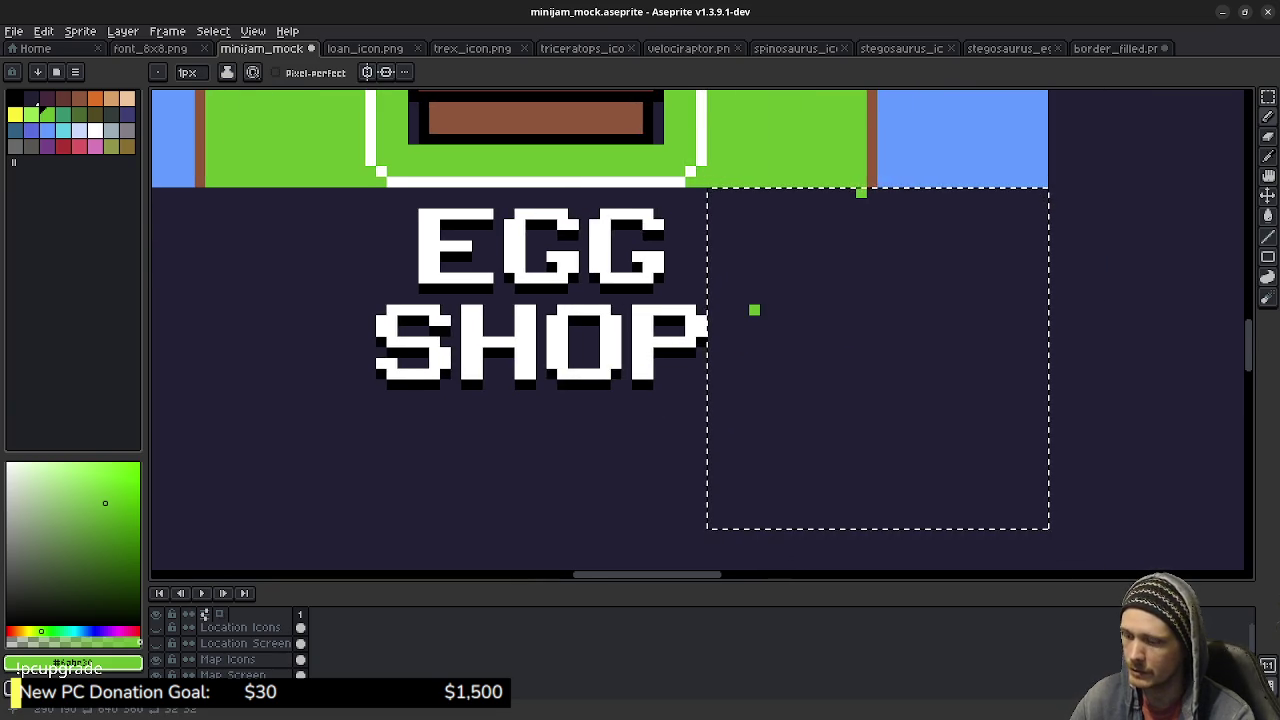
{"action": "key", "text": "v"}
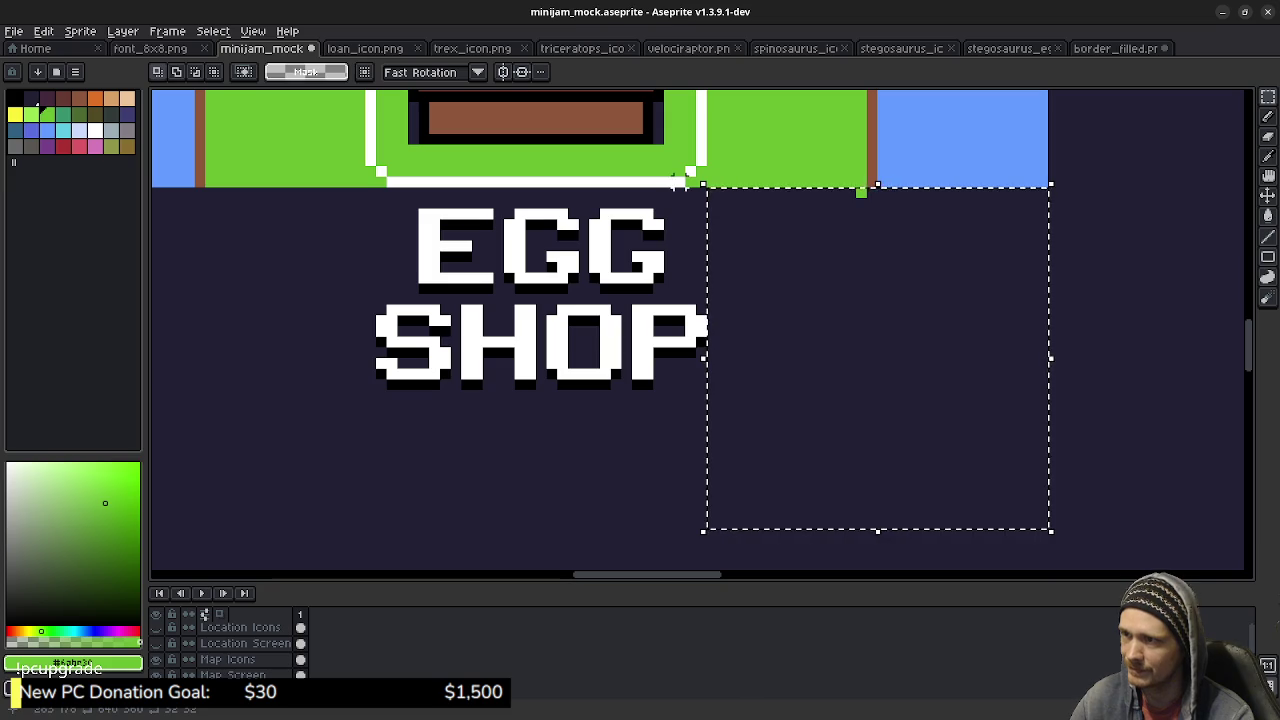
{"action": "key", "text": "ctrl+d"}
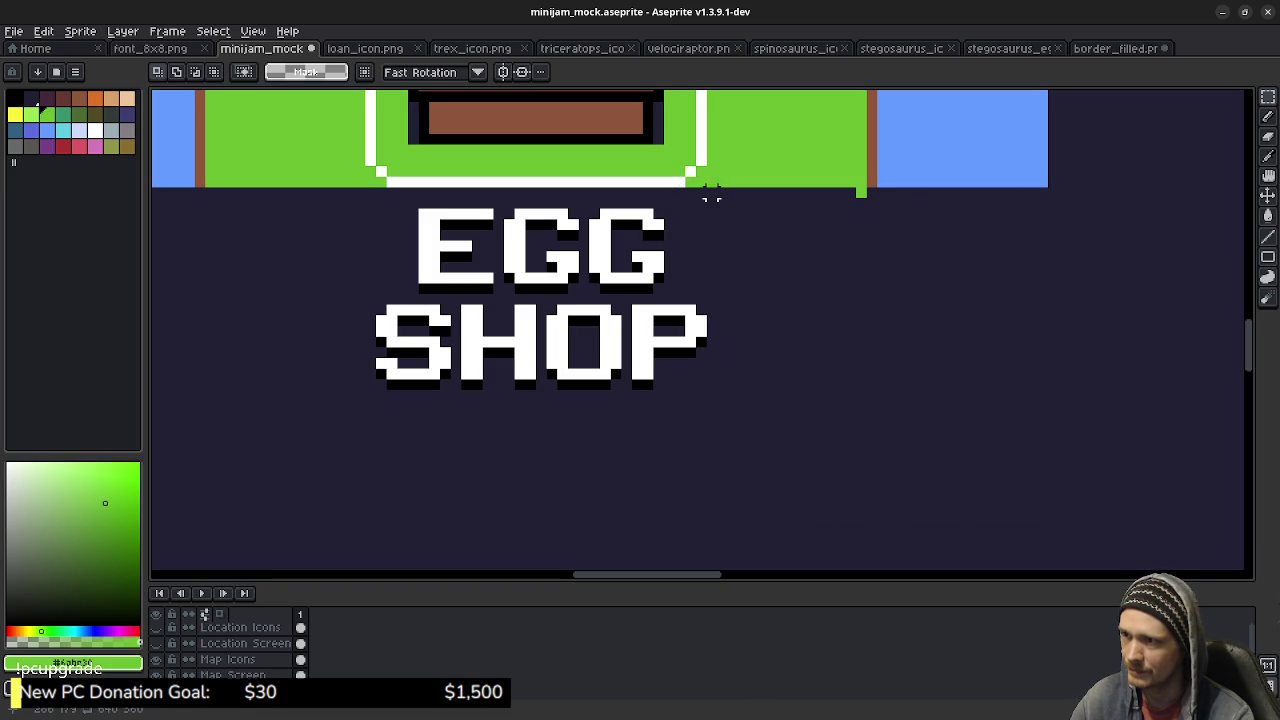
Fill a selected block below the grass, right of the EGG SHOP label, with grass green.
{"action": "mouse_move", "coordinate": [710, 194]}
{"action": "left_mouse_down"}
{"action": "mouse_move", "coordinate": [866, 329]}
{"action": "mouse_move", "coordinate": [871, 352]}
{"action": "left_mouse_up"}
{"action": "key", "text": "g"}
{"action": "left_click", "coordinate": [790, 270]}
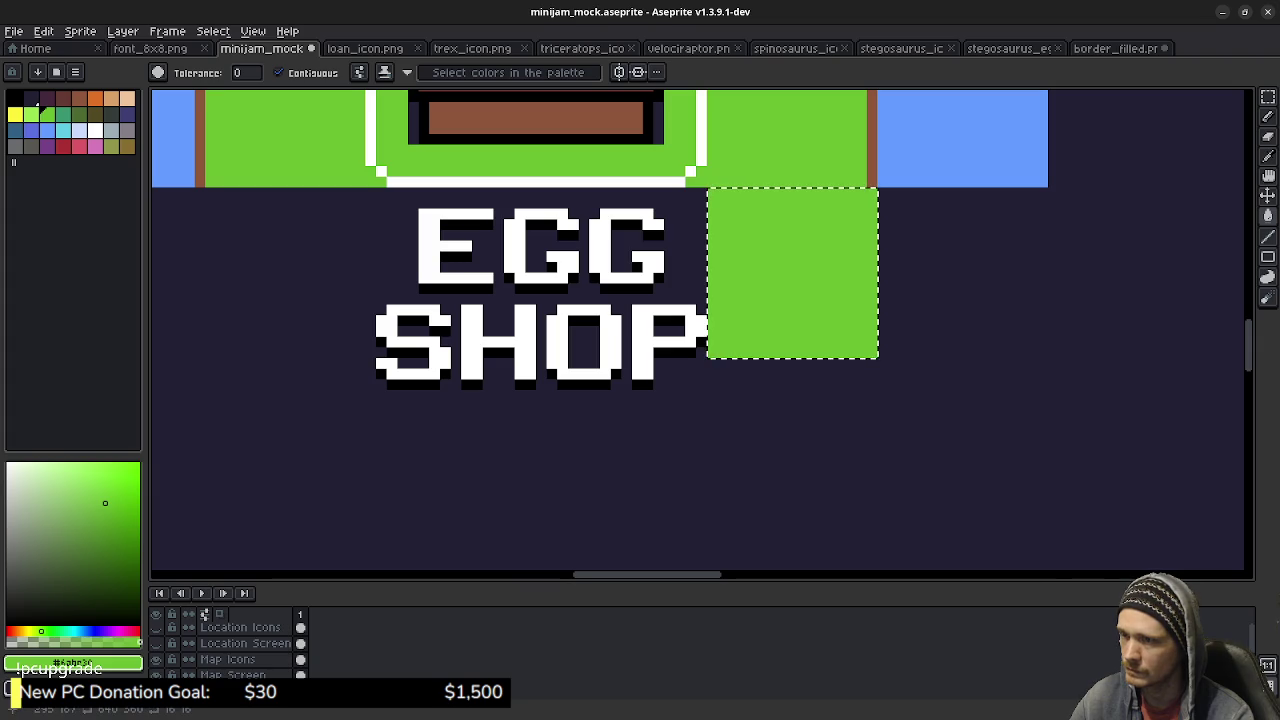
{"action": "scroll", "coordinate": [903, 297], "scroll_direction": "up", "scroll_amount": 1}
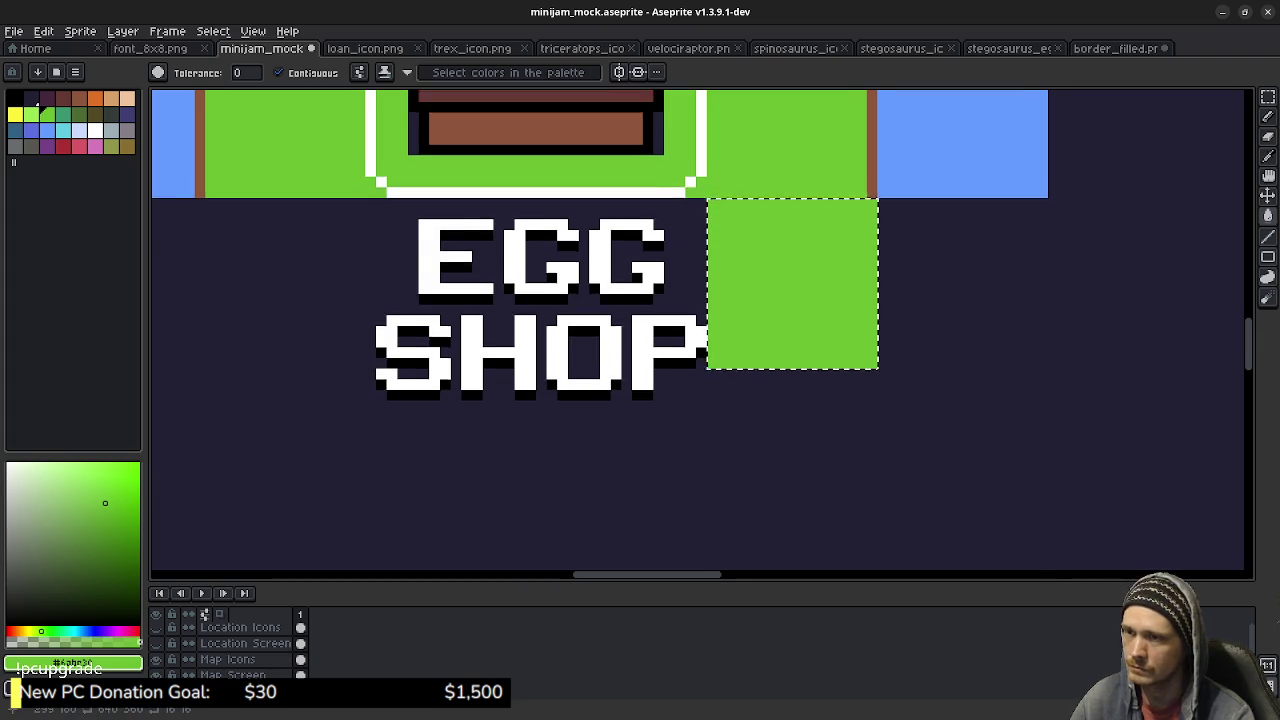
{"action": "scroll", "coordinate": [613, 322], "scroll_direction": "up", "scroll_amount": 3}
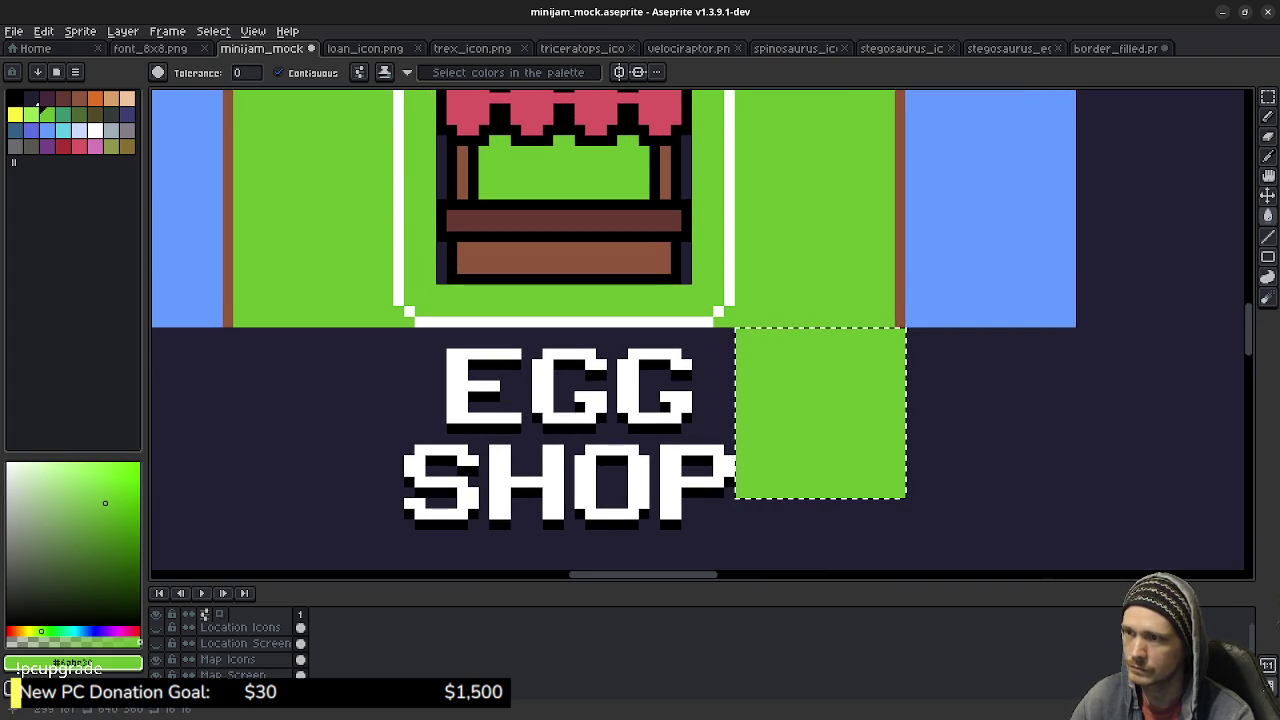
{"action": "scroll", "coordinate": [924, 316], "scroll_direction": "down", "scroll_amount": 2}
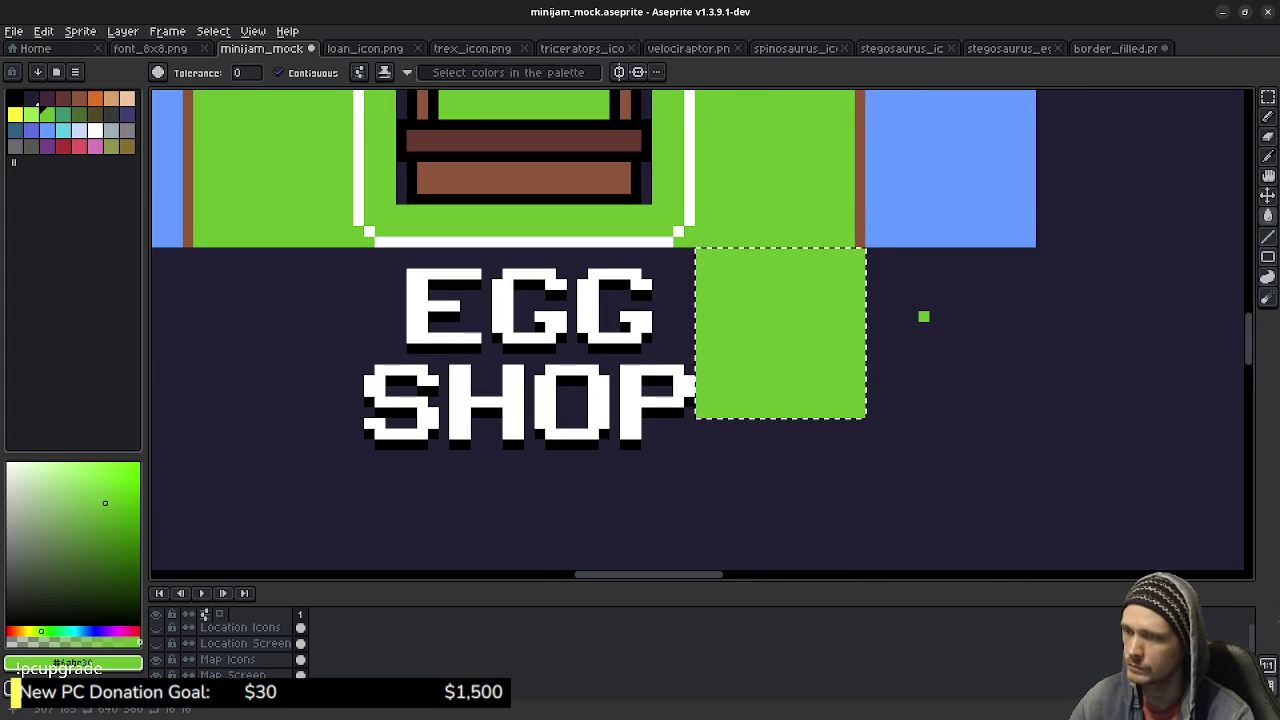
{"action": "key", "text": "m"}
{"action": "key", "text": "ctrl+d"}
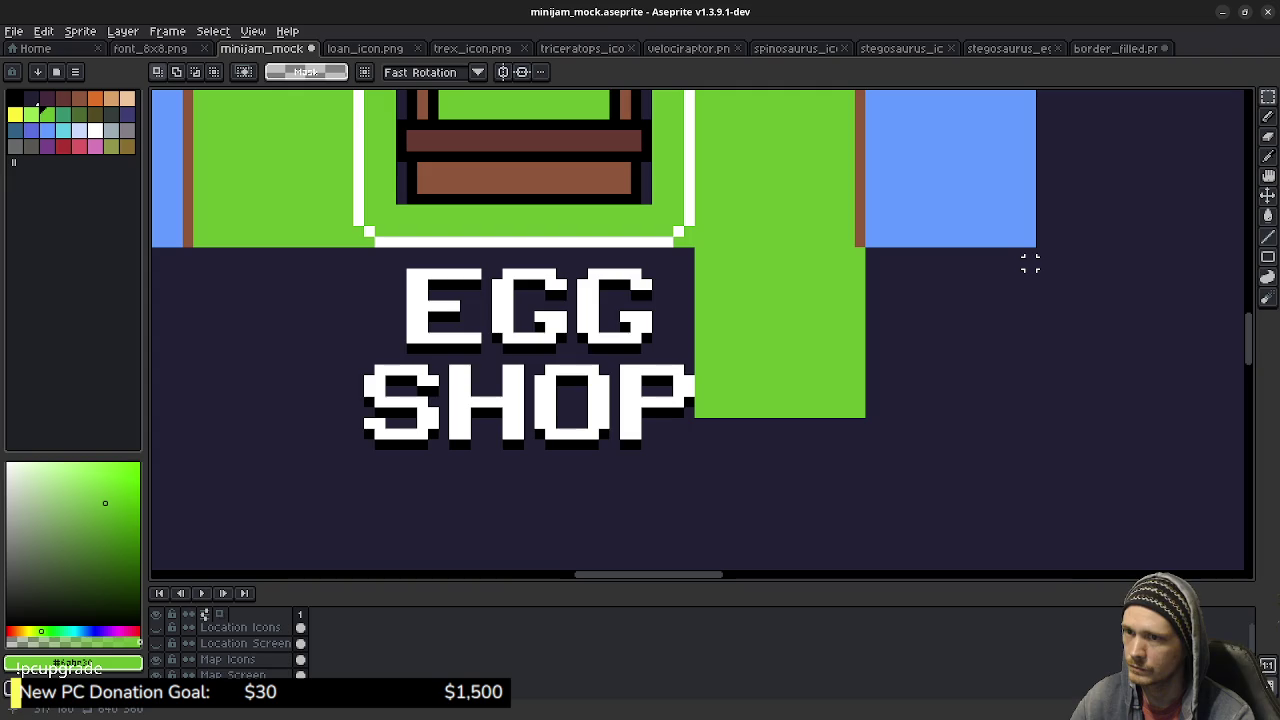
Fill a selected block below the green area with eyedropped water blue.
{"action": "left_click_drag", "start_coordinate": [1034, 248], "coordinate": [866, 416]}
{"action": "key", "text": "ctrl+d"}
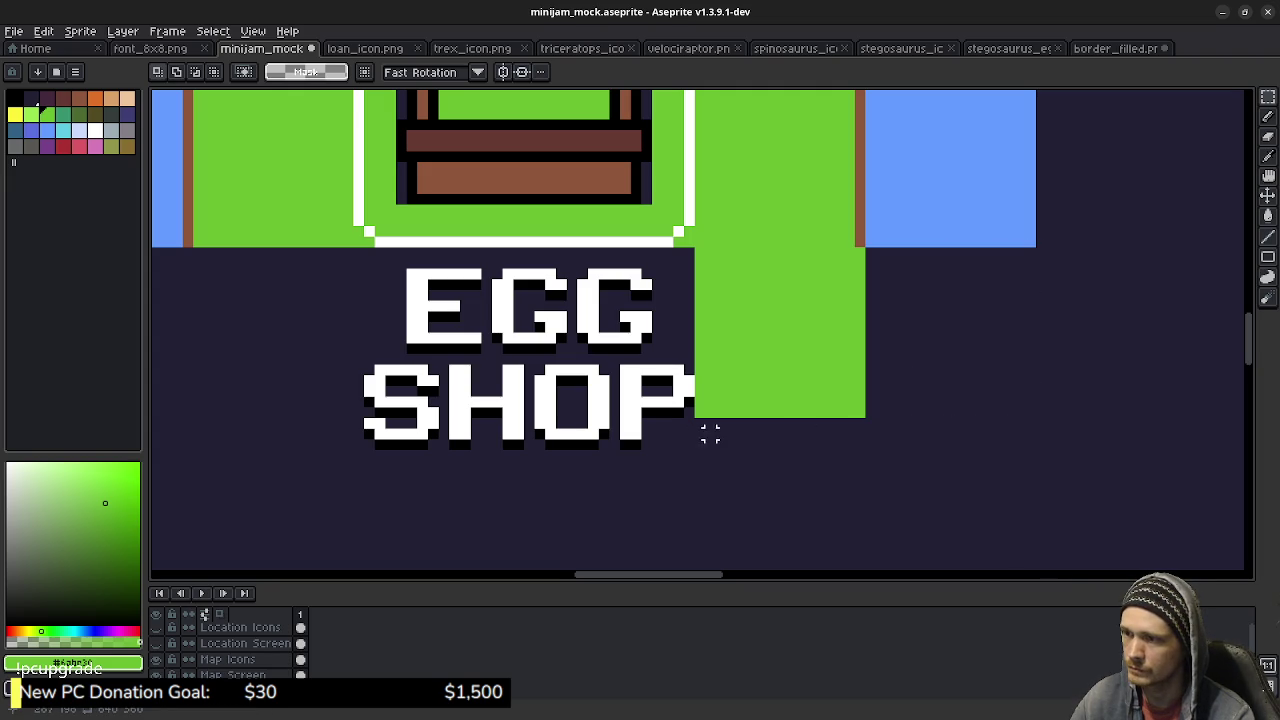
{"action": "mouse_move", "coordinate": [695, 418]}
{"action": "left_mouse_down"}
{"action": "mouse_move", "coordinate": [785, 509]}
{"action": "mouse_move", "coordinate": [890, 566]}
{"action": "left_mouse_up"}
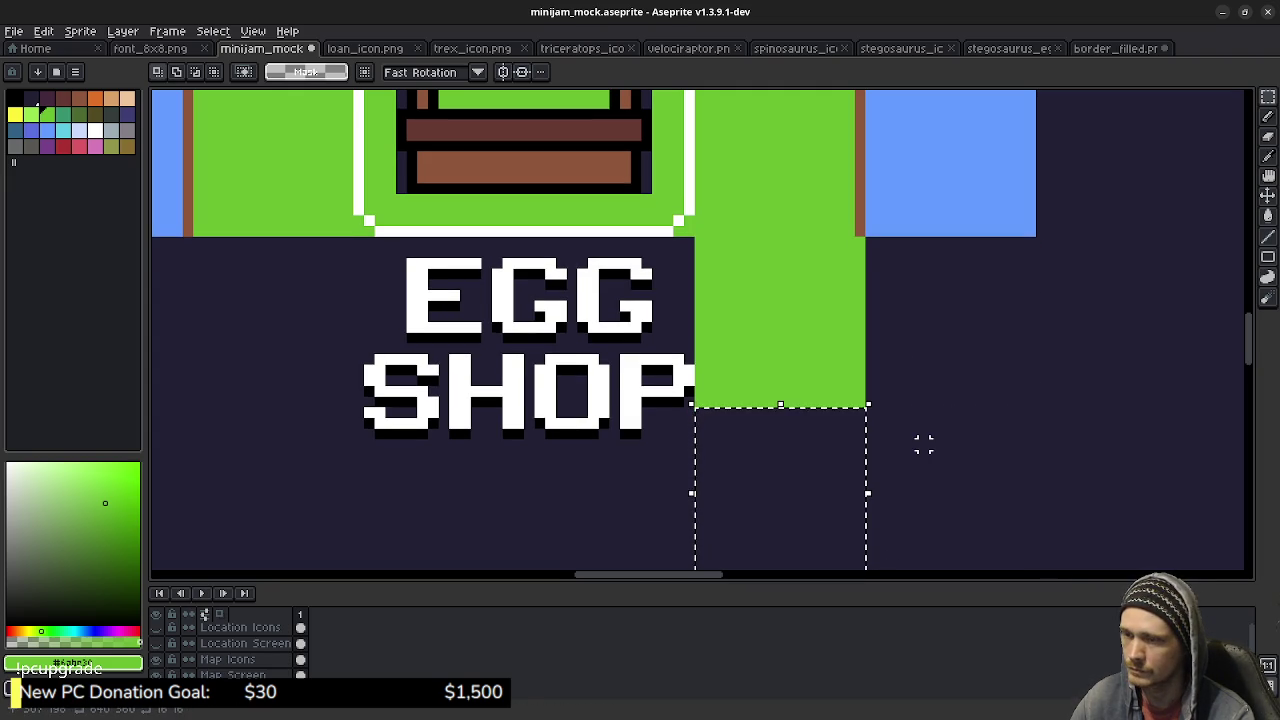
{"action": "scroll", "coordinate": [771, 329], "scroll_direction": "down", "scroll_amount": 3}
{"action": "scroll", "coordinate": [599, 308], "scroll_direction": "up", "scroll_amount": 1}
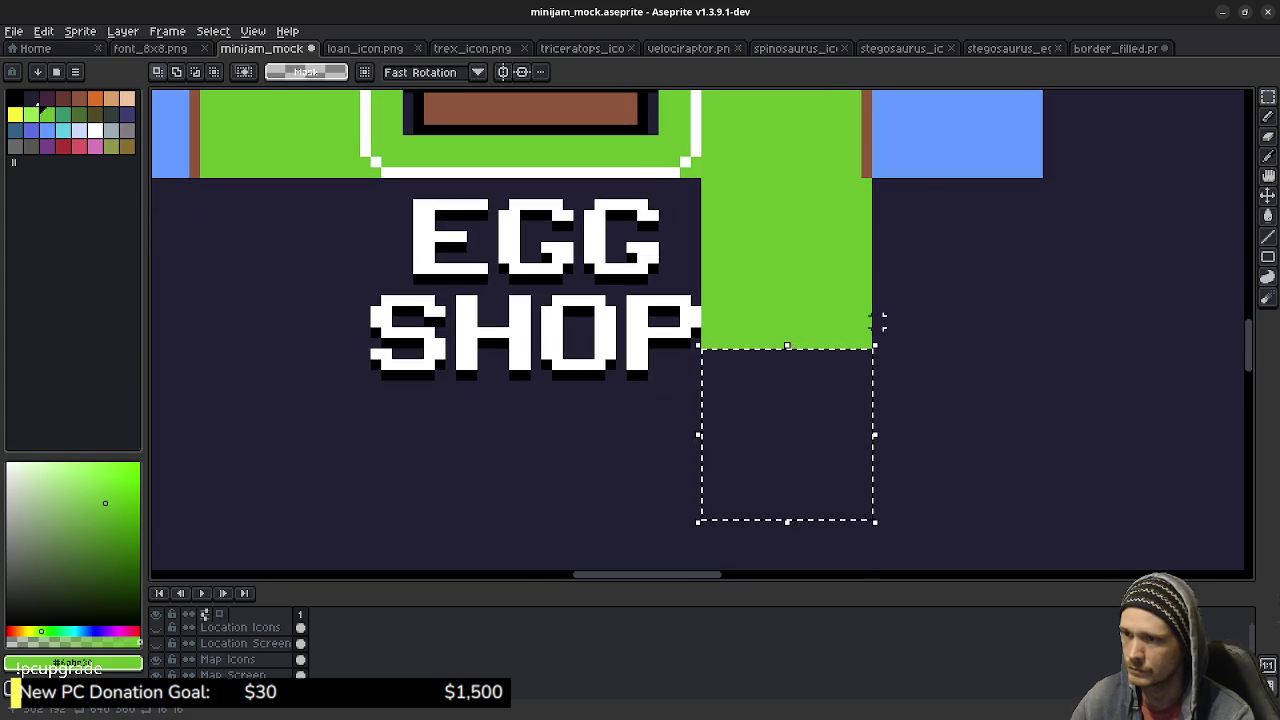
{"action": "key", "text": "i"}
{"action": "left_click", "coordinate": [929, 137]}
{"action": "key", "text": "g"}
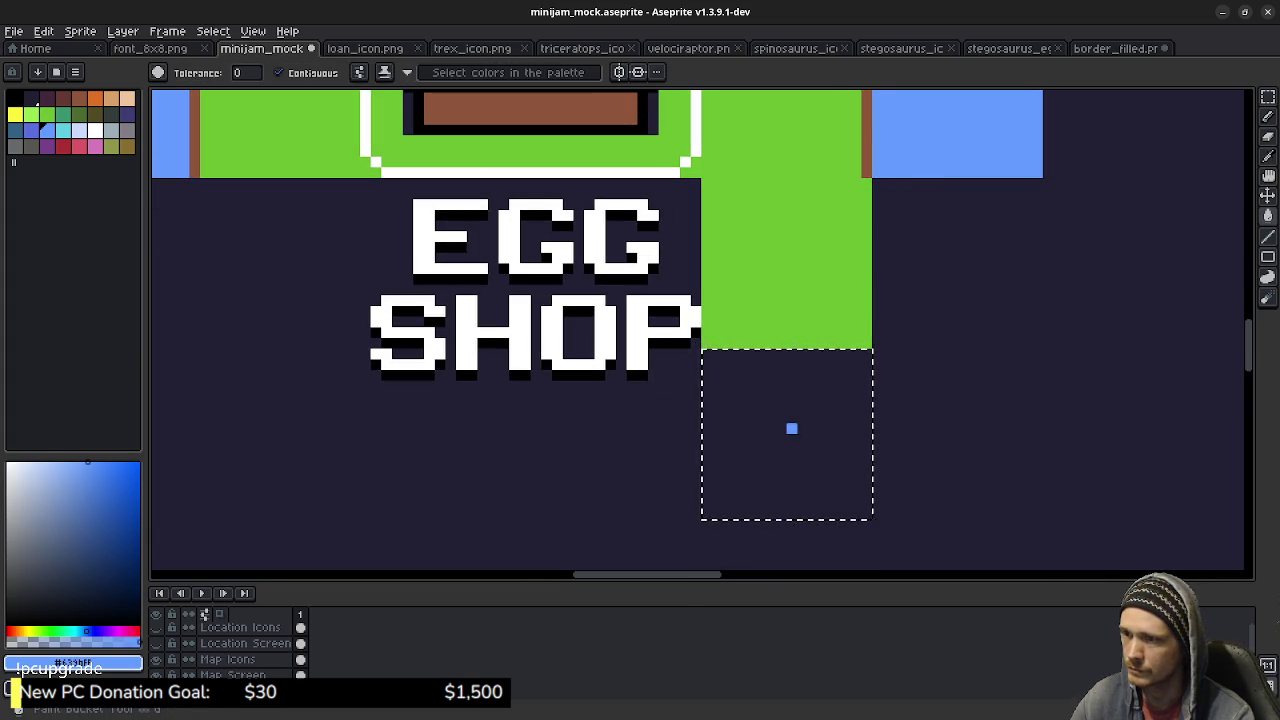
{"action": "left_click", "coordinate": [791, 429]}
Select the column to the right of the green block.
{"action": "key", "text": "m"}
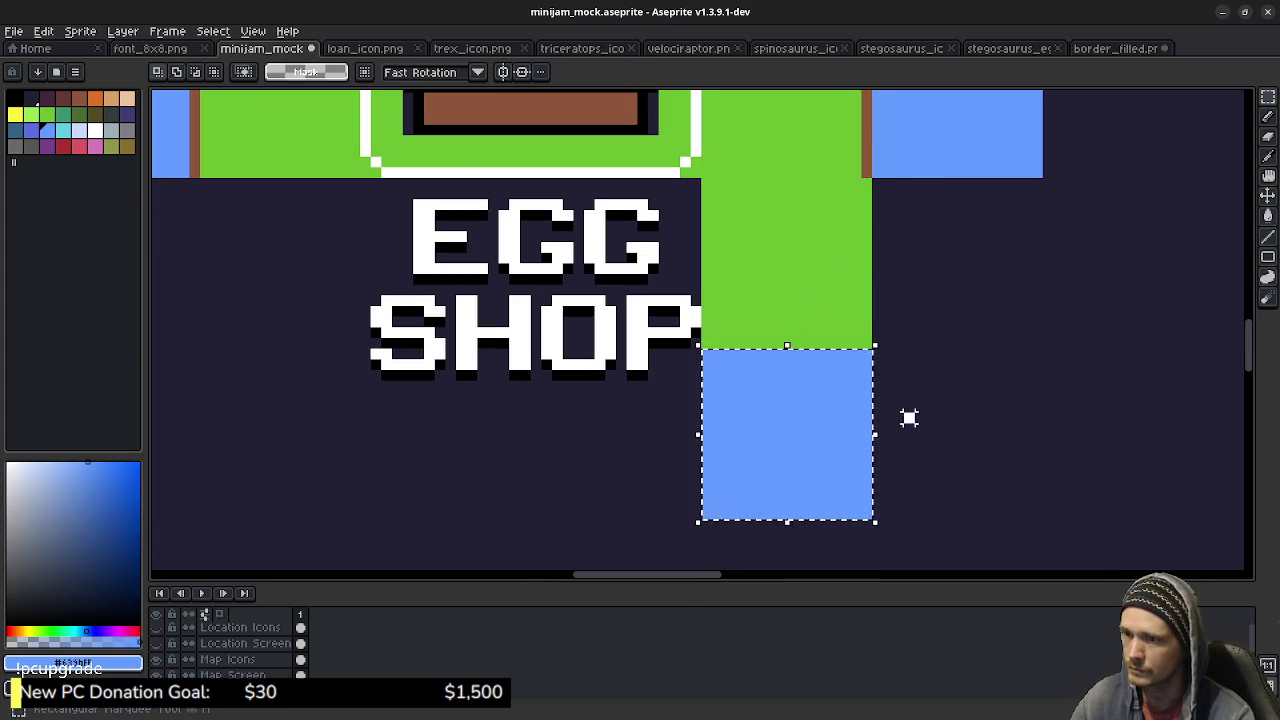
{"action": "key", "text": "ctrl+d"}
{"action": "mouse_move", "coordinate": [876, 514]}
{"action": "left_mouse_down"}
{"action": "mouse_move", "coordinate": [1051, 163]}
{"action": "mouse_move", "coordinate": [1034, 172]}
{"action": "mouse_move", "coordinate": [1036, 195]}
{"action": "mouse_move", "coordinate": [1040, 180]}
{"action": "left_mouse_up"}
Fill the selected right column with water blue and deselect it.
{"action": "key", "text": "g"}
{"action": "left_click", "coordinate": [963, 248]}
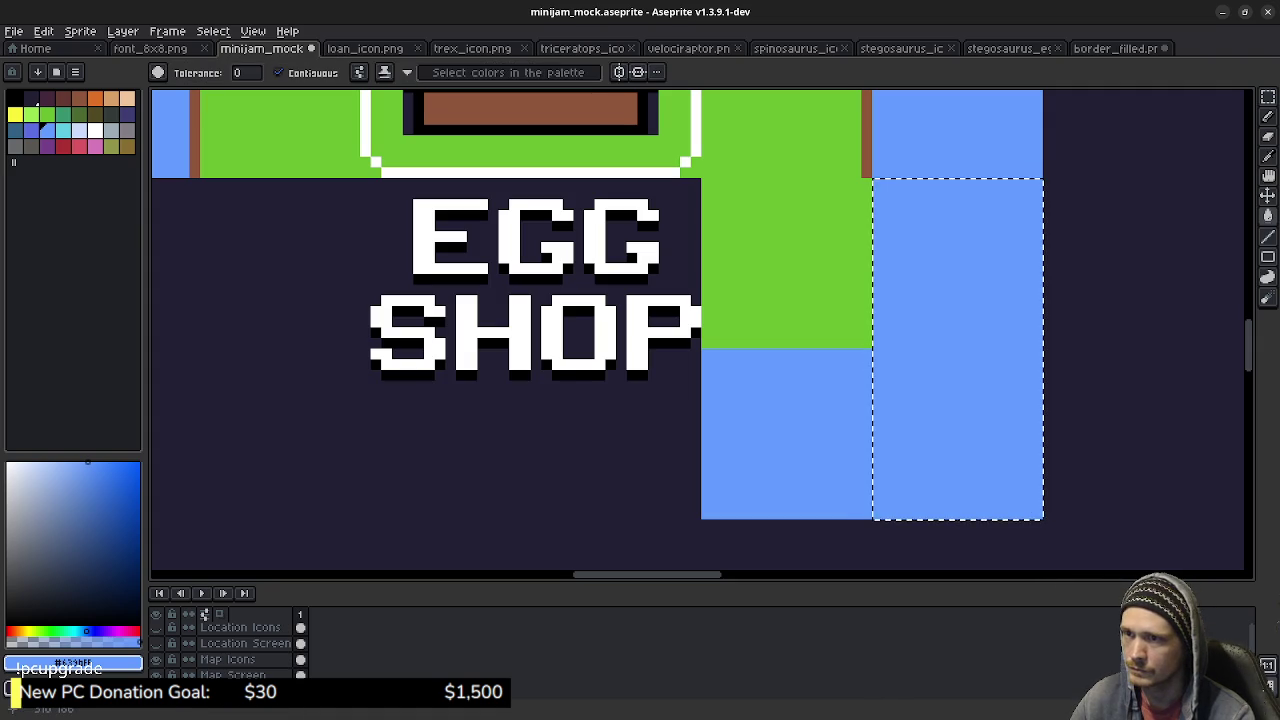
{"action": "scroll", "coordinate": [826, 194], "scroll_direction": "up", "scroll_amount": 3}
{"action": "key", "text": "b"}
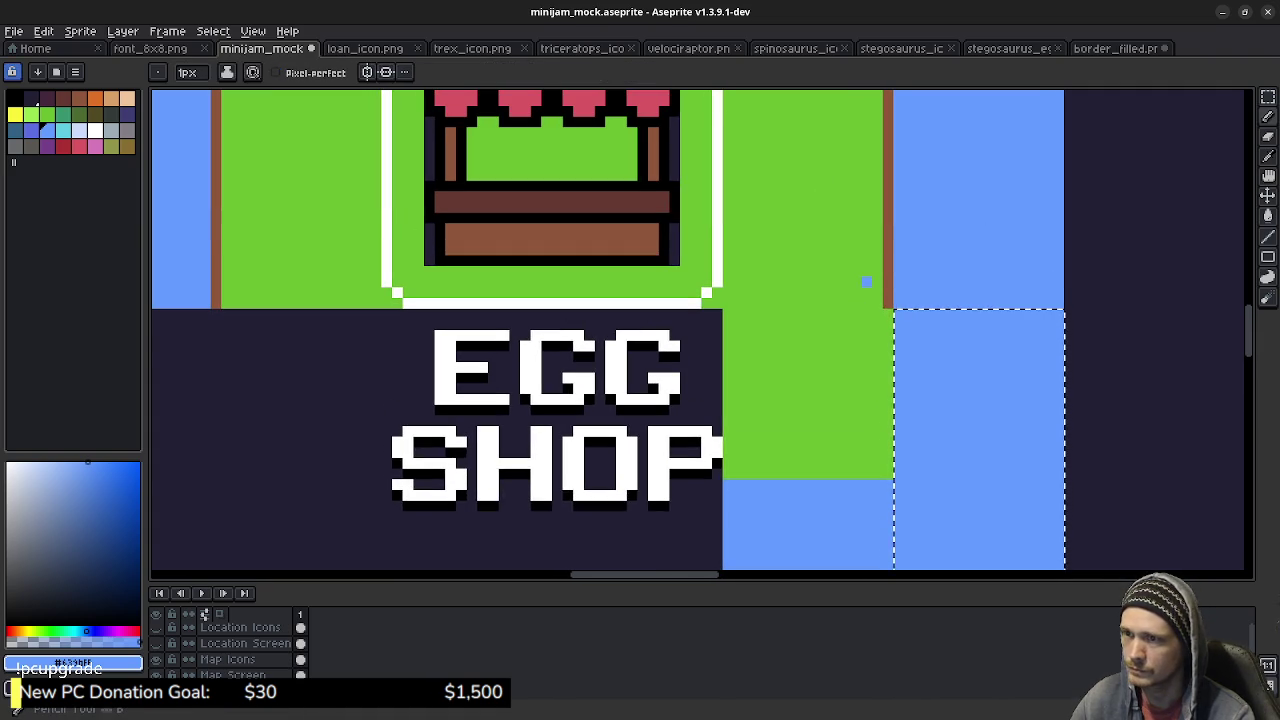
{"action": "key", "text": "ctrl+d"}
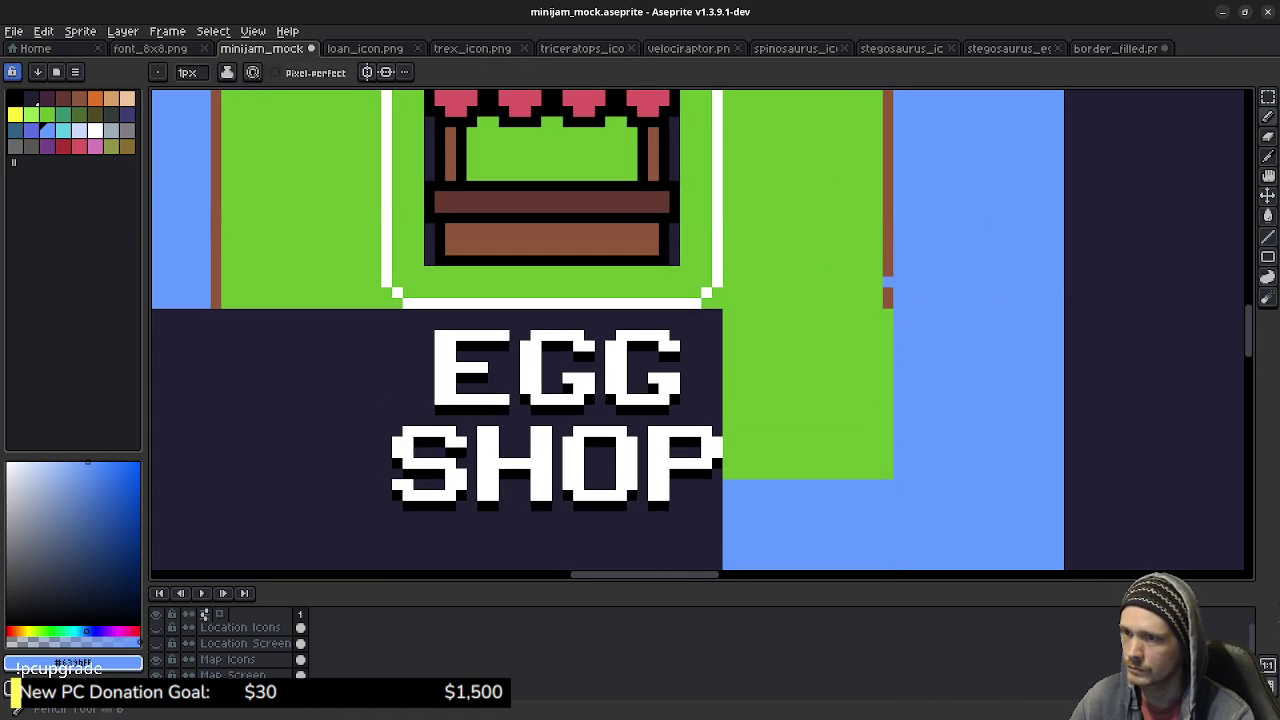
Draw brown border lines down the grass's right edge, under the label, and up the left side.
{"action": "left_click", "coordinate": [887, 300], "text": "alt"}
{"action": "mouse_move", "coordinate": [887, 308]}
{"action": "left_mouse_down"}
{"action": "mouse_move", "coordinate": [887, 470]}
{"action": "mouse_move", "coordinate": [726, 474]}
{"action": "left_mouse_up"}
{"action": "scroll", "coordinate": [718, 367], "scroll_direction": "down", "scroll_amount": 2}
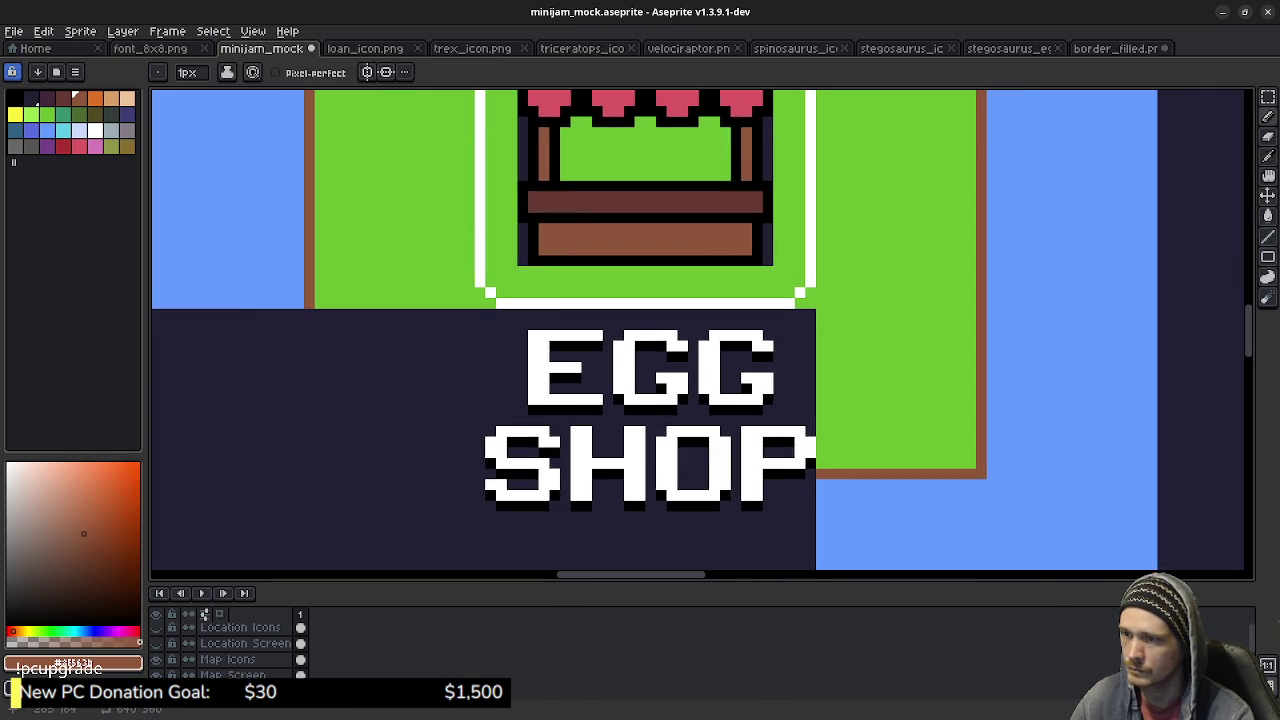
{"action": "scroll", "coordinate": [834, 374], "scroll_direction": "down", "scroll_amount": 1}
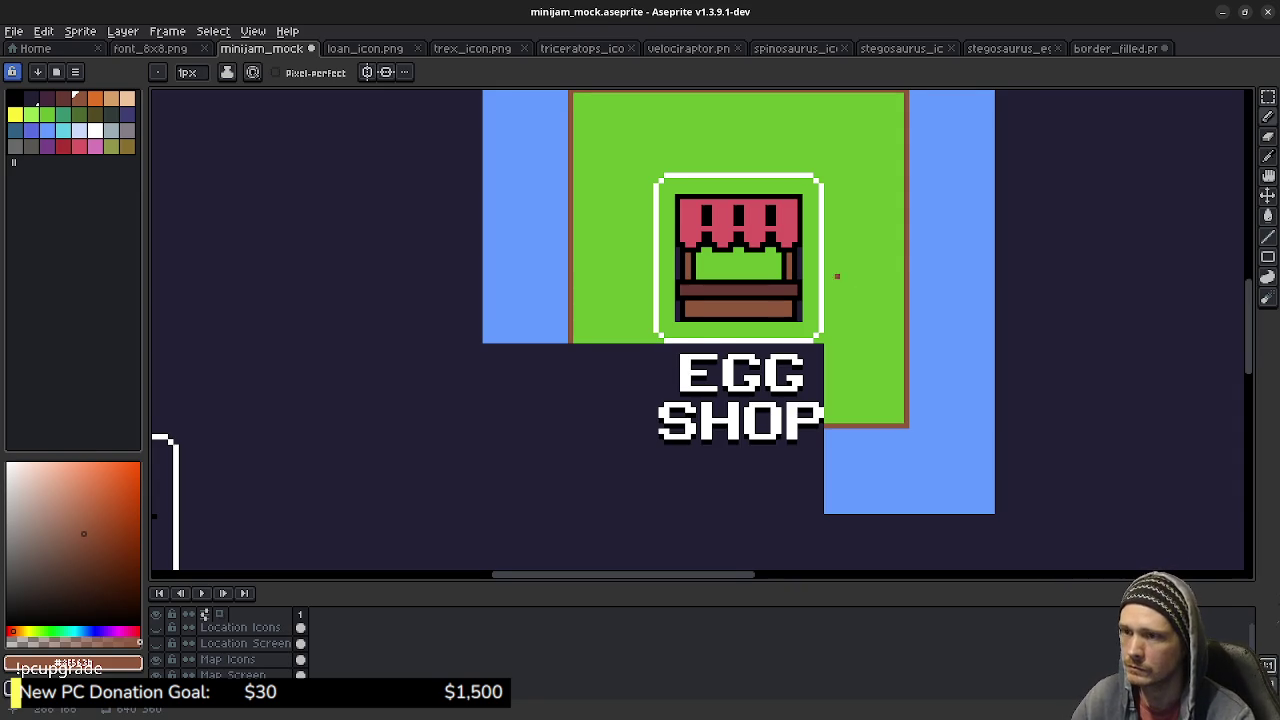
{"action": "scroll", "coordinate": [853, 292], "scroll_direction": "up", "scroll_amount": 3}
{"action": "scroll", "coordinate": [863, 362], "scroll_direction": "down", "scroll_amount": 3}
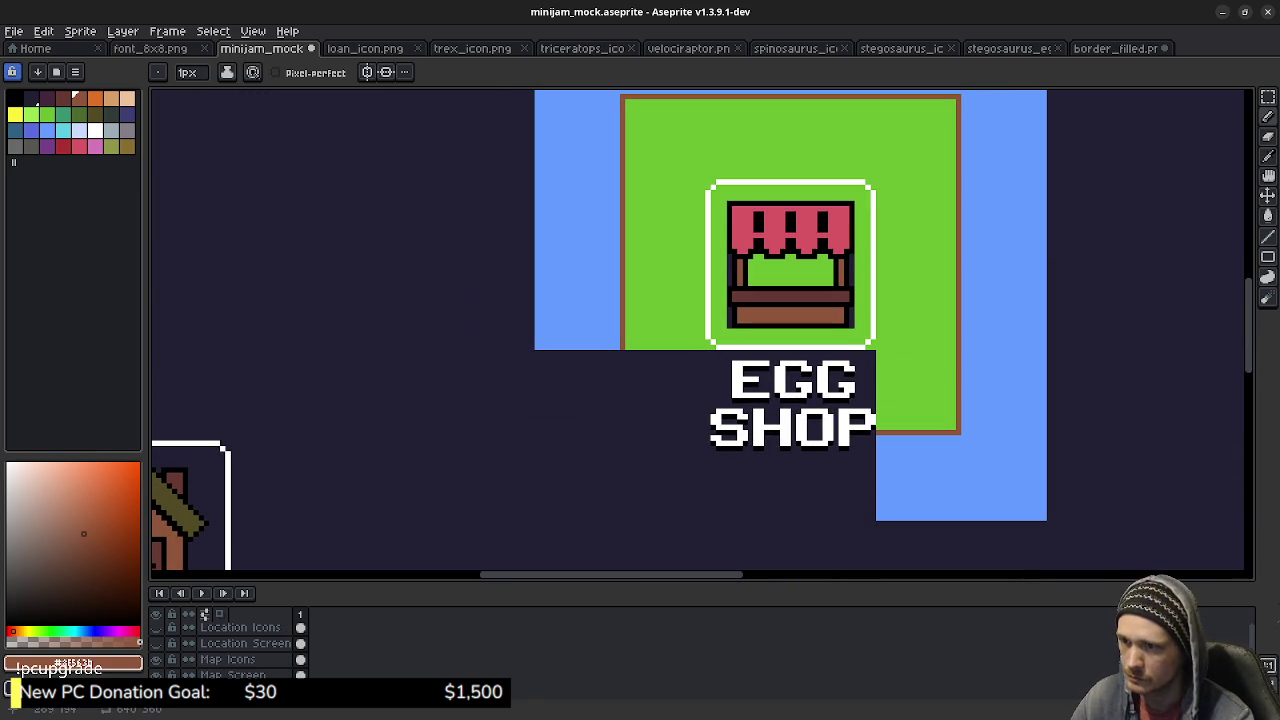
{"action": "key", "text": "alt"}
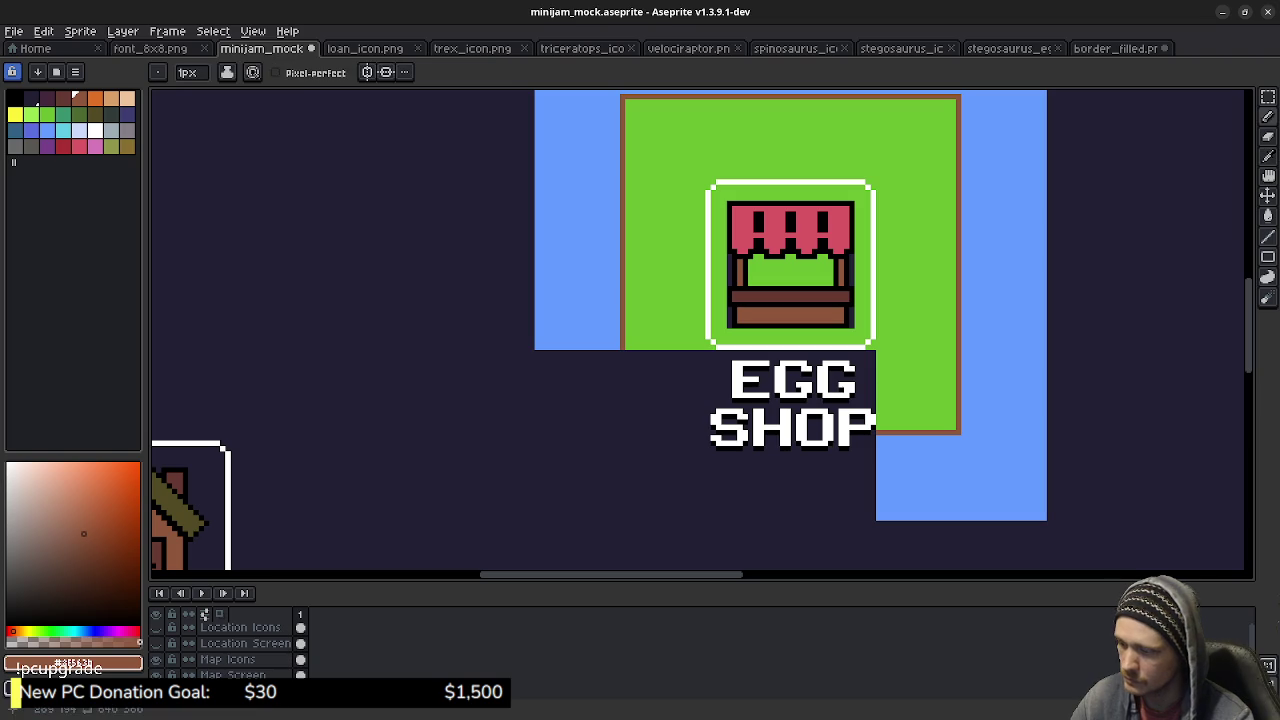
{"action": "left_click_drag", "start_coordinate": [876, 432], "coordinate": [625, 432]}
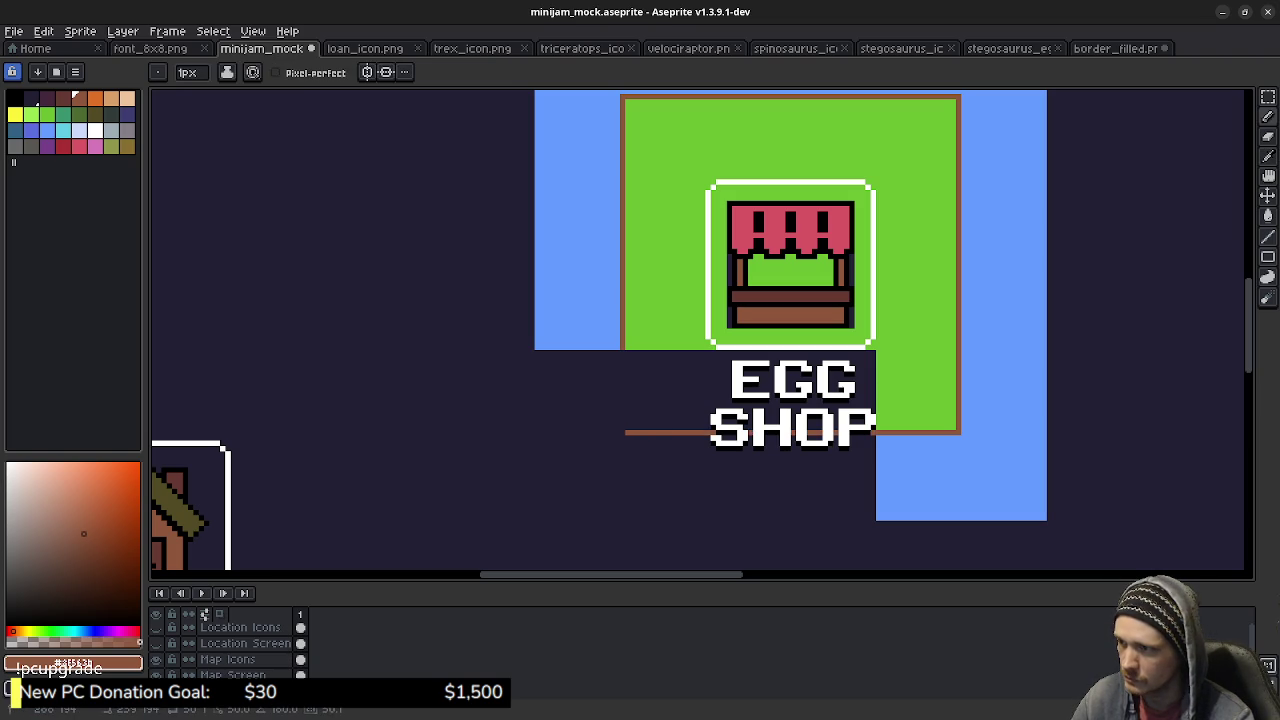
{"action": "left_click_drag", "start_coordinate": [621, 350], "coordinate": [621, 432]}
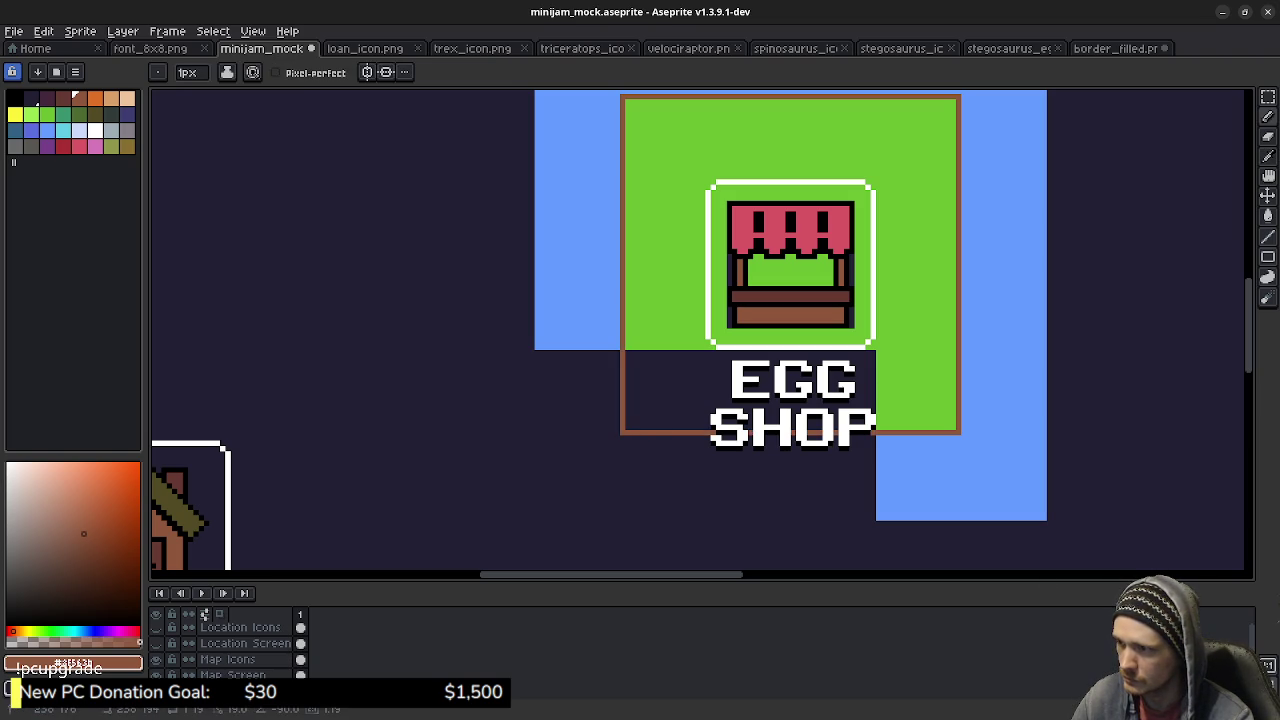
Fill the dark area behind the EGG SHOP label with grass green.
{"action": "left_click", "coordinate": [670, 335], "text": "alt"}
{"action": "key", "text": "g"}
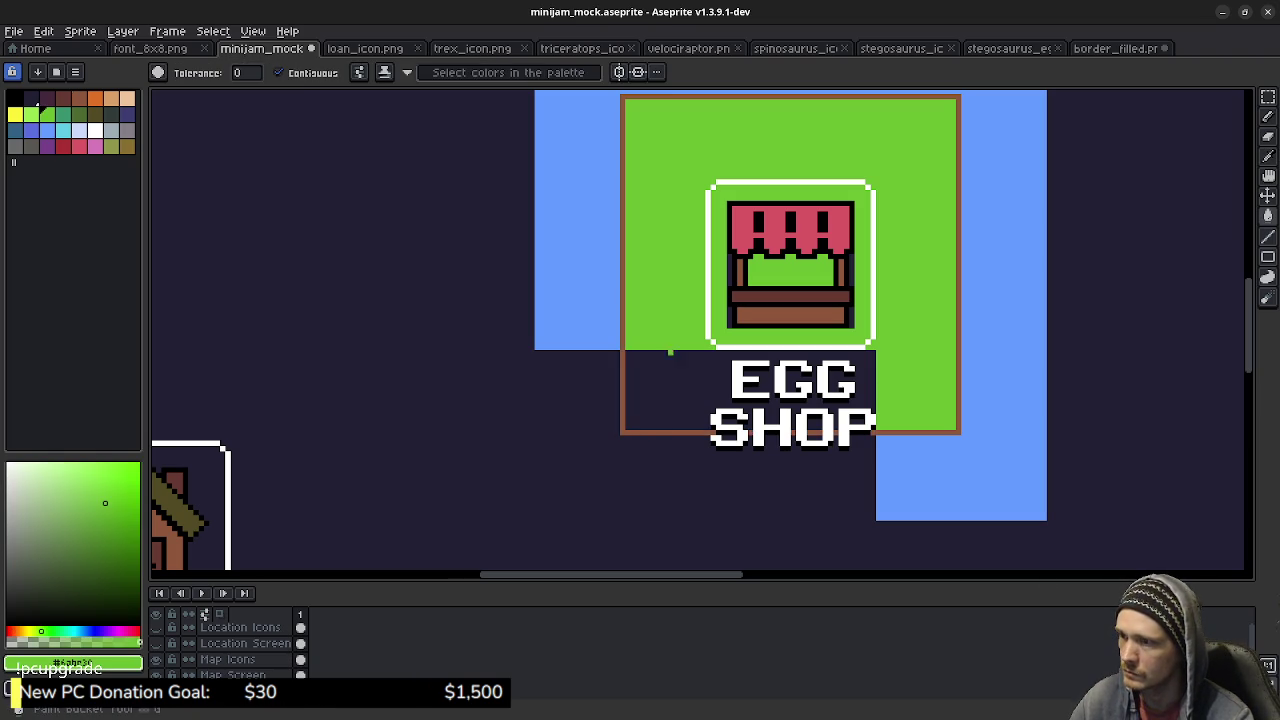
{"action": "left_click", "coordinate": [671, 380]}
Outline and fill blue water below and left of the tile, then save the mockup.
{"action": "key", "text": "b"}
{"action": "left_click", "coordinate": [870, 517], "text": "alt"}
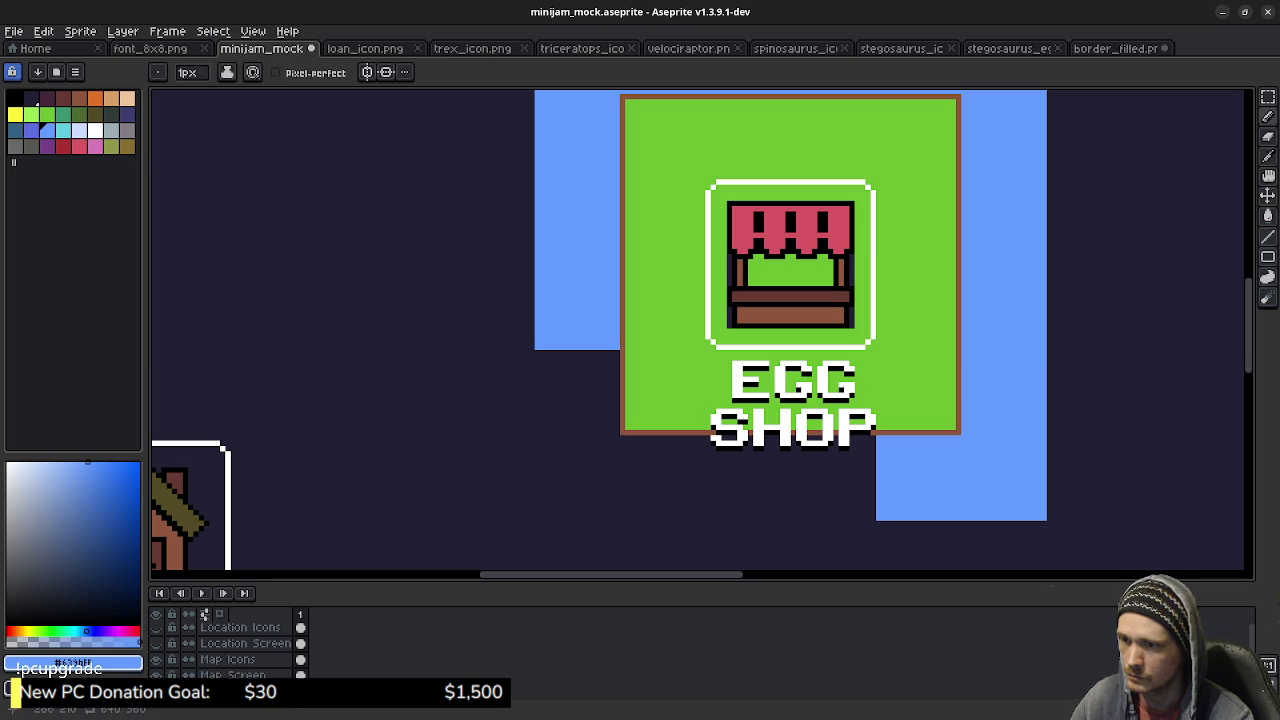
{"action": "left_click_drag", "start_coordinate": [869, 517], "coordinate": [593, 517]}
{"action": "mouse_move", "coordinate": [537, 352]}
{"action": "left_mouse_down"}
{"action": "mouse_move", "coordinate": [537, 516]}
{"action": "mouse_move", "coordinate": [594, 517]}
{"action": "left_mouse_up"}
{"action": "key", "text": "g"}
{"action": "left_click", "coordinate": [603, 494]}
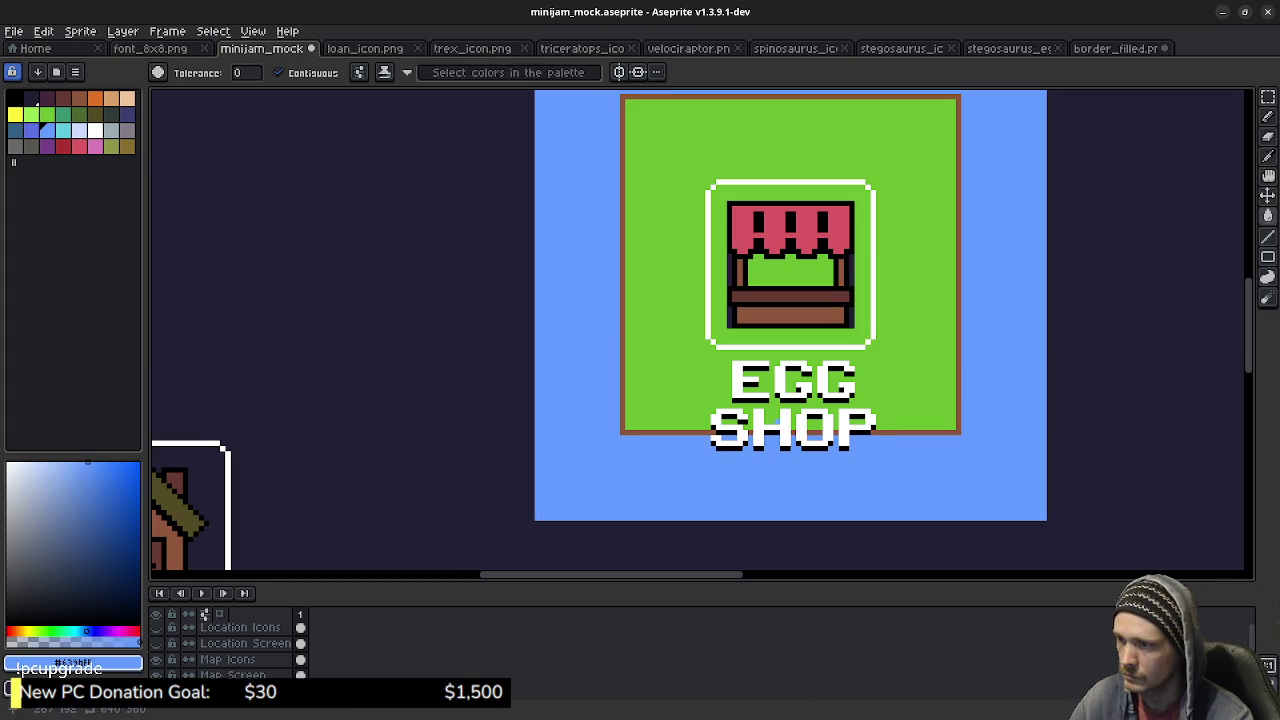
{"action": "scroll", "coordinate": [834, 375], "scroll_direction": "down", "scroll_amount": 1}
{"action": "key", "text": "ctrl+s"}
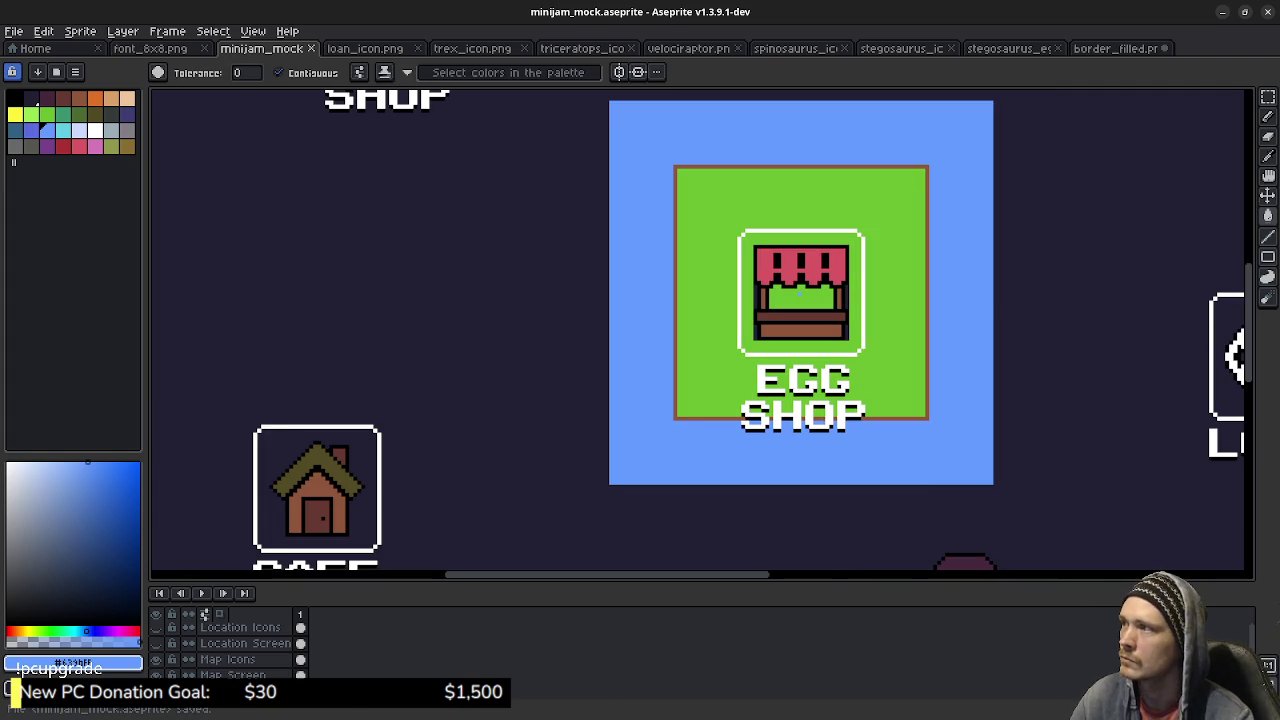
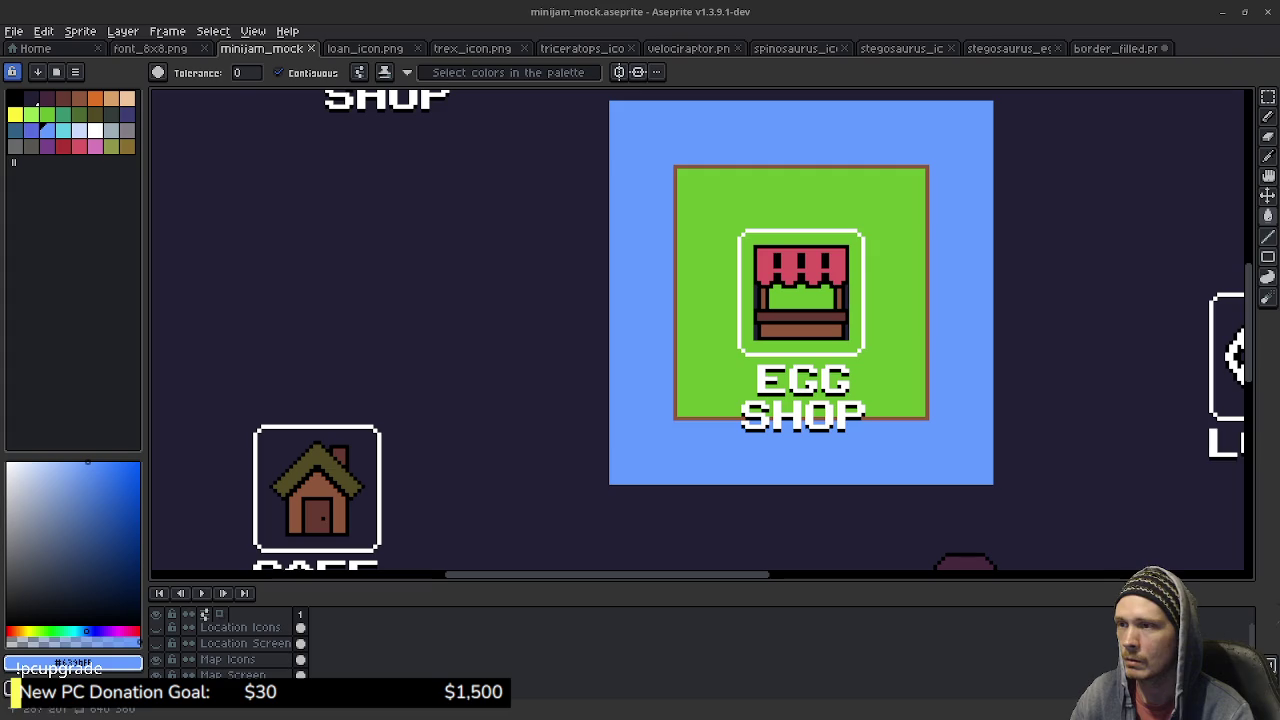
Sample the brown border colour, draw a brown line along the green panel's bottom, and fill the strip below it.
{"action": "scroll", "coordinate": [897, 424], "scroll_direction": "up", "scroll_amount": 2}
{"action": "left_click_drag", "start_coordinate": [891, 391], "coordinate": [971, 491]}
{"action": "key", "text": "b"}
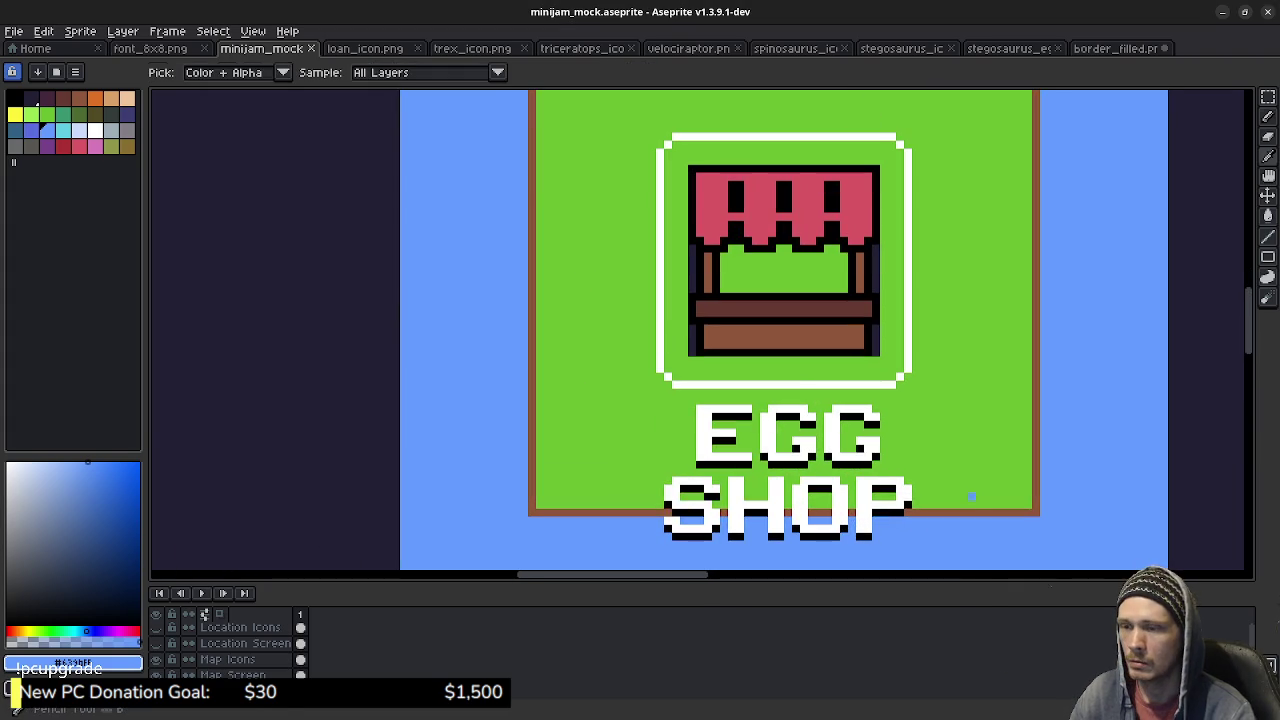
{"action": "left_click", "coordinate": [971, 505], "text": "alt"}
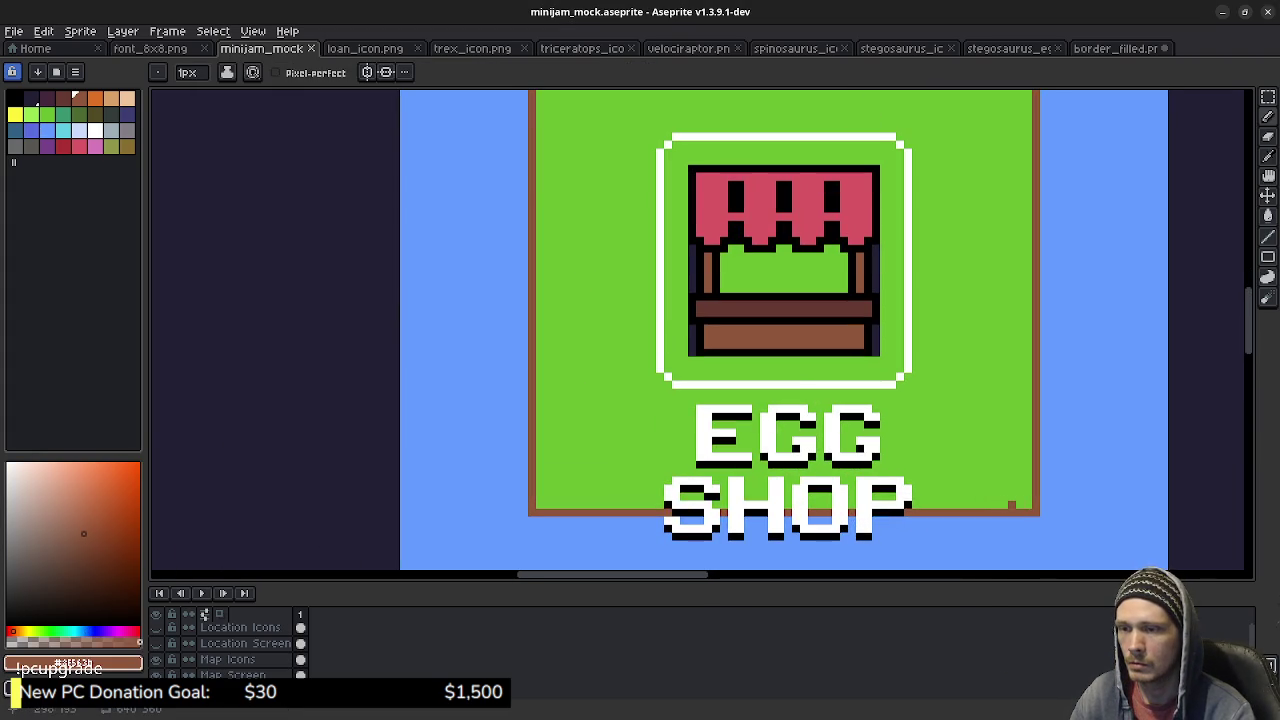
{"action": "left_click", "coordinate": [1029, 505]}
{"action": "left_click", "coordinate": [1029, 497]}
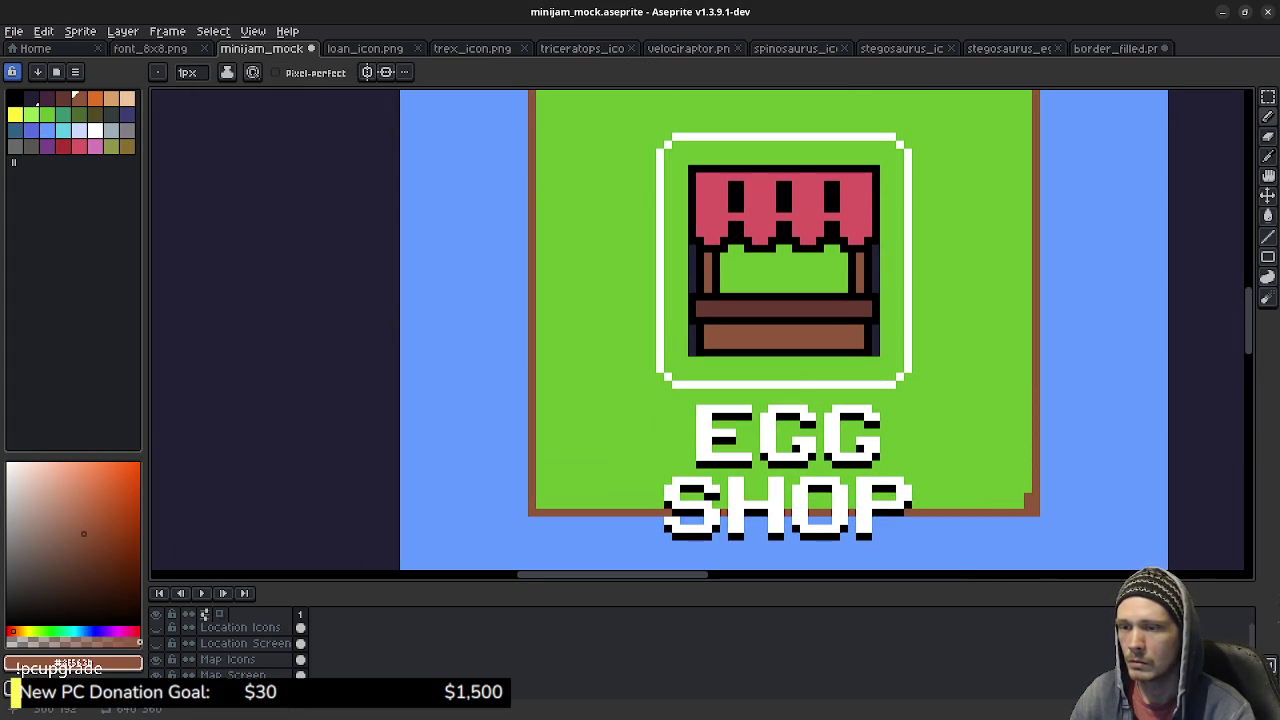
{"action": "left_click", "coordinate": [1029, 489]}
{"action": "left_click_drag", "start_coordinate": [1029, 489], "coordinate": [538, 489]}
{"action": "key", "text": "g"}
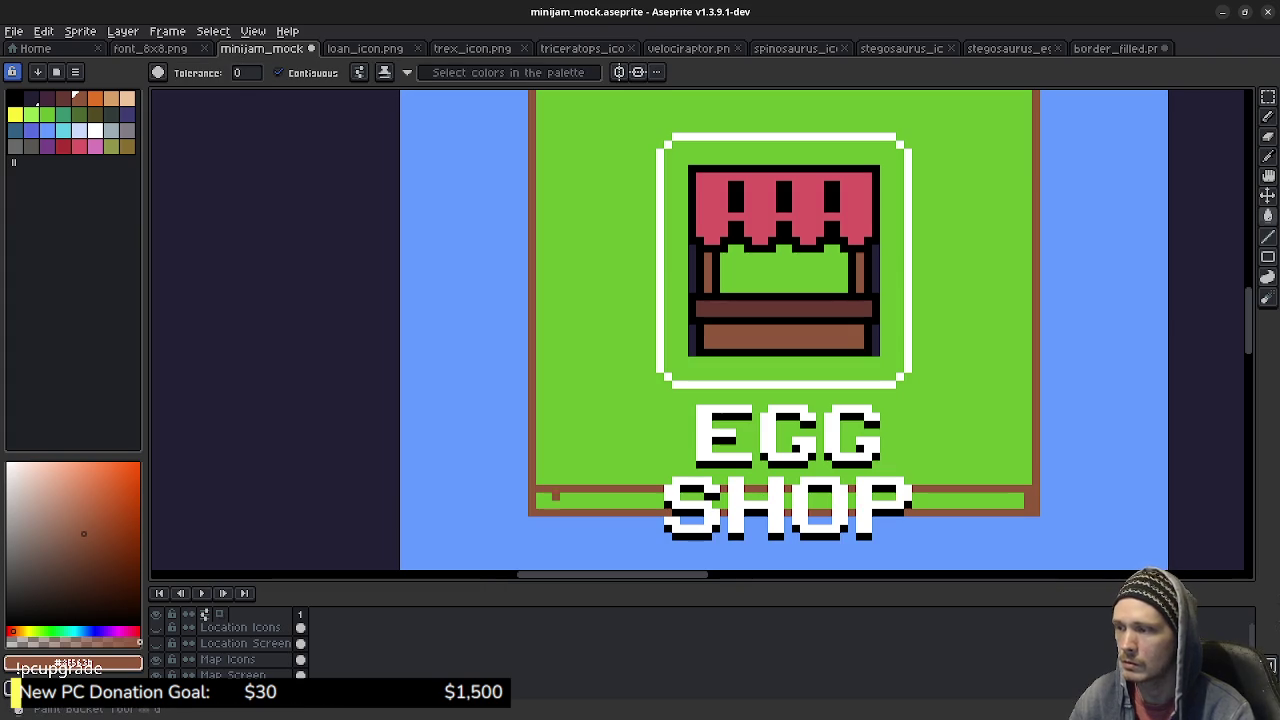
{"action": "left_click", "coordinate": [545, 500]}
Undo a stray brown fill of the whole green area and draw a brown line higher across the panel.
{"action": "scroll", "coordinate": [730, 490], "scroll_direction": "down", "scroll_amount": 2}
{"action": "scroll", "coordinate": [750, 330], "scroll_direction": "down", "scroll_amount": 1}
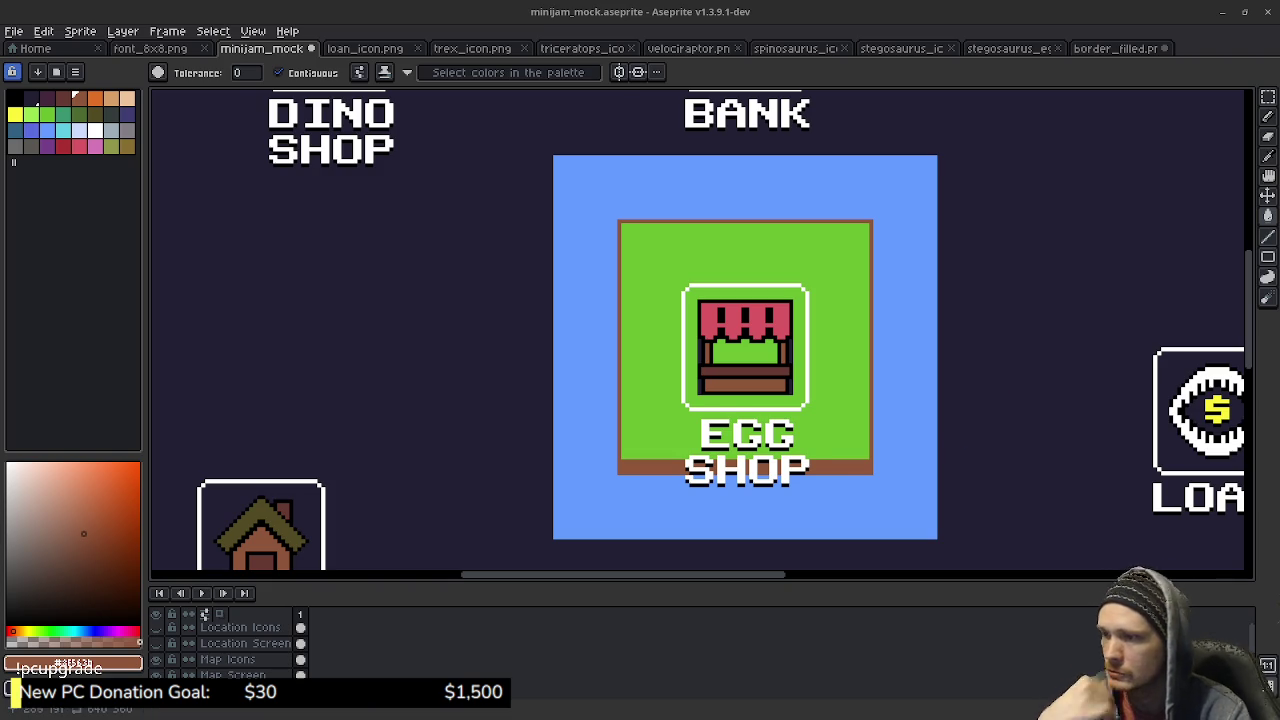
{"action": "scroll", "coordinate": [860, 480], "scroll_direction": "up", "scroll_amount": 1}
{"action": "left_click", "coordinate": [881, 427]}
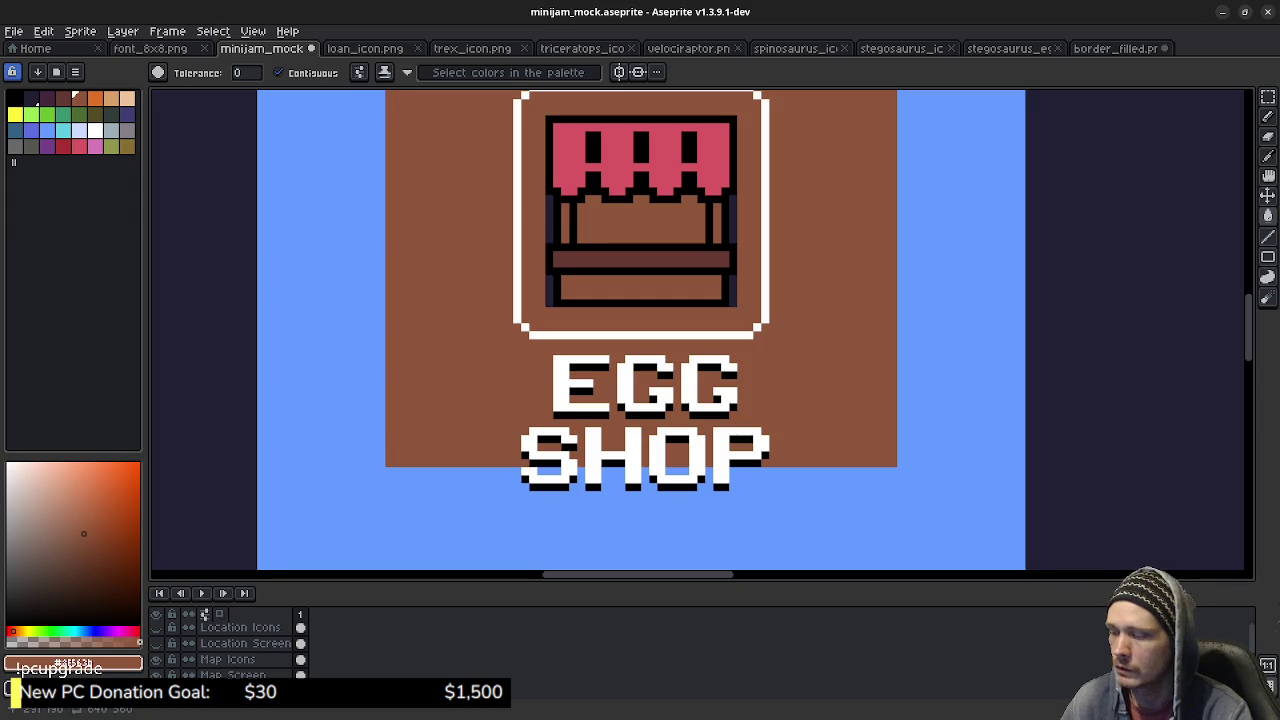
{"action": "key", "text": "ctrl+z"}
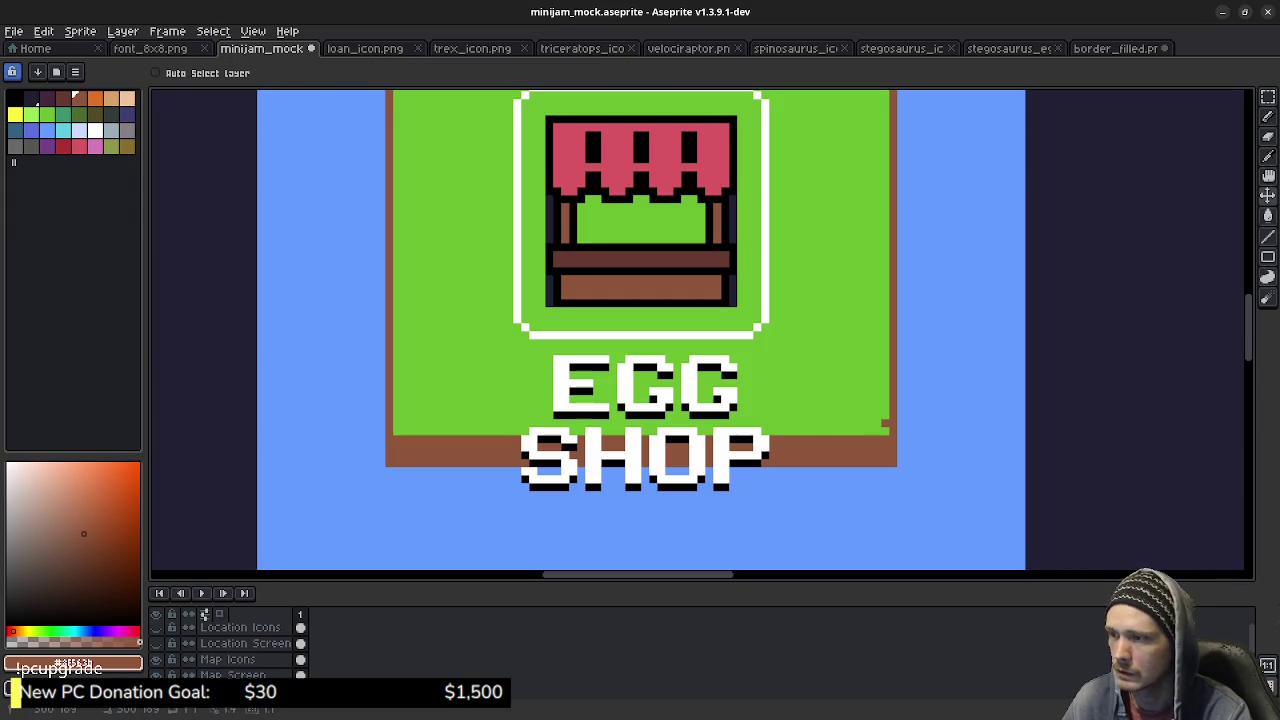
{"action": "key", "text": "b"}
{"action": "mouse_move", "coordinate": [884, 423]}
{"action": "left_mouse_down"}
{"action": "mouse_move", "coordinate": [394, 423]}
{"action": "mouse_move", "coordinate": [890, 431]}
{"action": "left_mouse_up"}
{"action": "scroll", "coordinate": [820, 478], "scroll_direction": "down", "scroll_amount": 1}
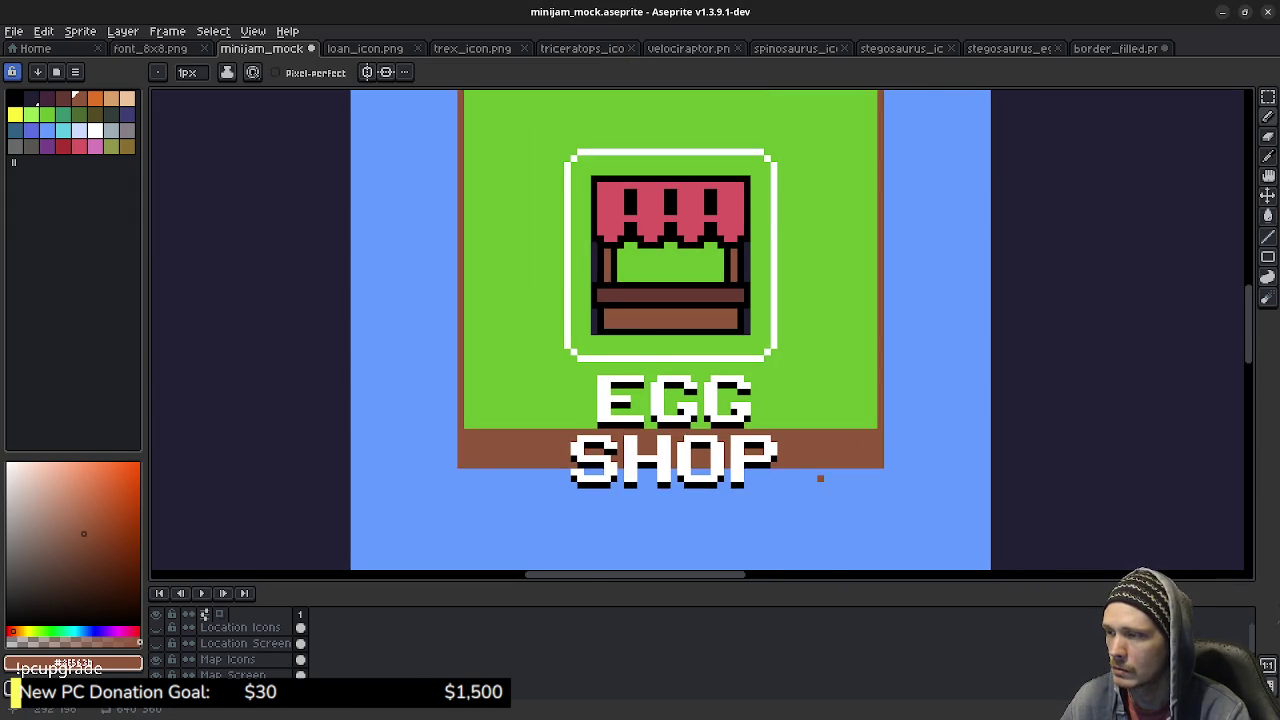
{"action": "scroll", "coordinate": [820, 478], "scroll_direction": "down", "scroll_amount": 1}
{"action": "scroll", "coordinate": [893, 426], "scroll_direction": "down", "scroll_amount": 1}
{"action": "scroll", "coordinate": [897, 428], "scroll_direction": "up", "scroll_amount": 1}
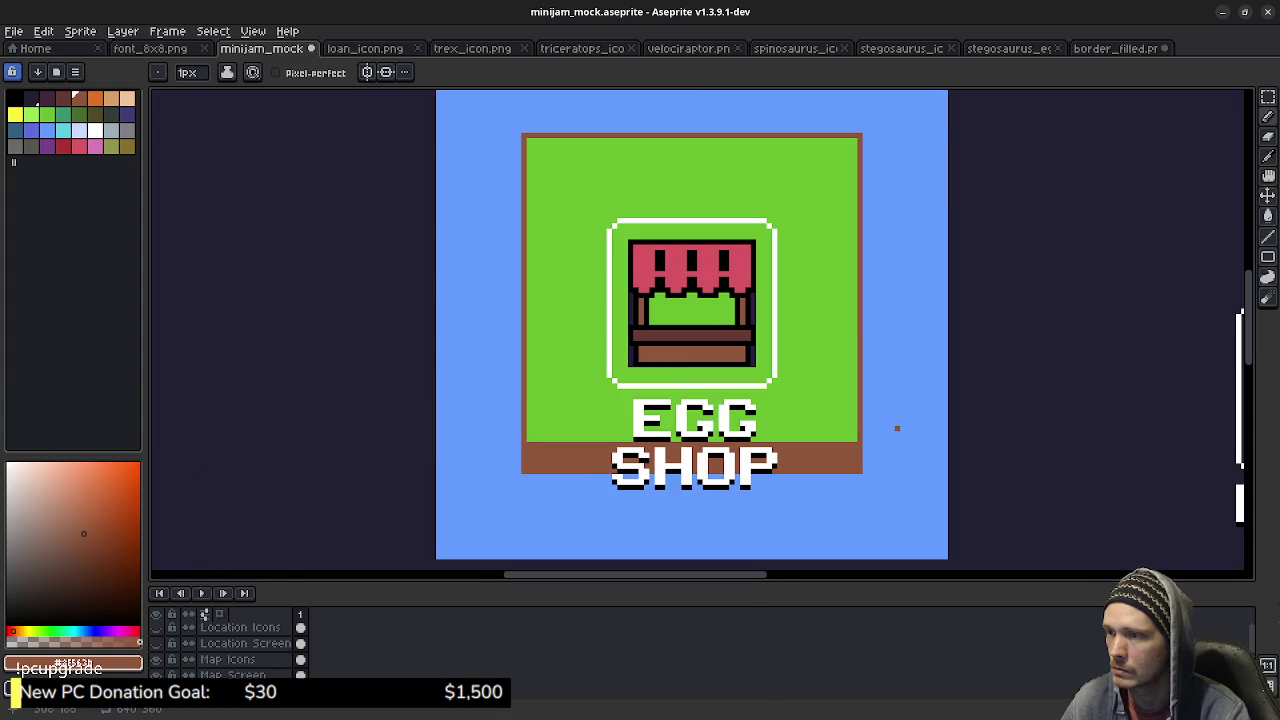
{"action": "scroll", "coordinate": [897, 428], "scroll_direction": "down", "scroll_amount": 1}
{"action": "left_click_drag", "start_coordinate": [897, 428], "coordinate": [870, 436]}
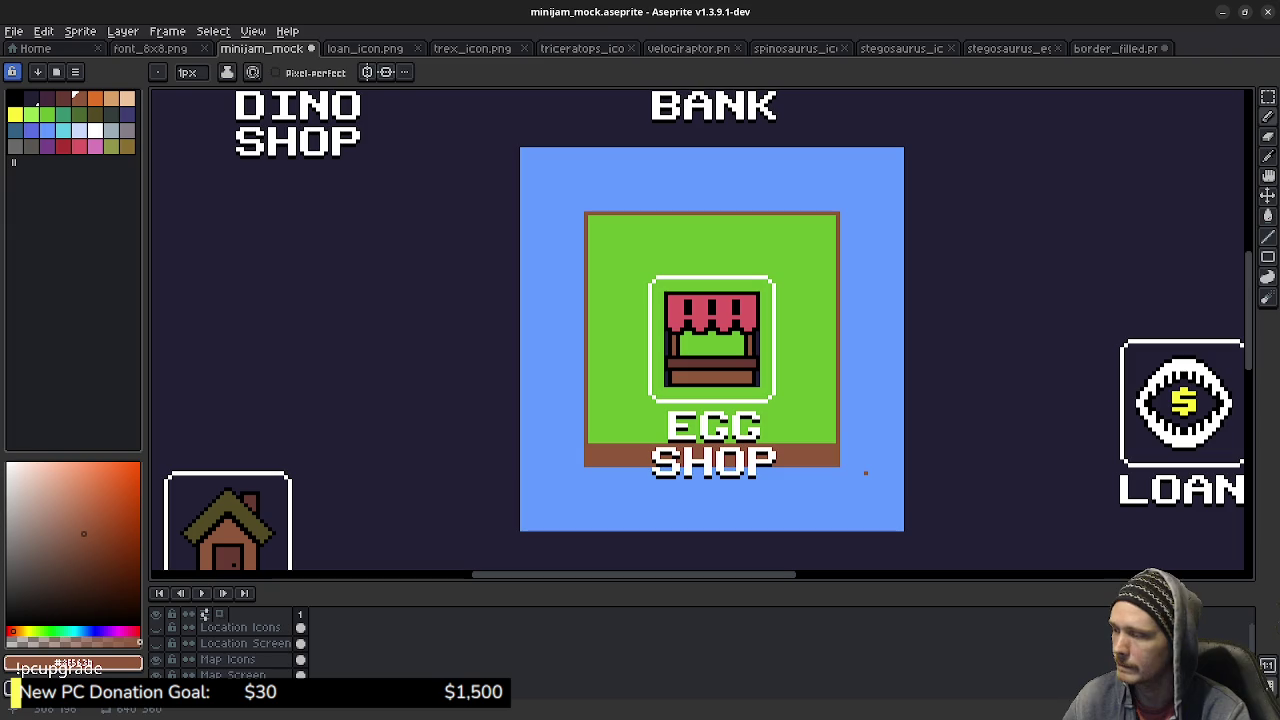
Hide the Location Icons layer, then copy the Egg Shop tile's bottom-right corner and paste it right of BANK.
{"action": "key", "text": "m"}
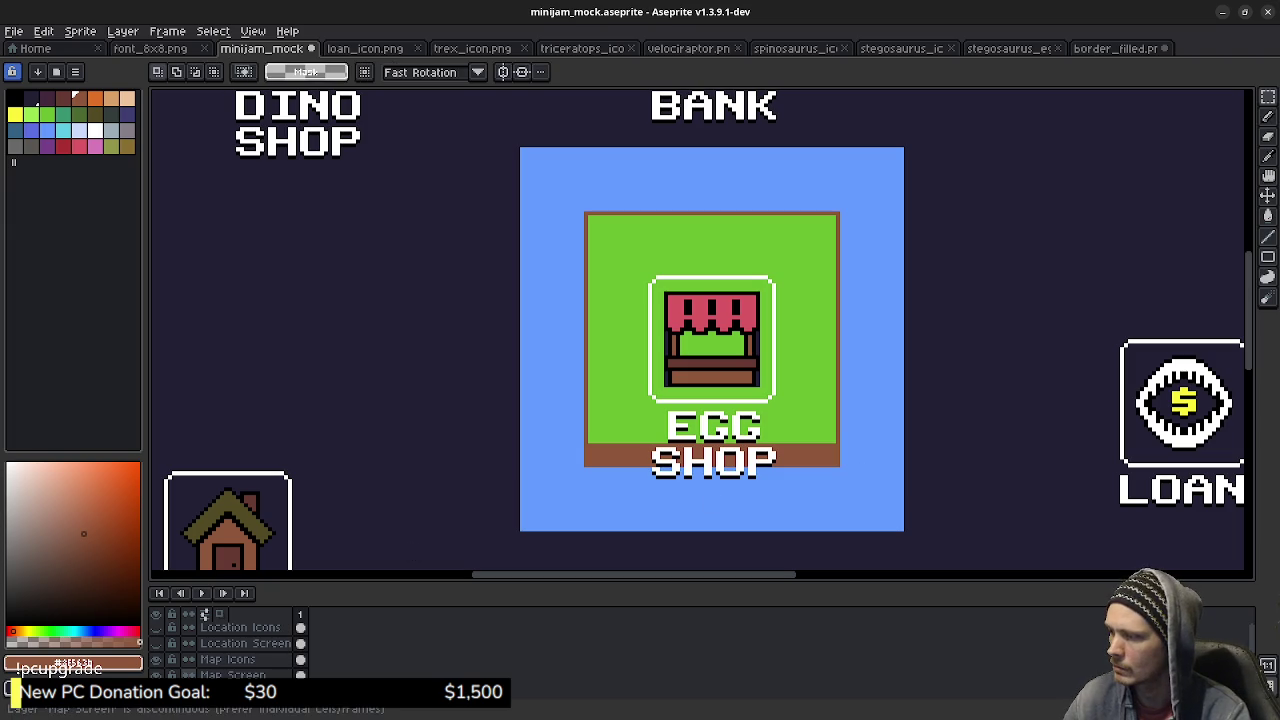
{"action": "left_click", "coordinate": [155, 659]}
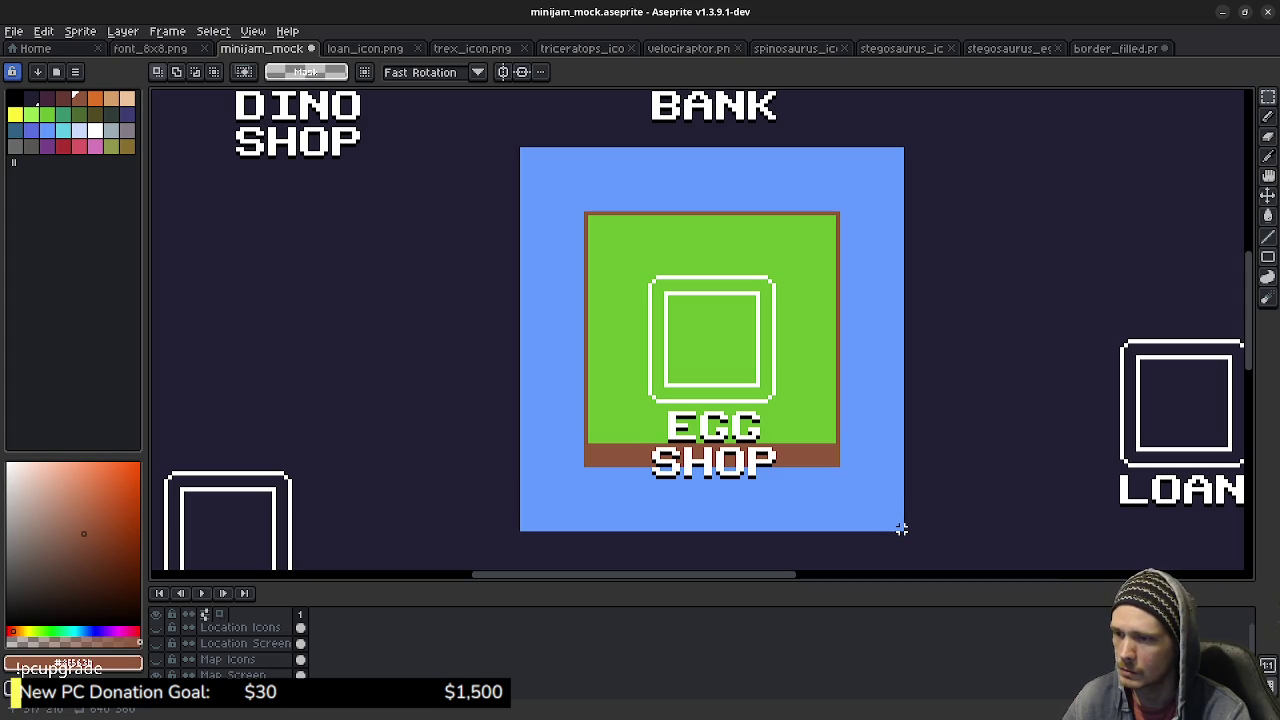
{"action": "mouse_move", "coordinate": [901, 529]}
{"action": "left_mouse_down"}
{"action": "mouse_move", "coordinate": [823, 506]}
{"action": "mouse_move", "coordinate": [772, 400]}
{"action": "left_mouse_up"}
{"action": "mouse_move", "coordinate": [966, 420]}
{"action": "left_mouse_down"}
{"action": "mouse_move", "coordinate": [795, 392]}
{"action": "mouse_move", "coordinate": [718, 557]}
{"action": "mouse_move", "coordinate": [663, 538]}
{"action": "left_mouse_up"}
{"action": "left_click_drag", "start_coordinate": [743, 451], "coordinate": [743, 508]}
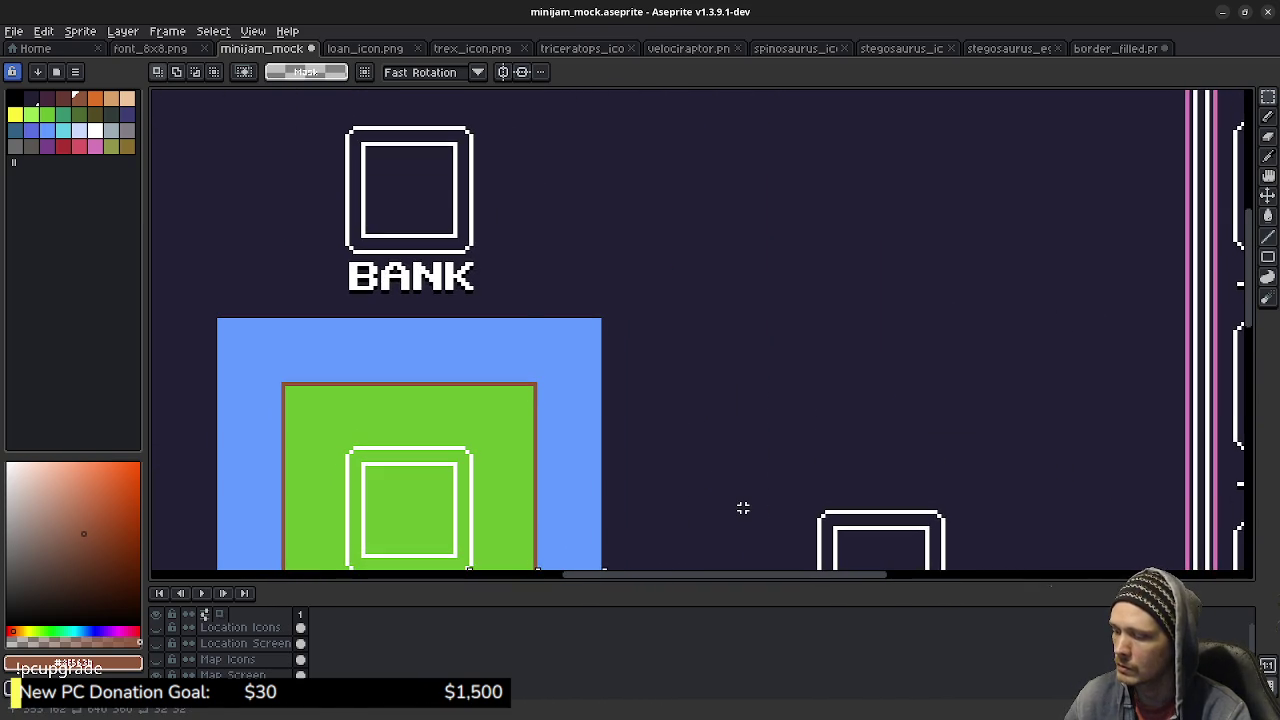
{"action": "key", "text": "ctrl+v"}
{"action": "mouse_move", "coordinate": [540, 340]}
{"action": "left_mouse_down"}
{"action": "mouse_move", "coordinate": [783, 354]}
{"action": "mouse_move", "coordinate": [844, 374]}
{"action": "left_mouse_up"}
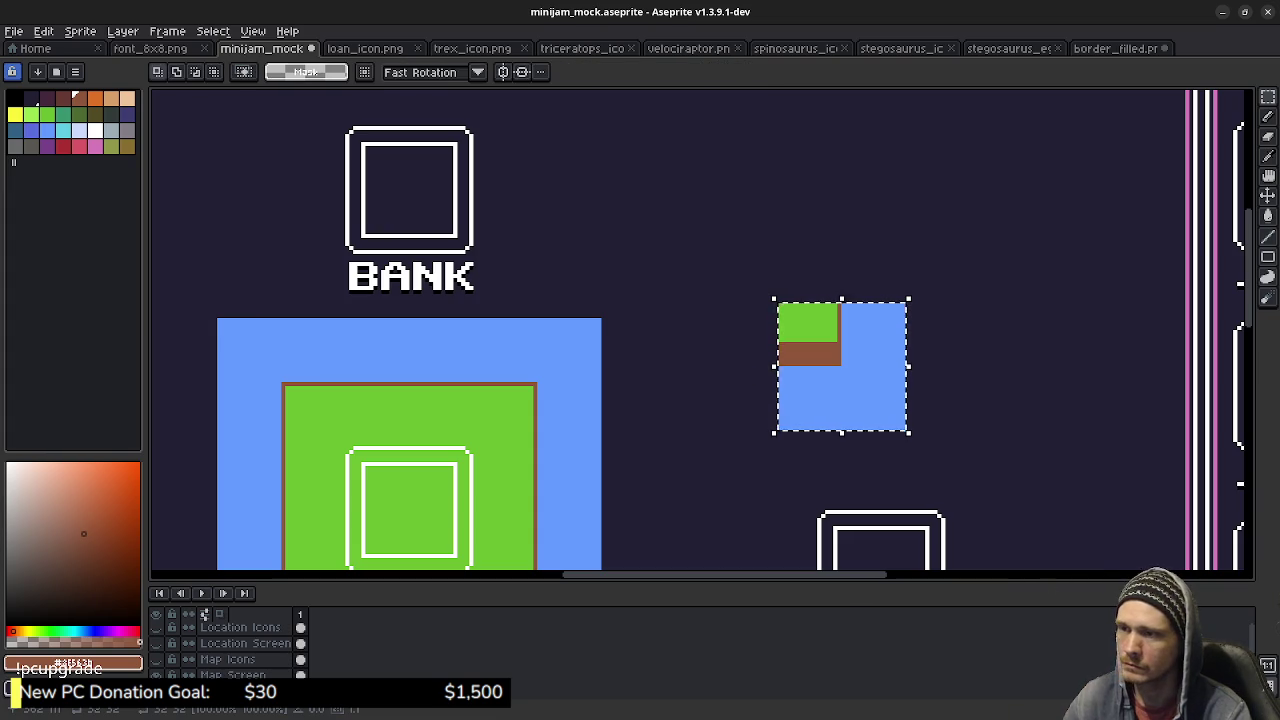
Duplicate the corner piece diagonally up-right, nudge it two pixels up and left, and deselect.
{"action": "left_click_drag", "start_coordinate": [843, 366], "coordinate": [977, 246]}
{"action": "key", "text": "Up"}
{"action": "key", "text": "Left"}
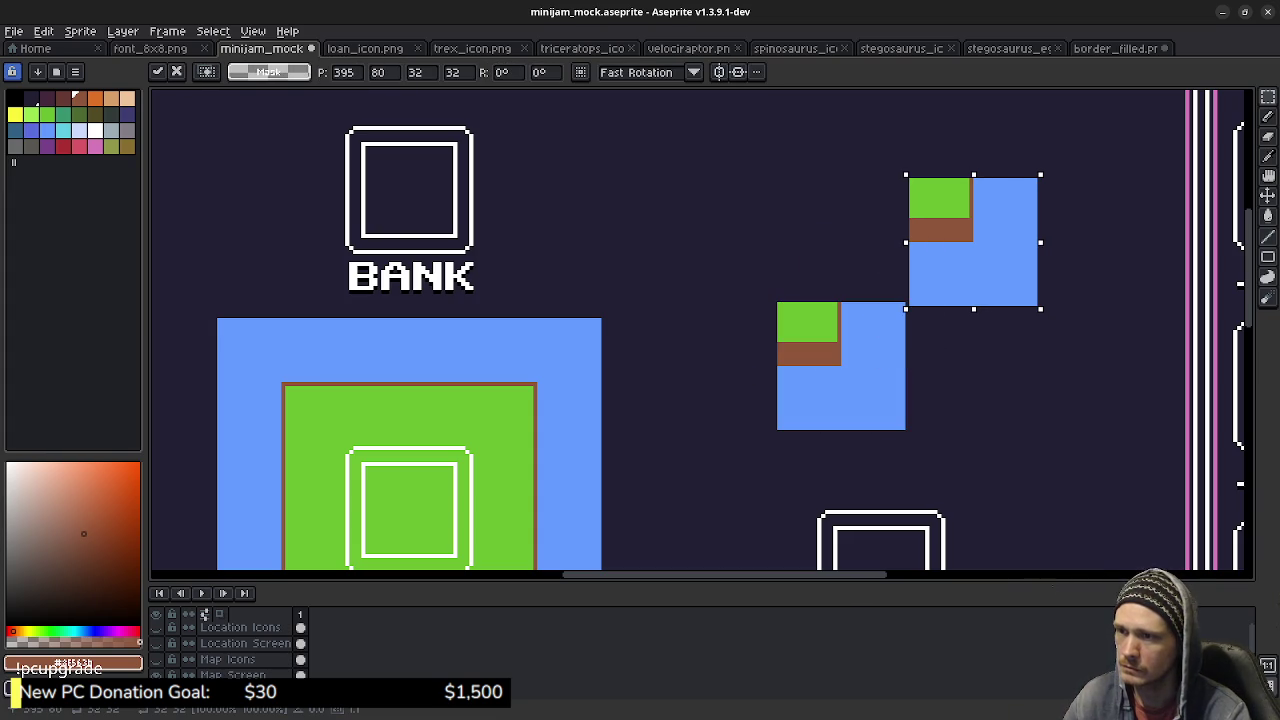
{"action": "key", "text": "Up"}
{"action": "key", "text": "Left"}
{"action": "key", "text": "Return"}
{"action": "key", "text": "ctrl+d"}
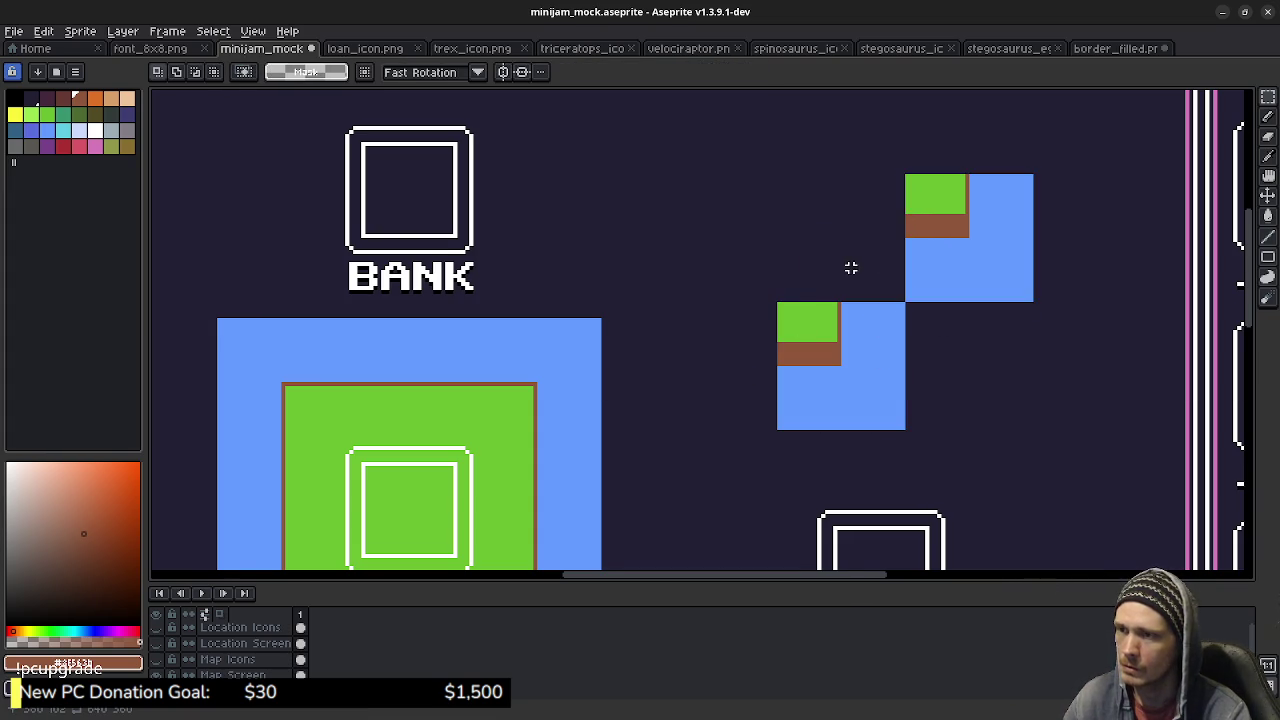
{"action": "left_click_drag", "start_coordinate": [851, 268], "coordinate": [829, 351]}
Draw a brown outline joining the two pieces and fill it solid brown.
{"action": "key", "text": "b"}
{"action": "scroll", "coordinate": [829, 351], "scroll_direction": "up", "scroll_amount": 3}
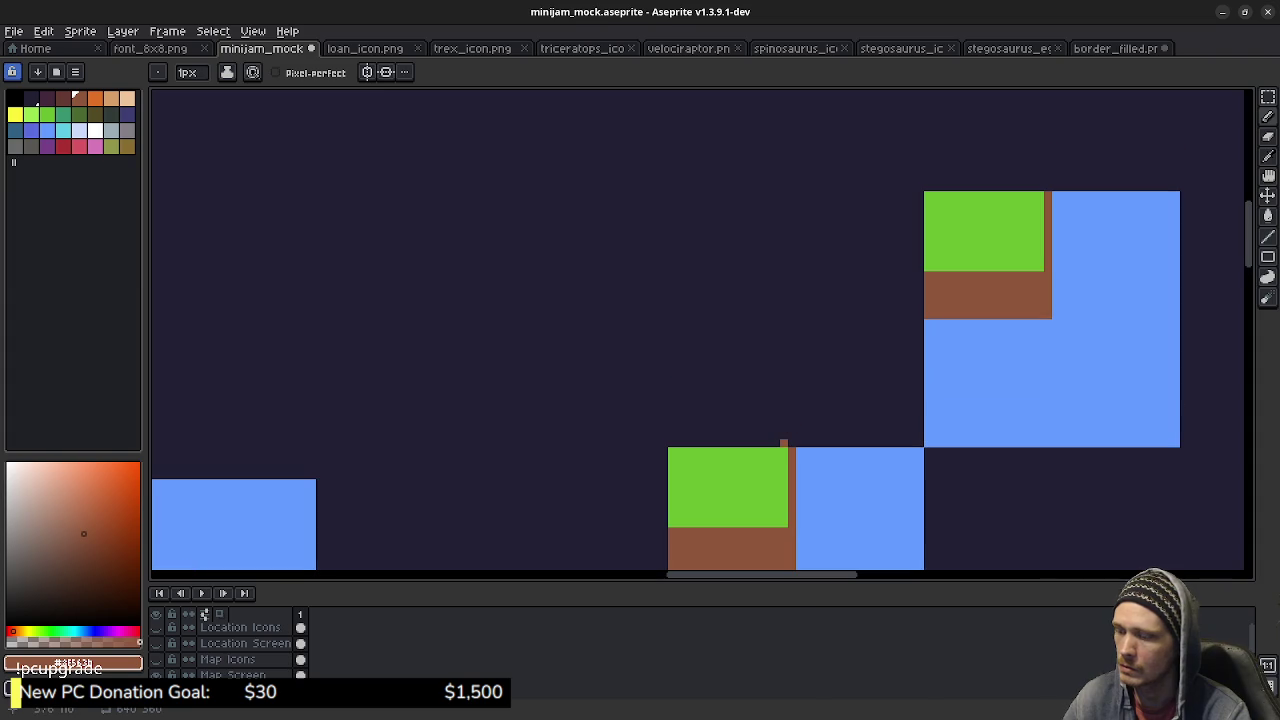
{"action": "left_click_drag", "start_coordinate": [791, 443], "coordinate": [791, 328]}
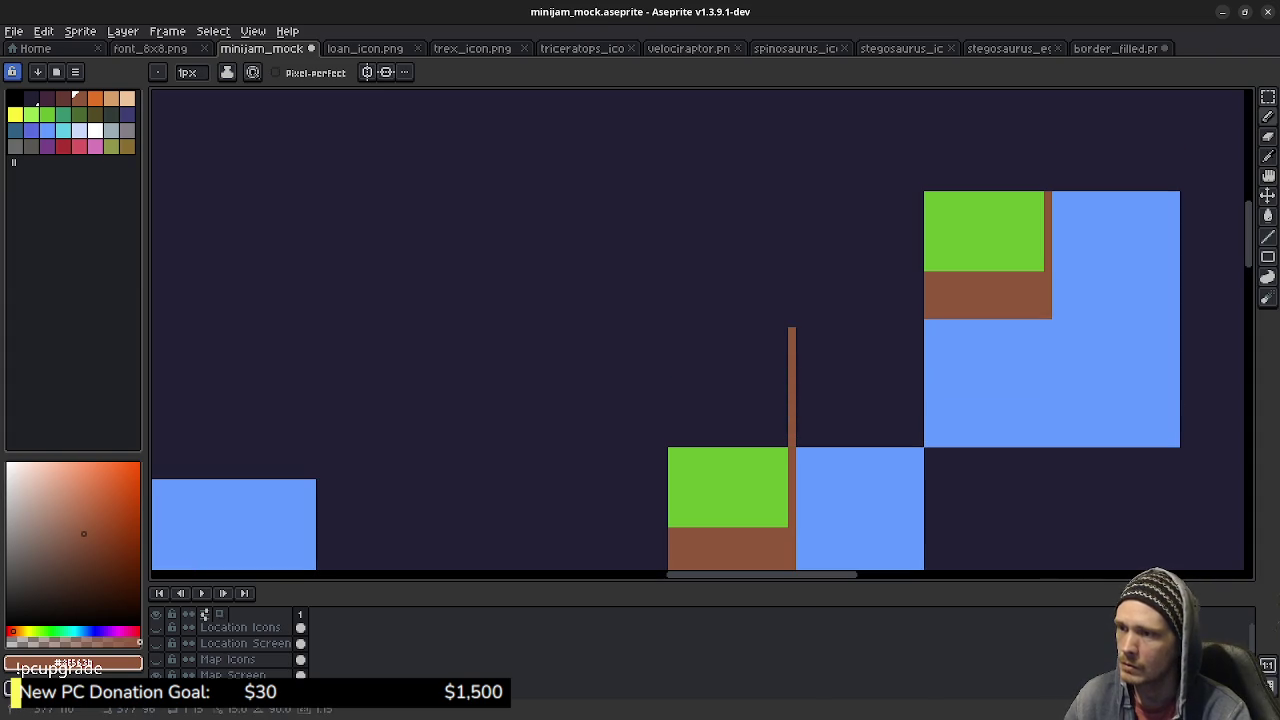
{"action": "left_click_drag", "start_coordinate": [921, 315], "coordinate": [789, 315]}
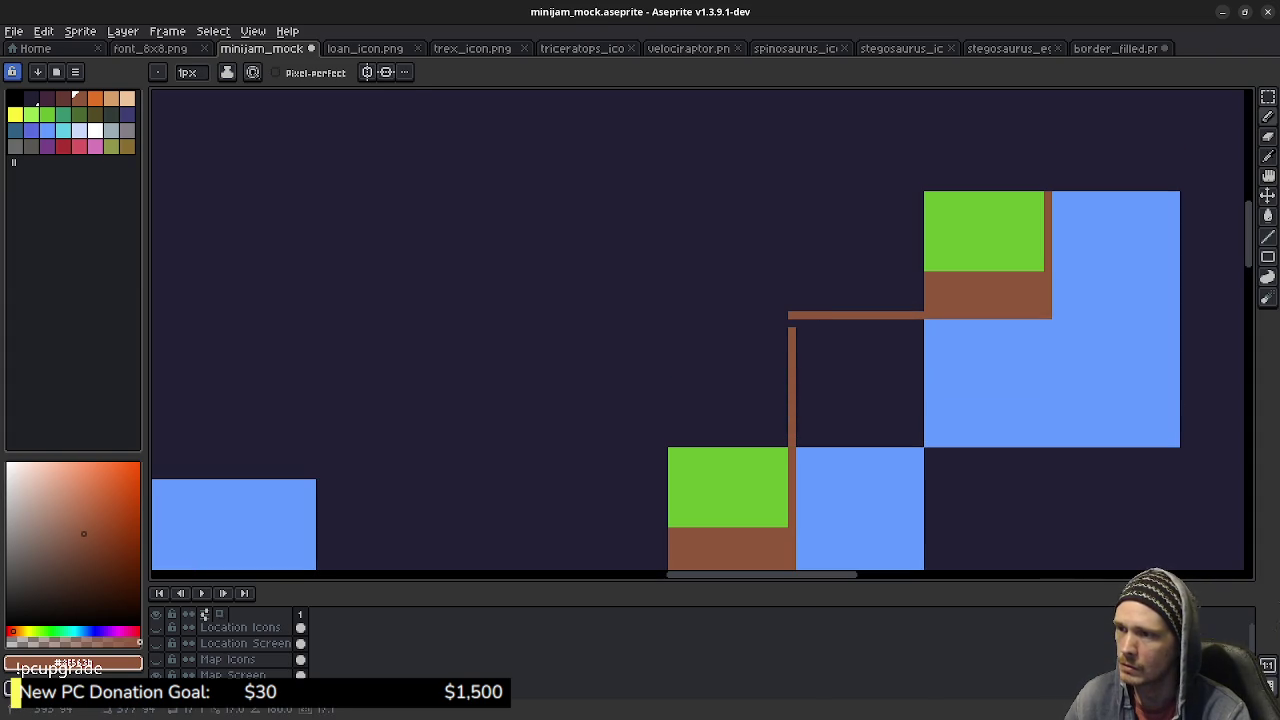
{"action": "mouse_move", "coordinate": [918, 275]}
{"action": "left_mouse_down"}
{"action": "mouse_move", "coordinate": [792, 275]}
{"action": "mouse_move", "coordinate": [792, 310]}
{"action": "left_mouse_up"}
{"action": "key", "text": "g"}
{"action": "left_click", "coordinate": [855, 298]}
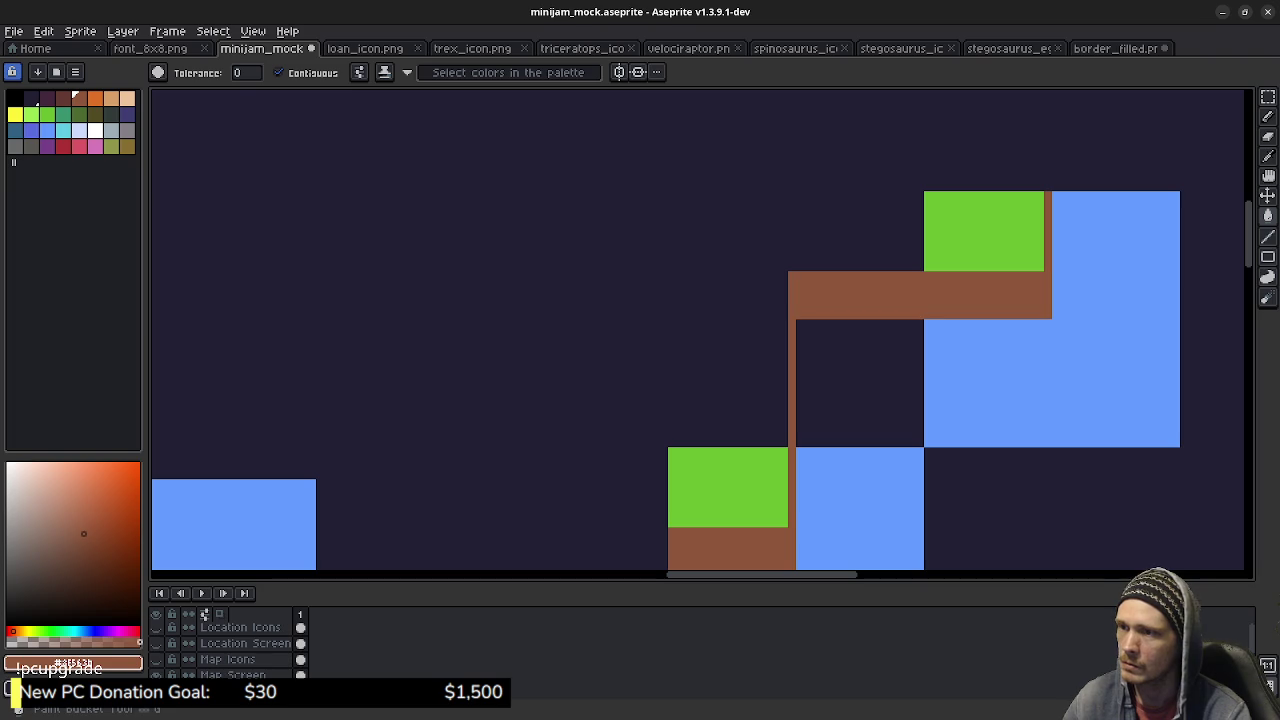
{"action": "key", "text": "b"}
{"action": "scroll", "coordinate": [700, 330], "scroll_direction": "down", "scroll_amount": 3}
{"action": "scroll", "coordinate": [771, 335], "scroll_direction": "up", "scroll_amount": 2}
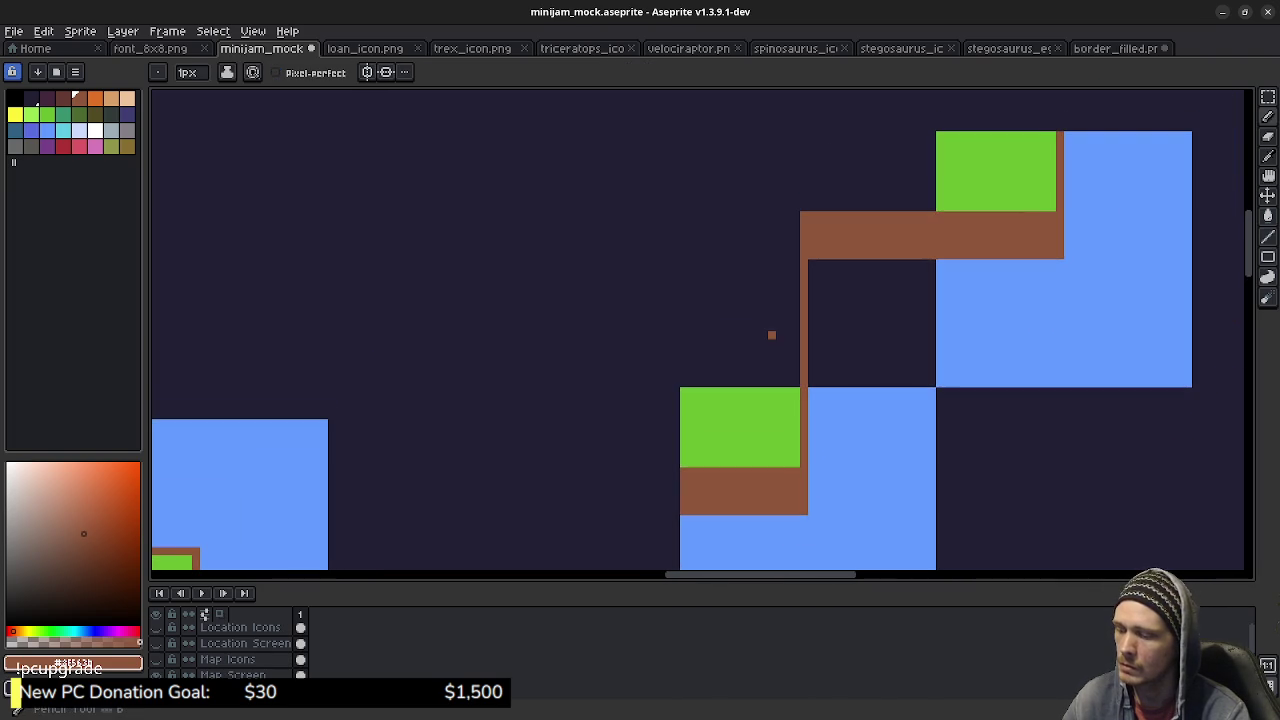
Outline and fill the left and top edges green, then fill the empty lower square blue.
{"action": "left_click", "coordinate": [47, 113]}
{"action": "left_click_drag", "start_coordinate": [684, 382], "coordinate": [684, 234]}
{"action": "scroll", "coordinate": [833, 294], "scroll_direction": "up", "scroll_amount": 4}
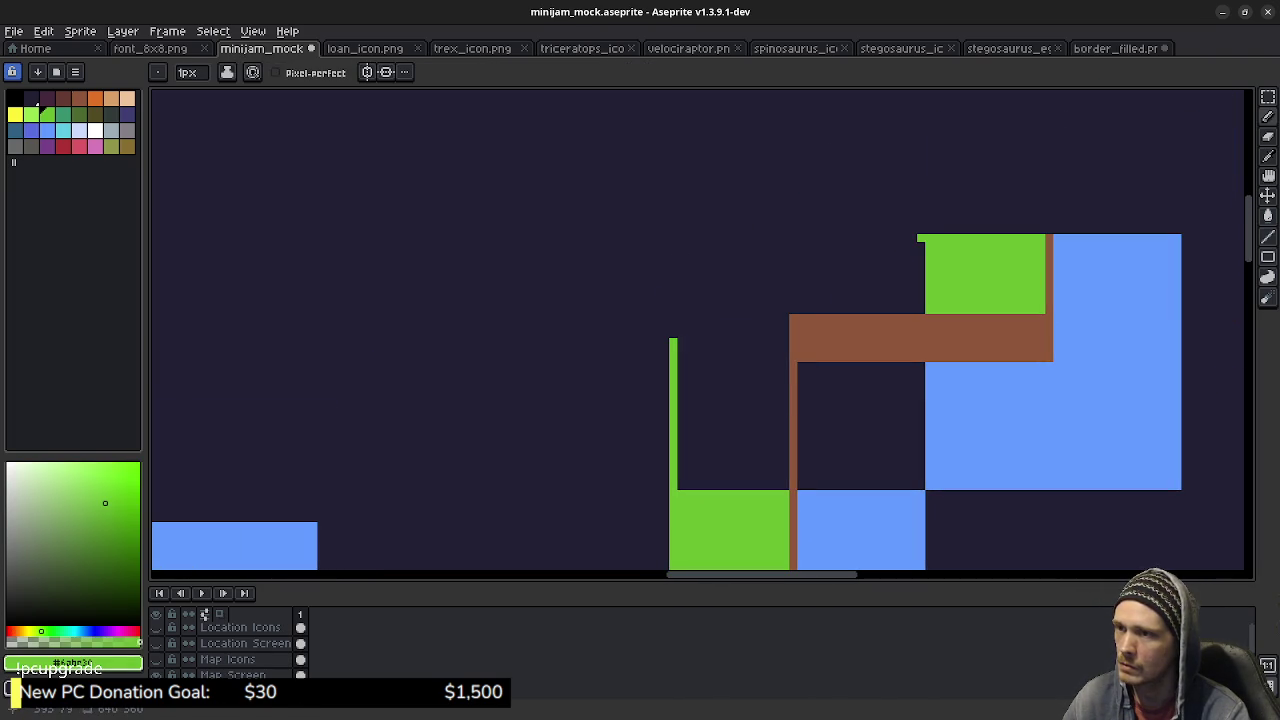
{"action": "mouse_move", "coordinate": [921, 238]}
{"action": "left_mouse_down"}
{"action": "mouse_move", "coordinate": [673, 238]}
{"action": "mouse_move", "coordinate": [673, 334]}
{"action": "left_mouse_up"}
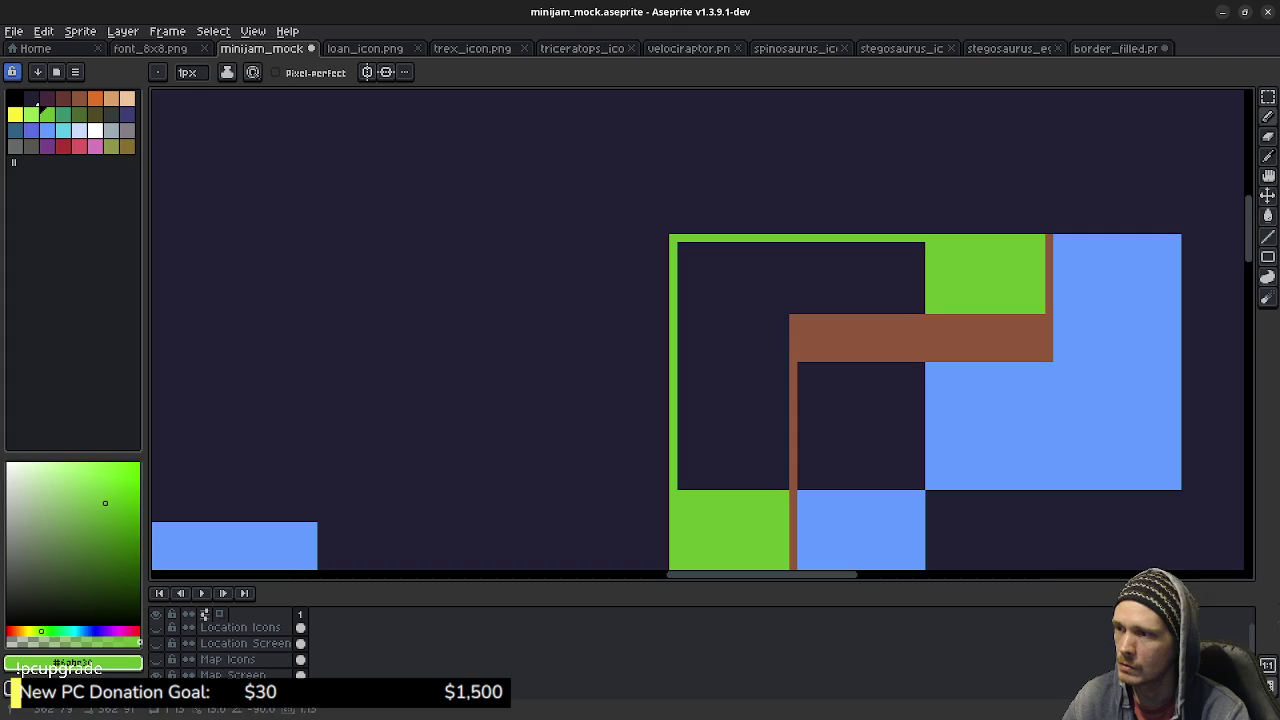
{"action": "key", "text": "g"}
{"action": "left_click", "coordinate": [752, 350]}
{"action": "left_click", "coordinate": [860, 500], "text": "alt"}
{"action": "left_click", "coordinate": [871, 429]}
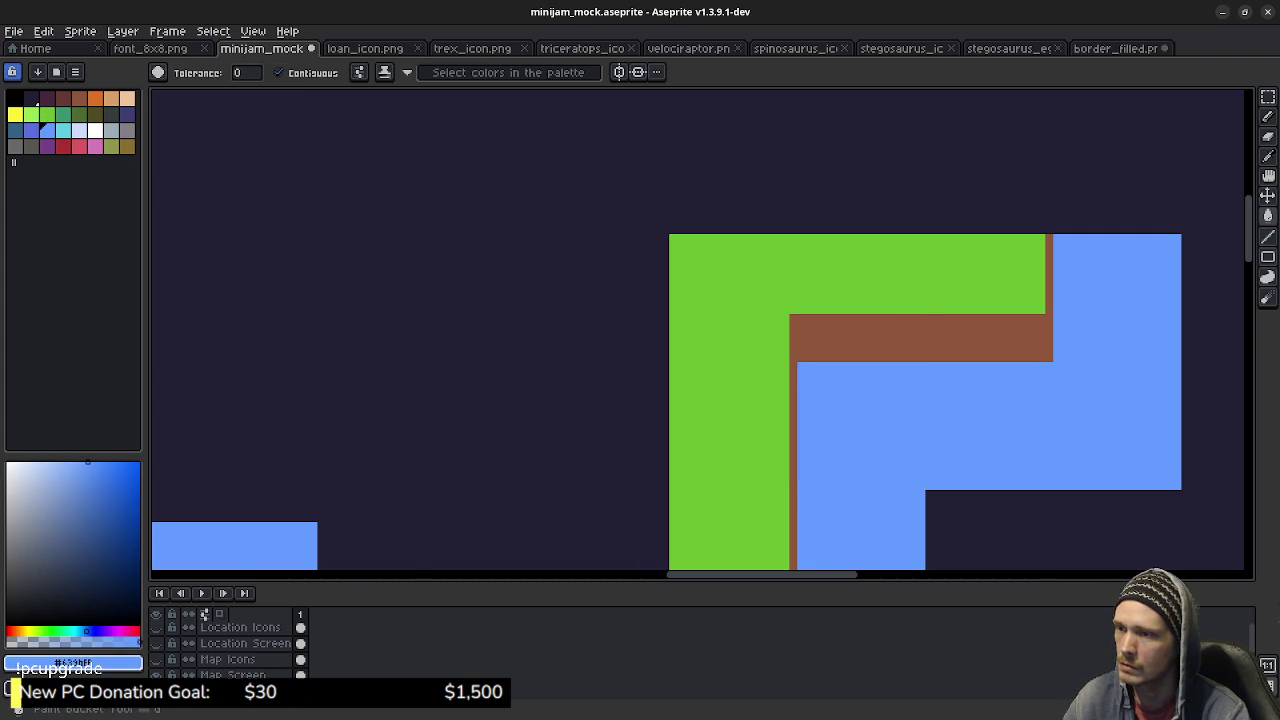
{"action": "scroll", "coordinate": [939, 428], "scroll_direction": "down", "scroll_amount": 2}
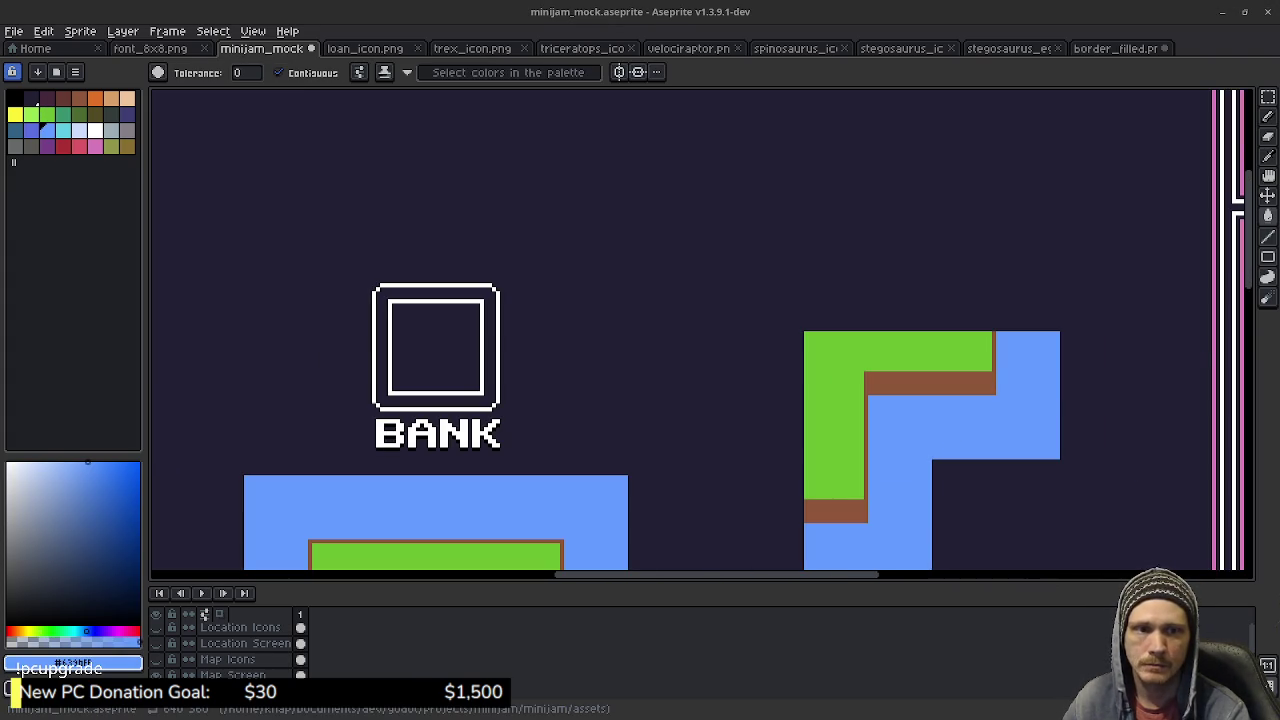
Select the stepped terrain piece, shift it three pixels right, and deselect.
{"action": "mouse_move", "coordinate": [751, 406]}
{"action": "left_mouse_down"}
{"action": "mouse_move", "coordinate": [707, 232]}
{"action": "mouse_move", "coordinate": [692, 261]}
{"action": "mouse_move", "coordinate": [772, 231]}
{"action": "mouse_move", "coordinate": [824, 260]}
{"action": "mouse_move", "coordinate": [936, 131]}
{"action": "left_mouse_up"}
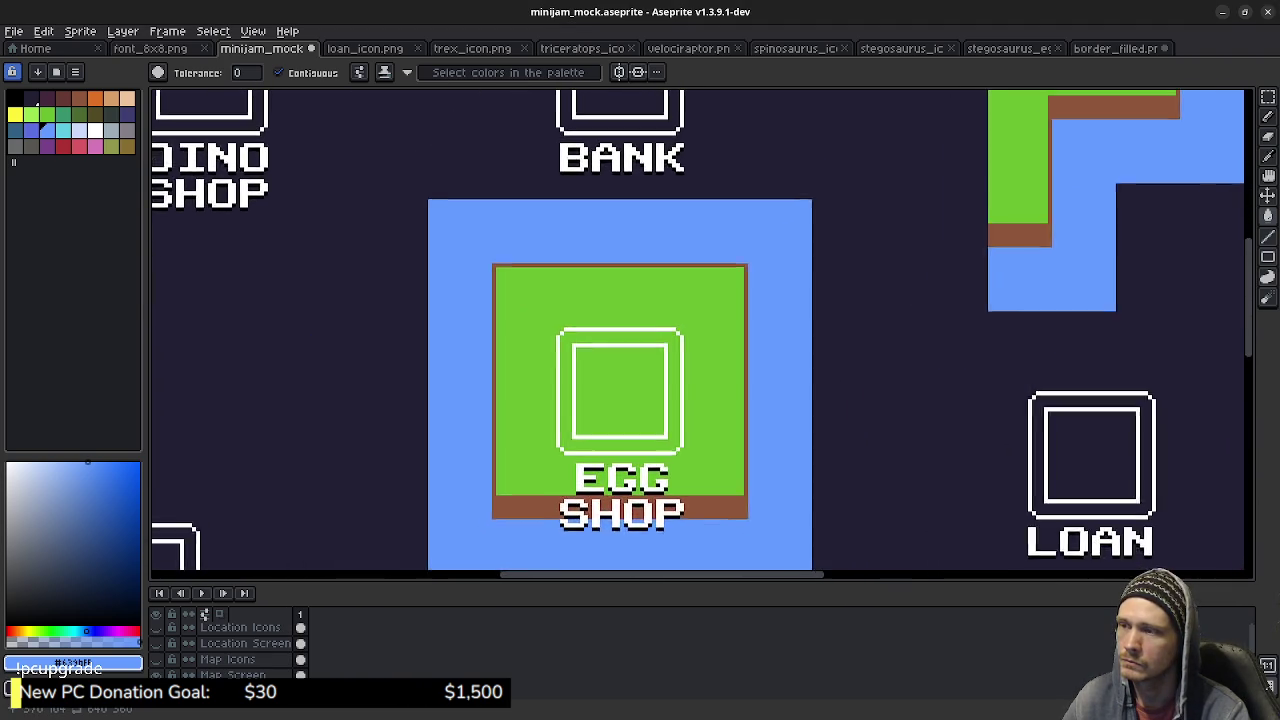
{"action": "mouse_move", "coordinate": [1034, 156]}
{"action": "left_mouse_down"}
{"action": "mouse_move", "coordinate": [997, 199]}
{"action": "mouse_move", "coordinate": [884, 242]}
{"action": "left_mouse_up"}
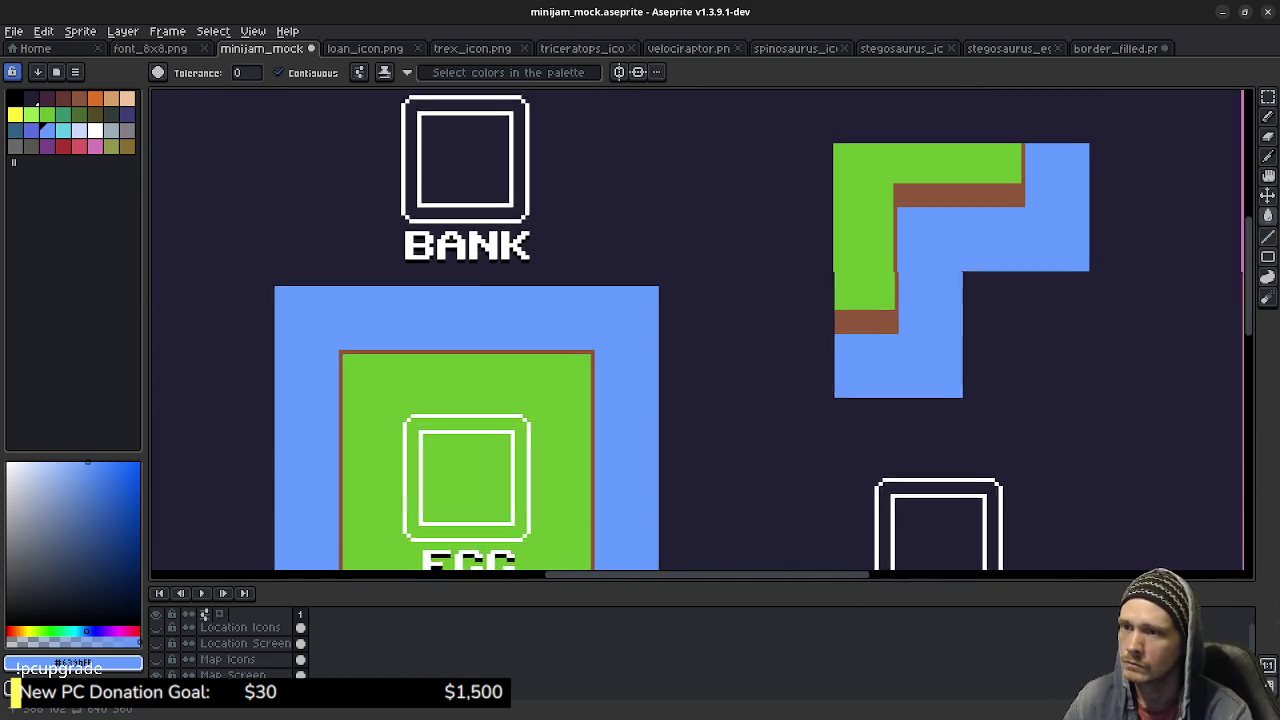
{"action": "left_click_drag", "start_coordinate": [995, 181], "coordinate": [980, 246]}
{"action": "key", "text": "m"}
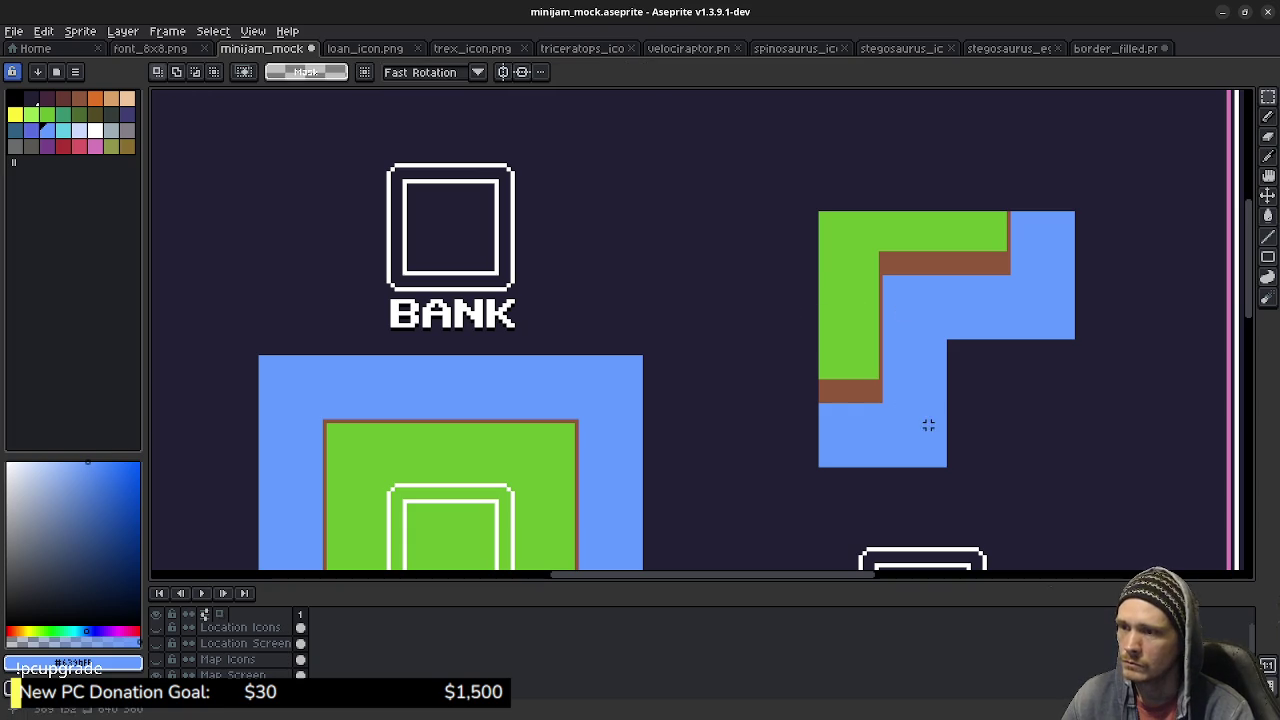
{"action": "mouse_move", "coordinate": [819, 213]}
{"action": "left_mouse_down"}
{"action": "mouse_move", "coordinate": [914, 337]}
{"action": "mouse_move", "coordinate": [1083, 482]}
{"action": "left_mouse_up"}
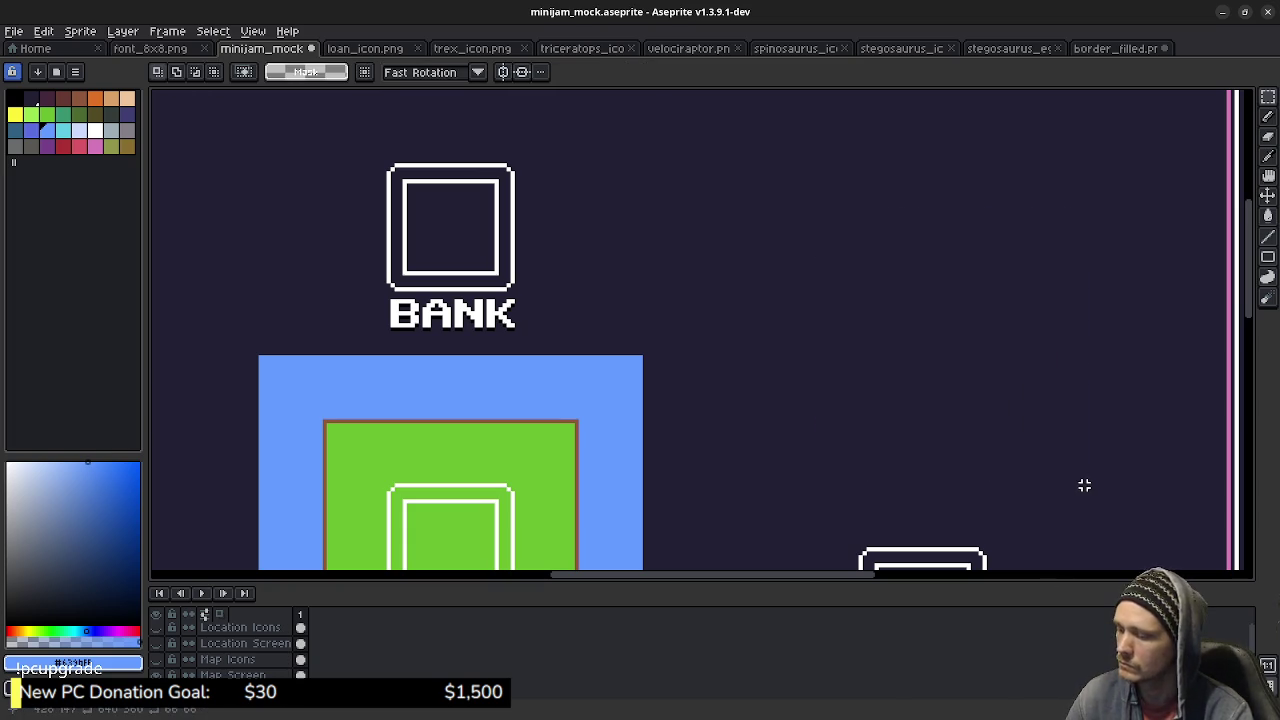
{"action": "key", "text": "Right"}
{"action": "key", "text": "Right"}
{"action": "key", "text": "Right"}
{"action": "key", "text": "Right"}
{"action": "key", "text": "Right"}
{"action": "key", "text": "Right"}
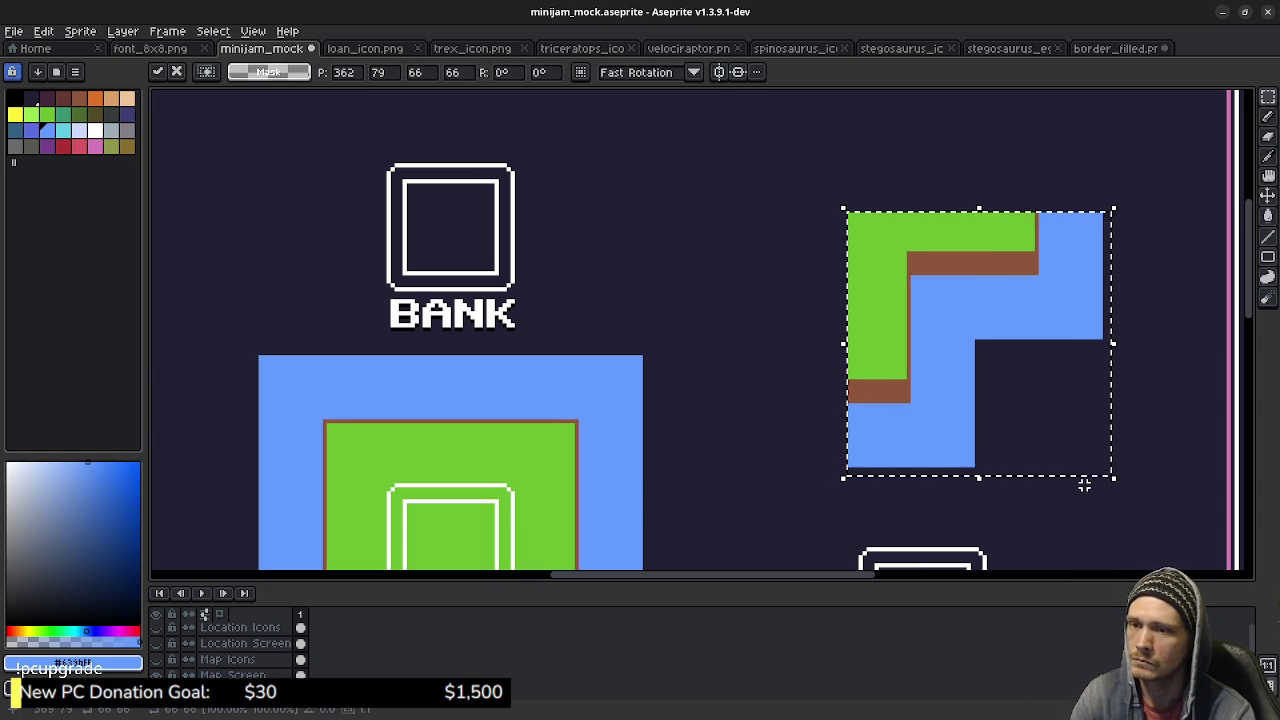
{"action": "key", "text": "Right"}
{"action": "key", "text": "Right"}
{"action": "key", "text": "Right"}
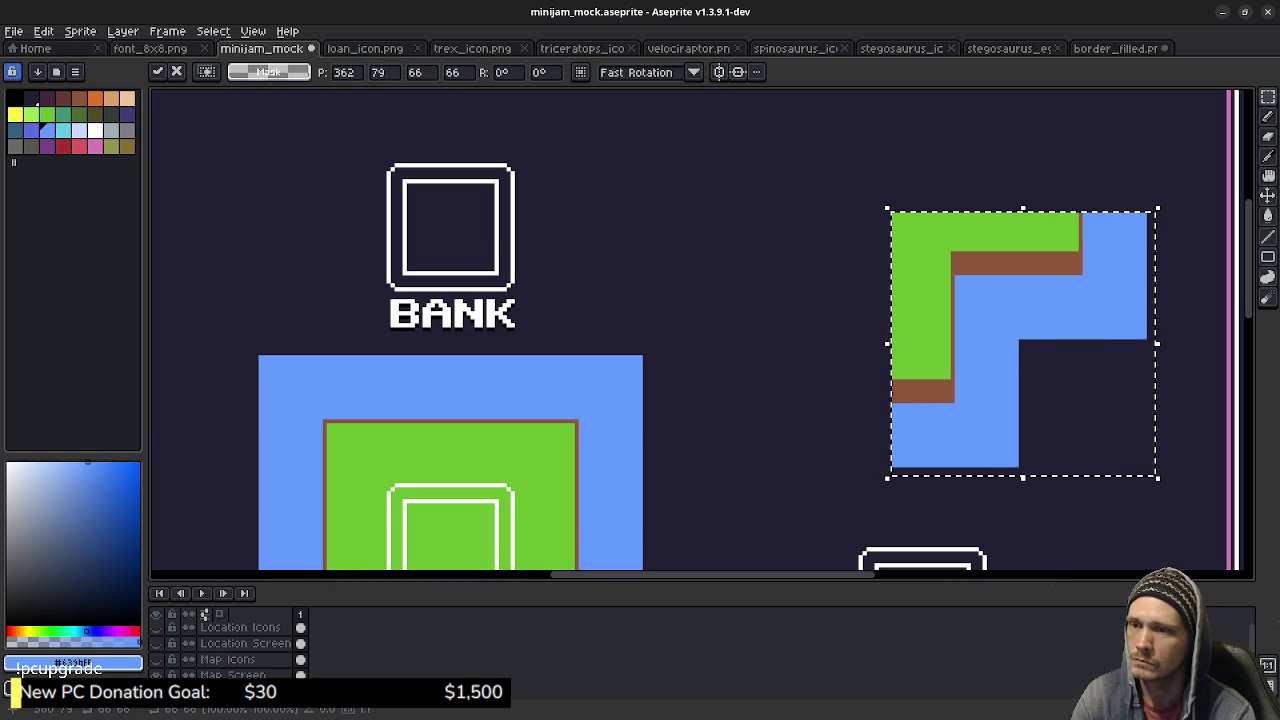
{"action": "scroll", "coordinate": [860, 360], "scroll_direction": "up", "scroll_amount": 3}
{"action": "scroll", "coordinate": [620, 254], "scroll_direction": "right", "scroll_amount": 3}
{"action": "scroll", "coordinate": [620, 254], "scroll_direction": "down", "scroll_amount": 2}
{"action": "key", "text": "Right"}
{"action": "key", "text": "Right"}
{"action": "key", "text": "Right"}
{"action": "key", "text": "Right"}
{"action": "key", "text": "Right"}
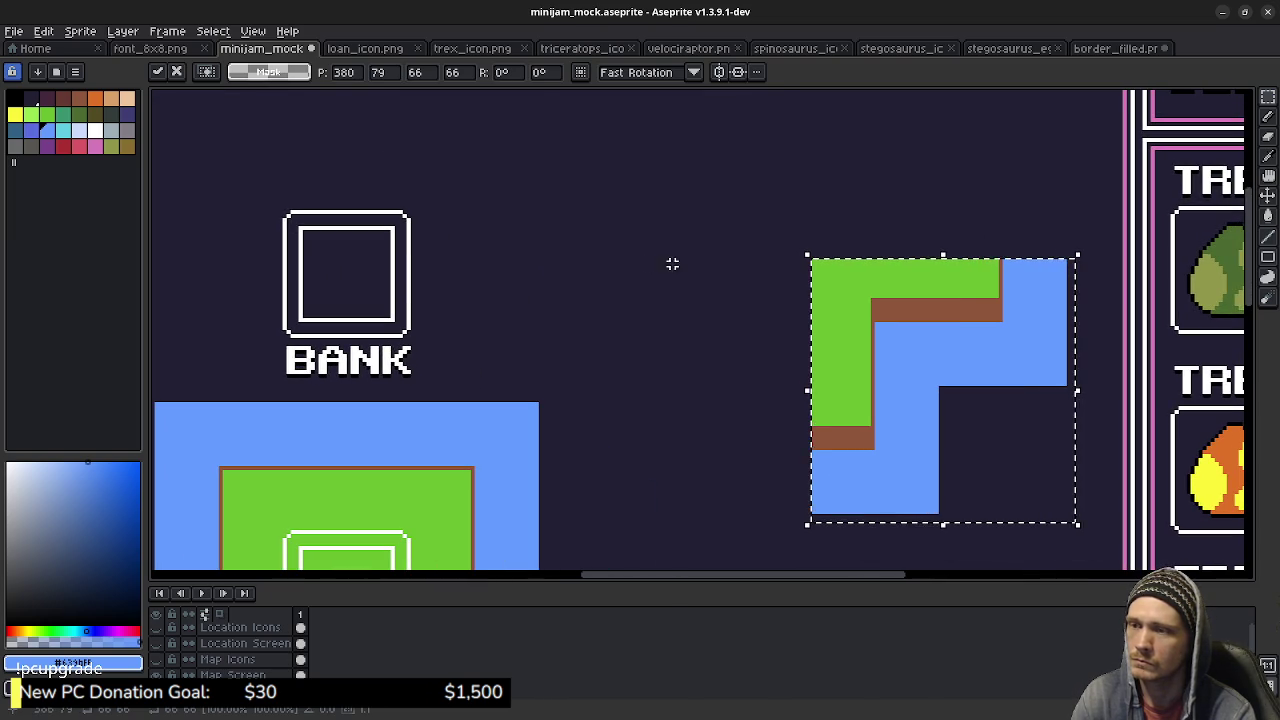
{"action": "key", "text": "ctrl+d"}
Move a piece of the water-and-grass tile beside the stepped tile, two pixels further right, and commit it.
{"action": "scroll", "coordinate": [840, 370], "scroll_direction": "down", "scroll_amount": 3}
{"action": "scroll", "coordinate": [840, 370], "scroll_direction": "left", "scroll_amount": 2}
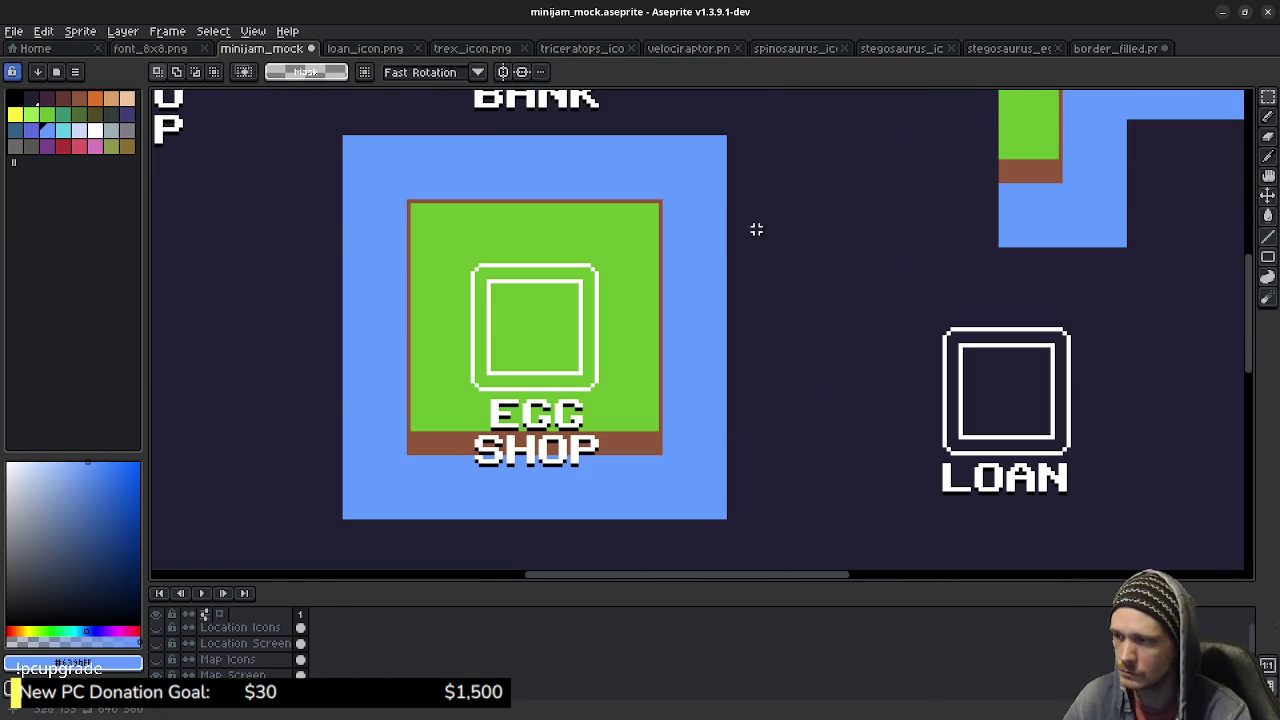
{"action": "left_click_drag", "start_coordinate": [344, 517], "coordinate": [484, 389]}
{"action": "mouse_move", "coordinate": [420, 460]}
{"action": "left_mouse_down"}
{"action": "mouse_move", "coordinate": [551, 371]}
{"action": "mouse_move", "coordinate": [931, 184]}
{"action": "left_mouse_up"}
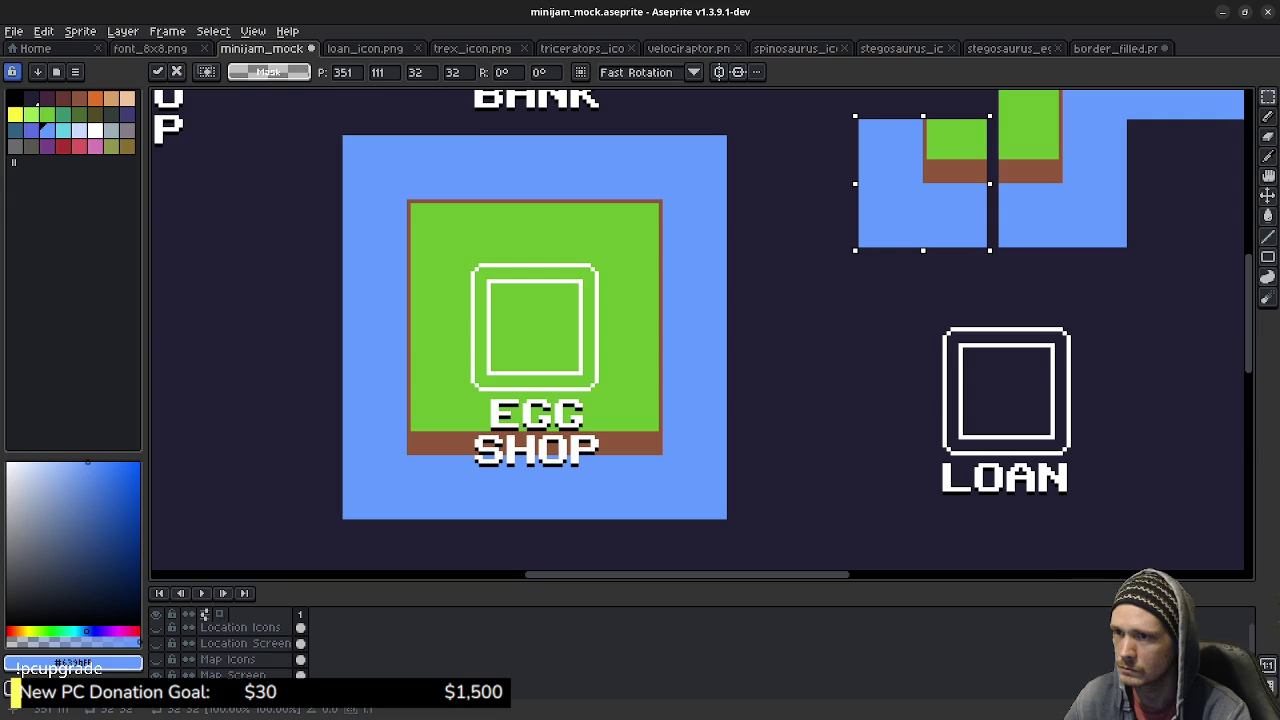
{"action": "key", "text": "Right"}
{"action": "key", "text": "Right"}
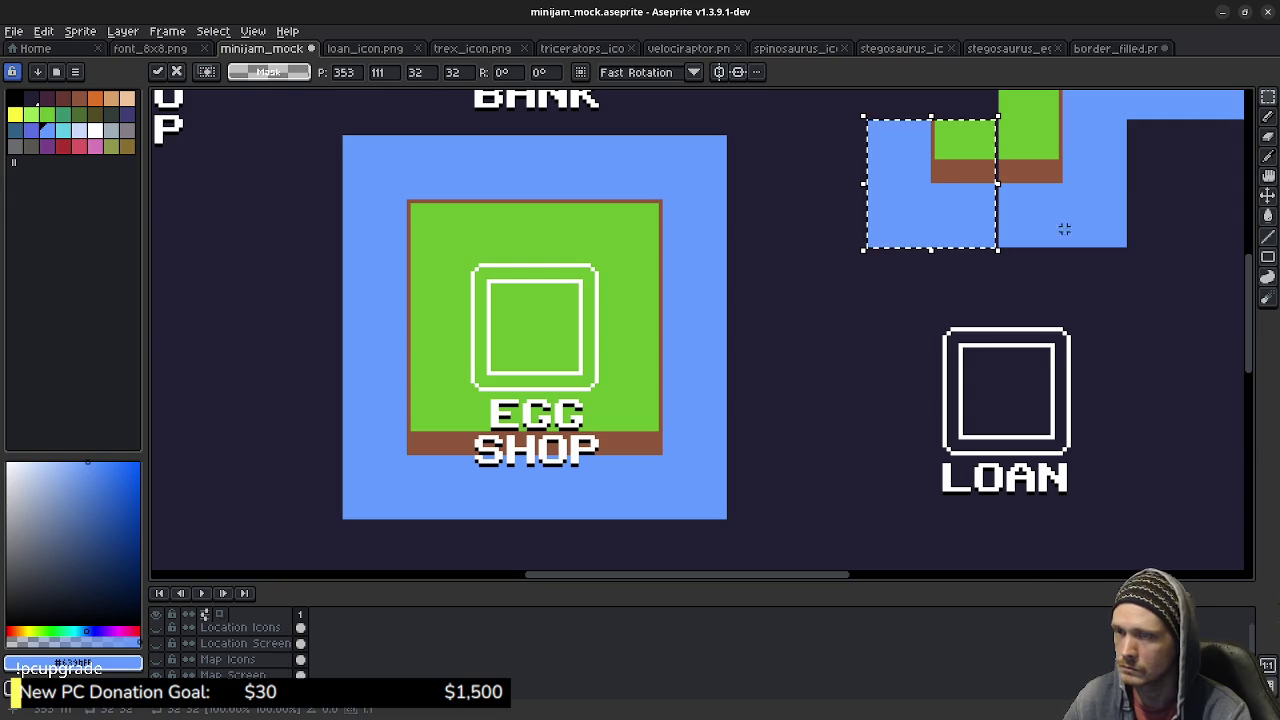
{"action": "mouse_move", "coordinate": [1070, 225]}
{"action": "left_mouse_down"}
{"action": "mouse_move", "coordinate": [900, 396]}
{"action": "mouse_move", "coordinate": [828, 416]}
{"action": "left_mouse_up"}
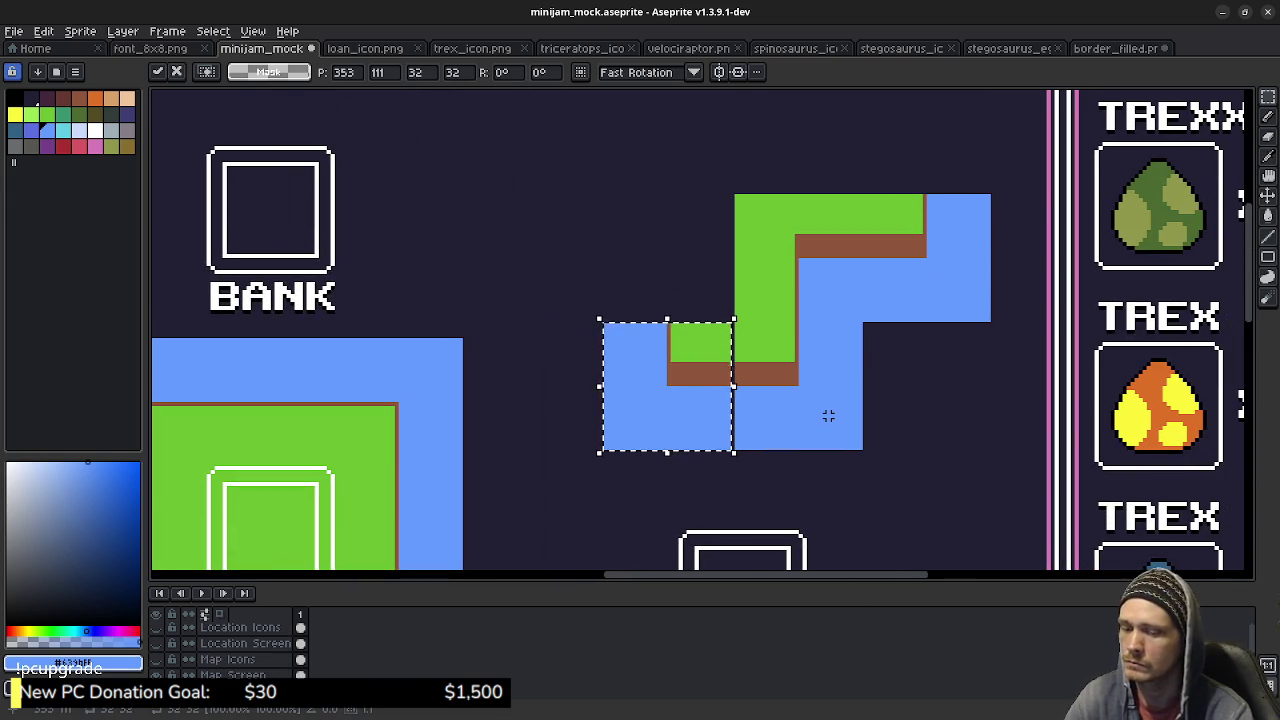
{"action": "key", "text": "Right"}
{"action": "key", "text": "Return"}
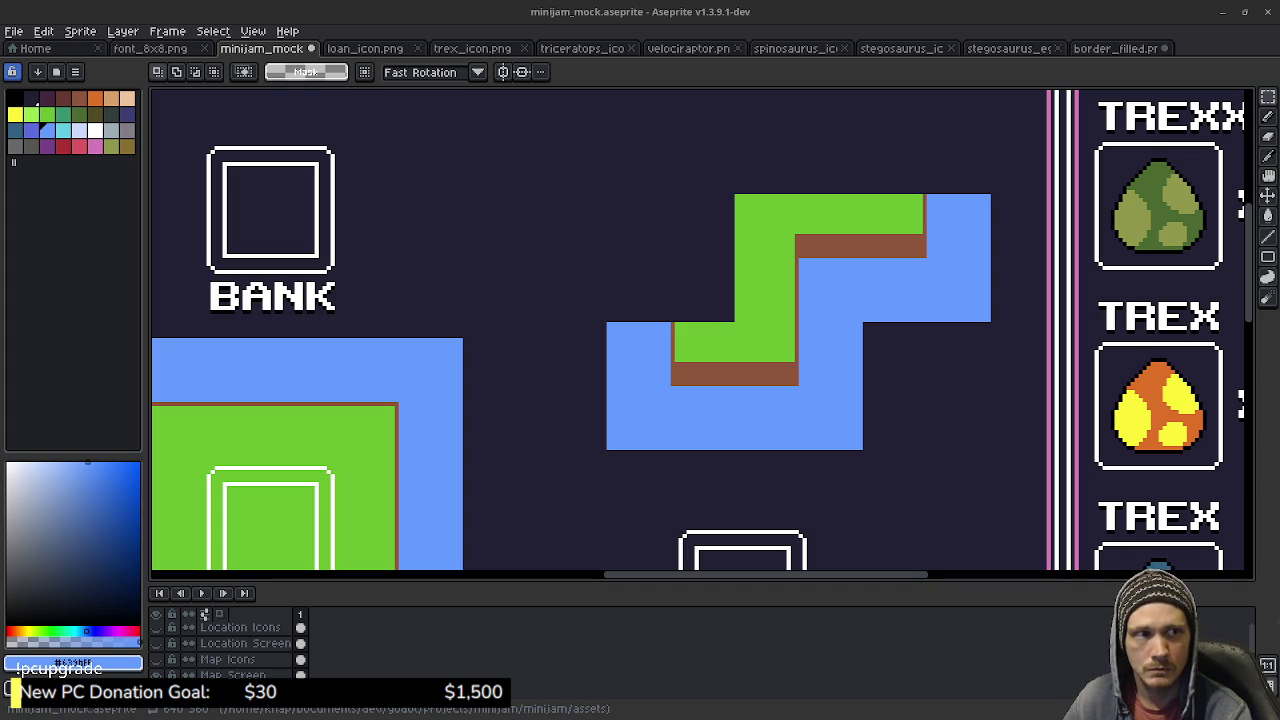
Paste a copy of the tile to the left of the stepped path and drop it.
{"action": "mouse_move", "coordinate": [1006, 258]}
{"action": "left_mouse_down"}
{"action": "mouse_move", "coordinate": [1049, 262]}
{"action": "mouse_move", "coordinate": [1106, 321]}
{"action": "left_mouse_up"}
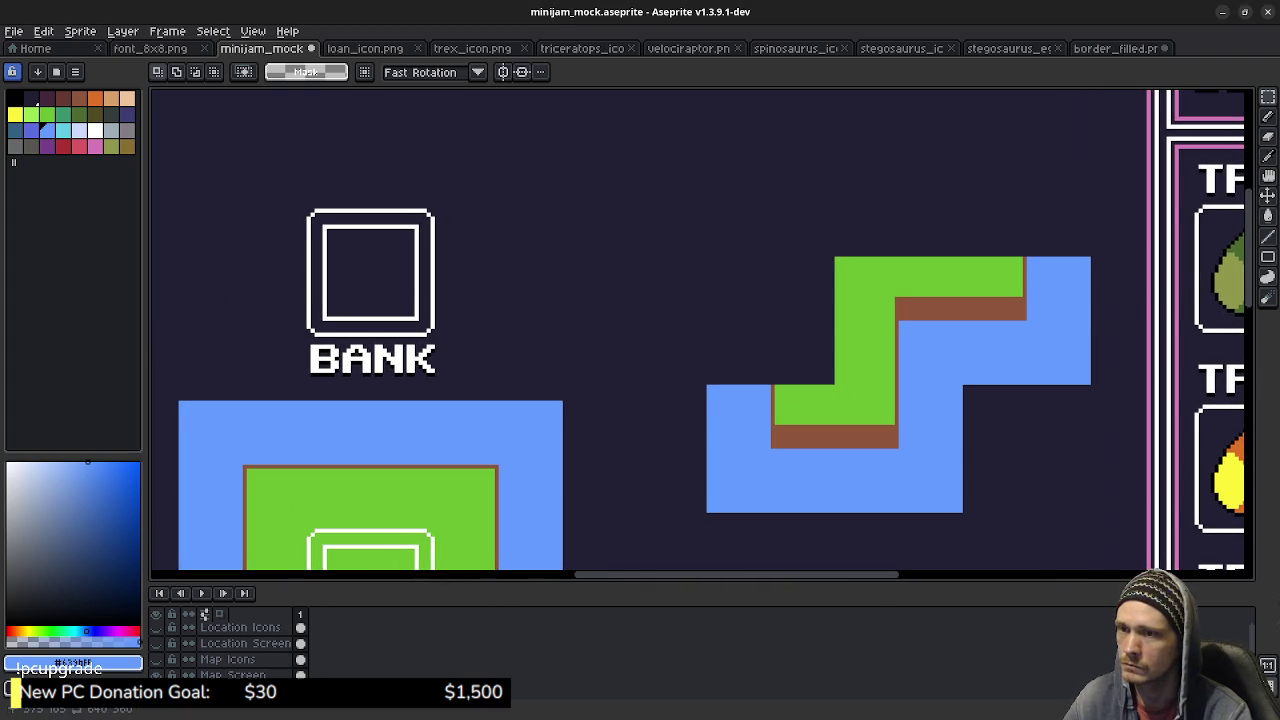
{"action": "left_click_drag", "start_coordinate": [764, 387], "coordinate": [778, 361]}
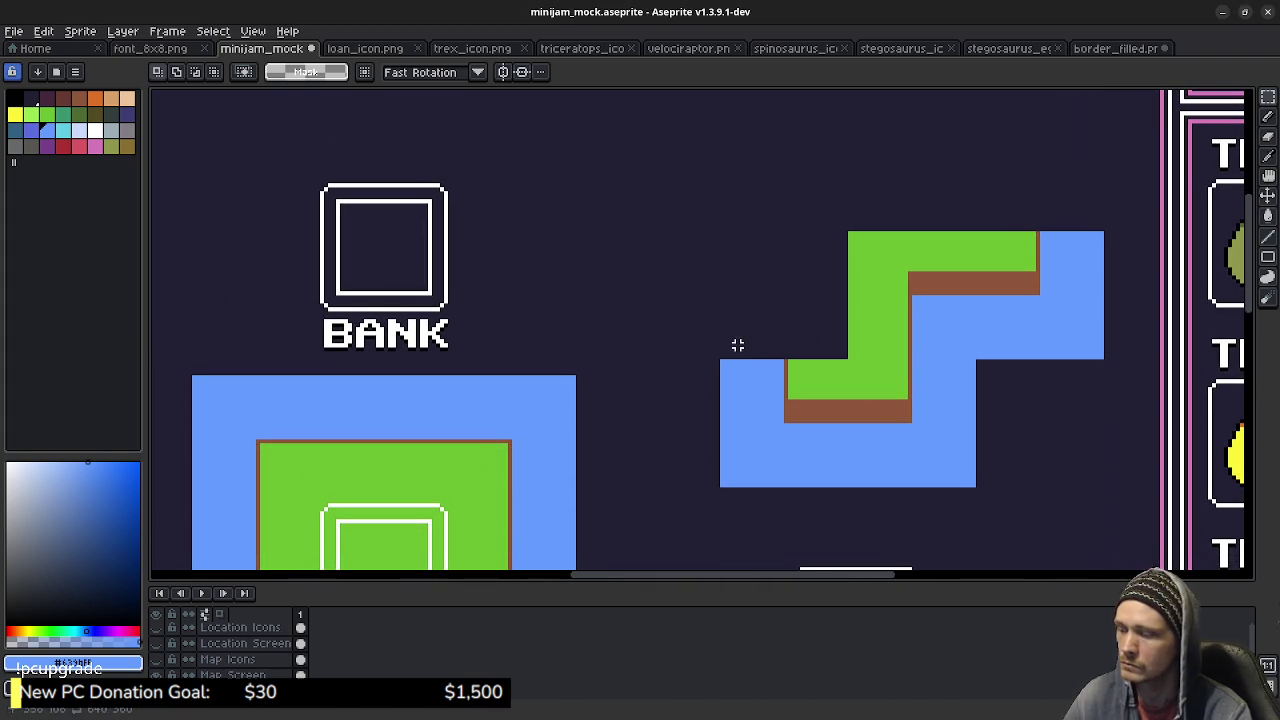
{"action": "key", "text": "ctrl+v"}
{"action": "mouse_move", "coordinate": [262, 325]}
{"action": "left_mouse_down"}
{"action": "mouse_move", "coordinate": [754, 245]}
{"action": "mouse_move", "coordinate": [662, 285]}
{"action": "left_mouse_up"}
{"action": "key", "text": "Return"}
{"action": "key", "text": "ctrl+d"}
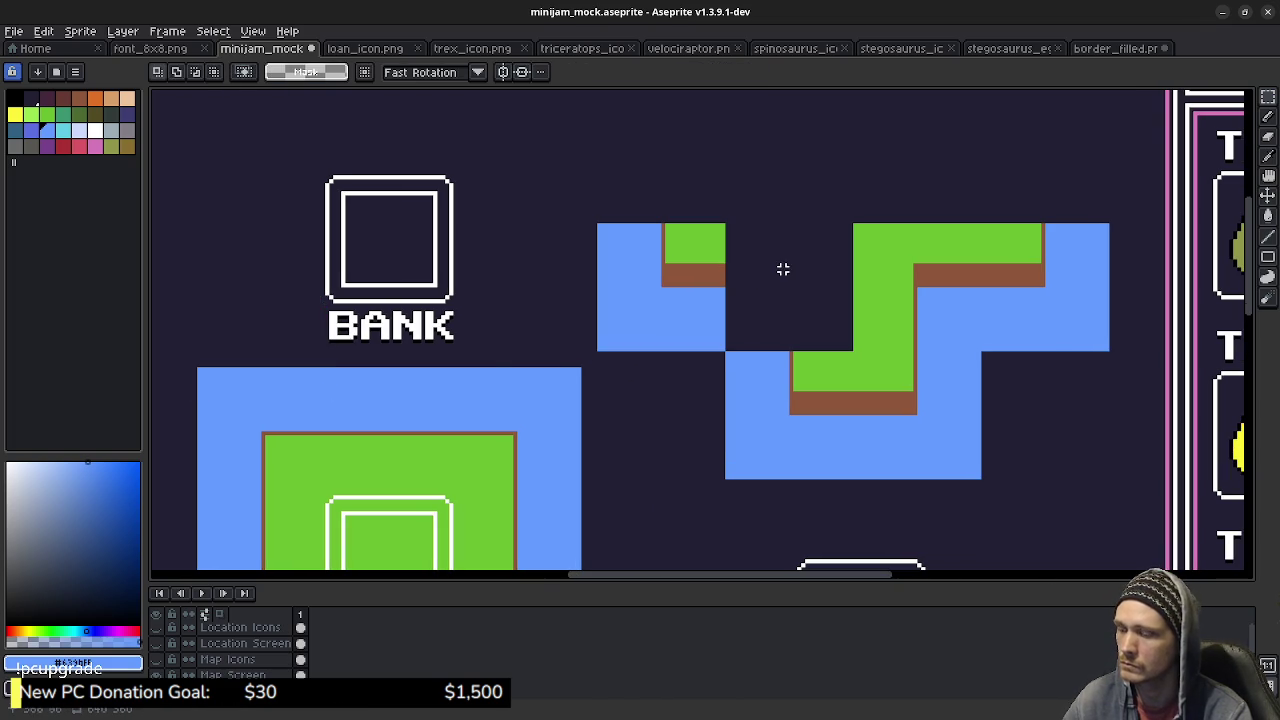
Draw brown edge lines in the gap between the tiles and fill that strip brown.
{"action": "key", "text": "b"}
{"action": "left_click", "coordinate": [710, 278], "text": "alt"}
{"action": "scroll", "coordinate": [771, 341], "scroll_direction": "up", "scroll_amount": 2}
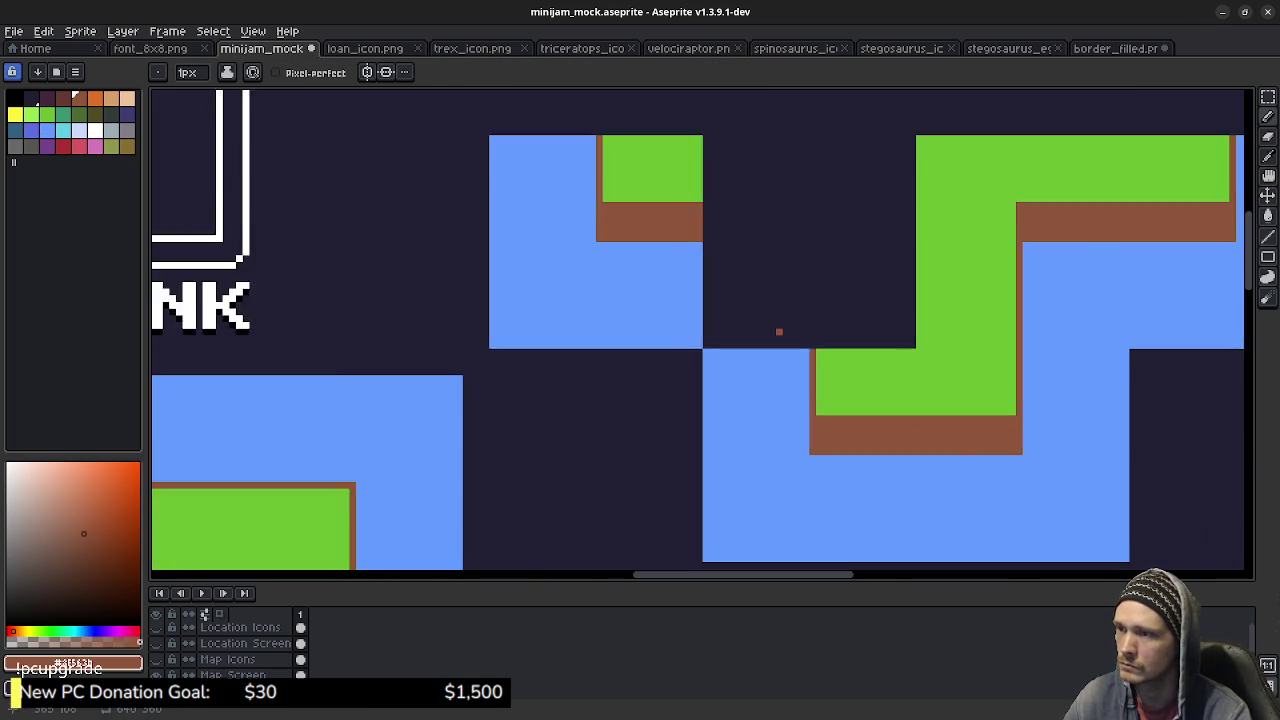
{"action": "mouse_move", "coordinate": [779, 331]}
{"action": "left_mouse_down"}
{"action": "mouse_move", "coordinate": [764, 437]}
{"action": "mouse_move", "coordinate": [797, 374]}
{"action": "mouse_move", "coordinate": [690, 343]}
{"action": "left_mouse_up"}
{"action": "left_click_drag", "start_coordinate": [797, 346], "coordinate": [797, 374]}
{"action": "mouse_move", "coordinate": [690, 311]}
{"action": "left_mouse_down"}
{"action": "mouse_move", "coordinate": [788, 311]}
{"action": "mouse_move", "coordinate": [797, 342]}
{"action": "left_mouse_up"}
{"action": "key", "text": "g"}
{"action": "left_click", "coordinate": [742, 328]}
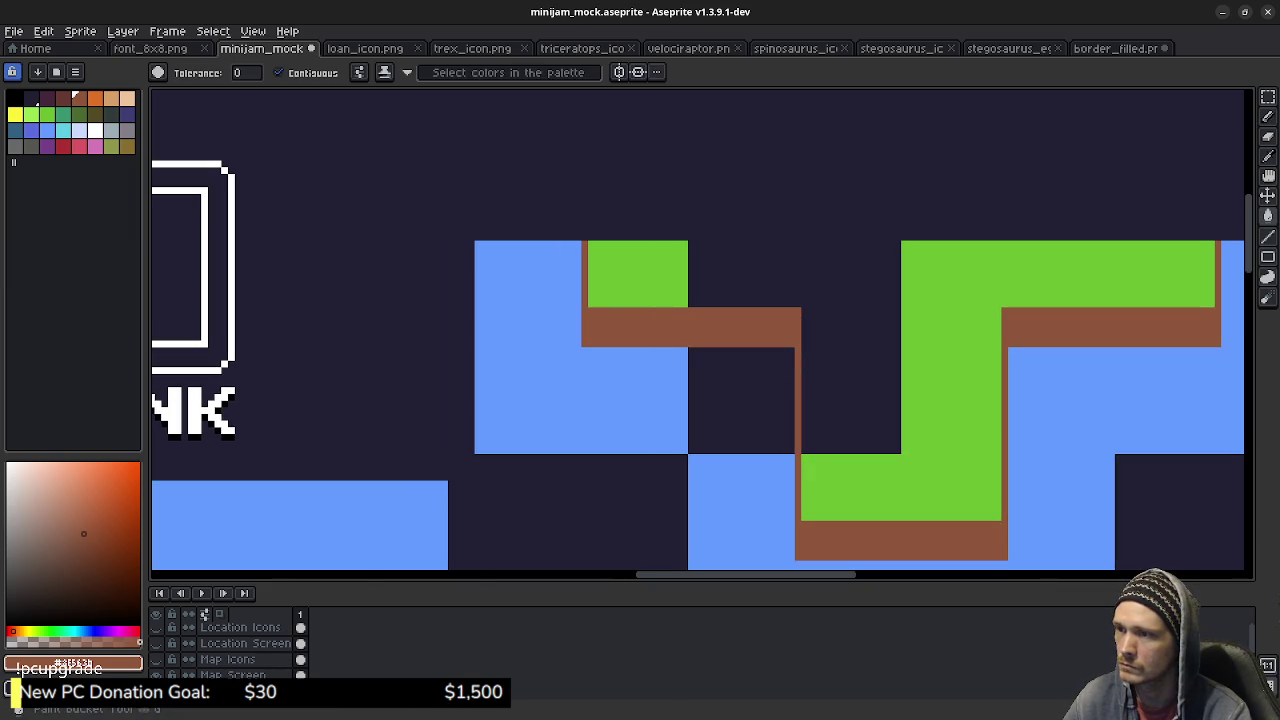
Draw a green line along the top edge and fill the enclosed dark area green.
{"action": "left_click", "coordinate": [684, 298], "text": "alt"}
{"action": "left_click", "coordinate": [692, 243]}
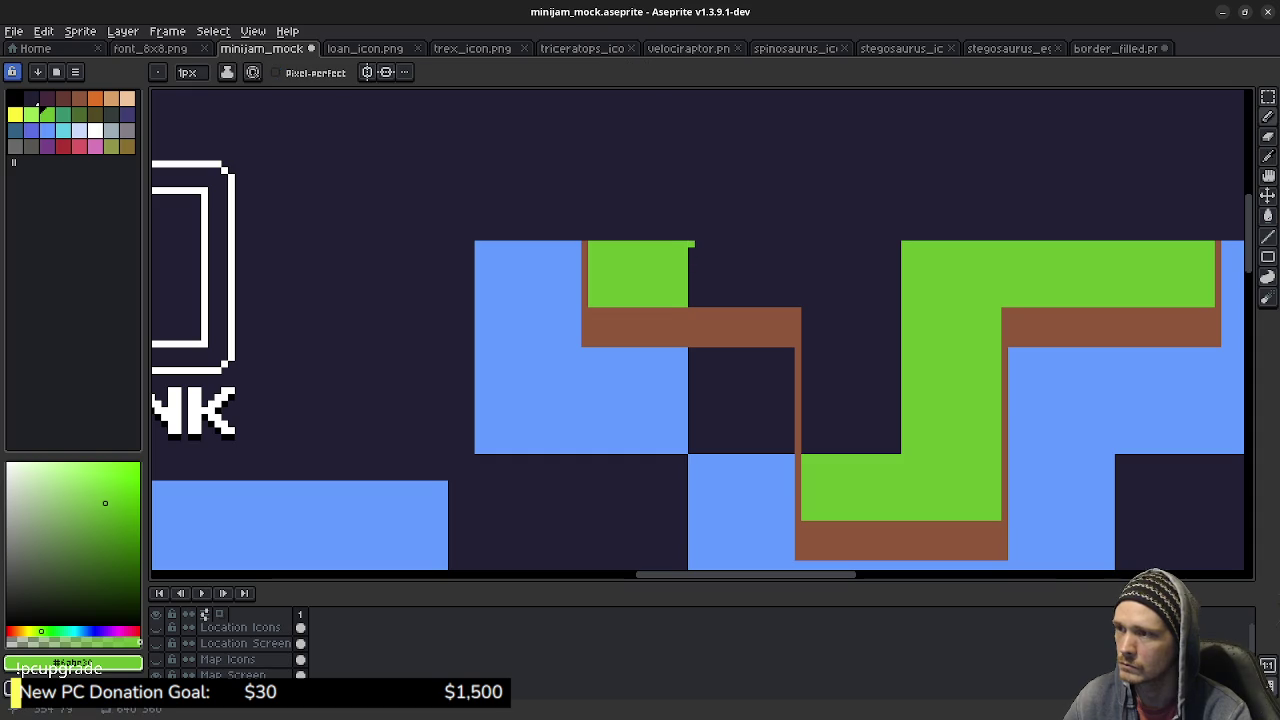
{"action": "left_click_drag", "start_coordinate": [694, 243], "coordinate": [900, 243]}
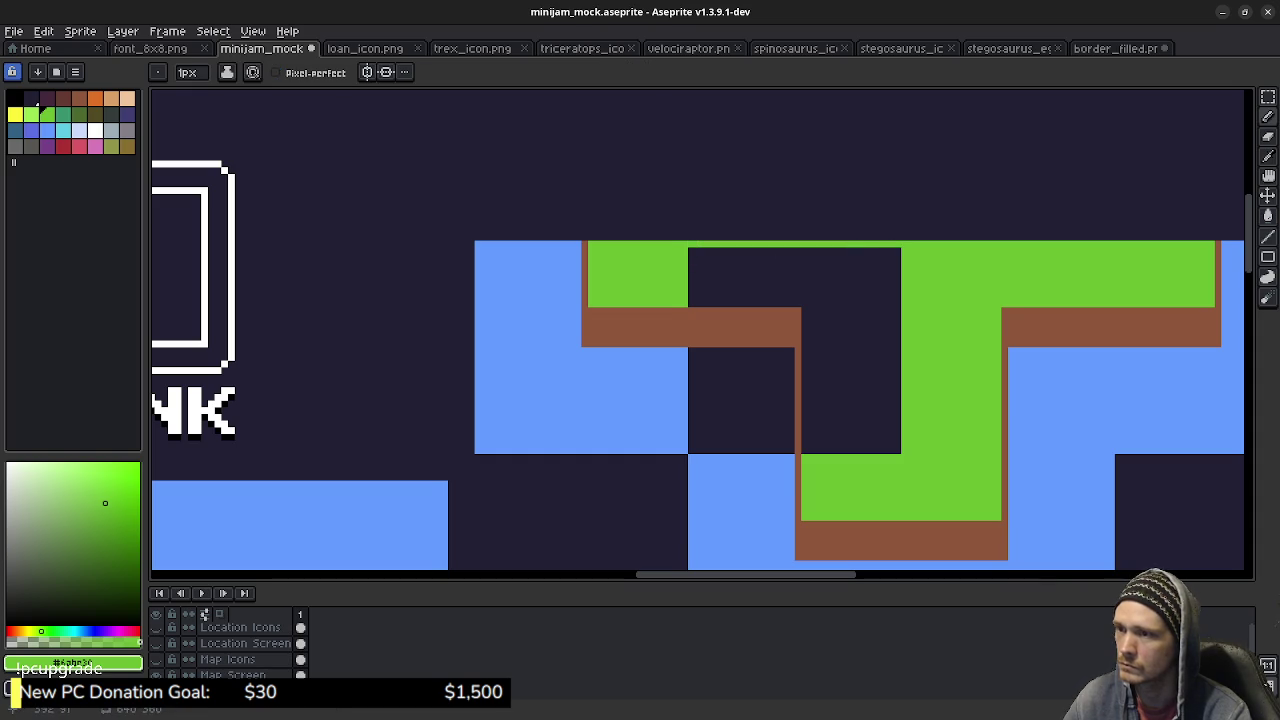
{"action": "key", "text": "g"}
{"action": "left_click", "coordinate": [871, 337]}
Fill the dark corner block blue, then review the map mock-up down to the cash, bank and debt panel.
{"action": "left_click", "coordinate": [740, 462], "text": "alt"}
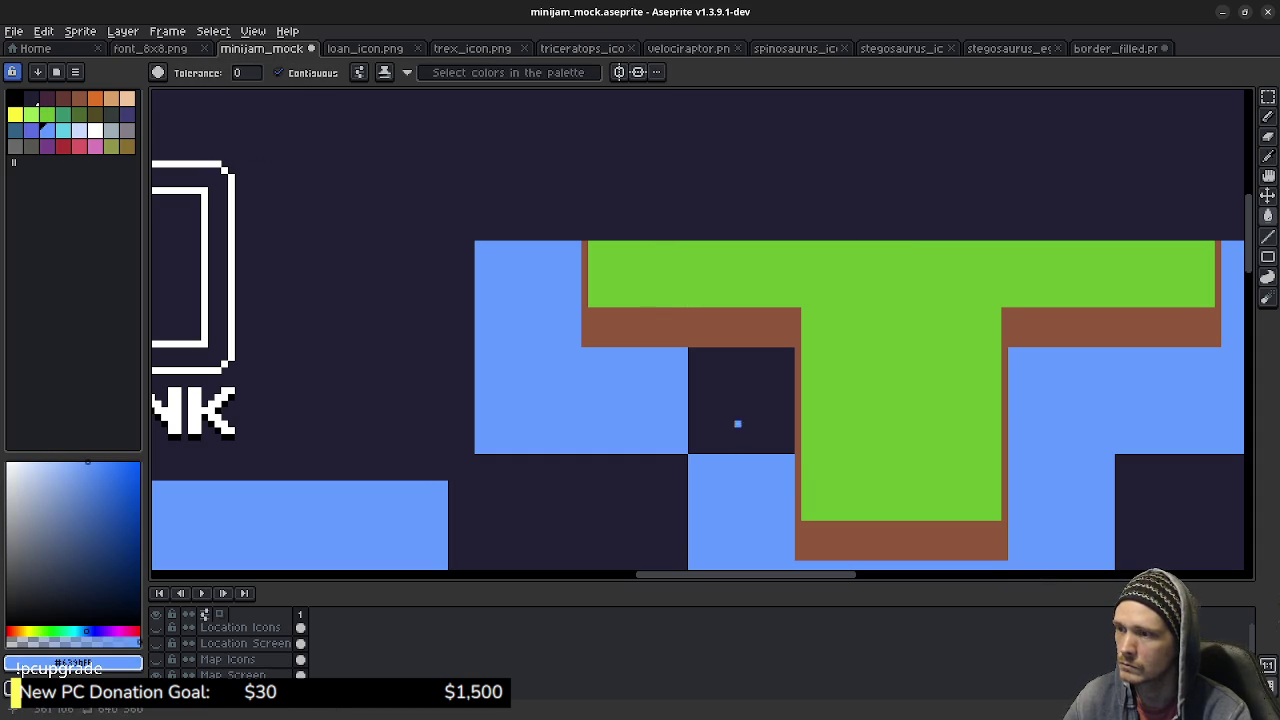
{"action": "left_click", "coordinate": [737, 423]}
{"action": "scroll", "coordinate": [958, 397], "scroll_direction": "down", "scroll_amount": 4}
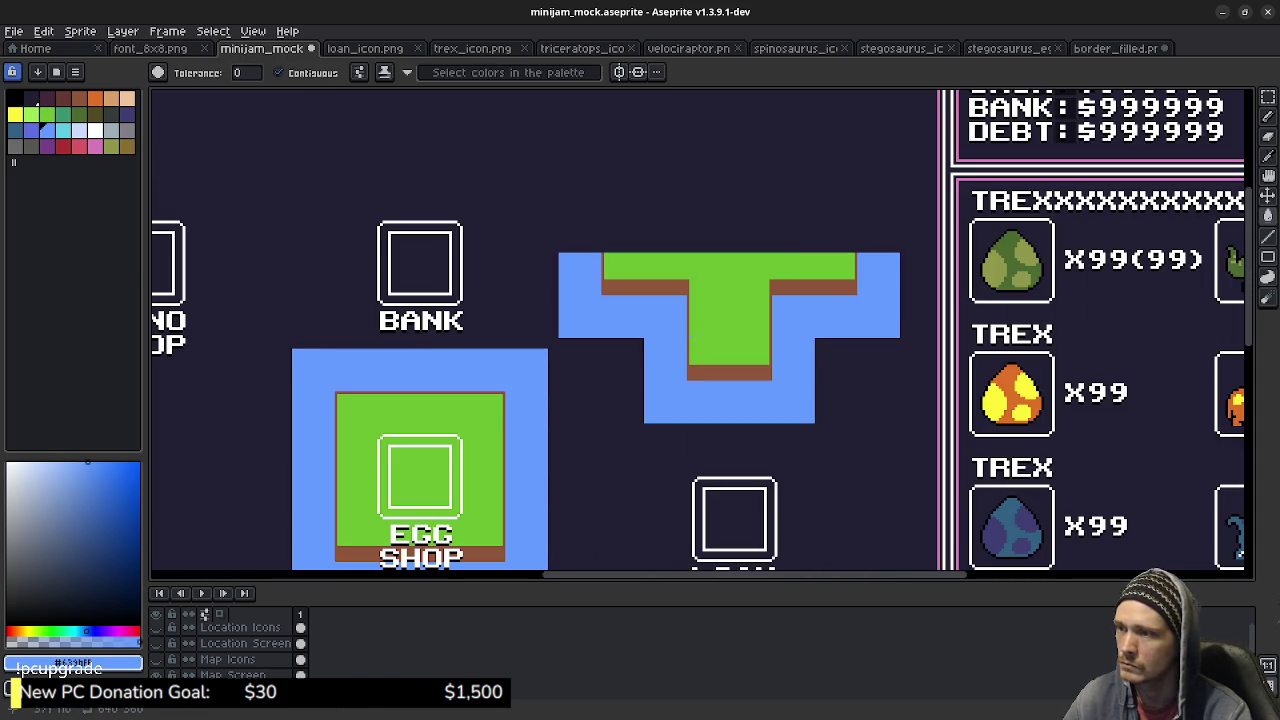
{"action": "left_click_drag", "start_coordinate": [600, 400], "coordinate": [697, 347]}
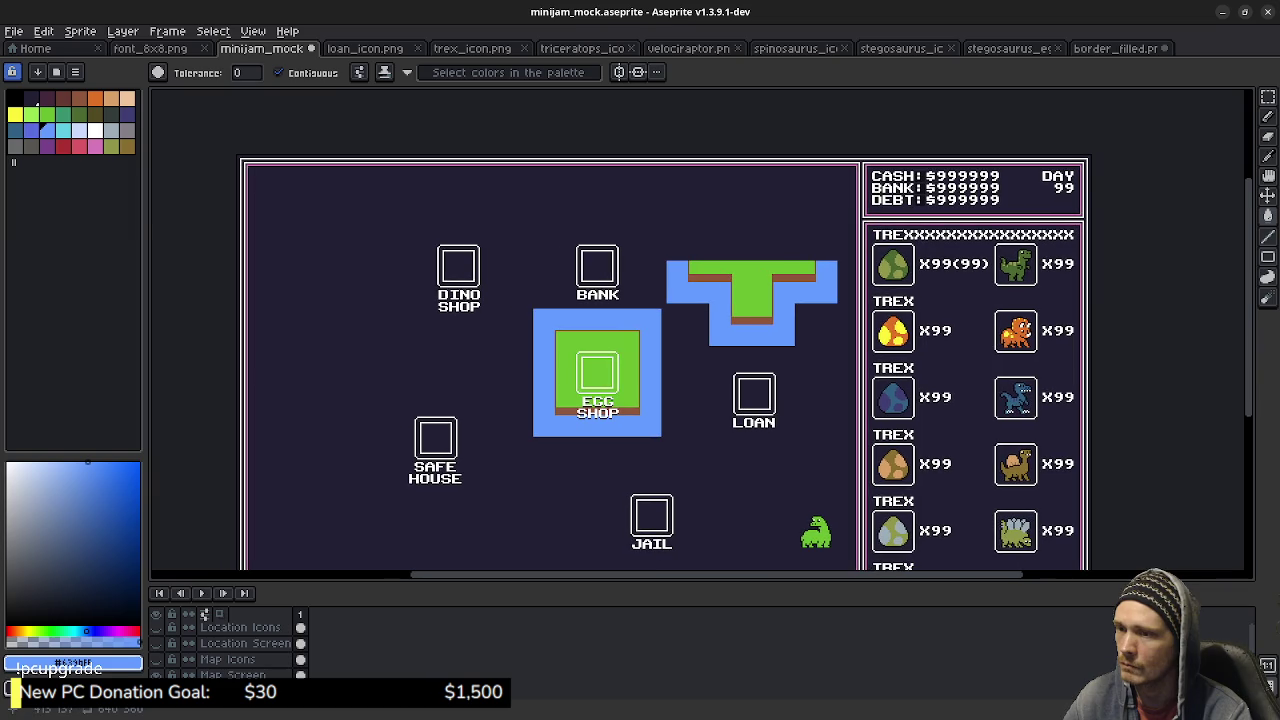
{"action": "scroll", "coordinate": [789, 335], "scroll_direction": "up", "scroll_amount": 1}
{"action": "mouse_move", "coordinate": [628, 314]}
{"action": "left_mouse_down"}
{"action": "mouse_move", "coordinate": [672, 353]}
{"action": "mouse_move", "coordinate": [607, 395]}
{"action": "left_mouse_up"}
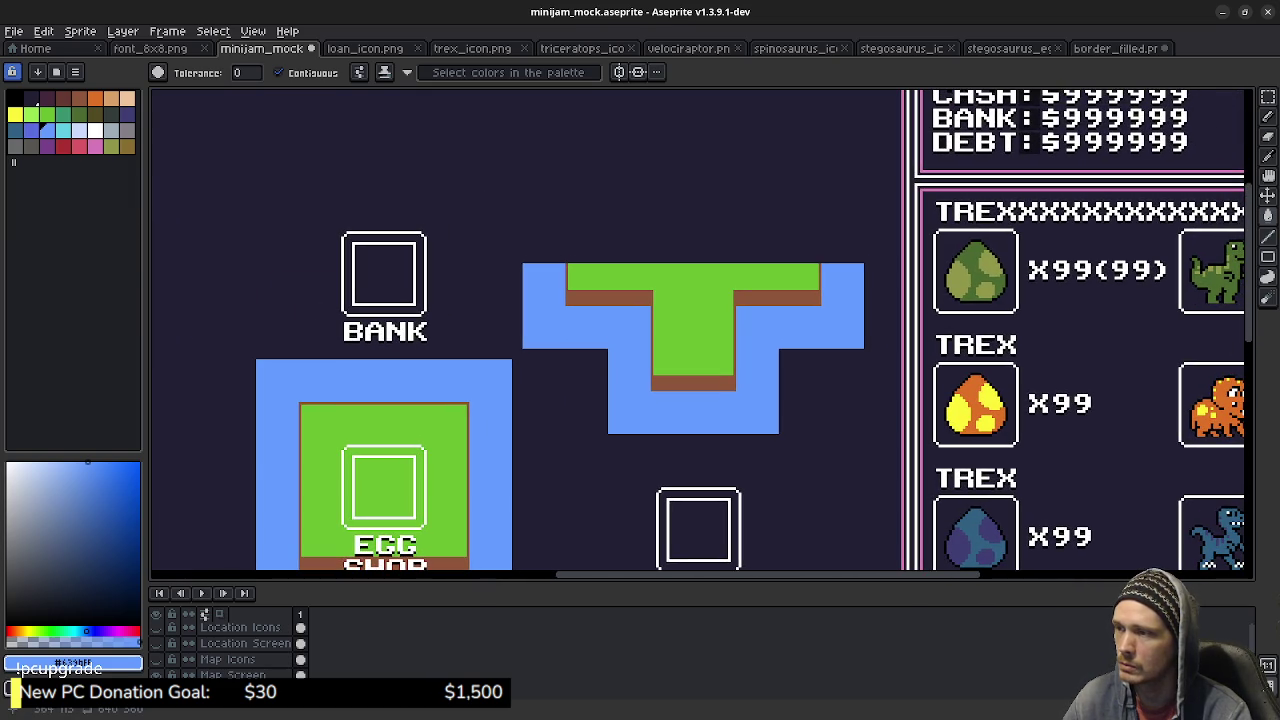
{"action": "left_click_drag", "start_coordinate": [686, 338], "coordinate": [692, 368]}
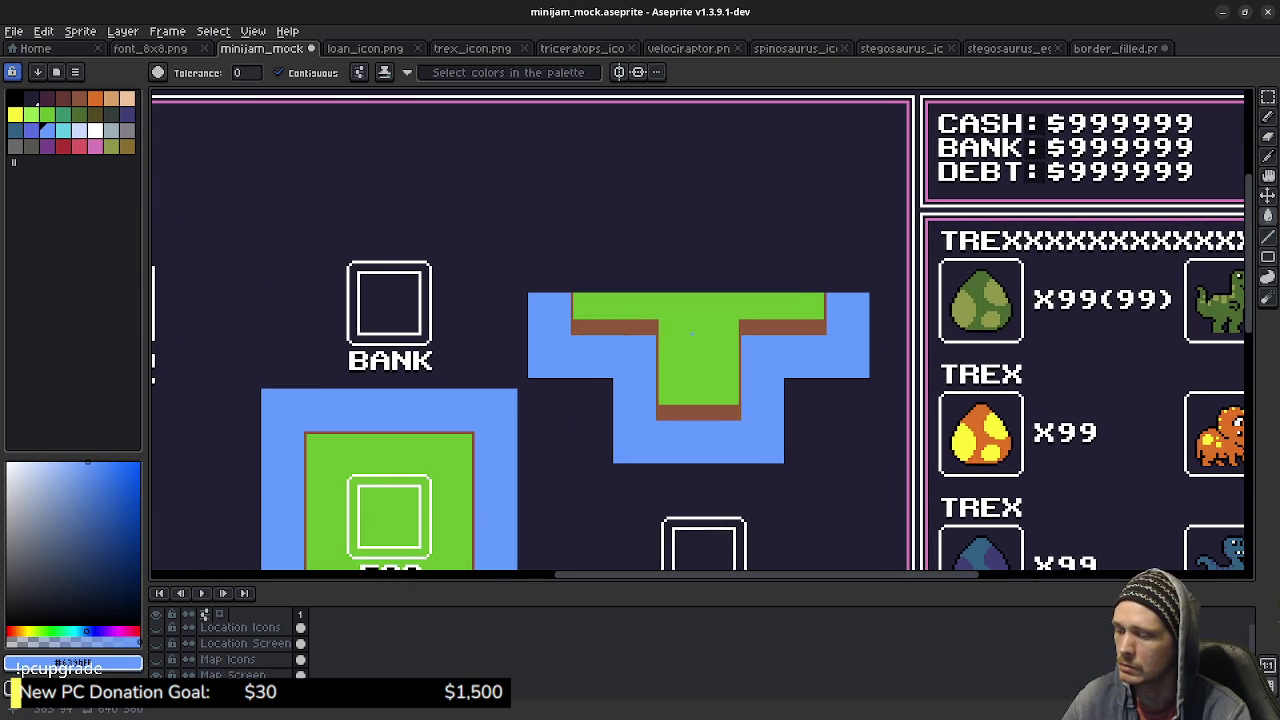
{"action": "scroll", "coordinate": [674, 354], "scroll_direction": "up", "scroll_amount": 2}
{"action": "scroll", "coordinate": [491, 450], "scroll_direction": "up", "scroll_amount": 1}
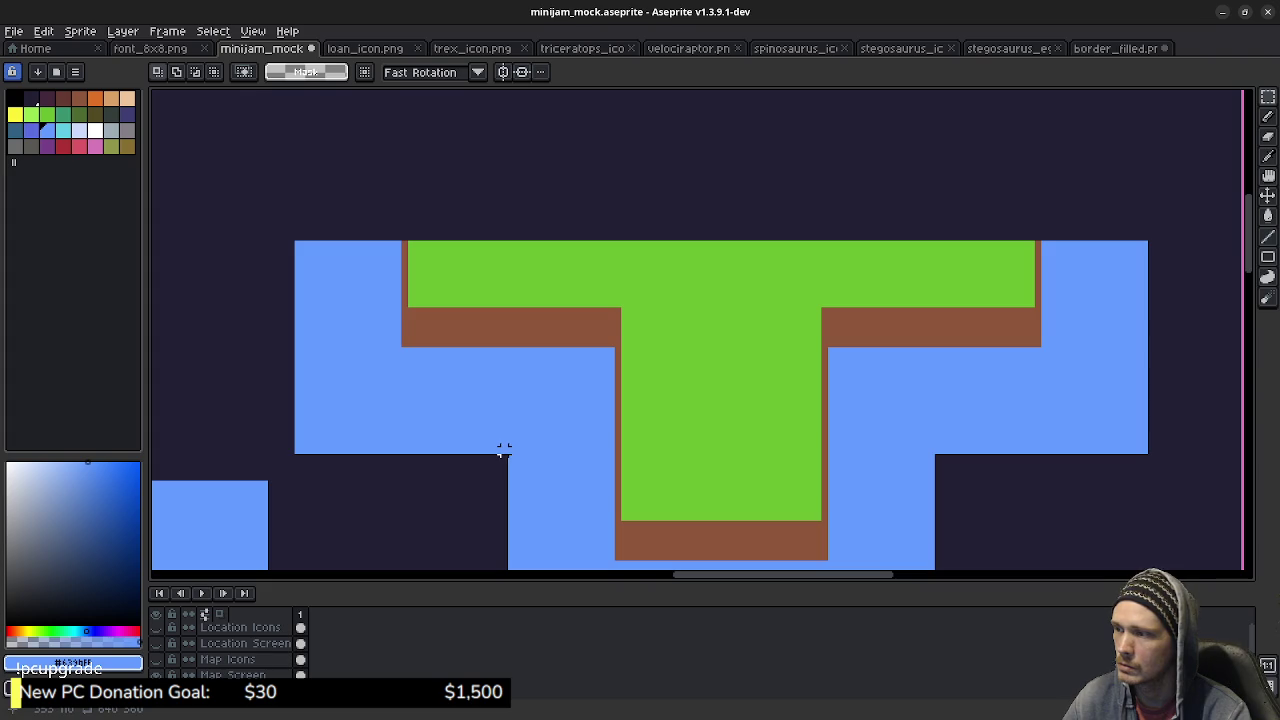
Move the left part of the T-shaped tile above it, nudged right.
{"action": "mouse_move", "coordinate": [504, 450]}
{"action": "left_mouse_down"}
{"action": "mouse_move", "coordinate": [686, 329]}
{"action": "mouse_move", "coordinate": [737, 263]}
{"action": "mouse_move", "coordinate": [793, 241]}
{"action": "left_mouse_up"}
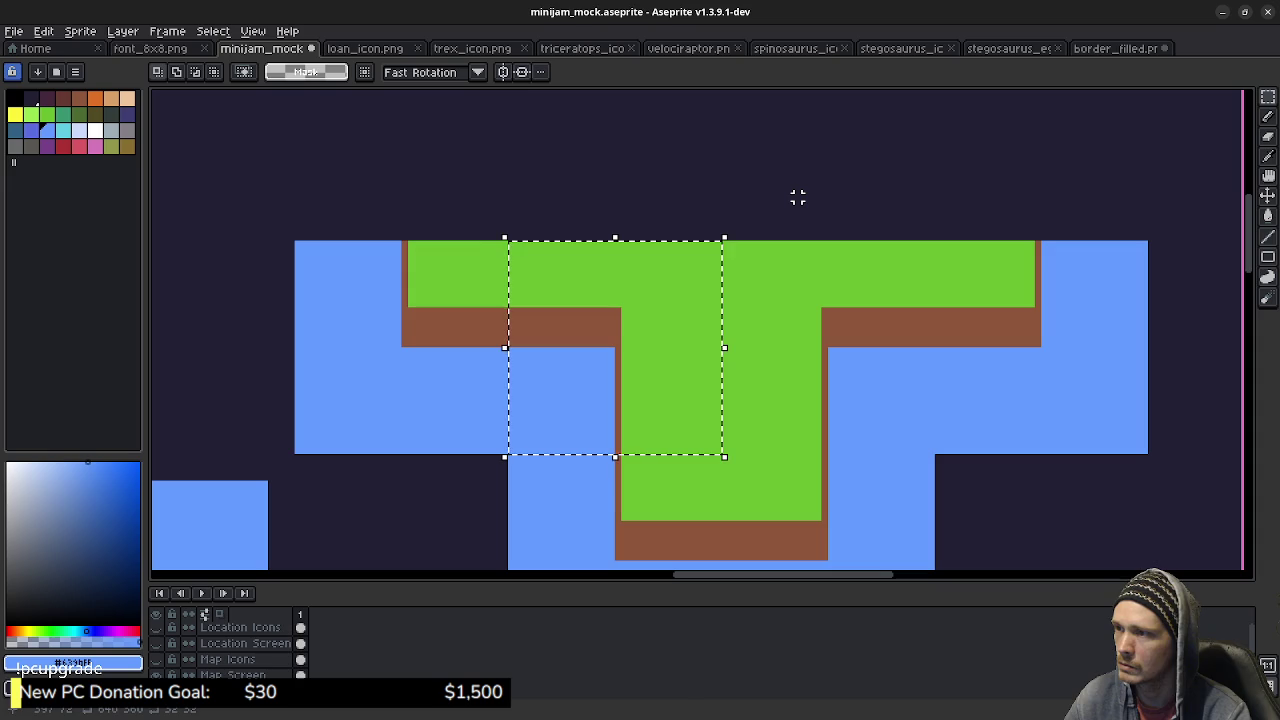
{"action": "left_click_drag", "start_coordinate": [723, 346], "coordinate": [909, 120]}
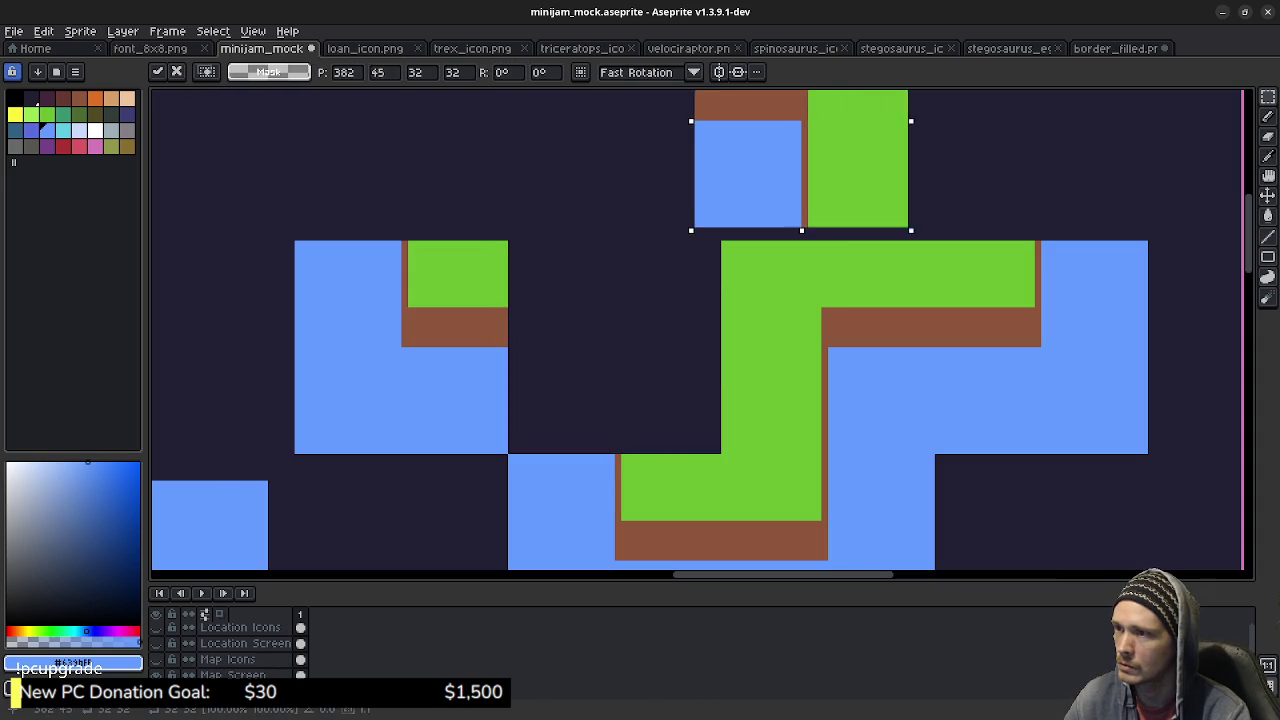
{"action": "key", "text": "Right"}
{"action": "key", "text": "Right"}
{"action": "key", "text": "Right"}
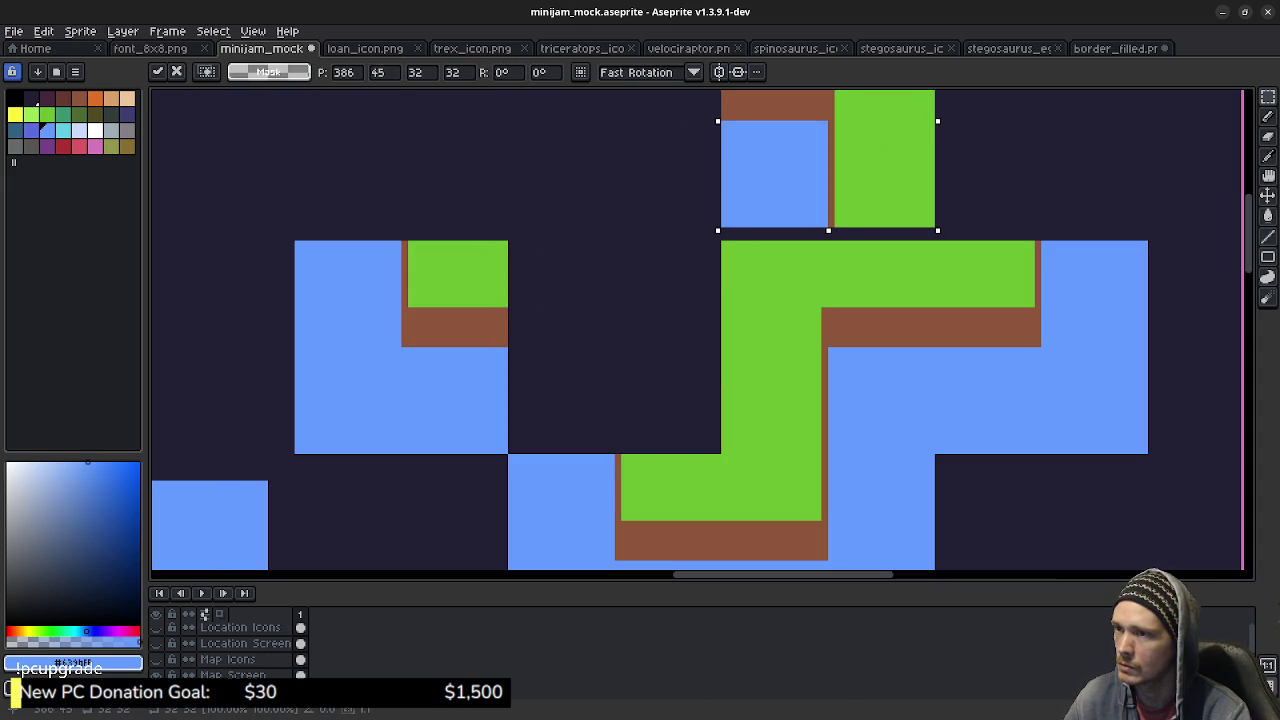
{"action": "scroll", "coordinate": [1000, 277], "scroll_direction": "down", "scroll_amount": 1}
{"action": "scroll", "coordinate": [1000, 277], "scroll_direction": "right", "scroll_amount": 1}
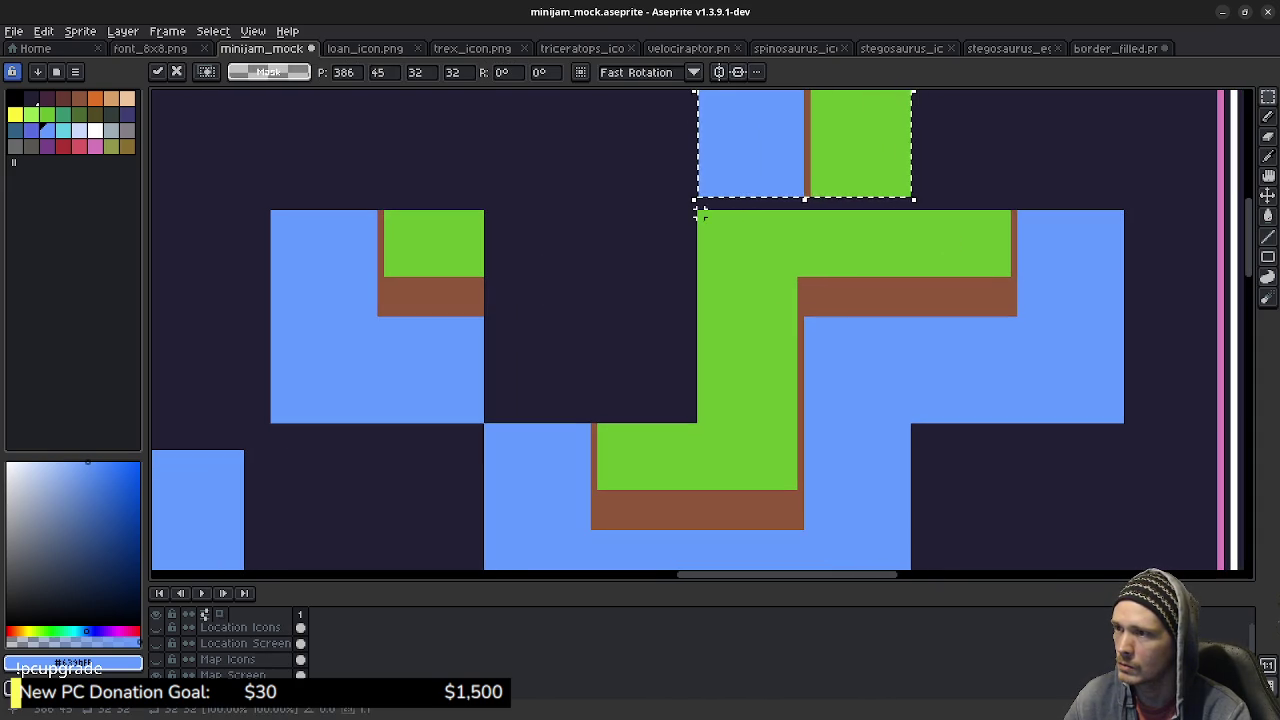
Lift the T's middle section up into the arch position, nudge it to align, and drop it.
{"action": "mouse_move", "coordinate": [700, 215]}
{"action": "left_mouse_down"}
{"action": "mouse_move", "coordinate": [811, 343]}
{"action": "mouse_move", "coordinate": [915, 432]}
{"action": "left_mouse_up"}
{"action": "key", "text": "ctrl+t"}
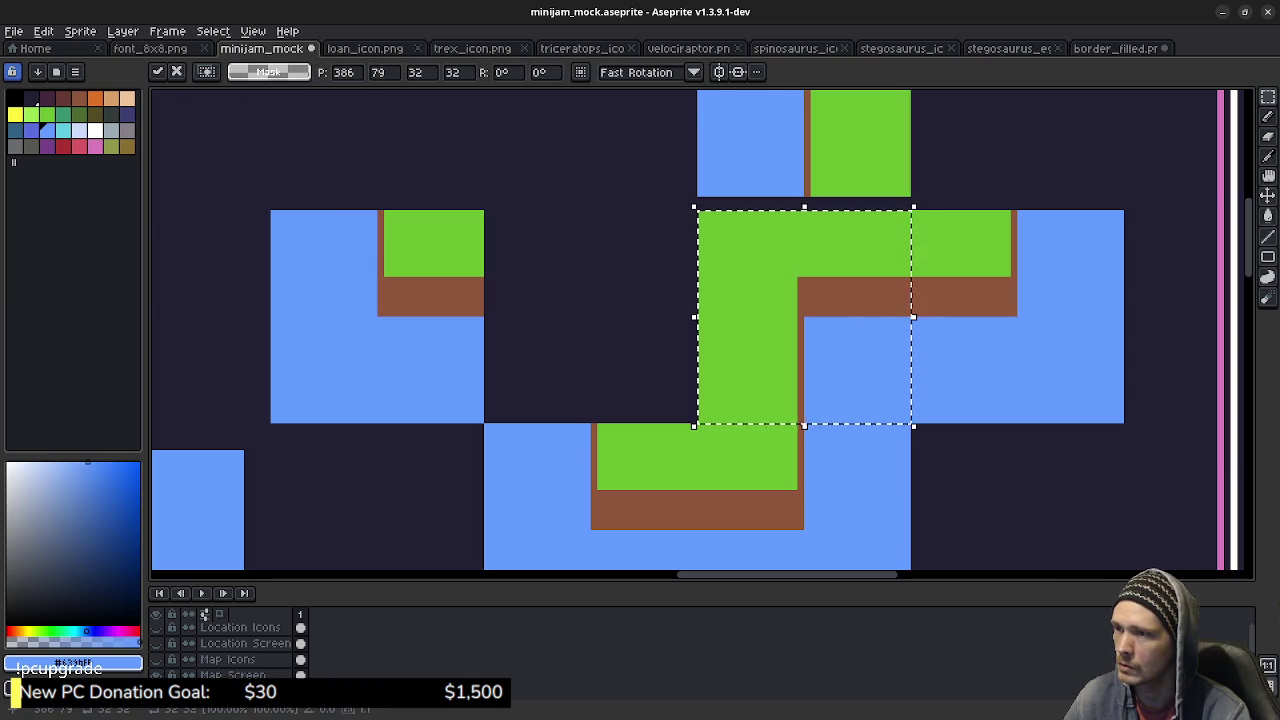
{"action": "mouse_move", "coordinate": [804, 316]}
{"action": "left_mouse_down"}
{"action": "mouse_move", "coordinate": [567, 134]}
{"action": "mouse_move", "coordinate": [587, 114]}
{"action": "left_mouse_up"}
{"action": "scroll", "coordinate": [808, 245], "scroll_direction": "up", "scroll_amount": 3}
{"action": "left_click_drag", "start_coordinate": [600, 300], "coordinate": [604, 263]}
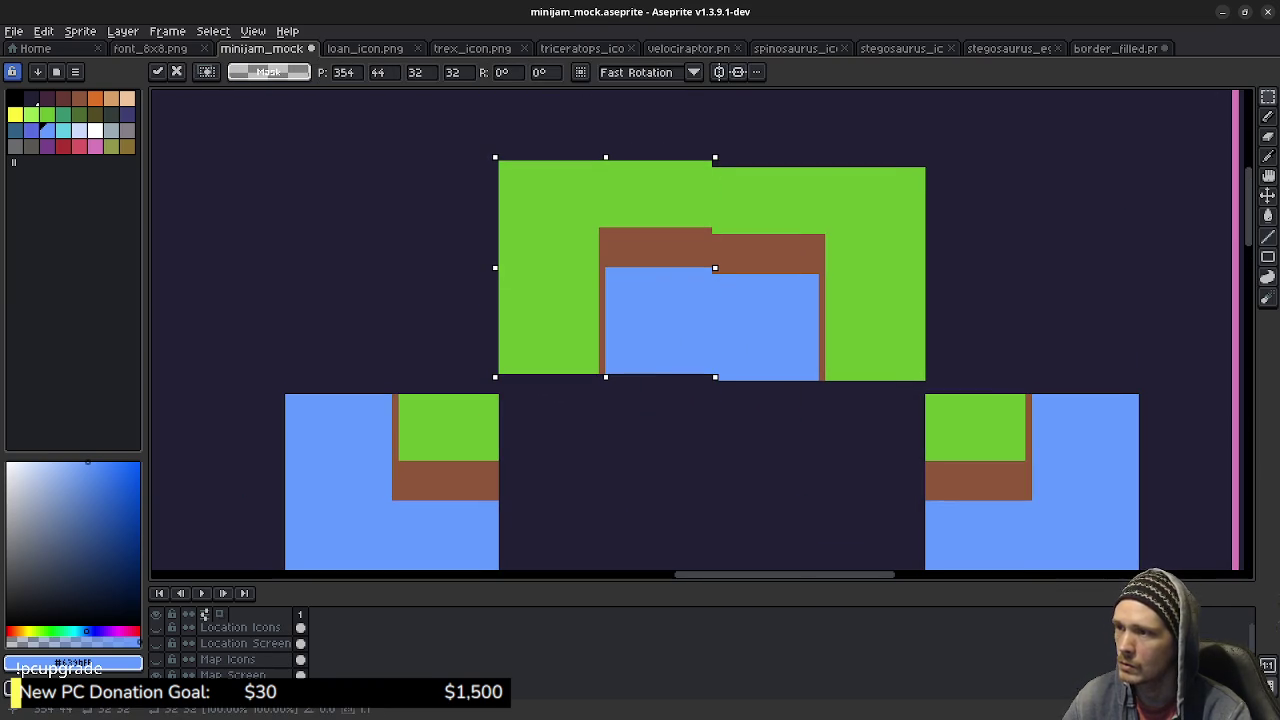
{"action": "key", "text": "Down"}
{"action": "key", "text": "Left"}
{"action": "key", "text": "Right"}
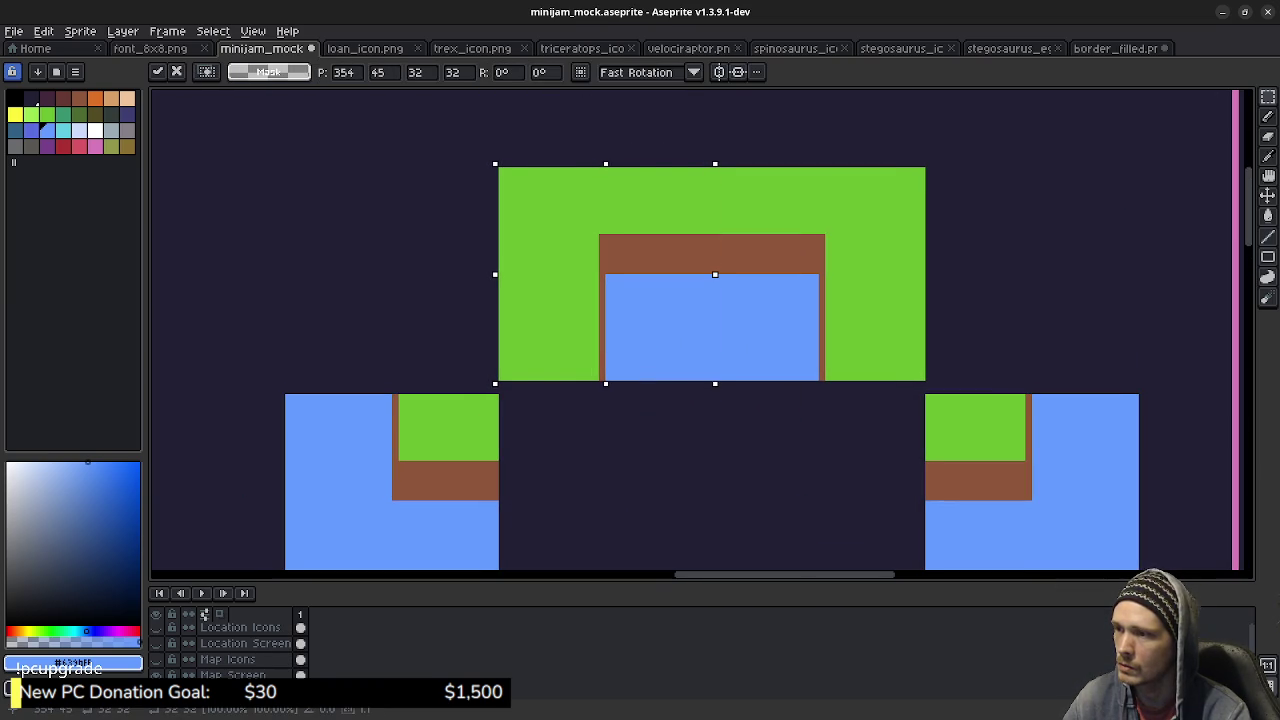
{"action": "scroll", "coordinate": [775, 470], "scroll_direction": "down", "scroll_amount": 3}
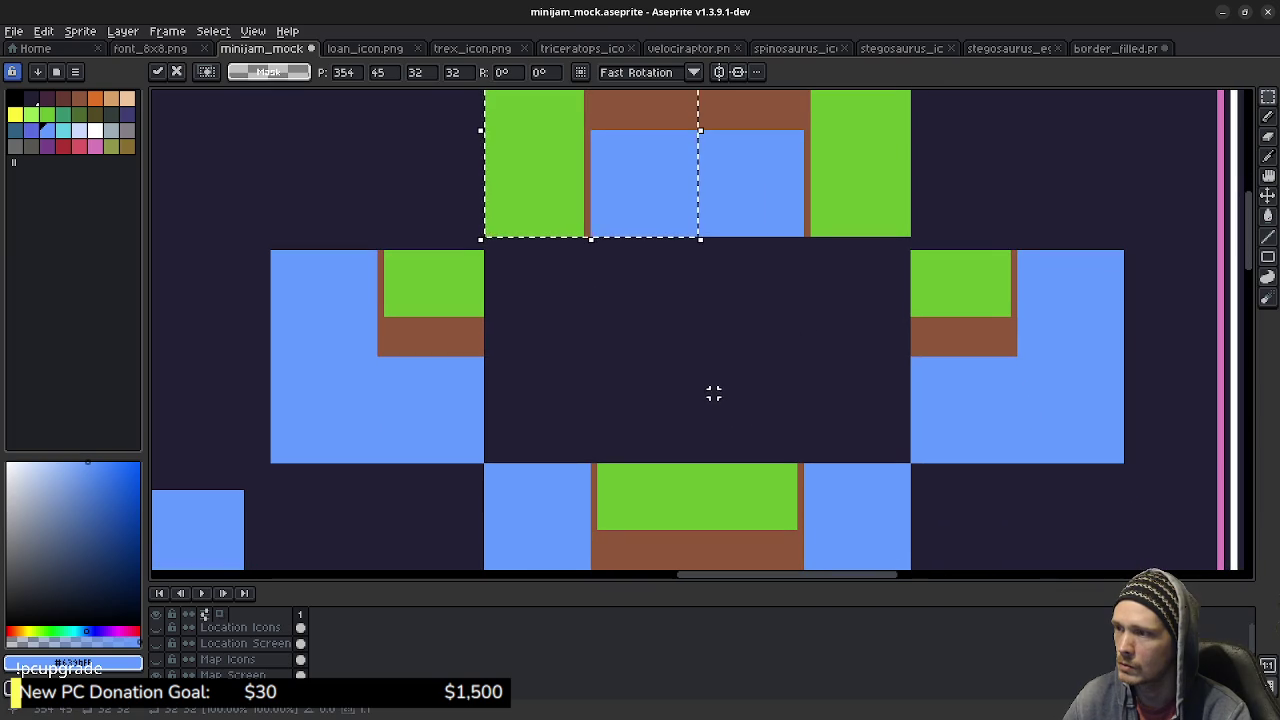
{"action": "key", "text": "ctrl+d"}
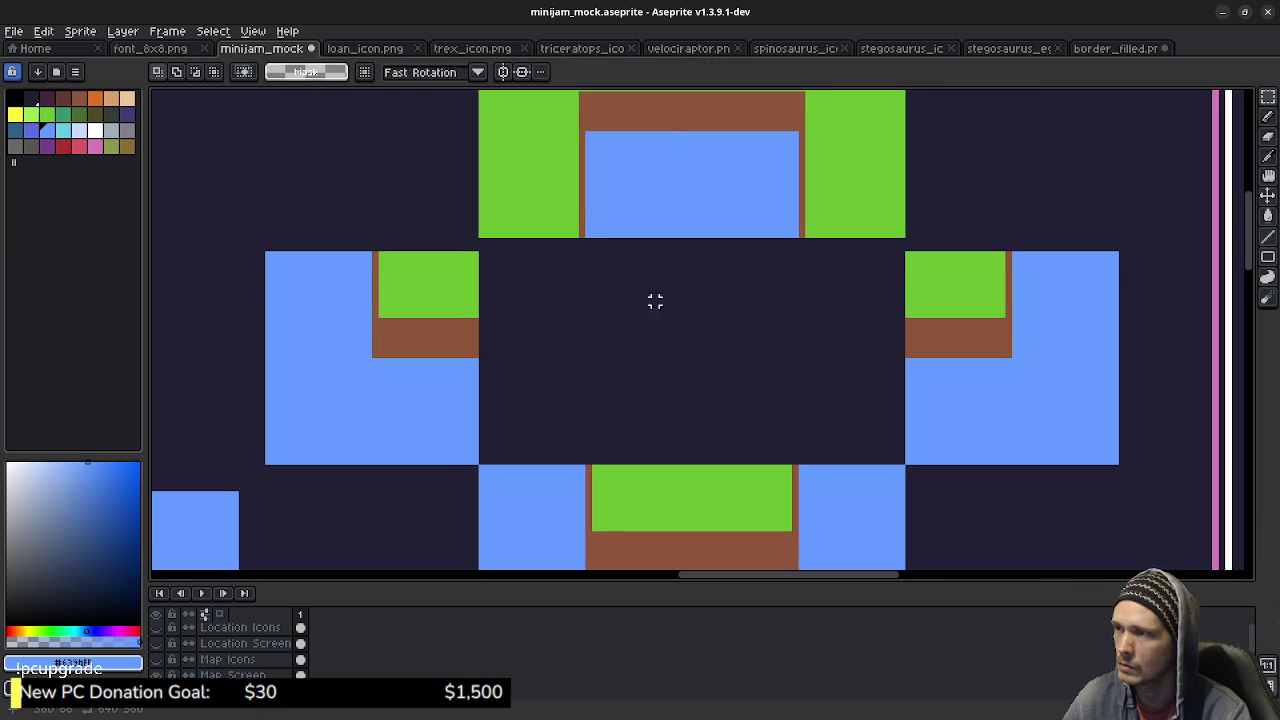
Magic-wand select the blue, green and brown of the left, right and bottom tiles and delete them.
{"action": "mouse_move", "coordinate": [655, 301]}
{"action": "left_mouse_down"}
{"action": "mouse_move", "coordinate": [684, 390]}
{"action": "mouse_move", "coordinate": [691, 365]}
{"action": "left_mouse_up"}
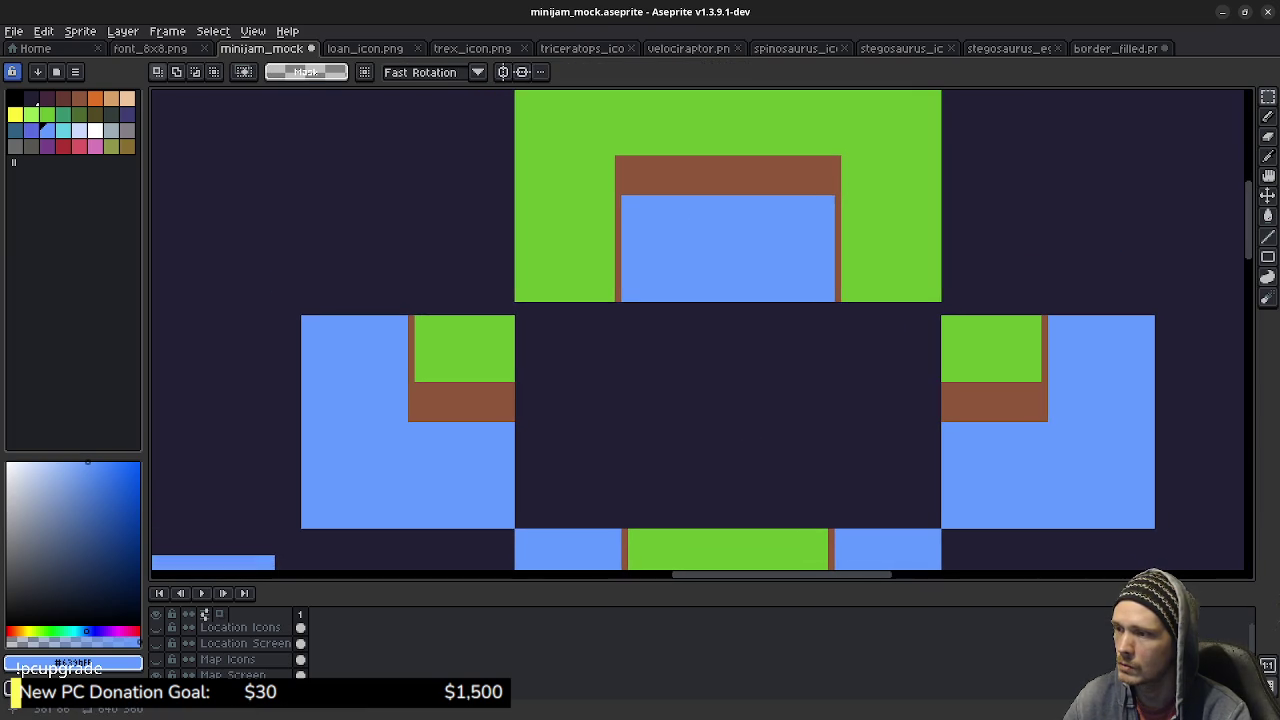
{"action": "scroll", "coordinate": [672, 291], "scroll_direction": "down", "scroll_amount": 3}
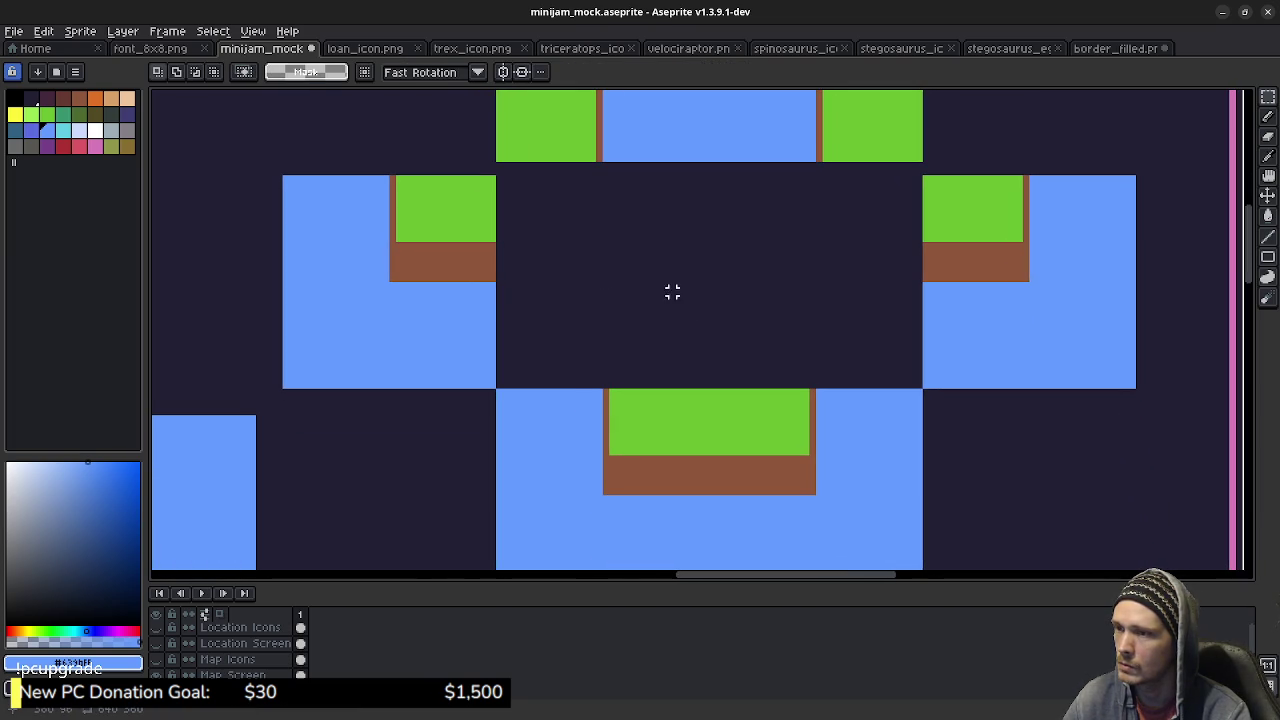
{"action": "scroll", "coordinate": [719, 313], "scroll_direction": "down", "scroll_amount": 1}
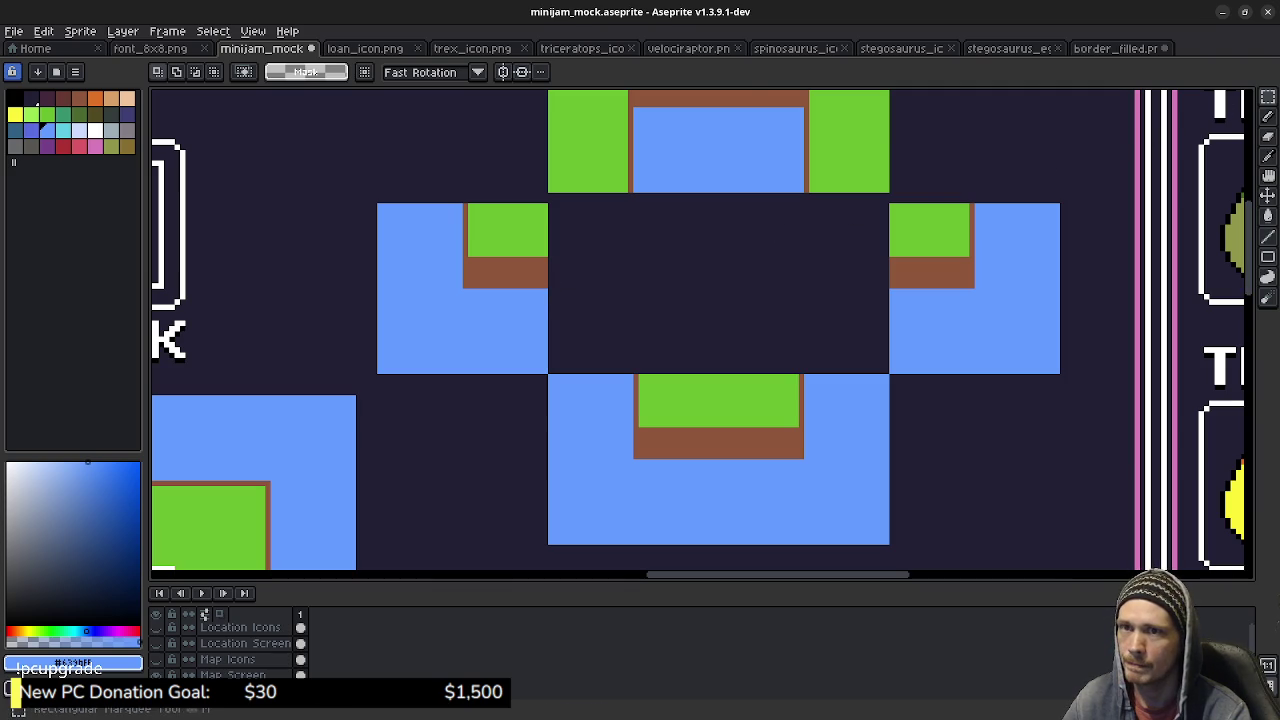
{"action": "key", "text": "w"}
{"action": "left_click", "coordinate": [982, 282]}
{"action": "left_click", "coordinate": [857, 414], "text": "shift"}
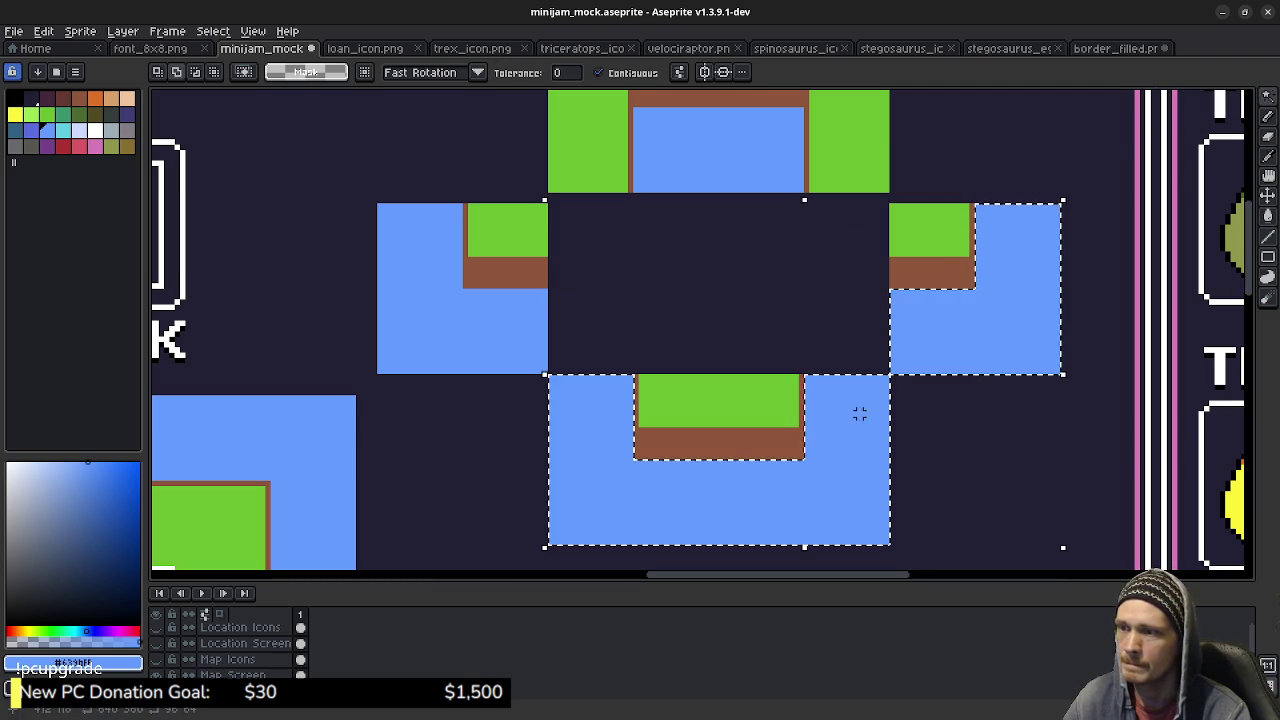
{"action": "left_click", "coordinate": [463, 343], "text": "shift"}
{"action": "left_click", "coordinate": [518, 242], "text": "shift"}
{"action": "left_click", "coordinate": [511, 263], "text": "shift"}
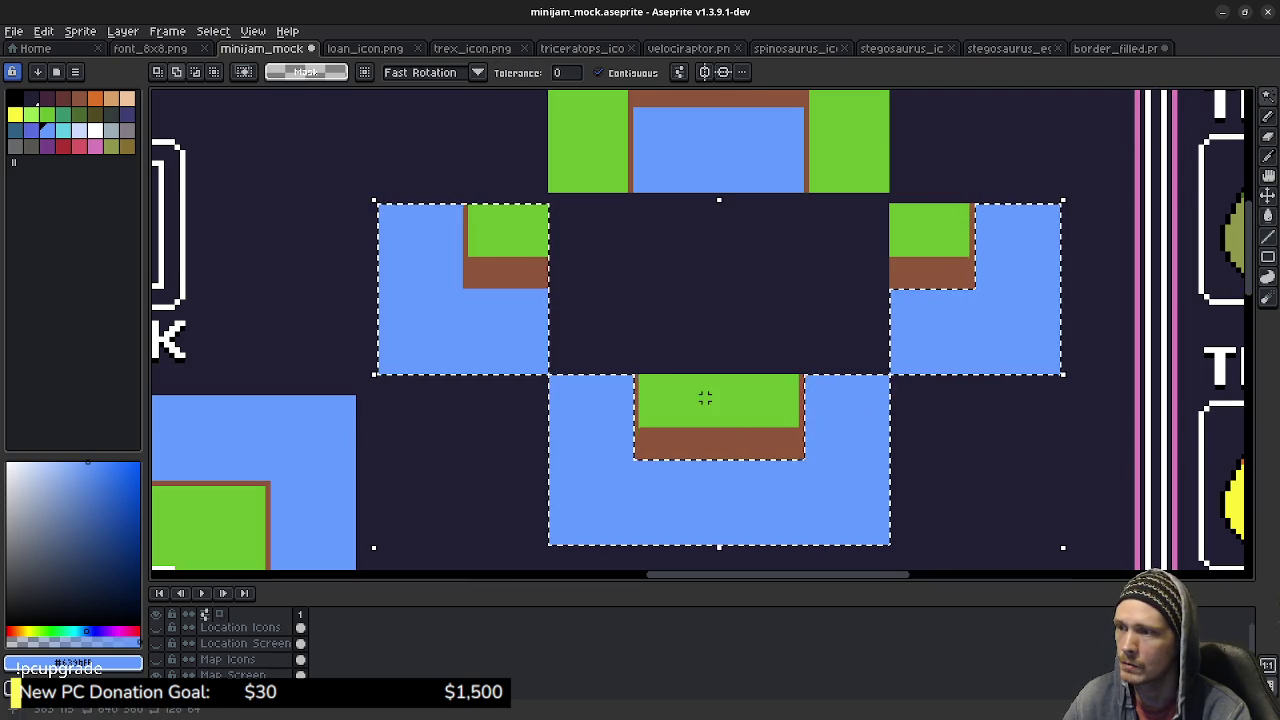
{"action": "left_click", "coordinate": [674, 391], "text": "shift"}
{"action": "left_click", "coordinate": [677, 437], "text": "shift"}
{"action": "left_click", "coordinate": [934, 237], "text": "shift"}
{"action": "left_click", "coordinate": [929, 266], "text": "shift"}
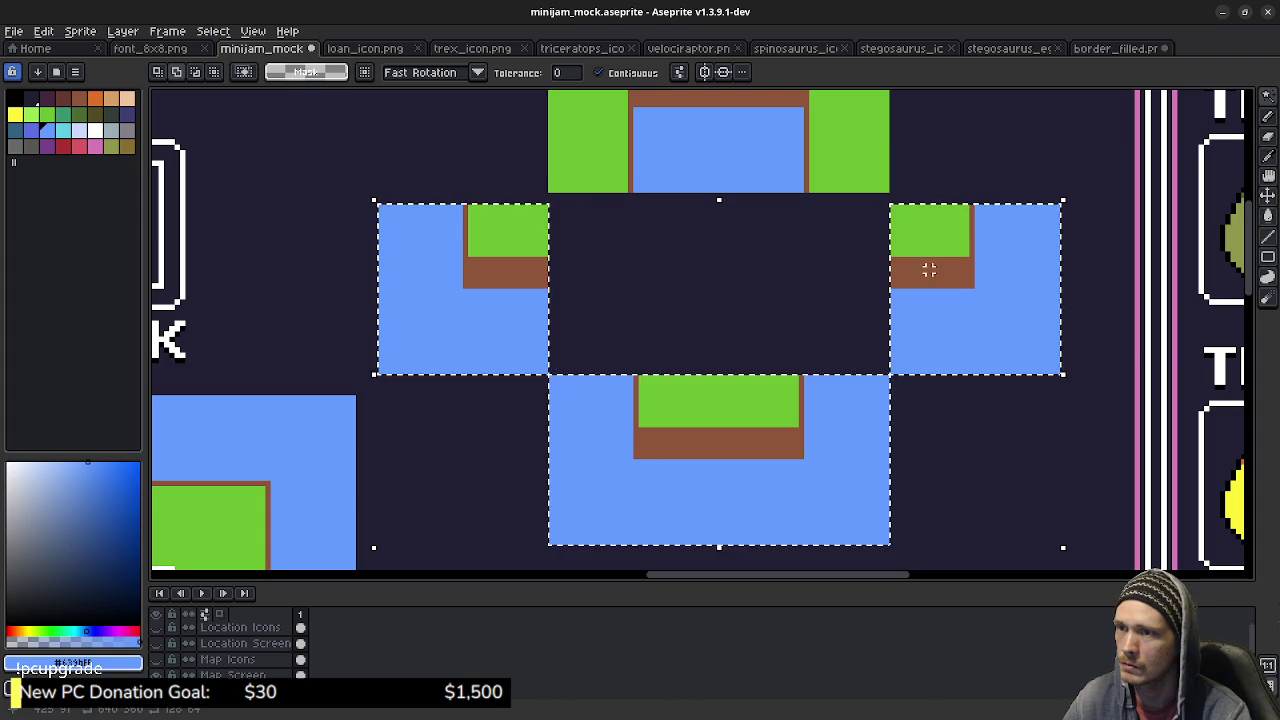
{"action": "key", "text": "Delete"}
Select a square area beneath the left part of the green top tile.
{"action": "key", "text": "b"}
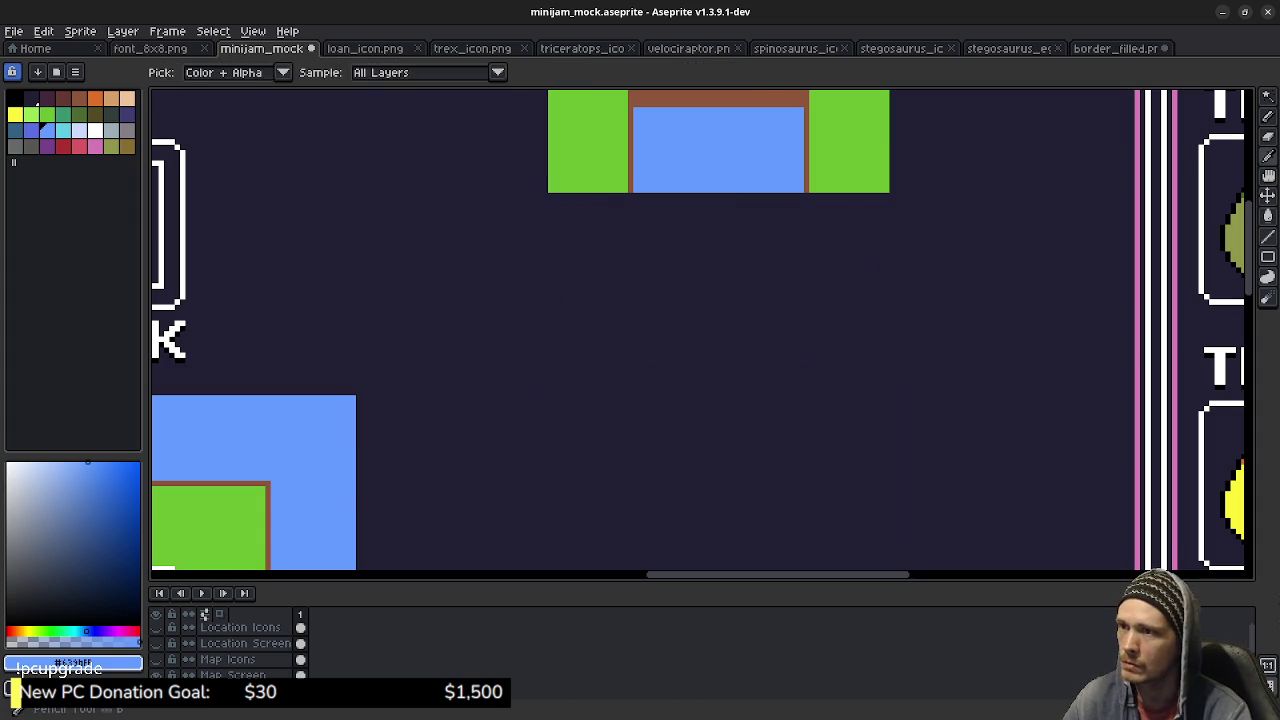
{"action": "left_click", "coordinate": [860, 175], "text": "alt"}
{"action": "mouse_move", "coordinate": [757, 240]}
{"action": "left_mouse_down"}
{"action": "mouse_move", "coordinate": [700, 354]}
{"action": "mouse_move", "coordinate": [696, 341]}
{"action": "left_mouse_up"}
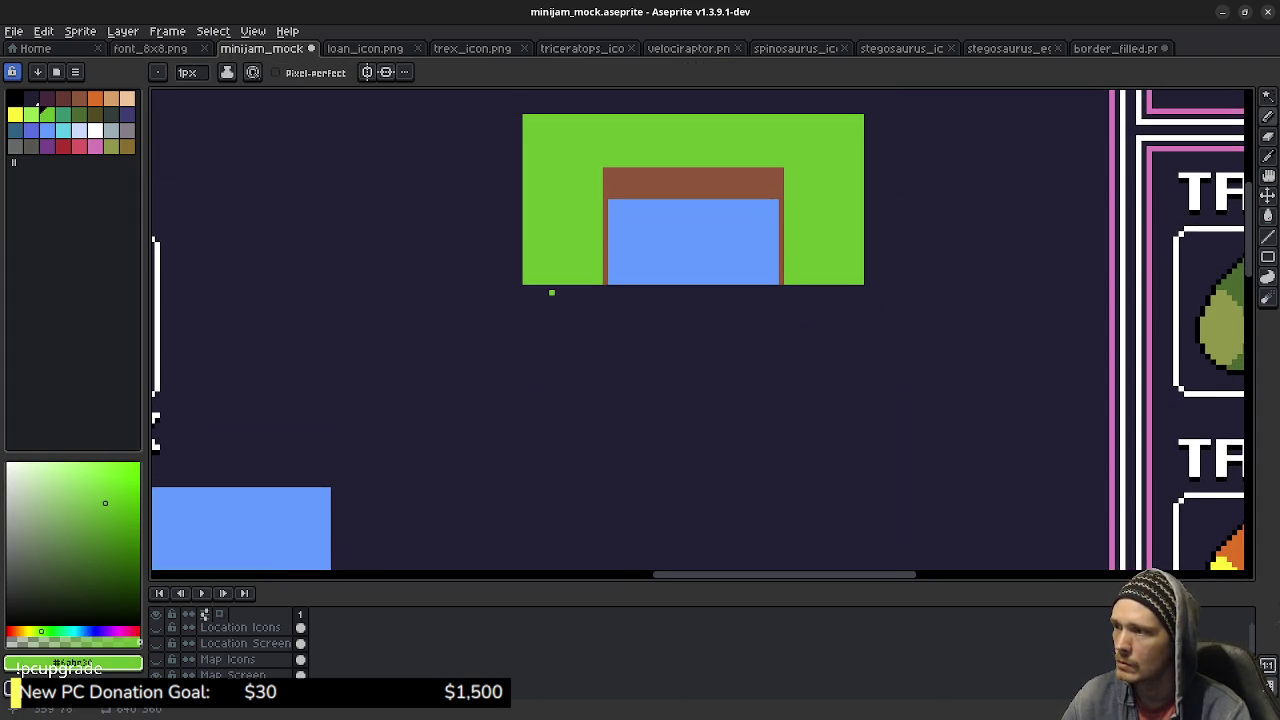
{"action": "key", "text": "m"}
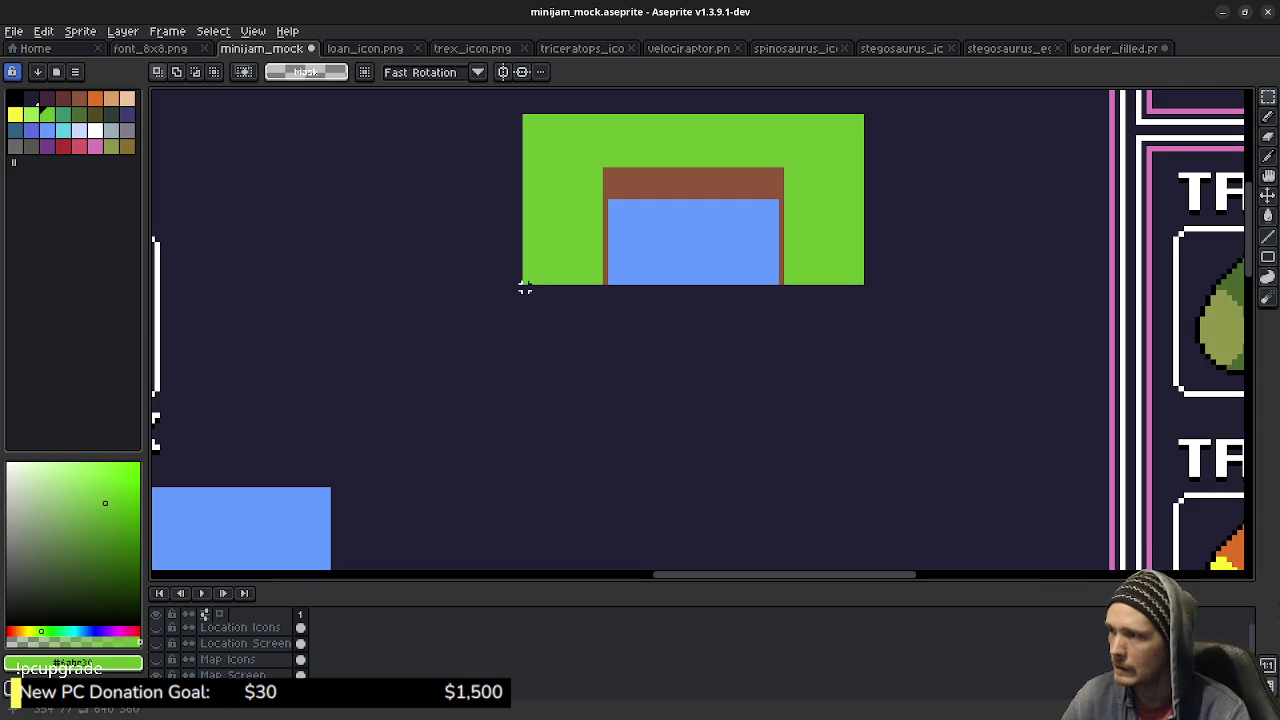
{"action": "left_click_drag", "start_coordinate": [523, 286], "coordinate": [695, 456]}
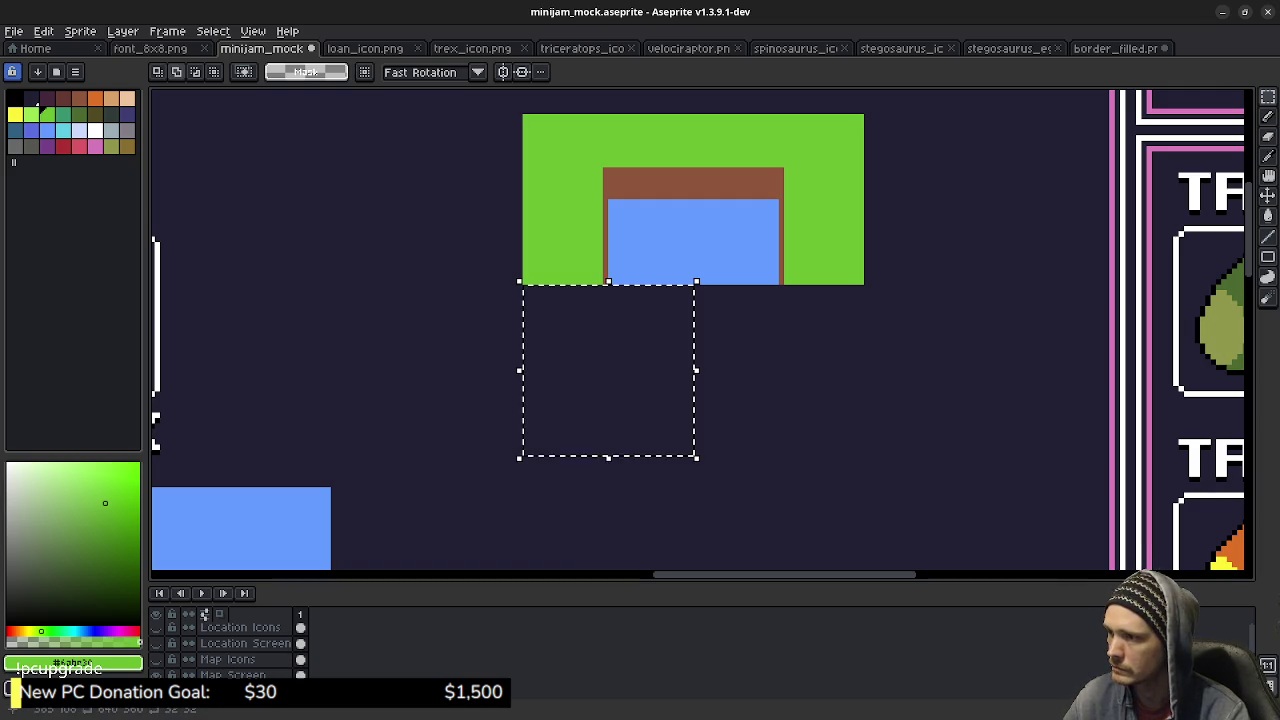
Fill the selected 32×32 square with solid pink and deselect it.
{"action": "left_click", "coordinate": [95, 147]}
{"action": "key", "text": "g"}
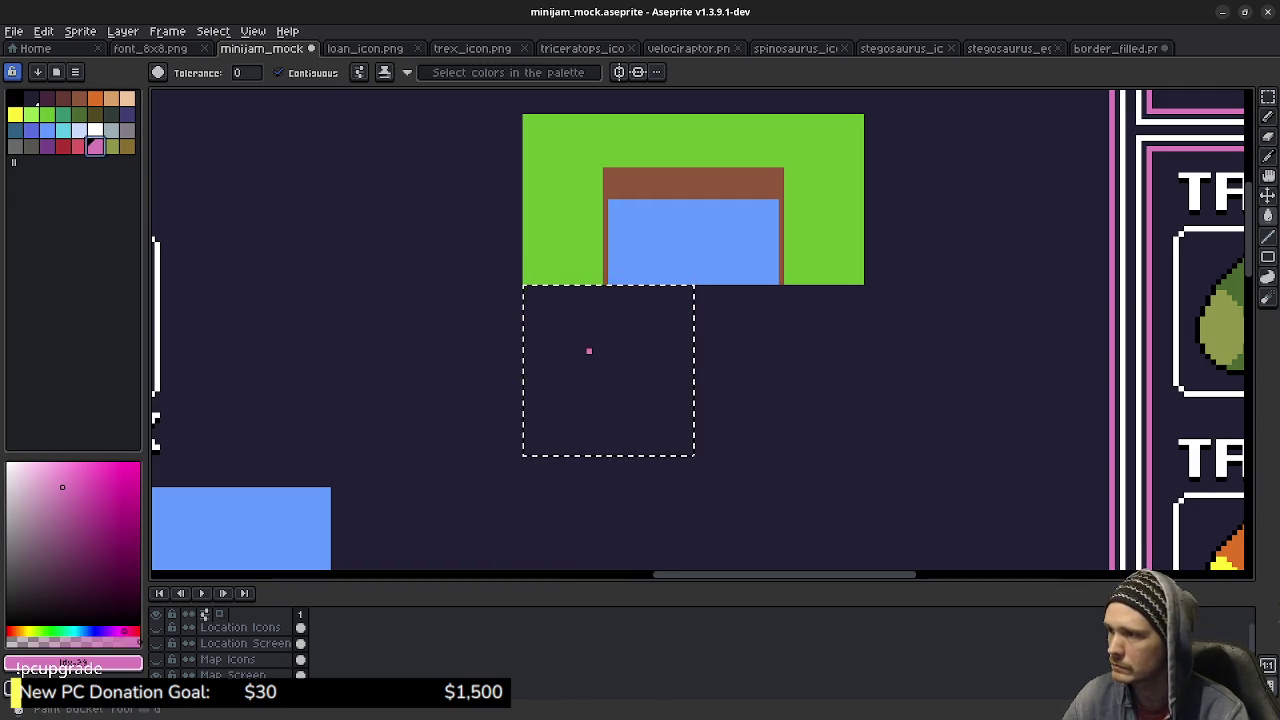
{"action": "left_click", "coordinate": [586, 349]}
{"action": "key", "text": "m"}
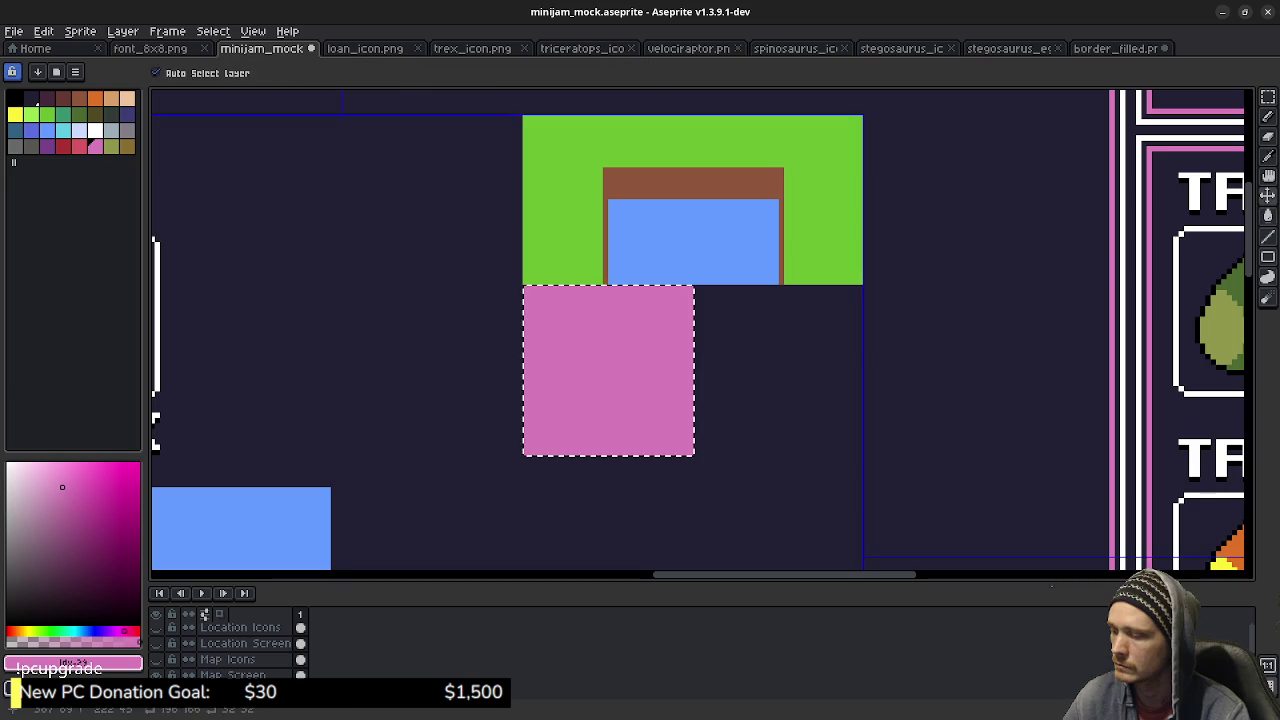
{"action": "left_click_drag", "start_coordinate": [695, 351], "coordinate": [855, 351]}
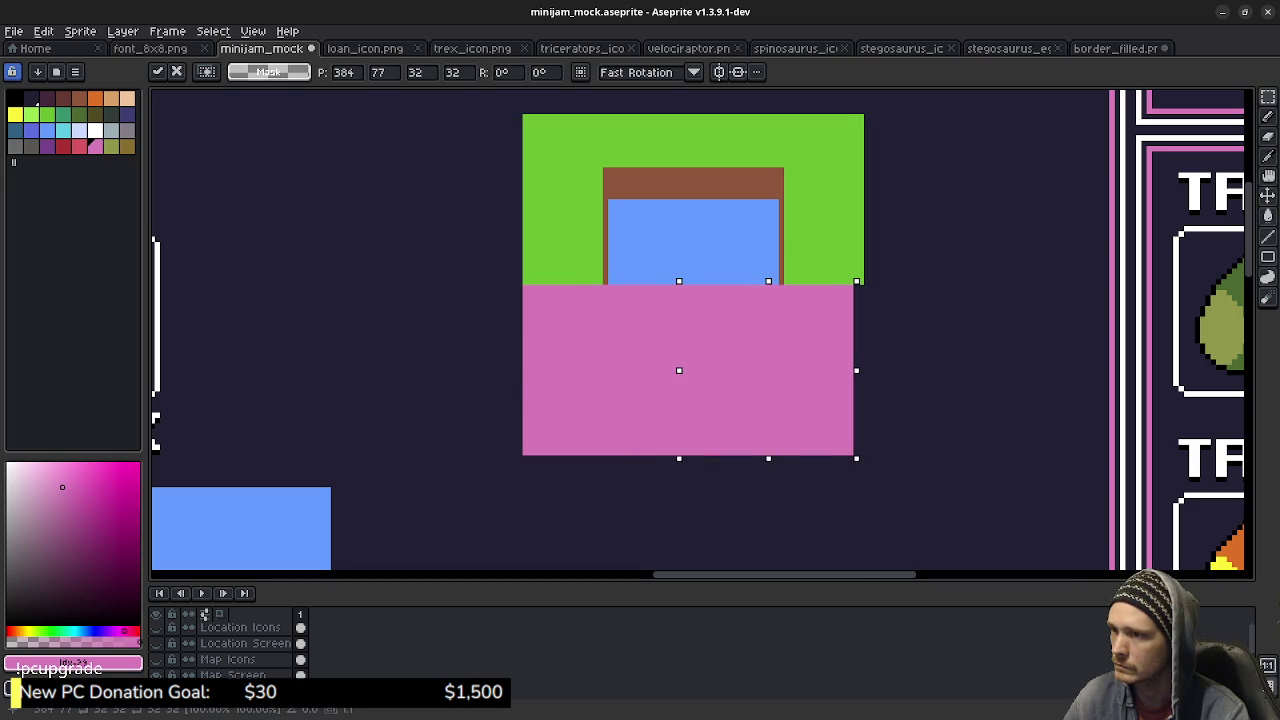
{"action": "key", "text": "Right"}
{"action": "key", "text": "Right"}
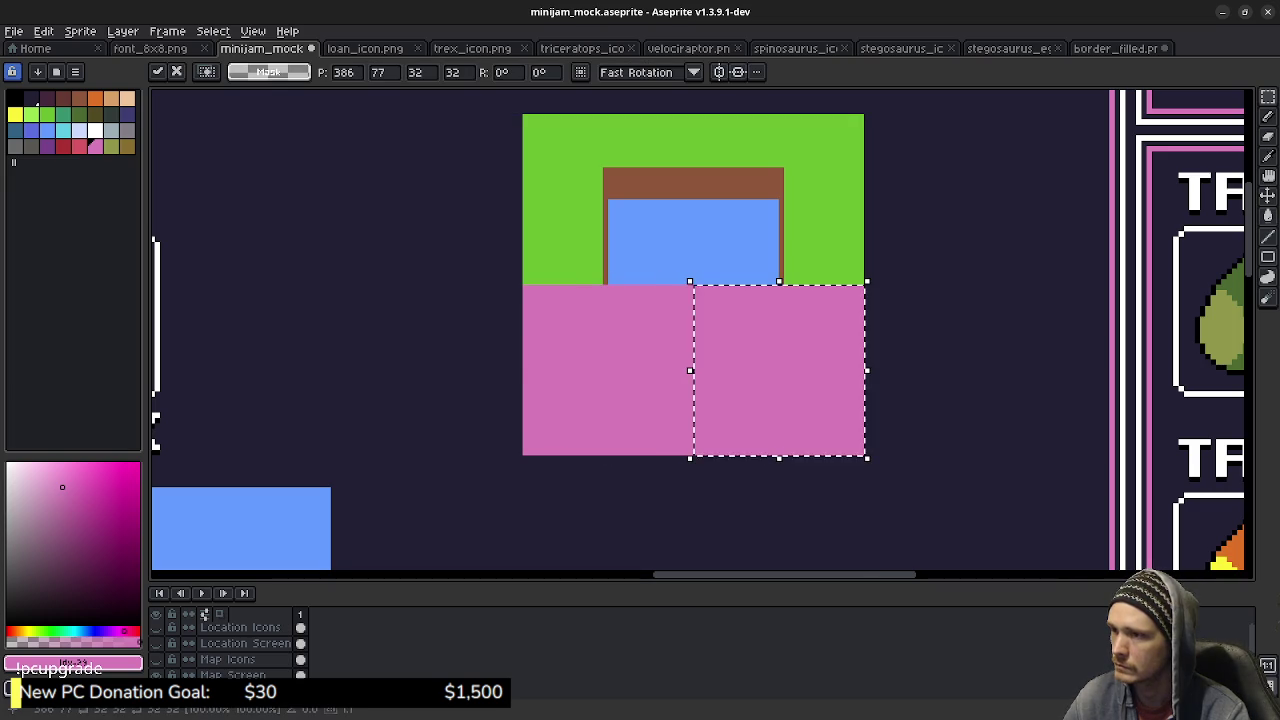
{"action": "key", "text": "Escape"}
{"action": "key", "text": "ctrl+d"}
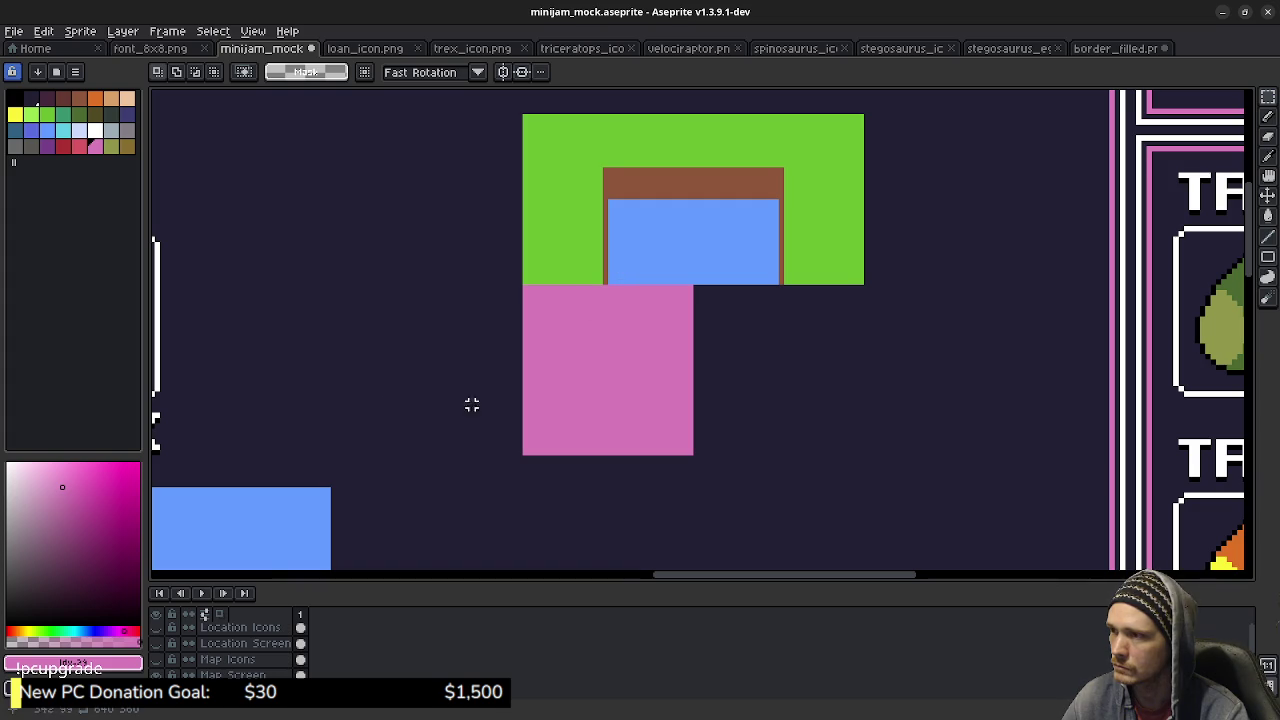
Eyedrop the tiles' brown from a tile edge and return to the Pencil.
{"action": "mouse_move", "coordinate": [471, 404]}
{"action": "left_mouse_down"}
{"action": "mouse_move", "coordinate": [640, 243]}
{"action": "mouse_move", "coordinate": [711, 209]}
{"action": "mouse_move", "coordinate": [558, 361]}
{"action": "left_mouse_up"}
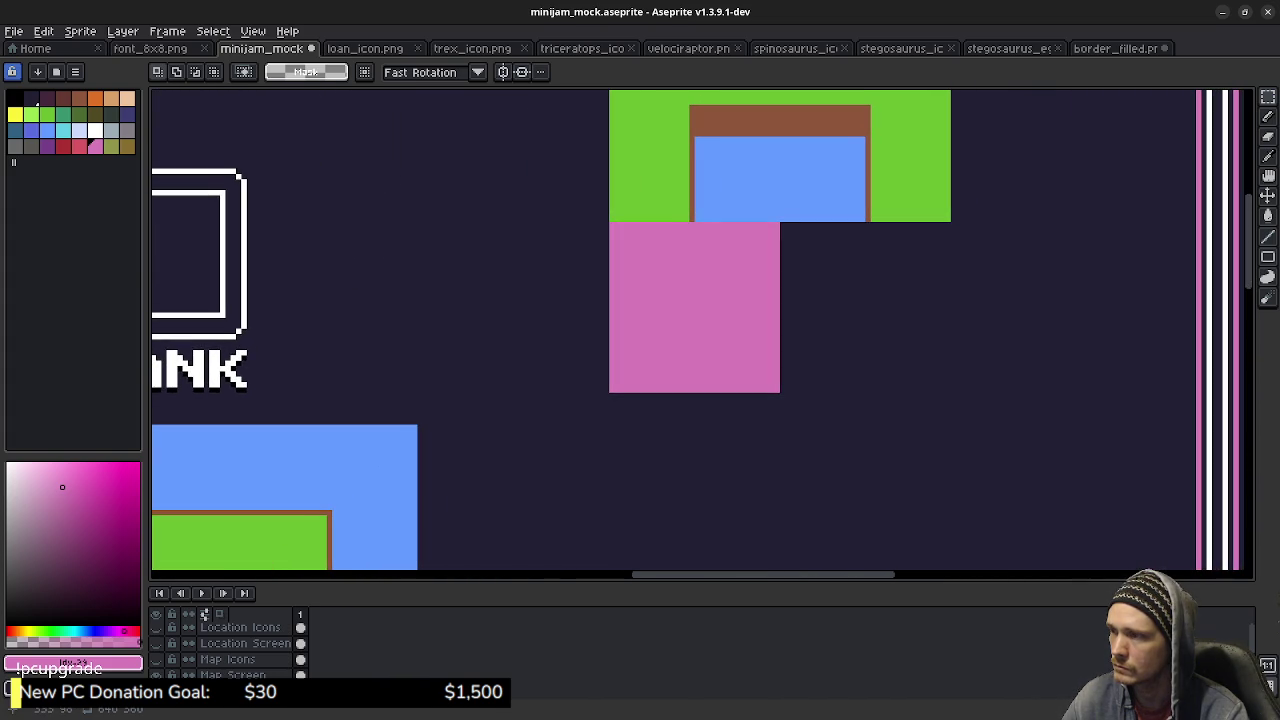
{"action": "mouse_move", "coordinate": [558, 361]}
{"action": "left_mouse_down"}
{"action": "mouse_move", "coordinate": [678, 279]}
{"action": "mouse_move", "coordinate": [575, 371]}
{"action": "mouse_move", "coordinate": [566, 497]}
{"action": "left_mouse_up"}
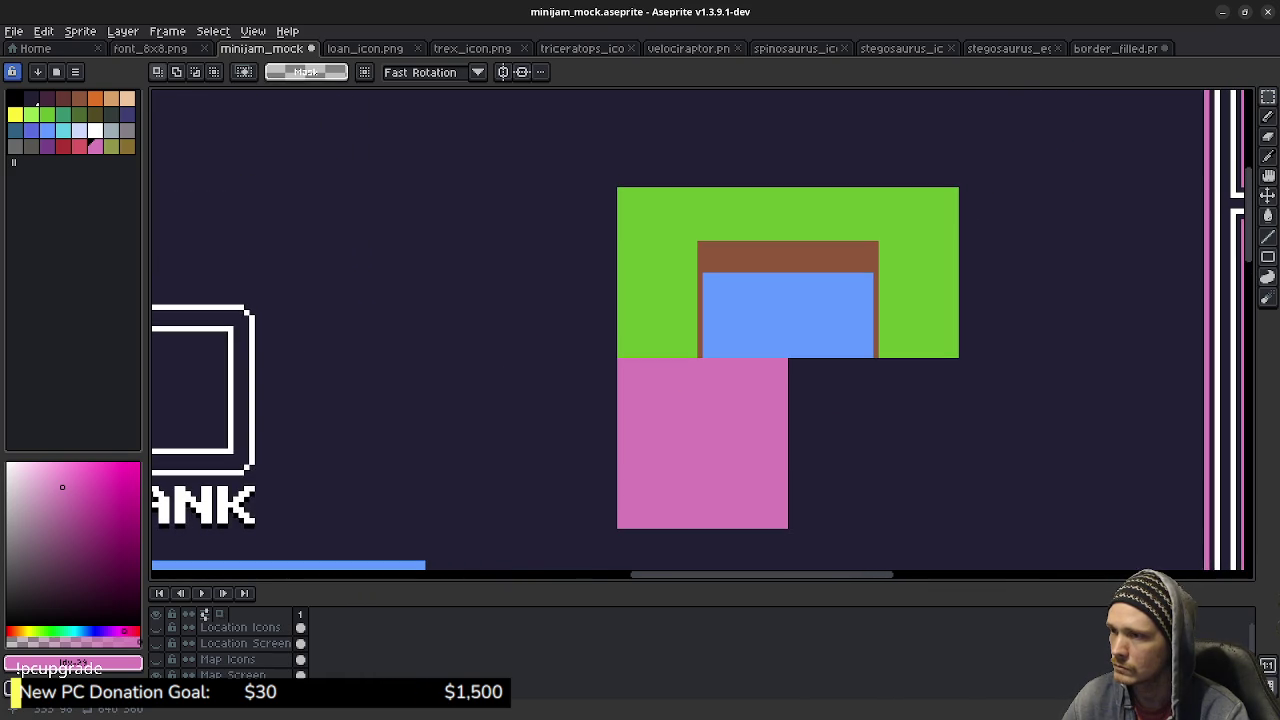
{"action": "mouse_move", "coordinate": [566, 497]}
{"action": "left_mouse_down"}
{"action": "mouse_move", "coordinate": [652, 311]}
{"action": "mouse_move", "coordinate": [621, 407]}
{"action": "left_mouse_up"}
{"action": "mouse_move", "coordinate": [540, 480]}
{"action": "left_mouse_down"}
{"action": "mouse_move", "coordinate": [773, 136]}
{"action": "mouse_move", "coordinate": [678, 346]}
{"action": "mouse_move", "coordinate": [578, 496]}
{"action": "left_mouse_up"}
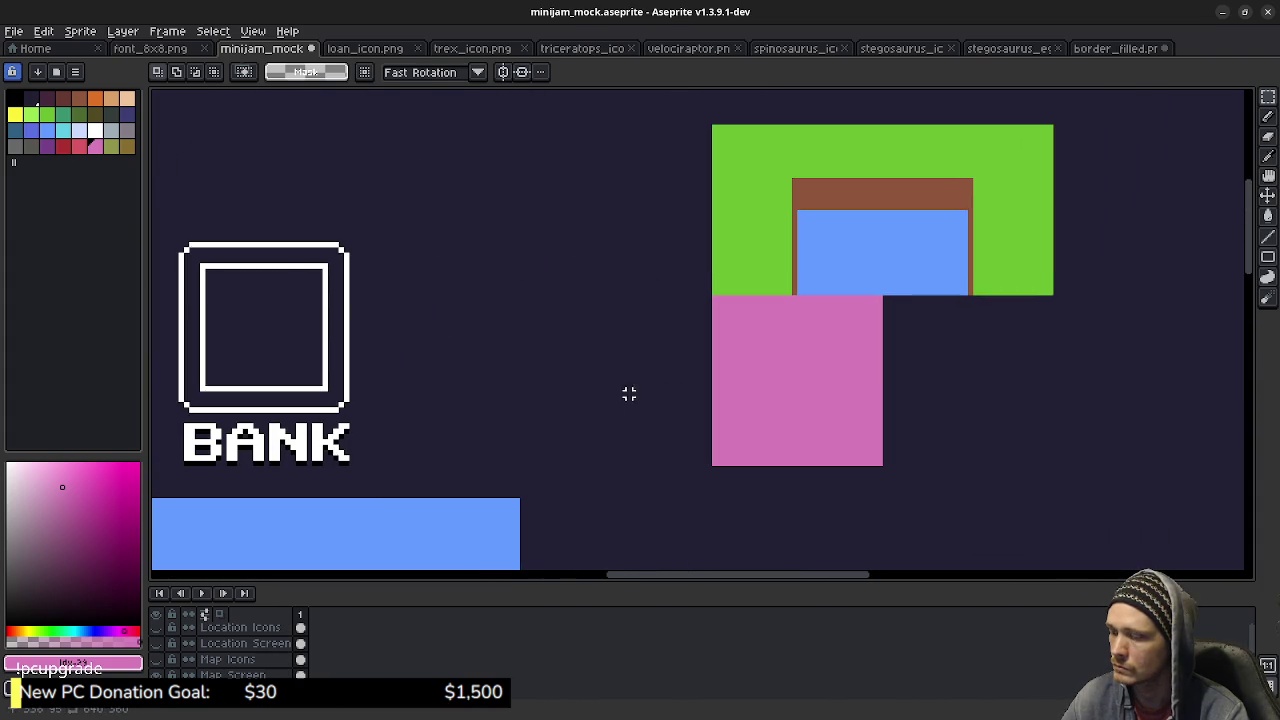
{"action": "key", "text": "i"}
{"action": "scroll", "coordinate": [830, 330], "scroll_direction": "up", "scroll_amount": 1}
{"action": "left_click", "coordinate": [777, 260]}
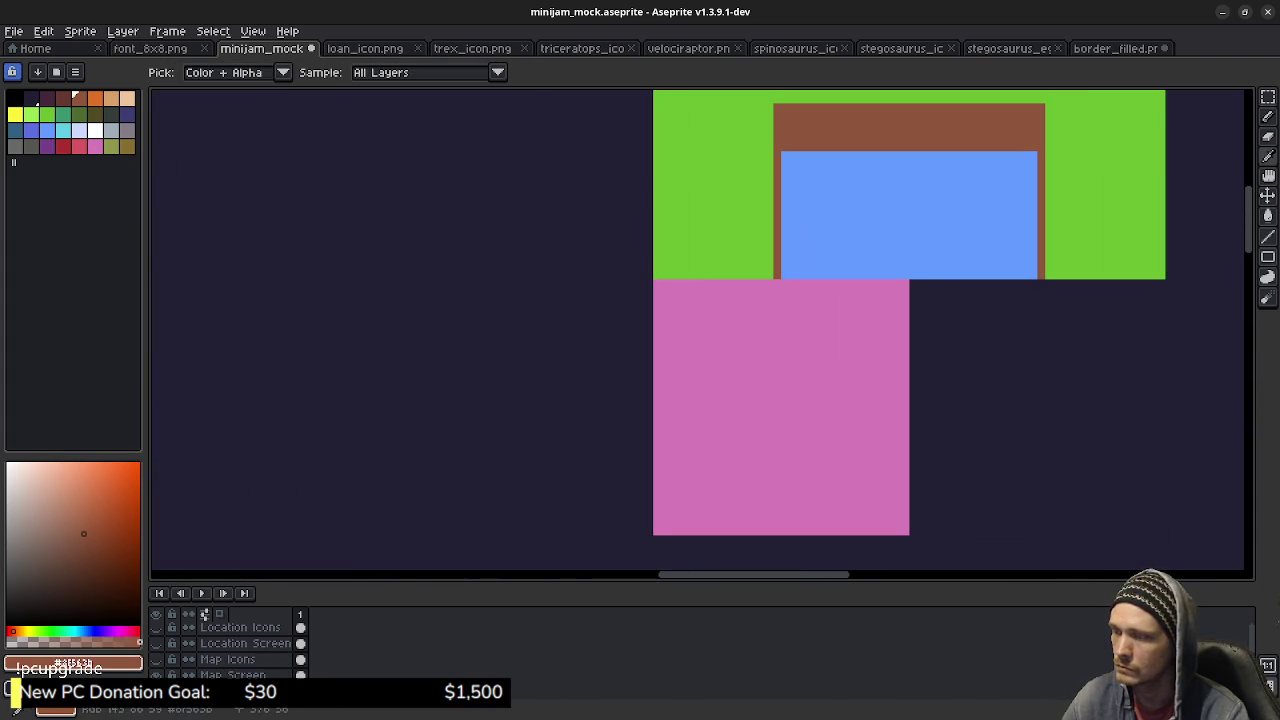
{"action": "key", "text": "b"}
Extend the brown tile edge one pixel down, then reframe on the pink block and BANK.
{"action": "left_click", "coordinate": [777, 283]}
{"action": "mouse_move", "coordinate": [881, 379]}
{"action": "left_mouse_down"}
{"action": "mouse_move", "coordinate": [791, 337]}
{"action": "mouse_move", "coordinate": [743, 427]}
{"action": "mouse_move", "coordinate": [749, 498]}
{"action": "left_mouse_up"}
{"action": "scroll", "coordinate": [537, 457], "scroll_direction": "down", "scroll_amount": 5}
{"action": "scroll", "coordinate": [537, 457], "scroll_direction": "left", "scroll_amount": 4}
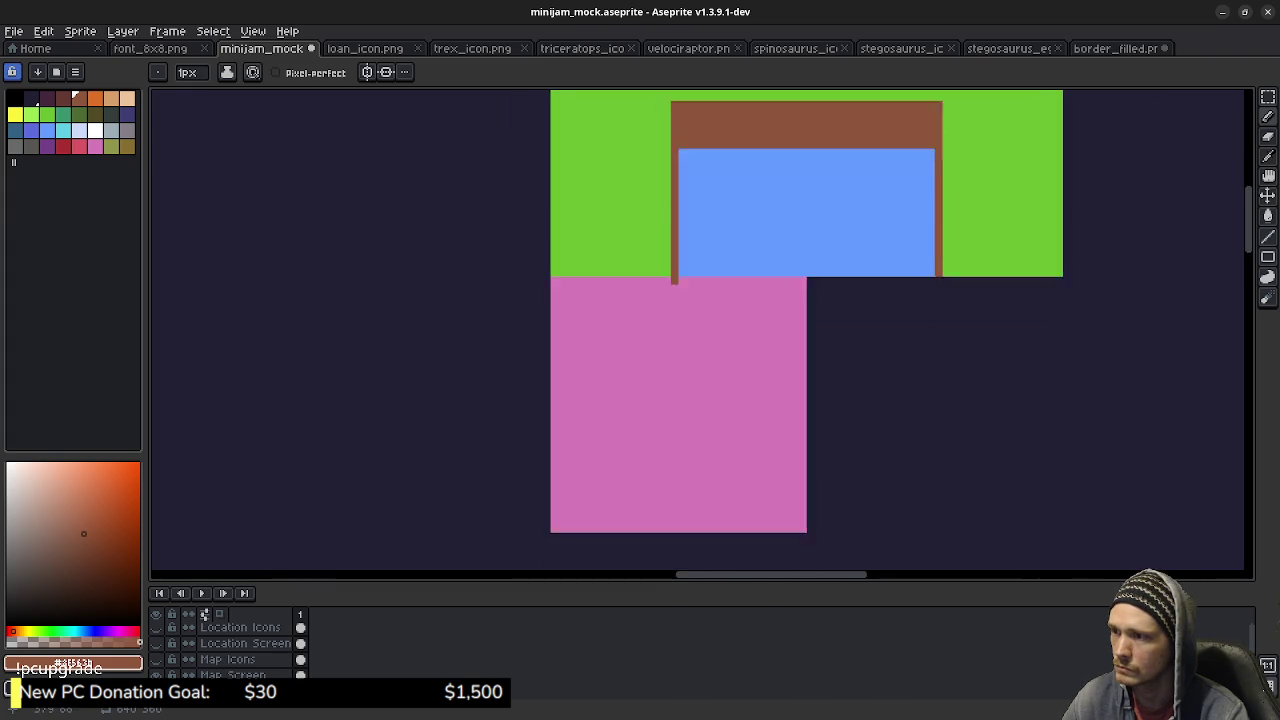
{"action": "scroll", "coordinate": [637, 445], "scroll_direction": "down", "scroll_amount": 1}
{"action": "scroll", "coordinate": [637, 445], "scroll_direction": "down", "scroll_amount": 3}
{"action": "scroll", "coordinate": [637, 445], "scroll_direction": "left", "scroll_amount": 1}
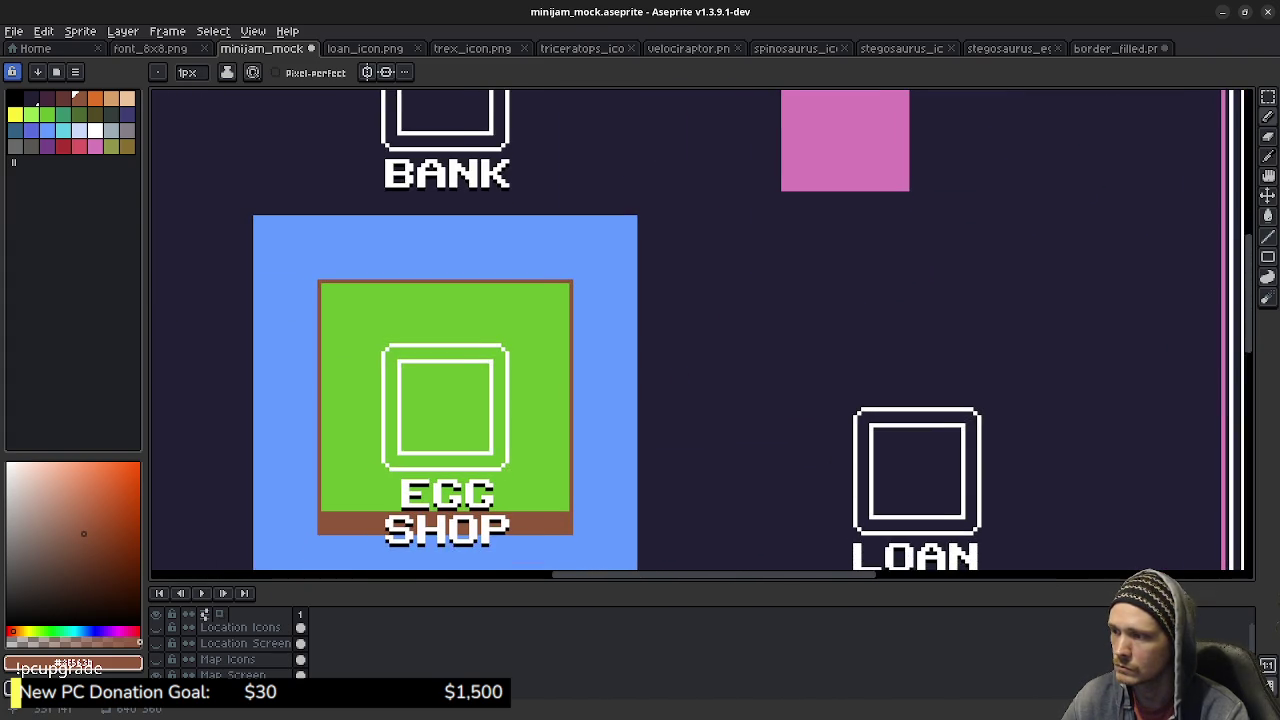
{"action": "left_click_drag", "start_coordinate": [743, 174], "coordinate": [697, 211]}
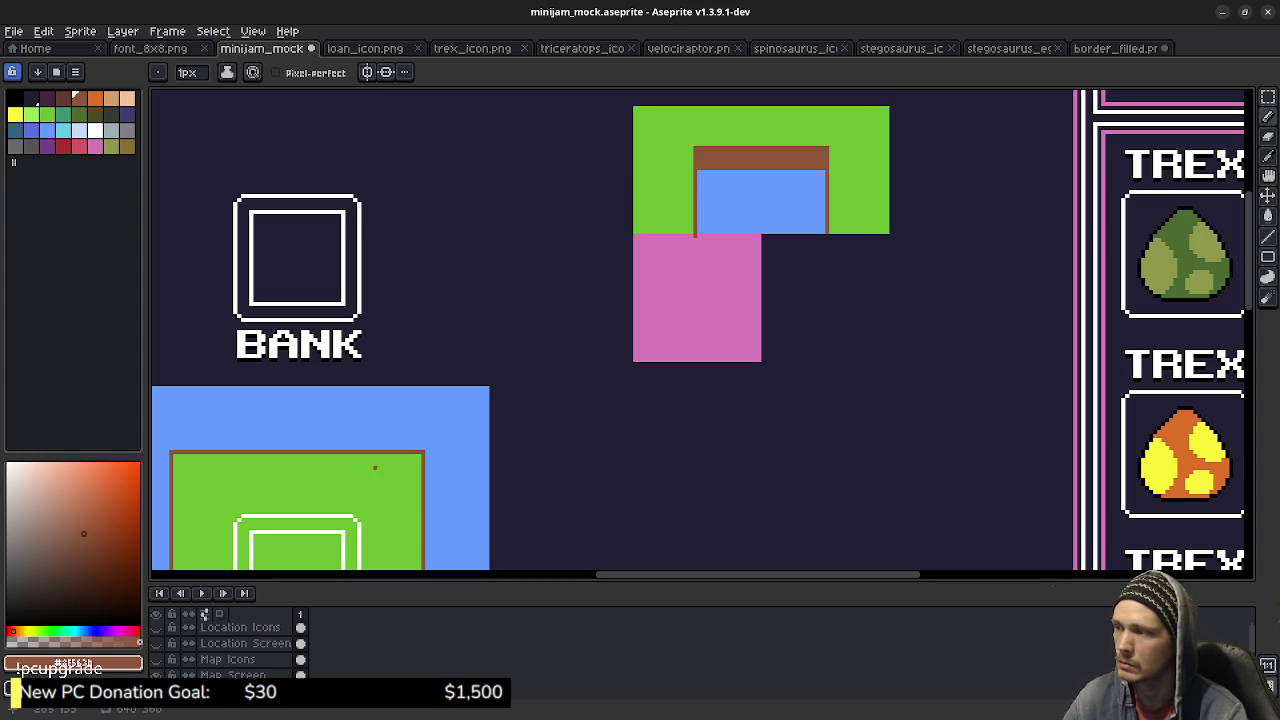
{"action": "key", "text": "m"}
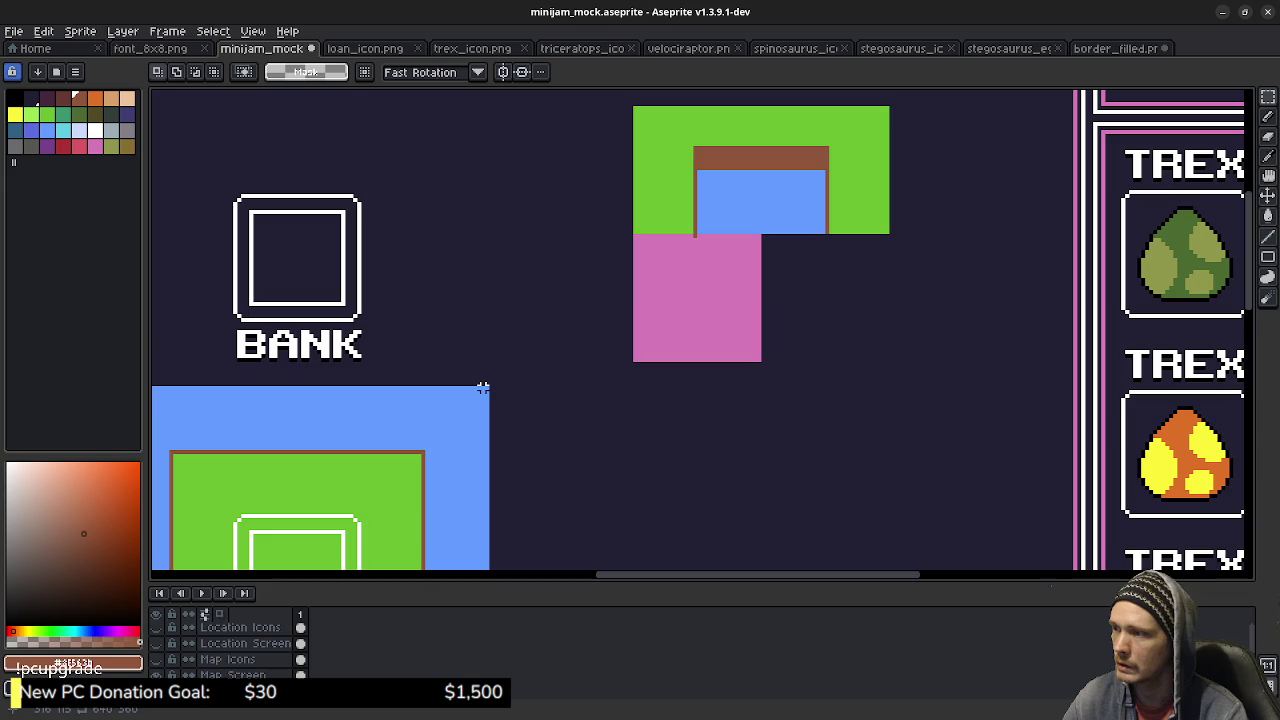
Copy the EGG SHOP tile's blue-and-green corner beside the pink square and place it.
{"action": "mouse_move", "coordinate": [484, 389]}
{"action": "left_mouse_down"}
{"action": "mouse_move", "coordinate": [363, 532]}
{"action": "mouse_move", "coordinate": [360, 521]}
{"action": "left_mouse_up"}
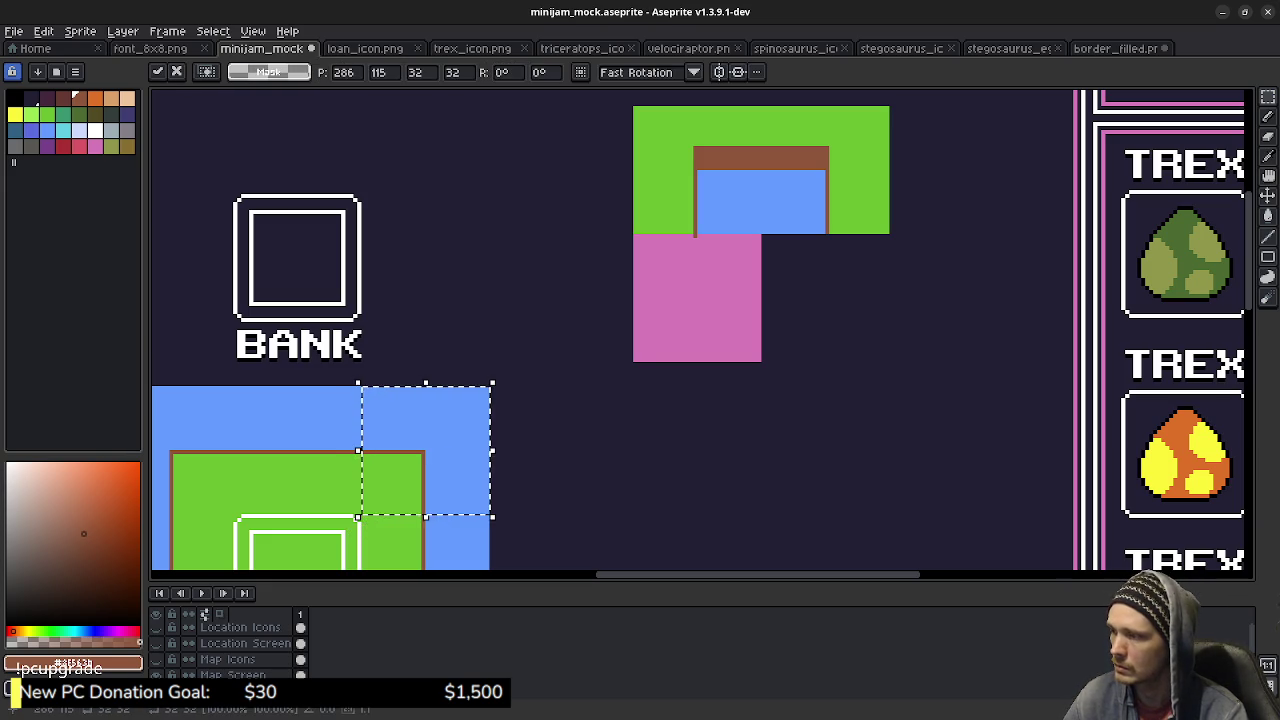
{"action": "mouse_move", "coordinate": [425, 450]}
{"action": "left_mouse_down"}
{"action": "mouse_move", "coordinate": [495, 450]}
{"action": "mouse_move", "coordinate": [836, 323]}
{"action": "mouse_move", "coordinate": [831, 297]}
{"action": "left_mouse_up"}
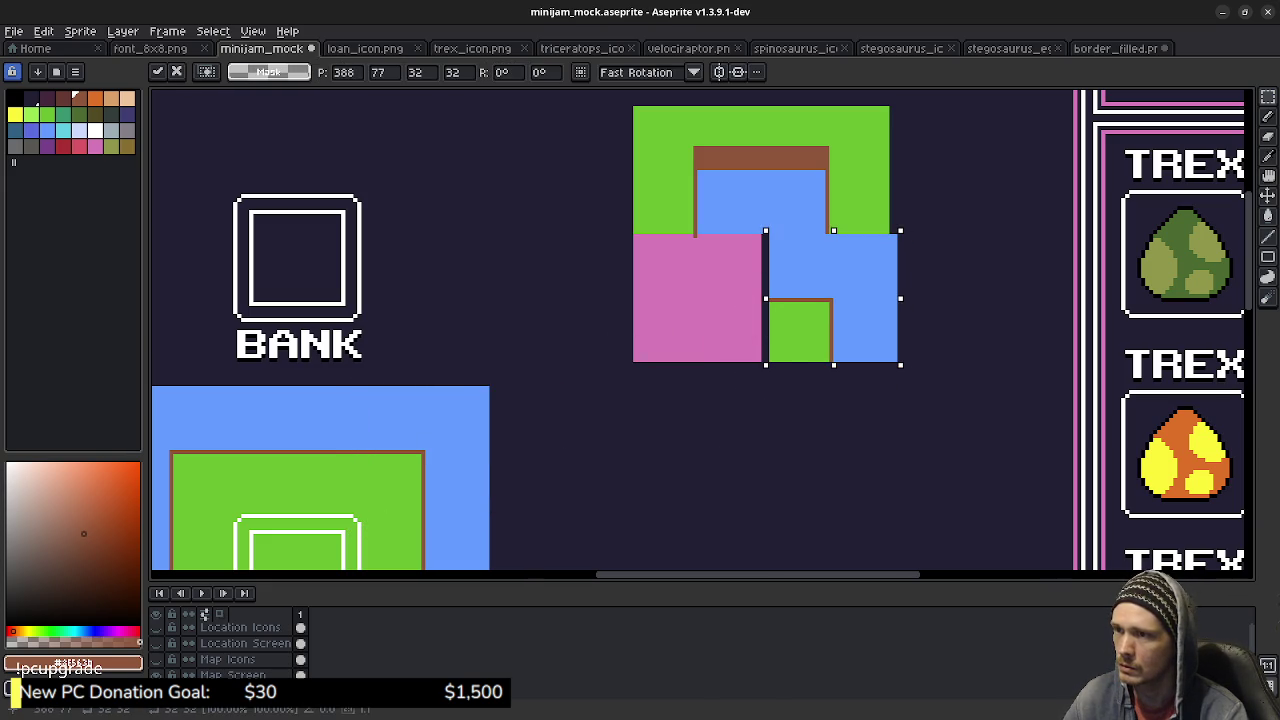
{"action": "key", "text": "Left"}
{"action": "key", "text": "Up"}
{"action": "key", "text": "Left"}
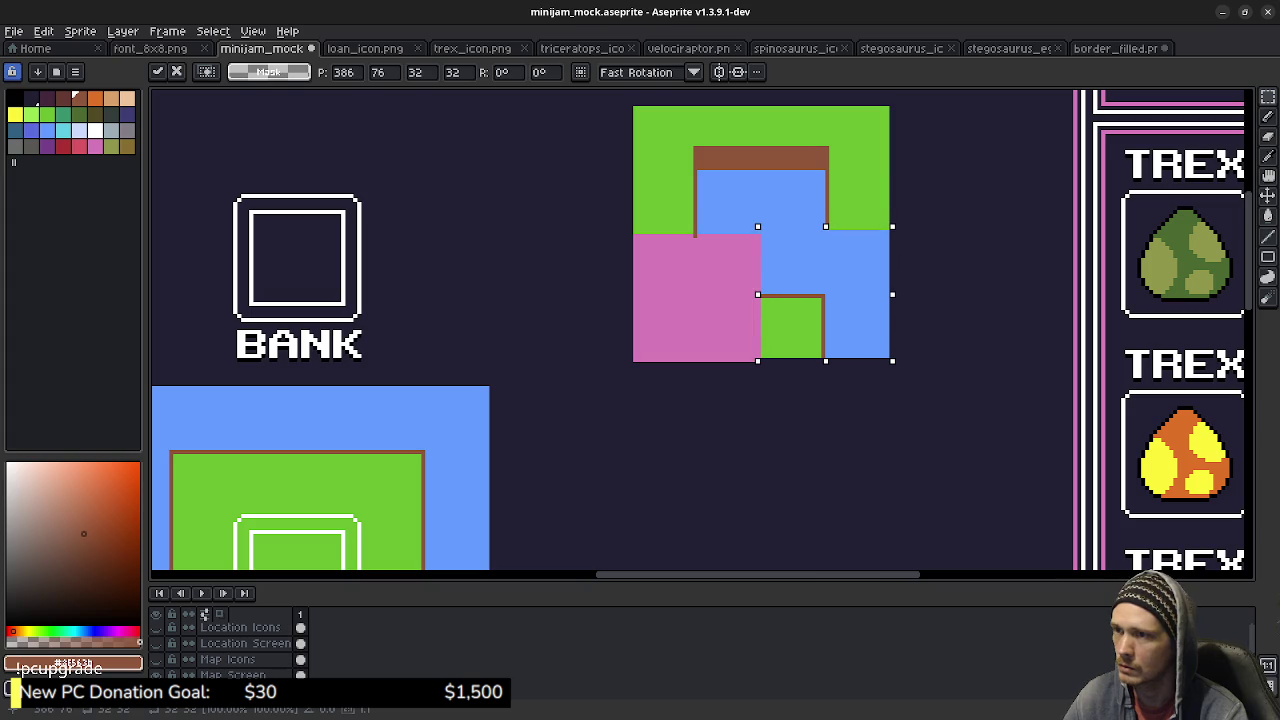
{"action": "key", "text": "Down"}
{"action": "key", "text": "Return"}
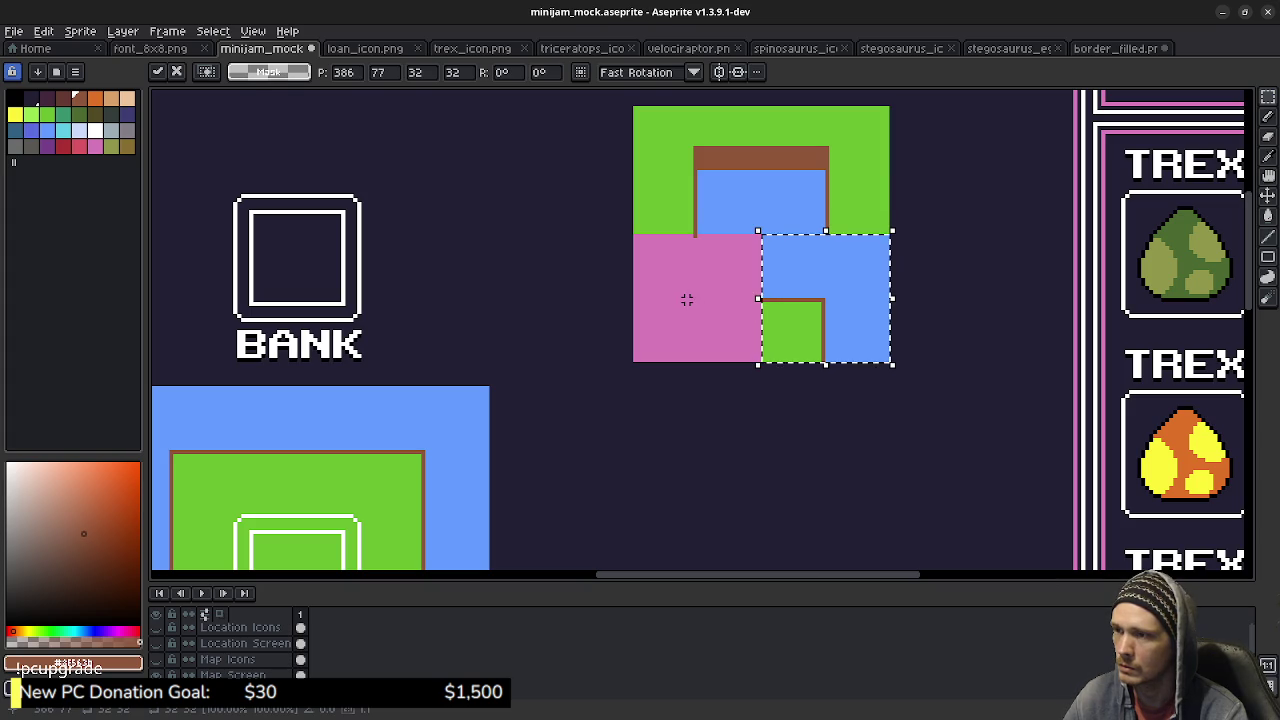
{"action": "key", "text": "ctrl+d"}
{"action": "scroll", "coordinate": [731, 286], "scroll_direction": "up", "scroll_amount": 2}
Draw a brown border line through the pink block and fill the outer L-shaped area green.
{"action": "key", "text": "b"}
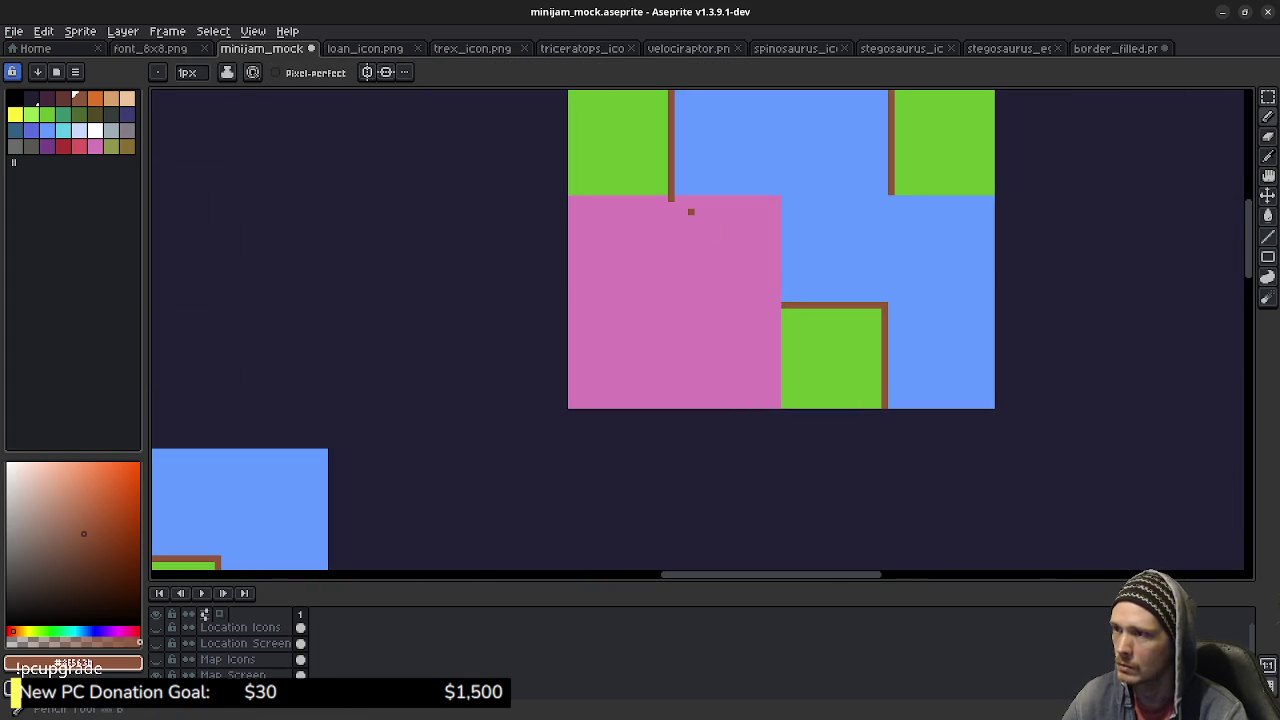
{"action": "mouse_move", "coordinate": [671, 202]}
{"action": "left_mouse_down"}
{"action": "mouse_move", "coordinate": [671, 306]}
{"action": "mouse_move", "coordinate": [780, 306]}
{"action": "left_mouse_up"}
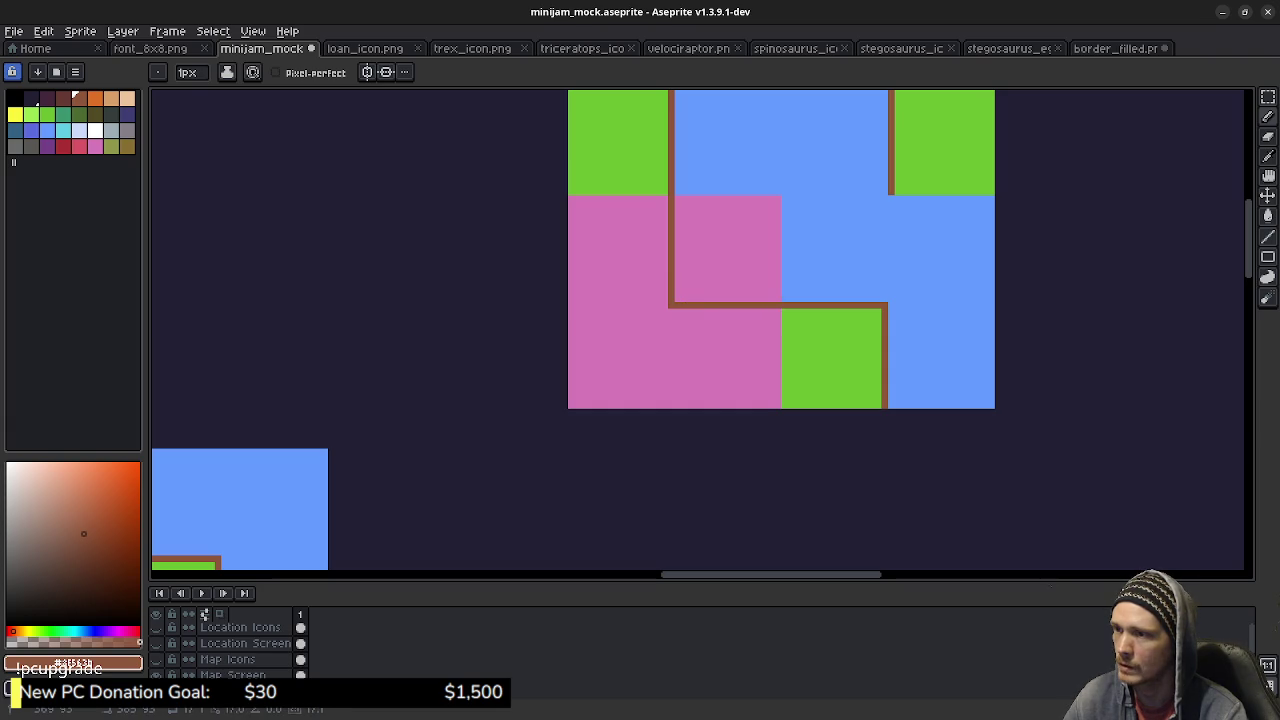
{"action": "scroll", "coordinate": [777, 310], "scroll_direction": "up", "scroll_amount": 1}
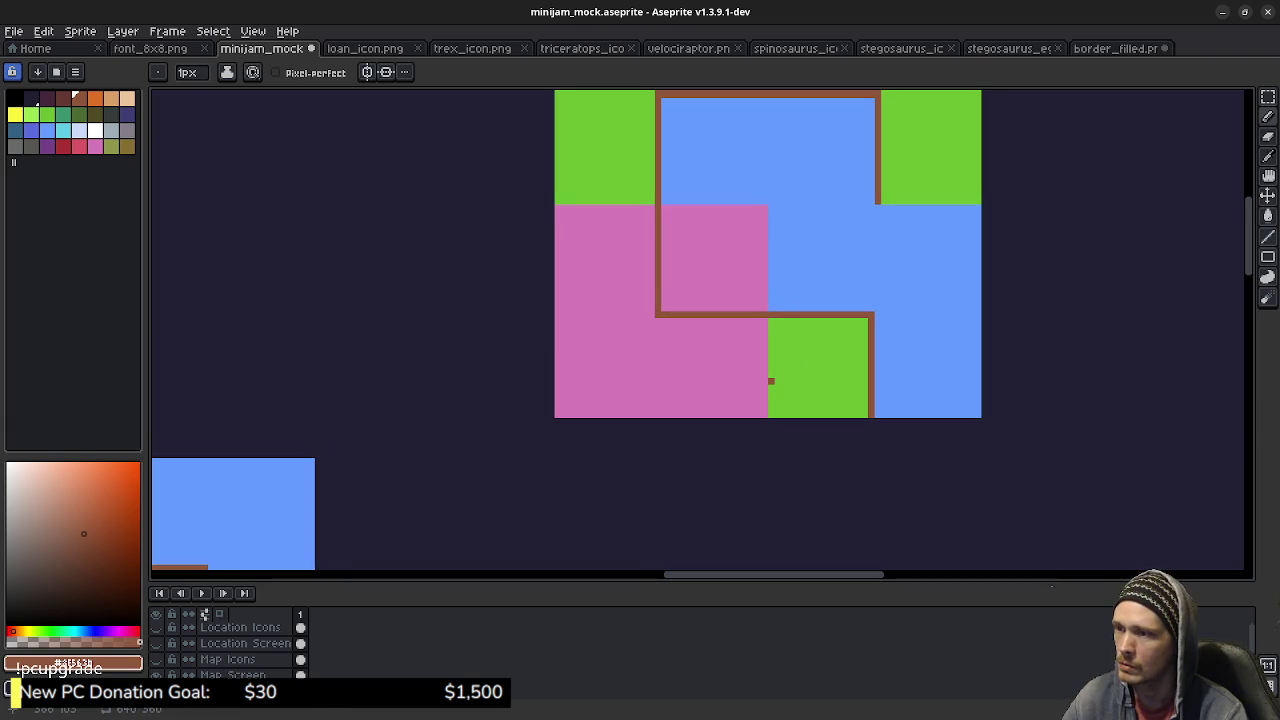
{"action": "left_click", "coordinate": [783, 374], "text": "alt"}
{"action": "key", "text": "g"}
{"action": "left_click", "coordinate": [700, 360]}
Fill the inner square with water blue.
{"action": "left_click", "coordinate": [803, 277], "text": "alt"}
{"action": "left_click", "coordinate": [720, 260]}
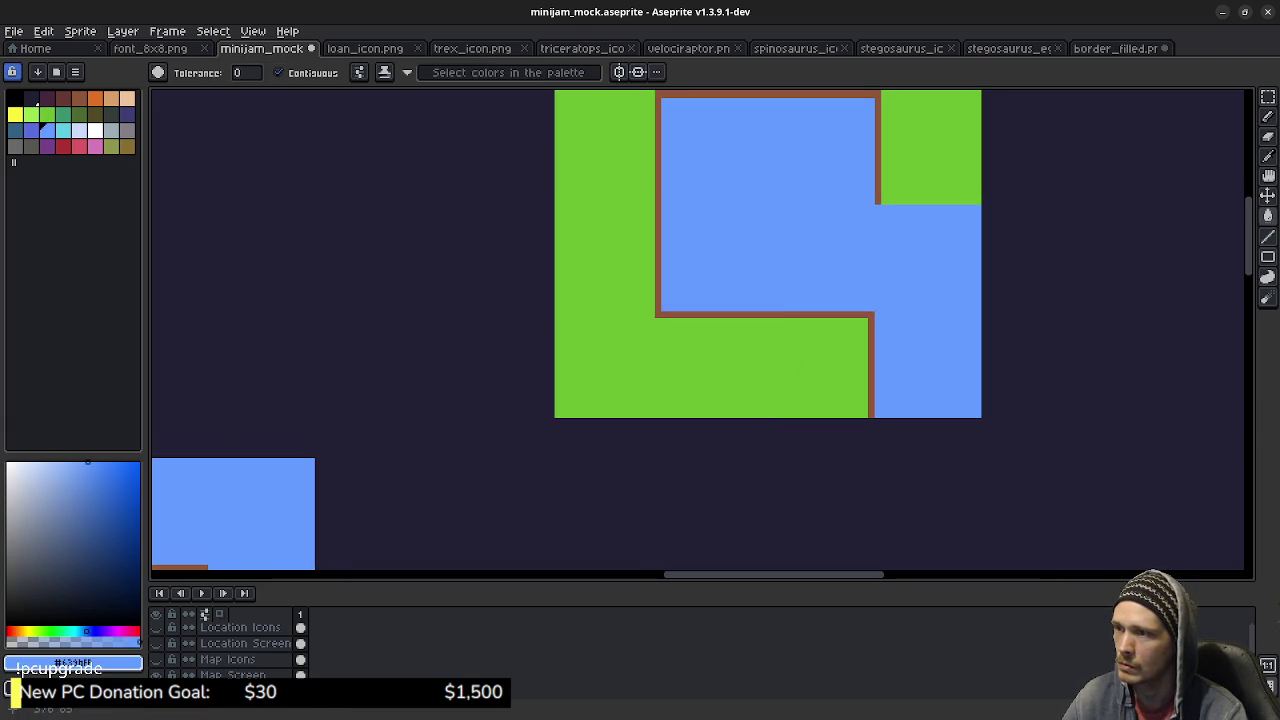
{"action": "scroll", "coordinate": [700, 330], "scroll_direction": "up", "scroll_amount": 5}
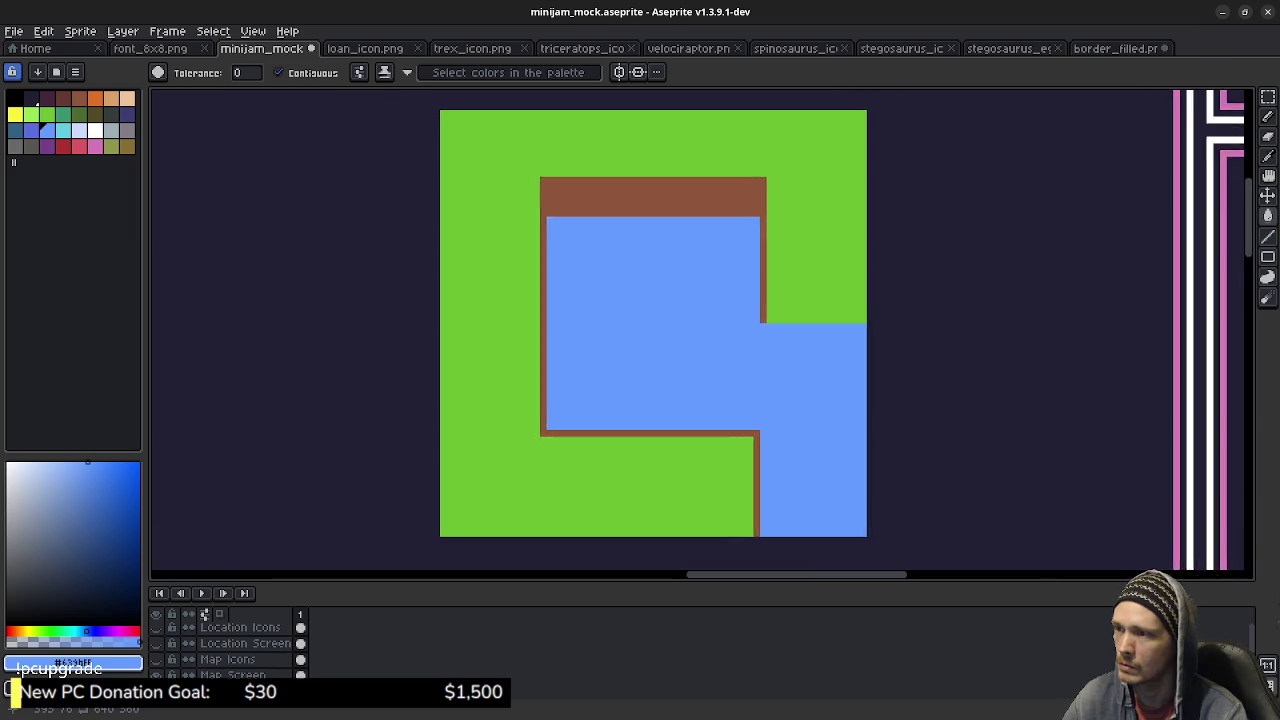
{"action": "scroll", "coordinate": [670, 310], "scroll_direction": "left", "scroll_amount": 2}
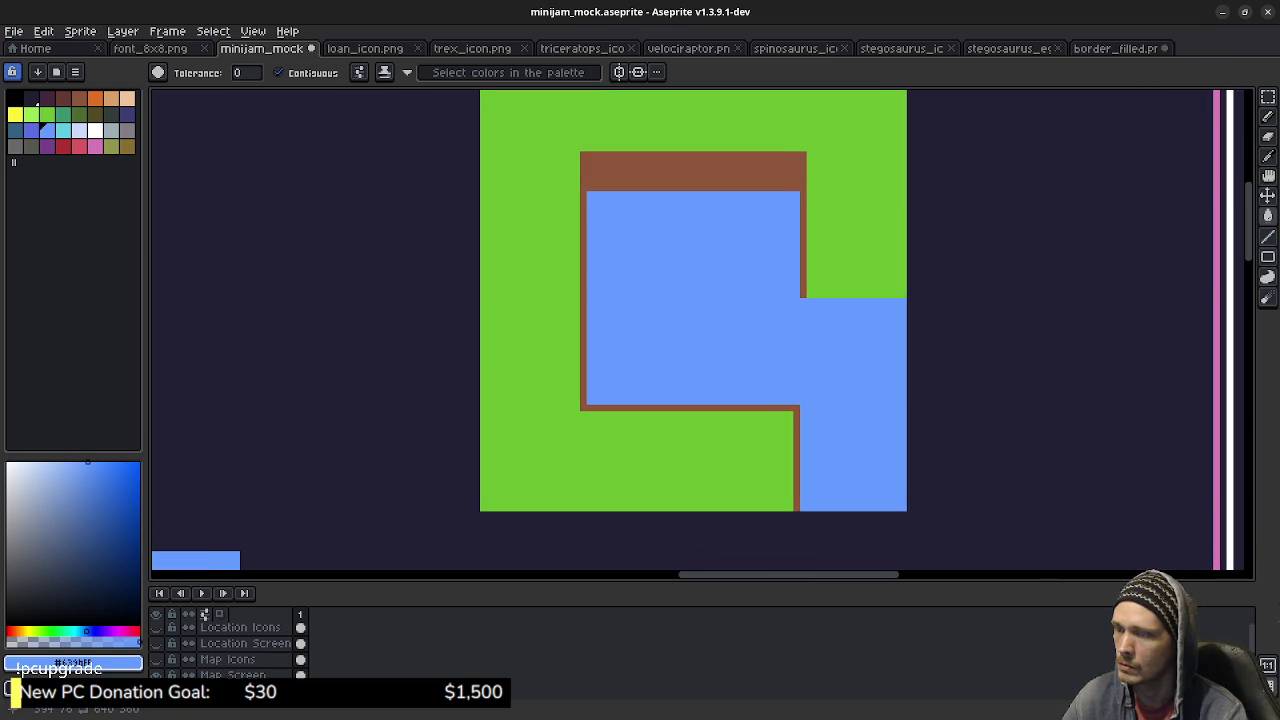
Delete the lower-right water notch, draw brown bottom and right frame edges, and refill inside blue.
{"action": "key", "text": "m"}
{"action": "left_click_drag", "start_coordinate": [903, 506], "coordinate": [700, 274]}
{"action": "key", "text": "Delete"}
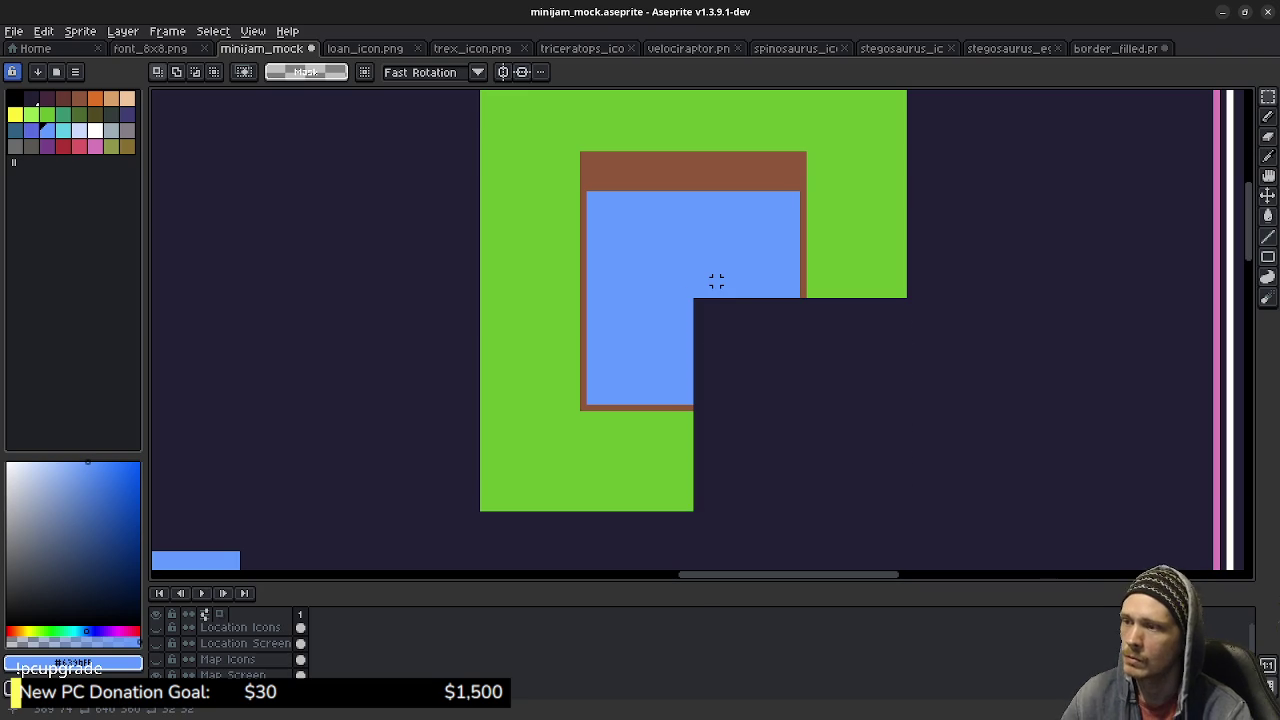
{"action": "key", "text": "b"}
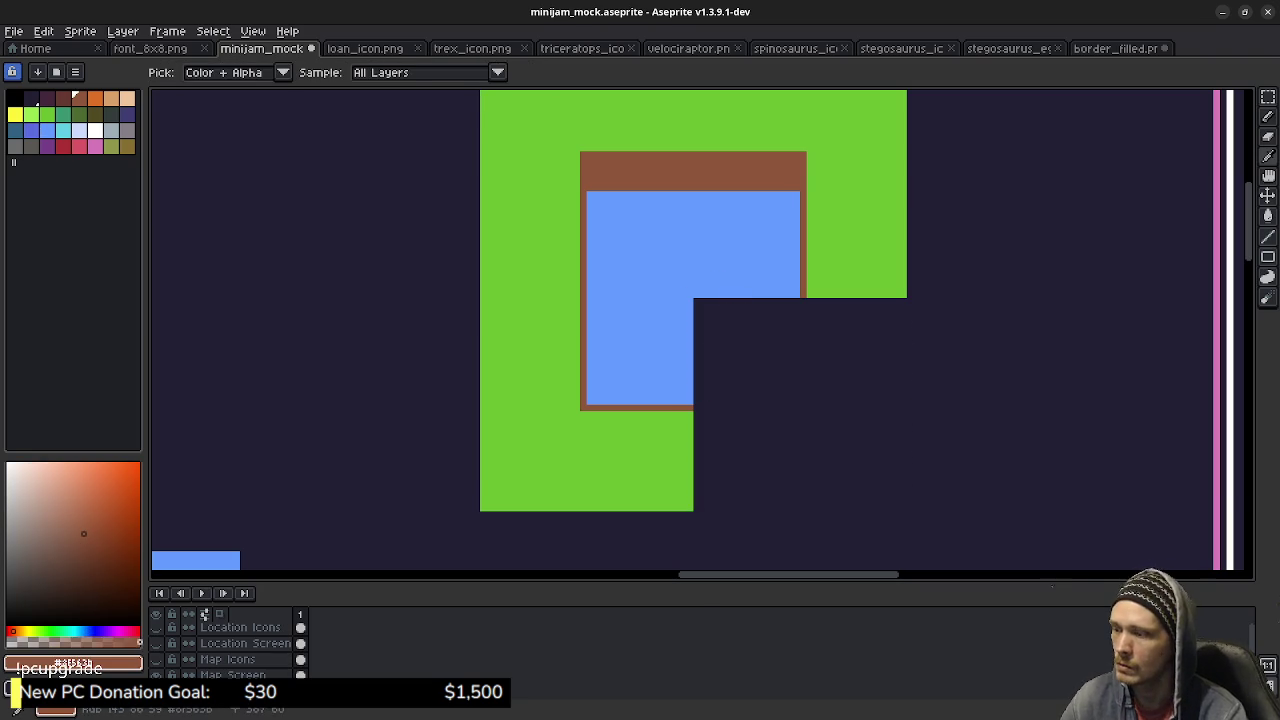
{"action": "left_click_drag", "start_coordinate": [696, 408], "coordinate": [773, 408]}
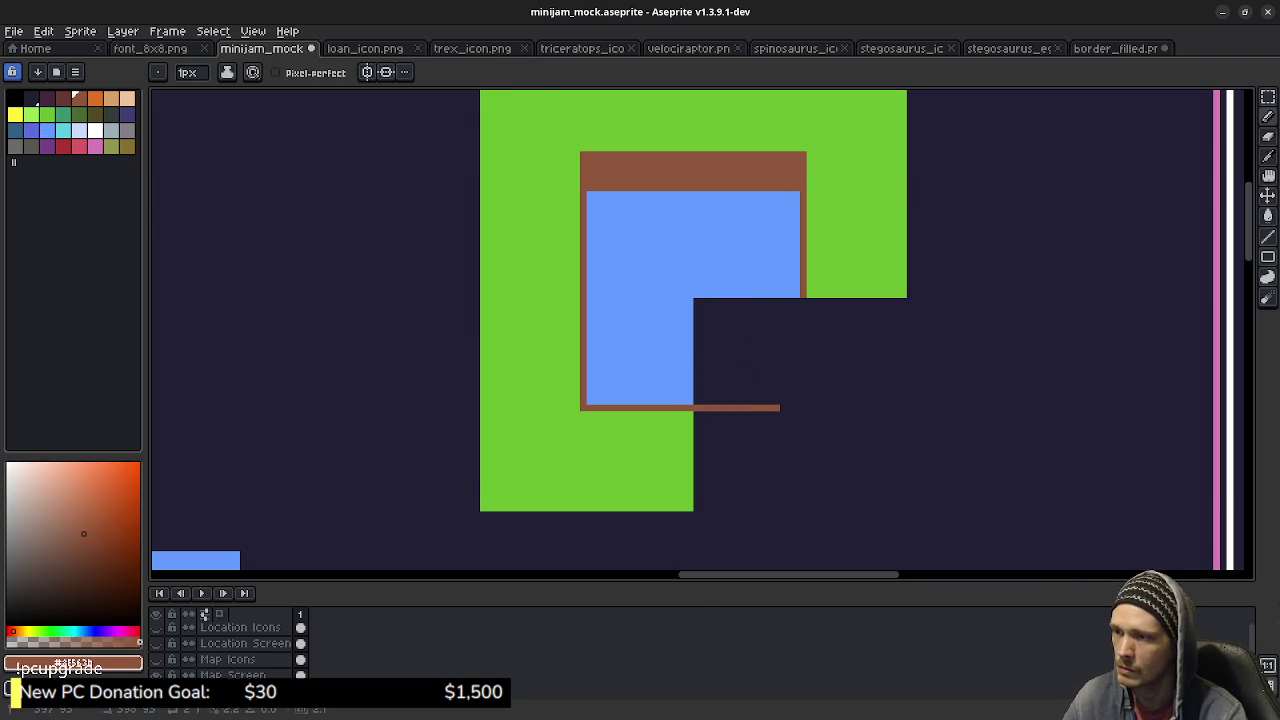
{"action": "mouse_move", "coordinate": [810, 294]}
{"action": "left_mouse_down"}
{"action": "mouse_move", "coordinate": [803, 408]}
{"action": "mouse_move", "coordinate": [775, 408]}
{"action": "left_mouse_up"}
{"action": "key", "text": "g"}
{"action": "left_click", "coordinate": [690, 331], "text": "alt"}
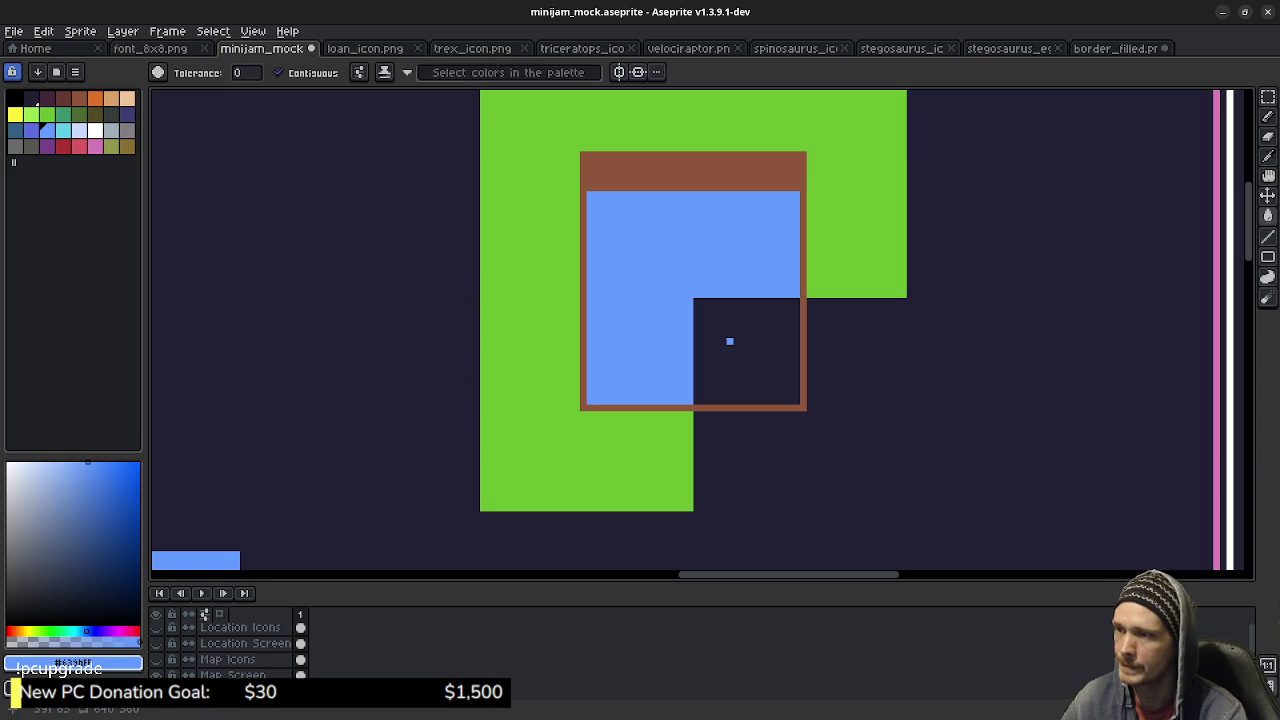
{"action": "left_click", "coordinate": [730, 345]}
Draw green strips along the tile's bottom and right edges and fill the leftover corner green.
{"action": "left_click", "coordinate": [688, 422], "text": "alt"}
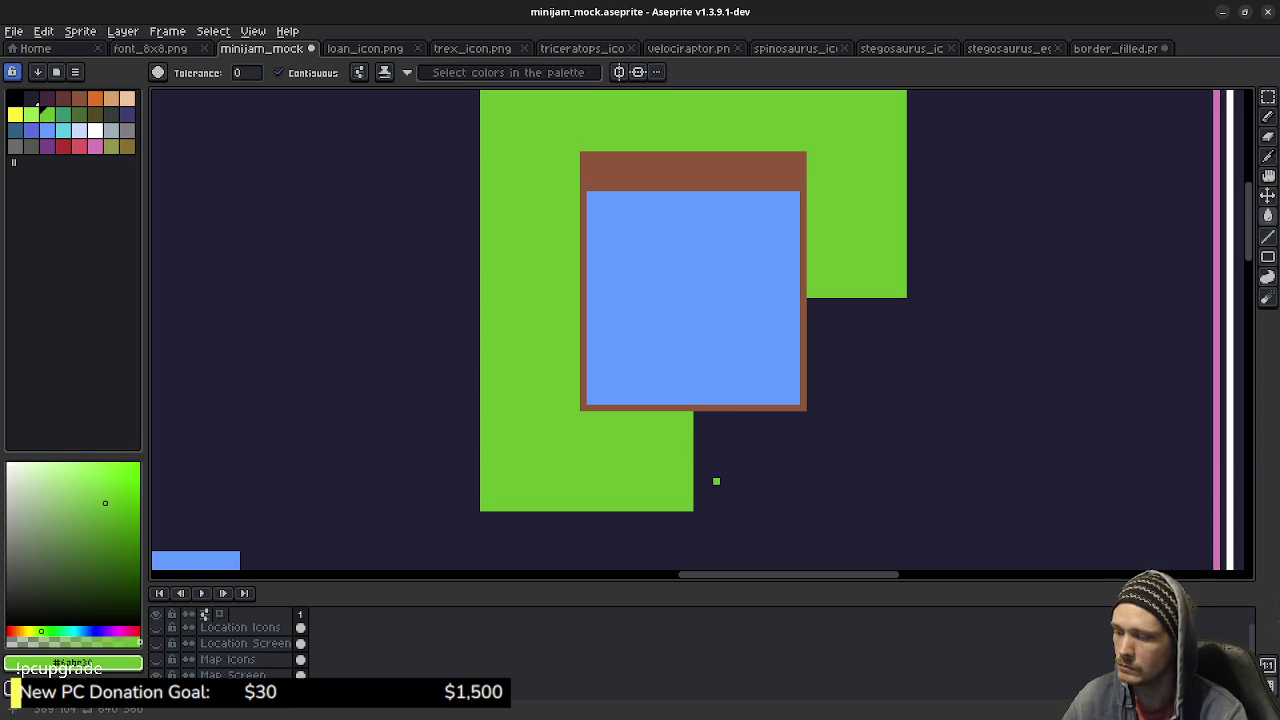
{"action": "key", "text": "b"}
{"action": "left_click_drag", "start_coordinate": [695, 507], "coordinate": [840, 507]}
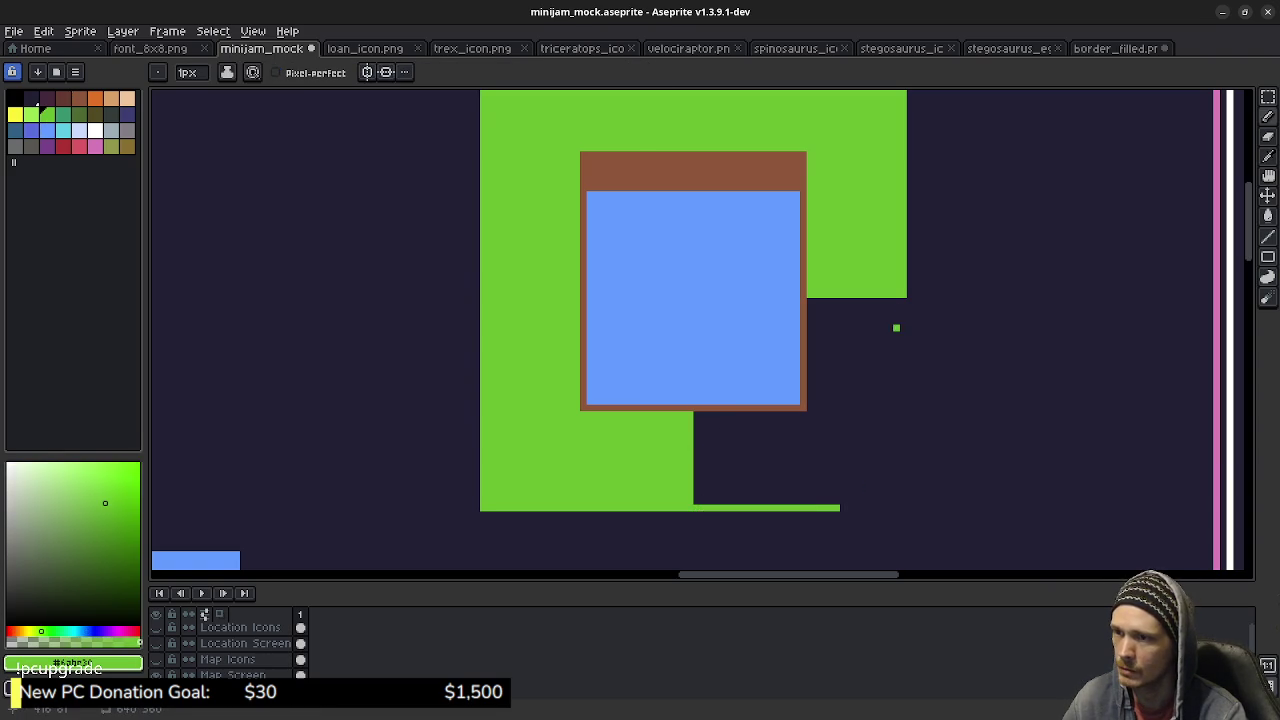
{"action": "mouse_move", "coordinate": [903, 302]}
{"action": "left_mouse_down"}
{"action": "mouse_move", "coordinate": [903, 504]}
{"action": "mouse_move", "coordinate": [840, 507]}
{"action": "left_mouse_up"}
{"action": "key", "text": "g"}
{"action": "left_click", "coordinate": [830, 480]}
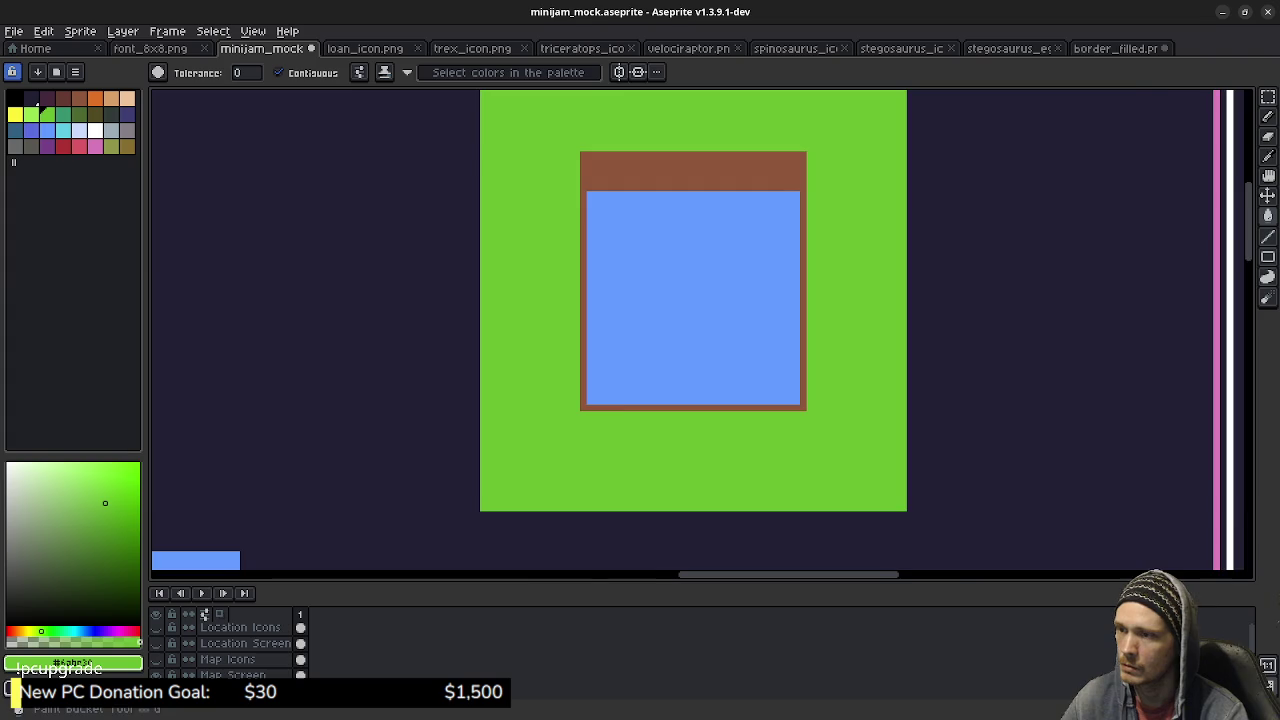
{"action": "scroll", "coordinate": [693, 300], "scroll_direction": "down", "scroll_amount": 3}
Move the small grass-and-pond tile flush against the Egg Shop tile's right side, tops aligned.
{"action": "scroll", "coordinate": [700, 330], "scroll_direction": "down", "scroll_amount": 2}
{"action": "scroll", "coordinate": [700, 330], "scroll_direction": "up", "scroll_amount": 2}
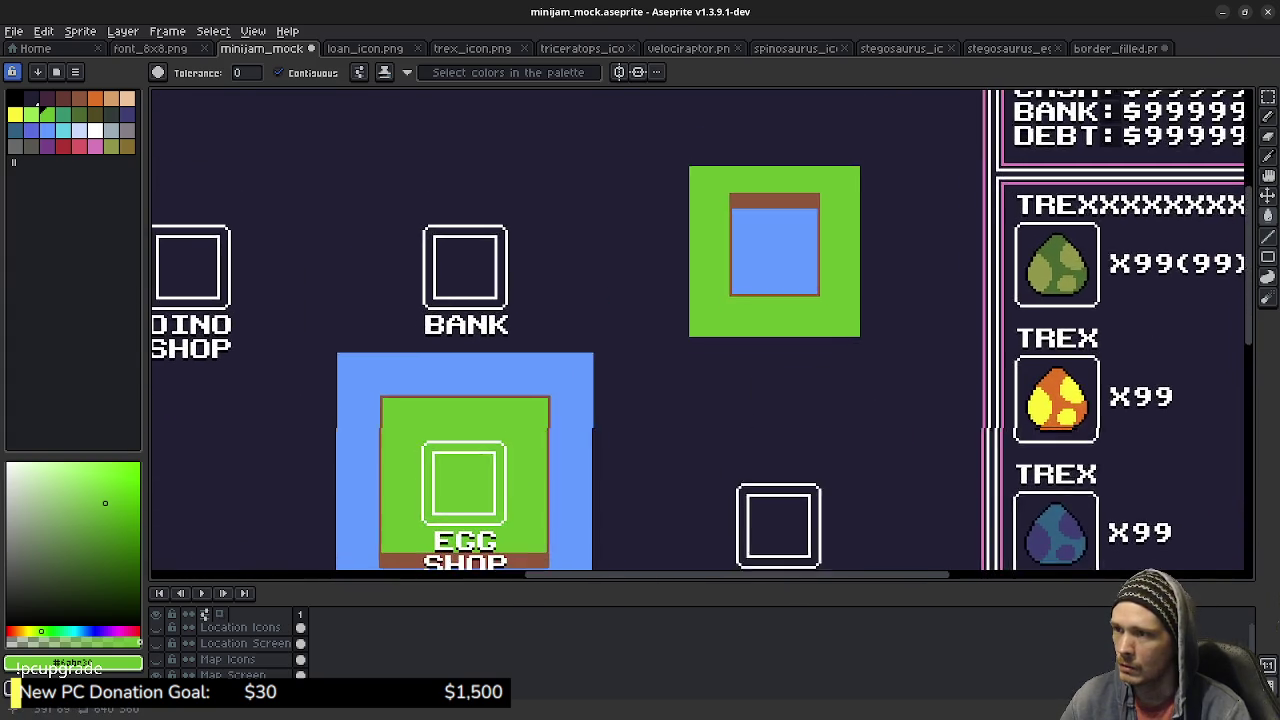
{"action": "scroll", "coordinate": [798, 297], "scroll_direction": "down", "scroll_amount": 2}
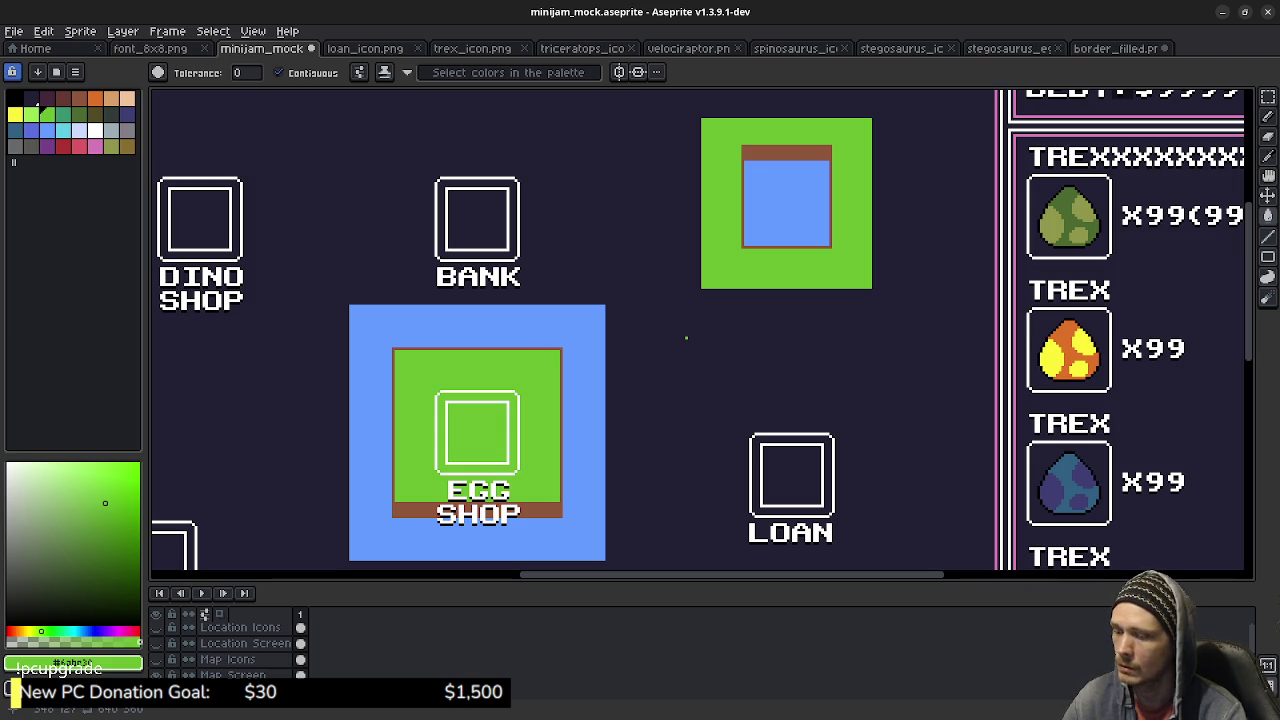
{"action": "key", "text": "m"}
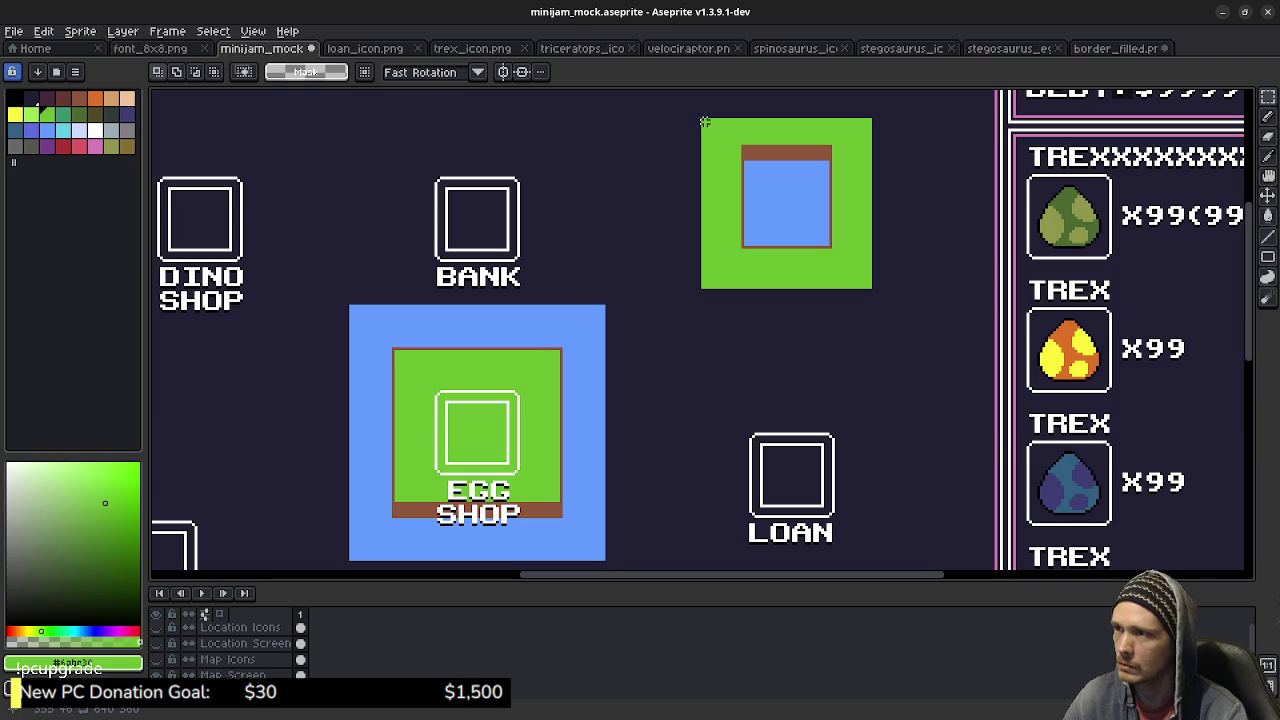
{"action": "left_click_drag", "start_coordinate": [703, 120], "coordinate": [870, 287]}
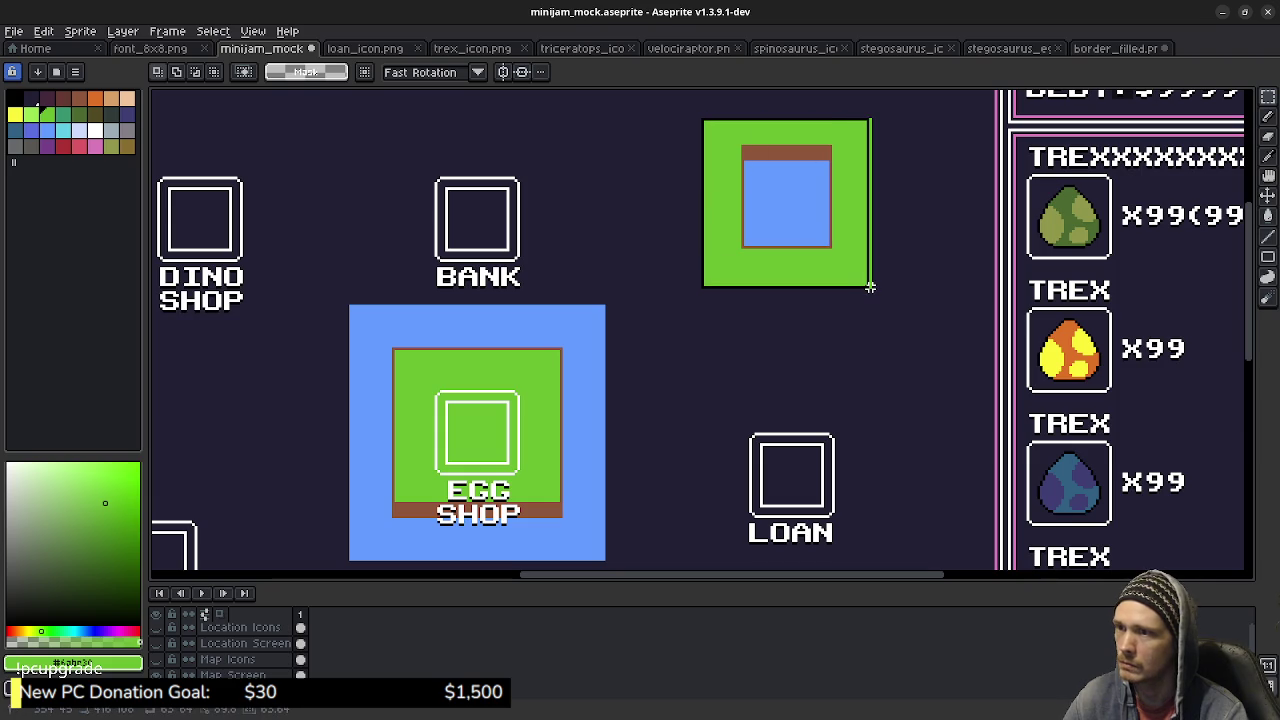
{"action": "key", "text": "ctrl+x"}
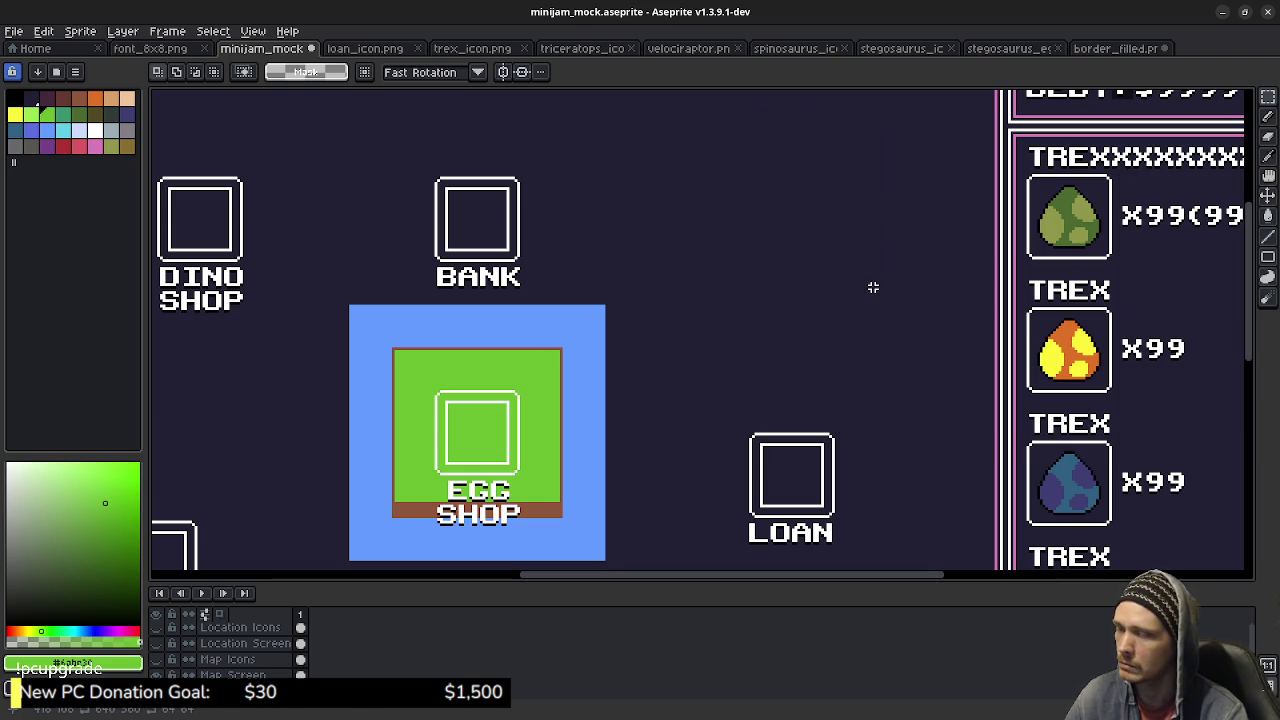
{"action": "key", "text": "ctrl+v"}
{"action": "mouse_move", "coordinate": [787, 203]}
{"action": "left_mouse_down"}
{"action": "mouse_move", "coordinate": [738, 333]}
{"action": "mouse_move", "coordinate": [699, 391]}
{"action": "left_mouse_up"}
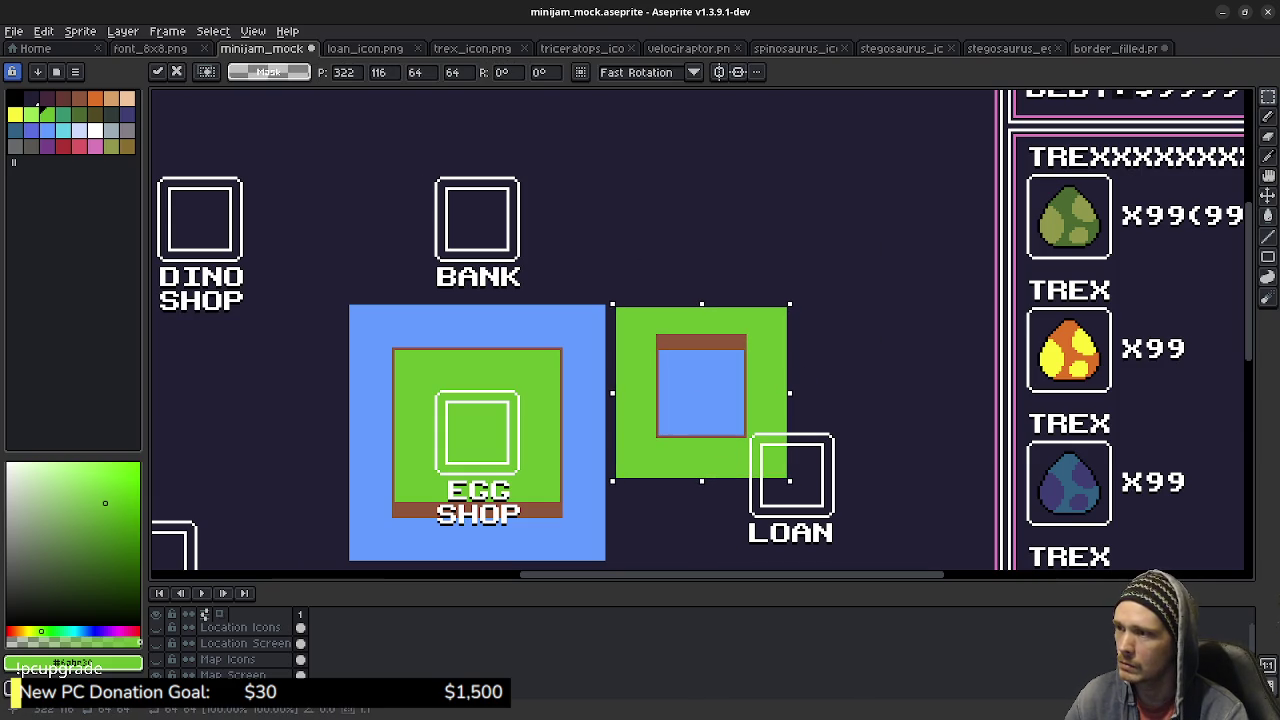
{"action": "key", "text": "Left"}
{"action": "key", "text": "Left"}
{"action": "key", "text": "Left"}
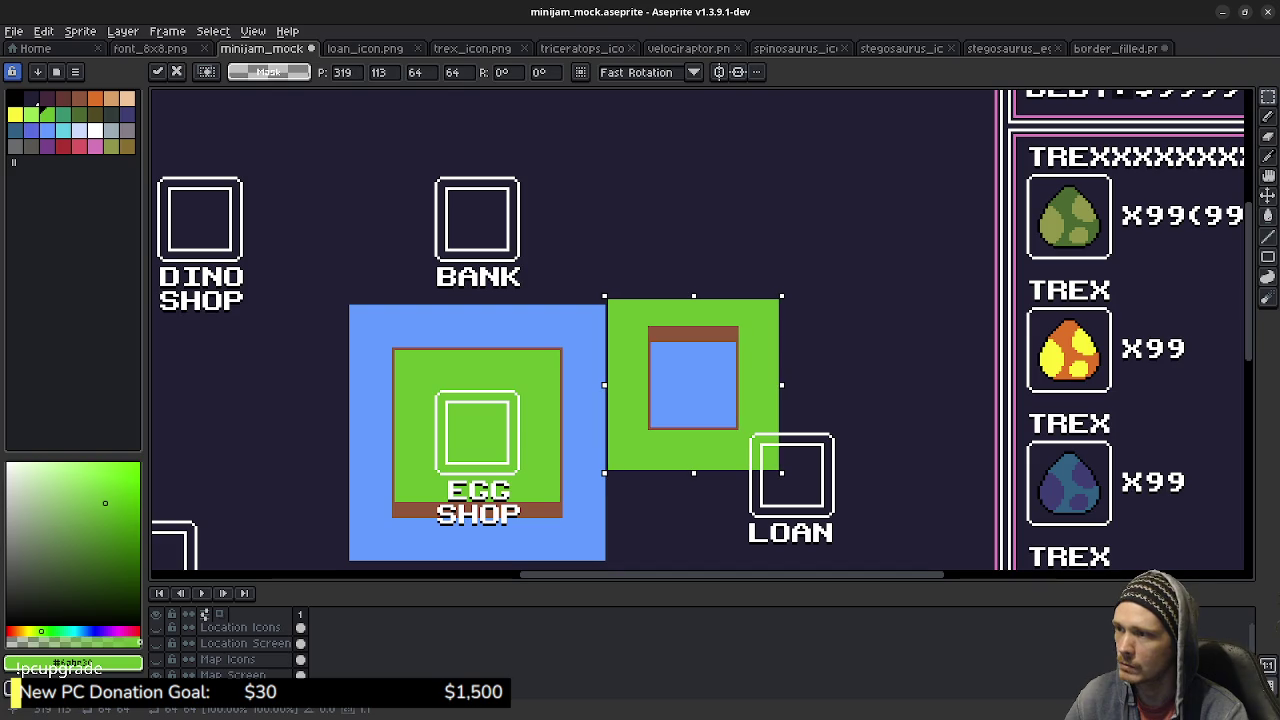
{"action": "key", "text": "Up"}
{"action": "key", "text": "Left"}
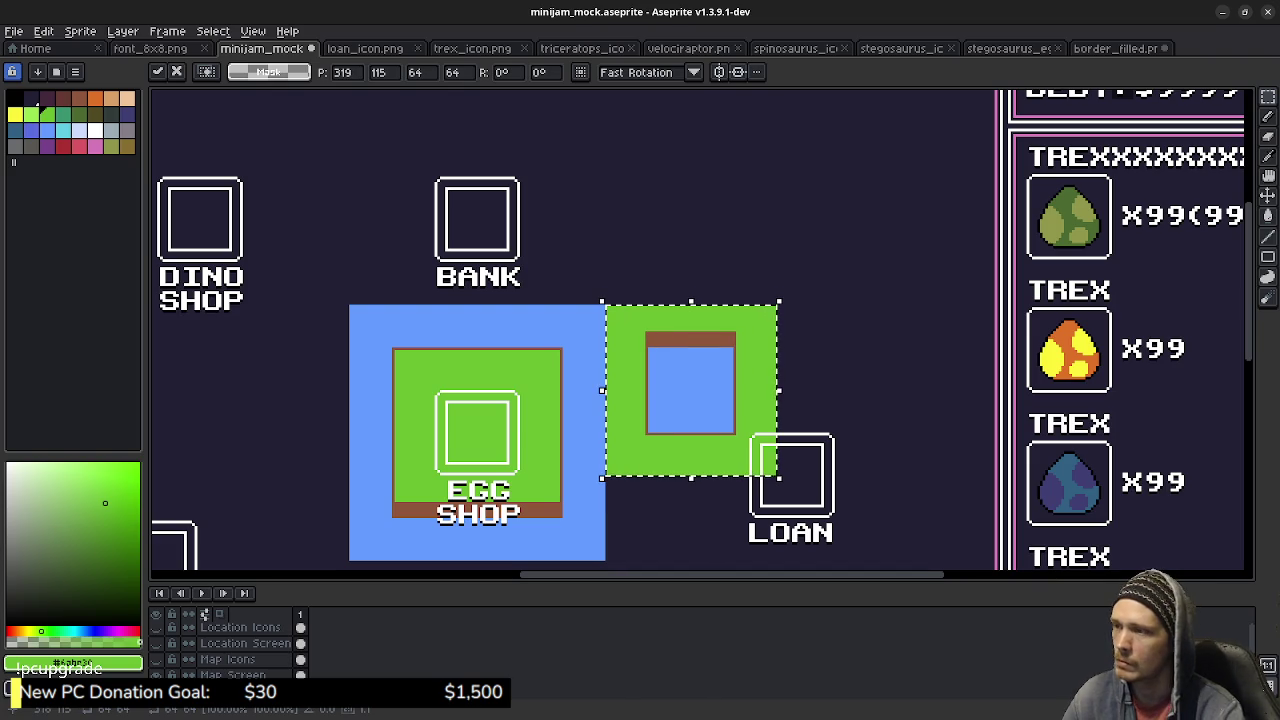
{"action": "key", "text": "Return"}
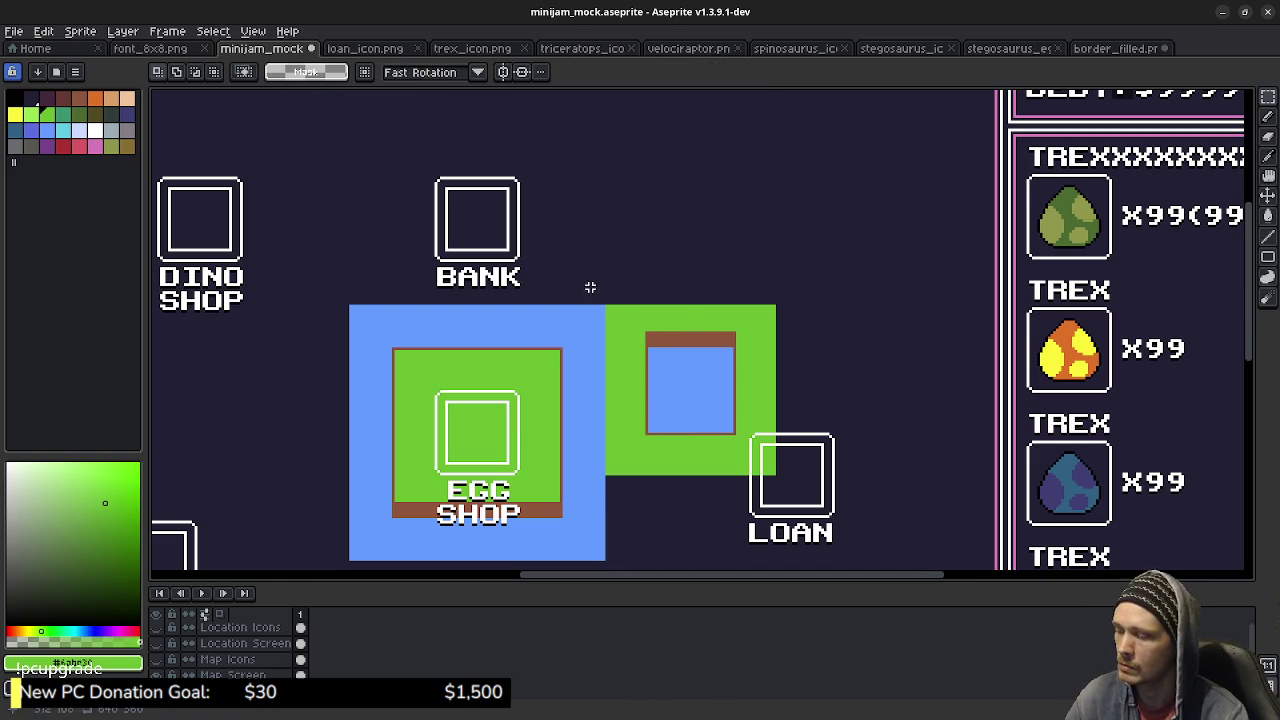
Save the mock-up and hide the Location Icons layer.
{"action": "key", "text": "ctrl+s"}
{"action": "mouse_move", "coordinate": [497, 438]}
{"action": "left_mouse_down"}
{"action": "mouse_move", "coordinate": [556, 374]}
{"action": "mouse_move", "coordinate": [591, 383]}
{"action": "left_mouse_up"}
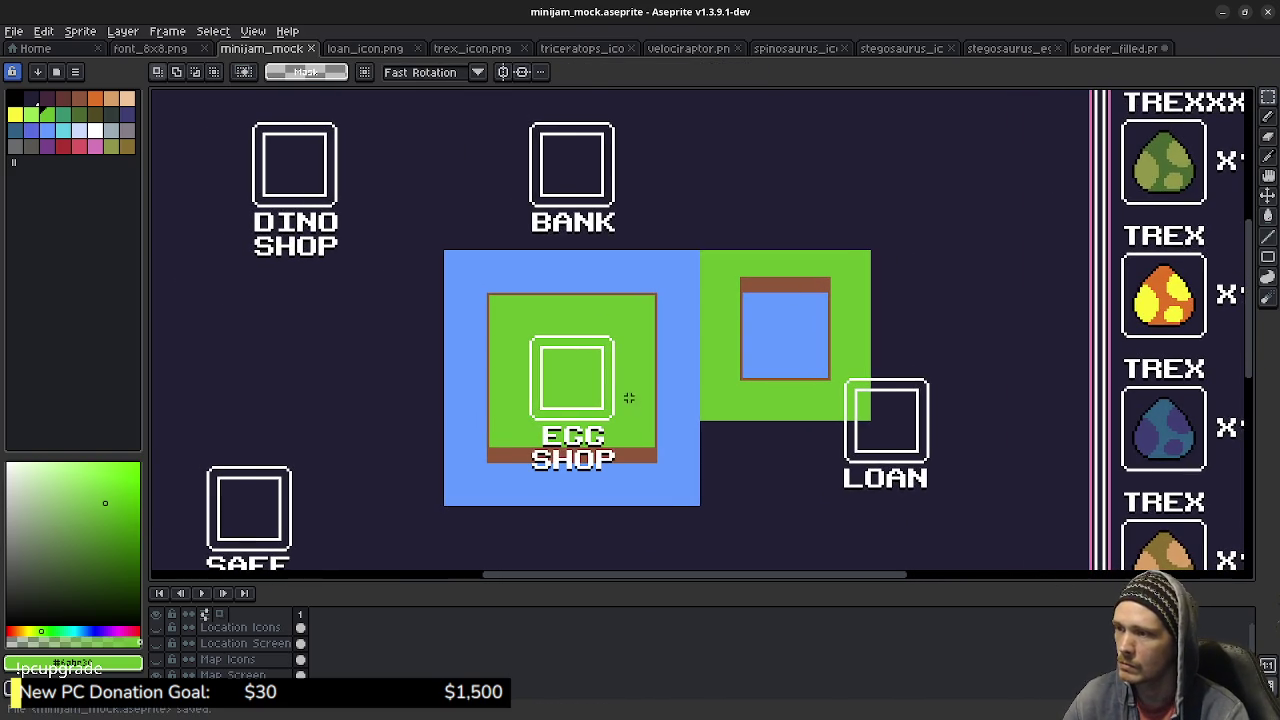
{"action": "left_click", "coordinate": [156, 659]}
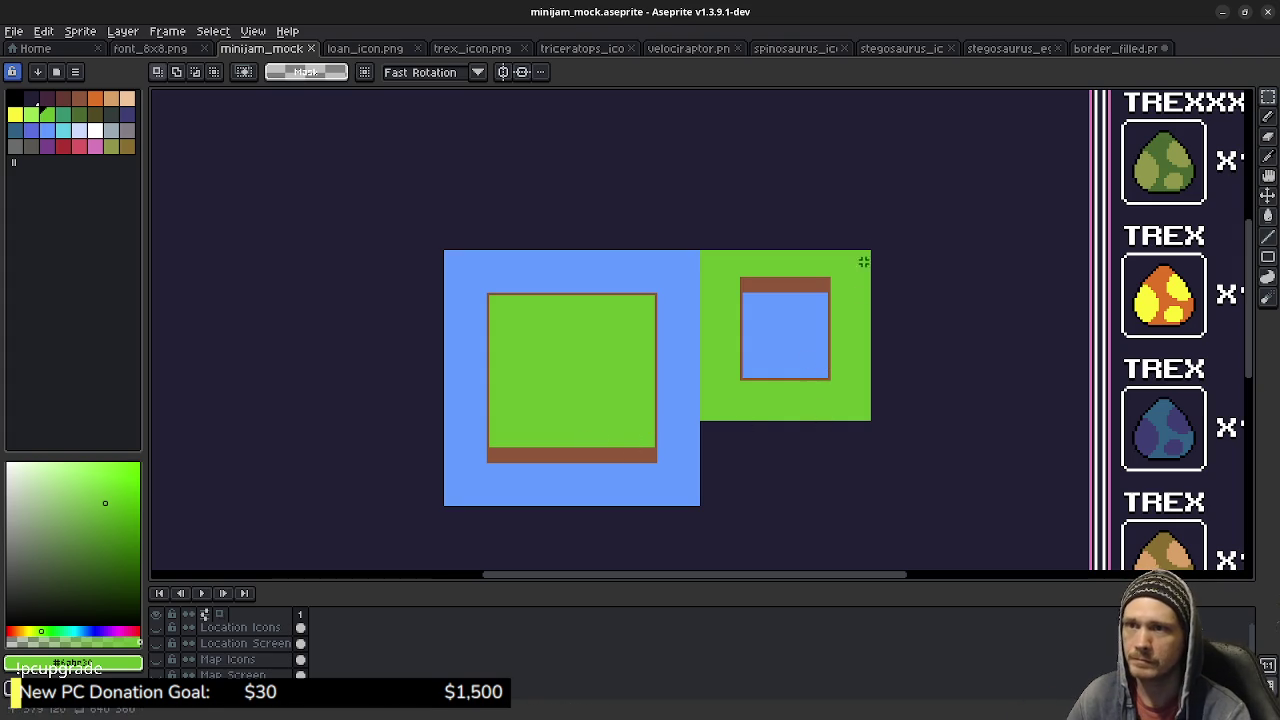
{"action": "left_click", "coordinate": [1112, 48]}
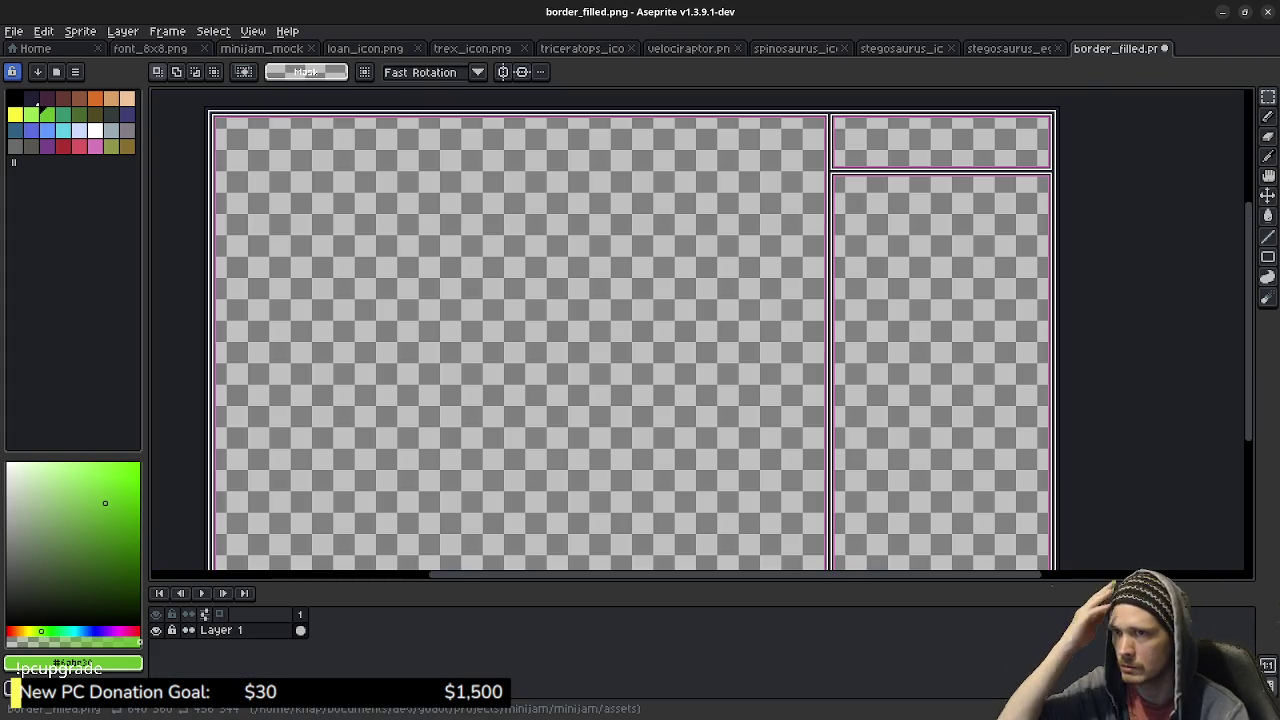
{"action": "left_click_drag", "start_coordinate": [686, 366], "coordinate": [717, 357]}
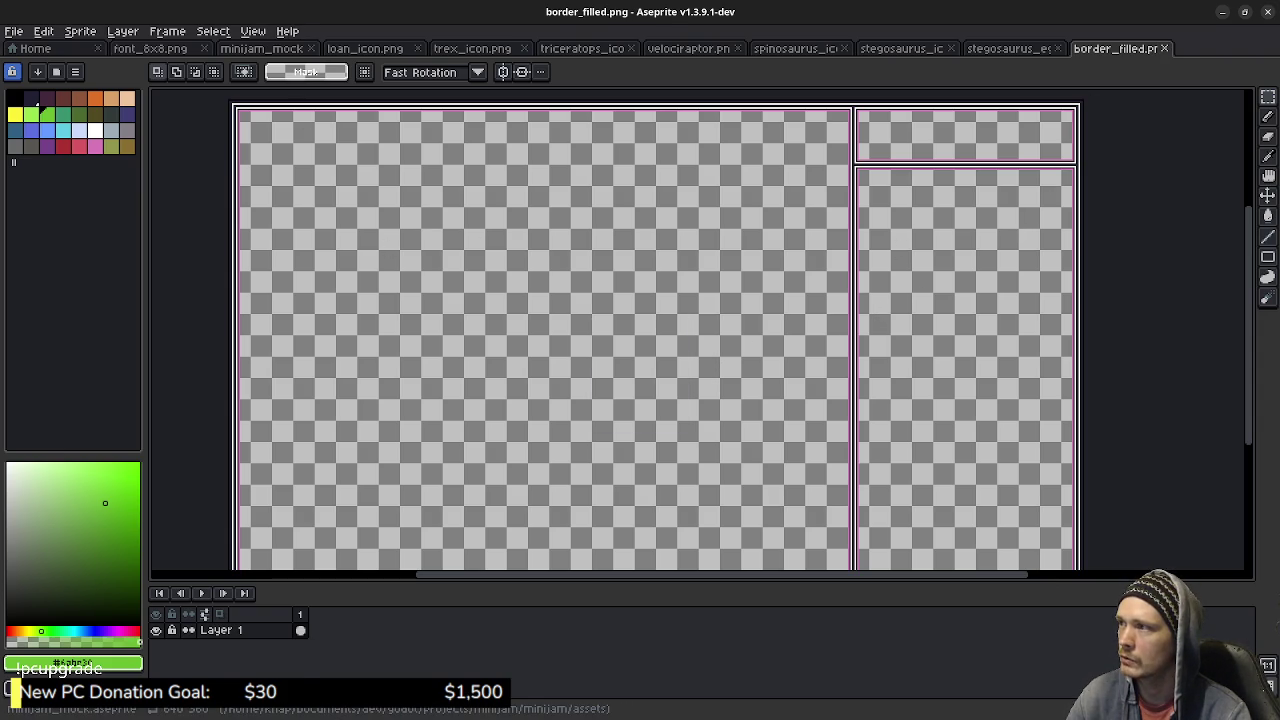
{"action": "left_click", "coordinate": [260, 48]}
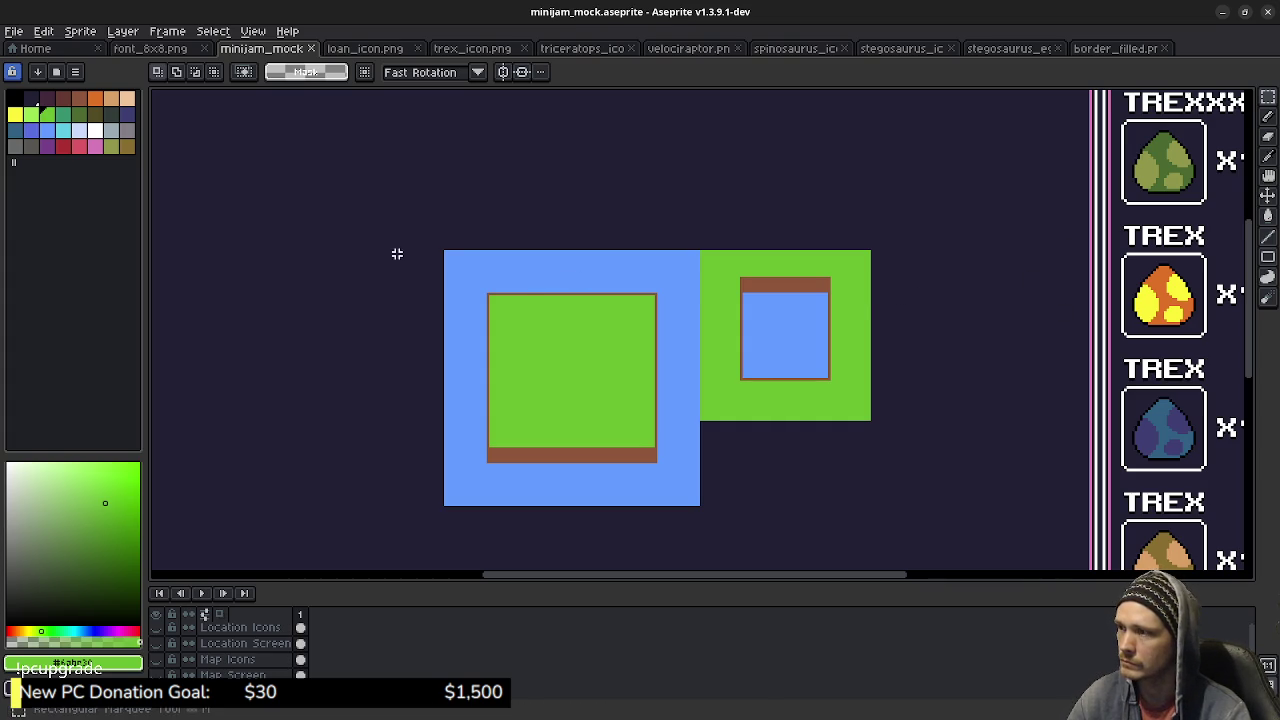
{"action": "scroll", "coordinate": [390, 251], "scroll_direction": "up", "scroll_amount": 3}
{"action": "left_click_drag", "start_coordinate": [532, 251], "coordinate": [629, 380]}
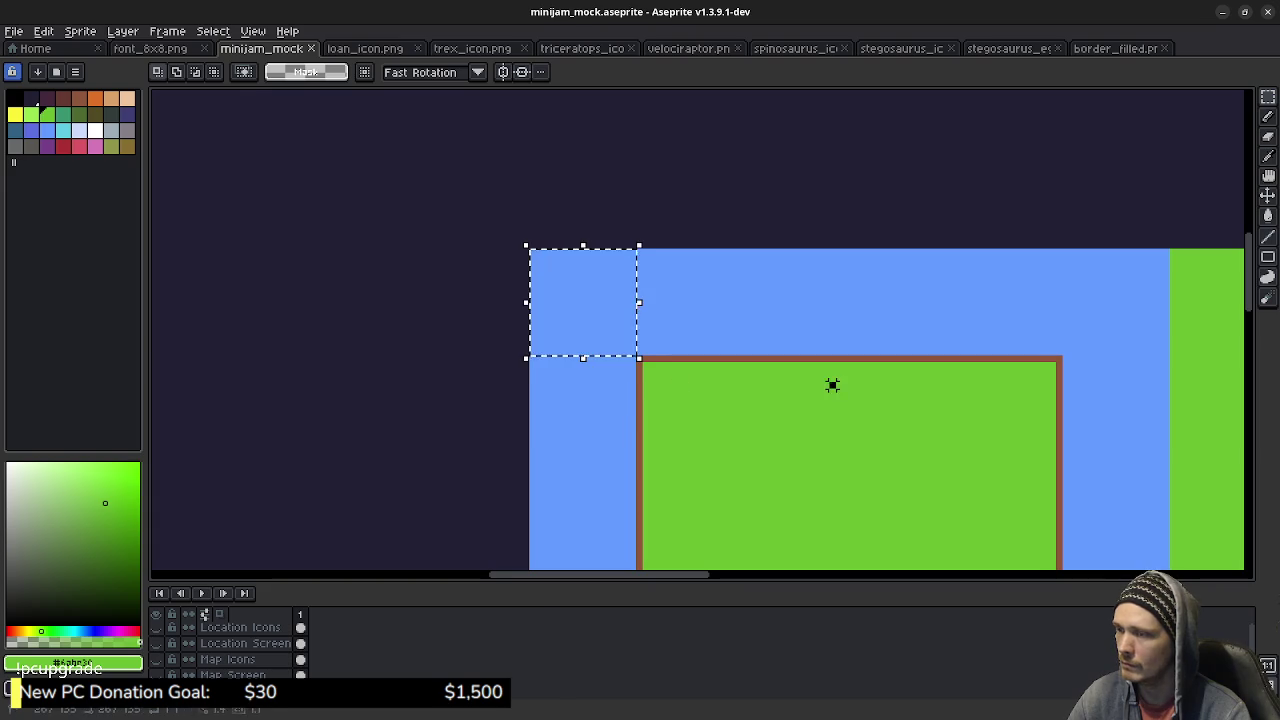
{"action": "key", "text": "ctrl+d"}
{"action": "mouse_move", "coordinate": [832, 383]}
{"action": "left_mouse_down"}
{"action": "mouse_move", "coordinate": [639, 215]}
{"action": "mouse_move", "coordinate": [516, 145]}
{"action": "left_mouse_up"}
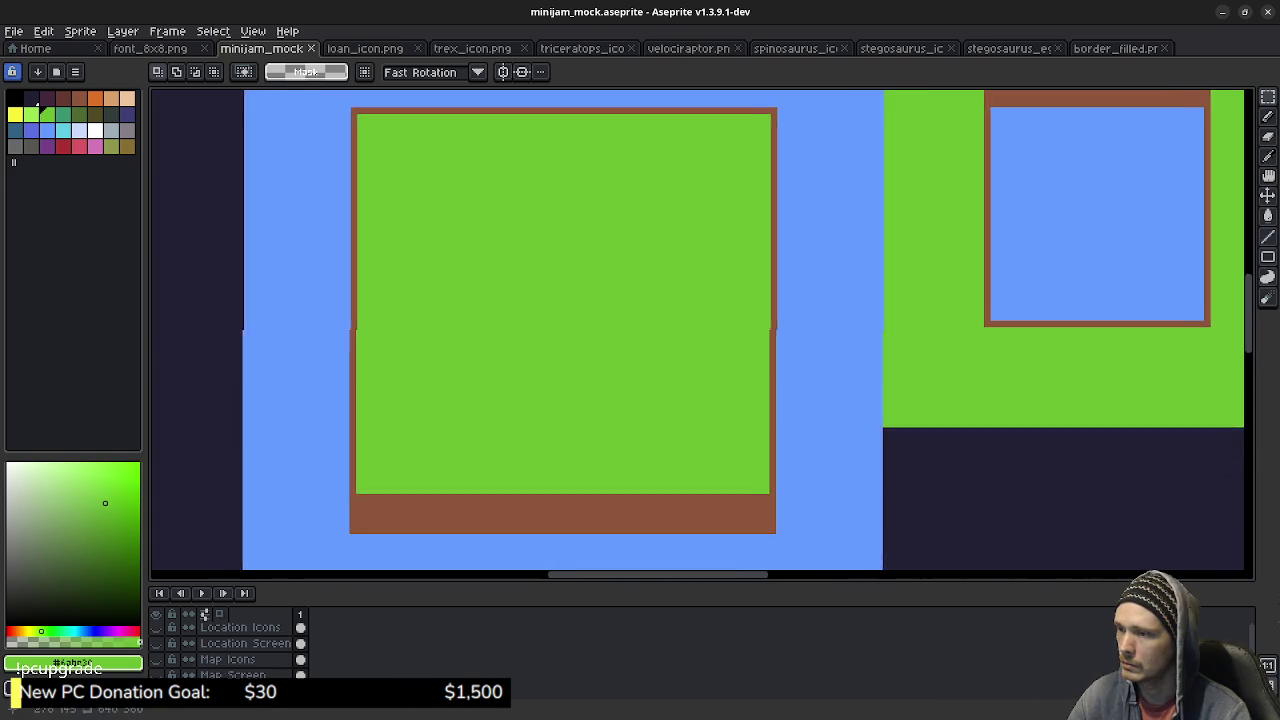
{"action": "left_click_drag", "start_coordinate": [589, 214], "coordinate": [351, 326]}
{"action": "scroll", "coordinate": [719, 306], "scroll_direction": "down", "scroll_amount": 5}
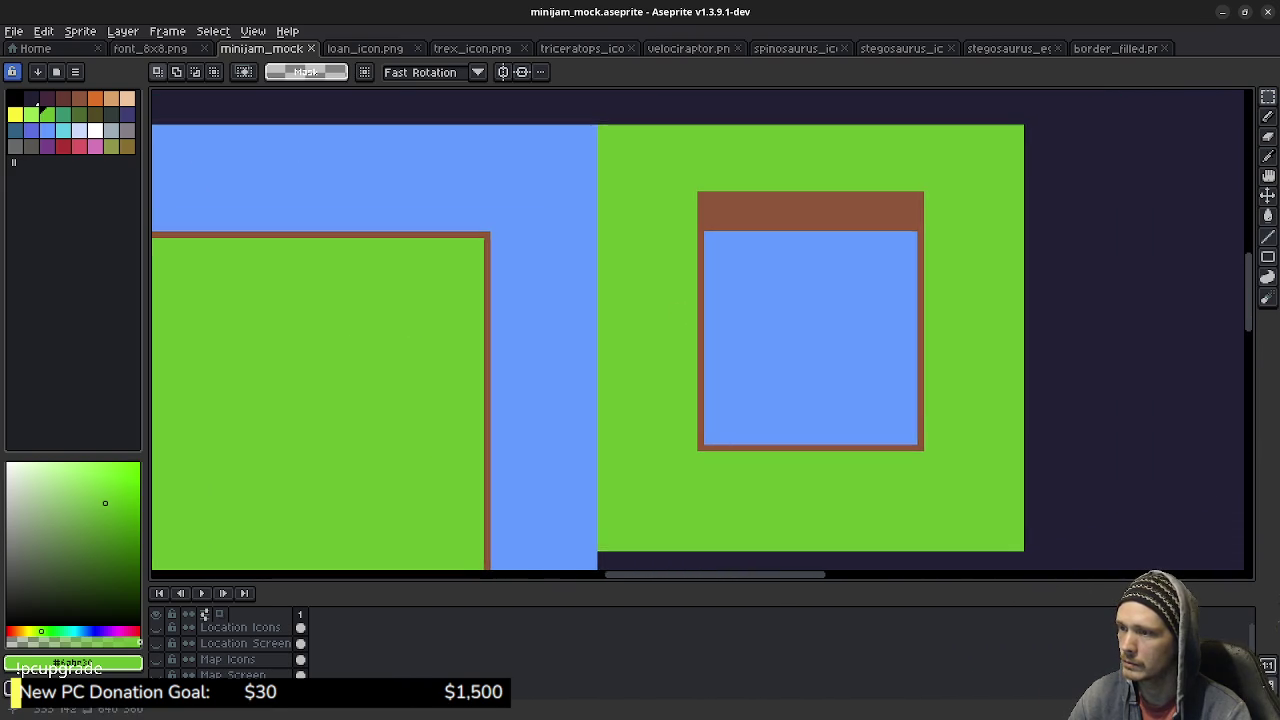
{"action": "scroll", "coordinate": [658, 396], "scroll_direction": "down", "scroll_amount": 3}
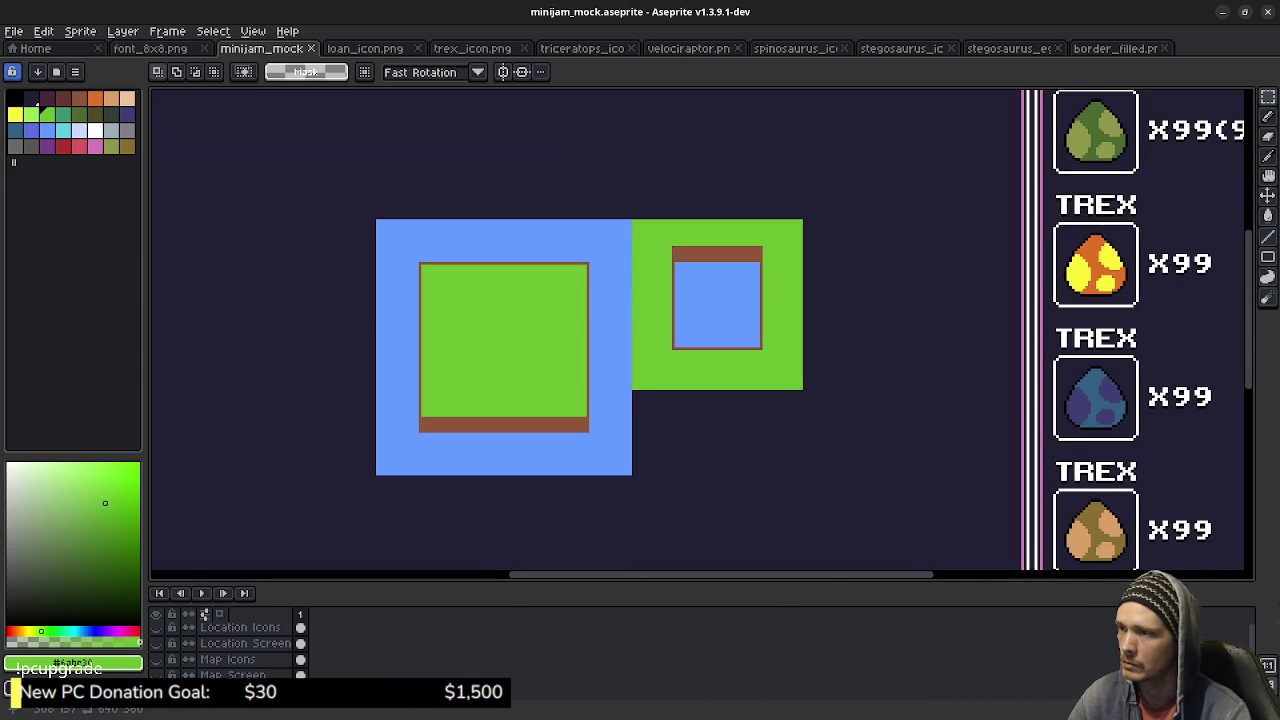
{"action": "scroll", "coordinate": [623, 326], "scroll_direction": "left", "scroll_amount": 1}
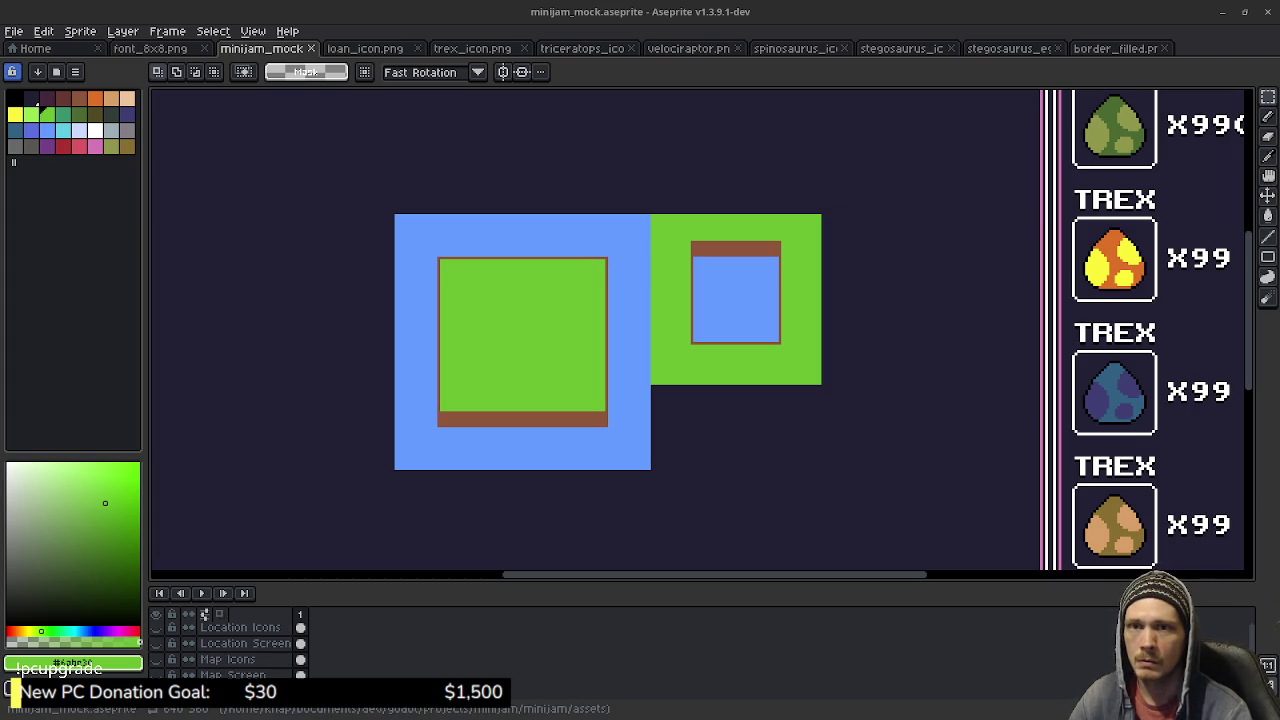
{"action": "key", "text": "super"}
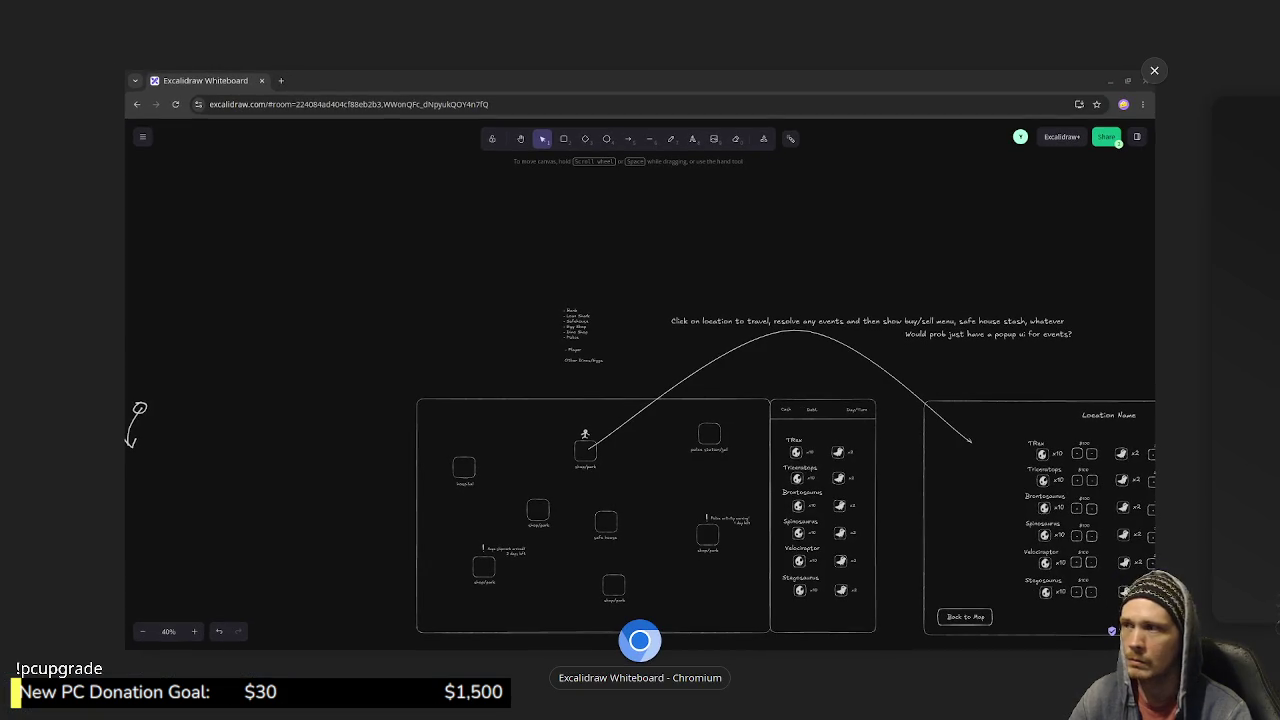
{"action": "key", "text": "super"}
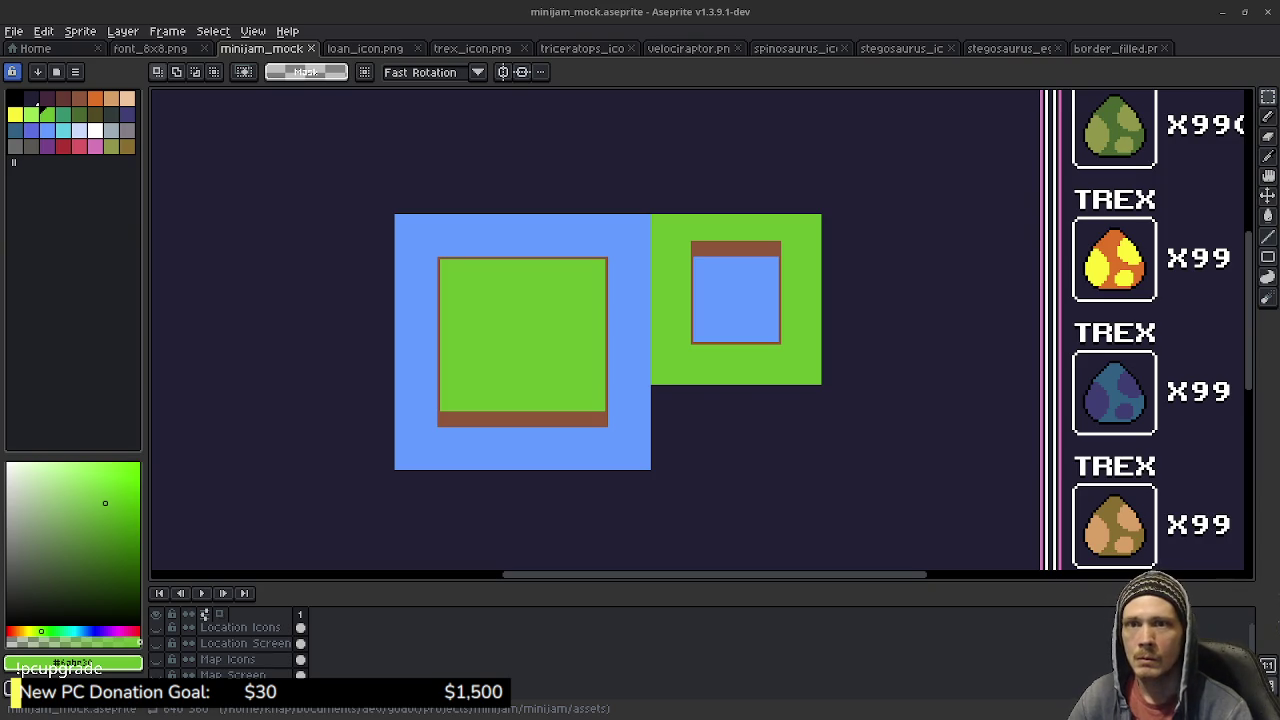
{"action": "key", "text": "super"}
{"action": "key", "text": "Return"}
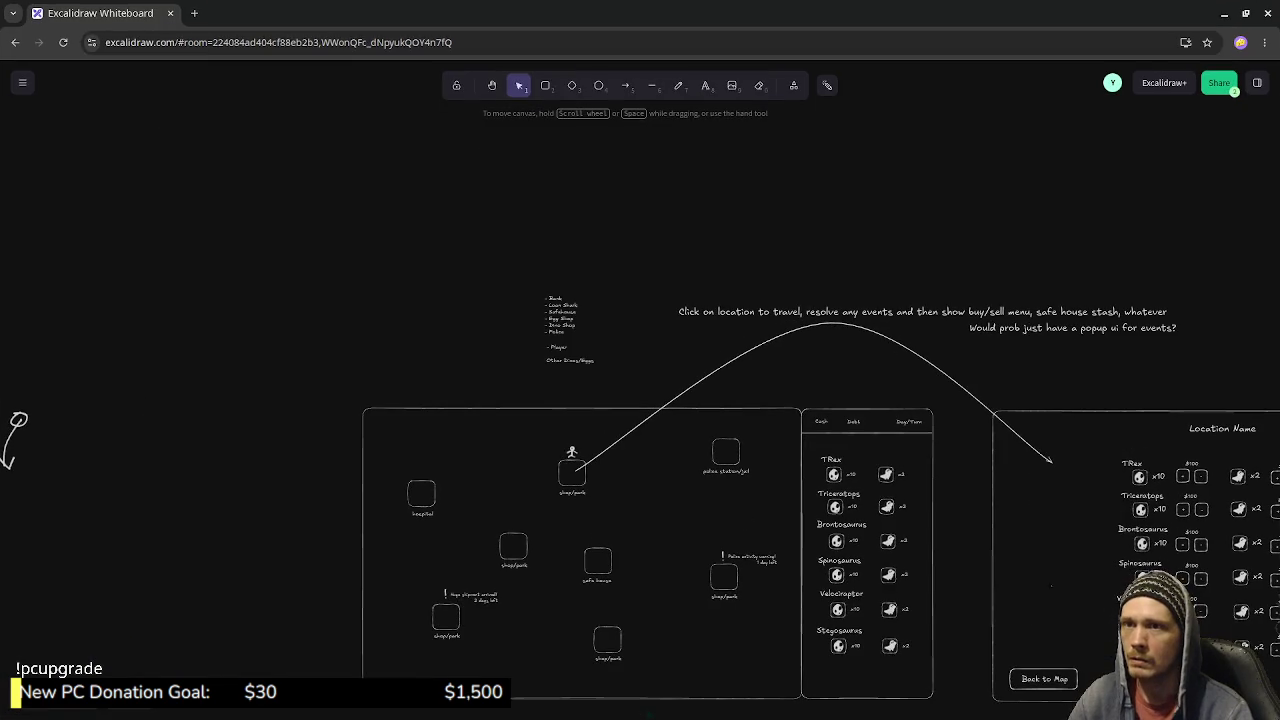
{"action": "left_click", "coordinate": [1224, 14]}
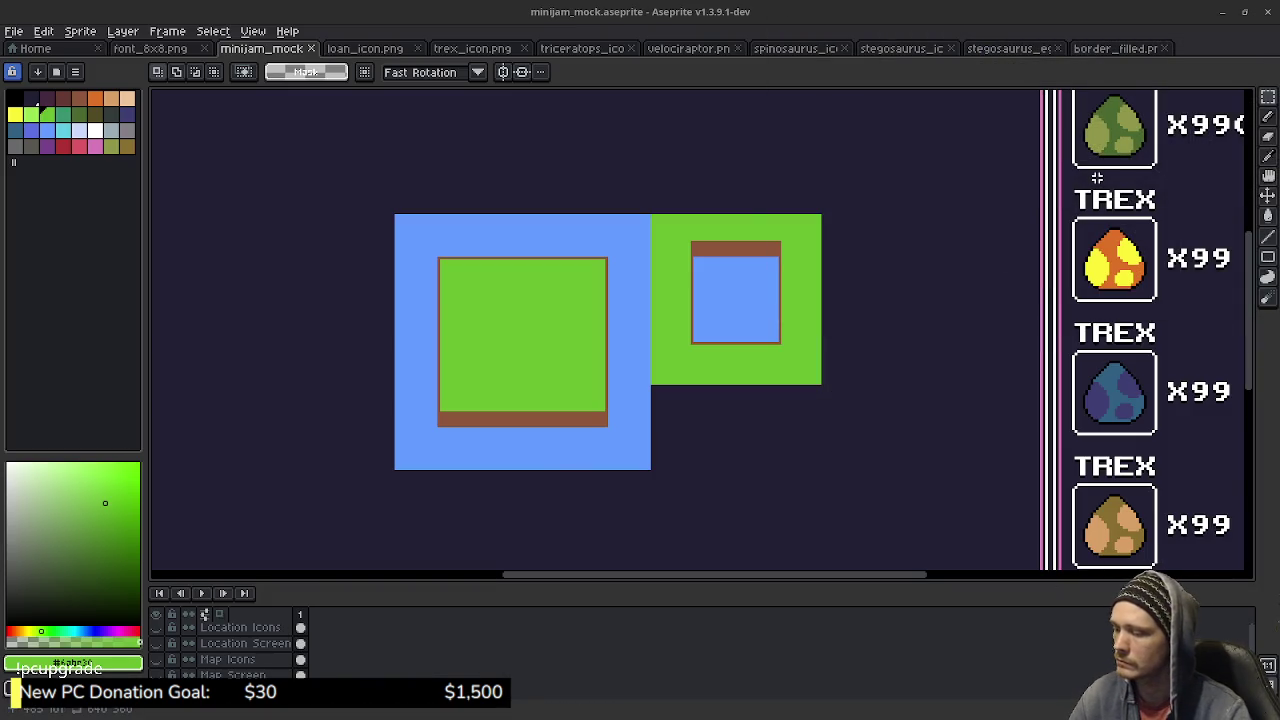
{"action": "key", "text": "super"}
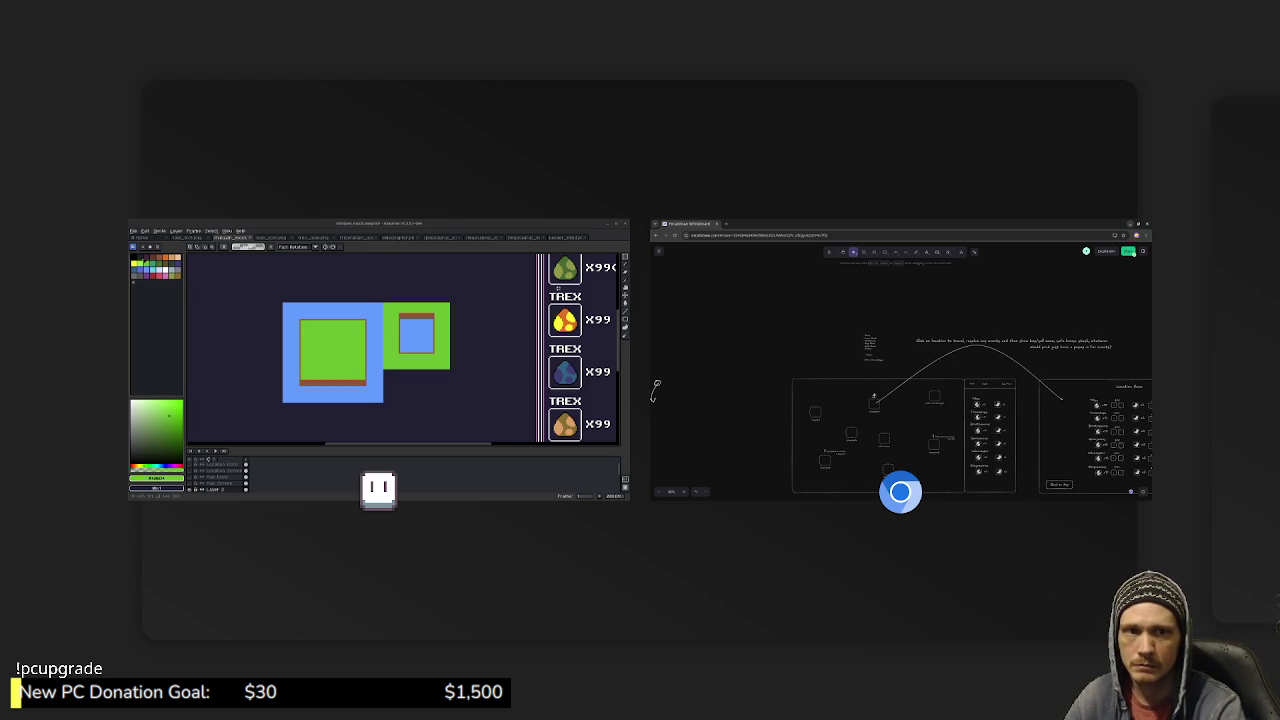
{"action": "key", "text": "super"}
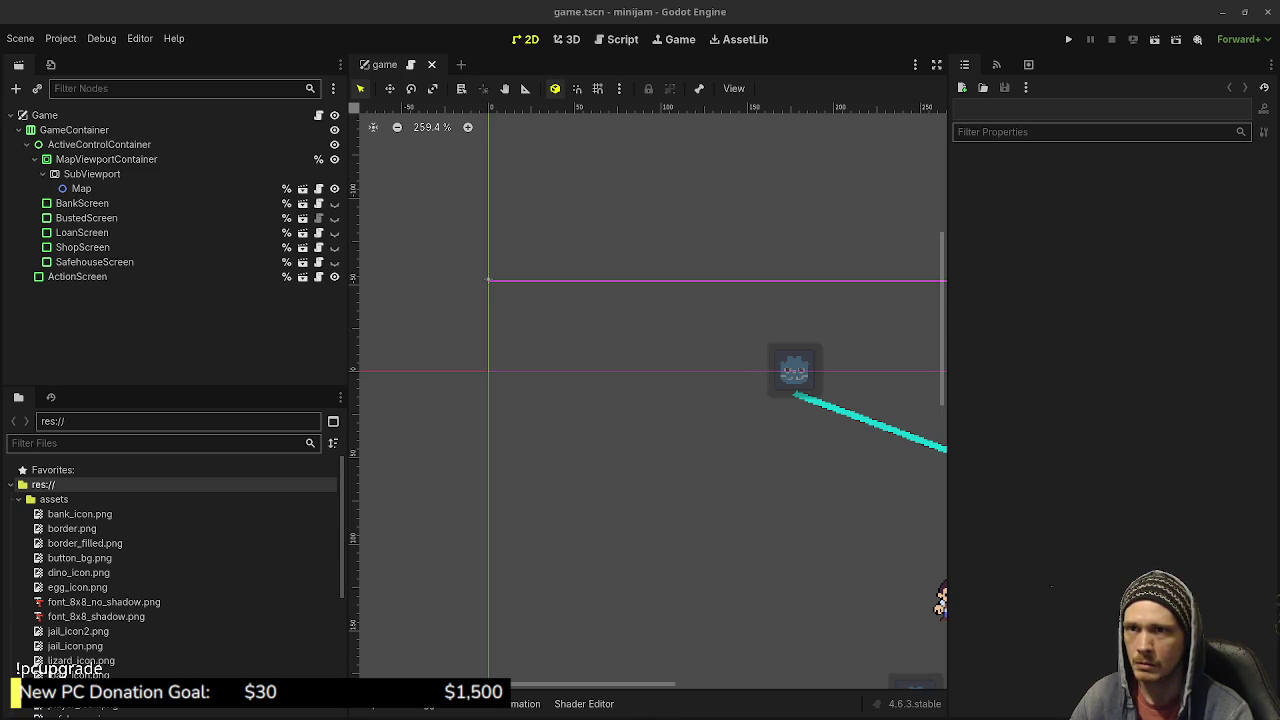
Close the Godot editor window to quit the minijam project.
{"action": "left_click", "coordinate": [1268, 12]}
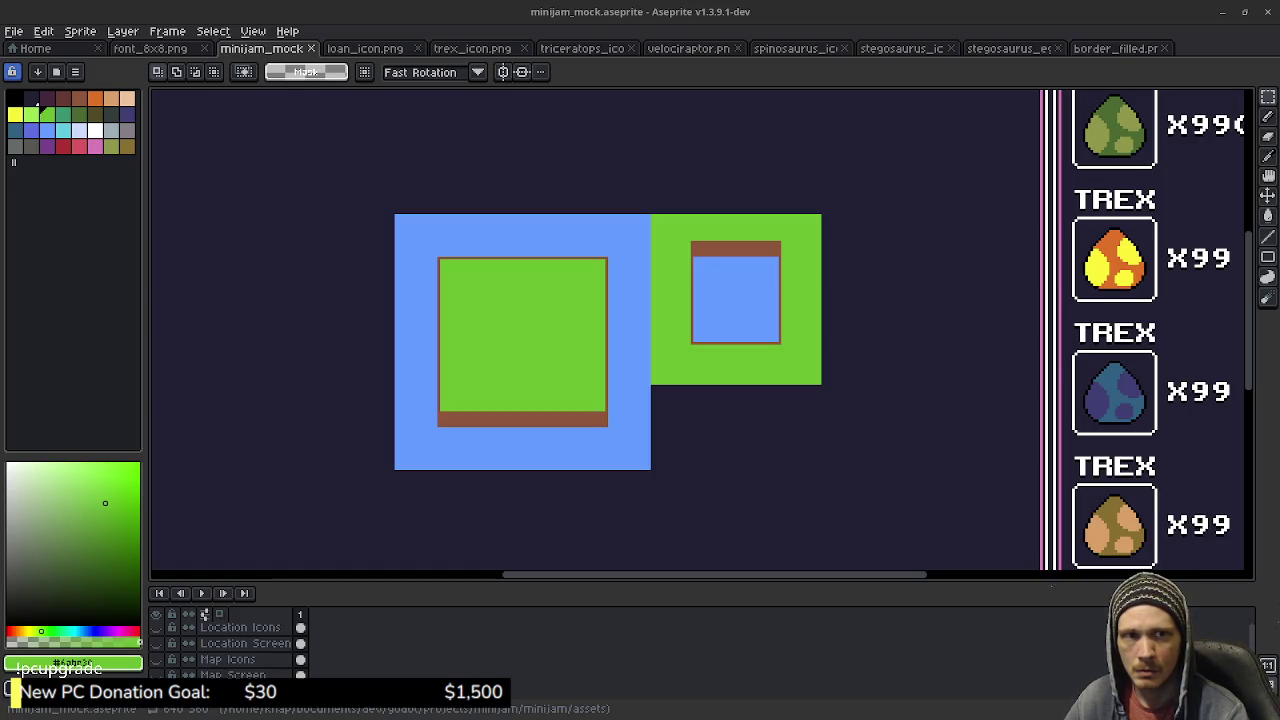
Select the .import files for the border, border_filled, loan, spinosaurus and stegosaurus icons.
{"action": "key", "text": "alt+Tab"}
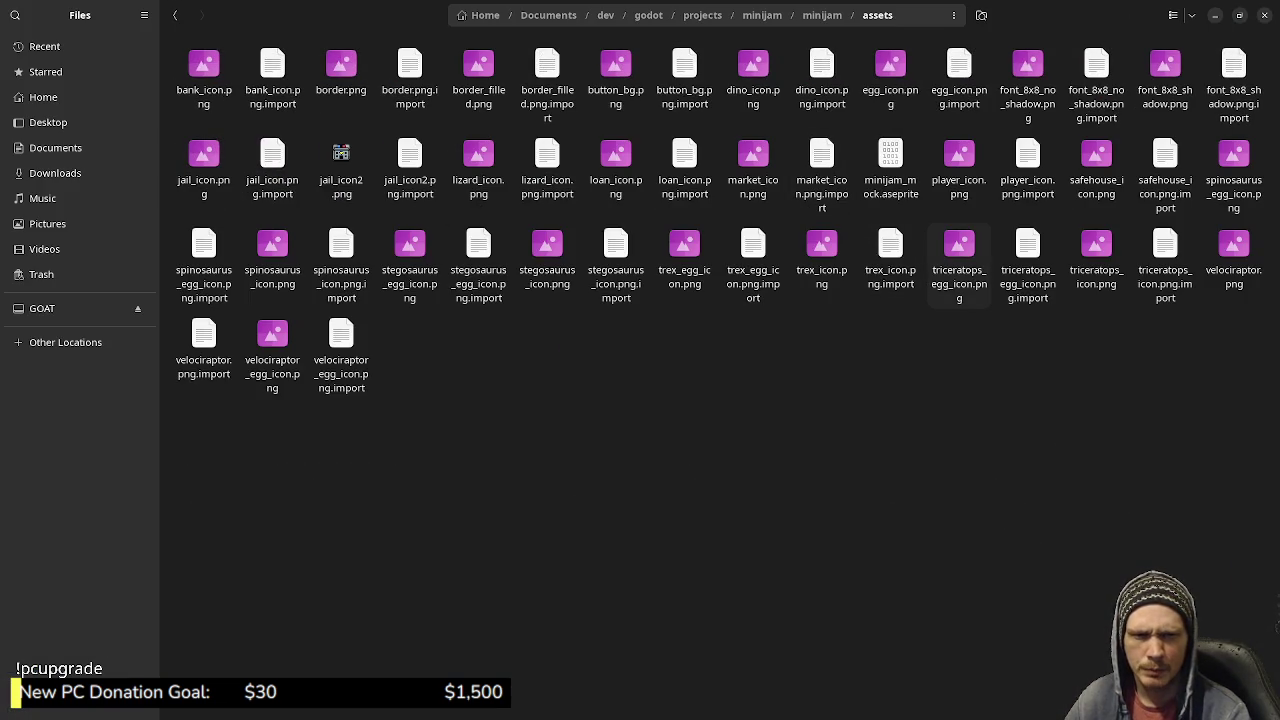
{"action": "key", "text": "Right"}
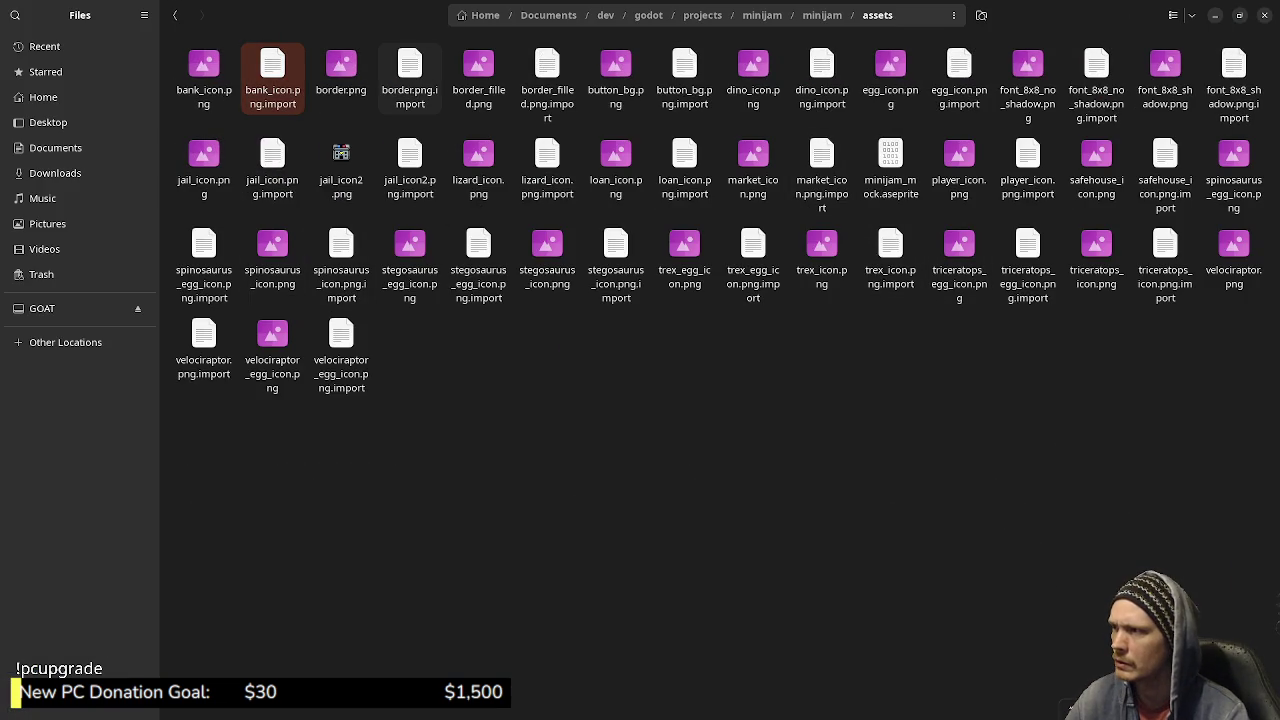
{"action": "left_click", "coordinate": [410, 80], "text": "ctrl"}
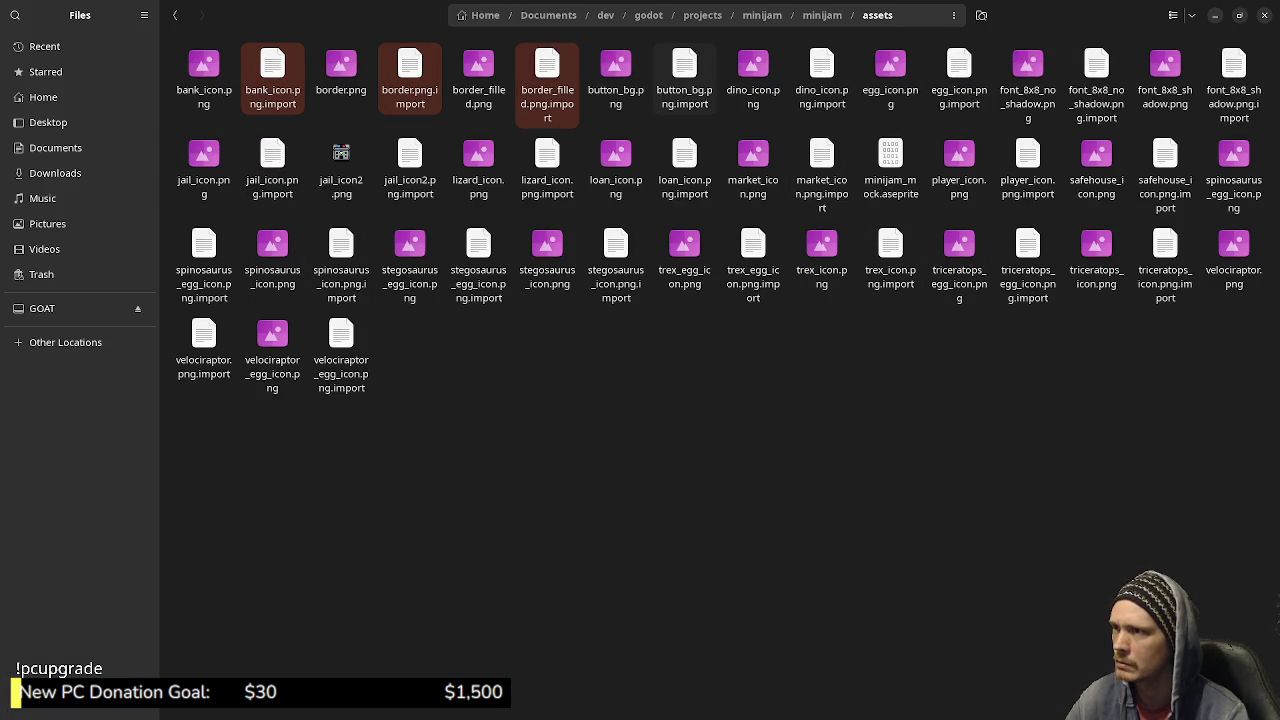
{"action": "left_click", "coordinate": [684, 80], "text": "ctrl"}
{"action": "left_click", "coordinate": [821, 80], "text": "ctrl"}
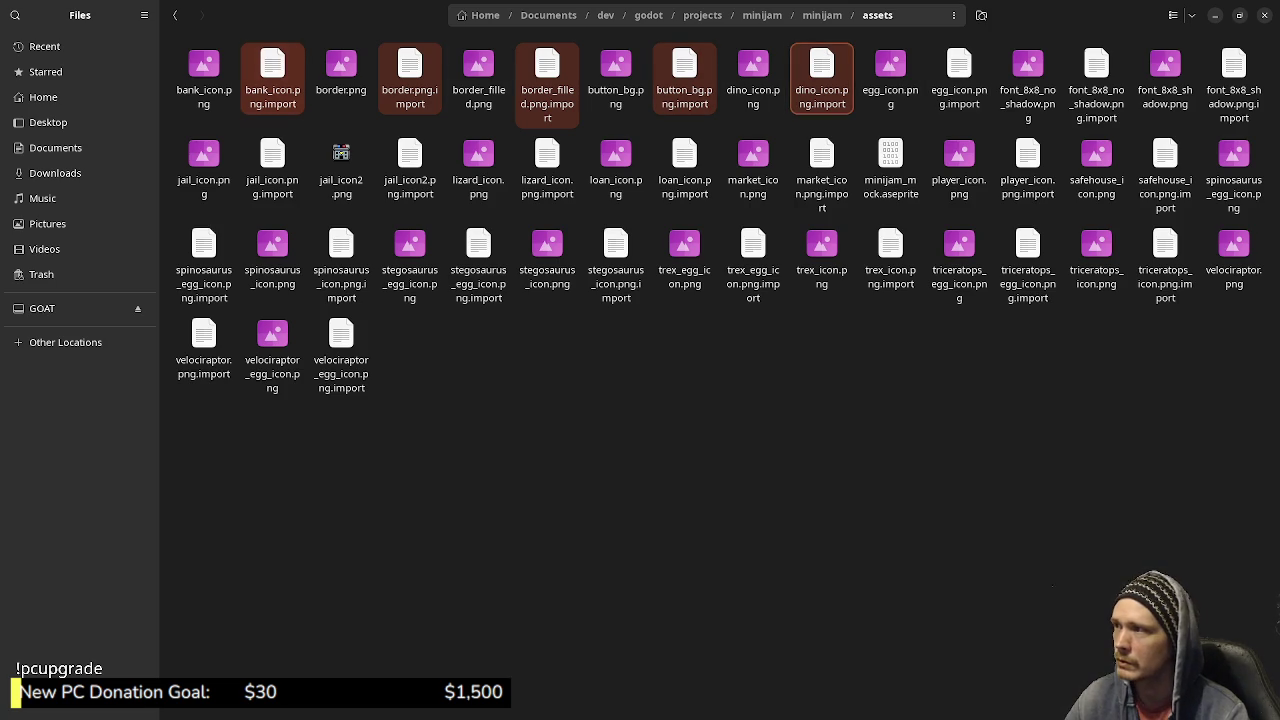
{"action": "left_click", "coordinate": [272, 80]}
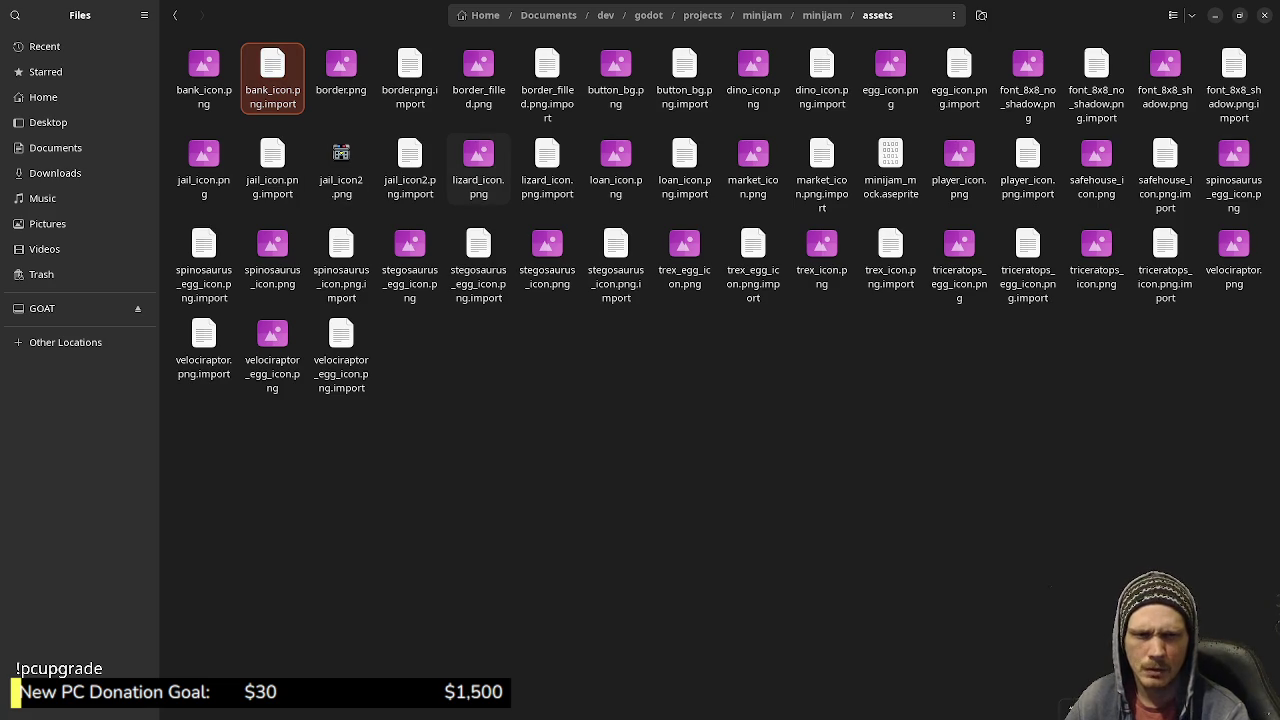
{"action": "left_click", "coordinate": [410, 80]}
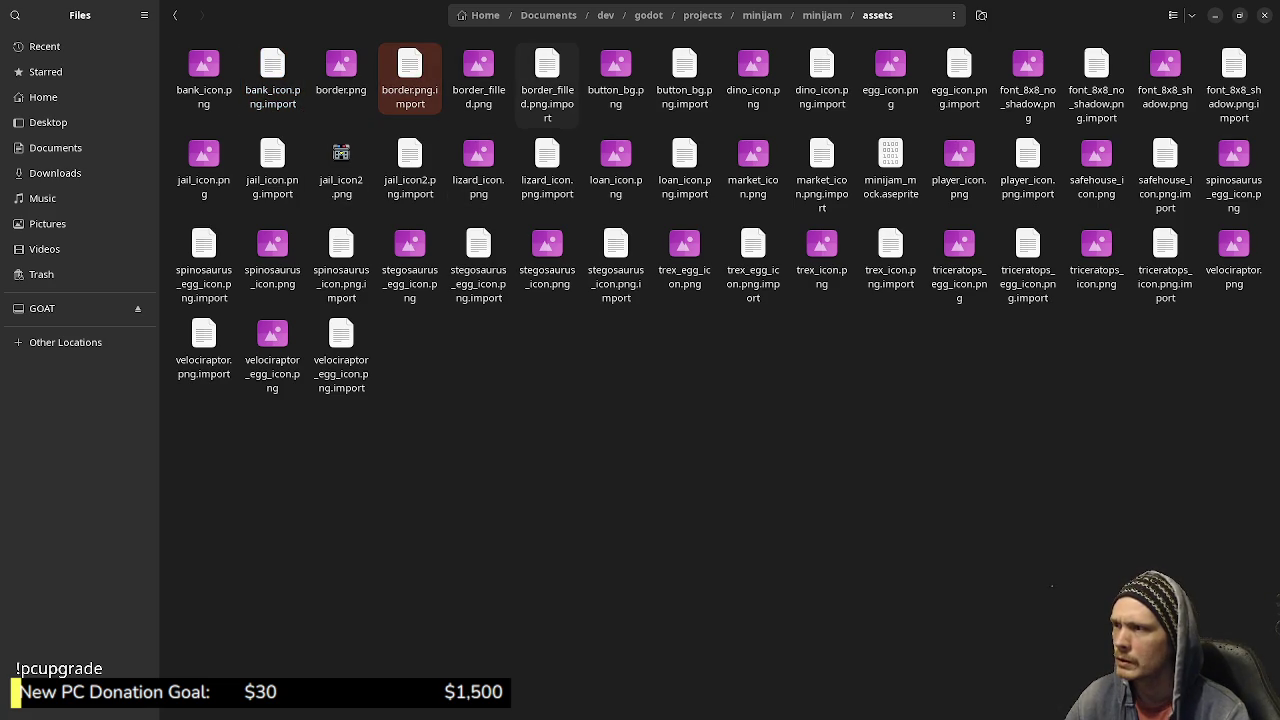
{"action": "left_click", "coordinate": [547, 80], "text": "ctrl"}
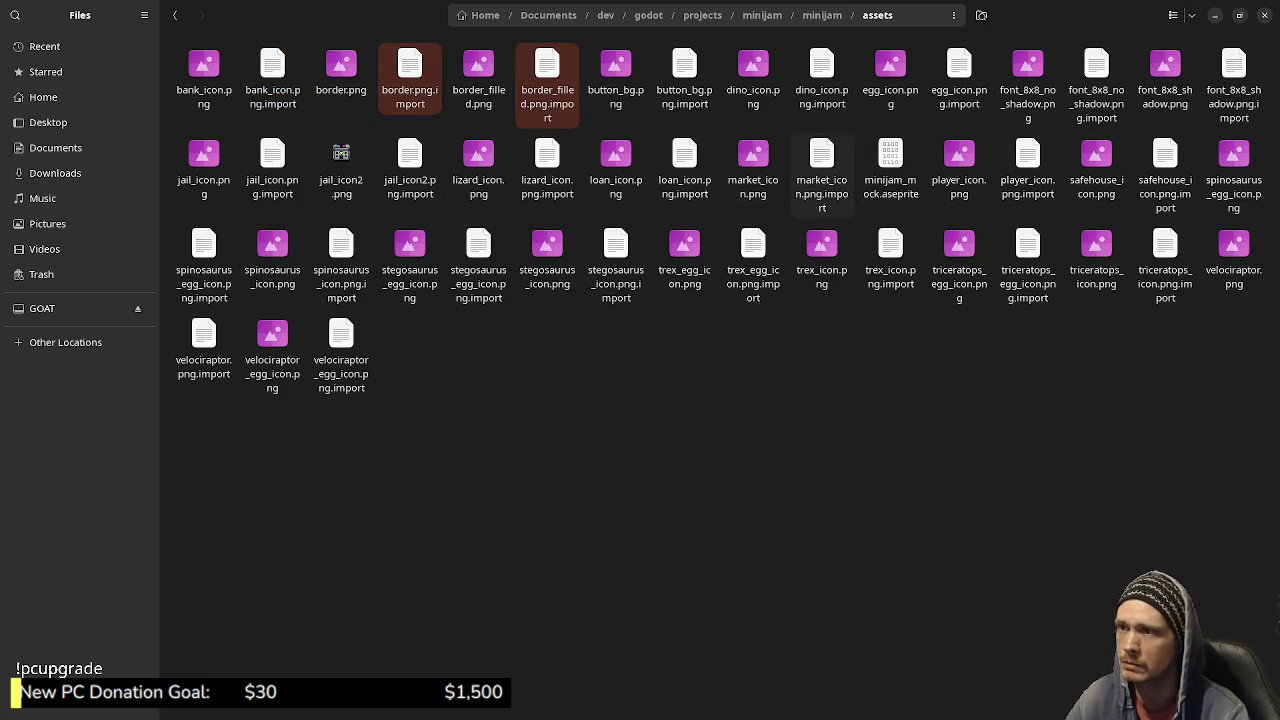
{"action": "left_click", "coordinate": [684, 165], "text": "ctrl"}
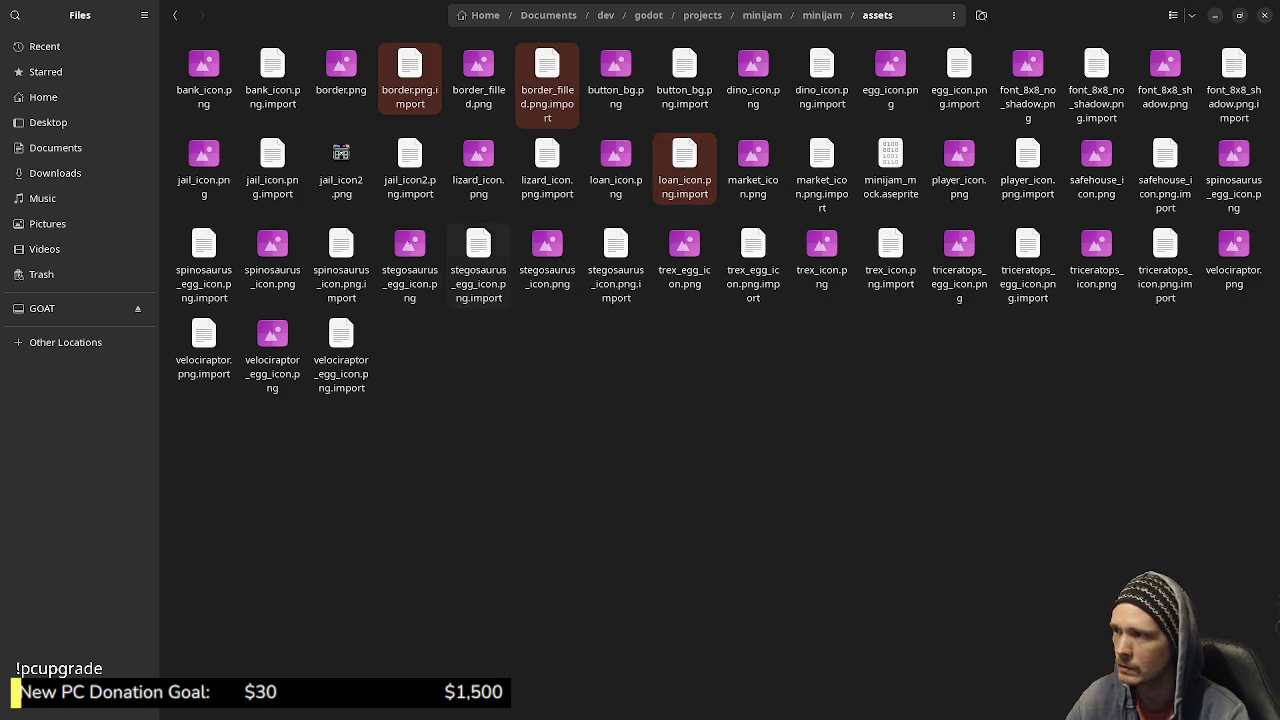
{"action": "left_click", "coordinate": [204, 260], "text": "ctrl"}
{"action": "left_click", "coordinate": [341, 260], "text": "ctrl"}
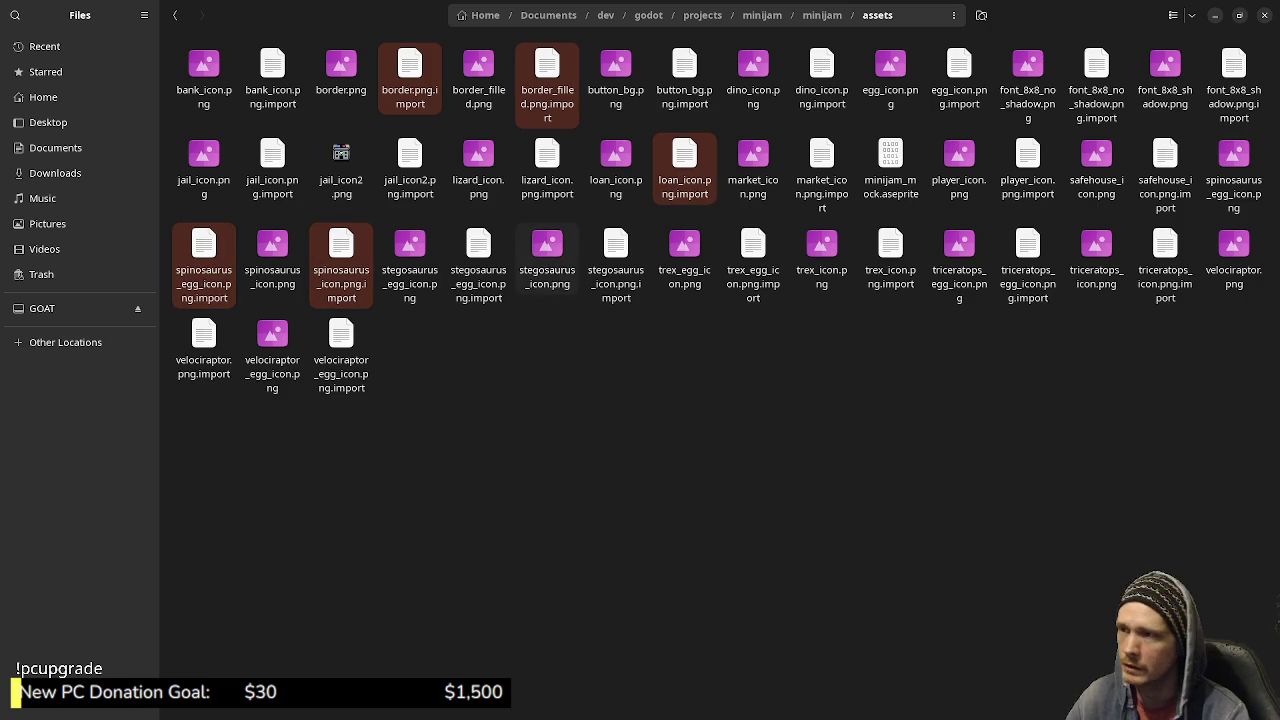
{"action": "left_click", "coordinate": [478, 260], "text": "ctrl"}
{"action": "left_click", "coordinate": [615, 260], "text": "ctrl"}
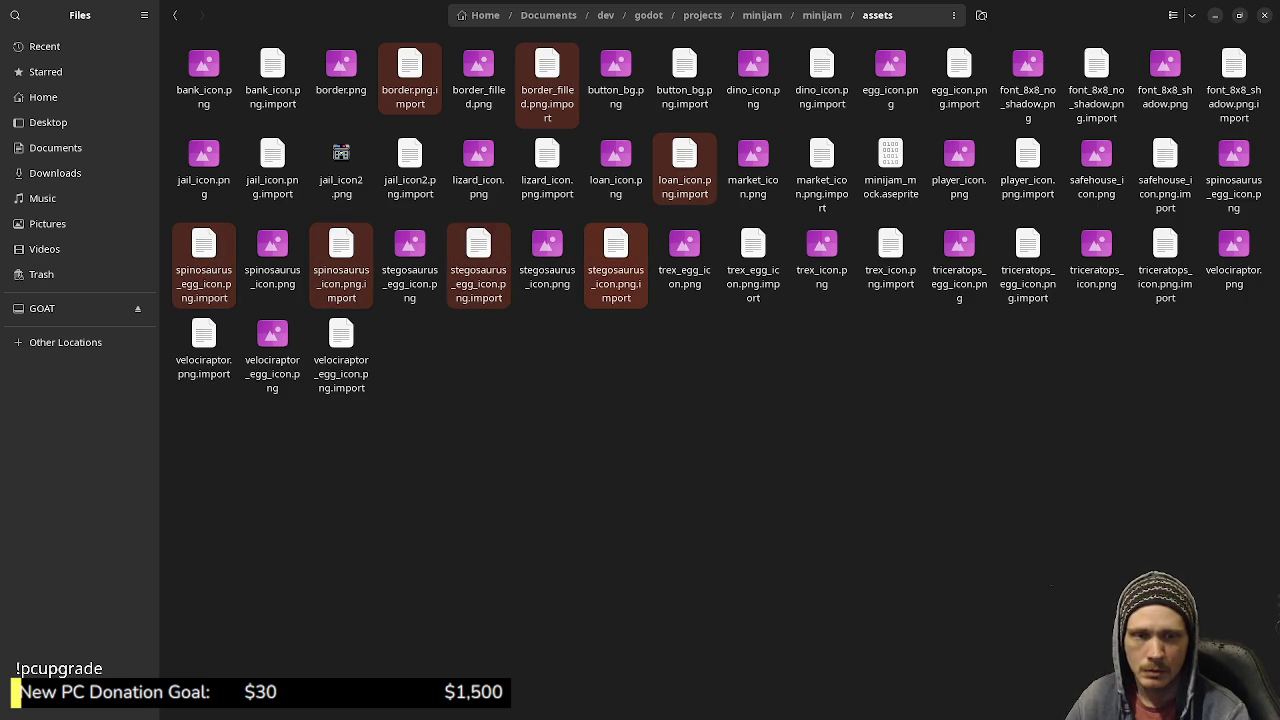
Add the T-rex, triceratops and velociraptor .import files and move all 13 to the Trash.
{"action": "left_click", "coordinate": [753, 255], "text": "ctrl"}
{"action": "left_click", "coordinate": [890, 255], "text": "ctrl"}
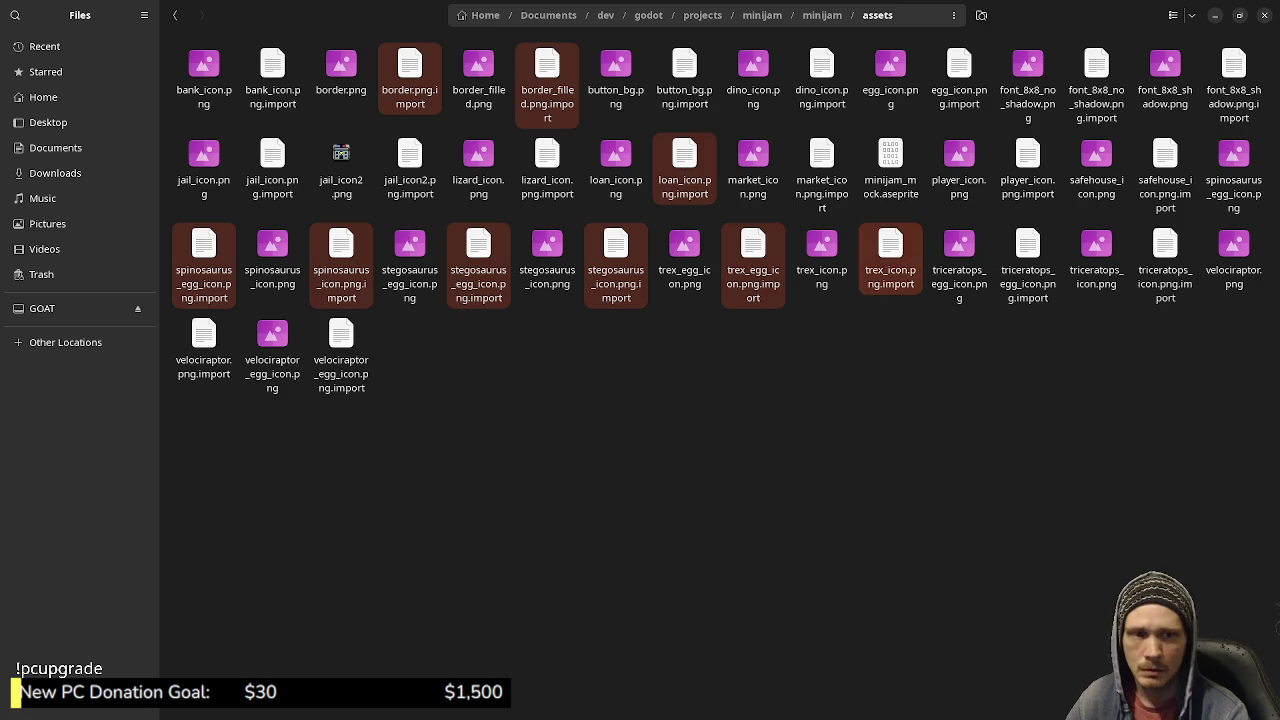
{"action": "left_click", "coordinate": [1027, 255], "text": "ctrl"}
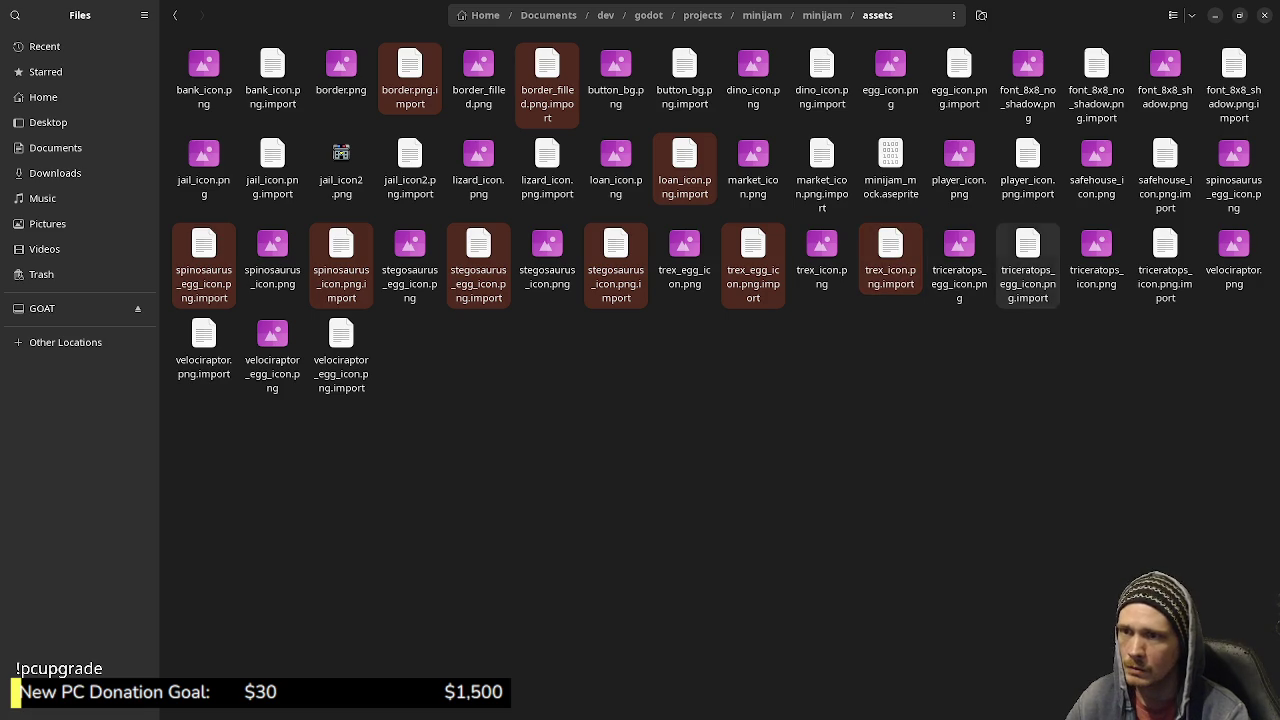
{"action": "left_click", "coordinate": [1165, 255], "text": "ctrl"}
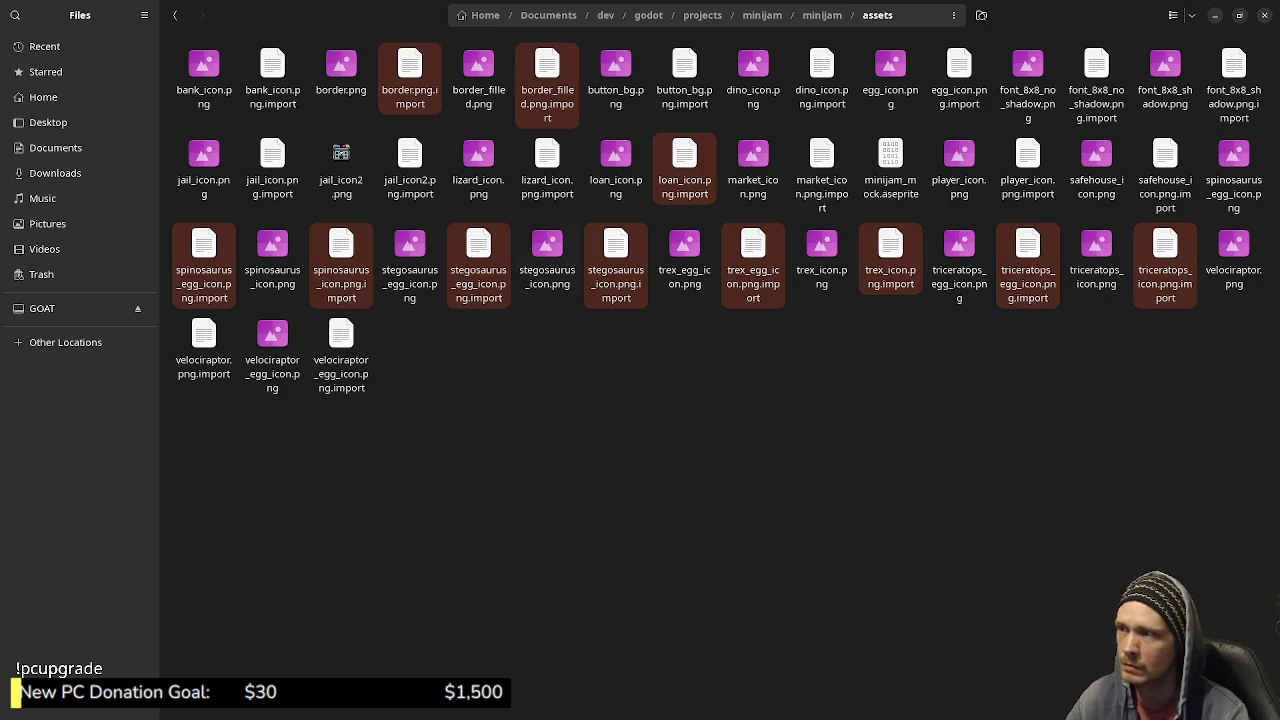
{"action": "left_click", "coordinate": [341, 355], "text": "ctrl"}
{"action": "left_click", "coordinate": [203, 350], "text": "ctrl"}
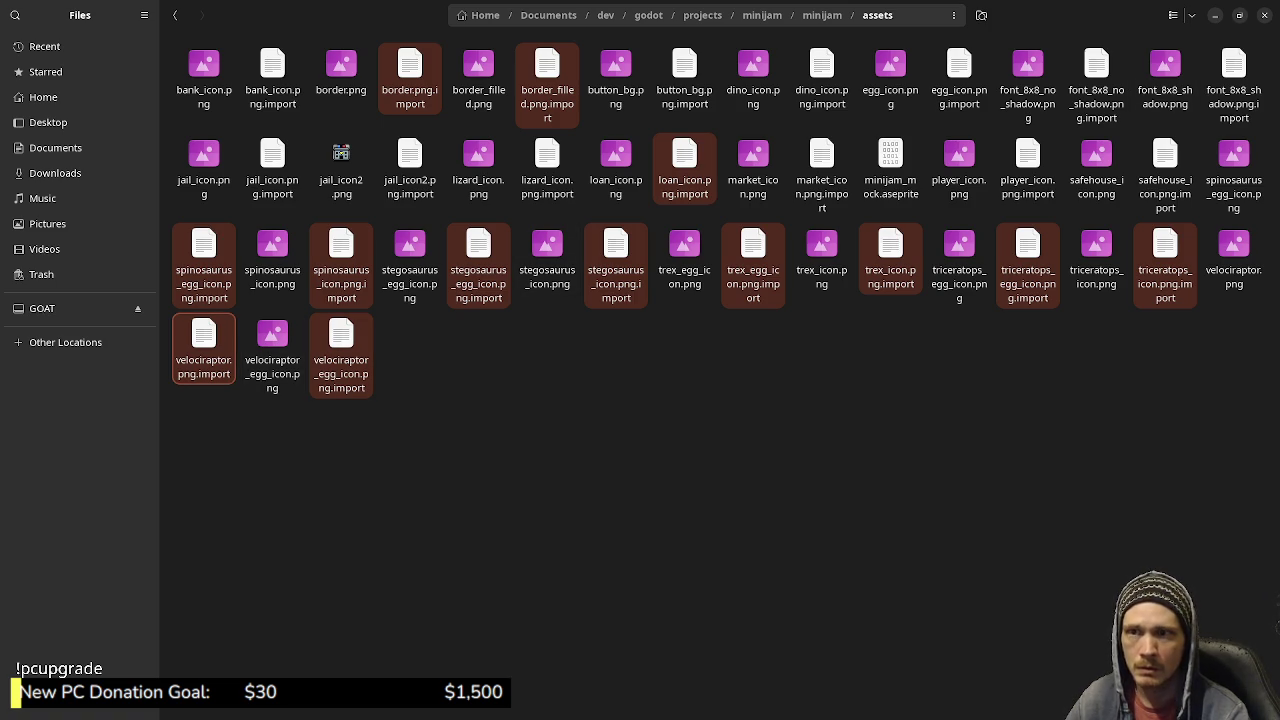
{"action": "right_click", "coordinate": [1022, 279]}
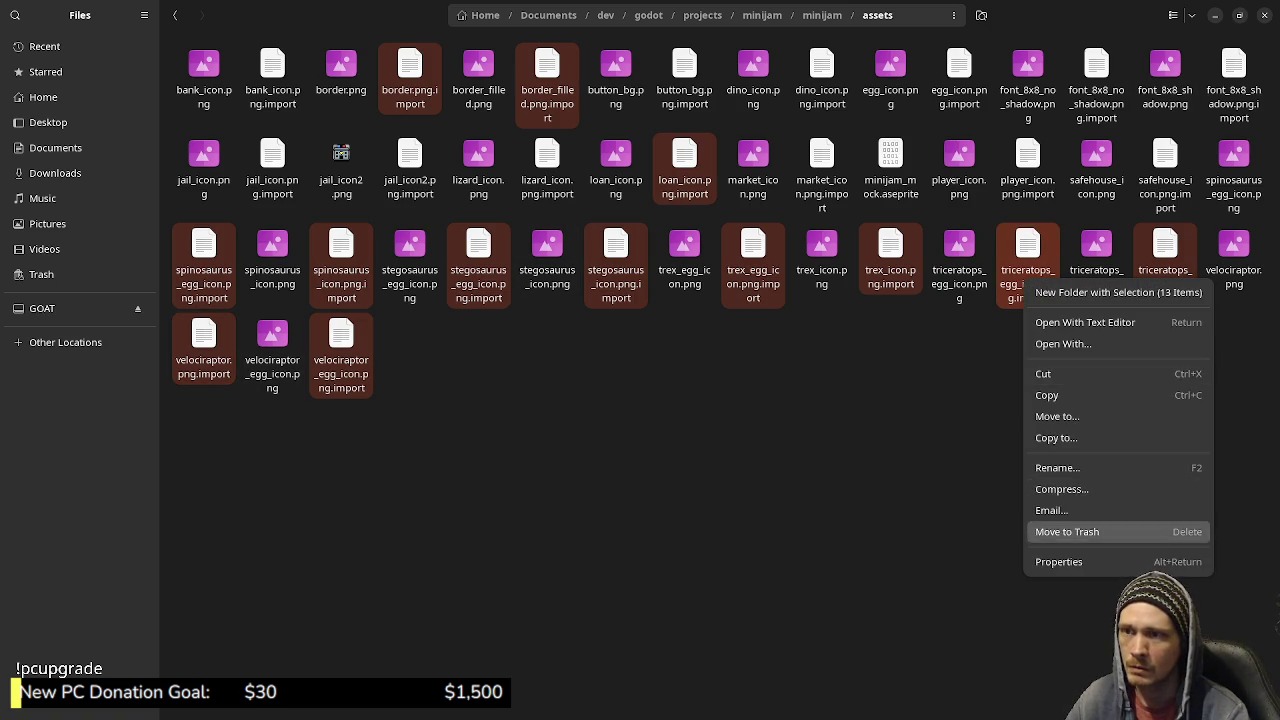
{"action": "left_click", "coordinate": [1052, 531]}
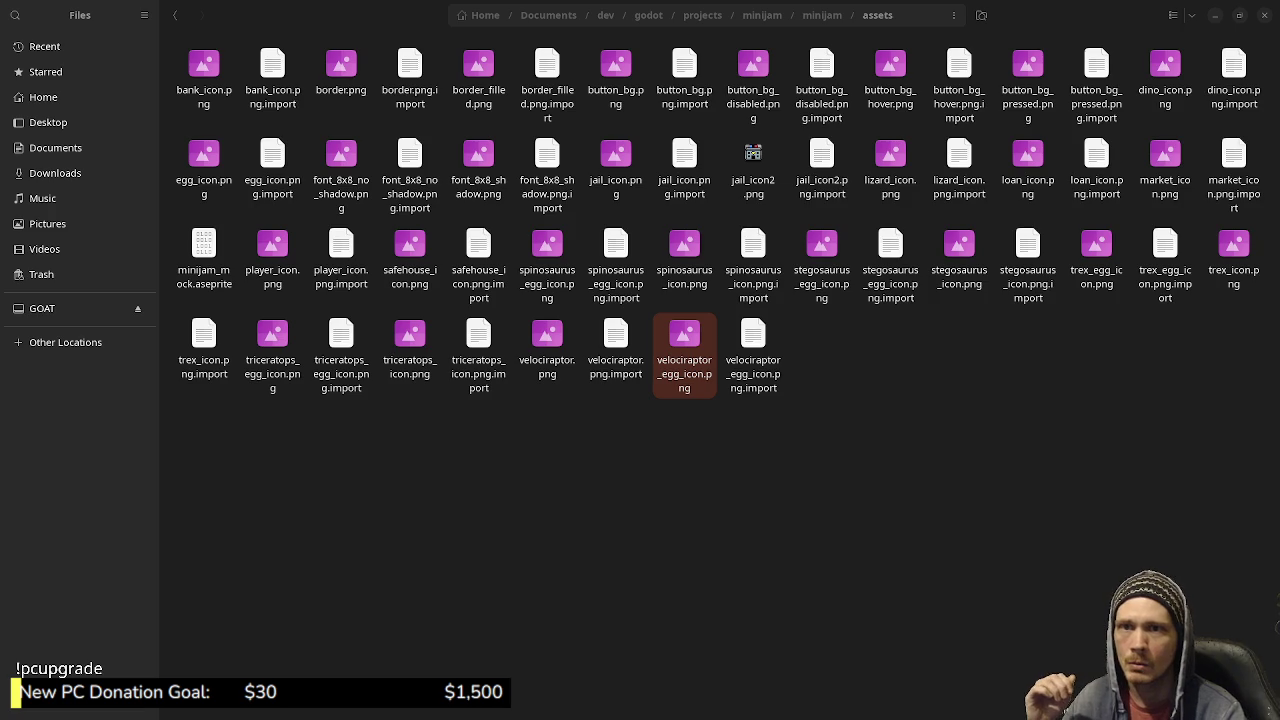
Save minijam_mock, then fill the empty panels of border_filled.png with dark navy.
{"action": "key", "text": "alt+Tab"}
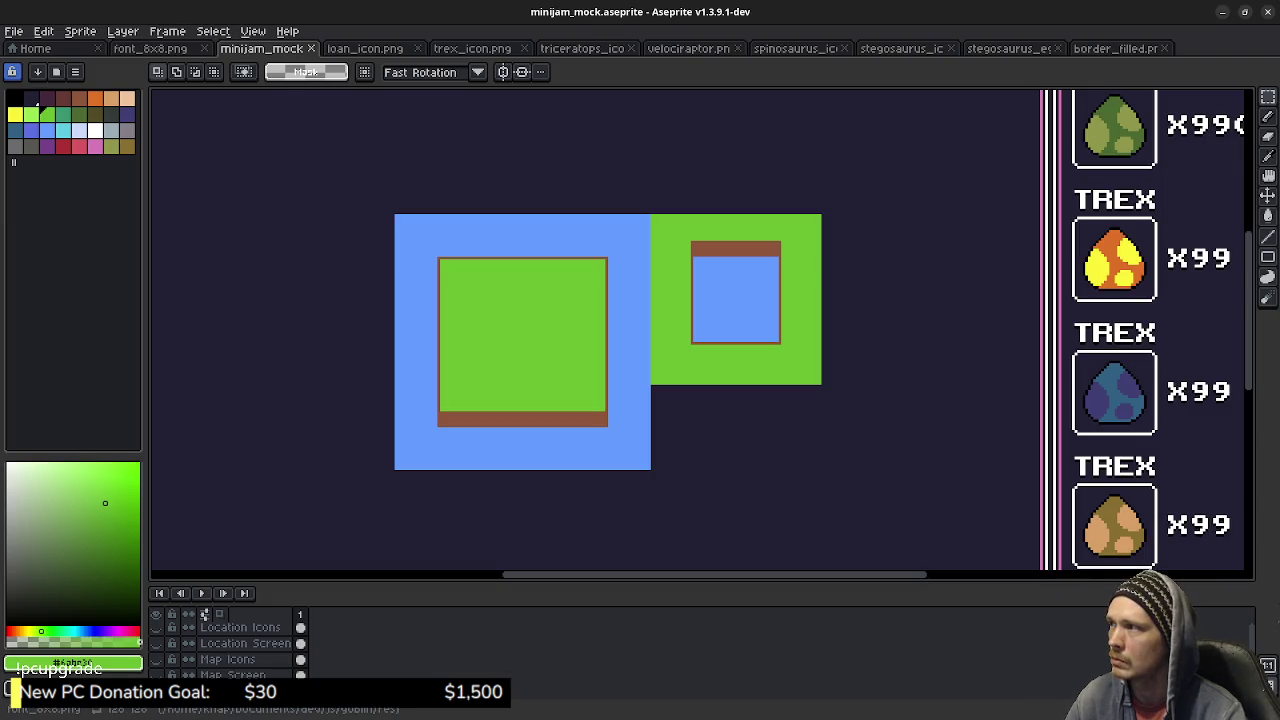
{"action": "key", "text": "ctrl+s"}
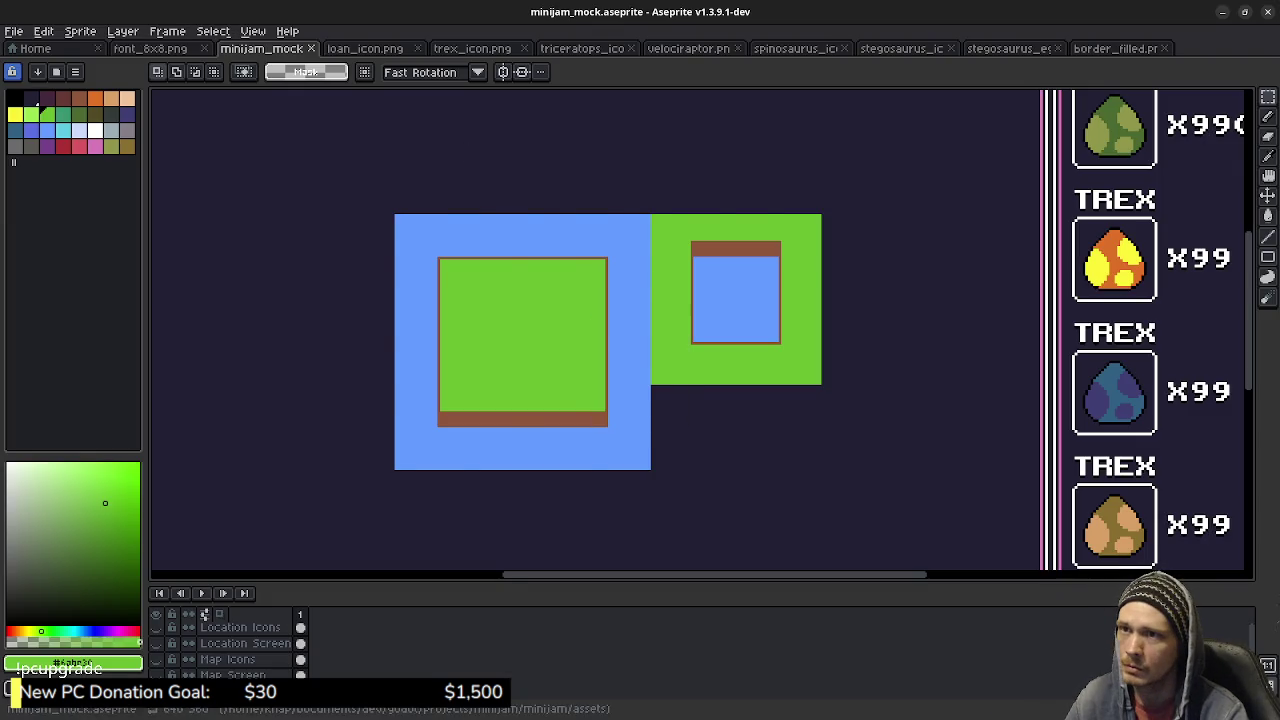
{"action": "left_click", "coordinate": [1110, 48]}
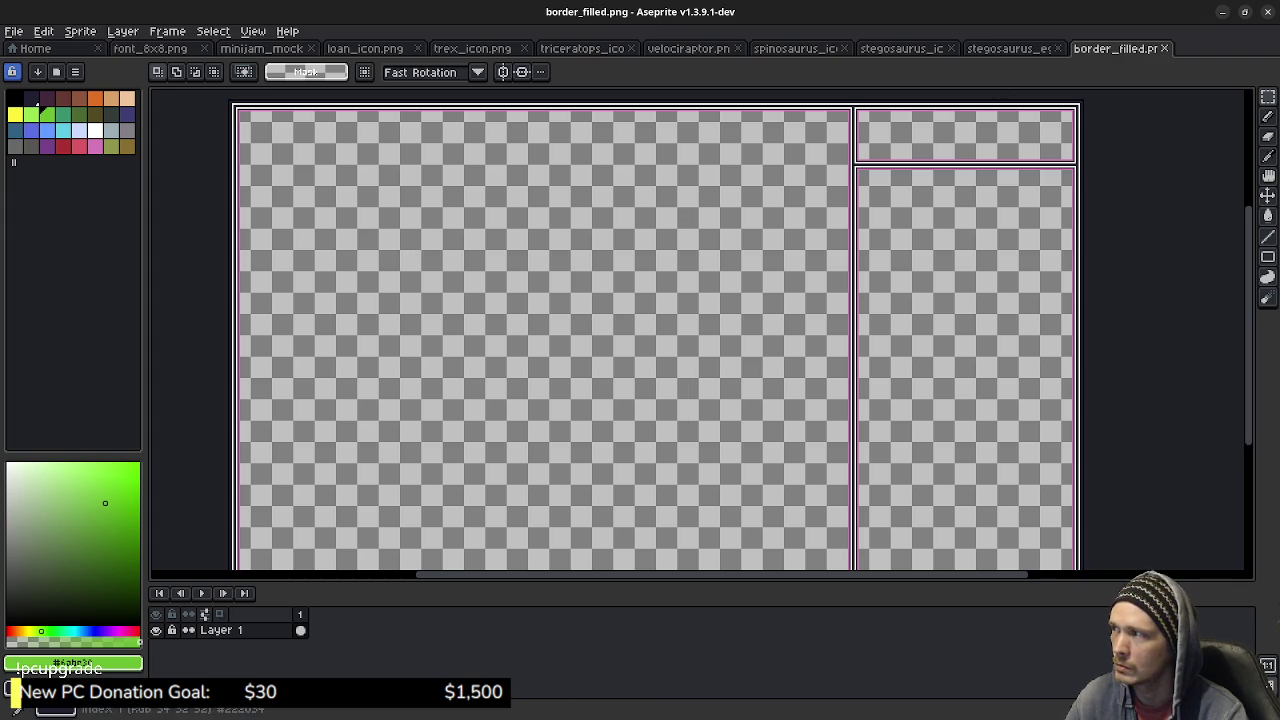
{"action": "left_click", "coordinate": [31, 97]}
{"action": "key", "text": "g"}
{"action": "left_click", "coordinate": [371, 234]}
{"action": "left_click", "coordinate": [960, 360]}
{"action": "left_click", "coordinate": [965, 135]}
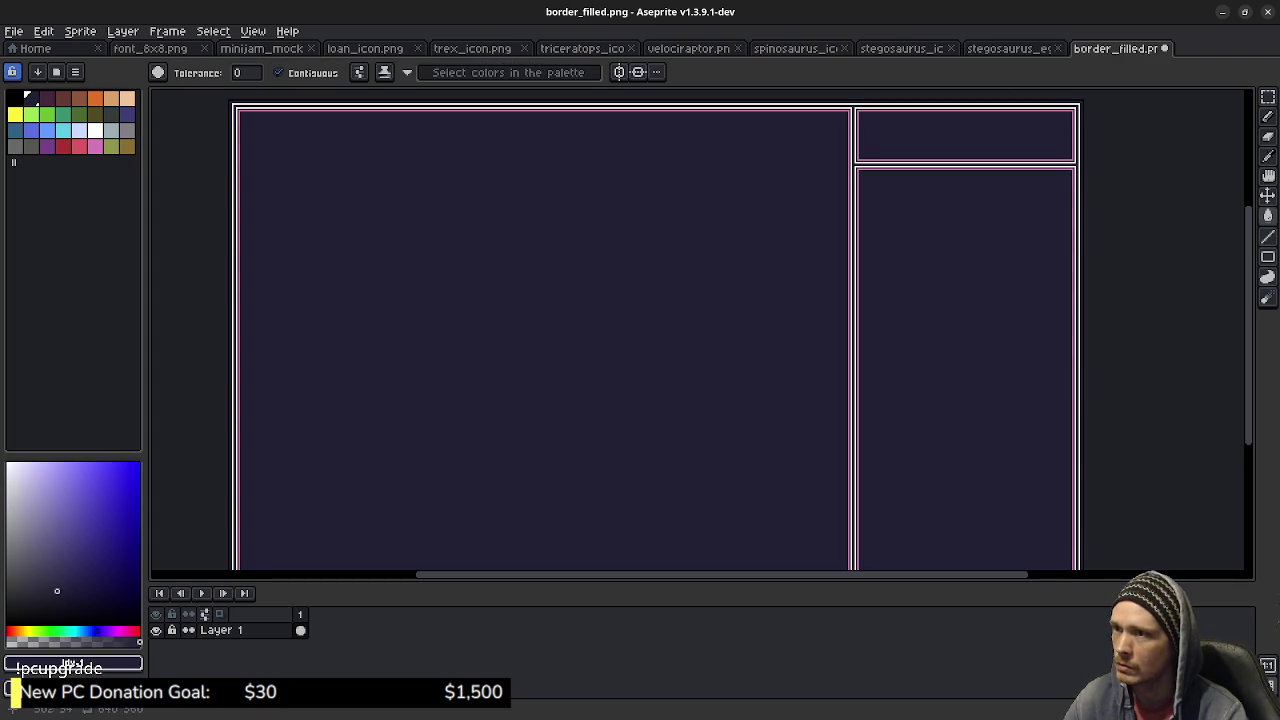
Paint over the pink border lines and rectangle outline in navy, save, and minimize Aseprite.
{"action": "scroll", "coordinate": [880, 330], "scroll_direction": "up", "scroll_amount": 3}
{"action": "left_click", "coordinate": [716, 285]}
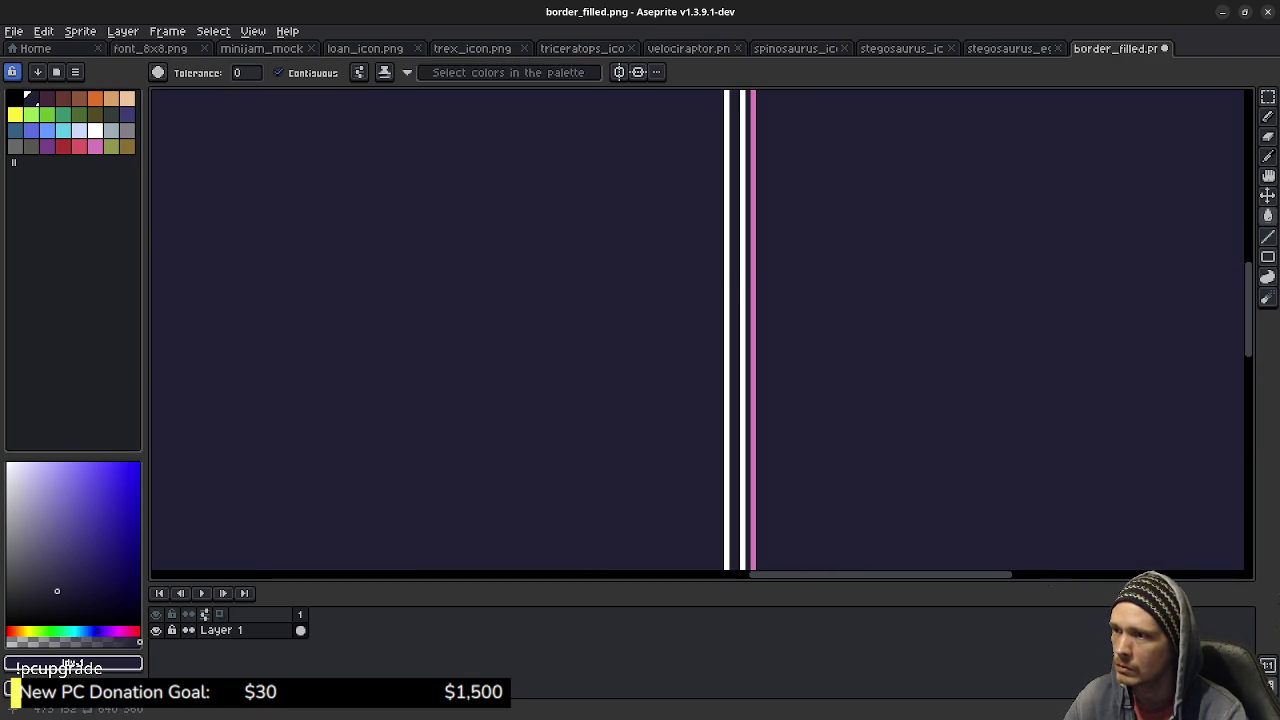
{"action": "left_click", "coordinate": [754, 322]}
{"action": "scroll", "coordinate": [705, 325], "scroll_direction": "down", "scroll_amount": 3}
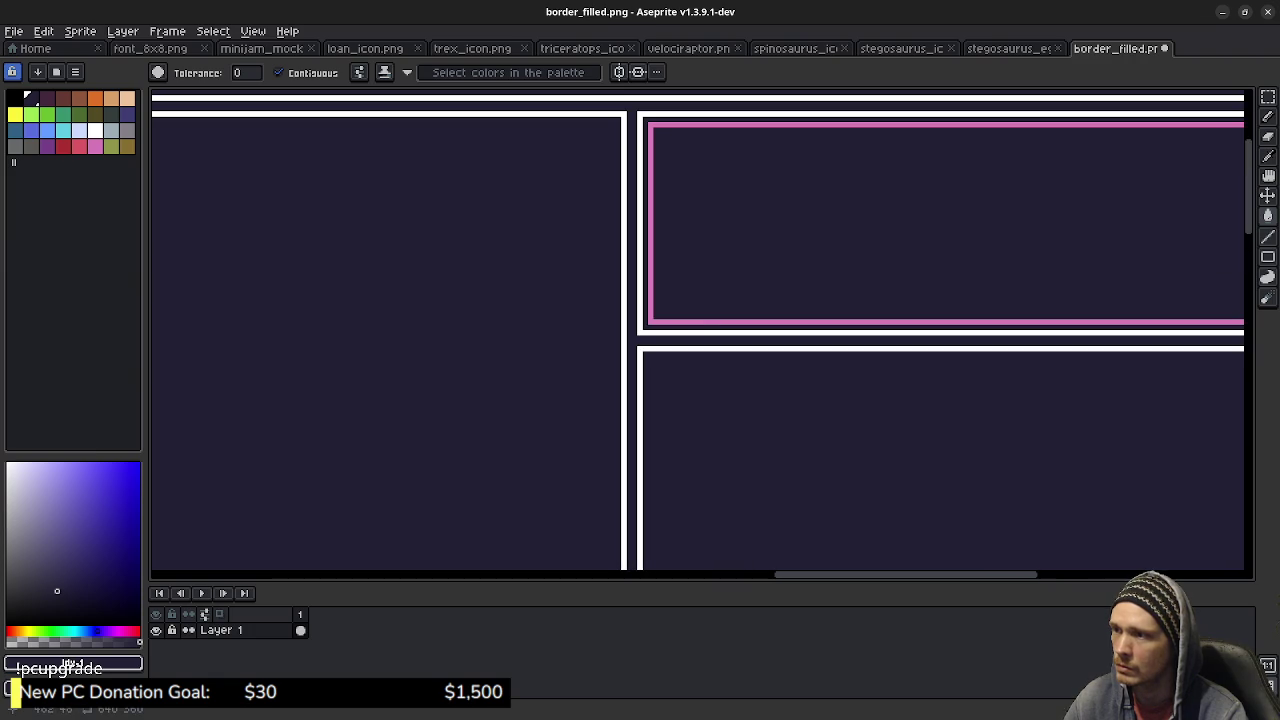
{"action": "left_click", "coordinate": [697, 321]}
{"action": "key", "text": "ctrl+s"}
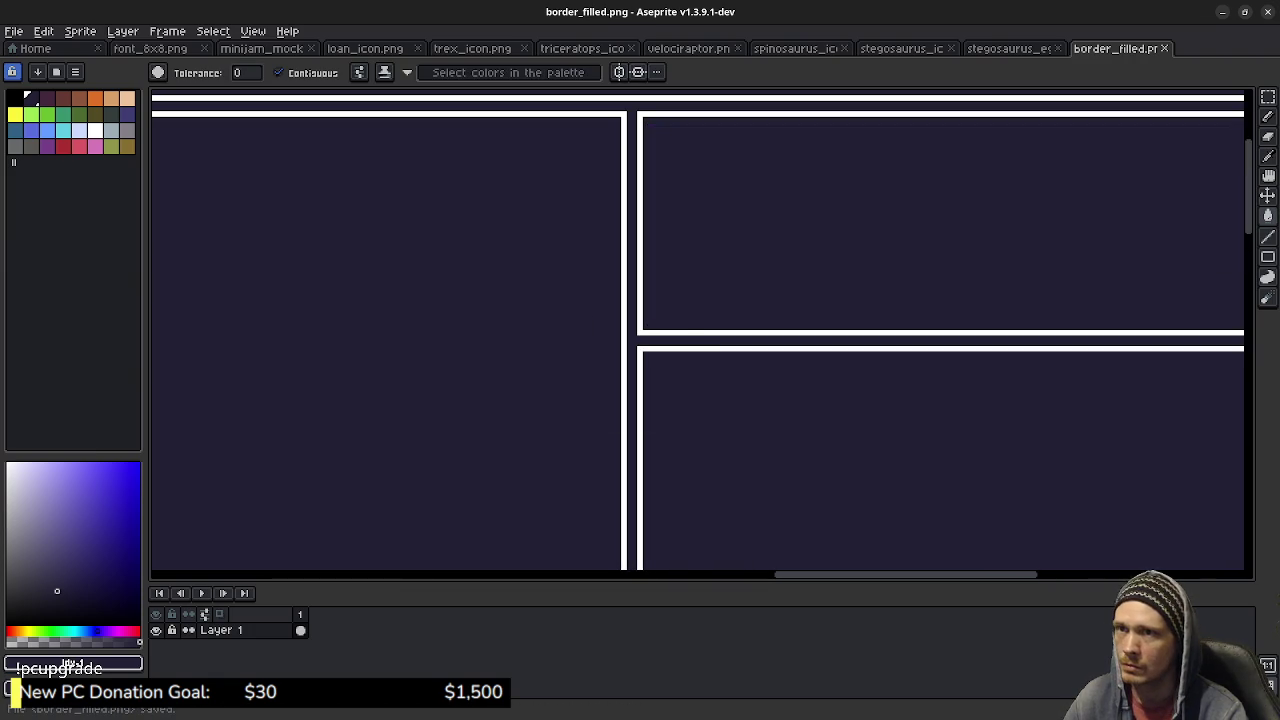
{"action": "left_click", "coordinate": [1222, 12]}
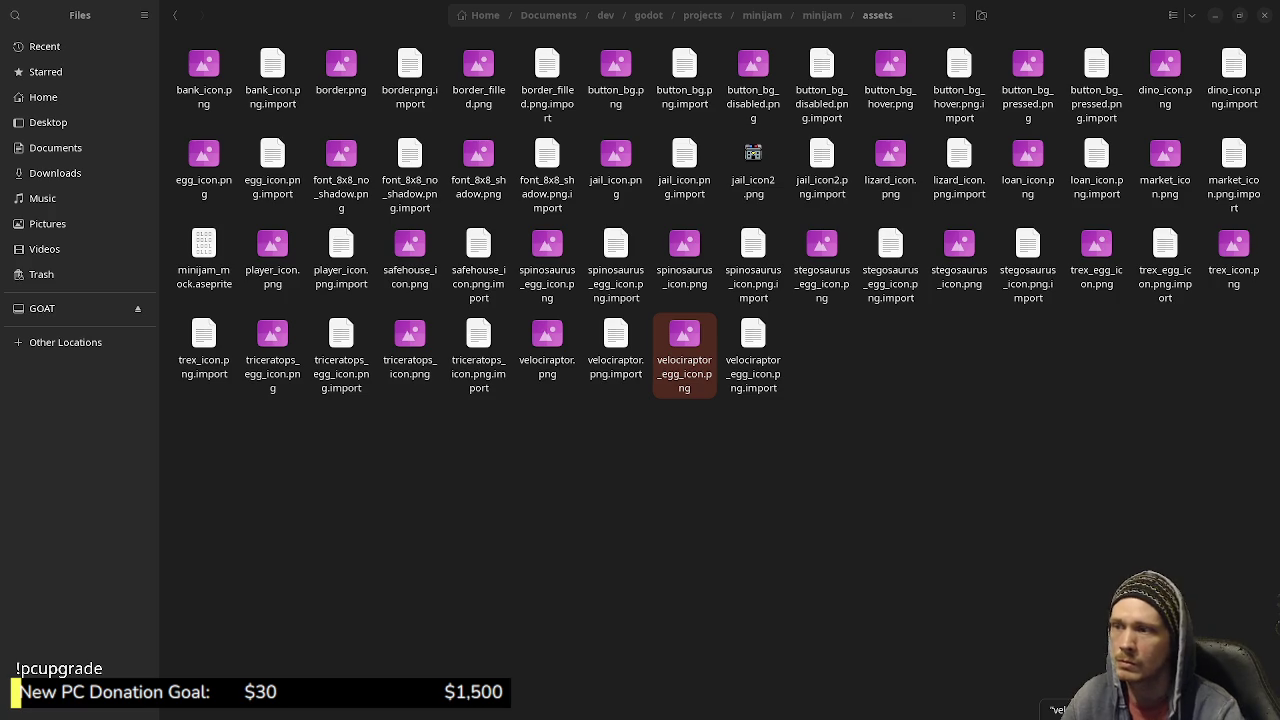
Quick-preview border_filled.png and border.png in Files, then open the Activities overview.
{"action": "left_click", "coordinate": [1215, 15]}
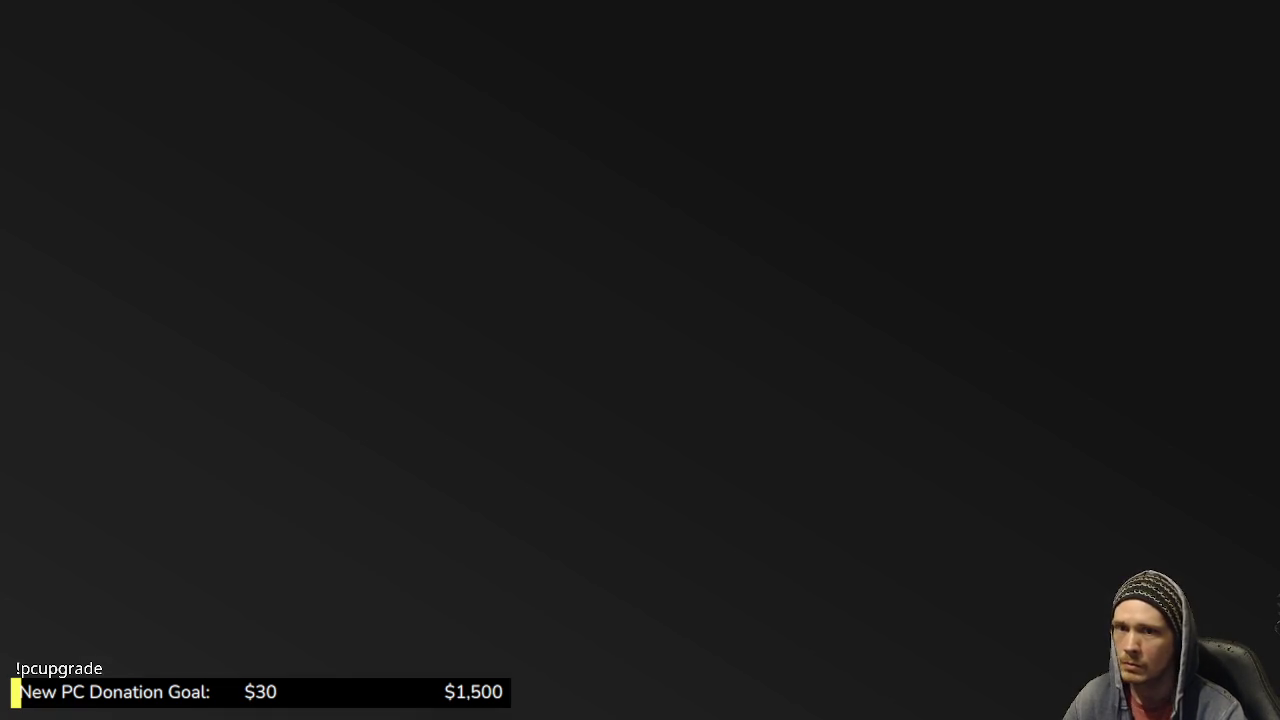
{"action": "key", "text": "alt+Tab"}
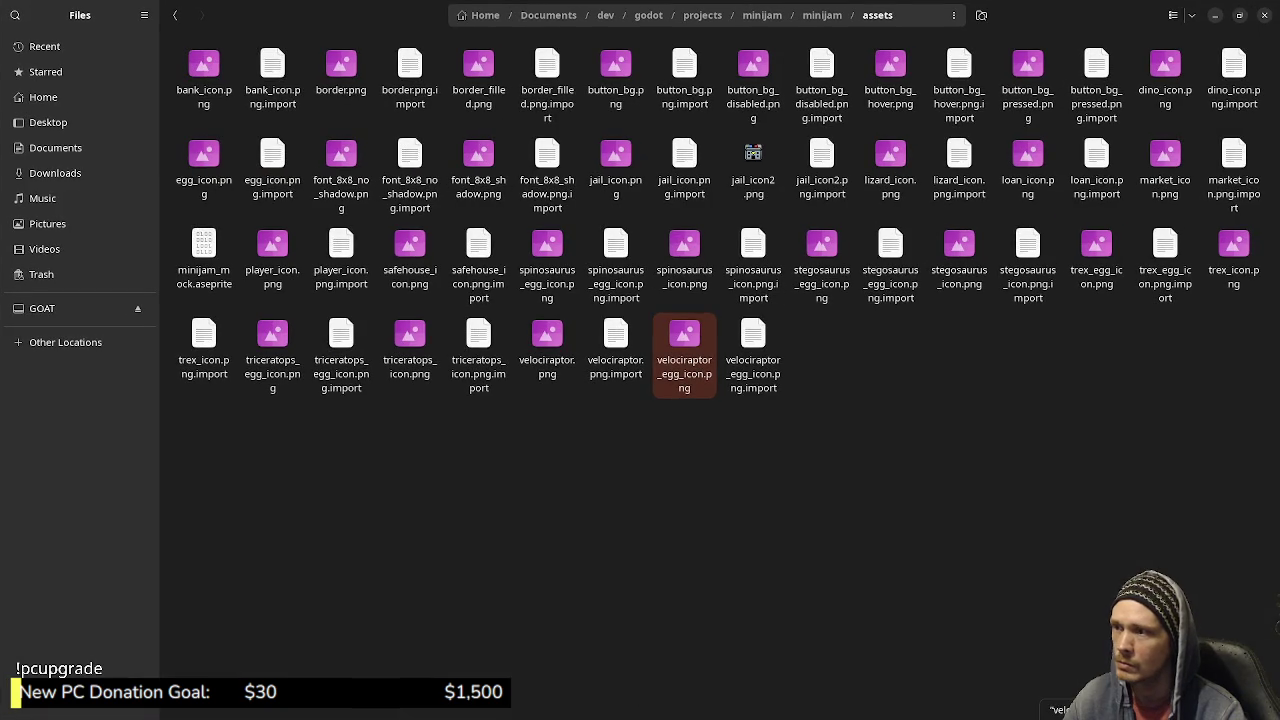
{"action": "key", "text": "Escape"}
{"action": "left_click", "coordinate": [478, 78]}
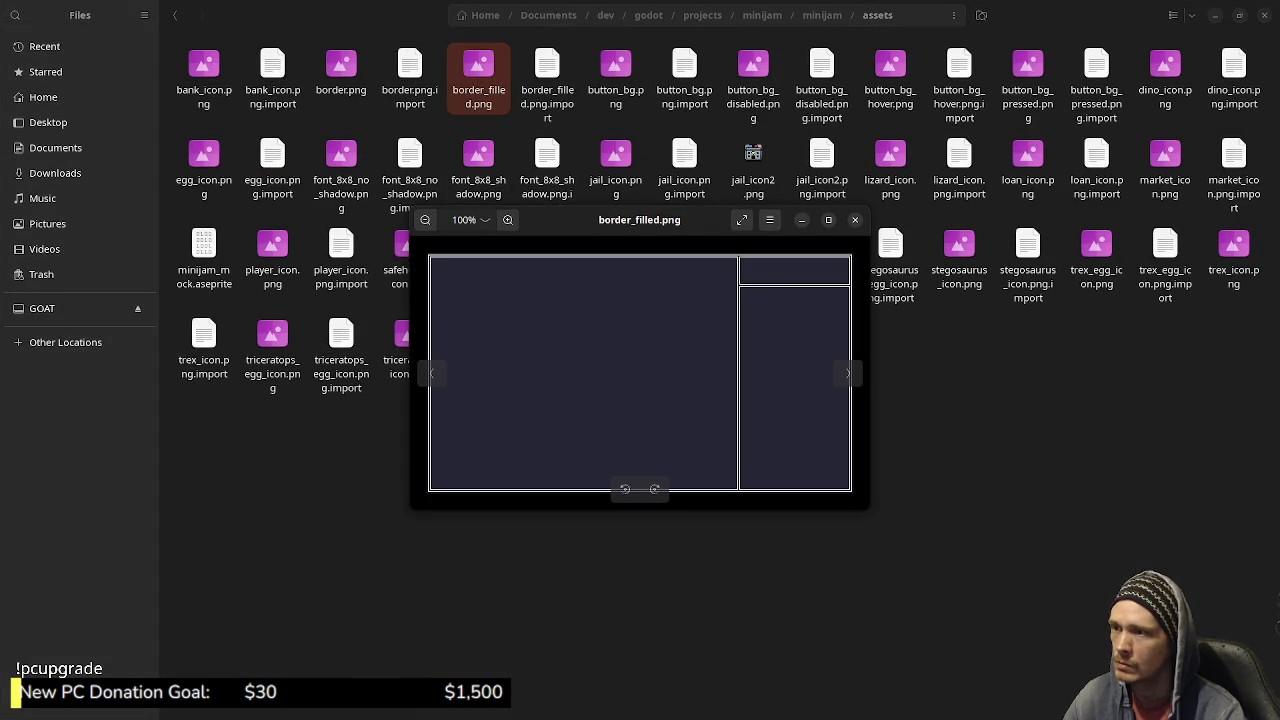
{"action": "left_click", "coordinate": [856, 220]}
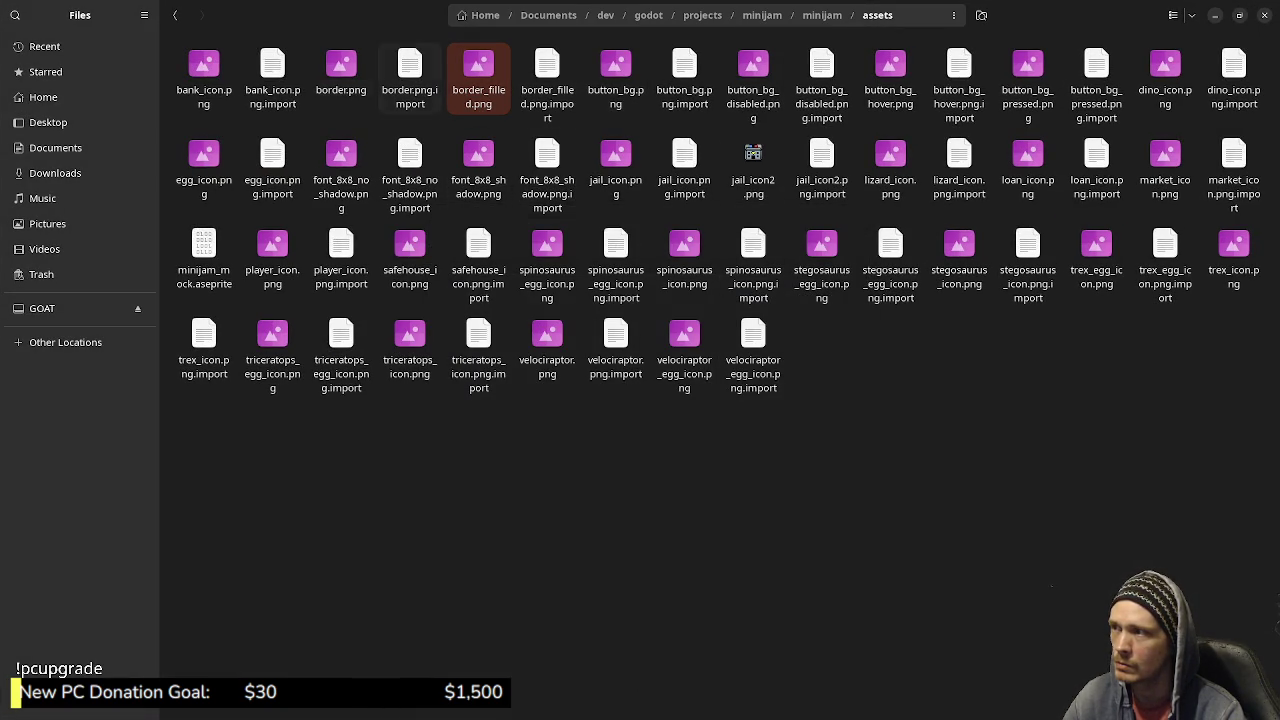
{"action": "left_click", "coordinate": [341, 72]}
{"action": "key", "text": "space"}
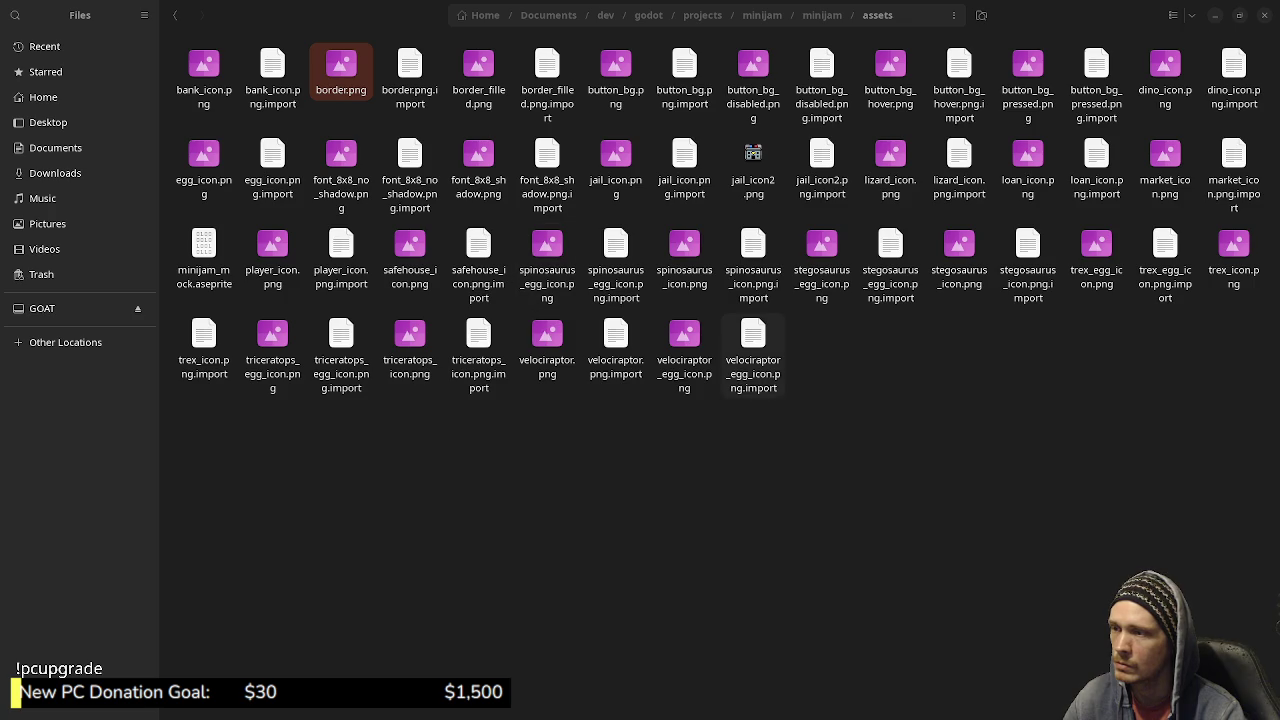
{"action": "left_click", "coordinate": [856, 220]}
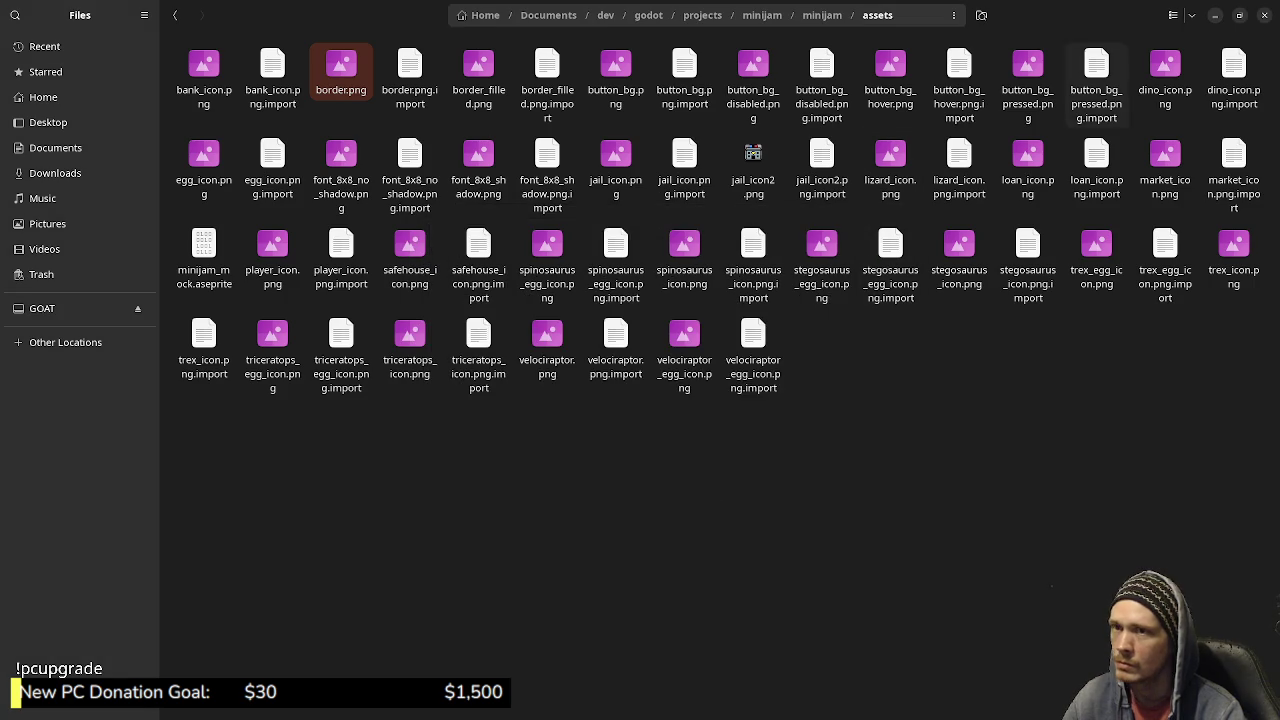
{"action": "key", "text": "super"}
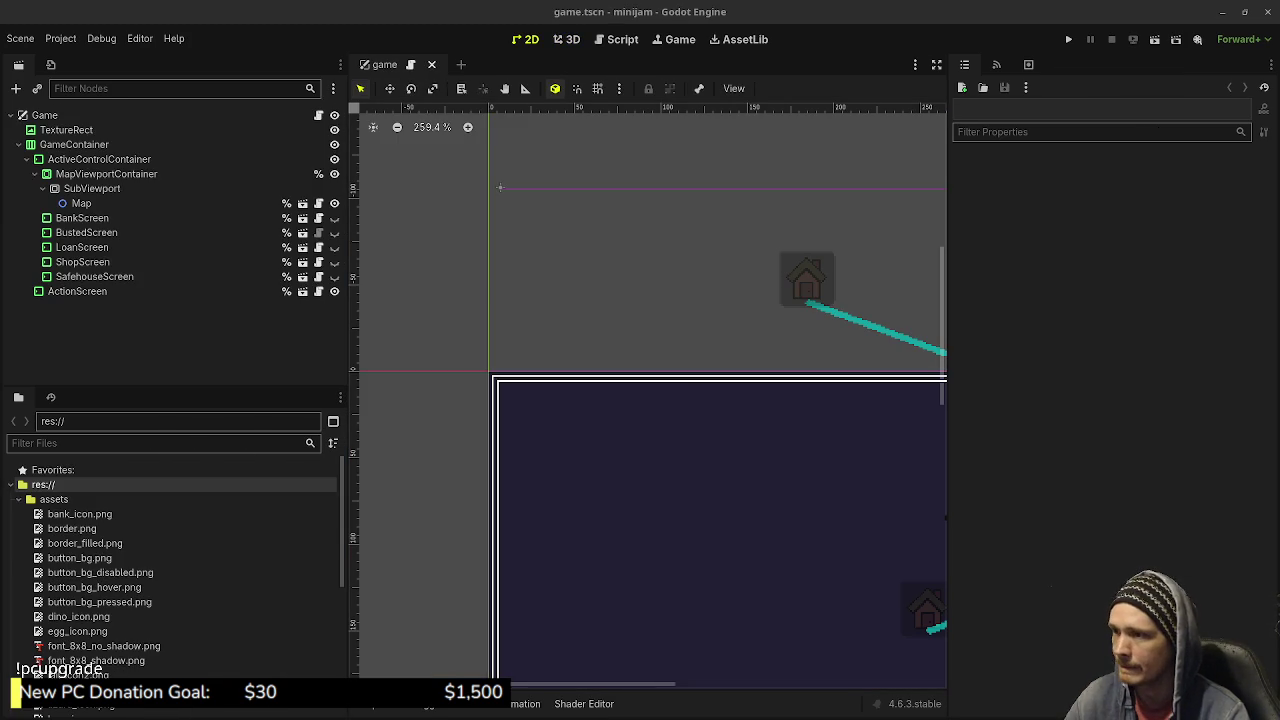
Run the minijam project with F5 to playtest the town map on day 01 with $2000.
{"action": "key", "text": "F5"}
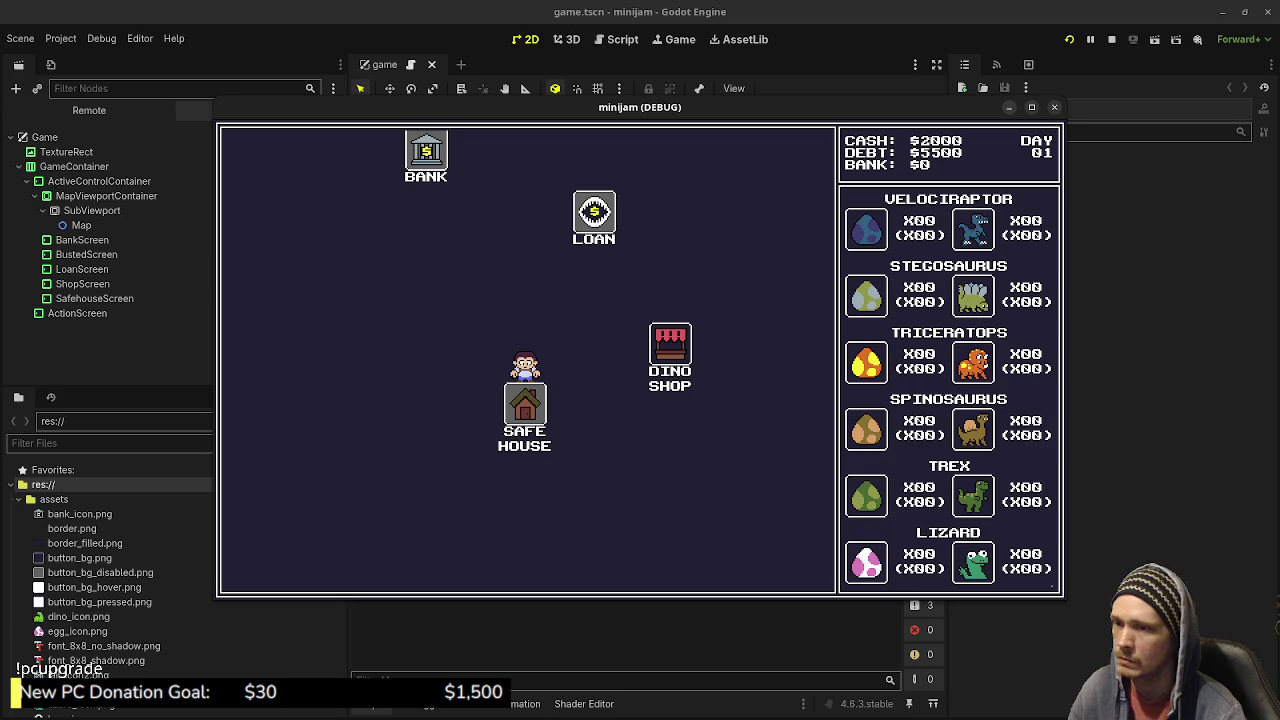
Maximize the game window and buy five velociraptor eggs at the Dino Shop.
{"action": "left_click", "coordinate": [1031, 107]}
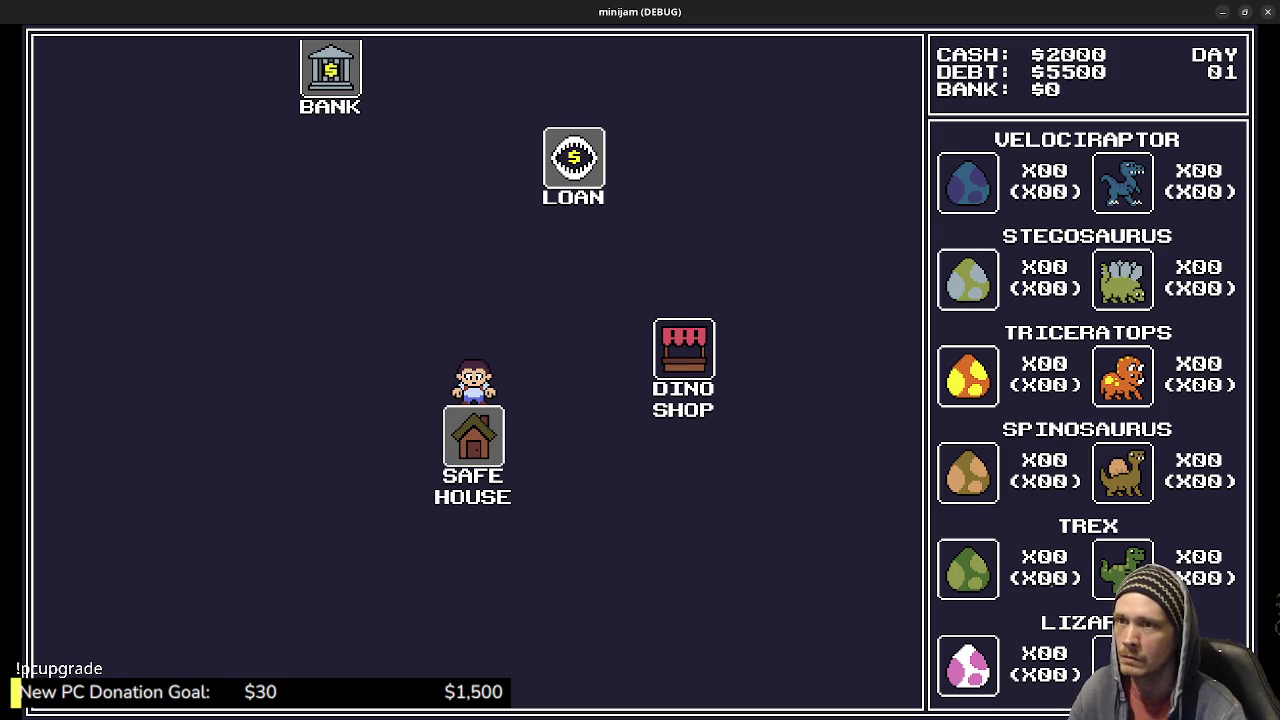
{"action": "left_click", "coordinate": [684, 350]}
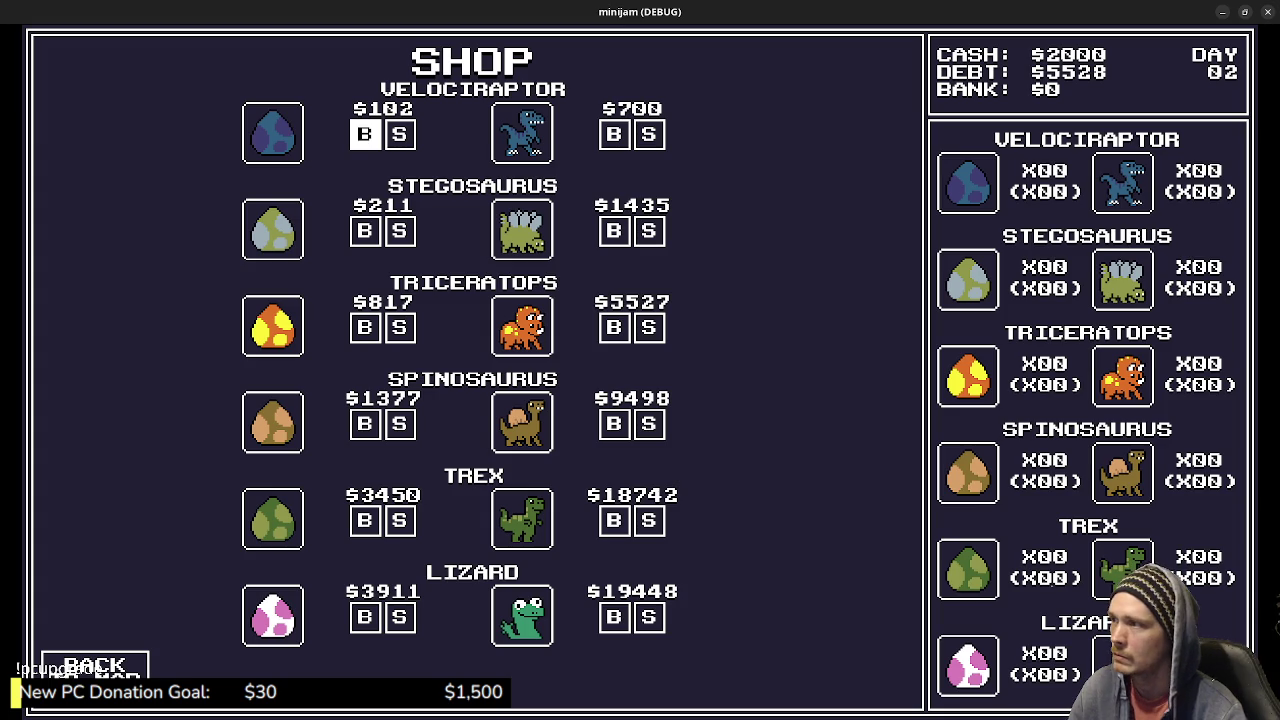
{"action": "left_click", "coordinate": [365, 134]}
{"action": "left_click", "coordinate": [365, 134]}
{"action": "left_click", "coordinate": [365, 134]}
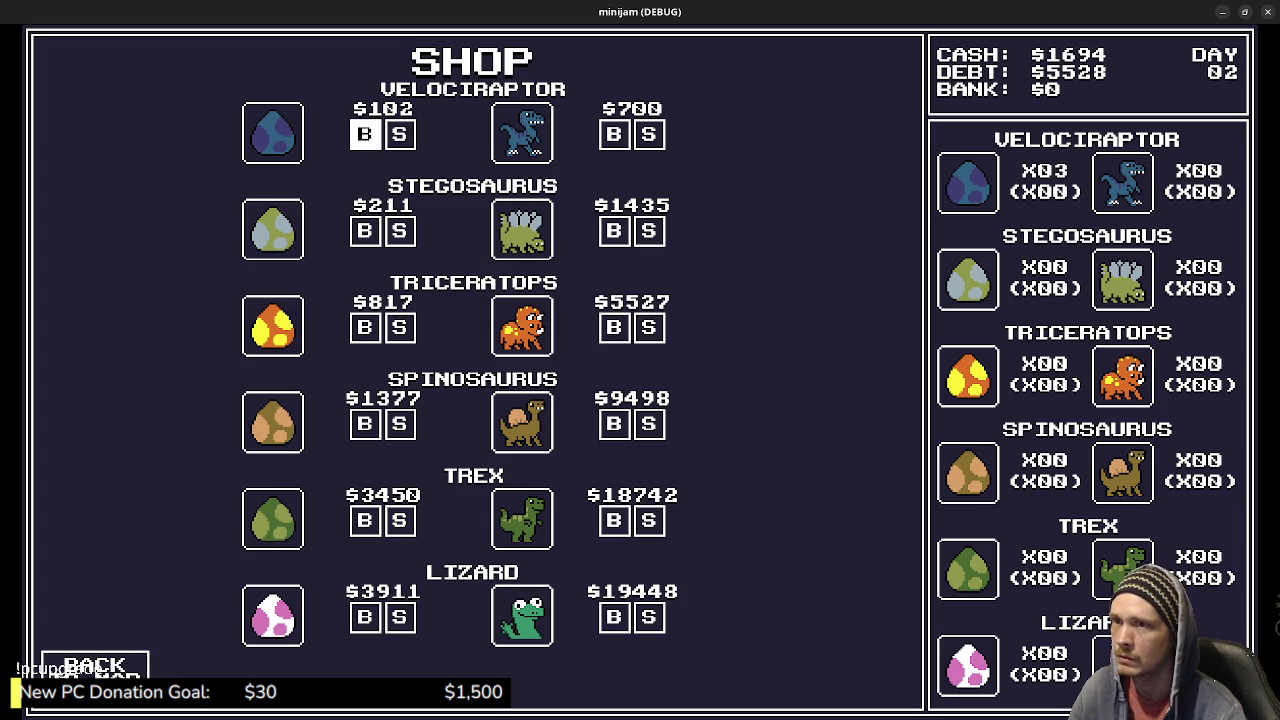
{"action": "left_click", "coordinate": [365, 134]}
{"action": "left_click", "coordinate": [365, 134]}
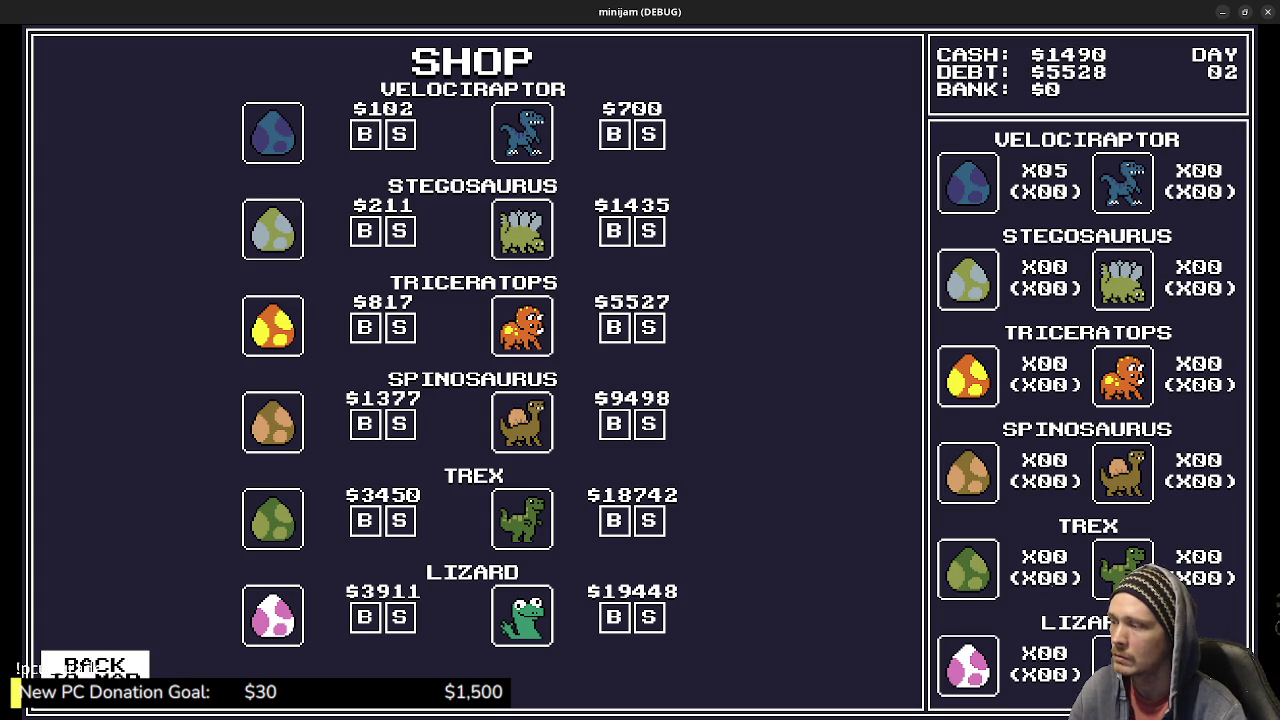
Leave the shop and travel from the map to the Loan office.
{"action": "key", "text": "Return"}
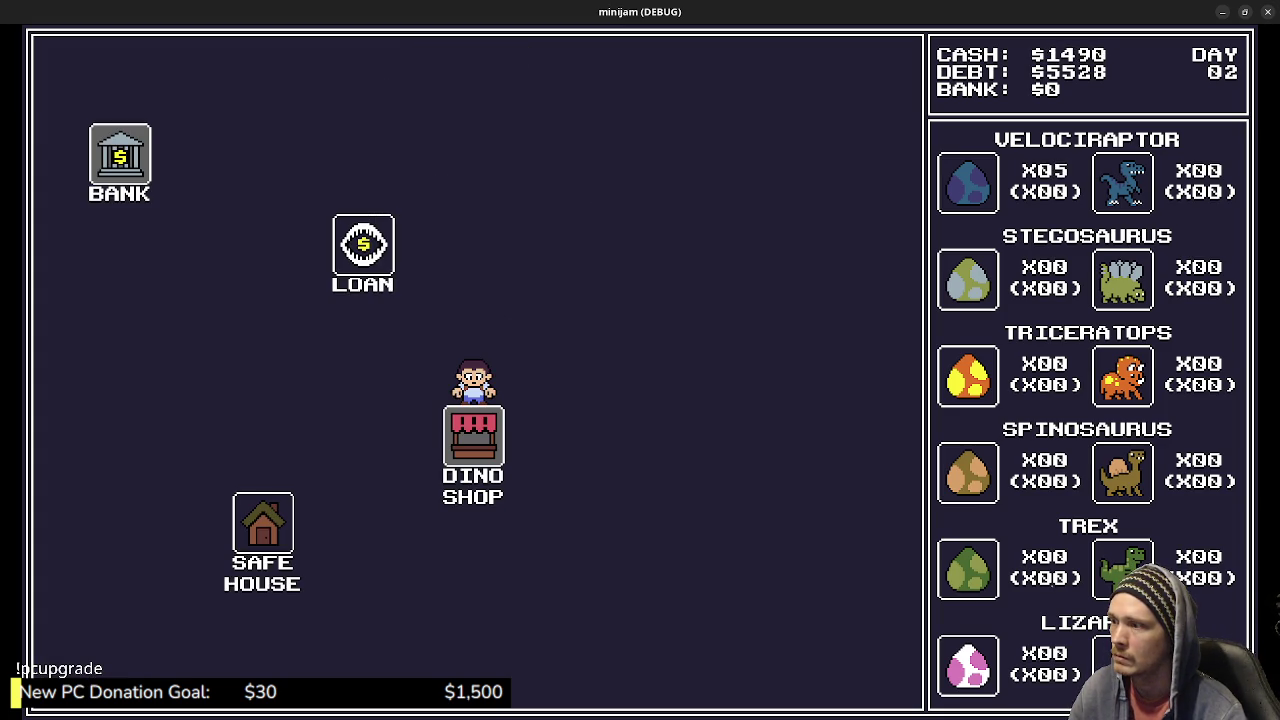
{"action": "key", "text": "Up"}
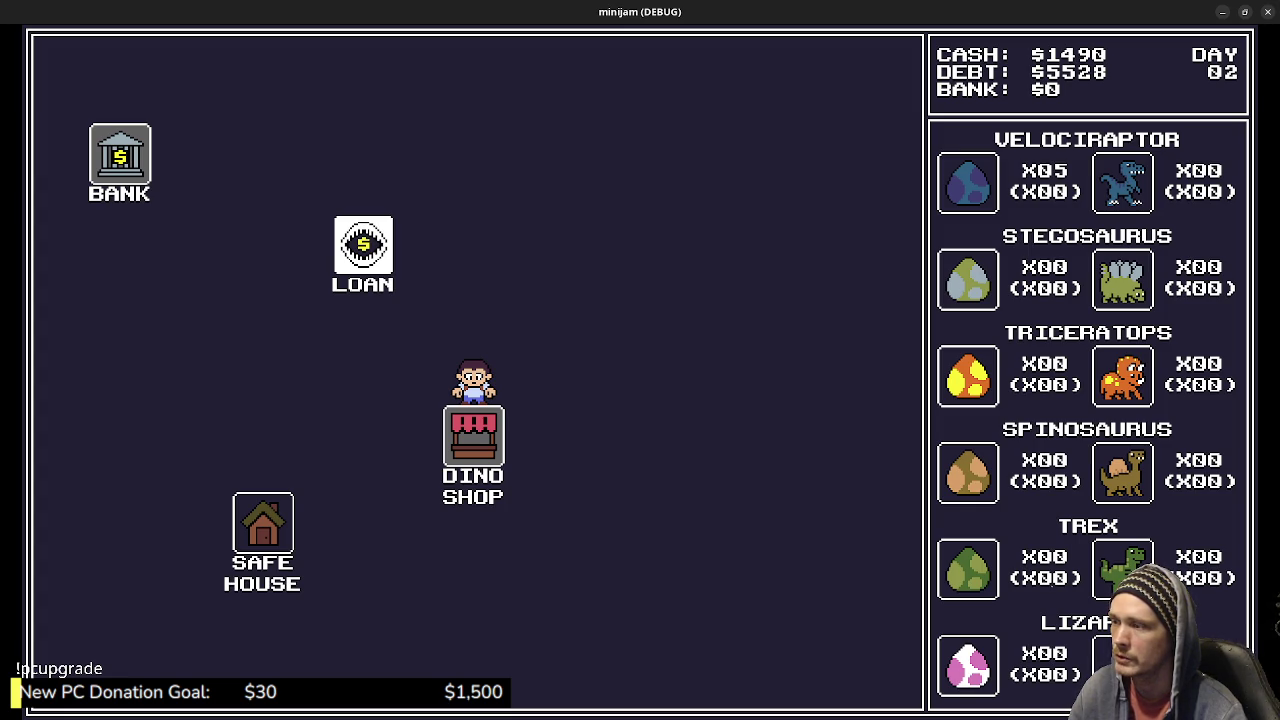
{"action": "key", "text": "Return"}
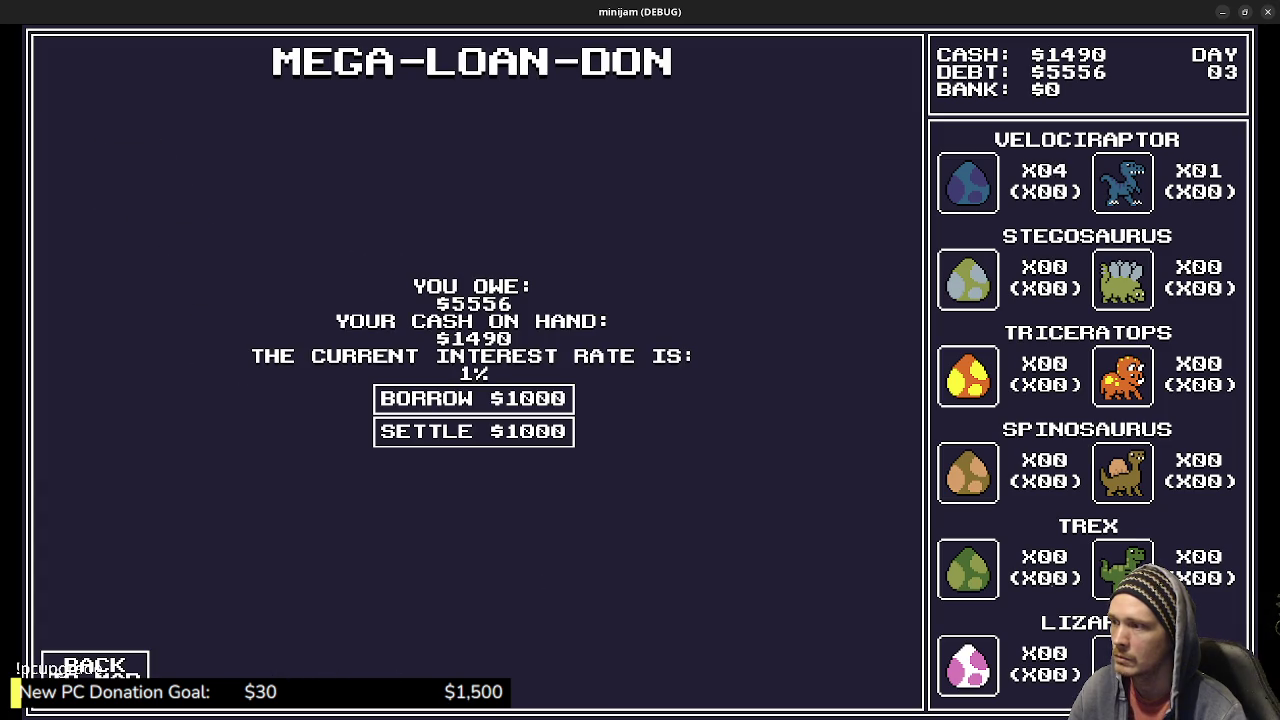
Return to the Dino Shop and buy more velociraptor eggs.
{"action": "key", "text": "Escape"}
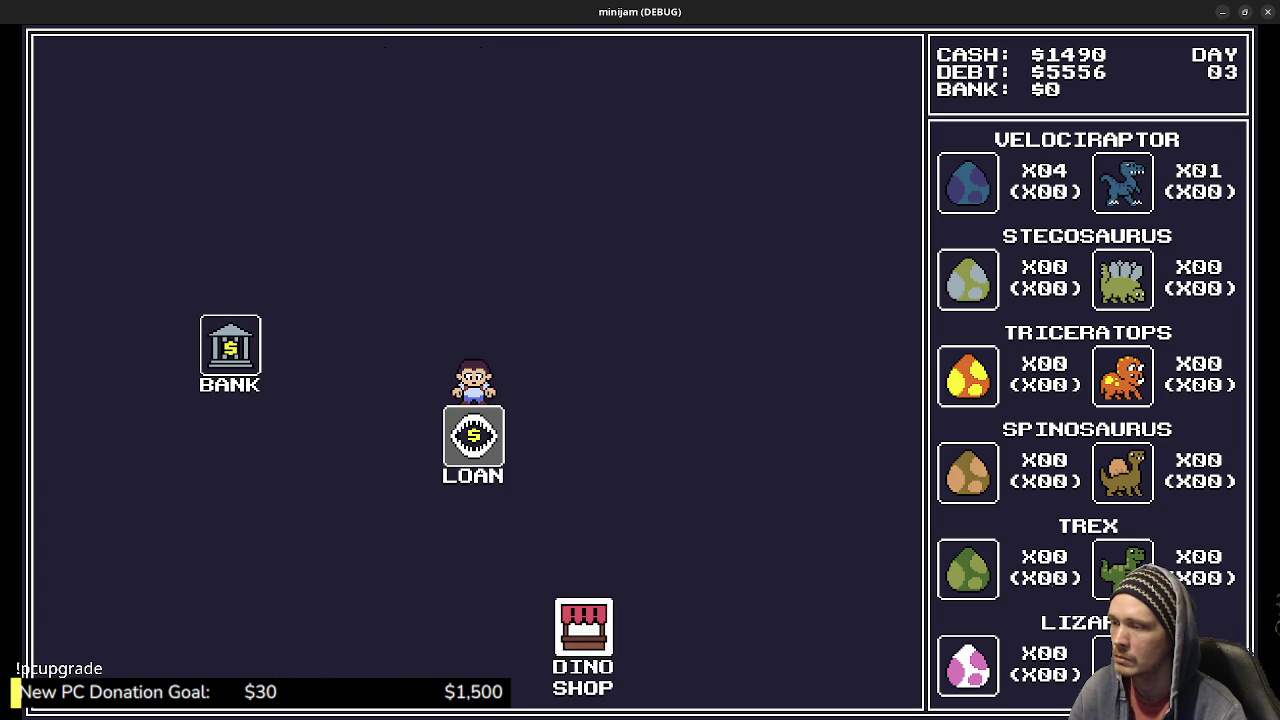
{"action": "key", "text": "Return"}
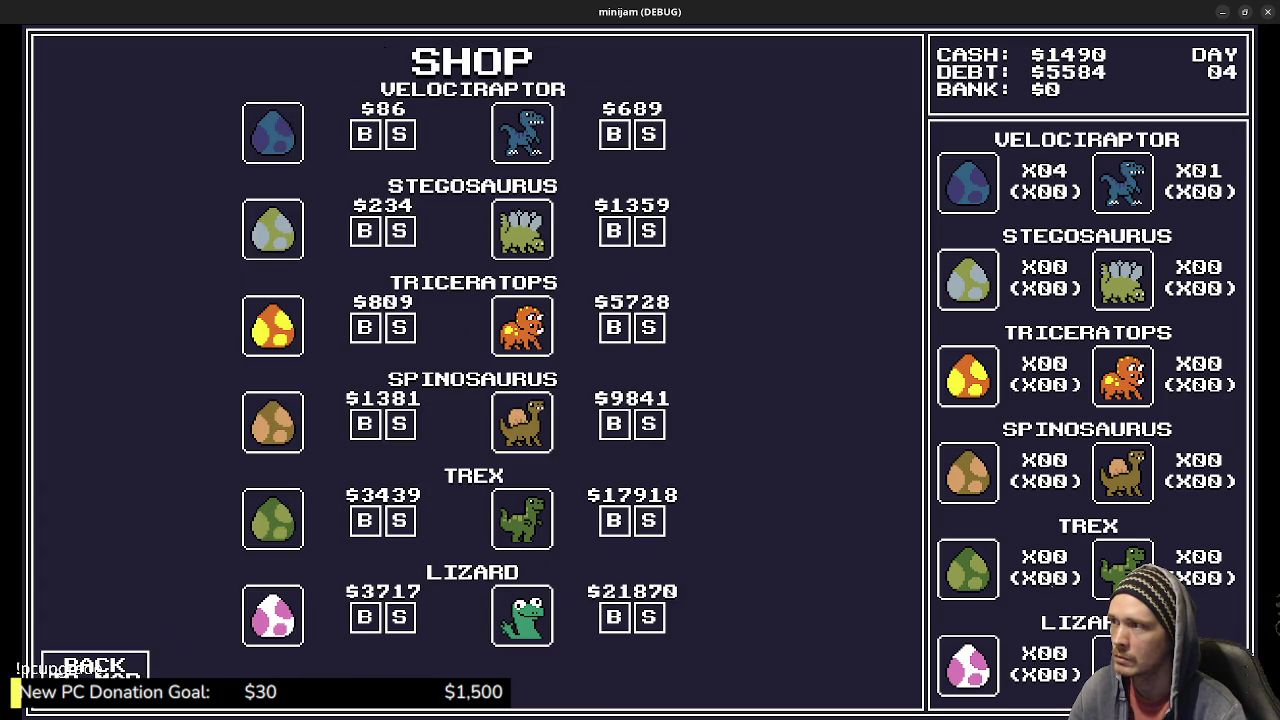
{"action": "key", "text": "Right"}
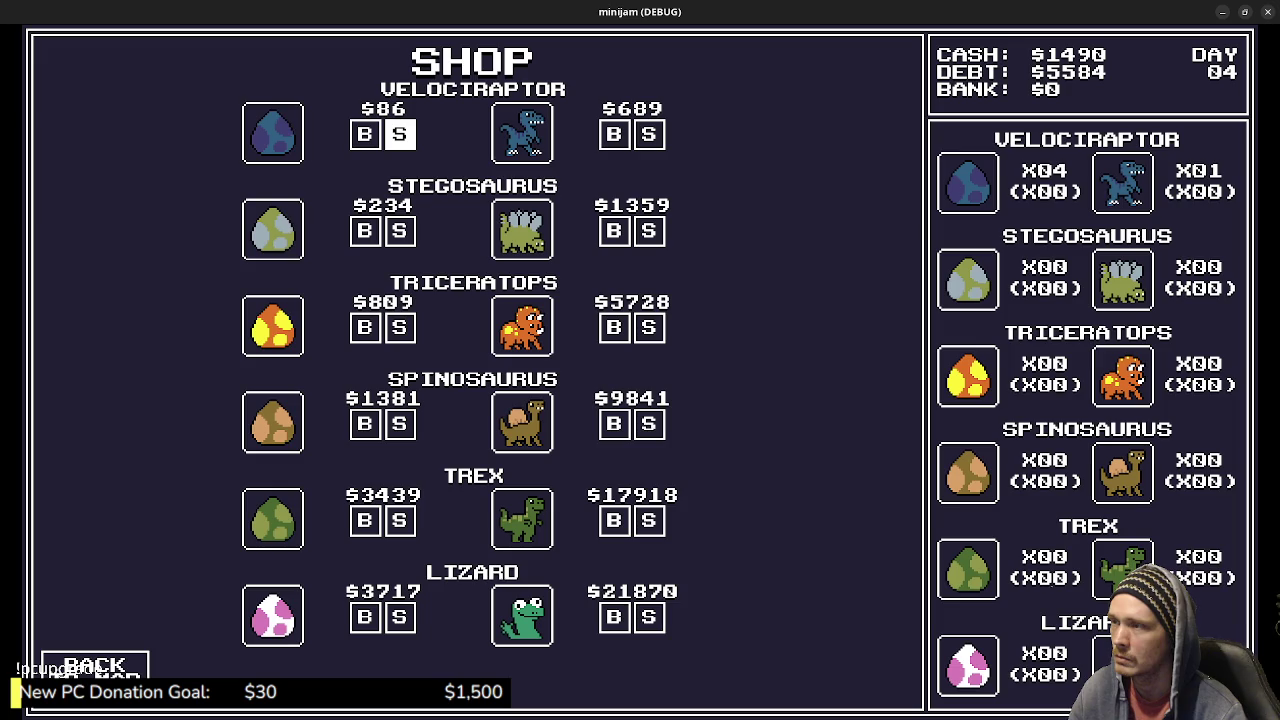
{"action": "key", "text": "Down"}
{"action": "key", "text": "Left"}
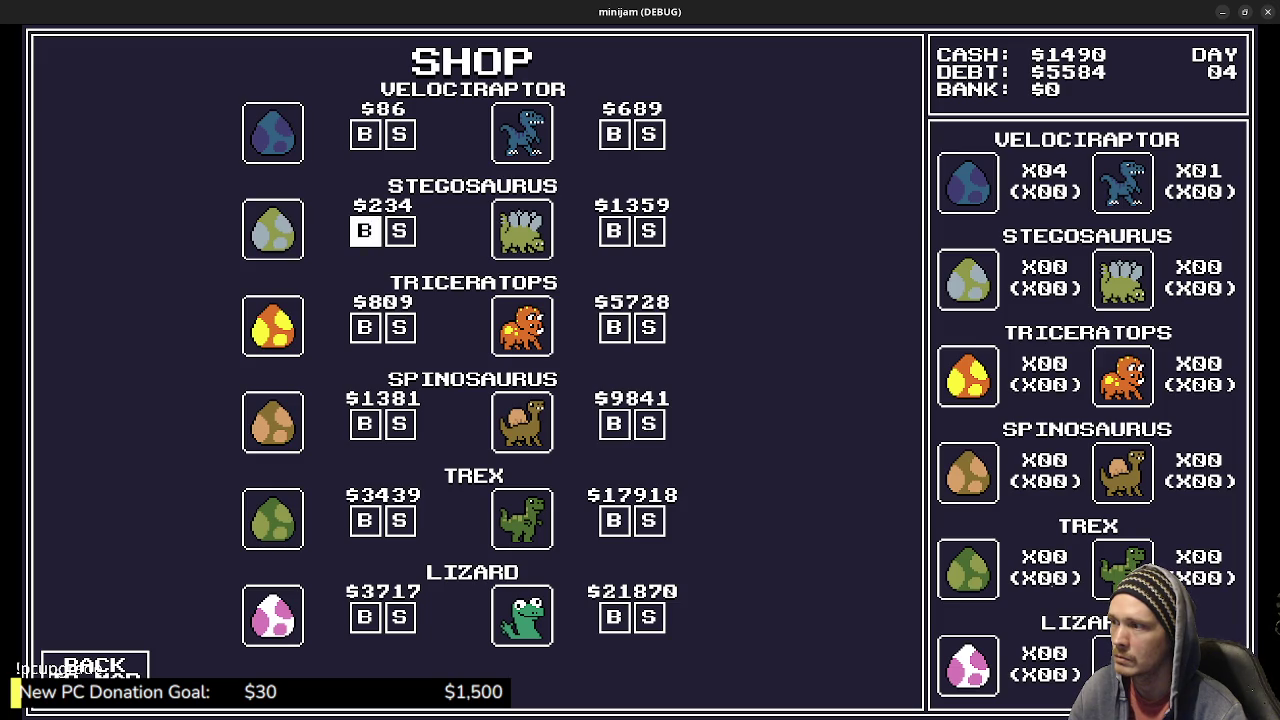
{"action": "key", "text": "Up"}
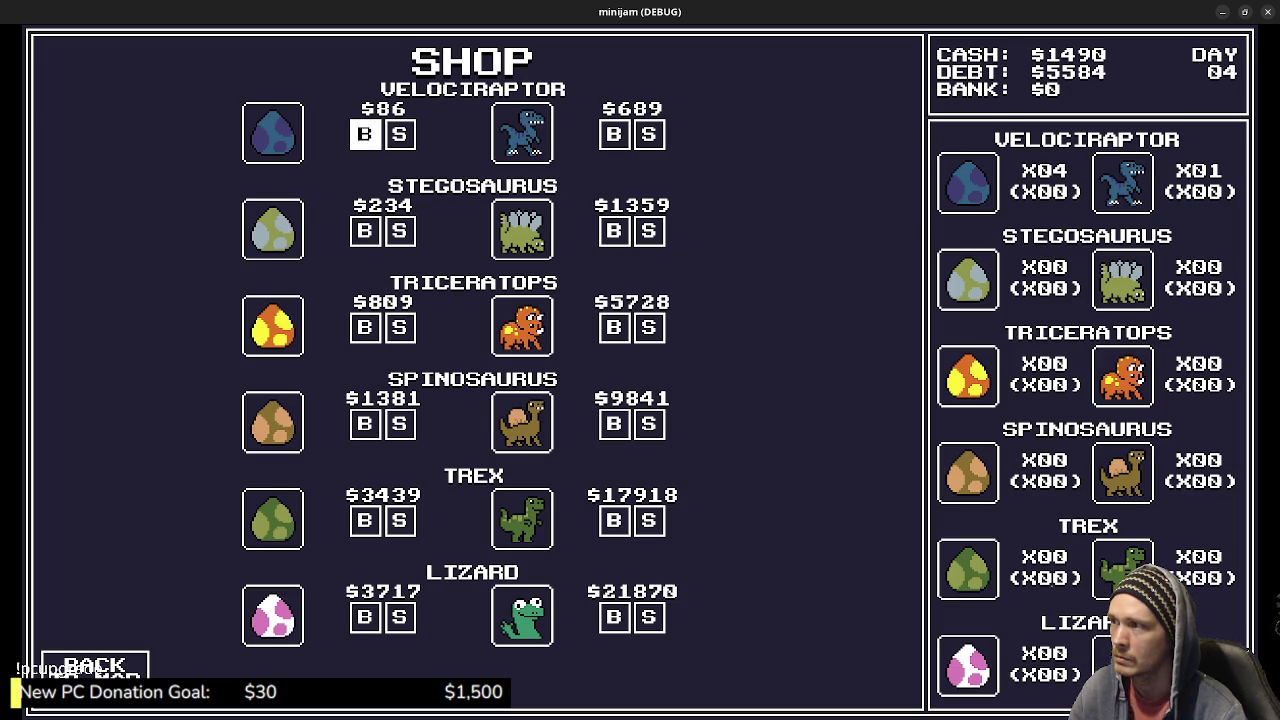
{"action": "key", "text": "Return"}
{"action": "key", "text": "Return"}
{"action": "key", "text": "Return"}
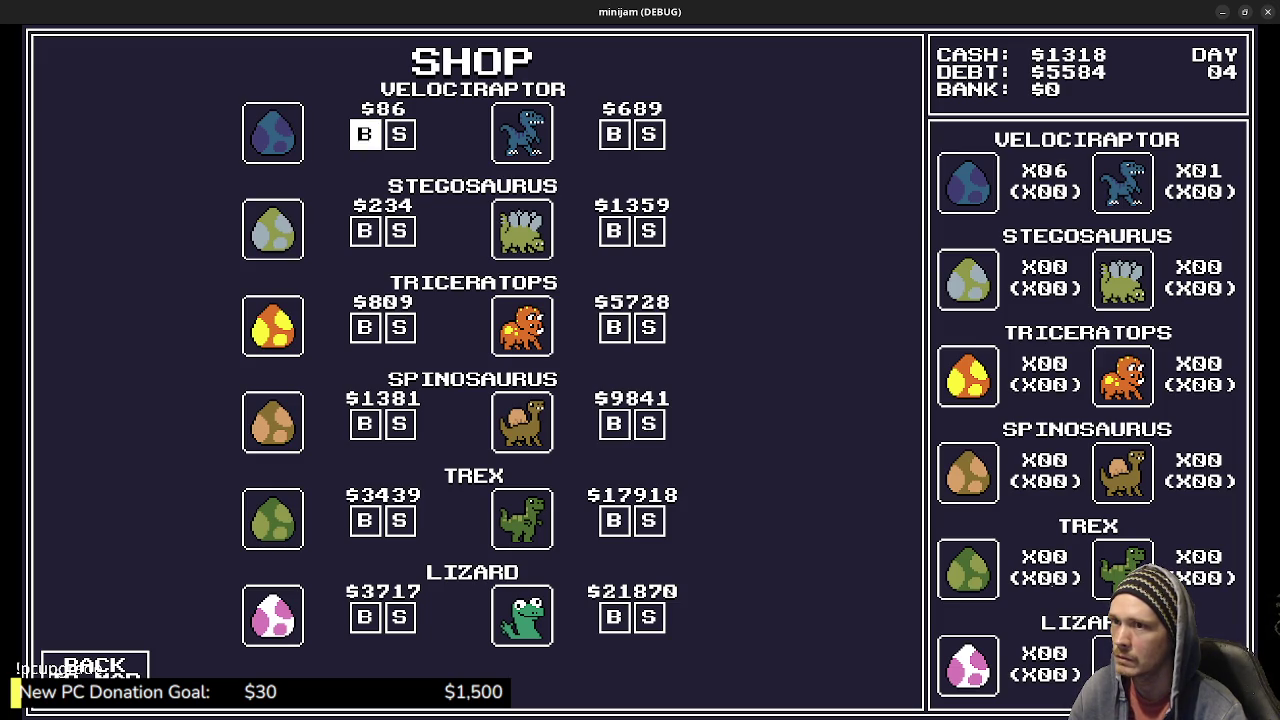
{"action": "key", "text": "Return"}
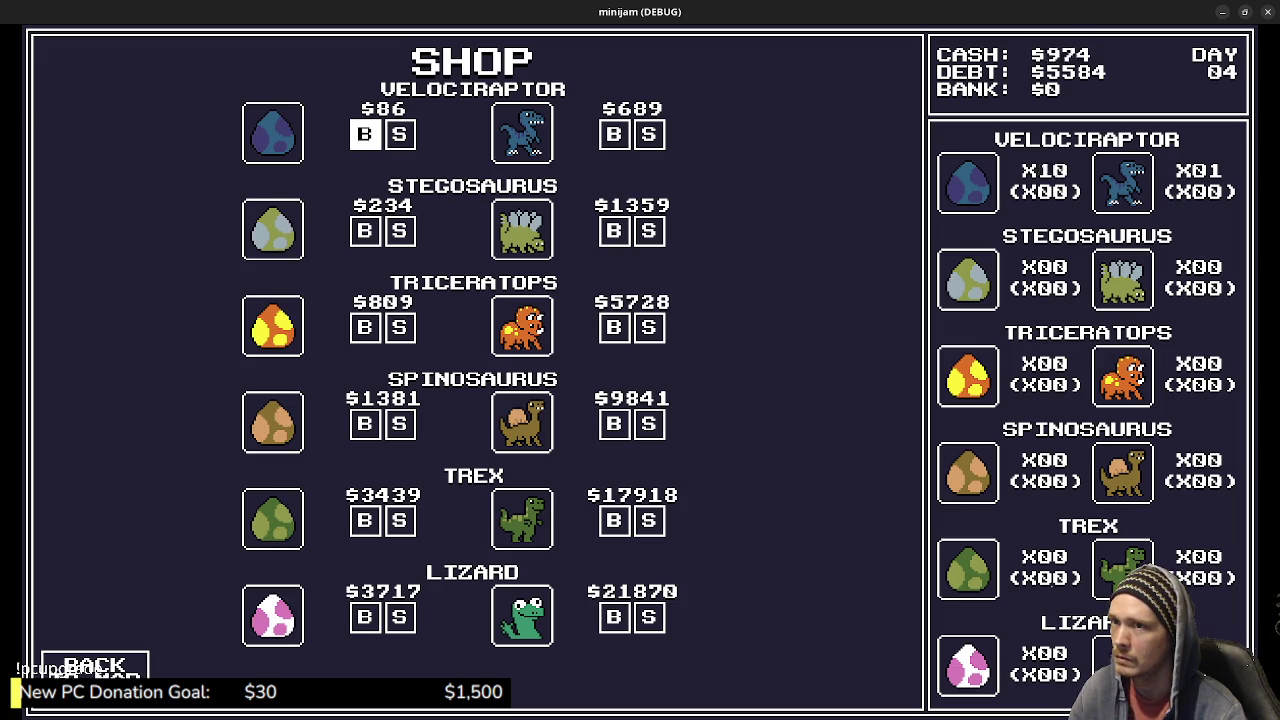
Pass through the Loan office back to the shop and sell the velociraptor eggs.
{"action": "key", "text": "Escape"}
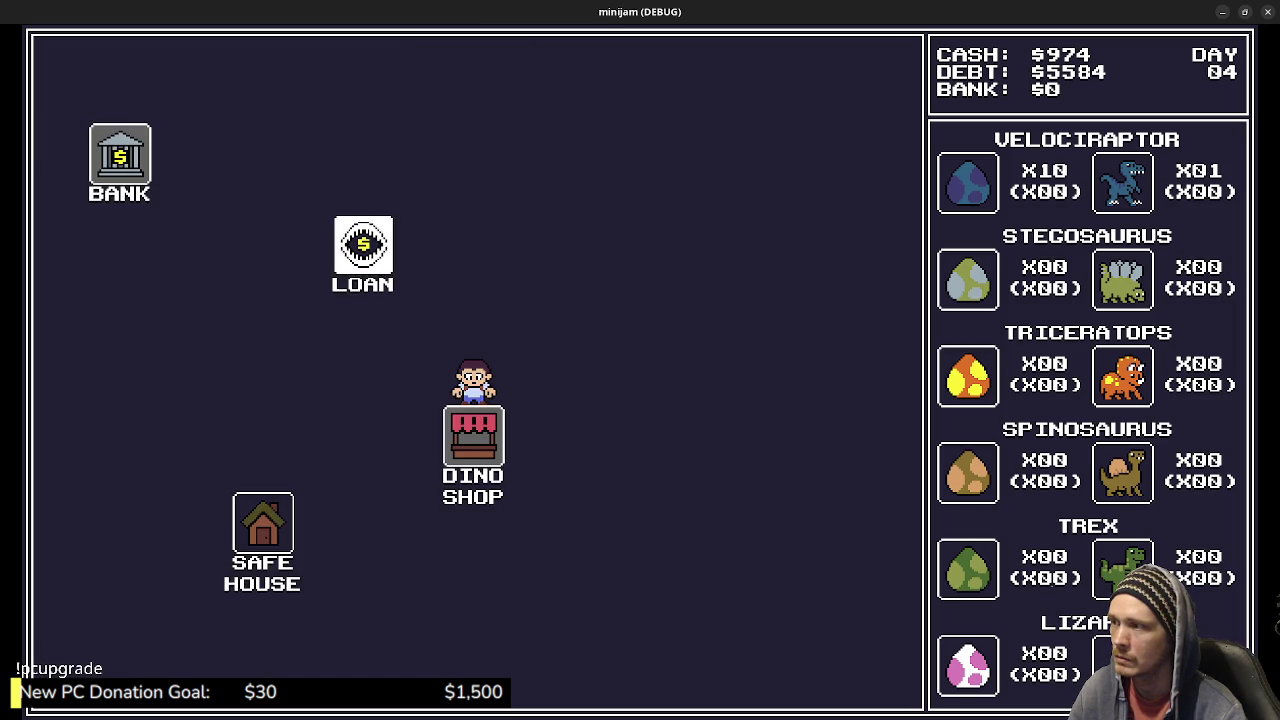
{"action": "key", "text": "Up"}
{"action": "key", "text": "Left"}
{"action": "key", "text": "Up"}
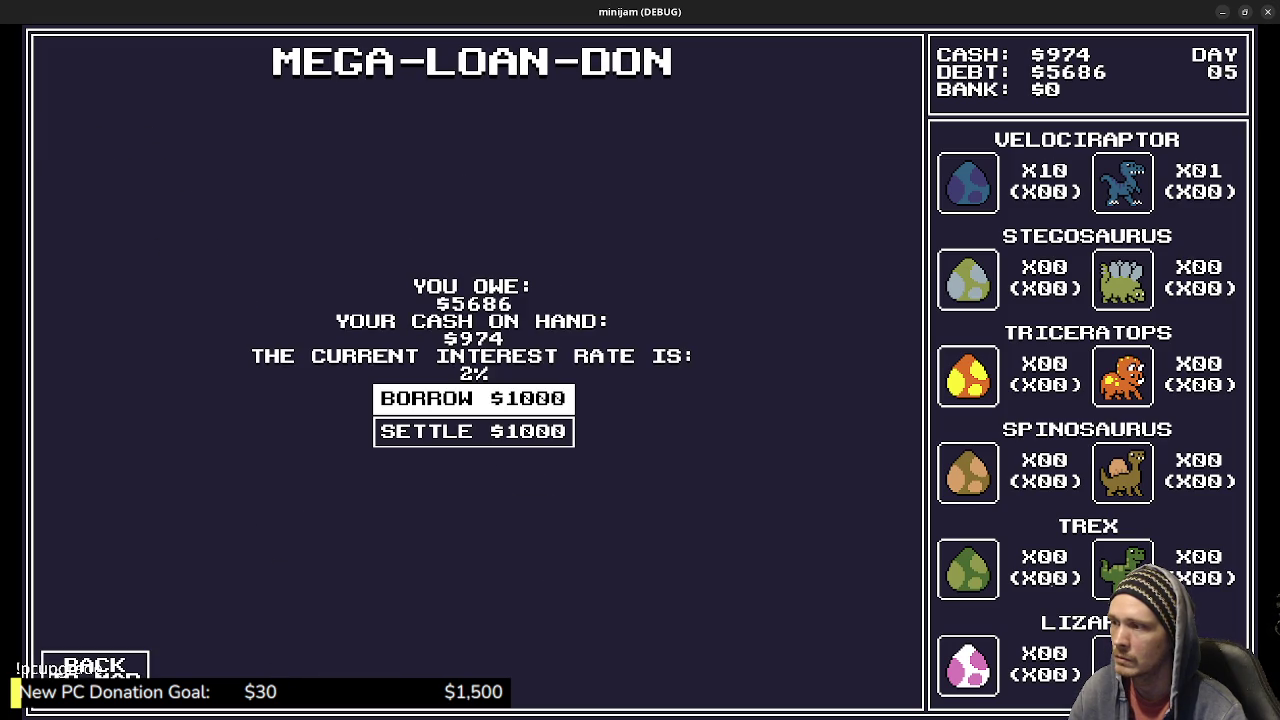
{"action": "key", "text": "Escape"}
{"action": "key", "text": "Down"}
{"action": "key", "text": "Right"}
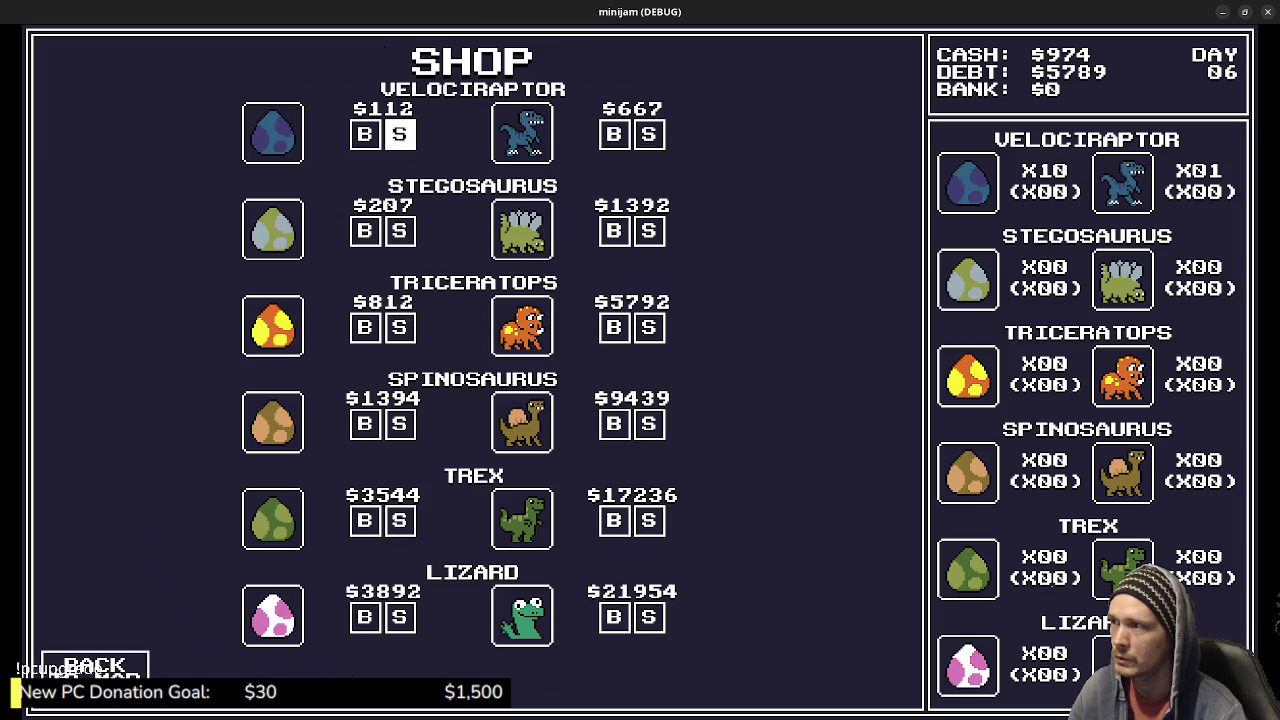
{"action": "key", "text": "Return"}
{"action": "key", "text": "Return"}
{"action": "key", "text": "Return"}
{"action": "key", "text": "Return"}
{"action": "key", "text": "Return"}
{"action": "key", "text": "Return"}
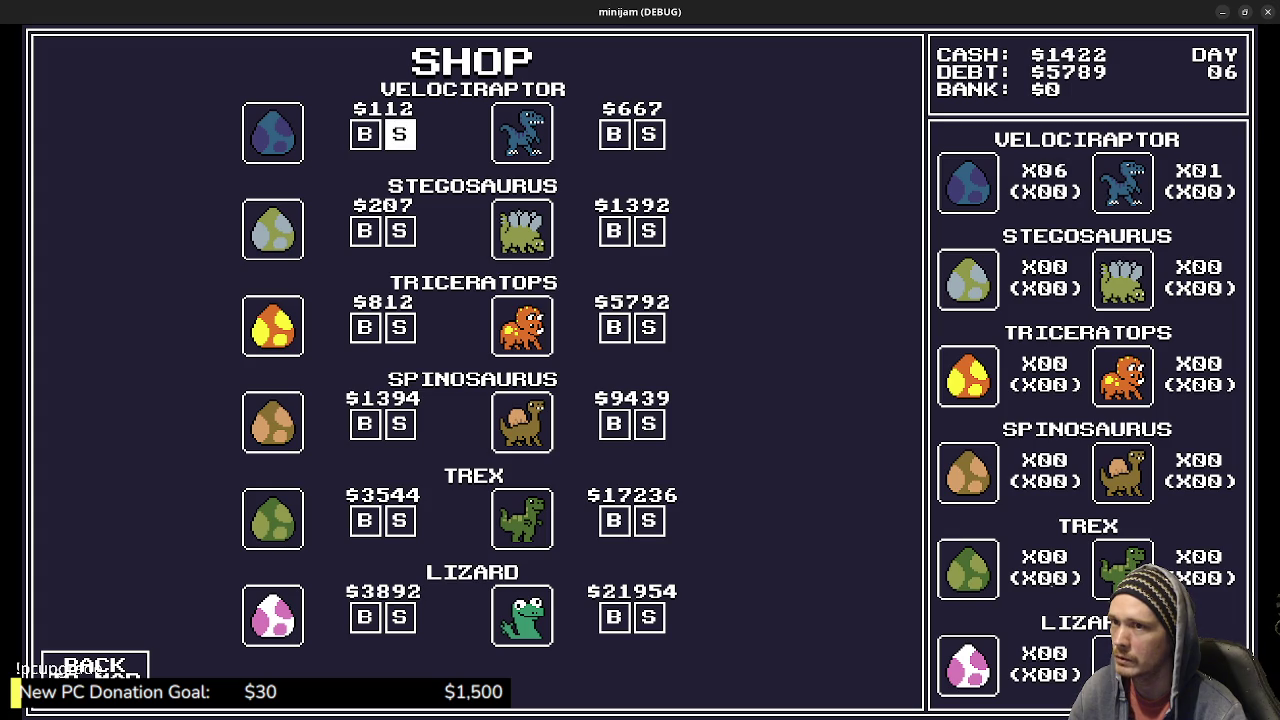
{"action": "key", "text": "Return"}
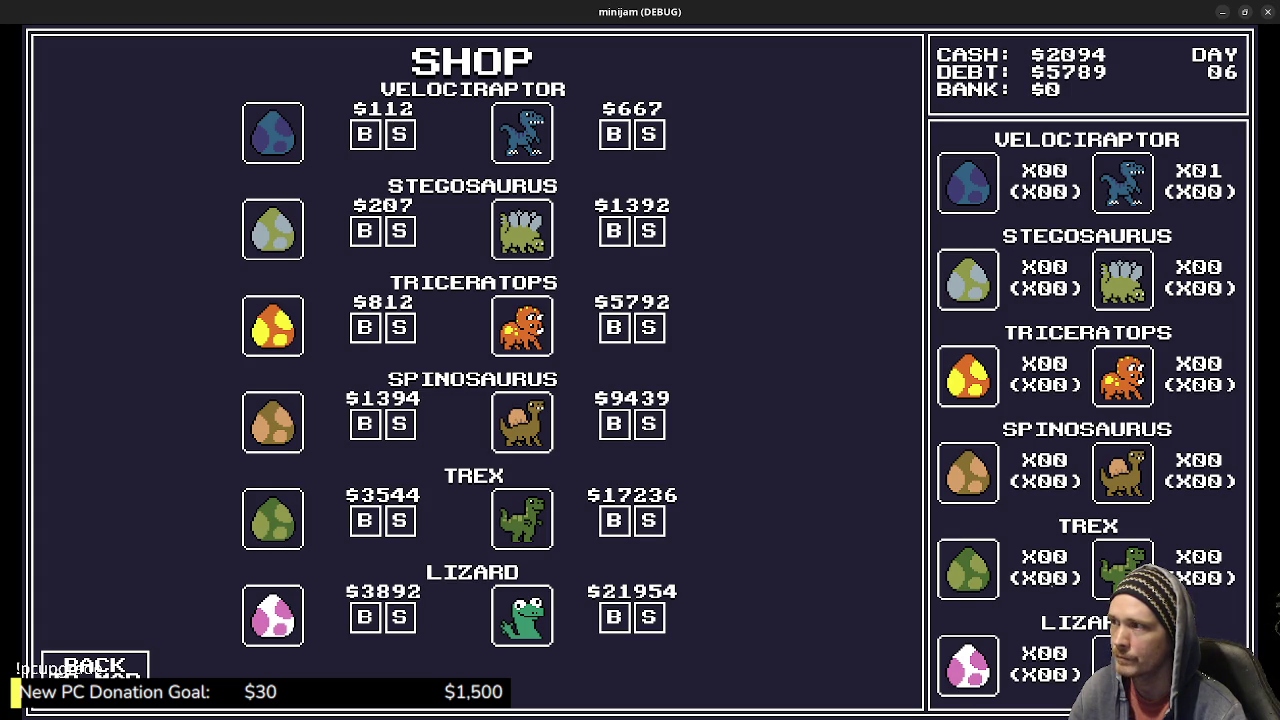
Buy stegosaurus eggs and leave the shop.
{"action": "key", "text": "Down"}
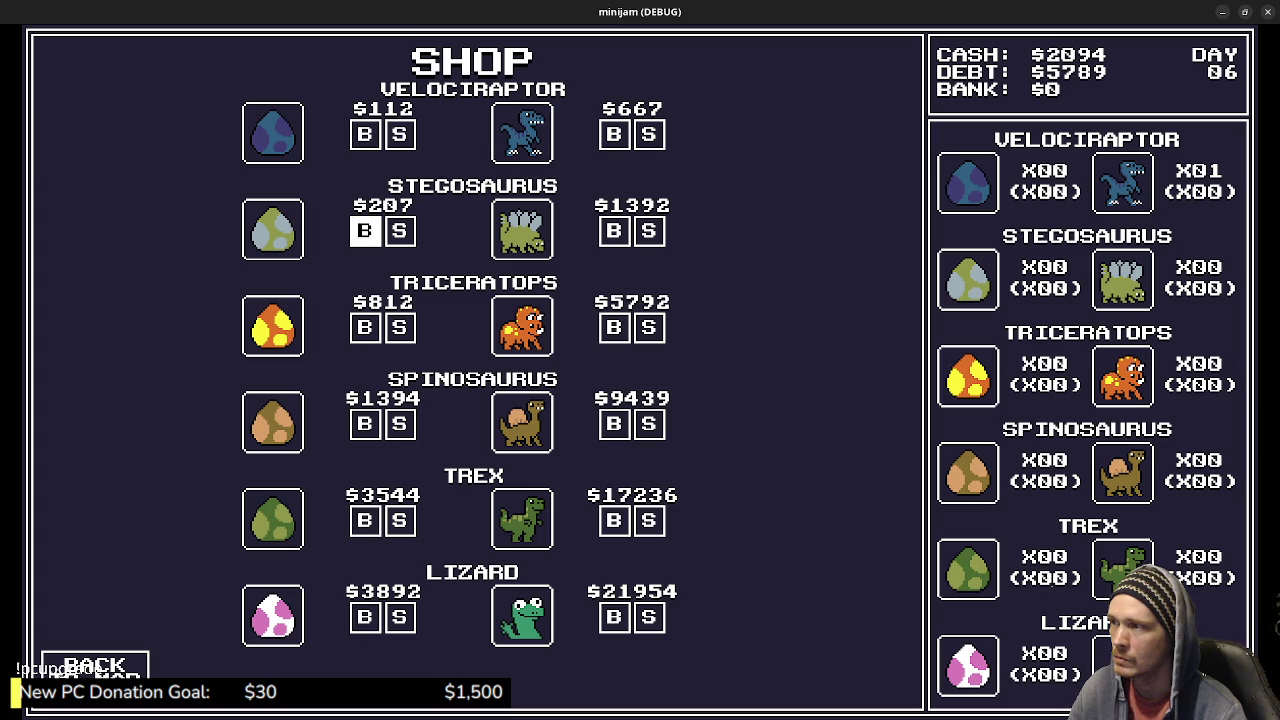
{"action": "key", "text": "Return"}
{"action": "key", "text": "Return"}
{"action": "key", "text": "Return"}
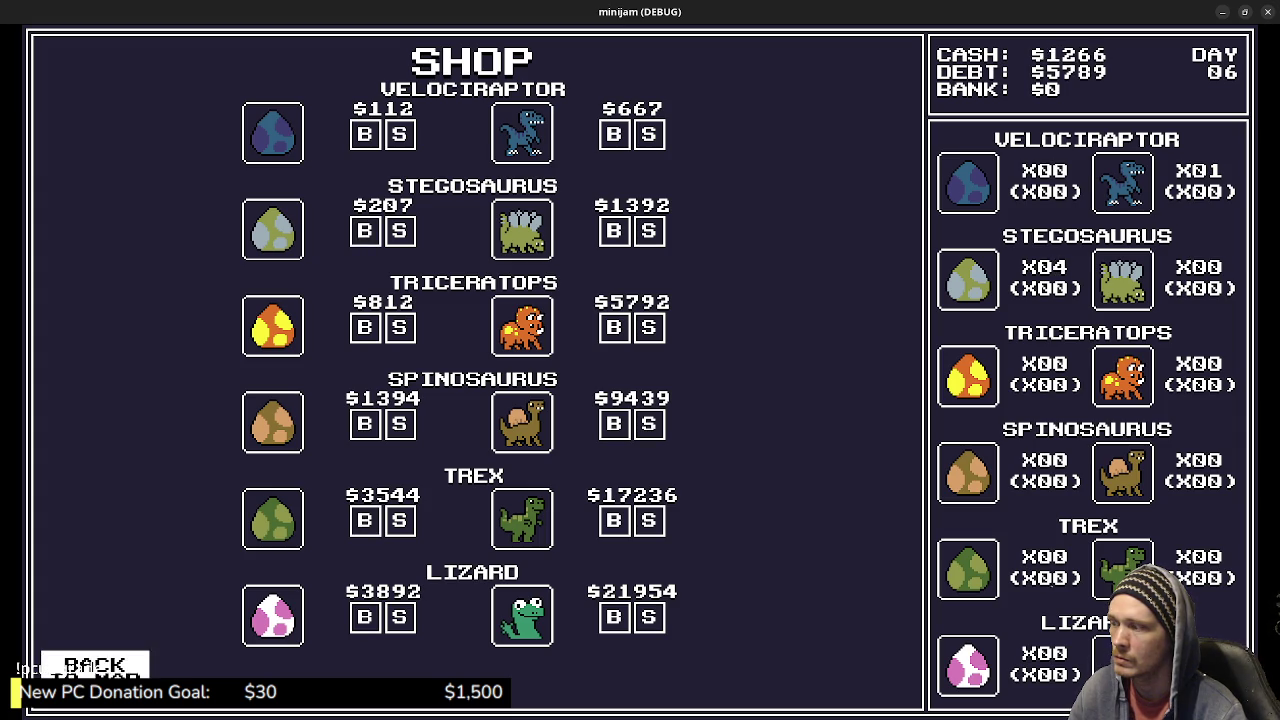
{"action": "key", "text": "Escape"}
Visit the Loan office, then browse the Dino Shop rows and leave again.
{"action": "key", "text": "Up"}
{"action": "key", "text": "Return"}
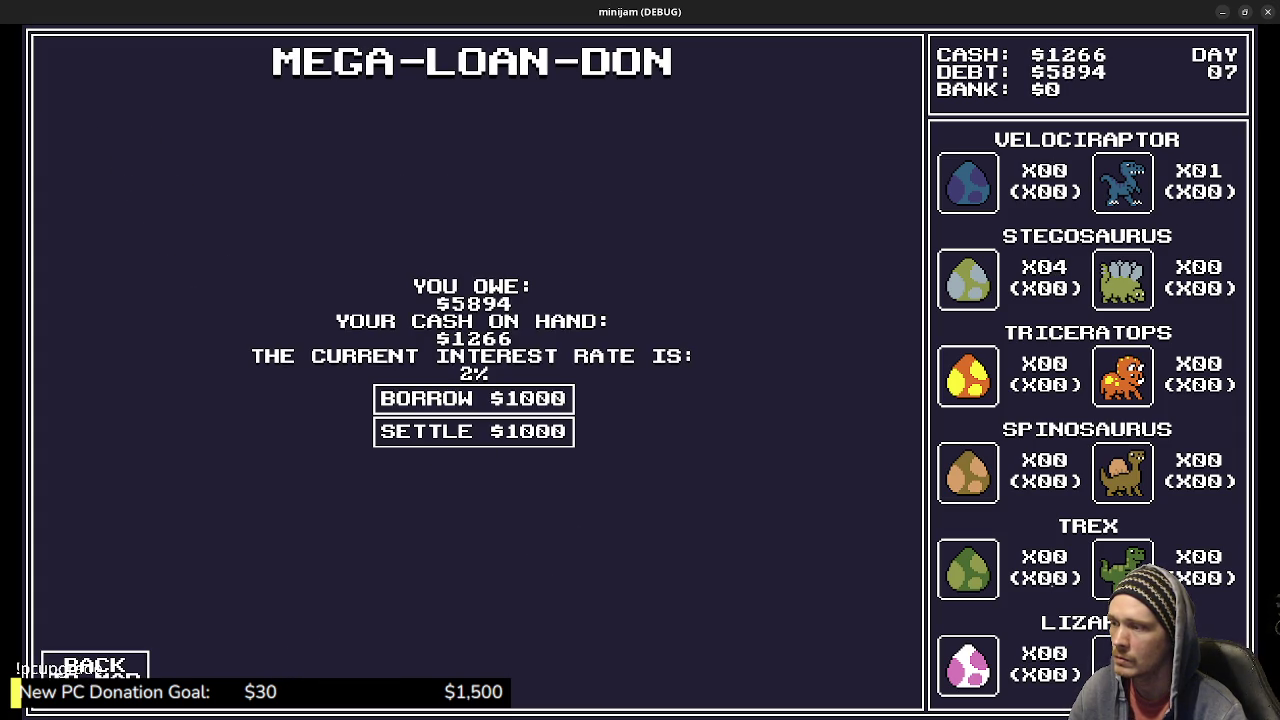
{"action": "key", "text": "Escape"}
{"action": "key", "text": "Down"}
{"action": "key", "text": "Right"}
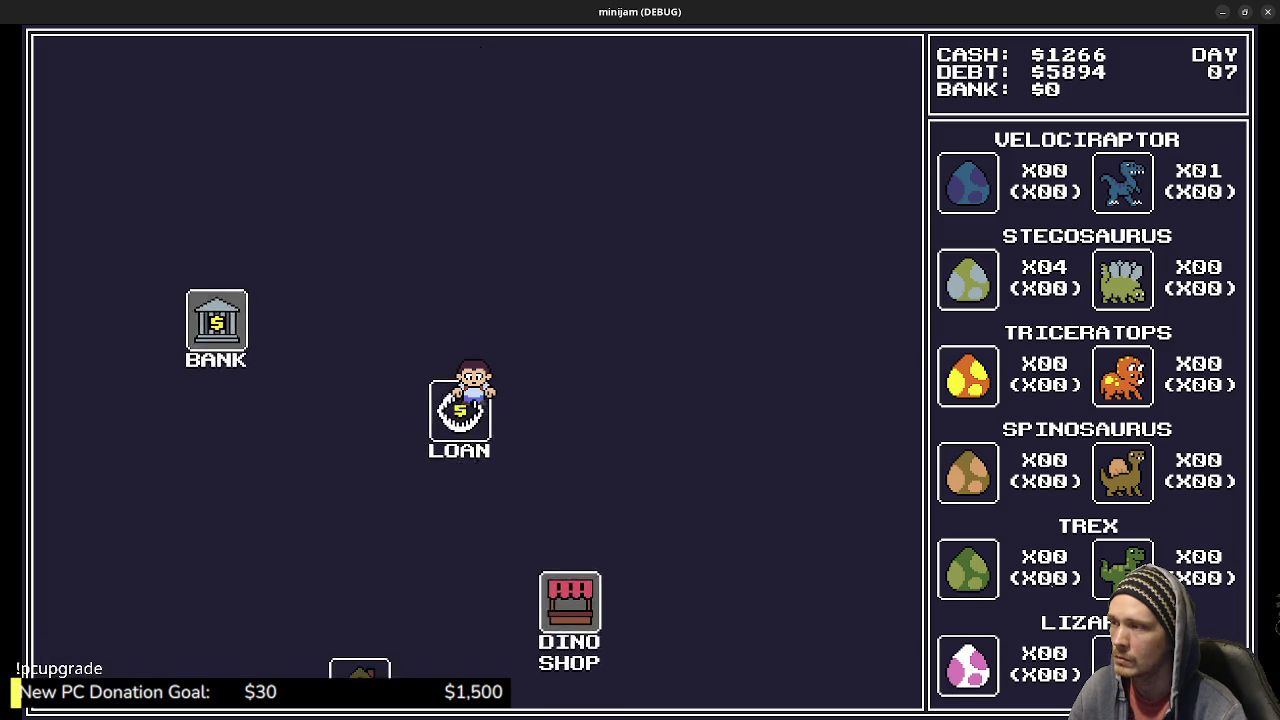
{"action": "key", "text": "Down"}
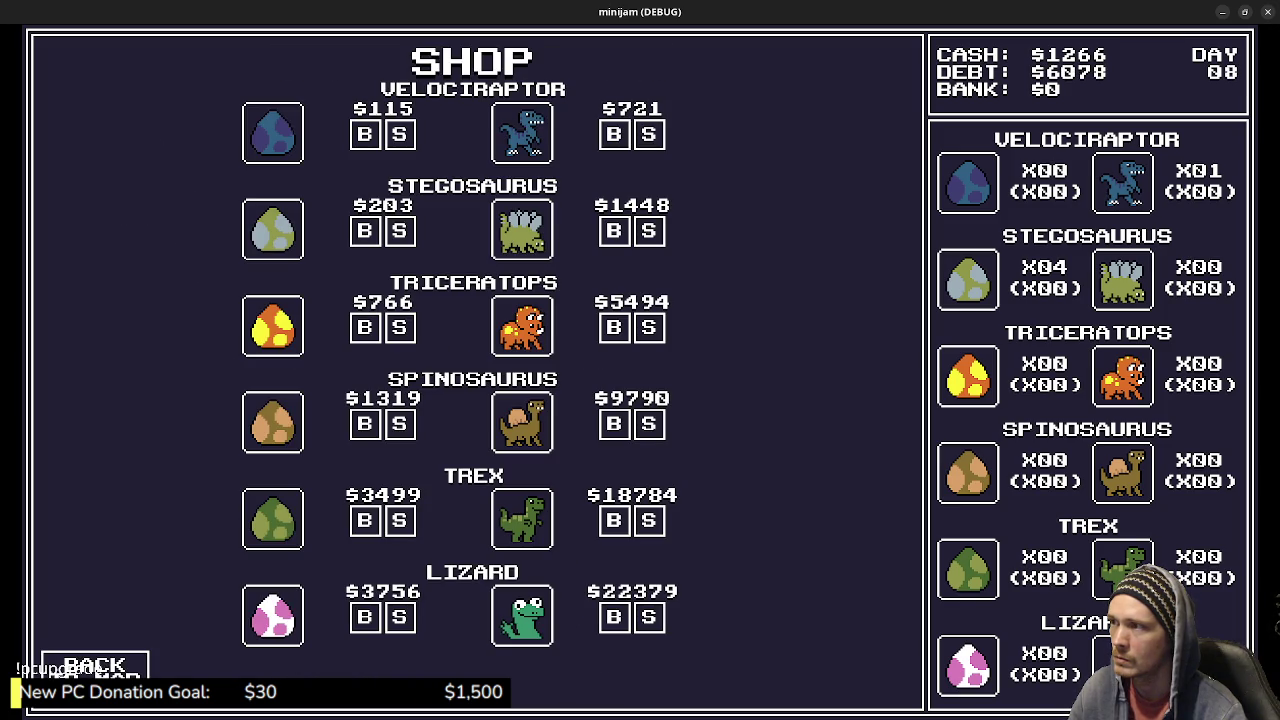
{"action": "key", "text": "Down"}
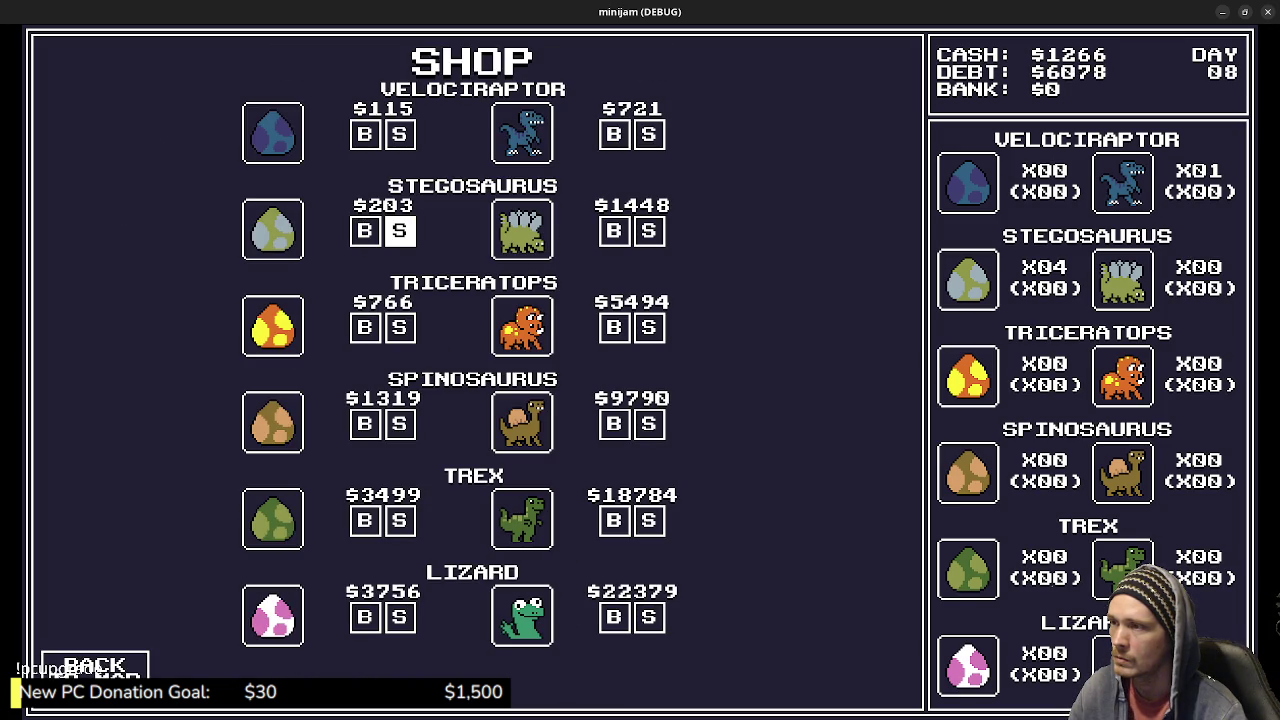
{"action": "key", "text": "Down"}
{"action": "key", "text": "Down"}
{"action": "key", "text": "Down"}
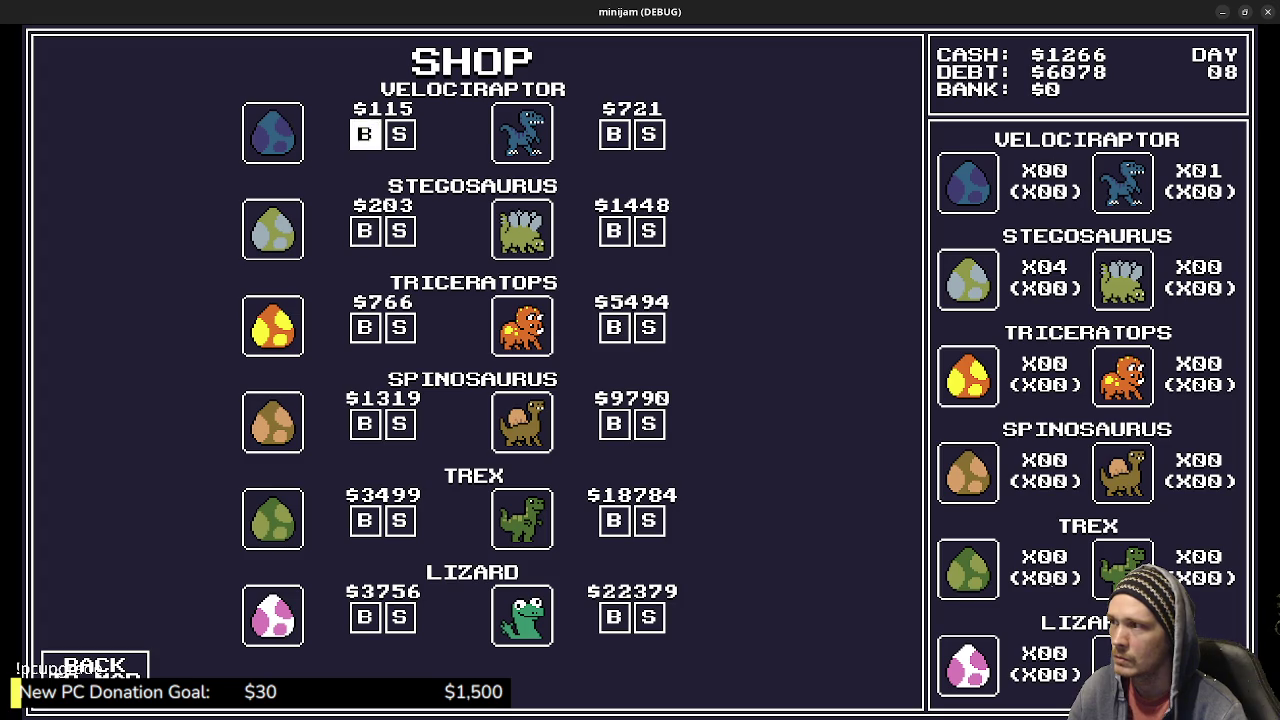
{"action": "key", "text": "Up"}
{"action": "key", "text": "Return"}
Advance a day by passing through the Loan office back into the Dino Shop.
{"action": "key", "text": "Up"}
{"action": "key", "text": "Left"}
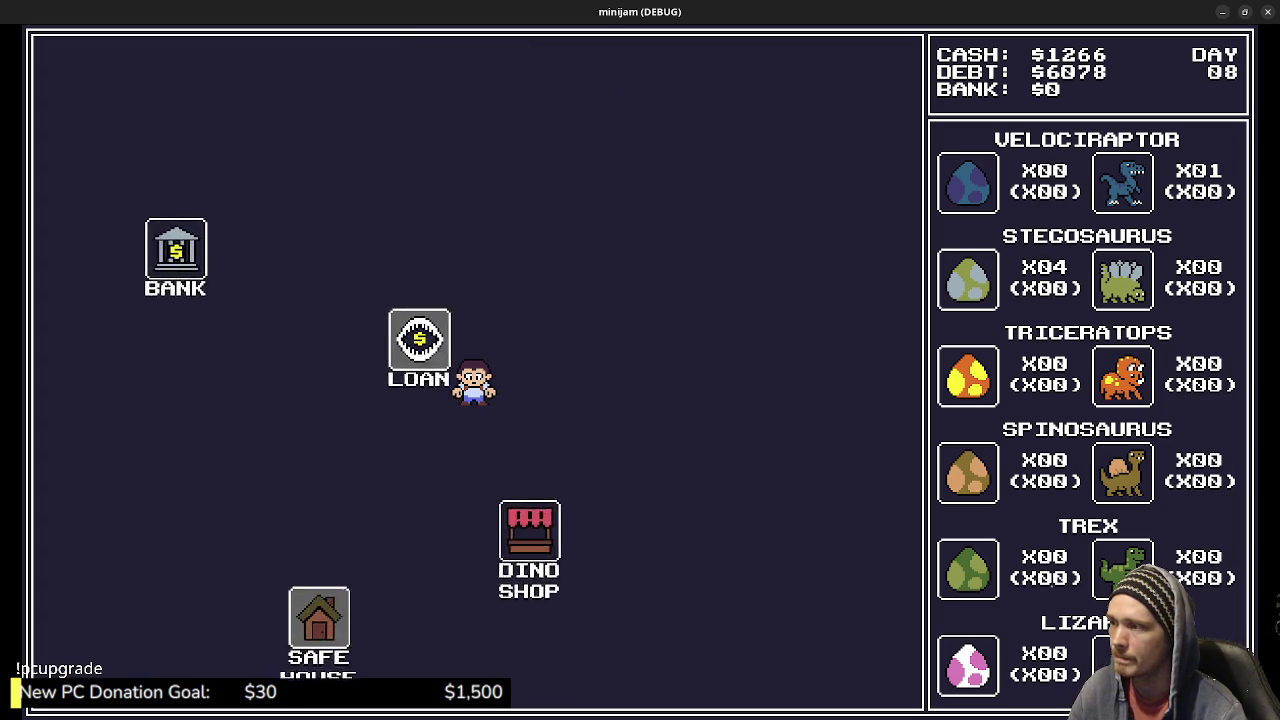
{"action": "key", "text": "Escape"}
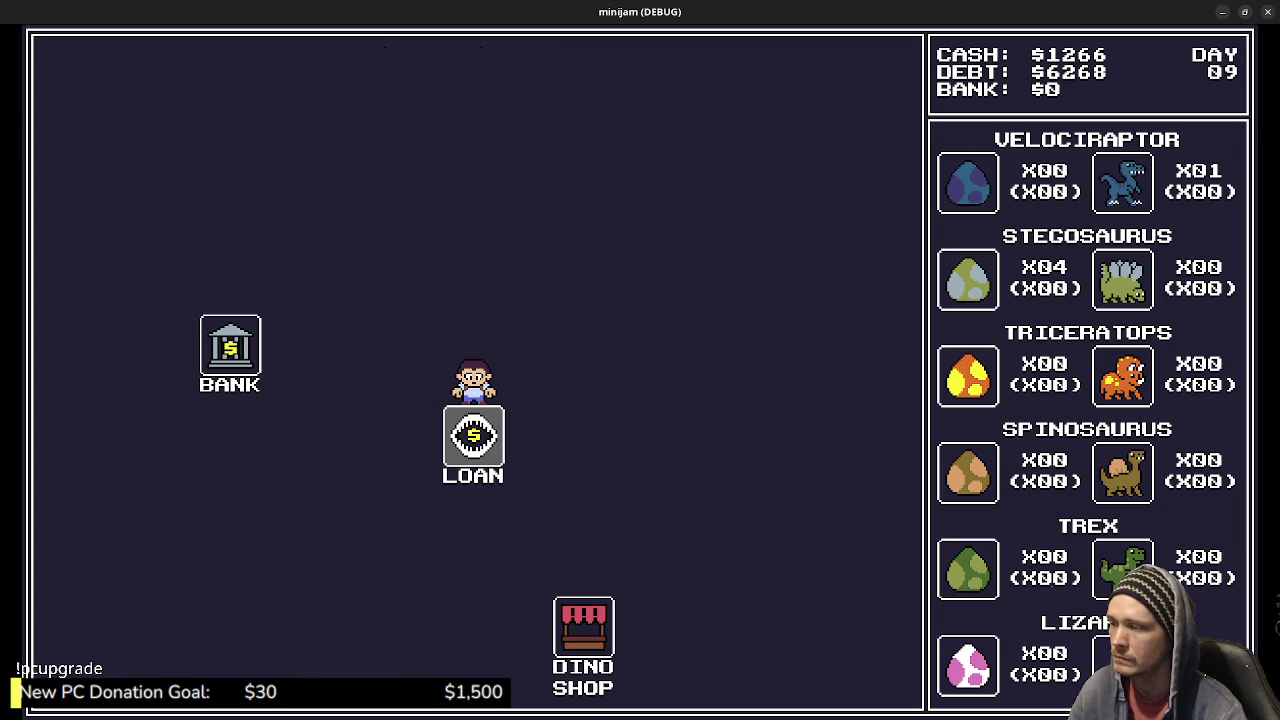
{"action": "key", "text": "Down"}
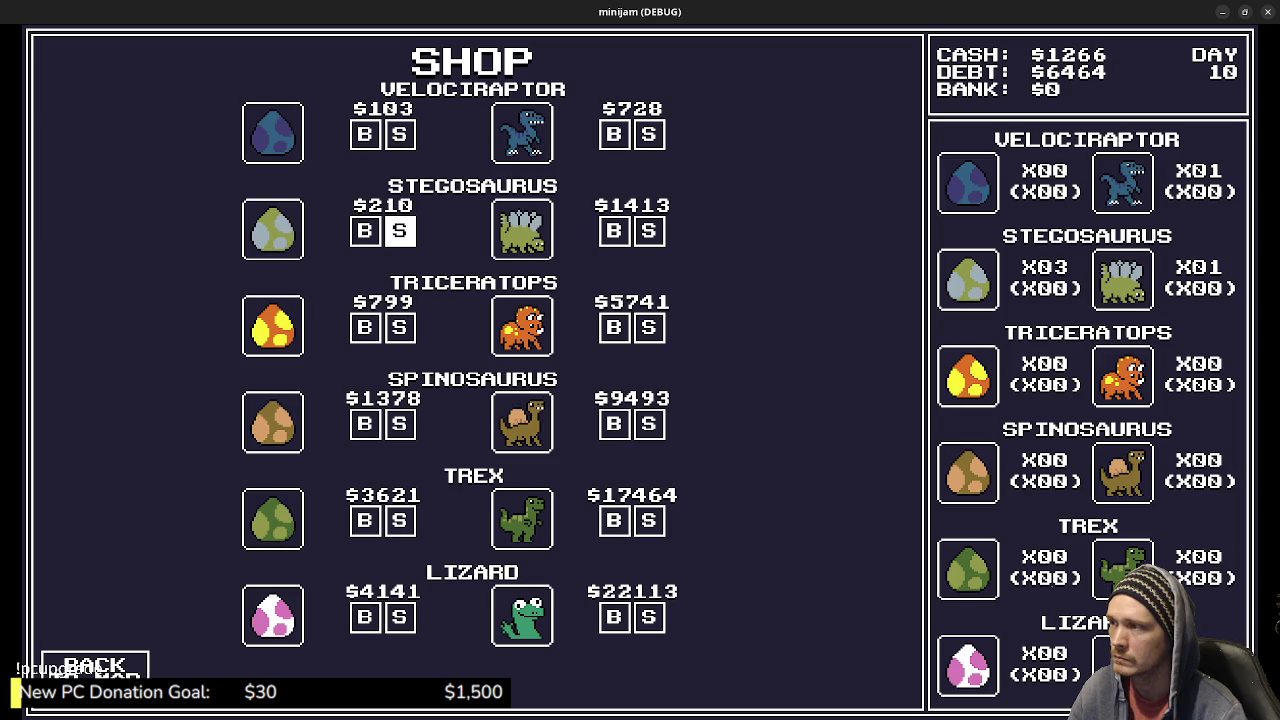
Sell all three Stegosaurus eggs plus the grown Stegosaurus and Velociraptor dinos.
{"action": "key", "text": "Left"}
{"action": "key", "text": "Right"}
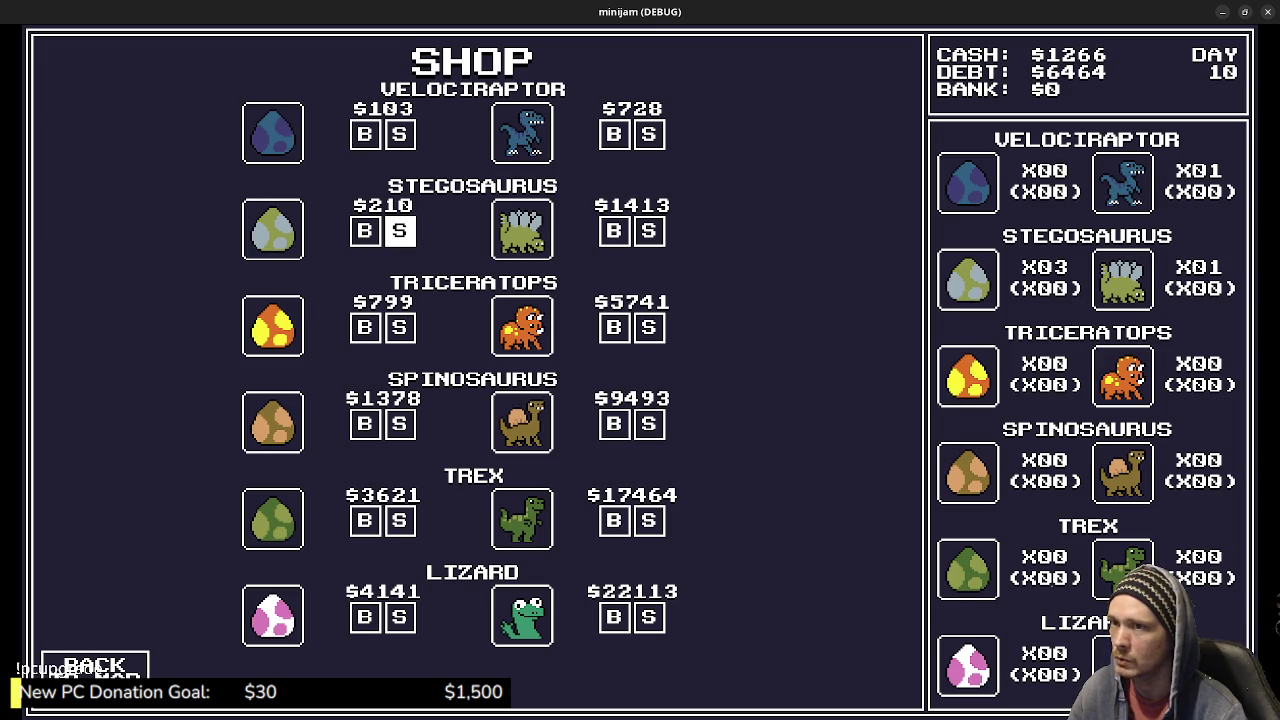
{"action": "key", "text": "space"}
{"action": "key", "text": "space"}
{"action": "key", "text": "space"}
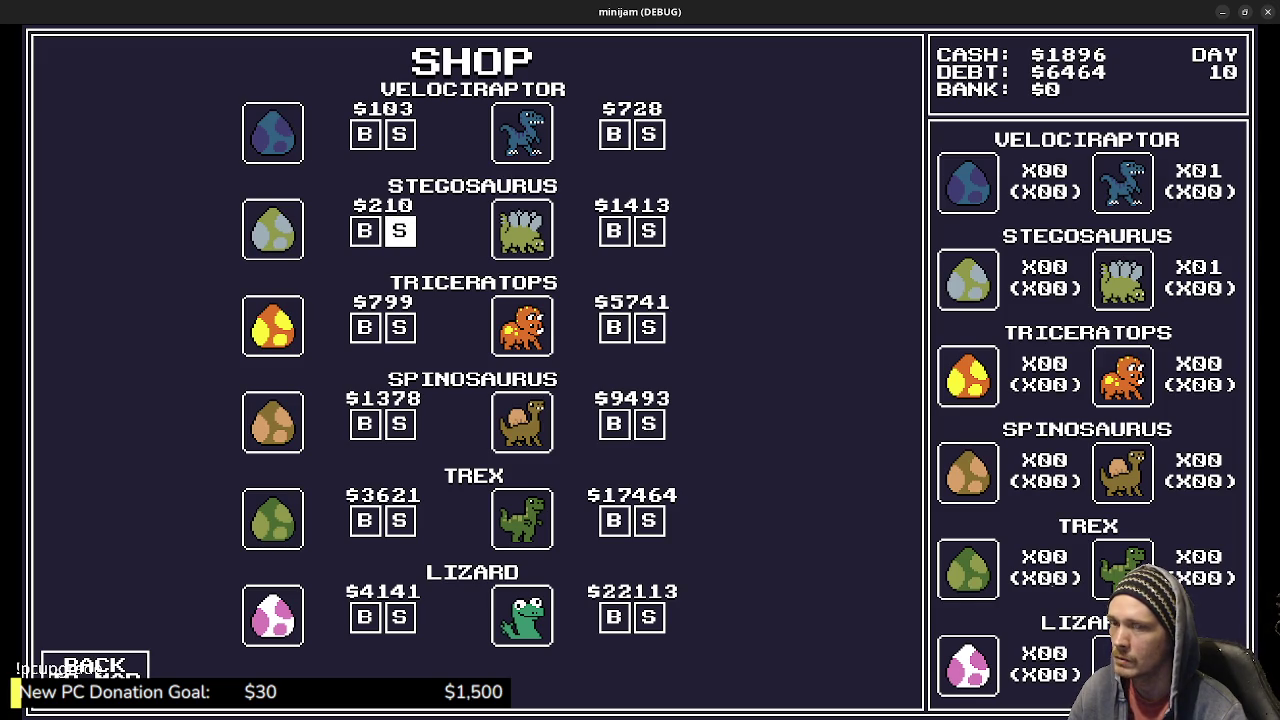
{"action": "key", "text": "Right"}
{"action": "key", "text": "Right"}
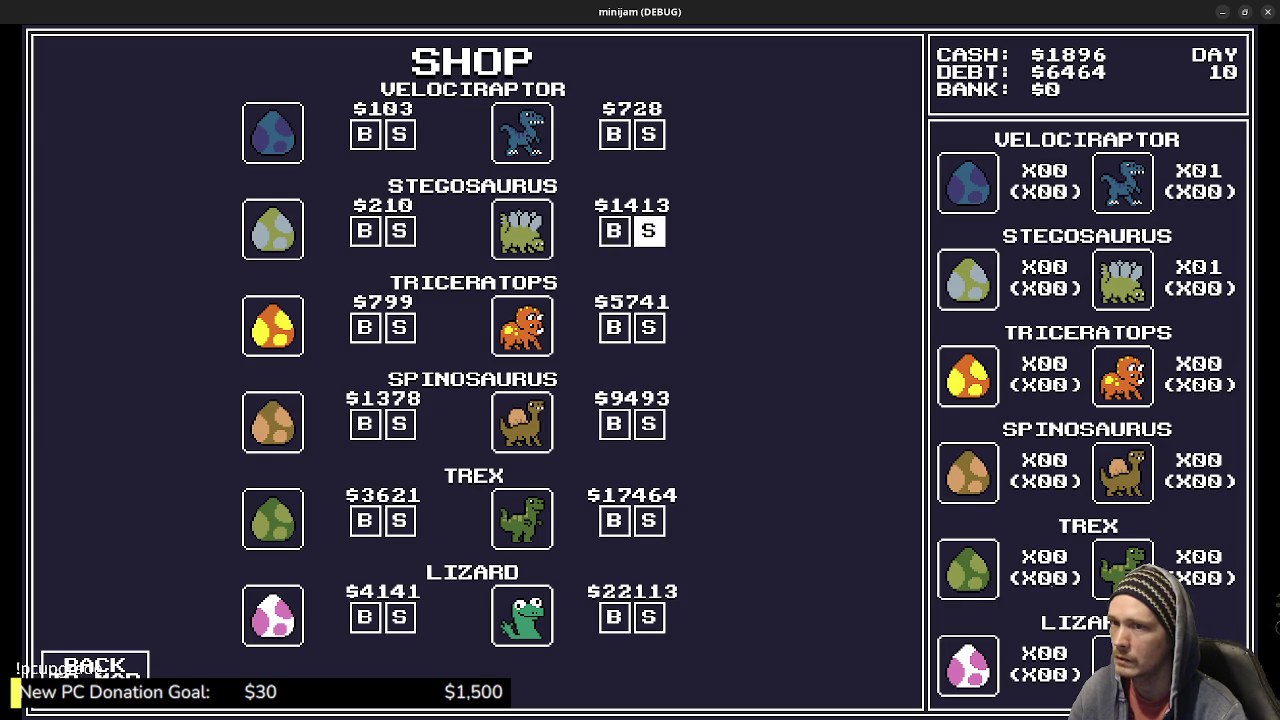
{"action": "key", "text": "space"}
{"action": "key", "text": "Up"}
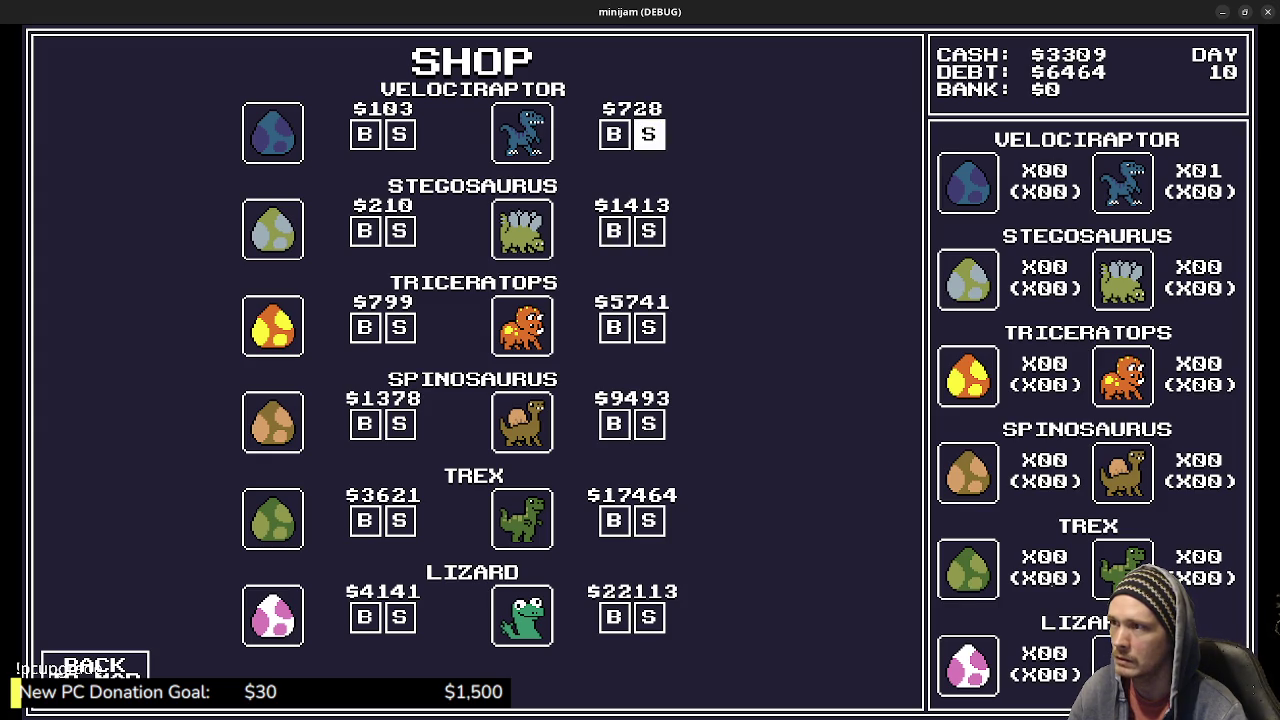
{"action": "key", "text": "space"}
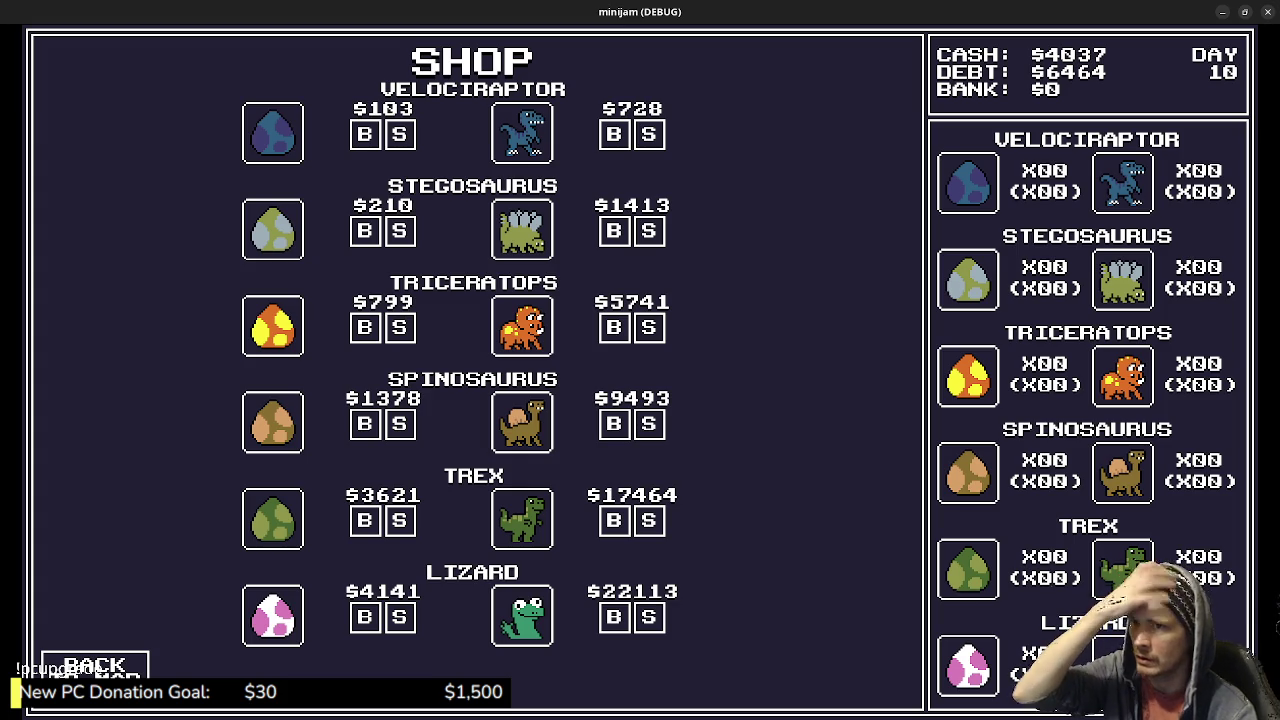
{"action": "key", "text": "Down"}
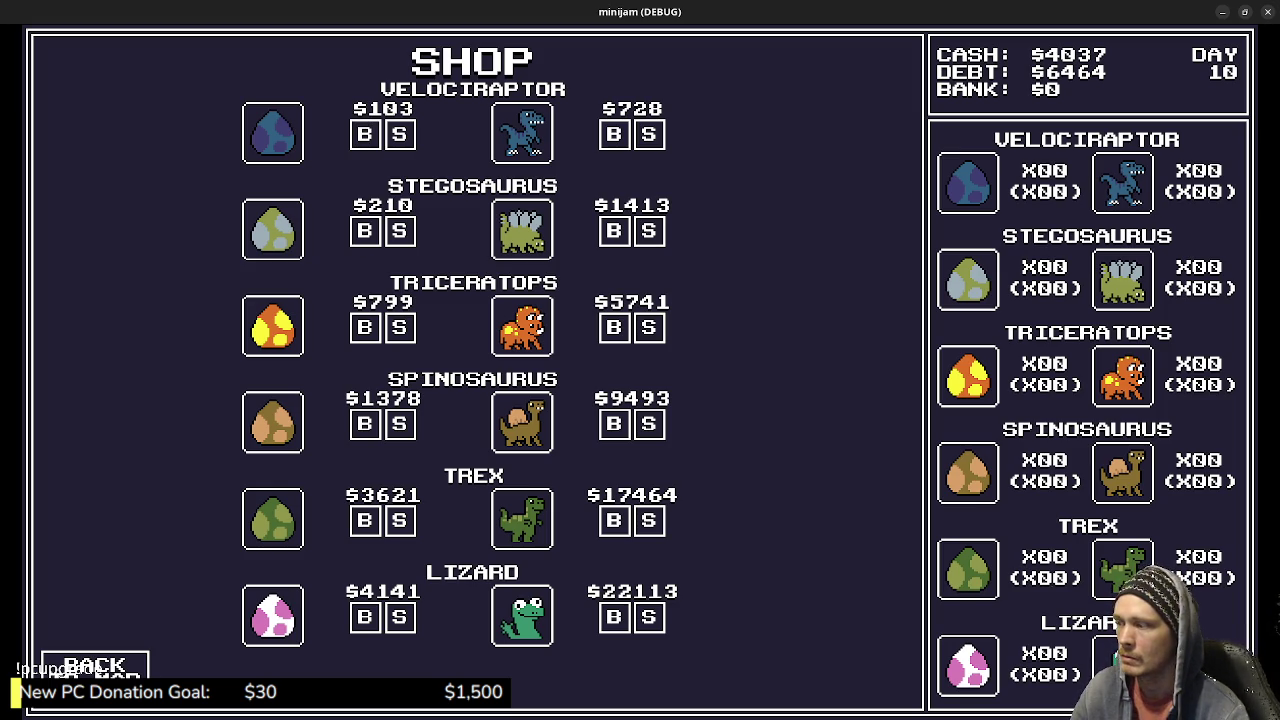
Pass through the Loan office into the Dino Shop and try buying a grown TREX.
{"action": "left_click", "coordinate": [95, 665]}
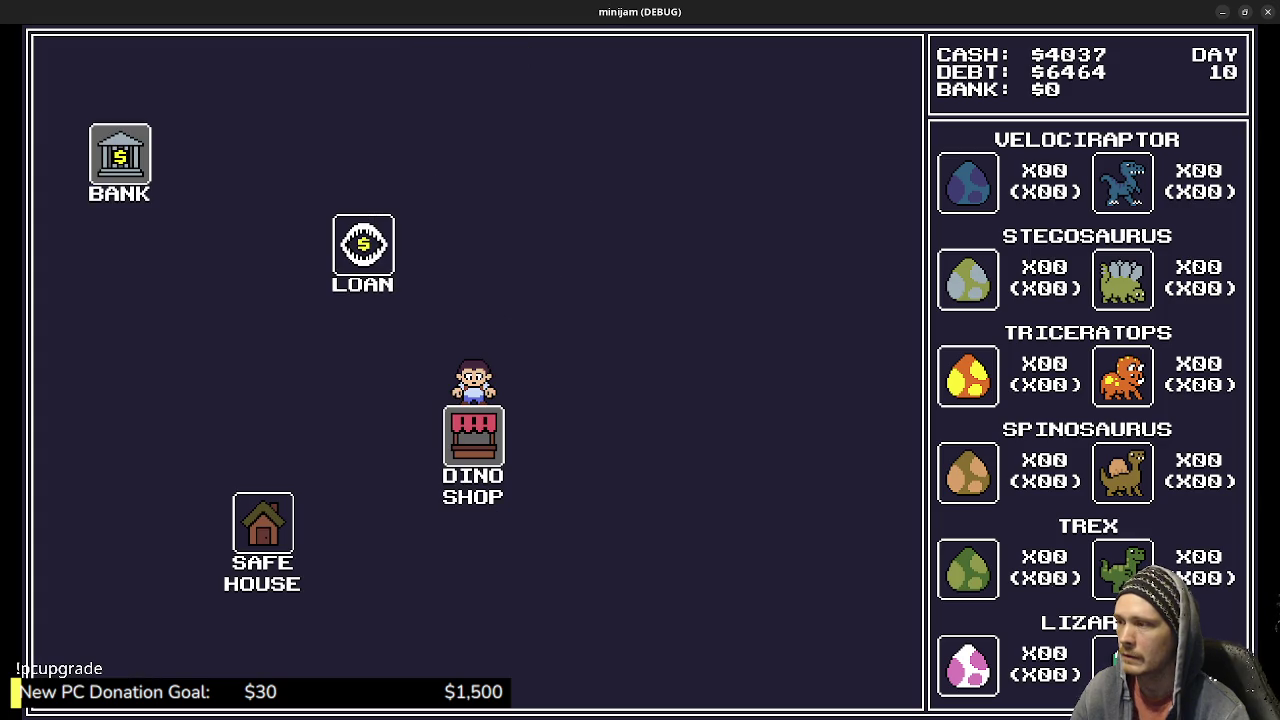
{"action": "left_click", "coordinate": [363, 245]}
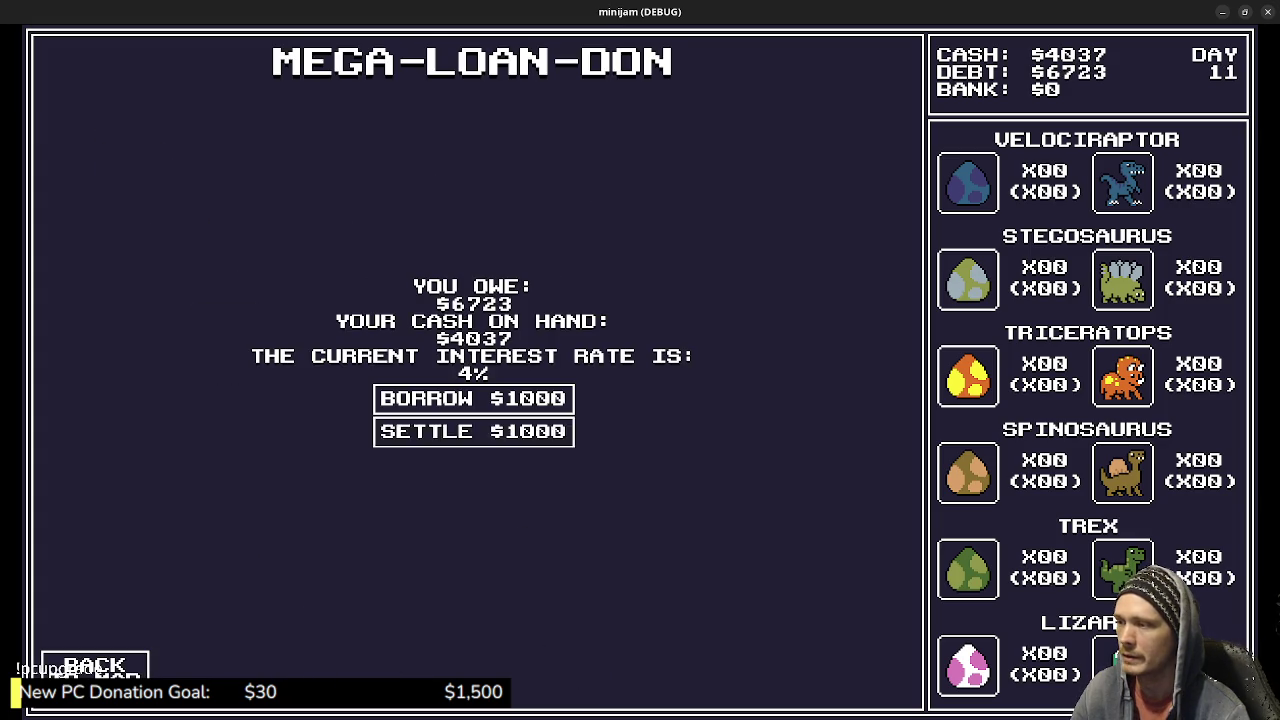
{"action": "left_click", "coordinate": [95, 665]}
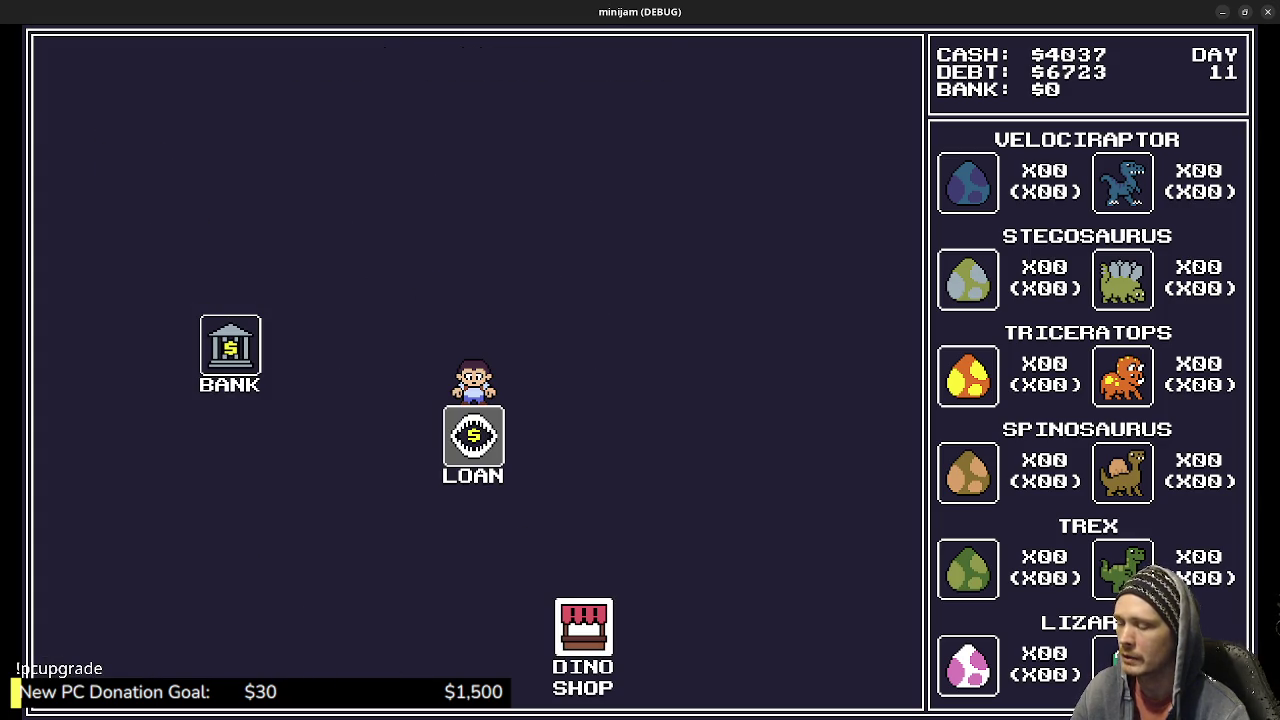
{"action": "left_click", "coordinate": [583, 627]}
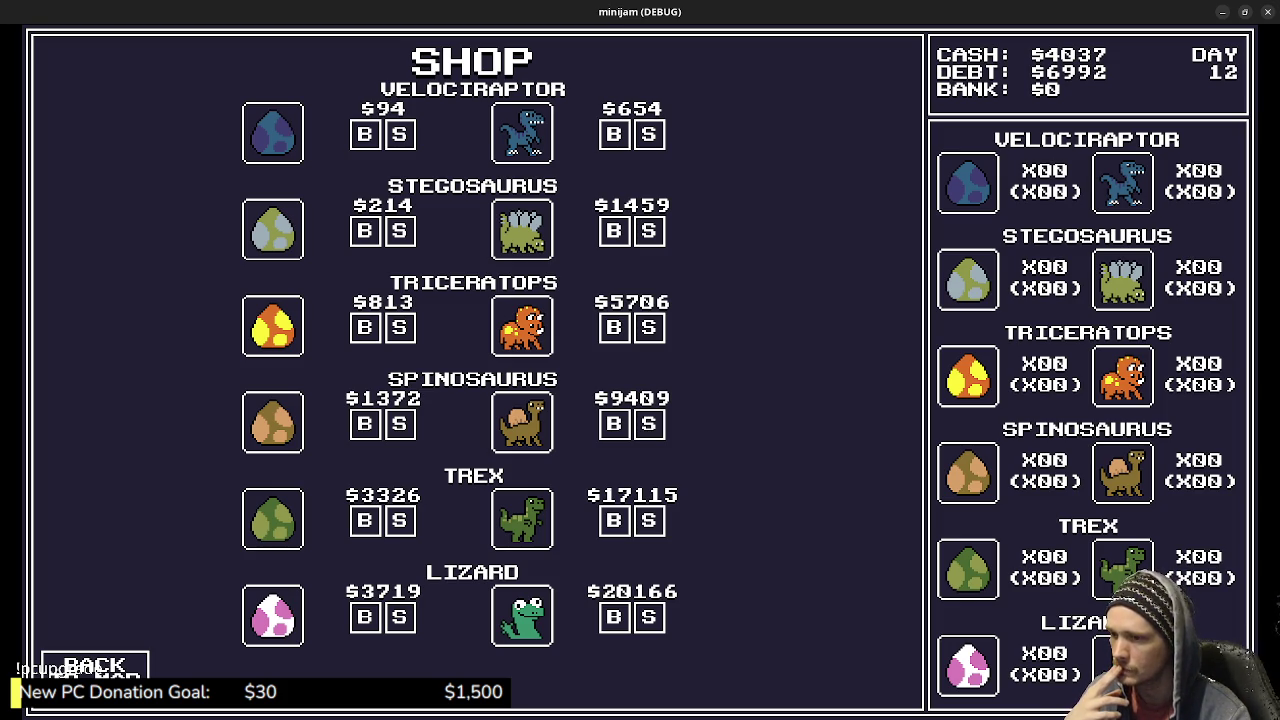
{"action": "left_click", "coordinate": [613, 520]}
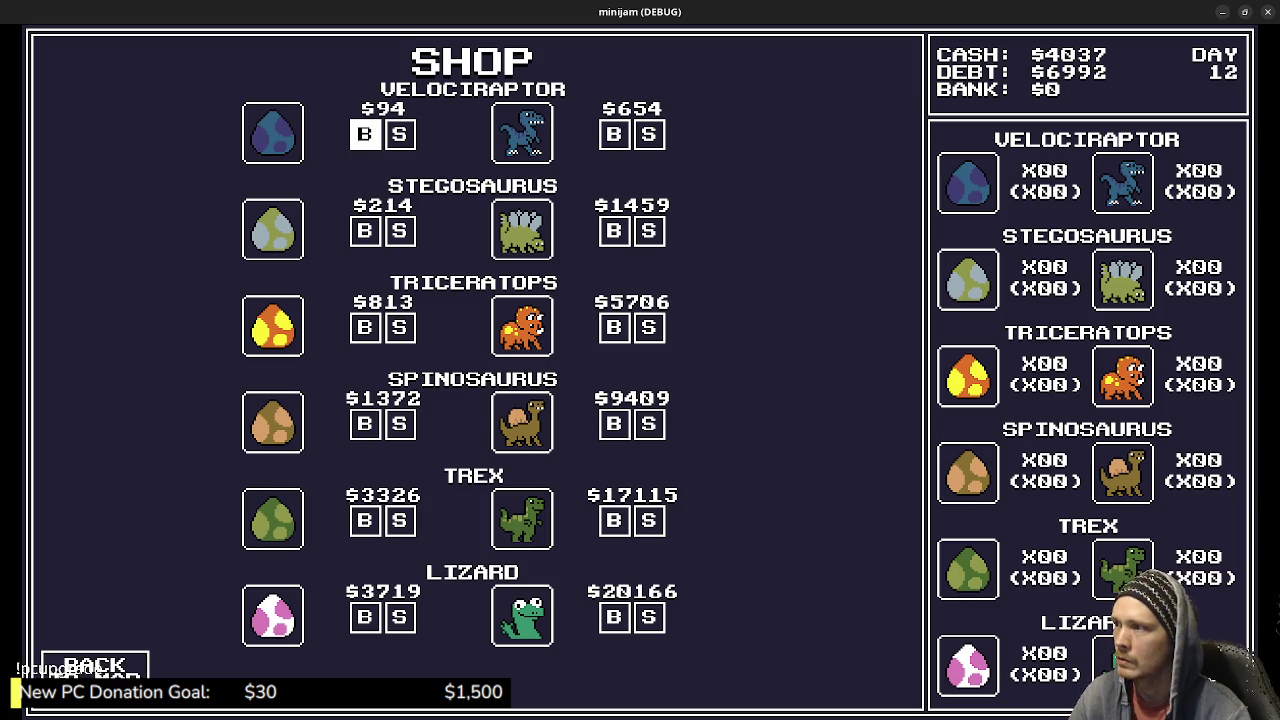
Buy a batch of Velociraptor eggs with repeated B presses, aiming for fifteen.
{"action": "left_click", "coordinate": [365, 134]}
{"action": "left_click", "coordinate": [365, 134]}
{"action": "left_click", "coordinate": [365, 134]}
{"action": "left_click", "coordinate": [365, 134]}
{"action": "left_click", "coordinate": [365, 134]}
{"action": "left_click", "coordinate": [365, 134]}
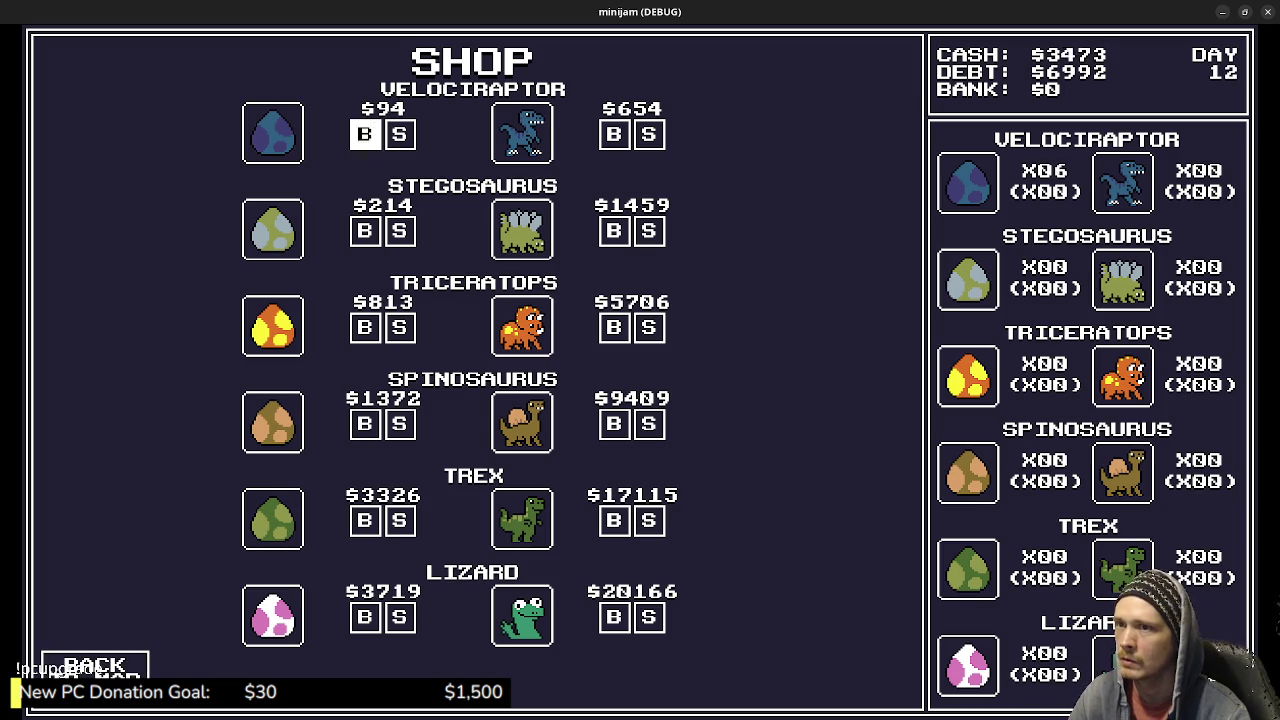
{"action": "left_click", "coordinate": [365, 134]}
{"action": "left_click", "coordinate": [365, 134]}
{"action": "left_click", "coordinate": [365, 134]}
{"action": "left_click", "coordinate": [365, 134]}
{"action": "left_click", "coordinate": [365, 134]}
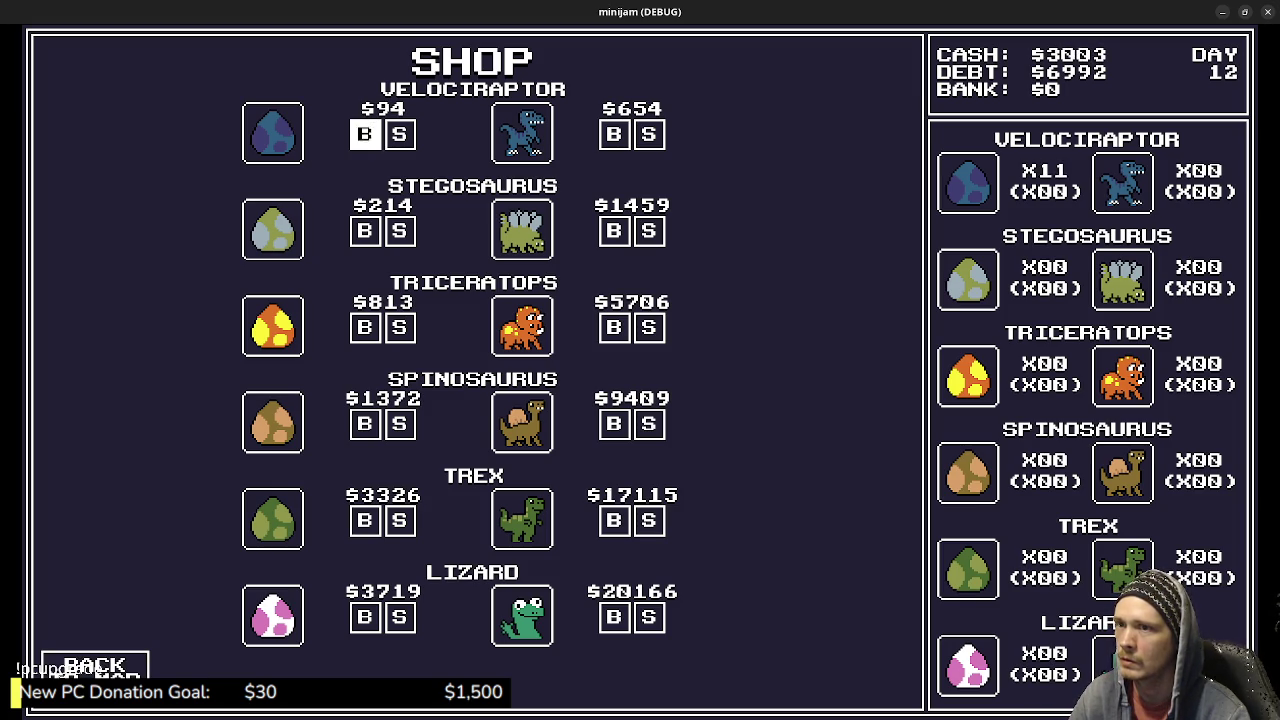
{"action": "left_click", "coordinate": [365, 134]}
{"action": "left_click", "coordinate": [365, 134]}
{"action": "left_click", "coordinate": [365, 134]}
{"action": "left_click", "coordinate": [365, 134]}
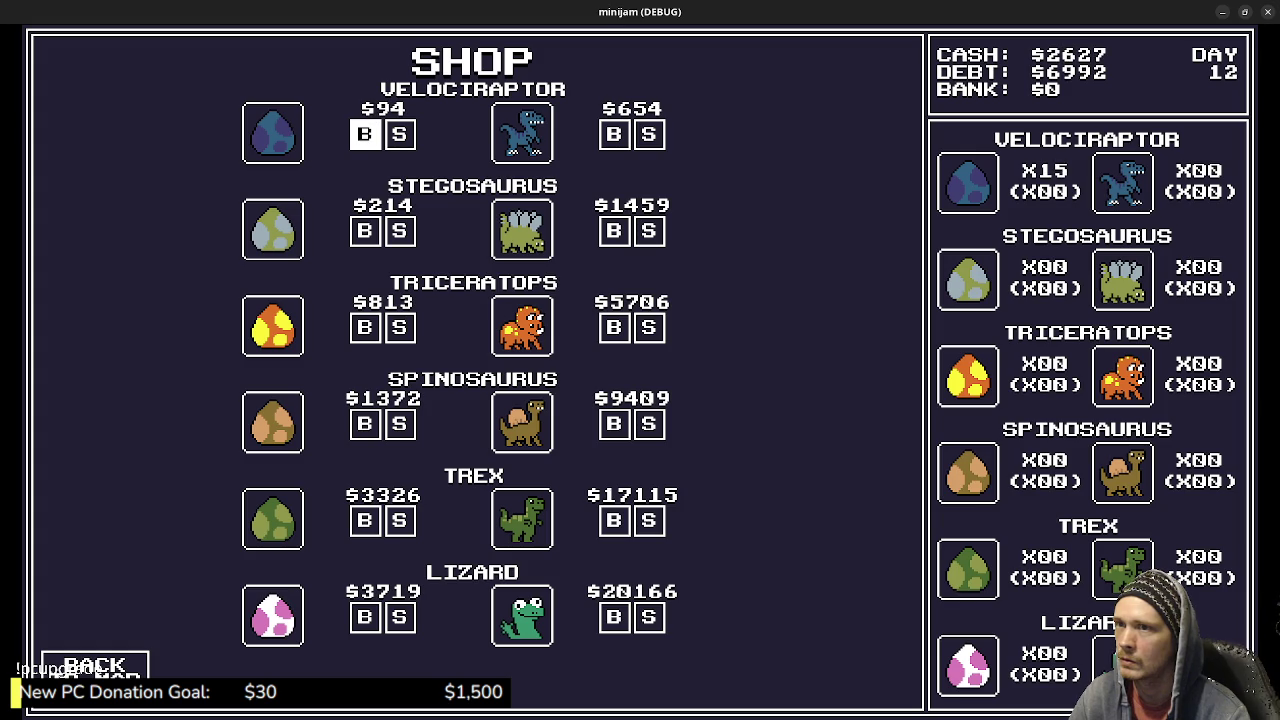
Repay $2000 of the debt at the Loan office in two $1000 settlements.
{"action": "left_click", "coordinate": [95, 665]}
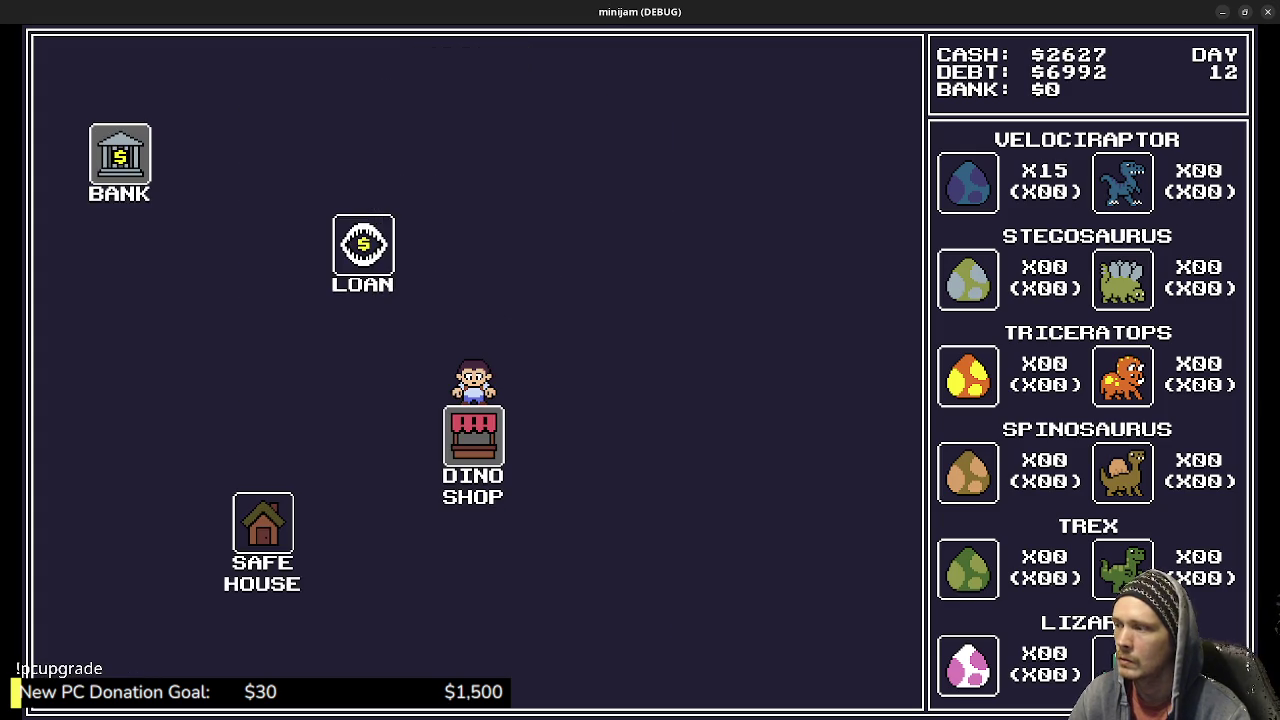
{"action": "key", "text": "Up"}
{"action": "key", "text": "Left"}
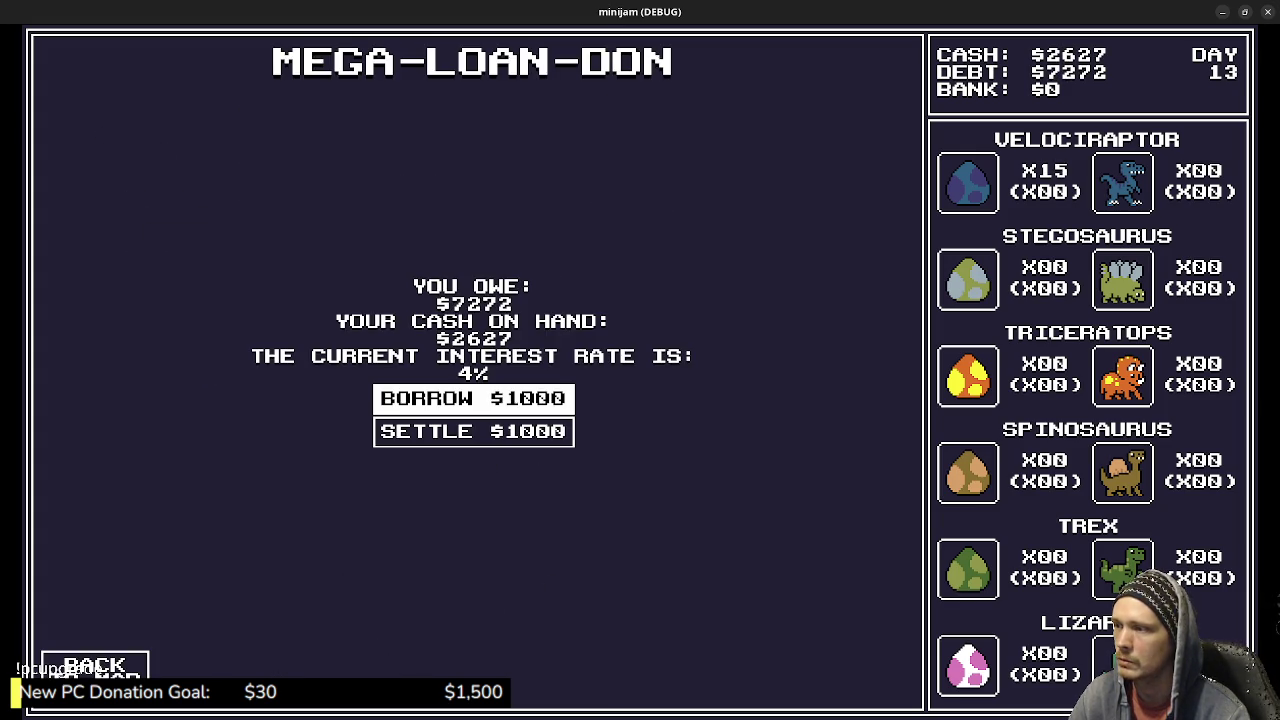
{"action": "key", "text": "Down"}
{"action": "key", "text": "Return"}
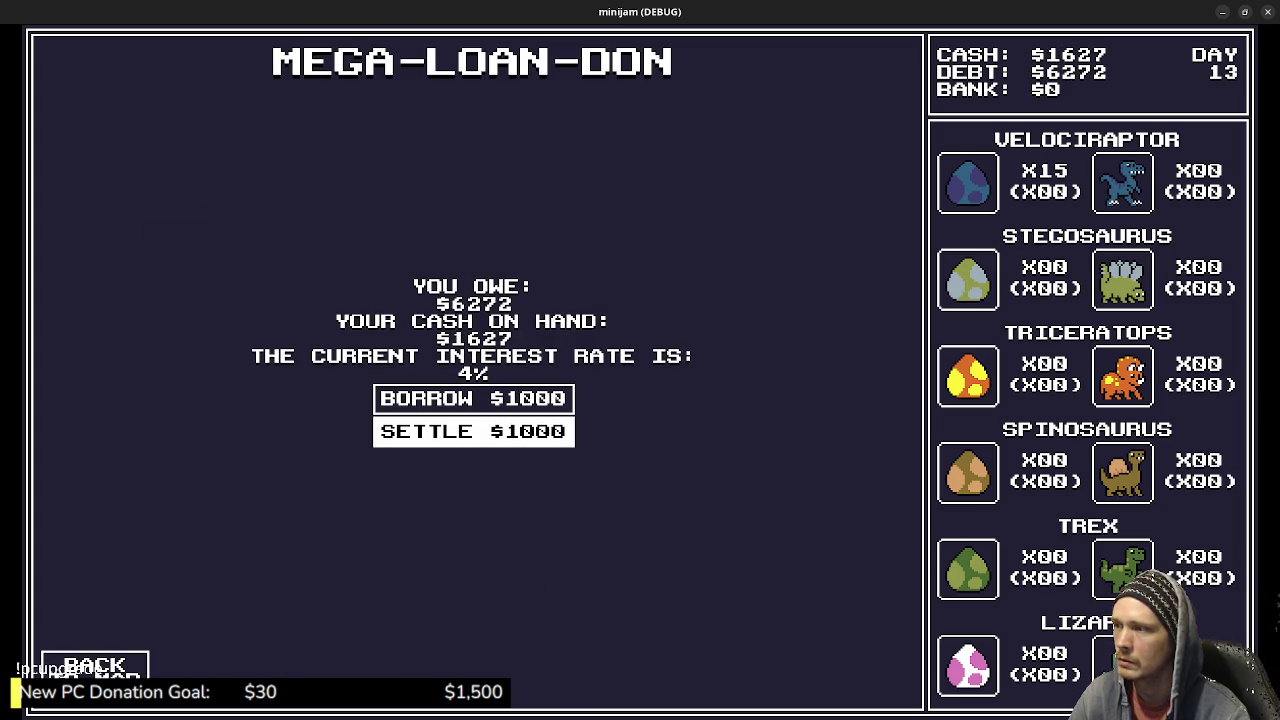
{"action": "key", "text": "Return"}
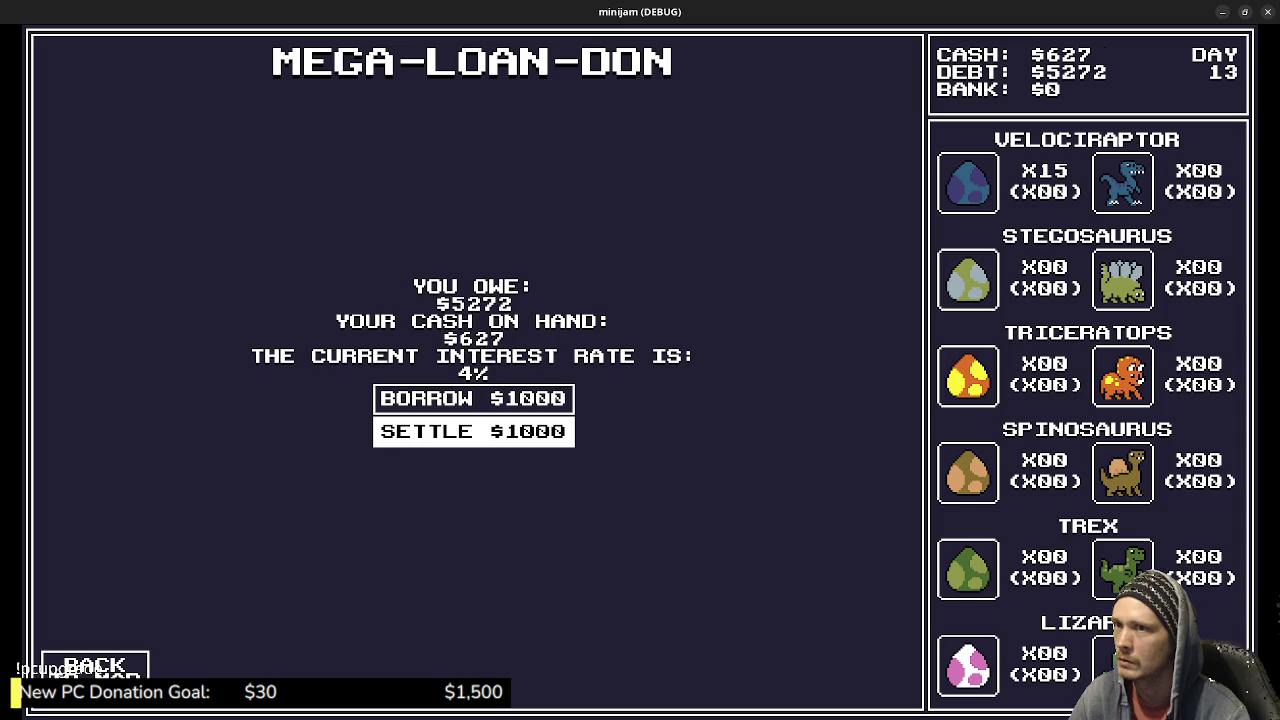
Leave the loan screen and travel into the Dino Shop.
{"action": "key", "text": "Down"}
{"action": "key", "text": "Return"}
{"action": "key", "text": "Down"}
{"action": "key", "text": "Right"}
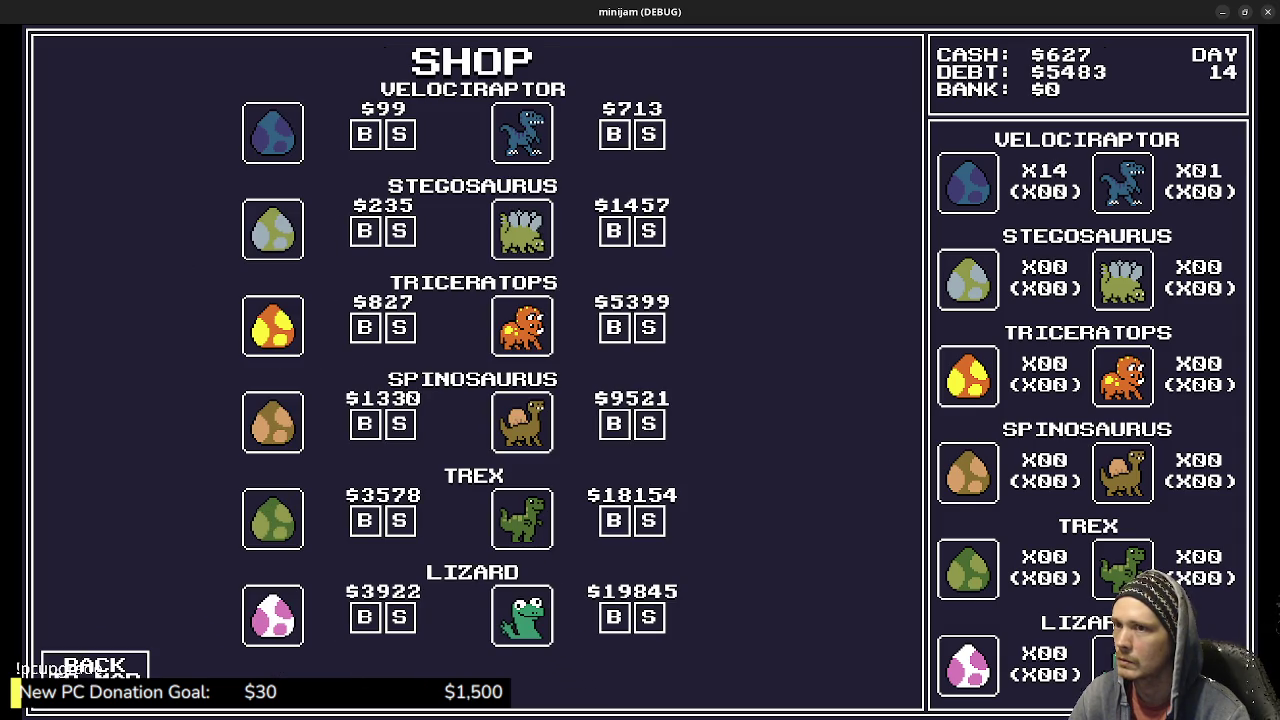
Sell all fourteen Velociraptor eggs and the adult velociraptor for $713.
{"action": "key", "text": "Down"}
{"action": "key", "text": "Right"}
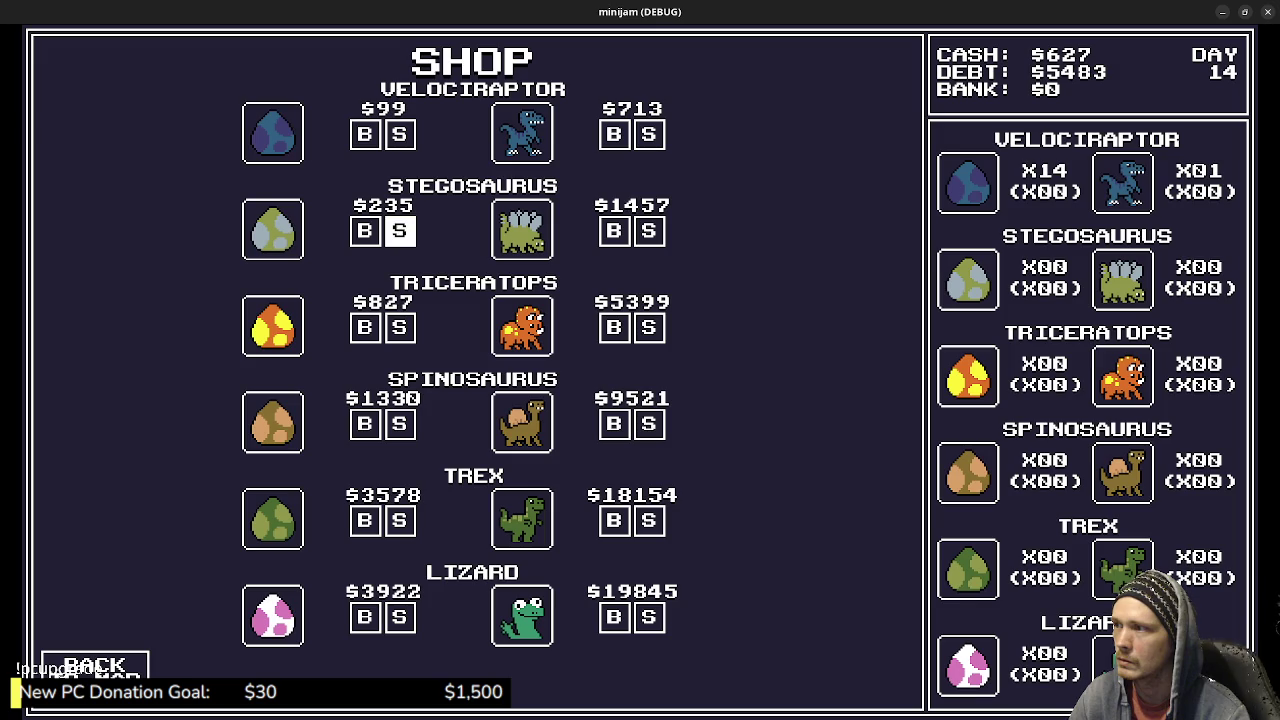
{"action": "key", "text": "Down"}
{"action": "key", "text": "Down"}
{"action": "key", "text": "Down"}
{"action": "key", "text": "Left"}
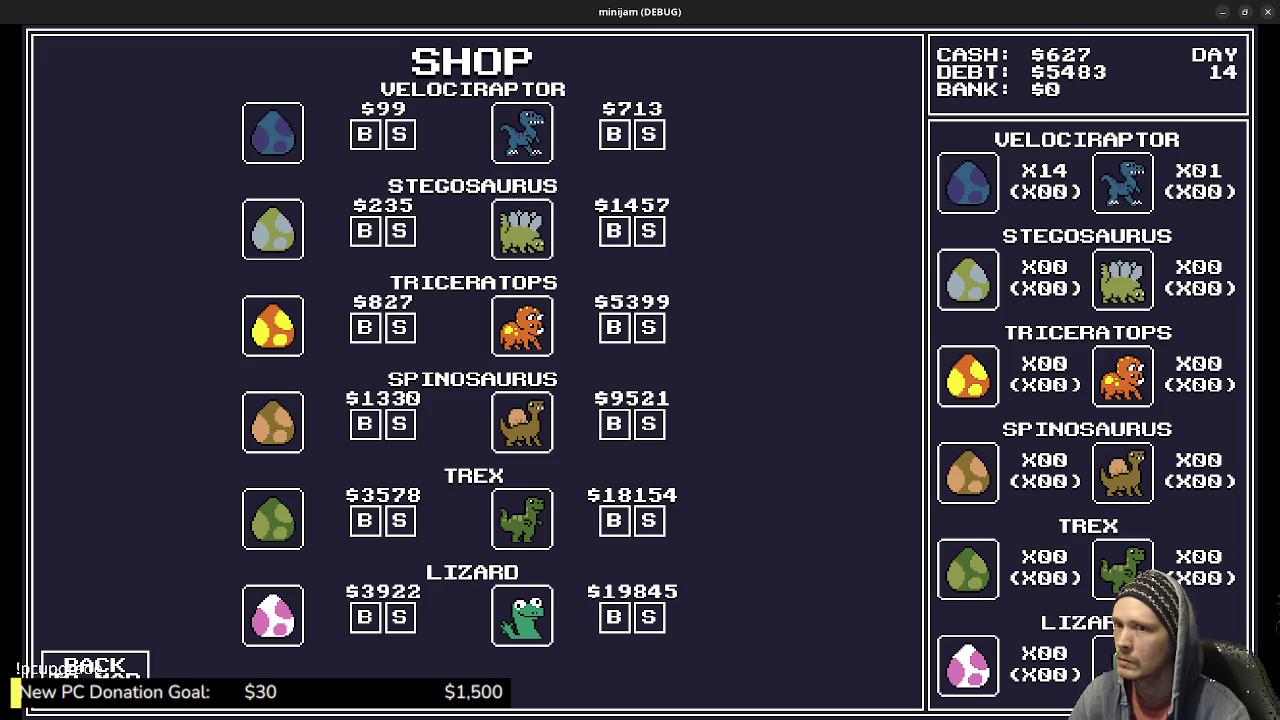
{"action": "key", "text": "Down"}
{"action": "key", "text": "Right"}
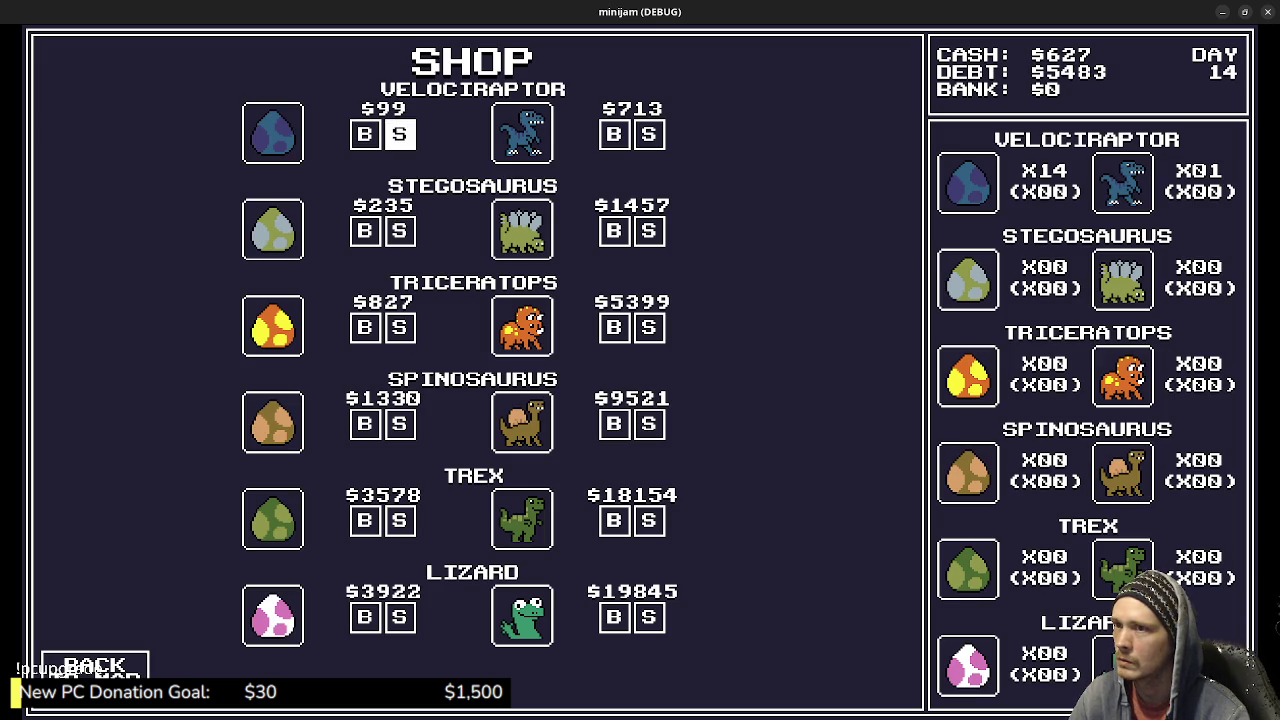
{"action": "key", "text": "Return"}
{"action": "key", "text": "Return"}
{"action": "key", "text": "Return"}
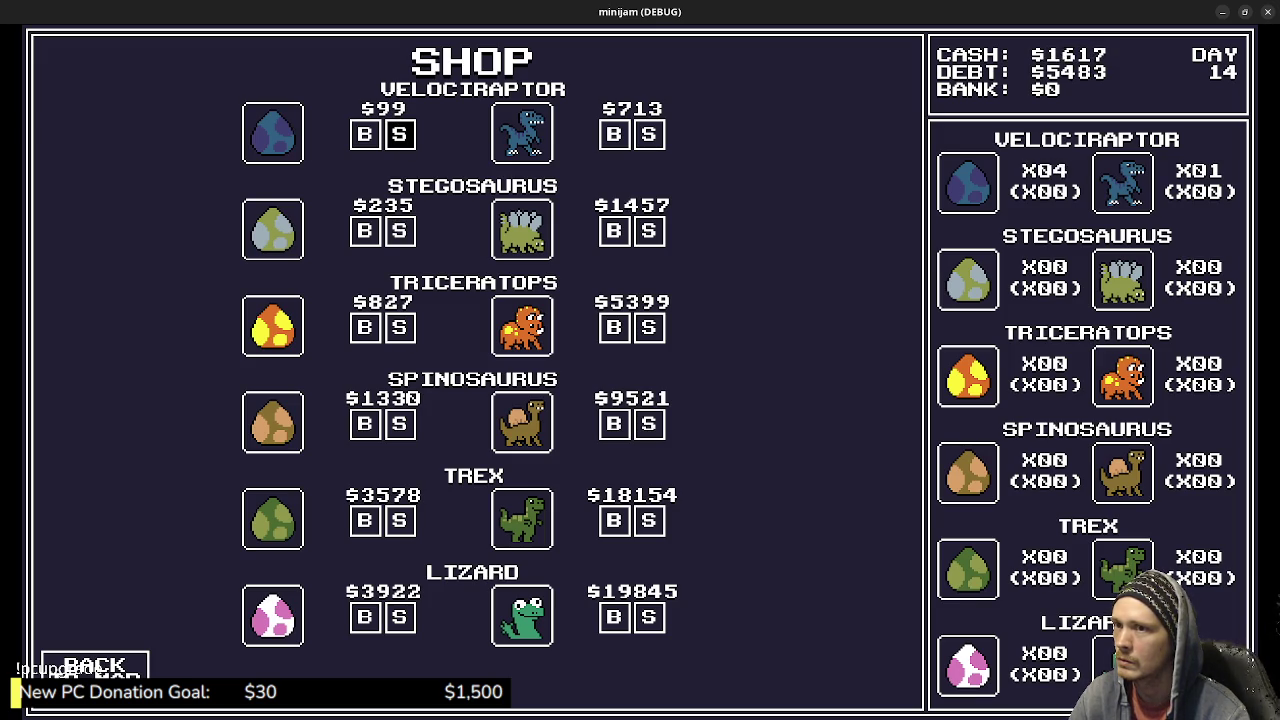
{"action": "key", "text": "Return"}
{"action": "key", "text": "Return"}
{"action": "key", "text": "Return"}
{"action": "key", "text": "Right"}
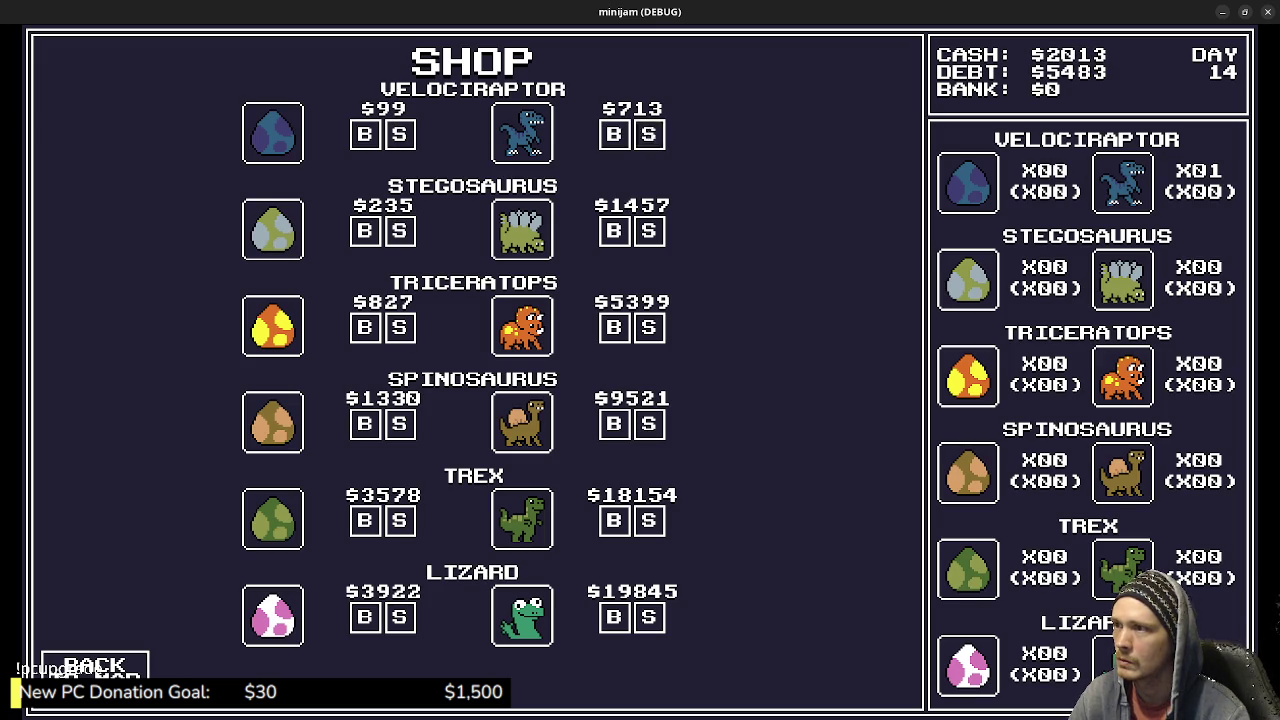
{"action": "key", "text": "Return"}
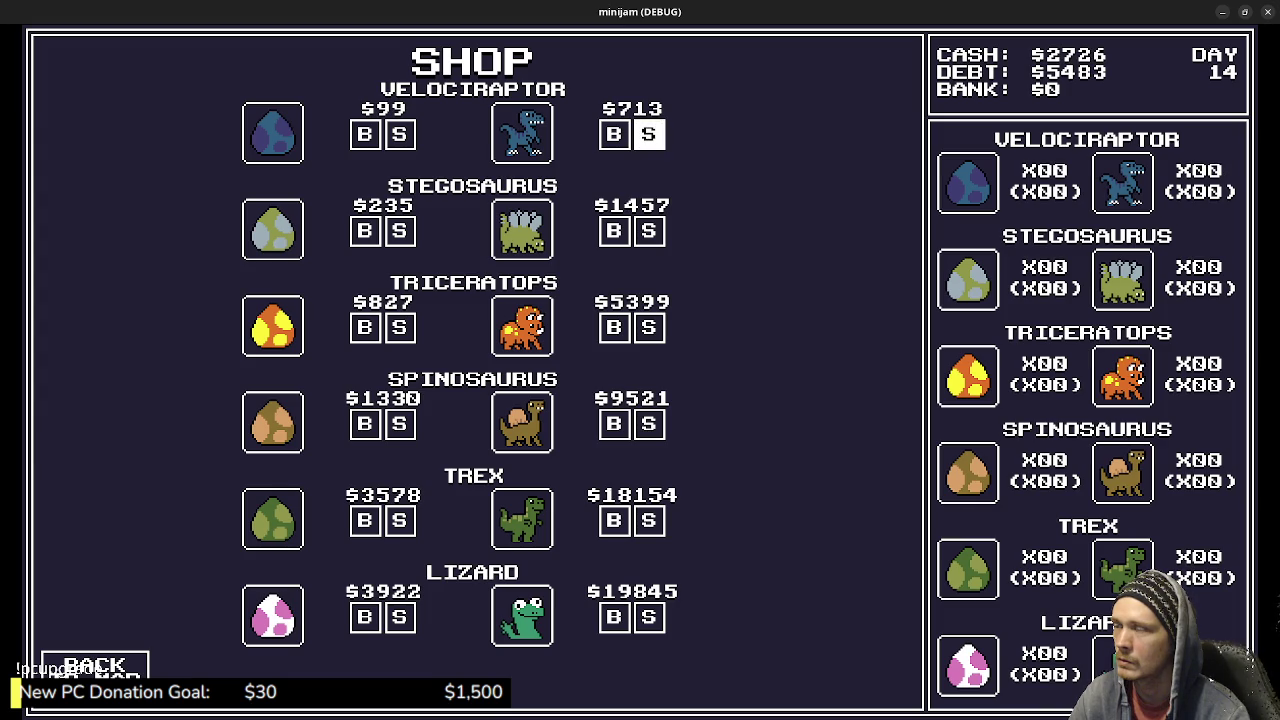
Make a round trip through the Loan office back to the Dino Shop.
{"action": "key", "text": "Left"}
{"action": "key", "text": "Left"}
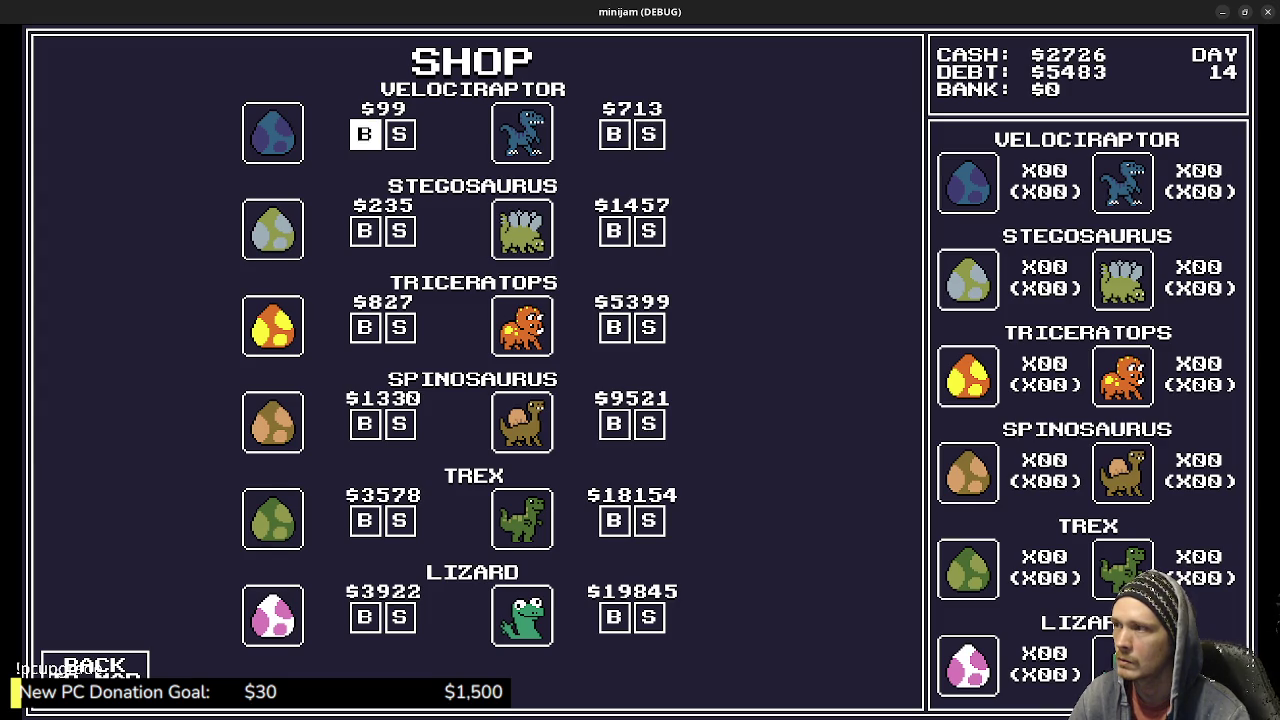
{"action": "key", "text": "Left"}
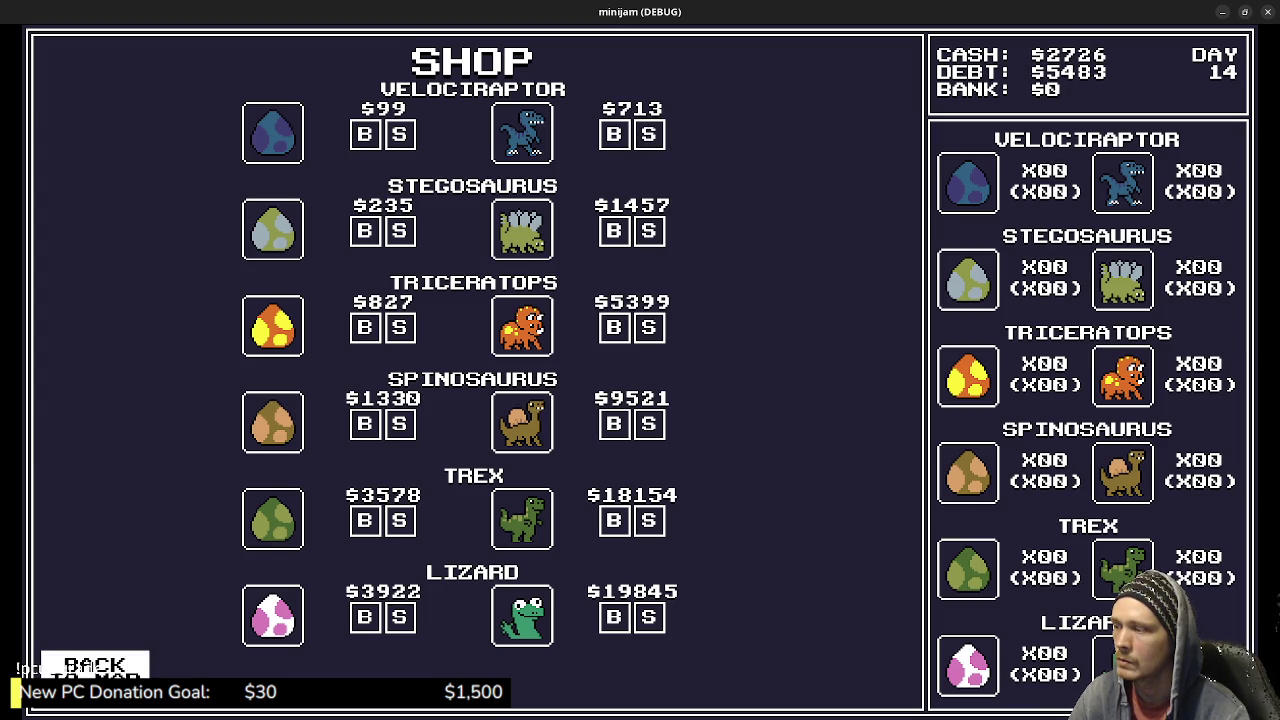
{"action": "key", "text": "Return"}
{"action": "key", "text": "Up"}
{"action": "key", "text": "Return"}
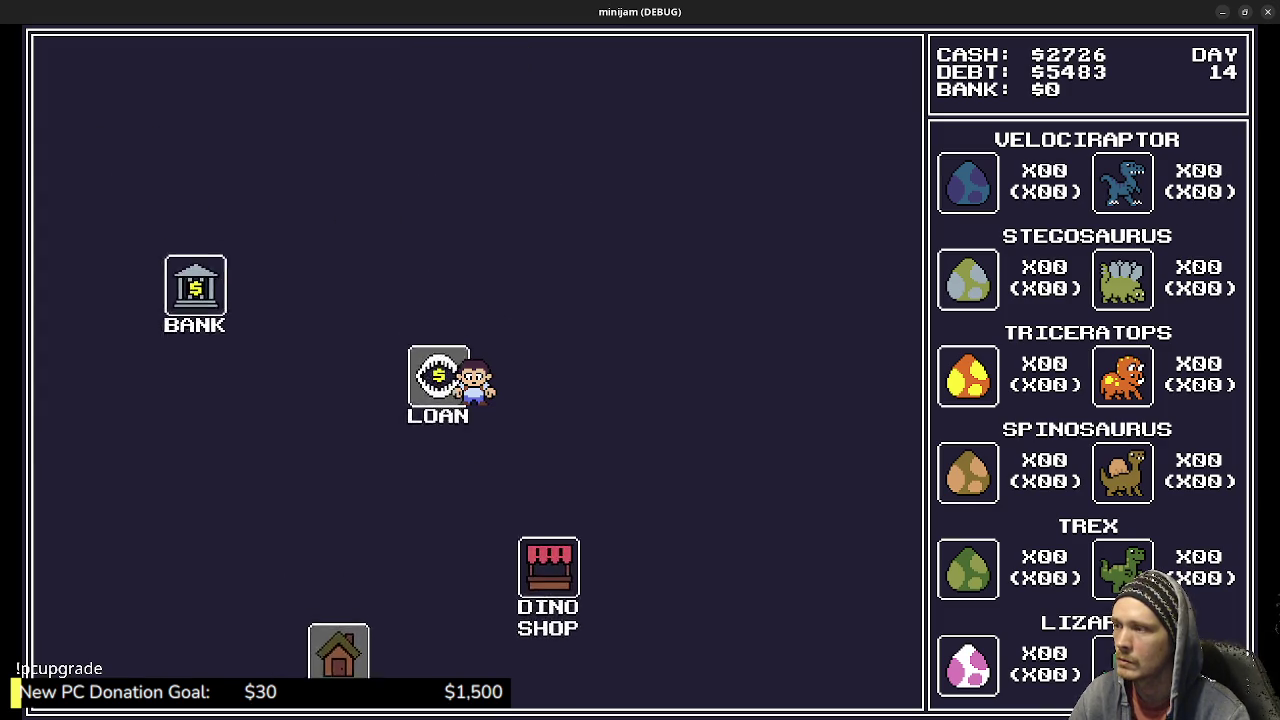
{"action": "key", "text": "Down"}
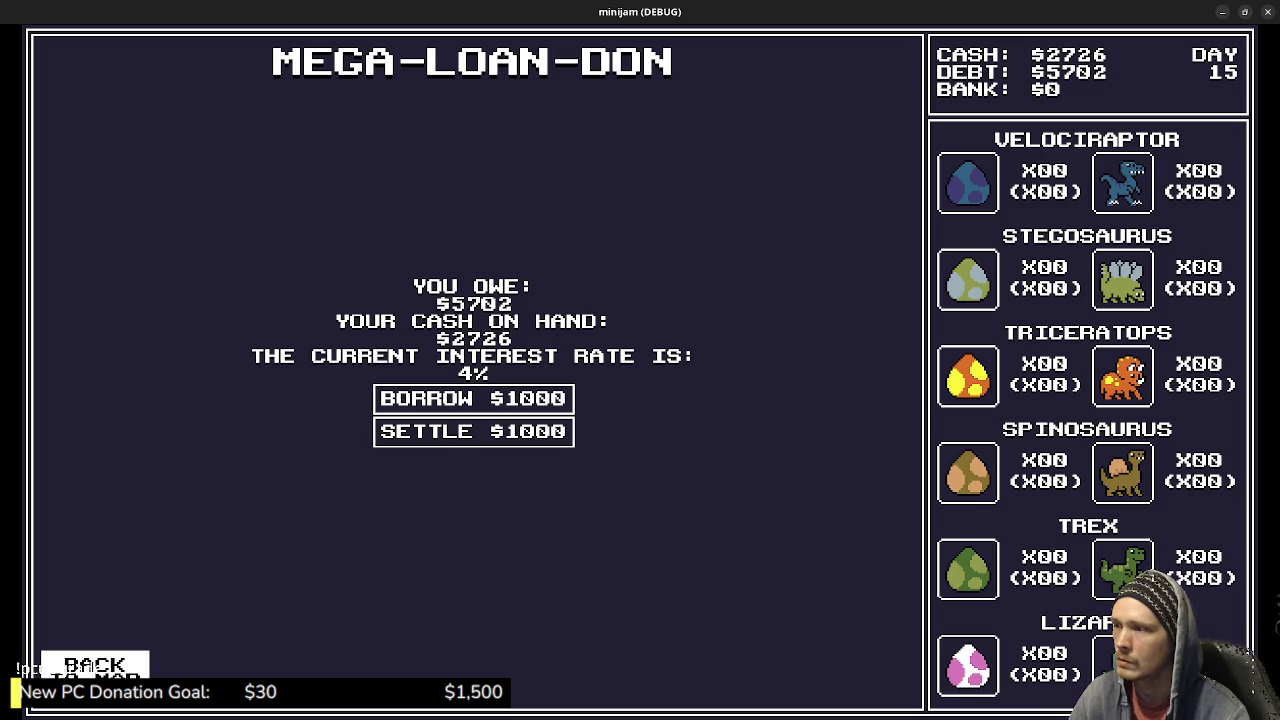
{"action": "key", "text": "Return"}
{"action": "key", "text": "Down"}
{"action": "key", "text": "Return"}
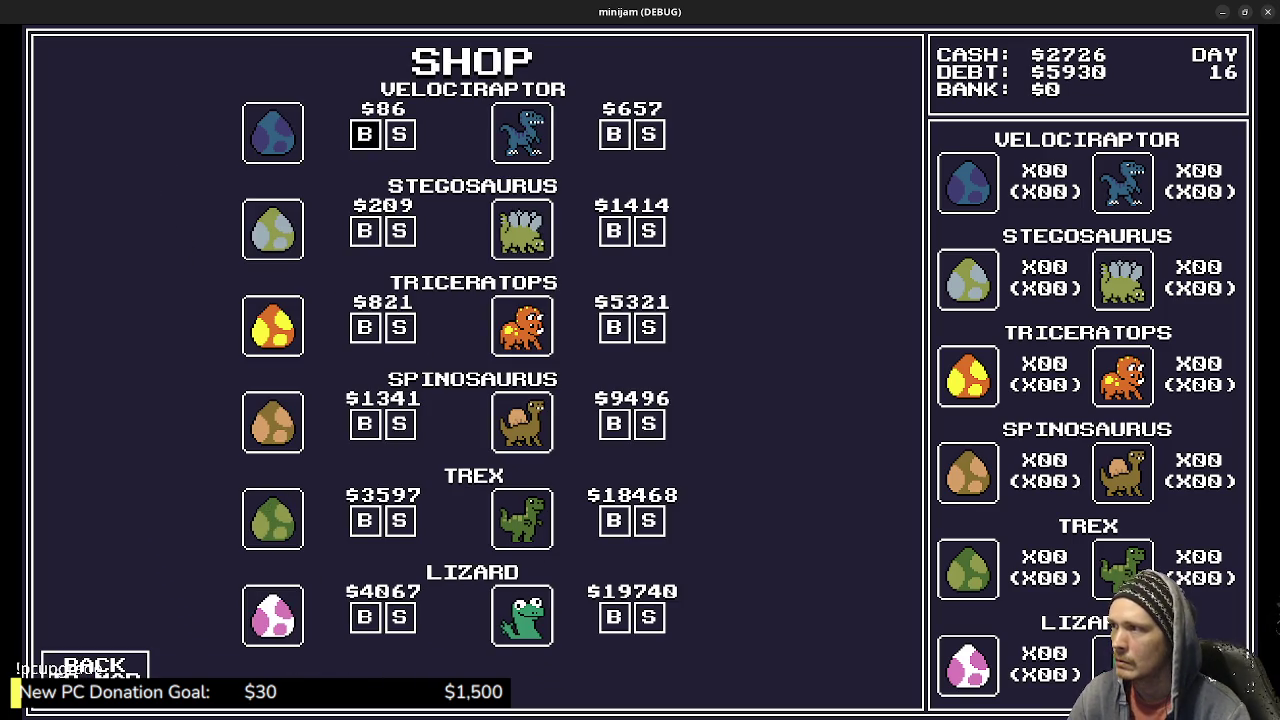
Buy velociraptor eggs at $86 each in several batches, then leave the shop.
{"action": "key", "text": "Return"}
{"action": "key", "text": "Return"}
{"action": "key", "text": "Return"}
{"action": "key", "text": "Return"}
{"action": "key", "text": "Return"}
{"action": "key", "text": "Return"}
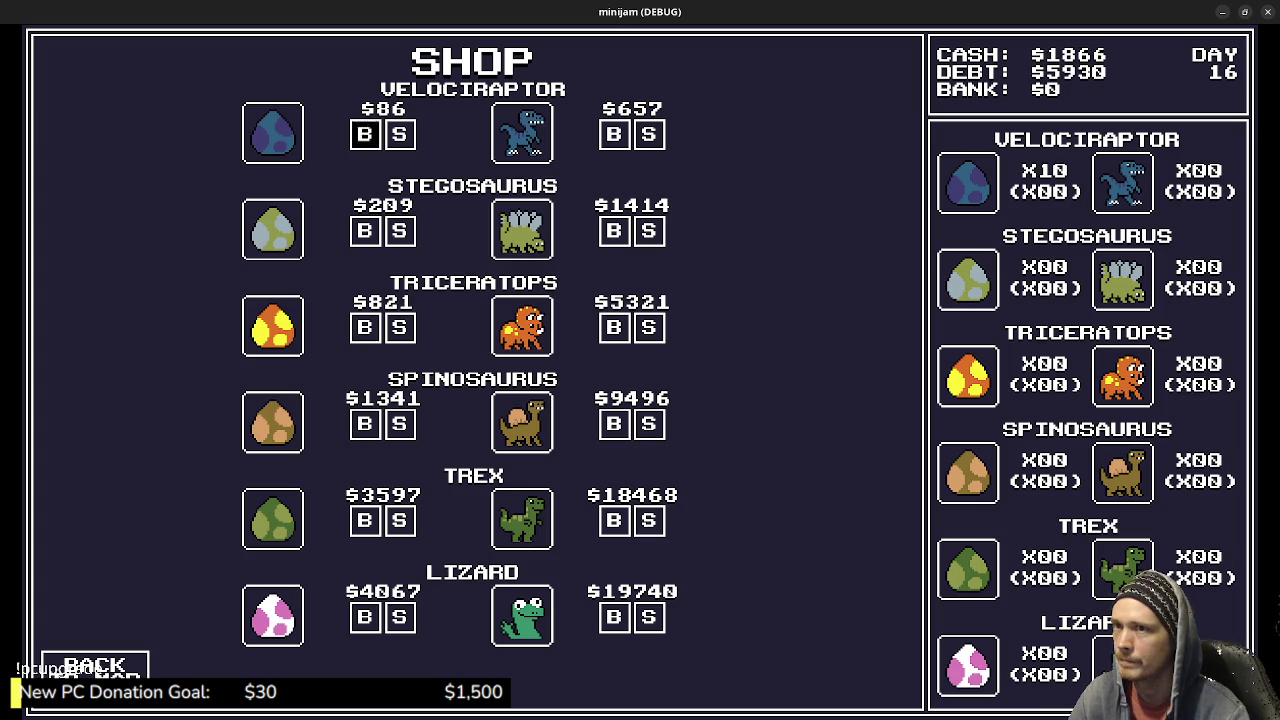
{"action": "key", "text": "Return"}
{"action": "key", "text": "Return"}
{"action": "key", "text": "Return"}
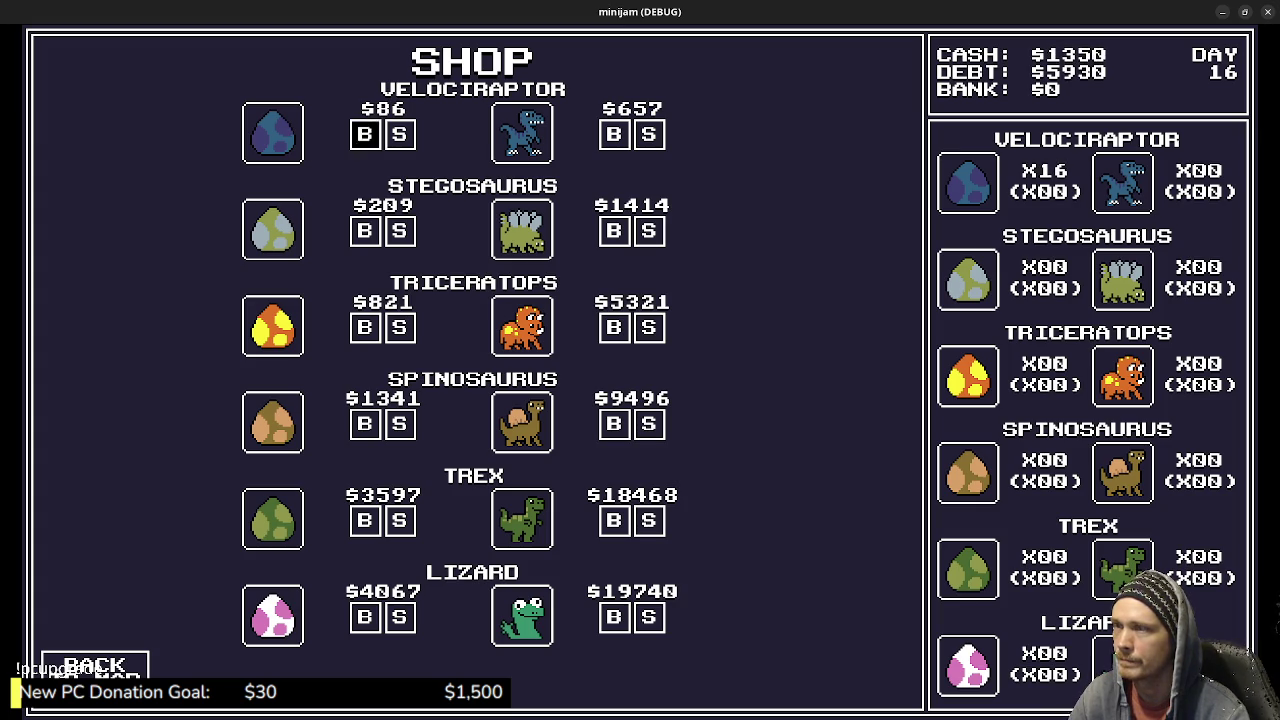
{"action": "key", "text": "Return"}
{"action": "key", "text": "Return"}
{"action": "key", "text": "Return"}
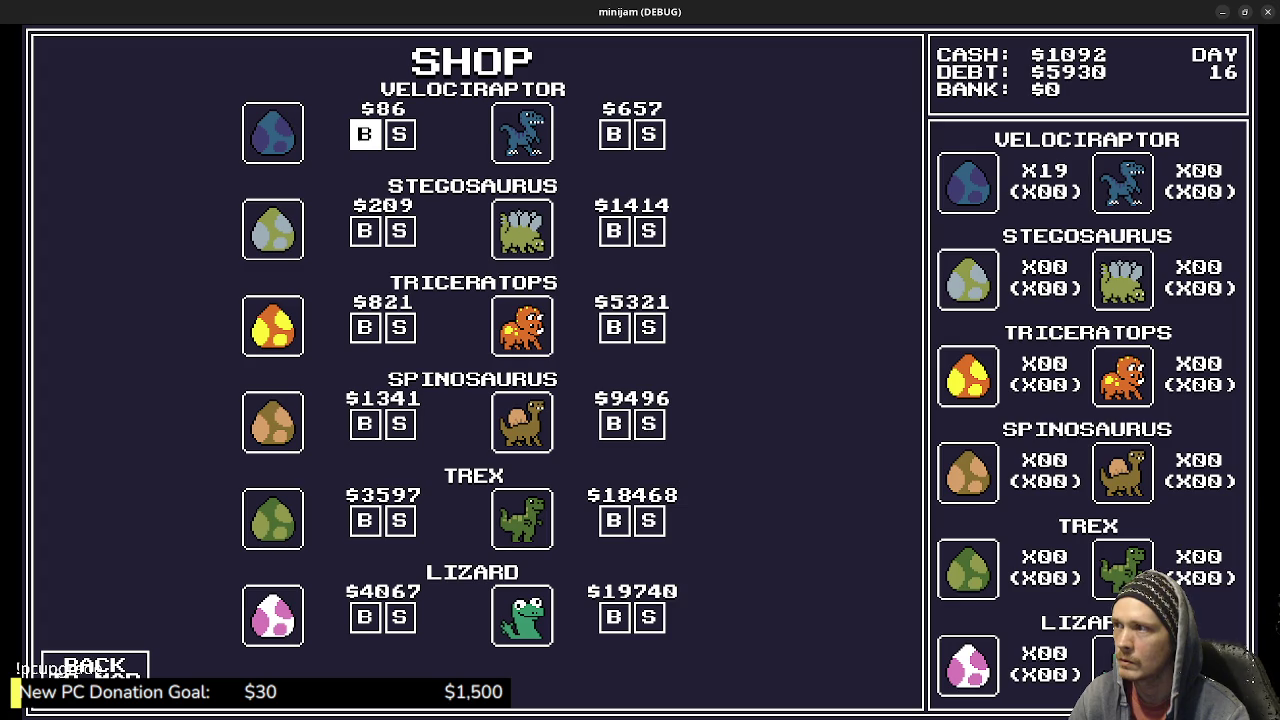
{"action": "key", "text": "Return"}
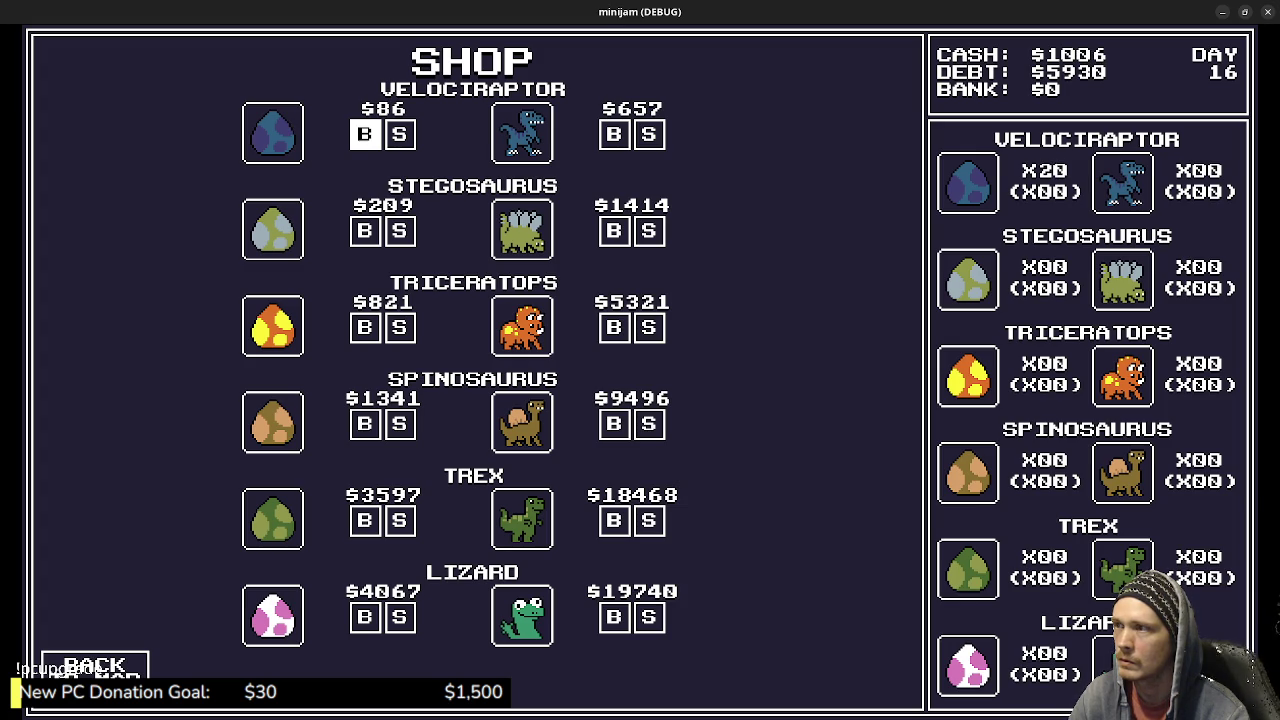
{"action": "key", "text": "Left"}
{"action": "key", "text": "Return"}
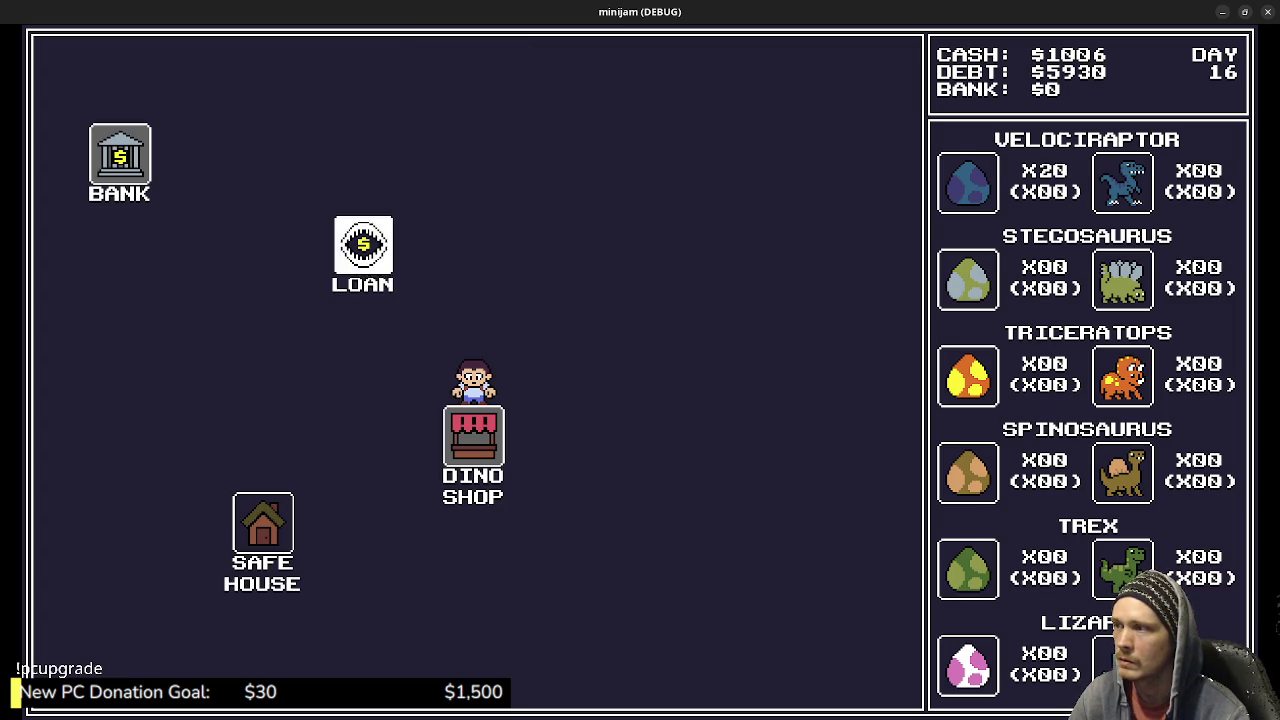
Repay another $1000 at the Loan office and head back to the shop.
{"action": "key", "text": "Return"}
{"action": "key", "text": "Return"}
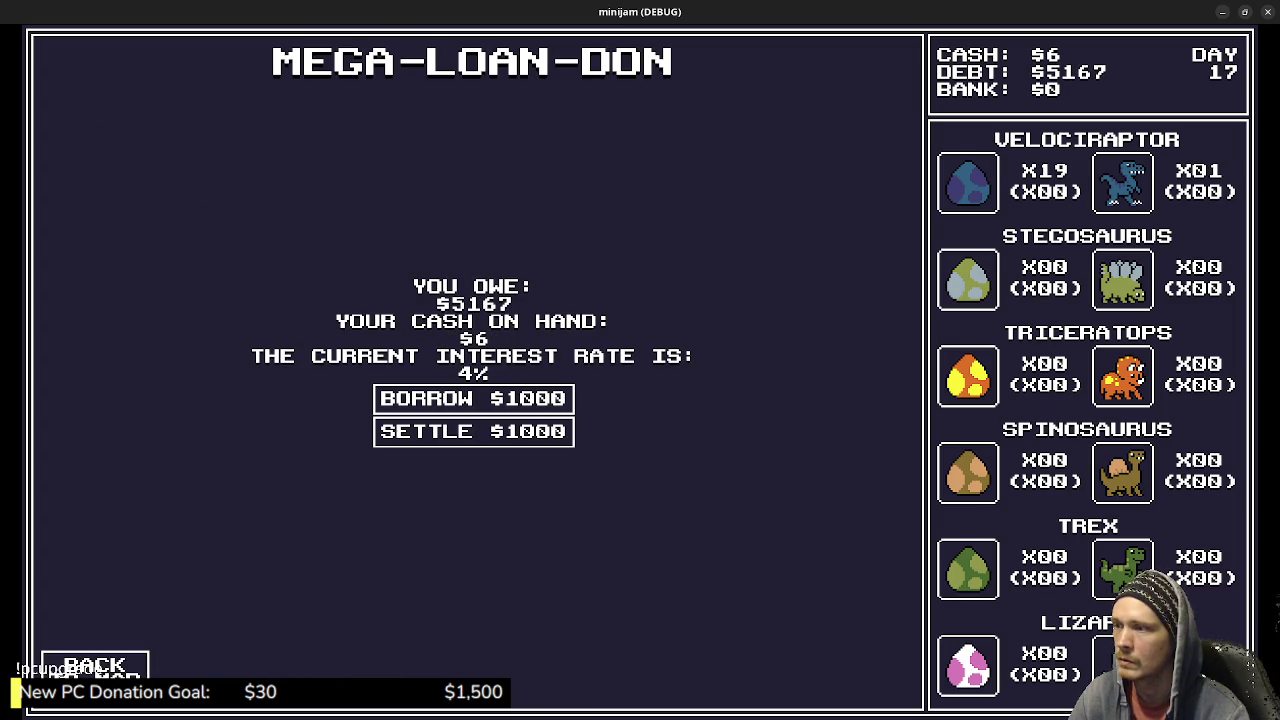
{"action": "key", "text": "Return"}
{"action": "key", "text": "Down"}
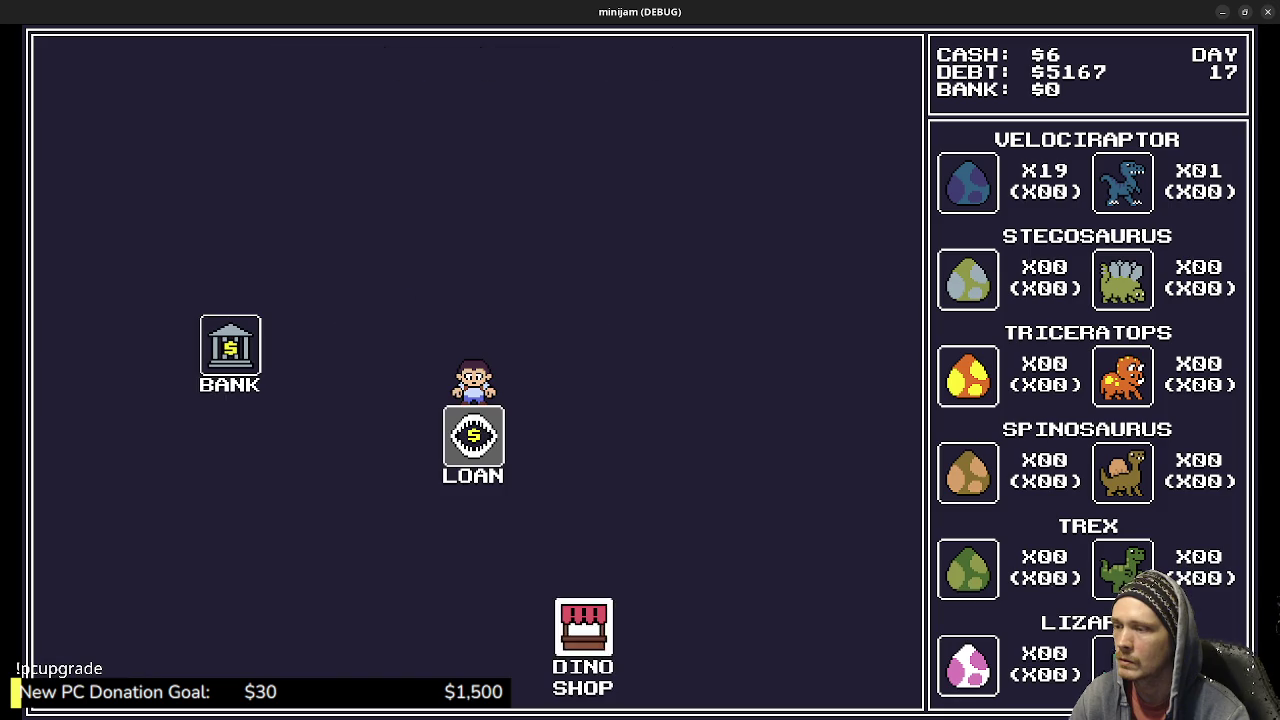
{"action": "key", "text": "Return"}
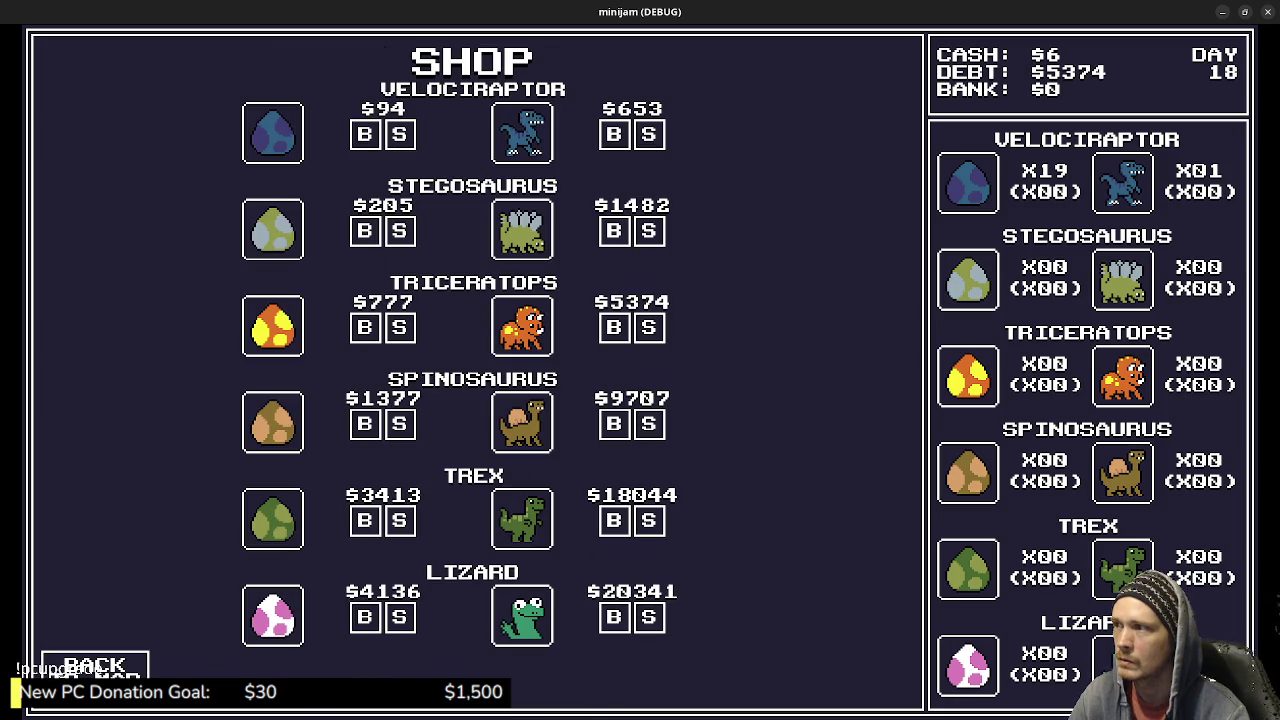
Sell velociraptor eggs at $94 and the adult for $653, then buy stegosaurus eggs at $205.
{"action": "key", "text": "Right"}
{"action": "key", "text": "Return"}
{"action": "key", "text": "Return"}
{"action": "key", "text": "Return"}
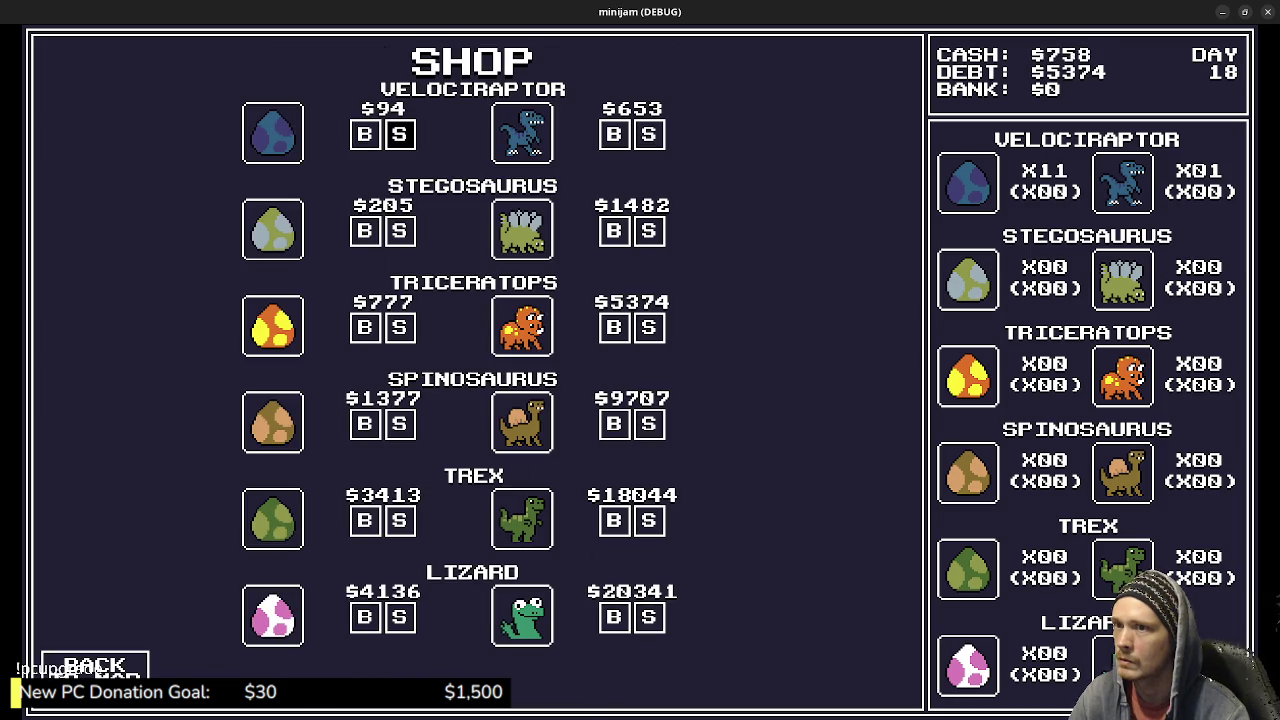
{"action": "key", "text": "Return"}
{"action": "key", "text": "Return"}
{"action": "key", "text": "Return"}
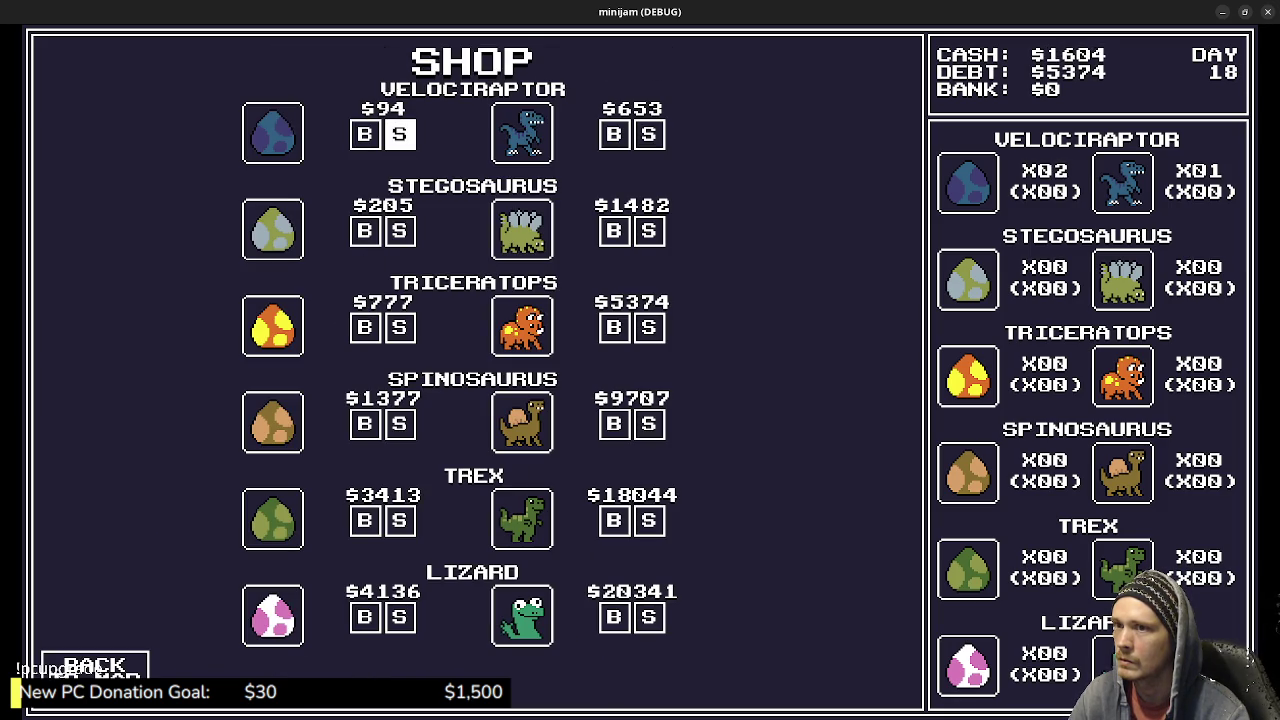
{"action": "key", "text": "Return"}
{"action": "key", "text": "Return"}
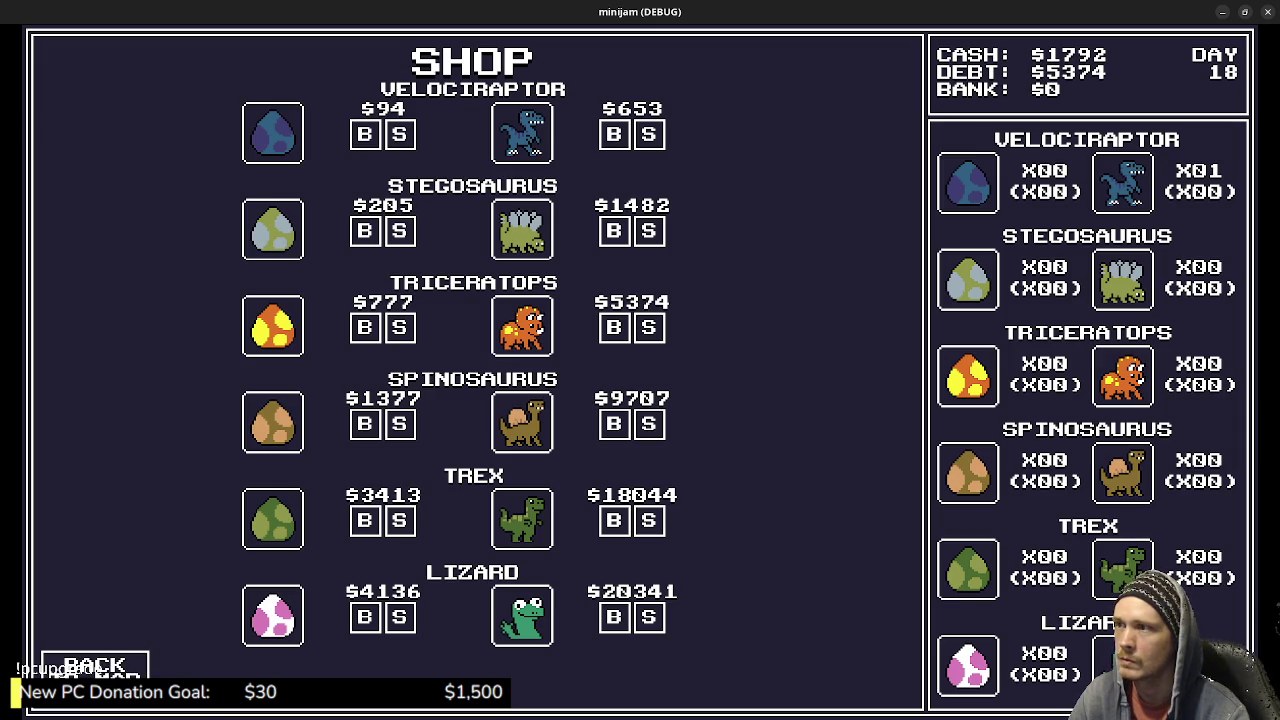
{"action": "left_click", "coordinate": [649, 134]}
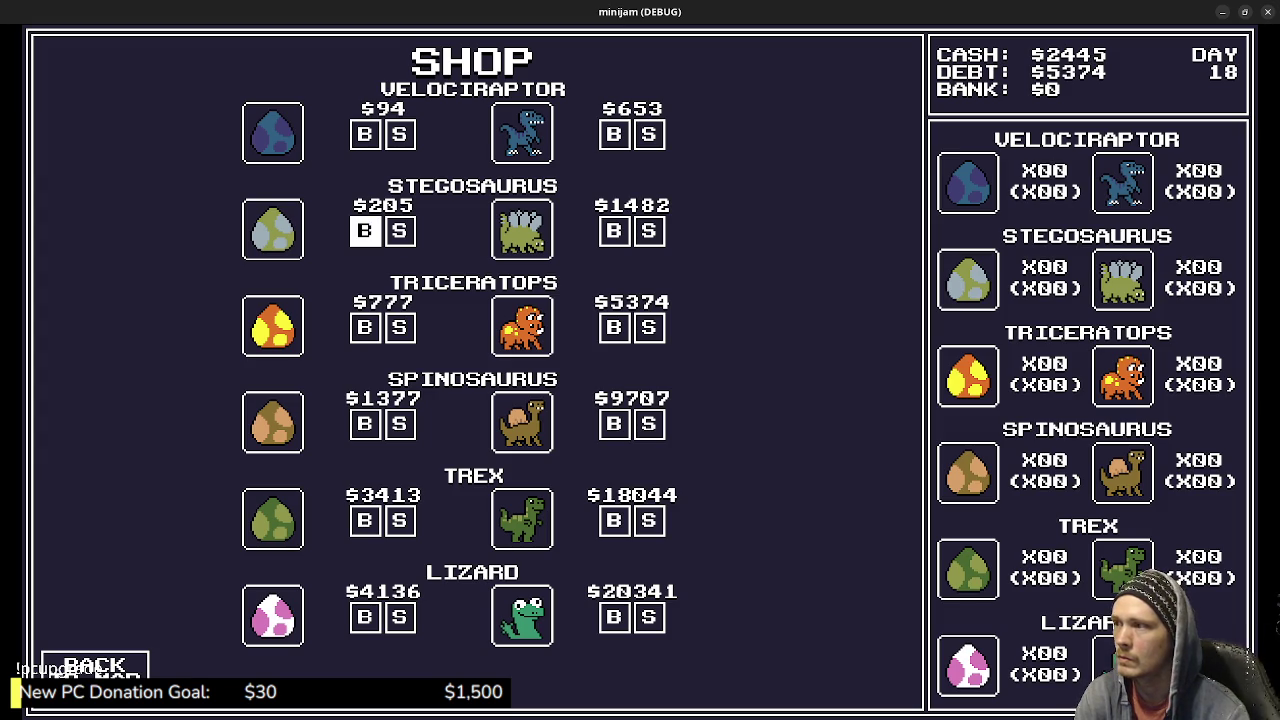
{"action": "left_click", "coordinate": [365, 231]}
{"action": "left_click", "coordinate": [365, 231]}
{"action": "left_click", "coordinate": [365, 231]}
{"action": "left_click", "coordinate": [365, 231]}
{"action": "left_click", "coordinate": [365, 231]}
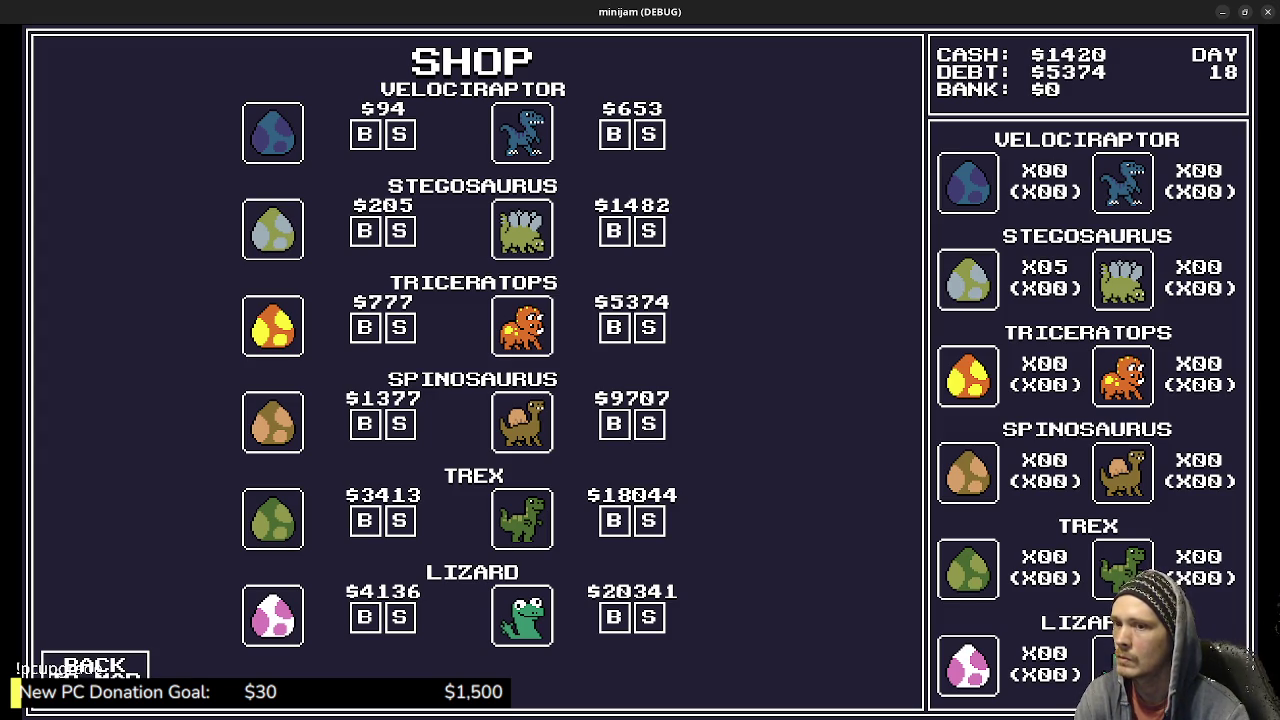
Repay $1000 of the debt at the Loan office and return to the Dino Shop.
{"action": "left_click", "coordinate": [95, 665]}
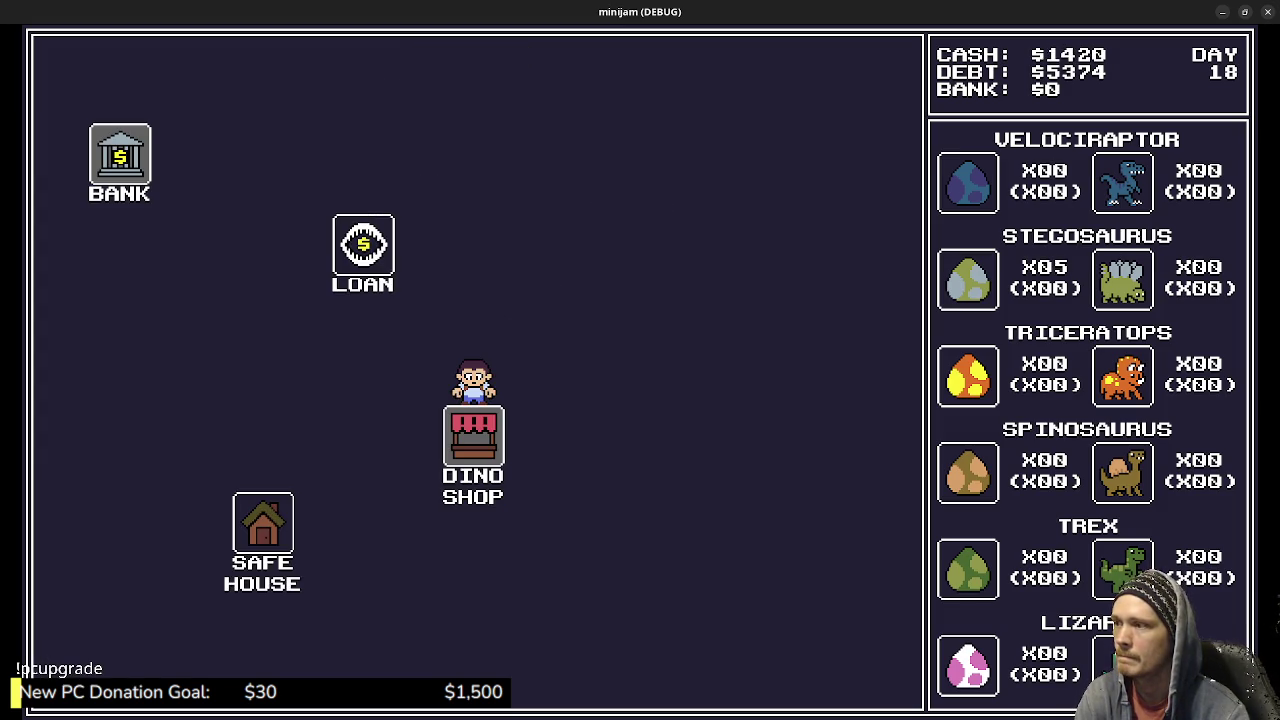
{"action": "left_click", "coordinate": [363, 252]}
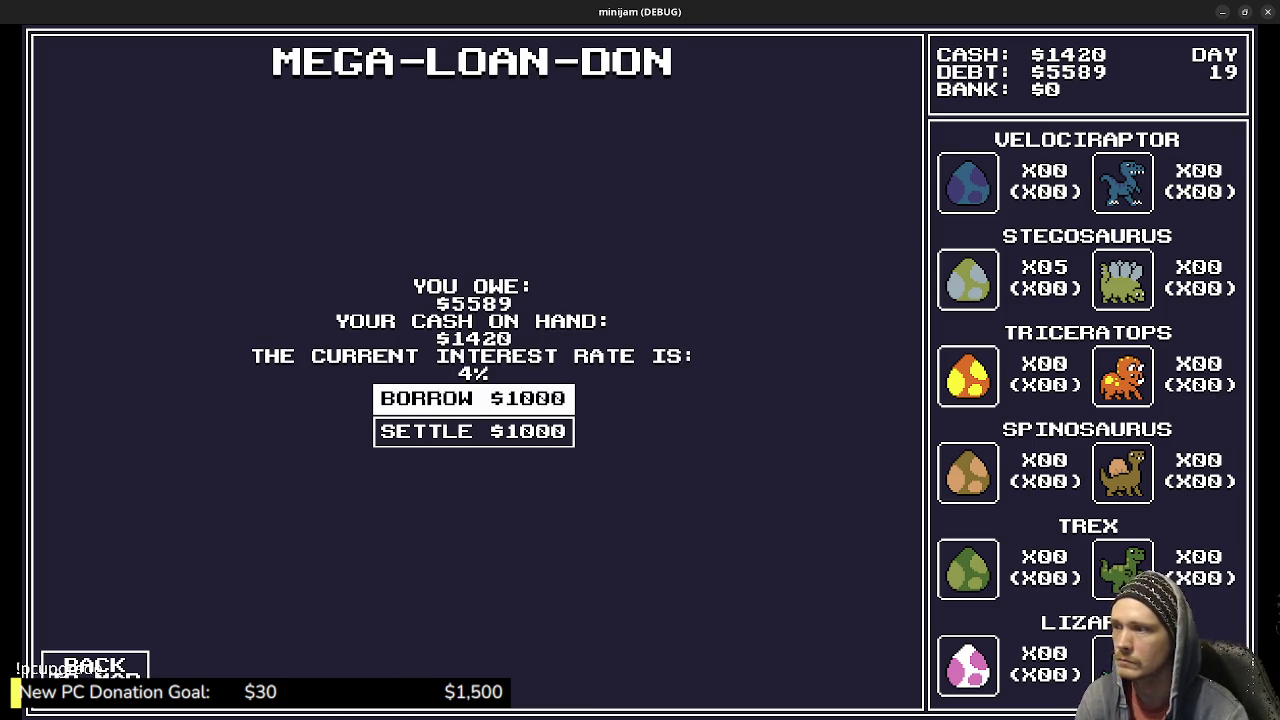
{"action": "left_click", "coordinate": [474, 431]}
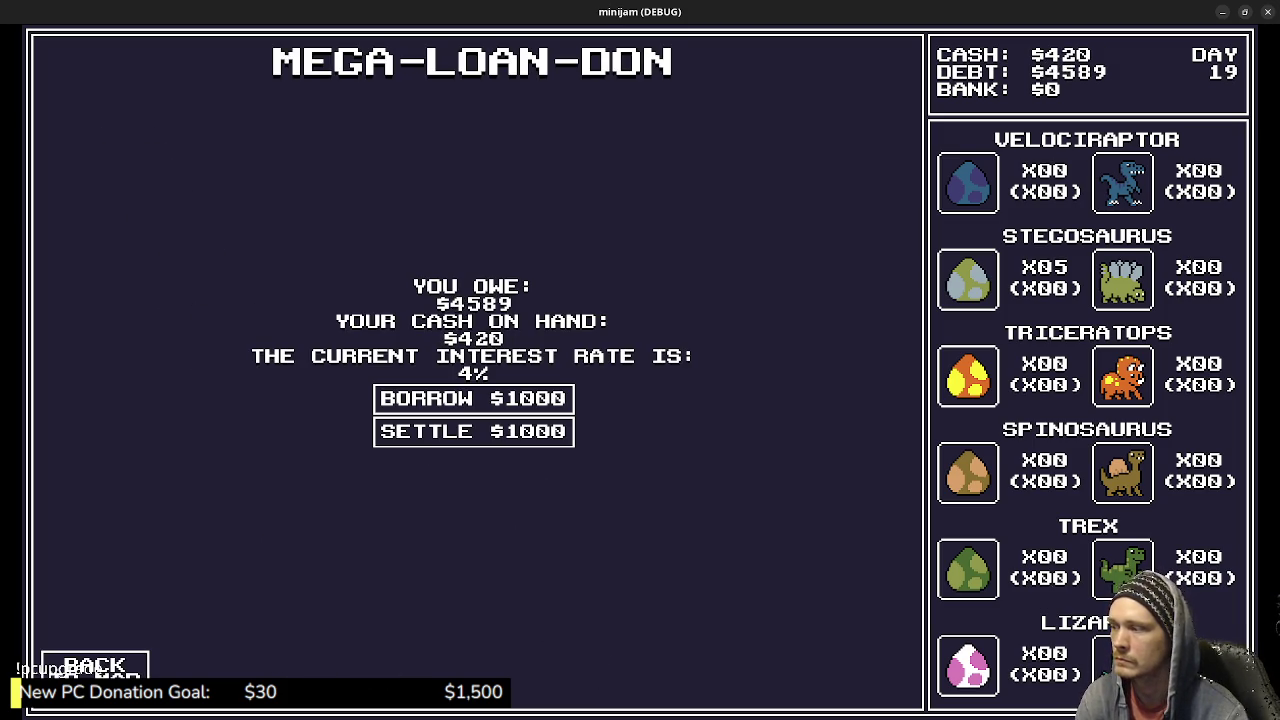
{"action": "left_click", "coordinate": [95, 665]}
{"action": "left_click", "coordinate": [583, 628]}
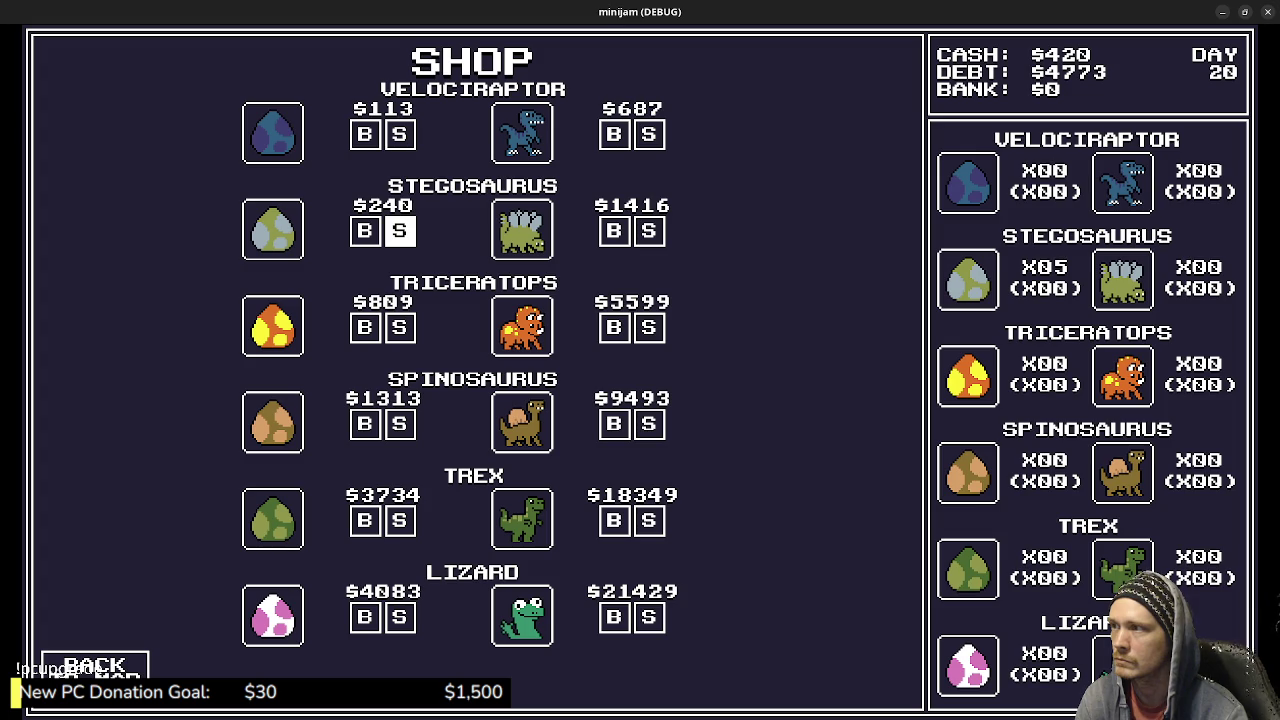
Advance a day via the Loan office, then sell the adult stegosaurus and all stegosaurus eggs.
{"action": "left_click", "coordinate": [95, 666]}
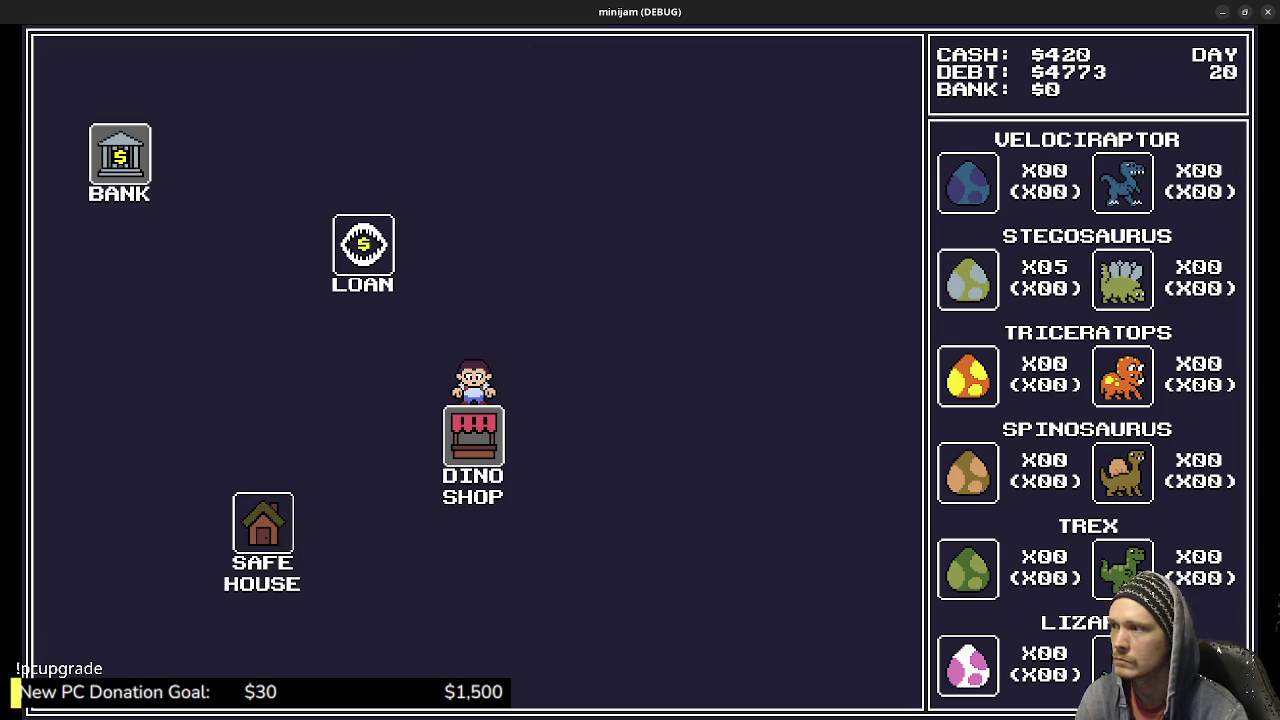
{"action": "left_click", "coordinate": [363, 250]}
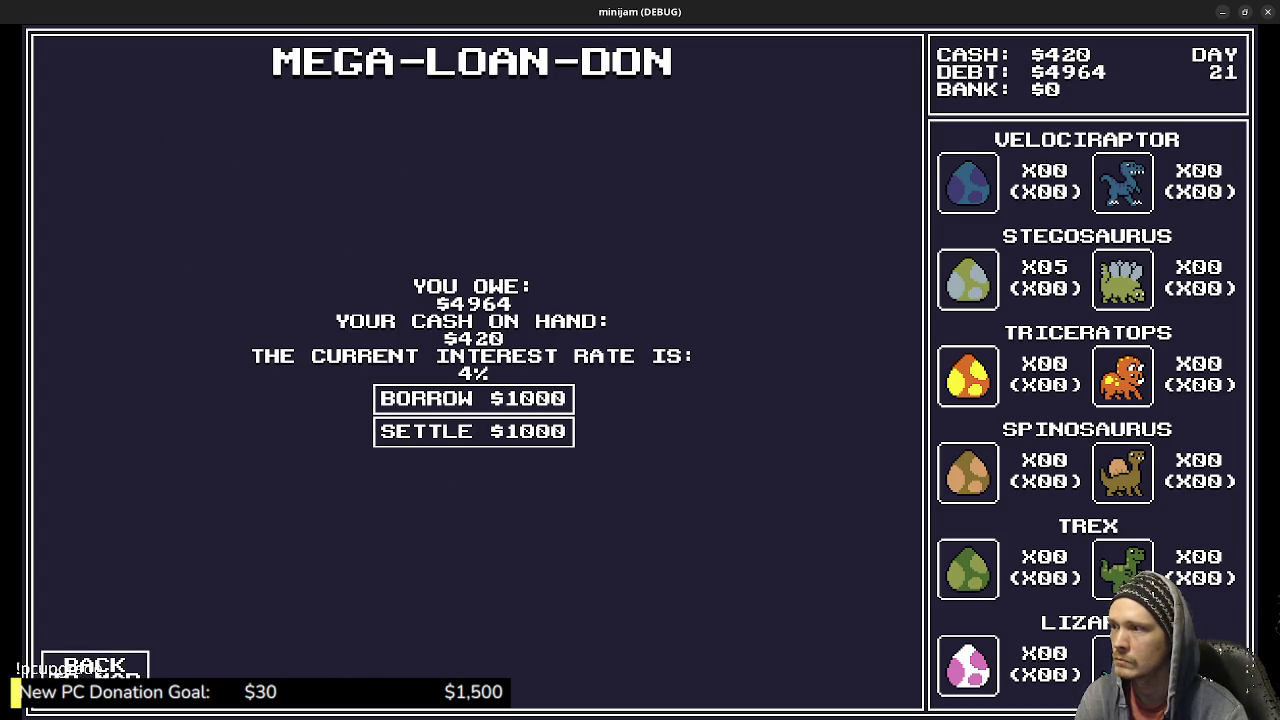
{"action": "left_click", "coordinate": [95, 666]}
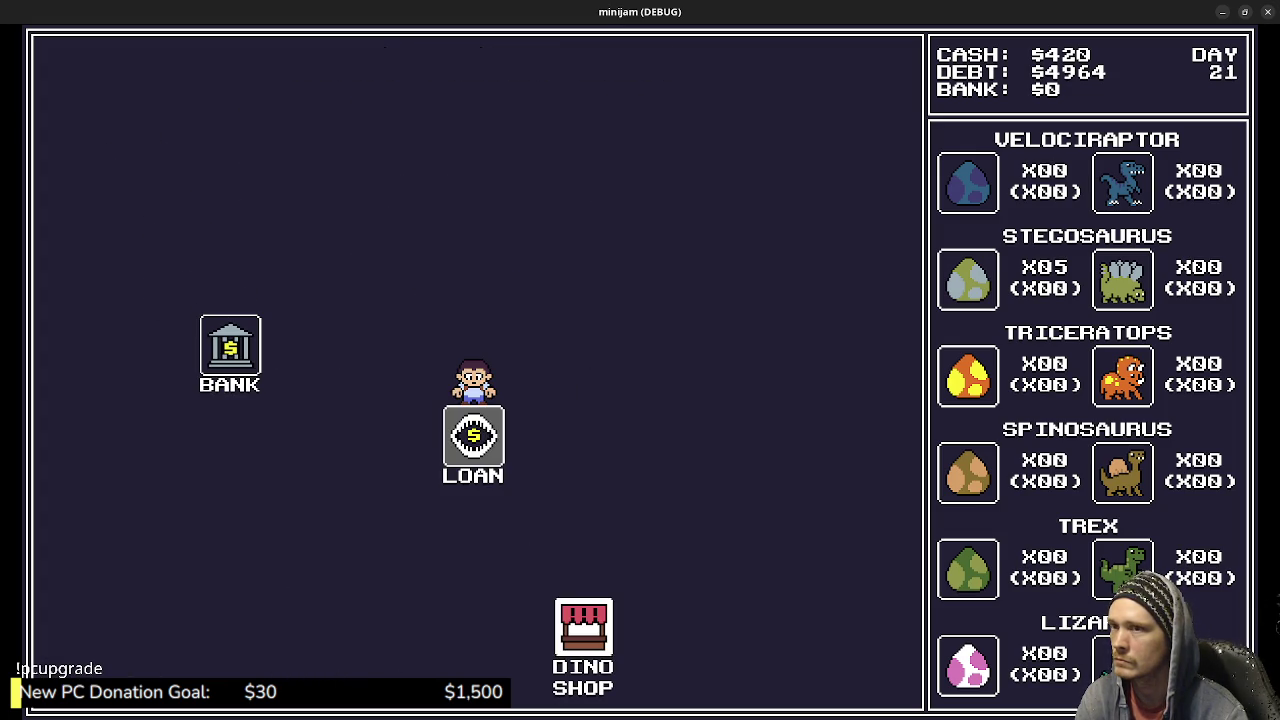
{"action": "left_click", "coordinate": [584, 627]}
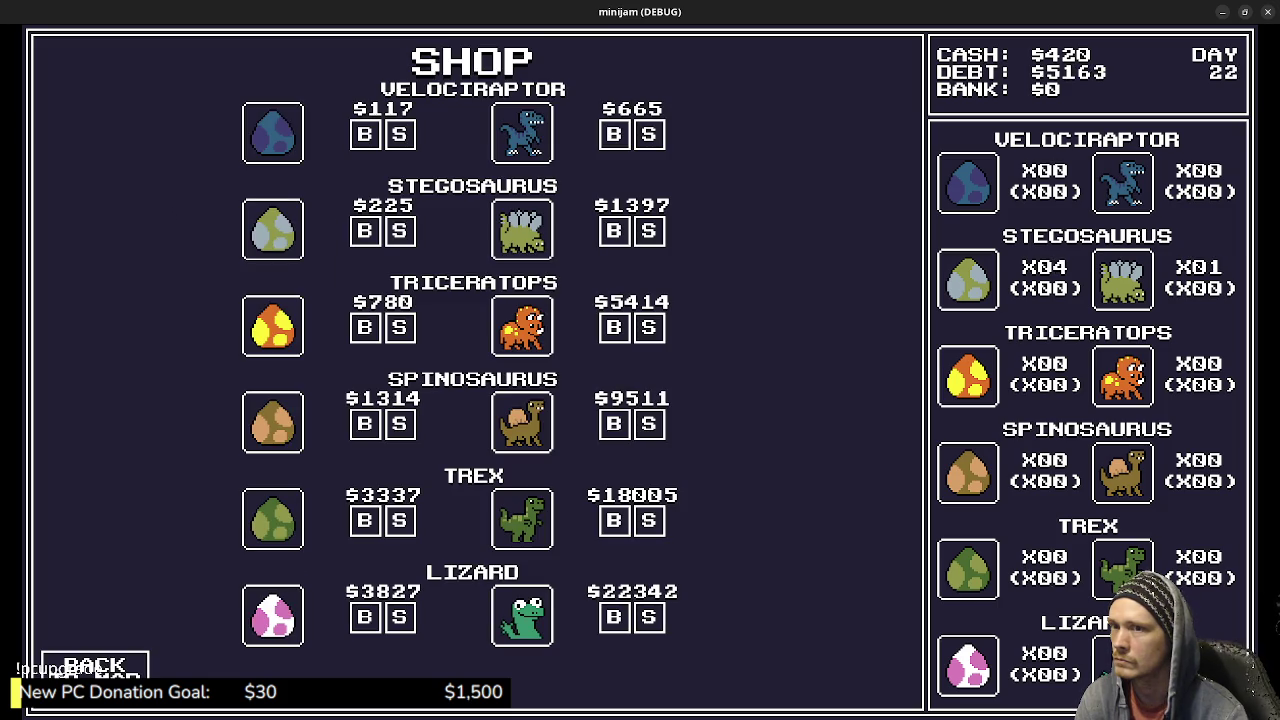
{"action": "left_click", "coordinate": [648, 231]}
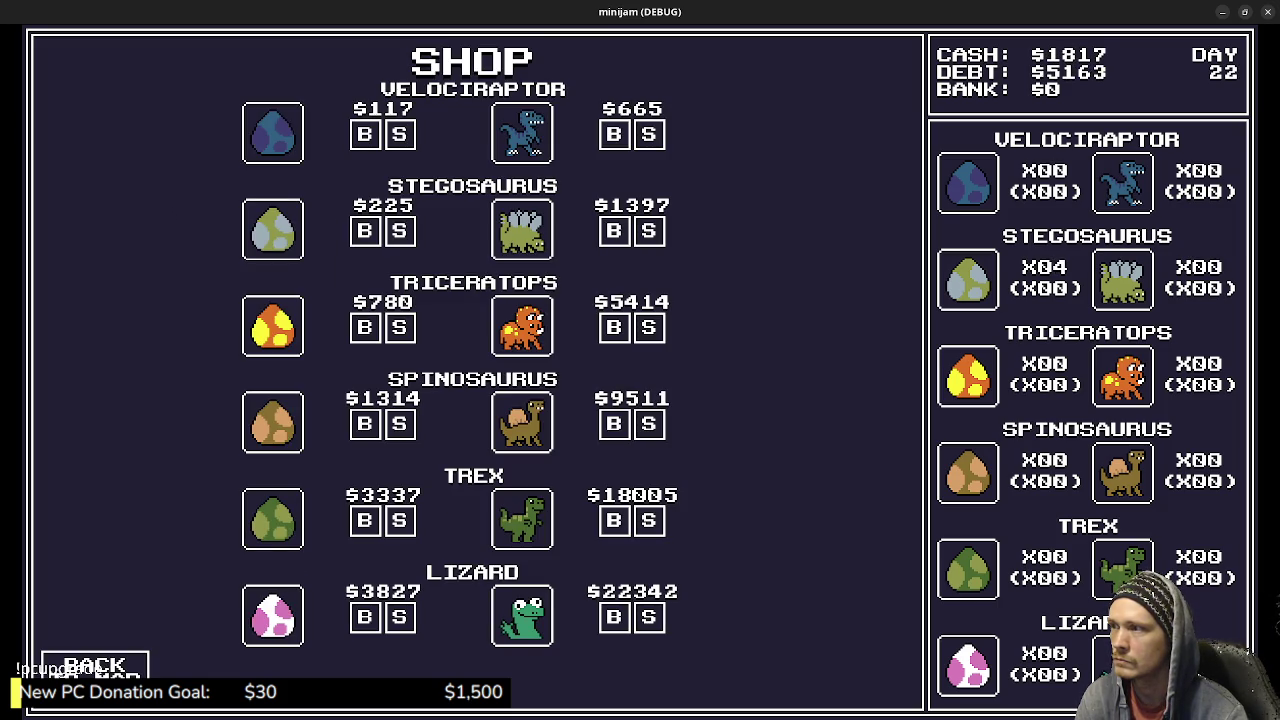
{"action": "left_click", "coordinate": [399, 231]}
{"action": "left_click", "coordinate": [399, 231]}
{"action": "left_click", "coordinate": [399, 231]}
{"action": "left_click", "coordinate": [399, 231]}
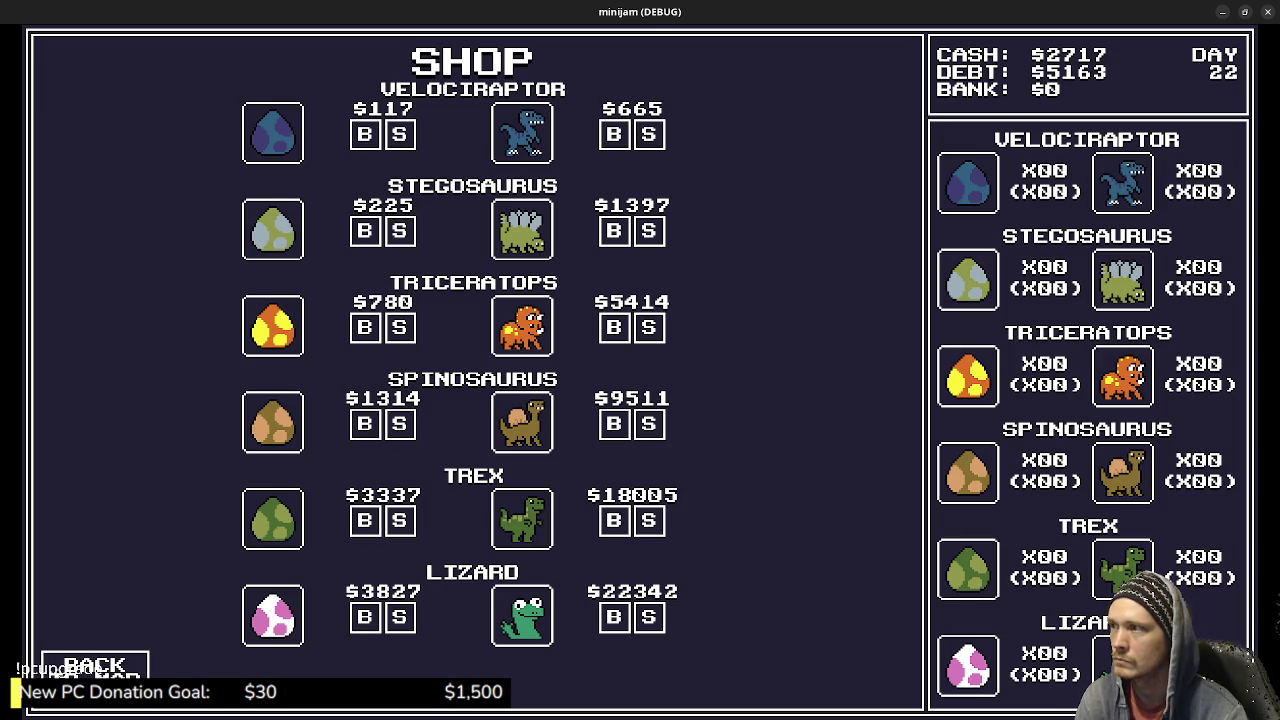
Travel from the shop to Mega-Loan-Don and settle $1000 of the debt.
{"action": "key", "text": "Return"}
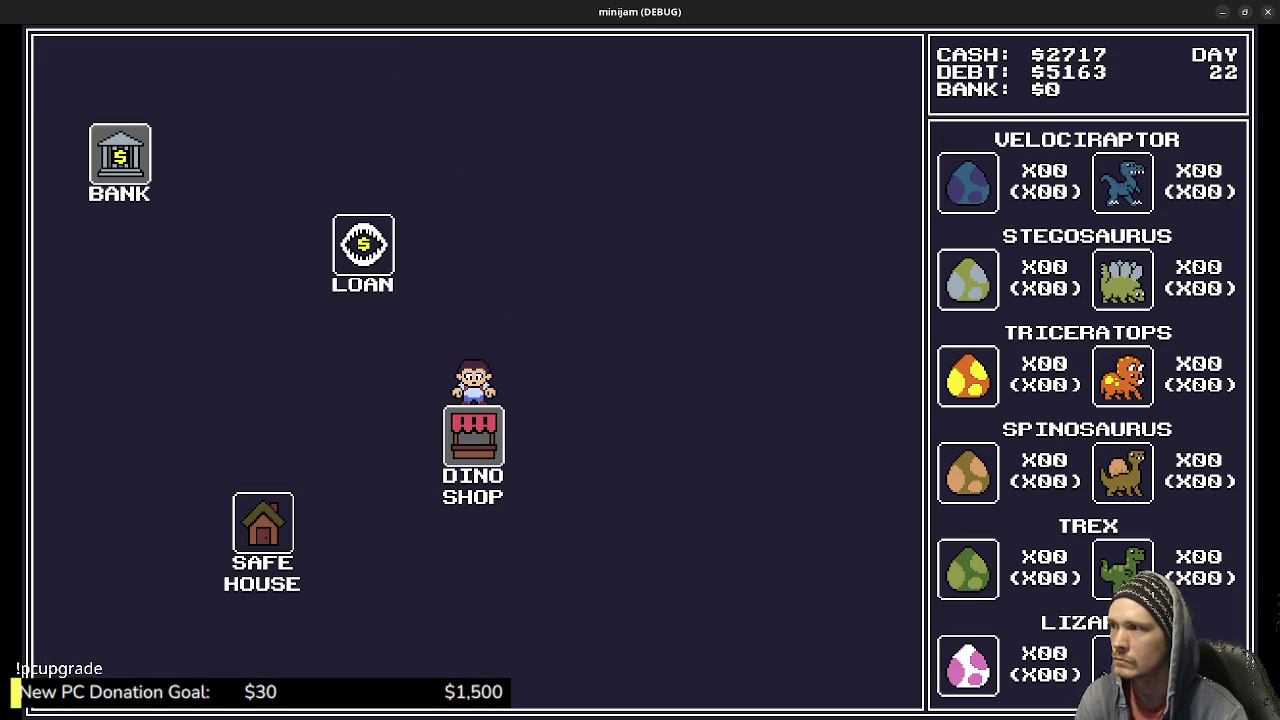
{"action": "key", "text": "Up"}
{"action": "key", "text": "Left"}
{"action": "key", "text": "Return"}
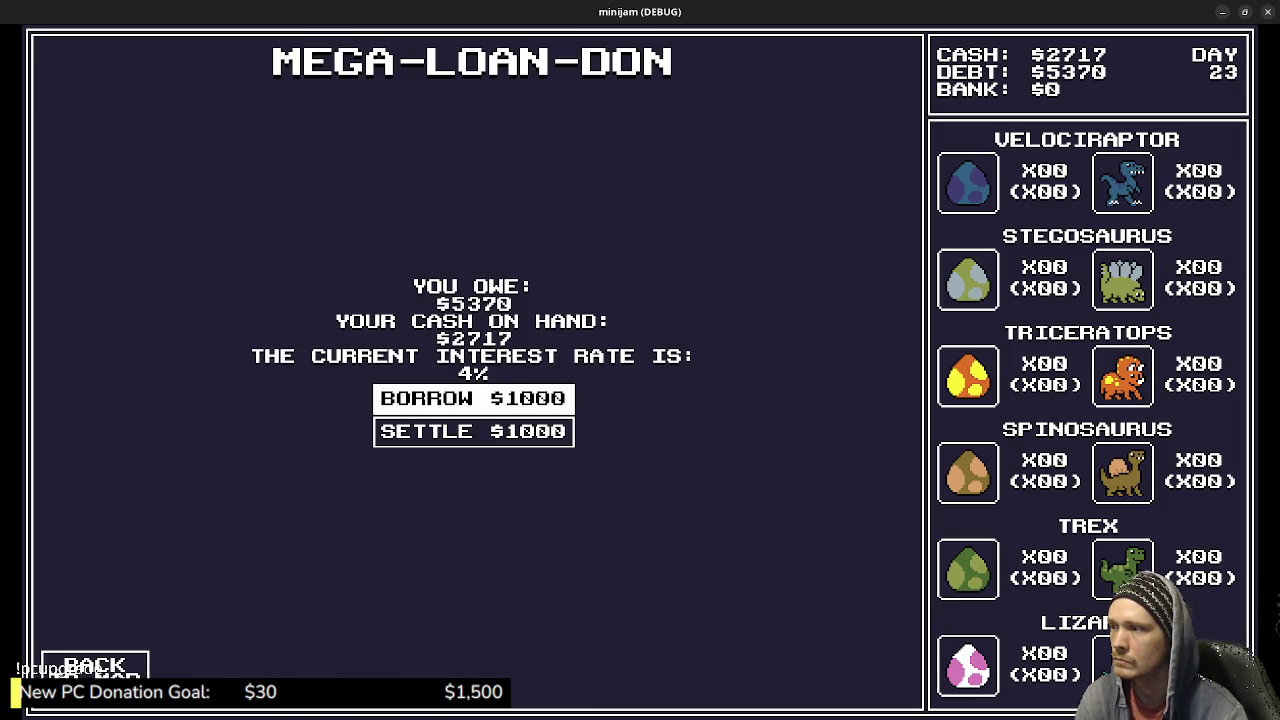
{"action": "key", "text": "Down"}
{"action": "key", "text": "Return"}
{"action": "key", "text": "Down"}
{"action": "key", "text": "Return"}
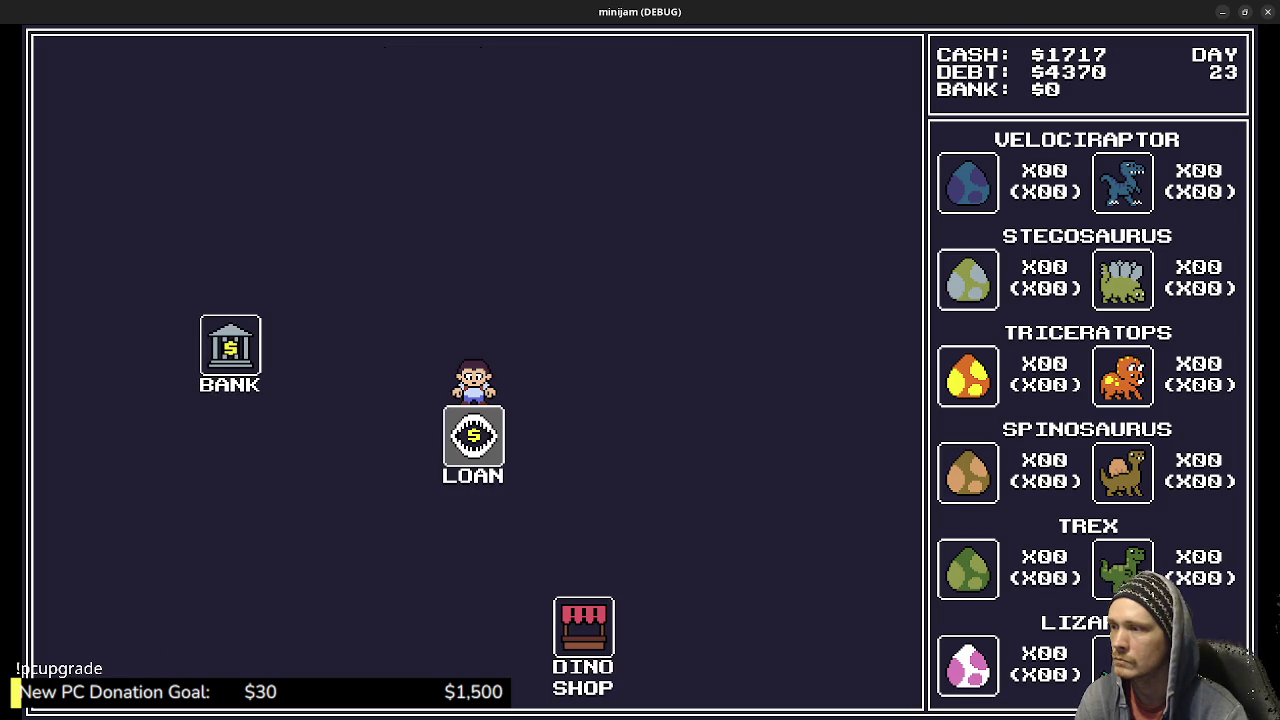
In the Dino Shop, buy 21 velociraptor eggs in batches of 7, 12 and 2.
{"action": "key", "text": "Right"}
{"action": "key", "text": "Down"}
{"action": "key", "text": "Return"}
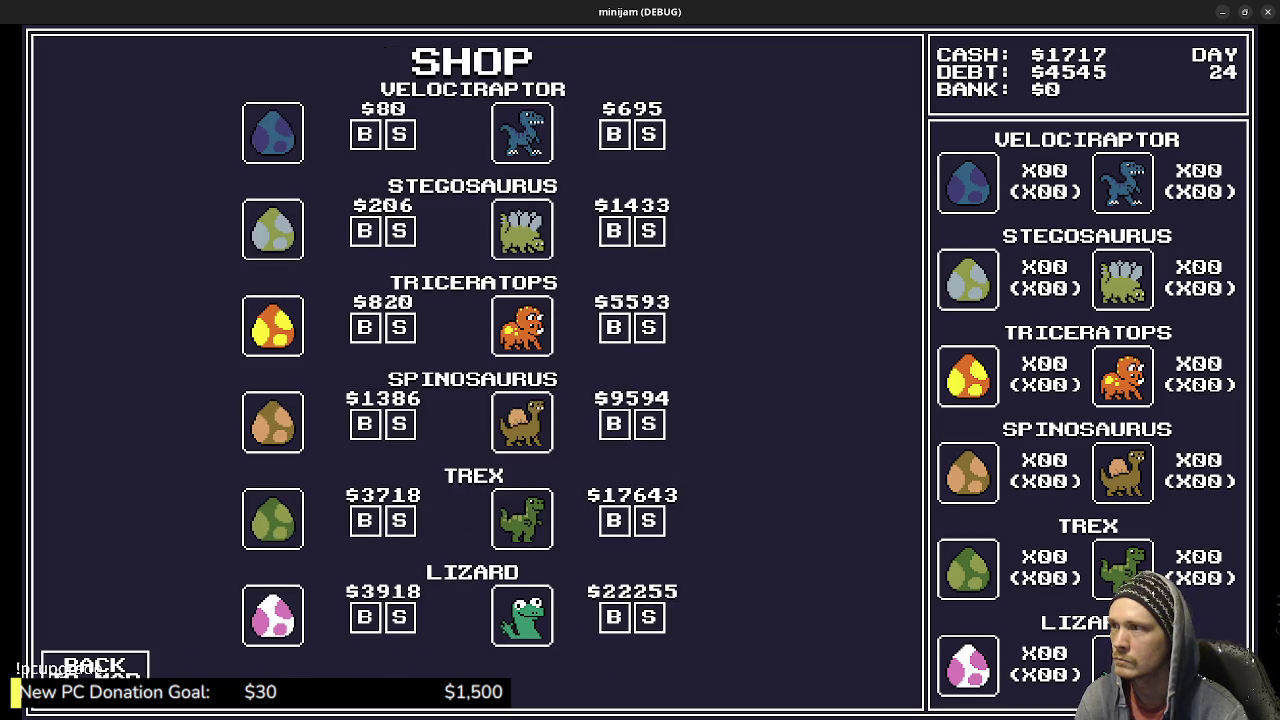
{"action": "key", "text": "Return"}
{"action": "key", "text": "Return"}
{"action": "key", "text": "Return"}
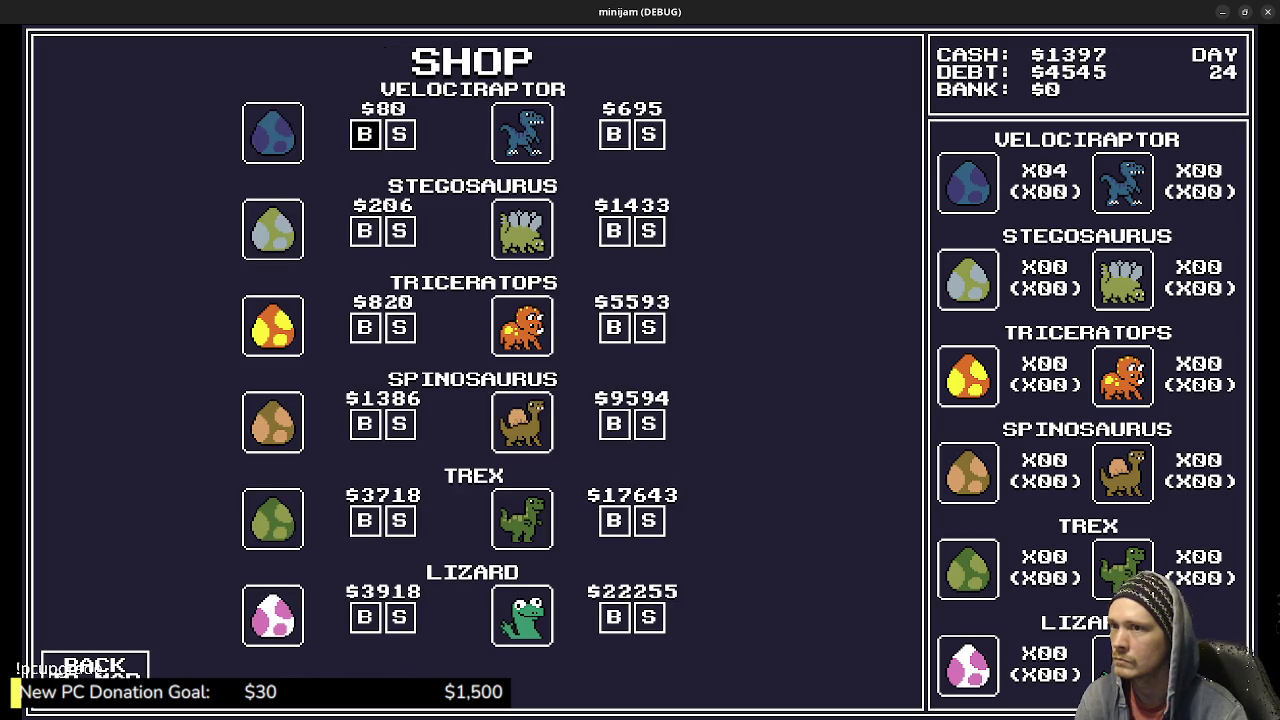
{"action": "key", "text": "Return"}
{"action": "key", "text": "Return"}
{"action": "key", "text": "Return"}
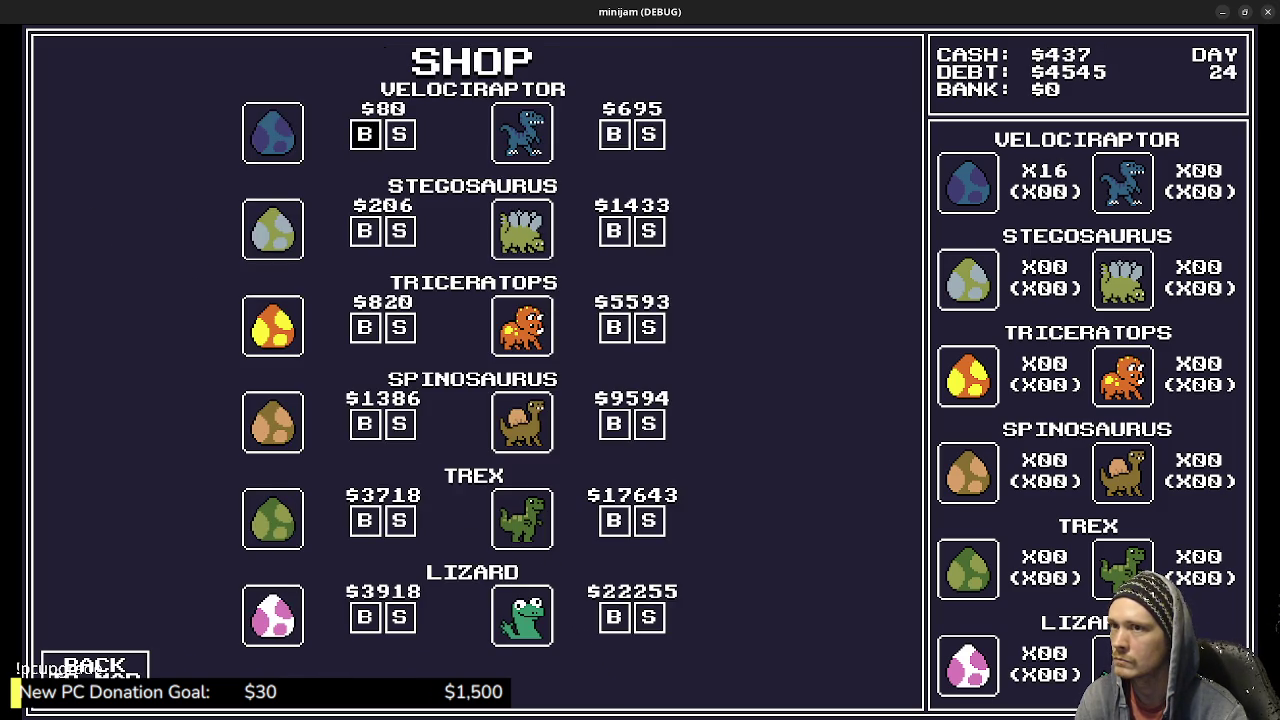
{"action": "key", "text": "Return"}
{"action": "key", "text": "Return"}
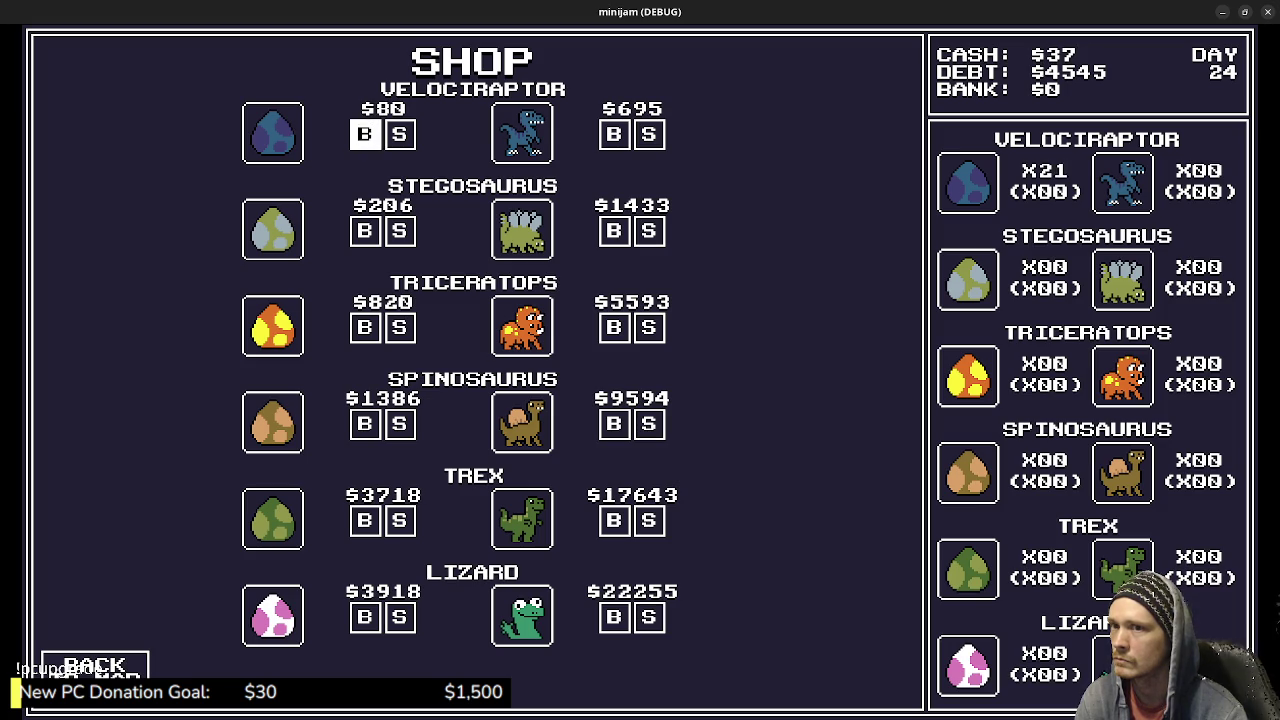
Visit the loan office without settling any debt and return to the town map.
{"action": "key", "text": "Escape"}
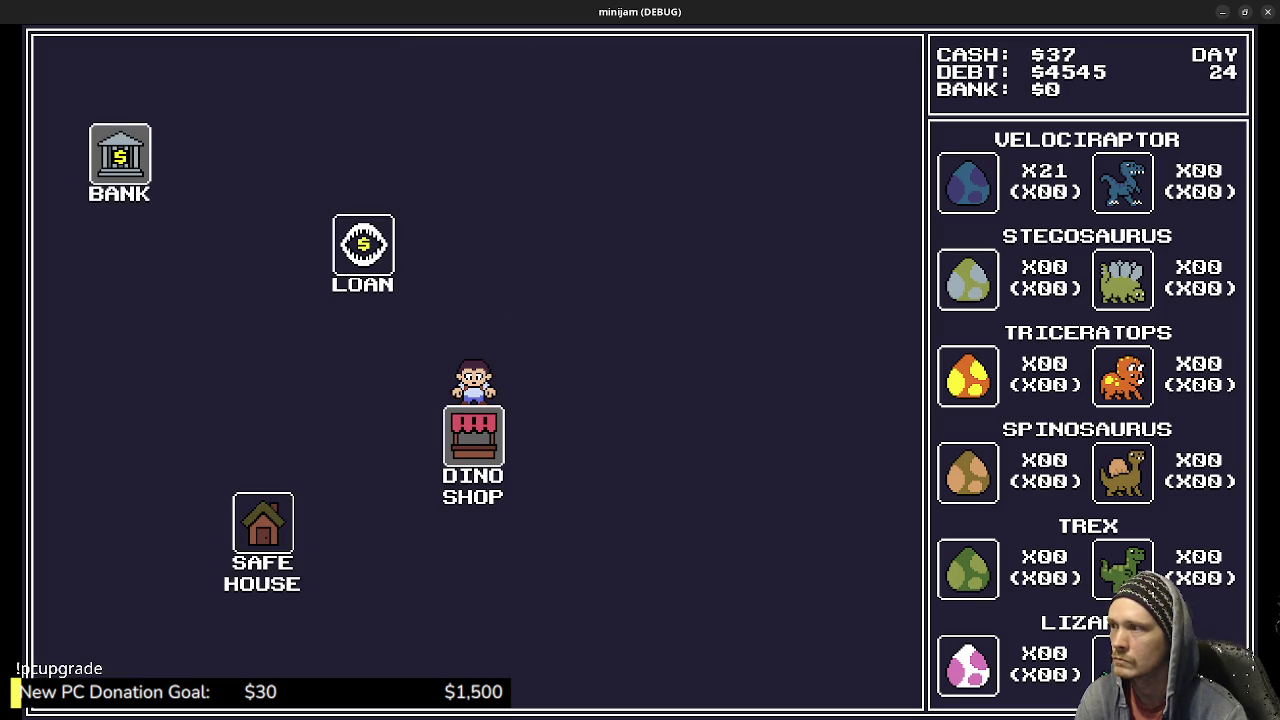
{"action": "key", "text": "Up"}
{"action": "key", "text": "Left"}
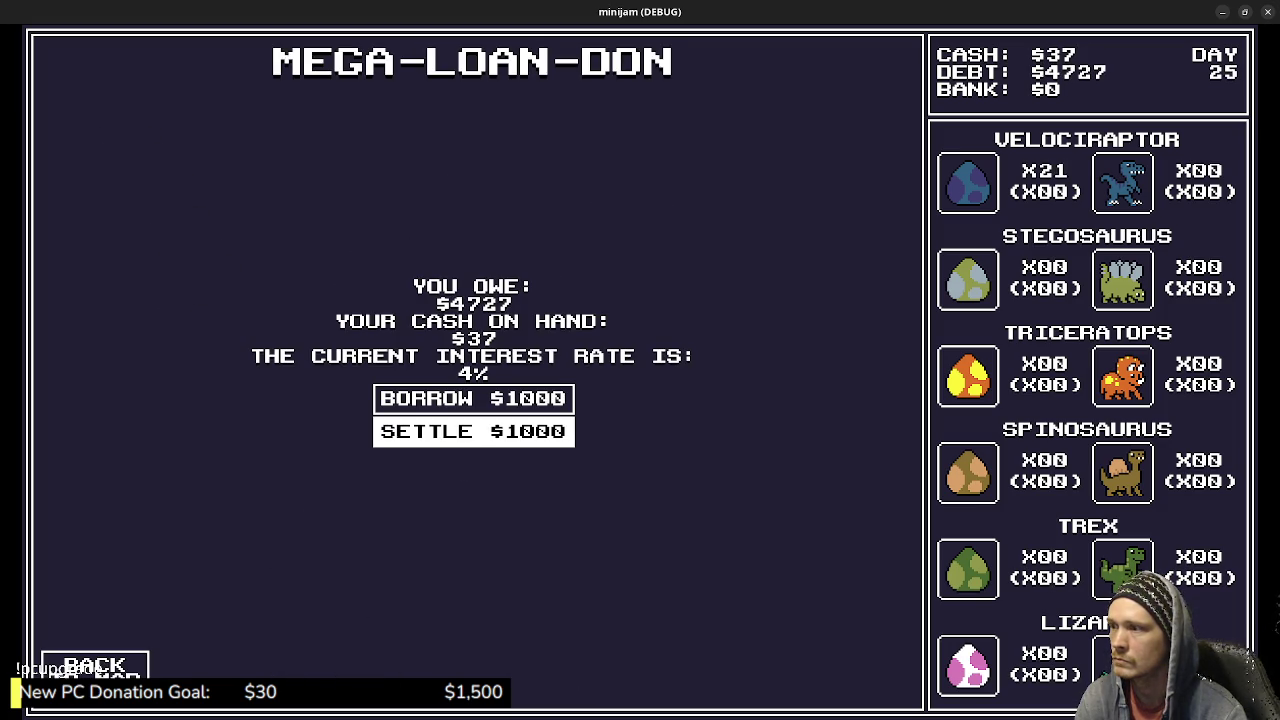
{"action": "key", "text": "Down"}
{"action": "key", "text": "Return"}
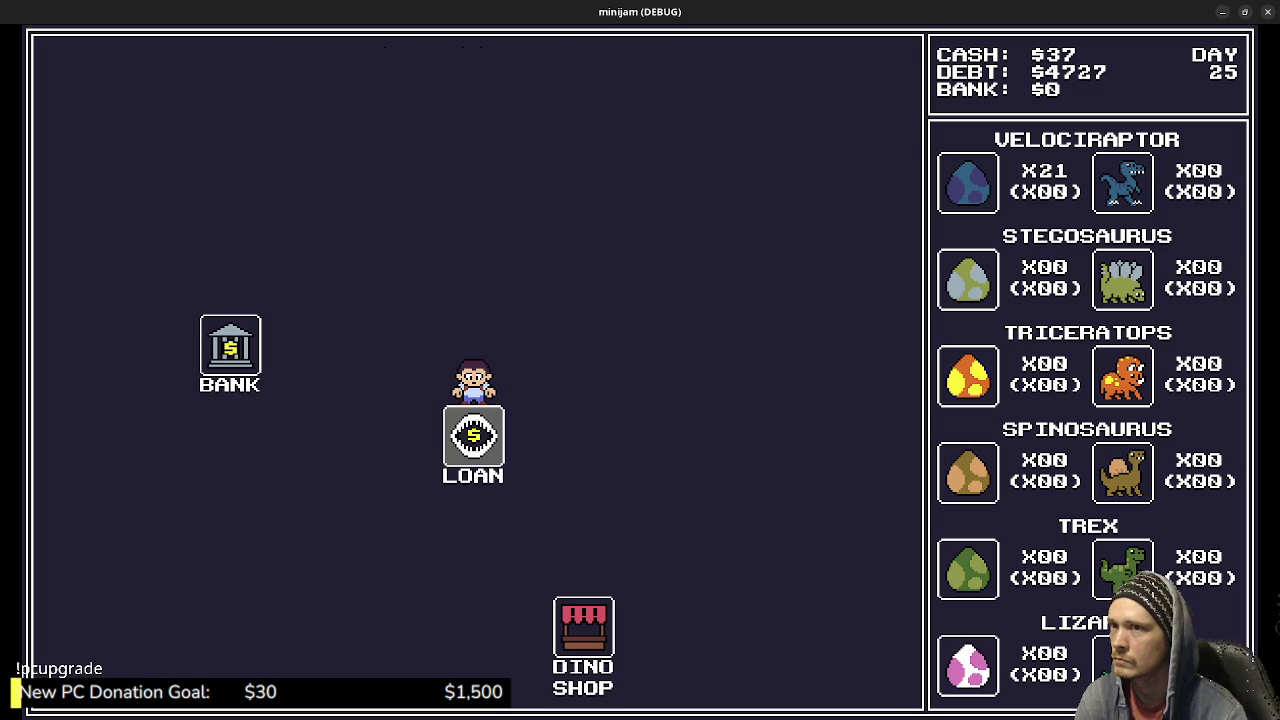
Sell the velociraptor eggs in the Dino Shop, nine at $114 each, then the rest.
{"action": "key", "text": "Down"}
{"action": "key", "text": "Right"}
{"action": "key", "text": "Down"}
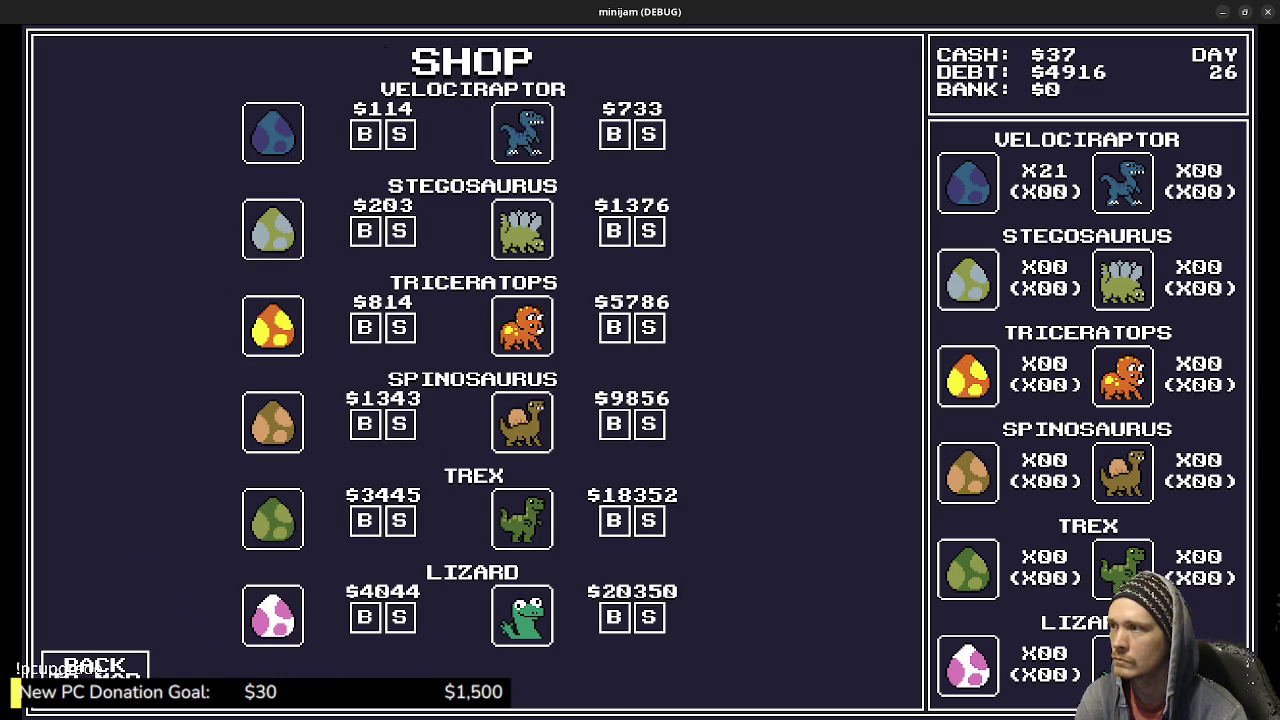
{"action": "key", "text": "Right"}
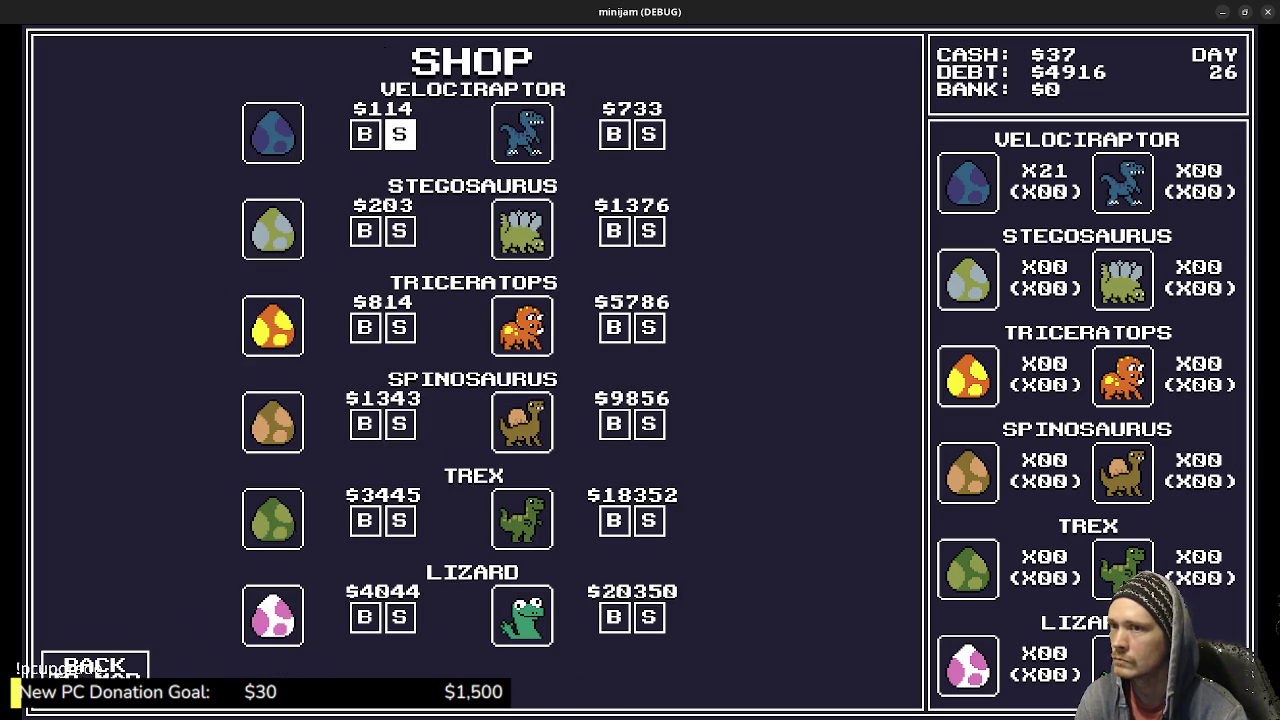
{"action": "key", "text": "Return"}
{"action": "key", "text": "Return"}
{"action": "key", "text": "Return"}
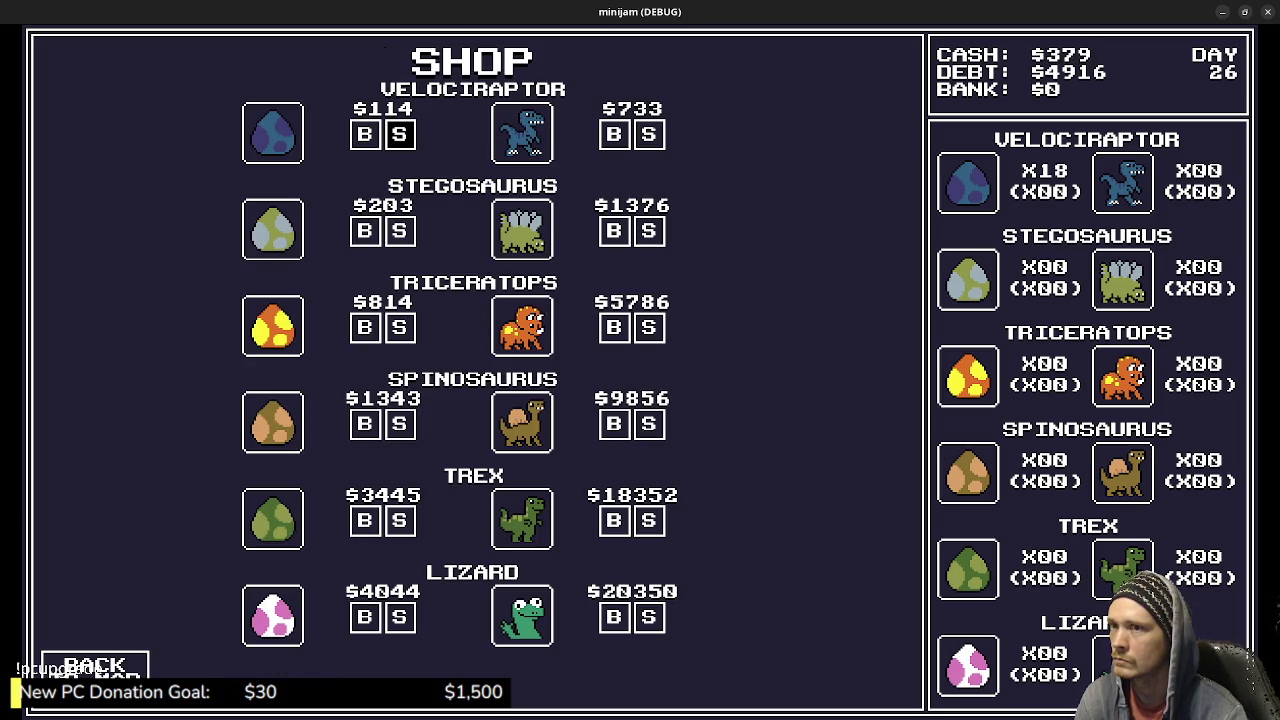
{"action": "key", "text": "Return"}
{"action": "key", "text": "Return"}
{"action": "key", "text": "Return"}
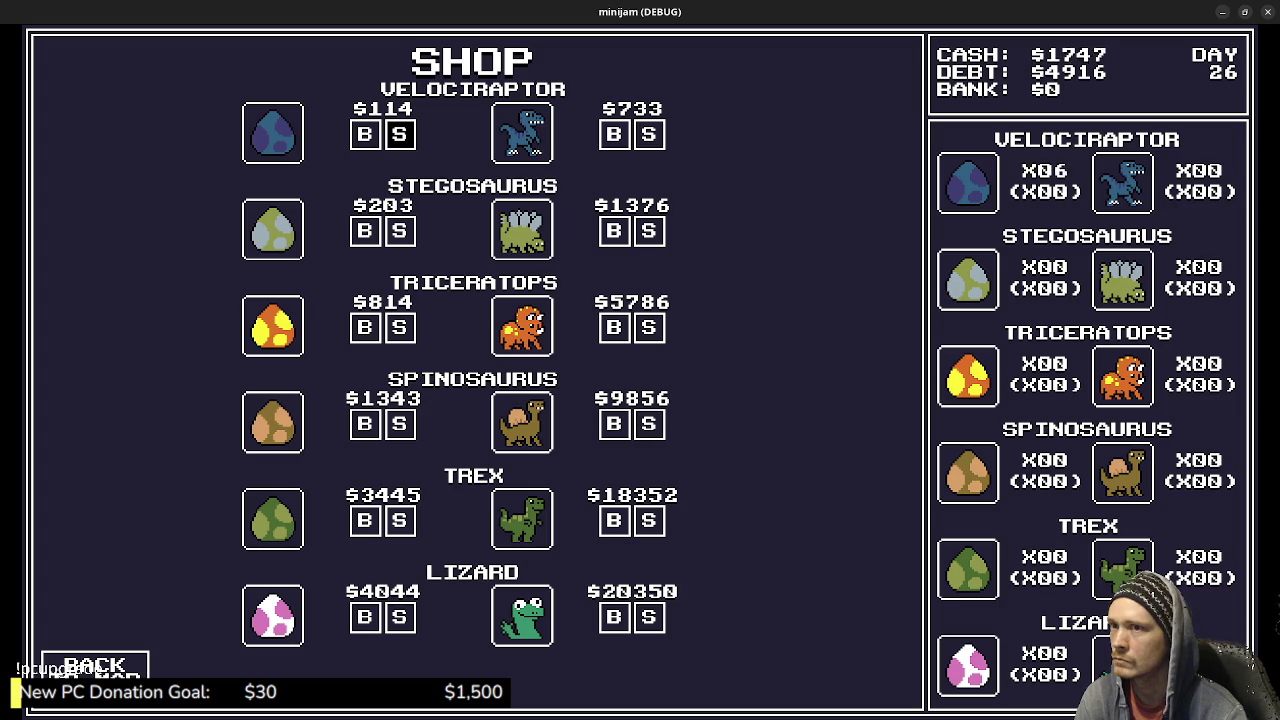
{"action": "key", "text": "Return"}
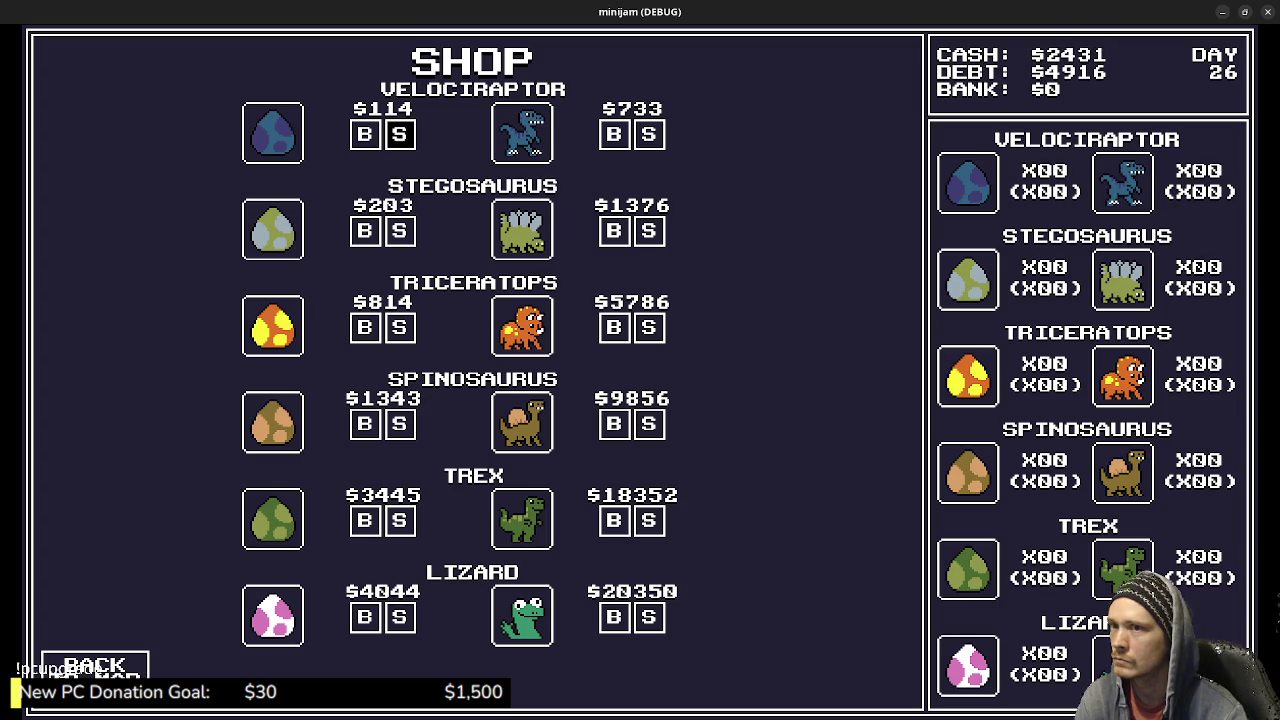
{"action": "key", "text": "Return"}
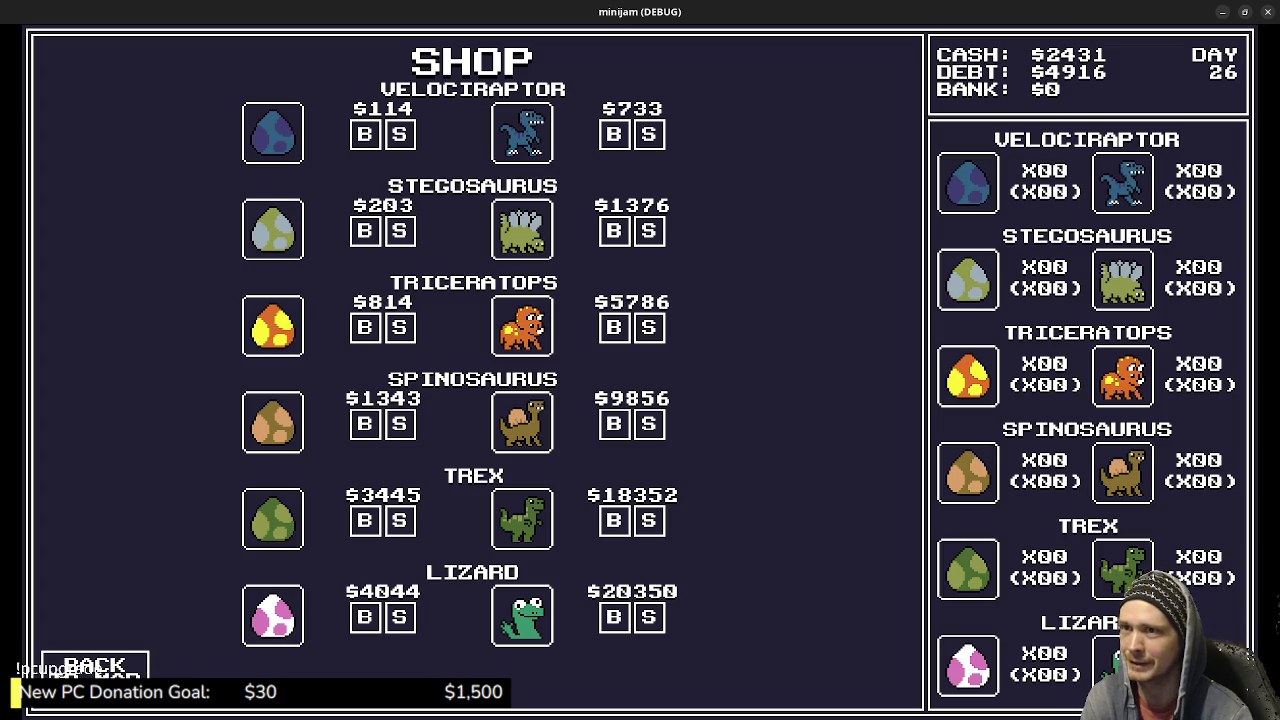
{"action": "key", "text": "Left"}
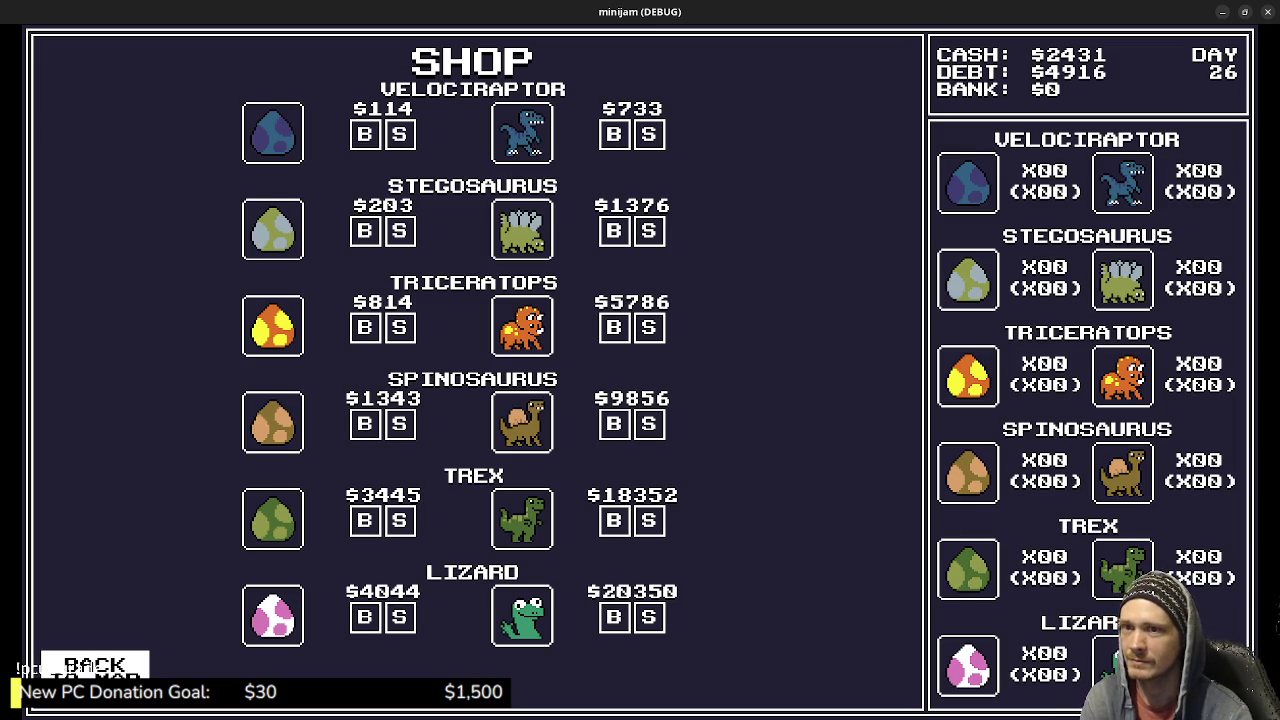
{"action": "key", "text": "Return"}
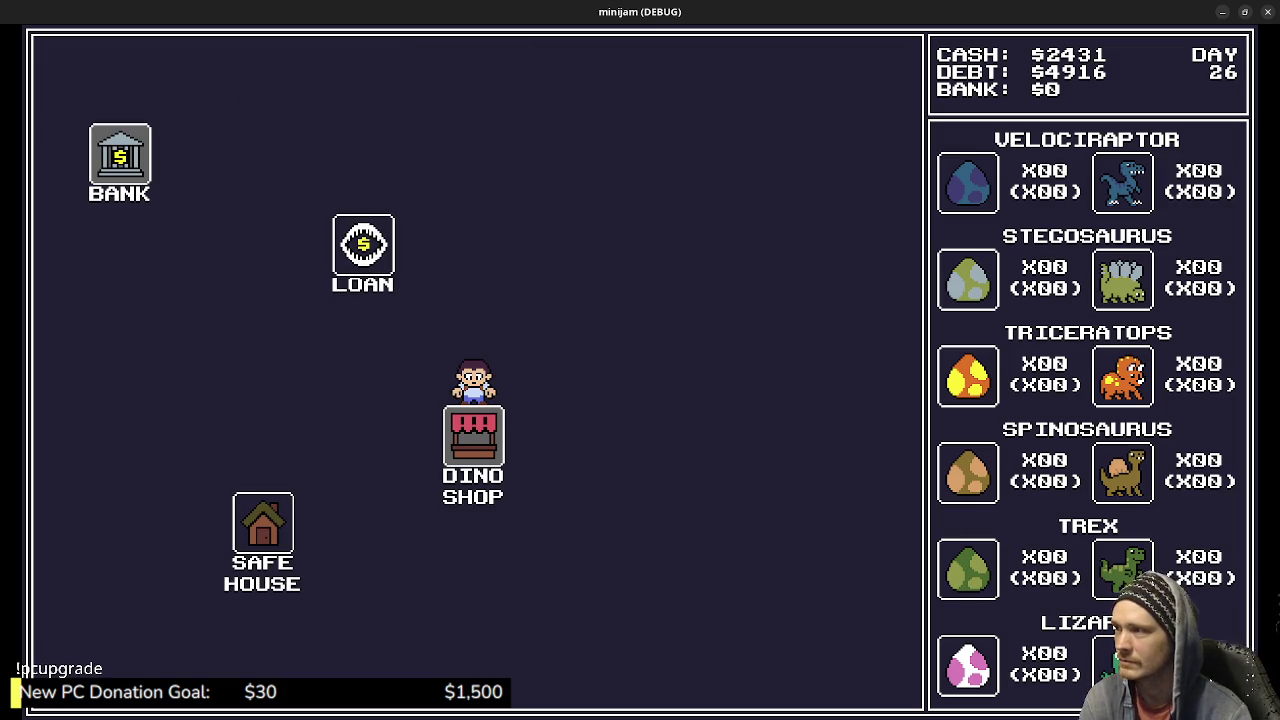
Settle another $1000 of debt at the loan office.
{"action": "key", "text": "Return"}
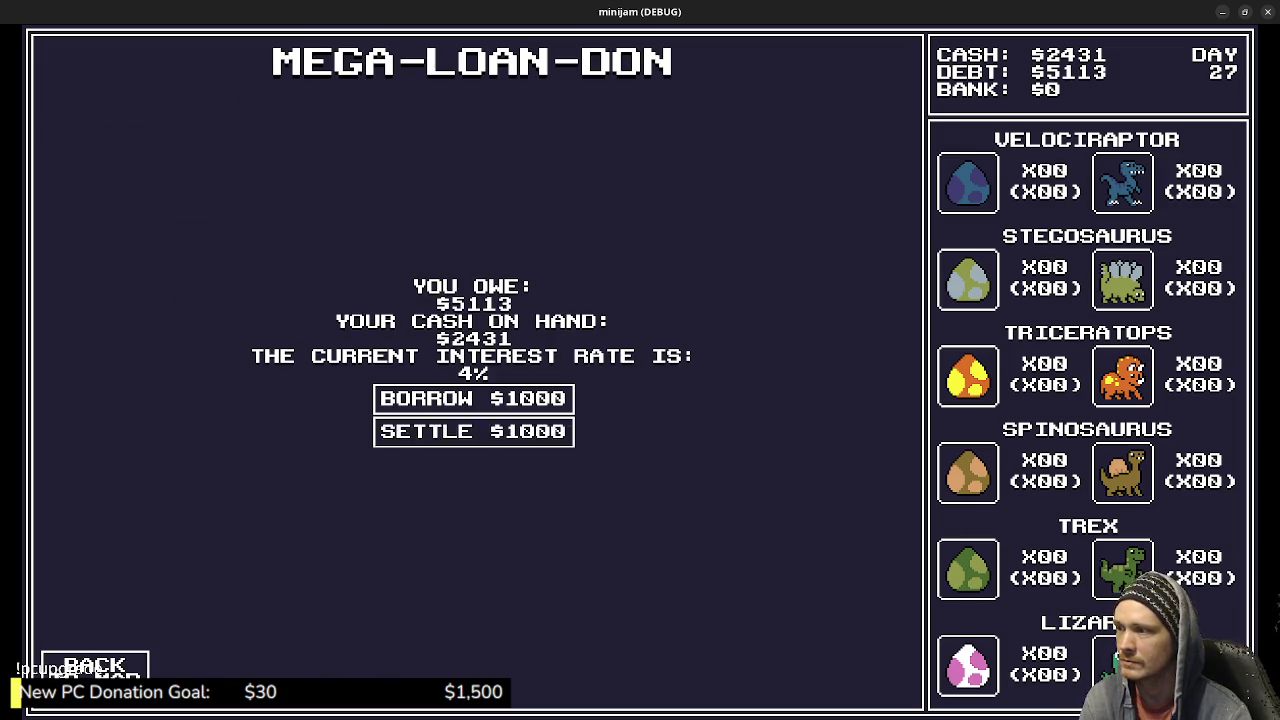
{"action": "key", "text": "Return"}
{"action": "key", "text": "Down"}
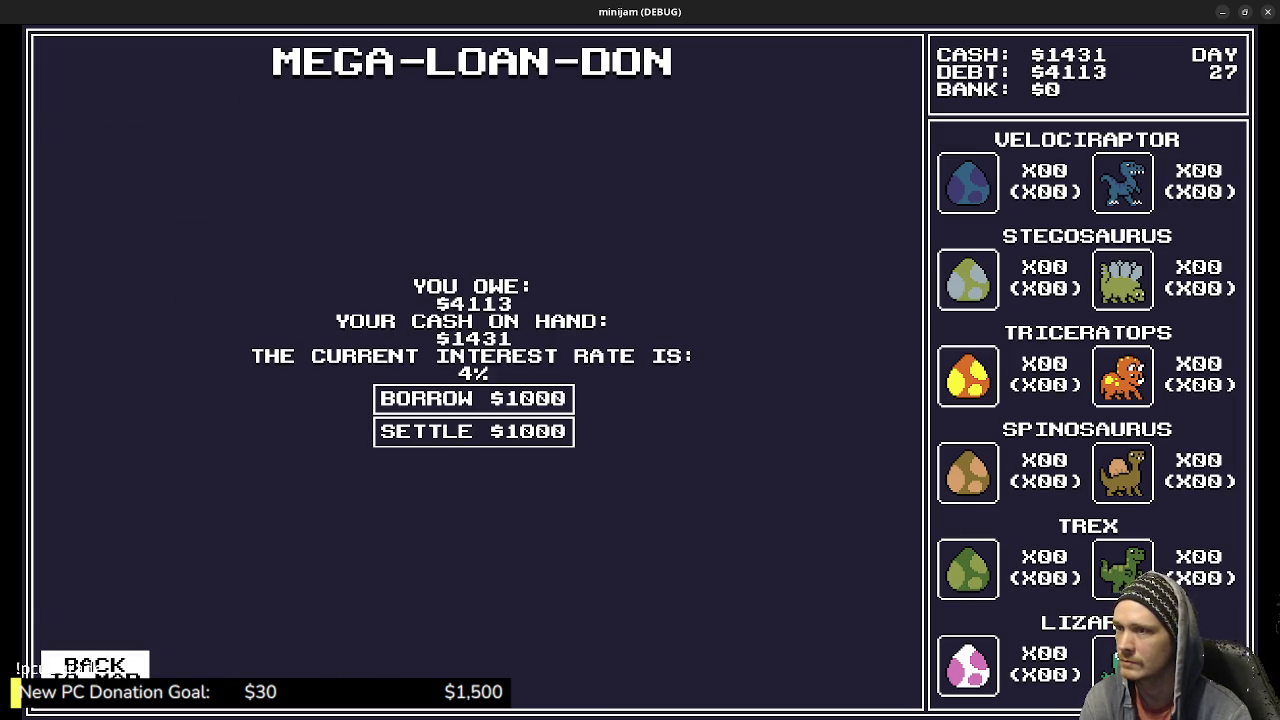
{"action": "key", "text": "Return"}
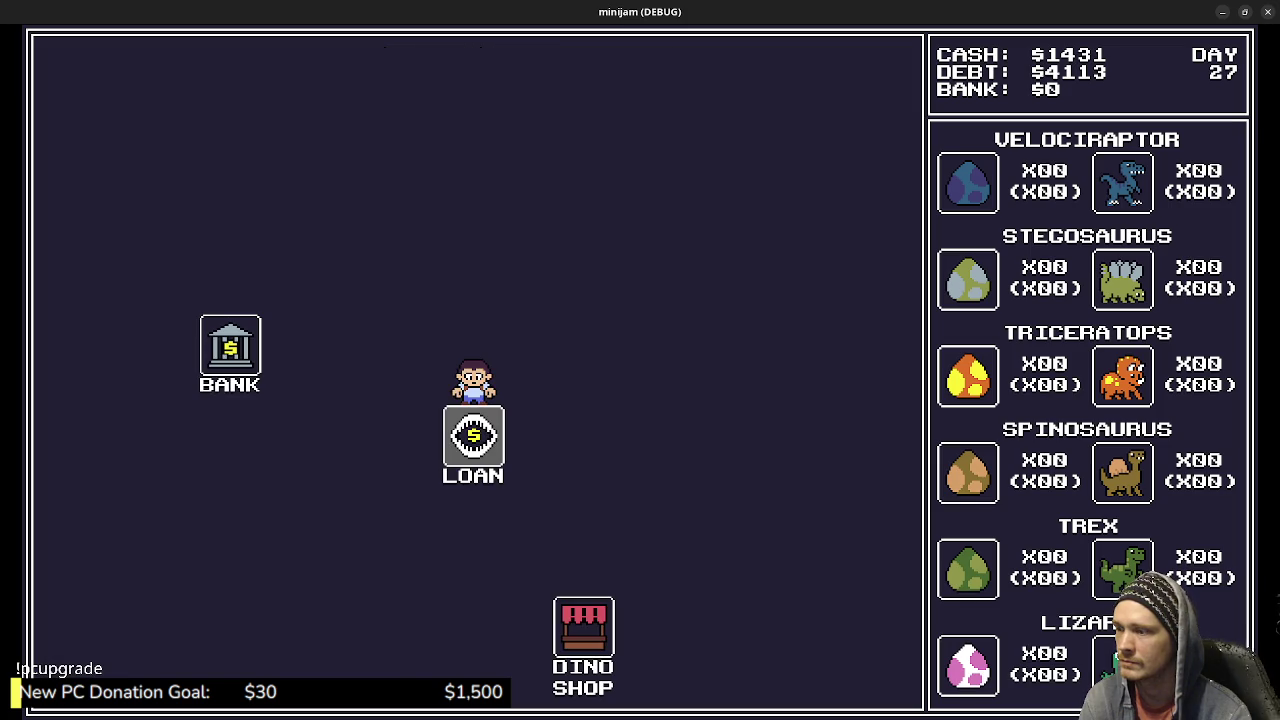
Buy 15 velociraptor eggs (6 then 9) and go back to the loan screen.
{"action": "key", "text": "Down"}
{"action": "key", "text": "Return"}
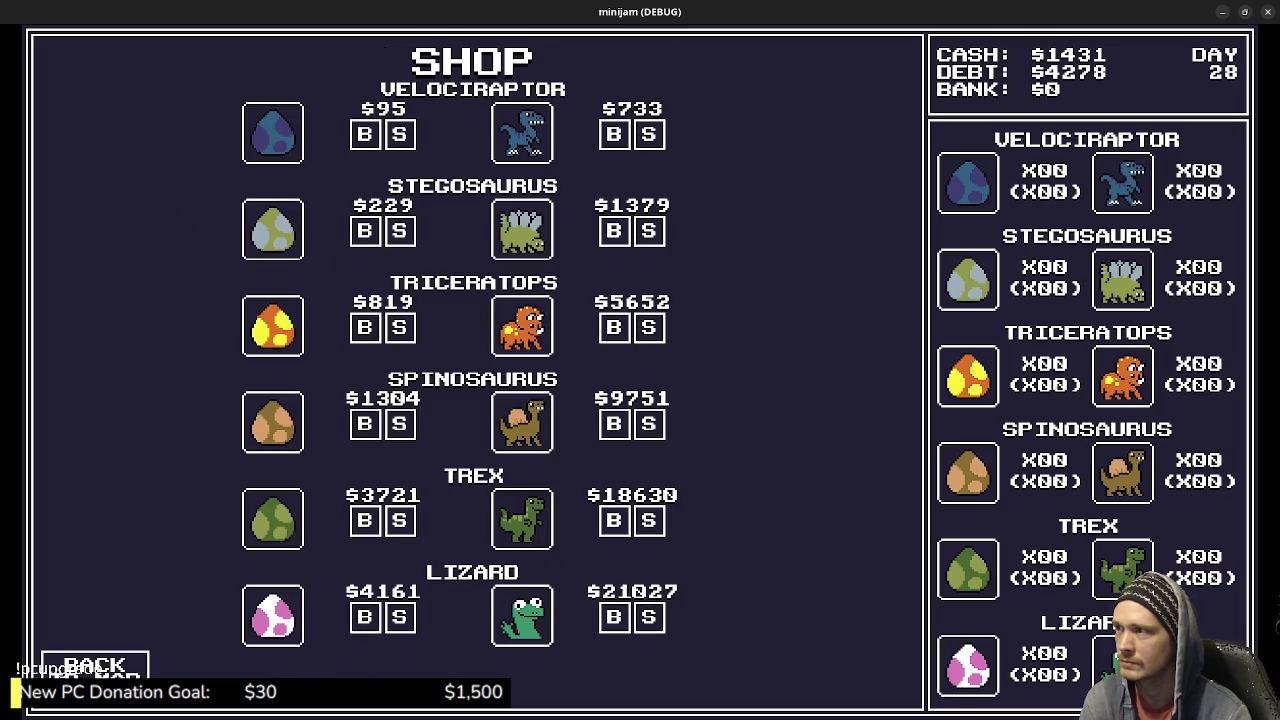
{"action": "key", "text": "Return"}
{"action": "key", "text": "Return"}
{"action": "key", "text": "Return"}
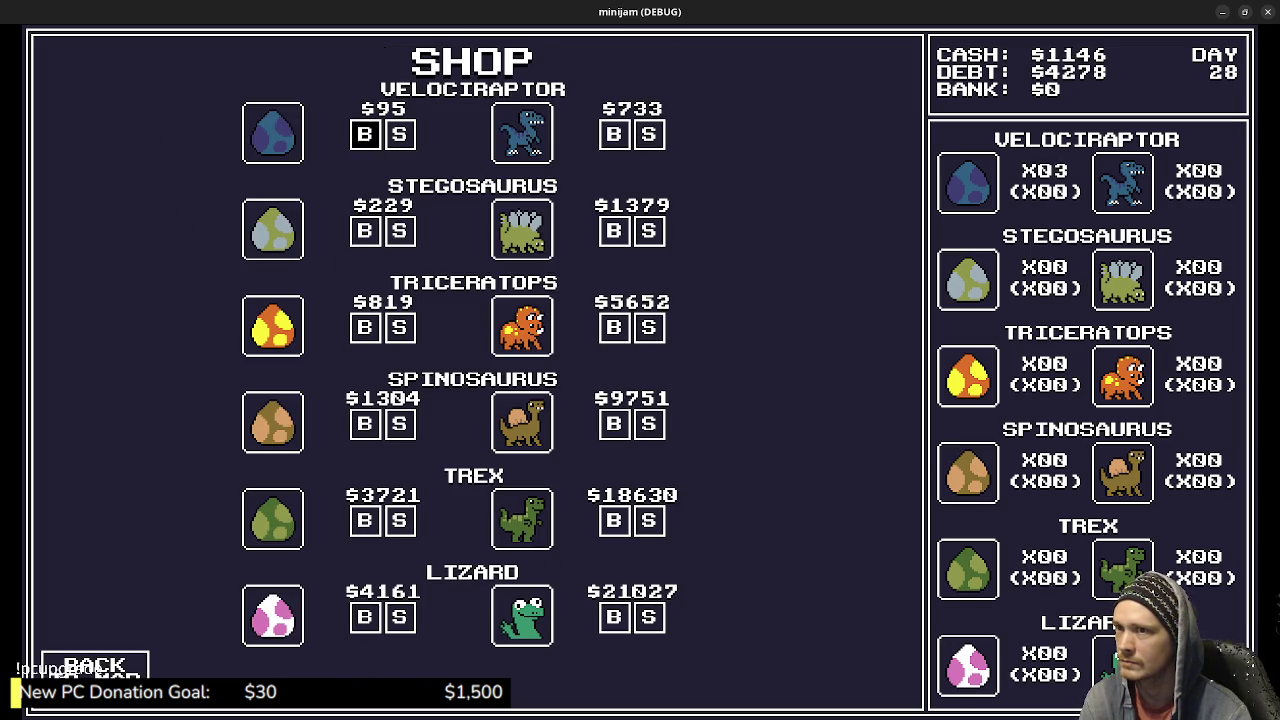
{"action": "key", "text": "Return"}
{"action": "key", "text": "Return"}
{"action": "key", "text": "Return"}
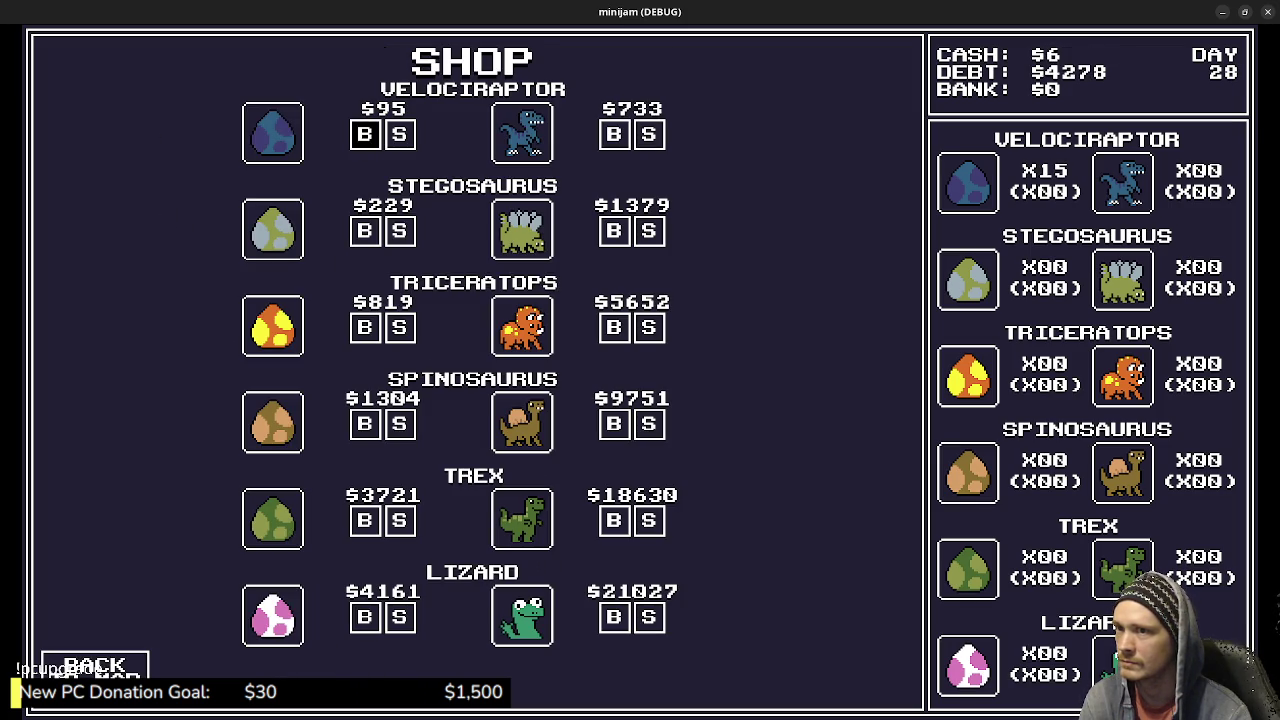
{"action": "key", "text": "Escape"}
{"action": "key", "text": "Return"}
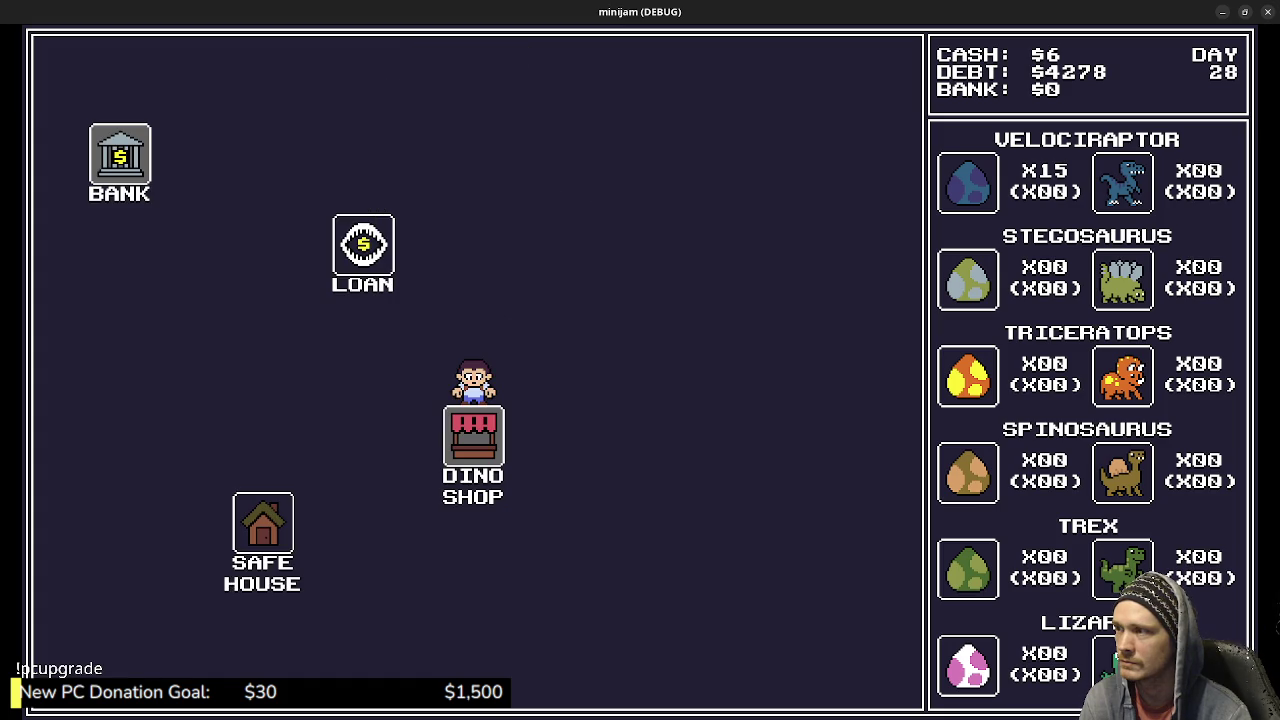
{"action": "key", "text": "Return"}
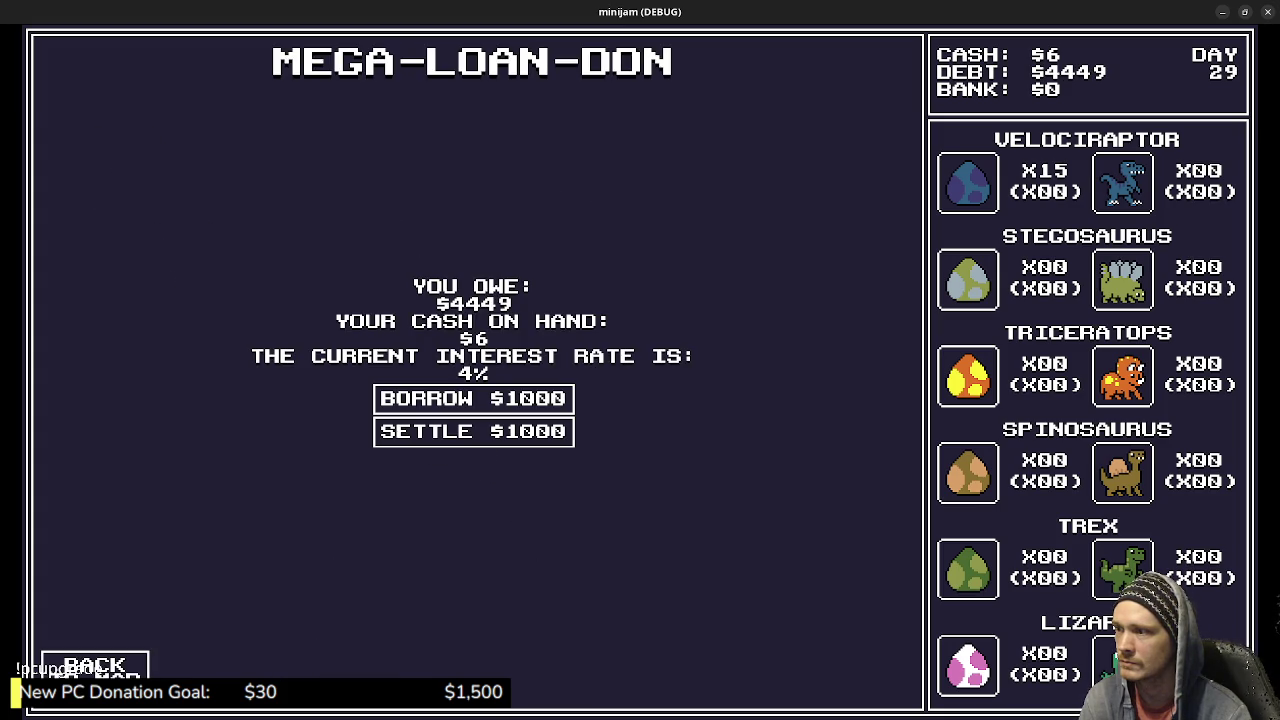
{"action": "key", "text": "Escape"}
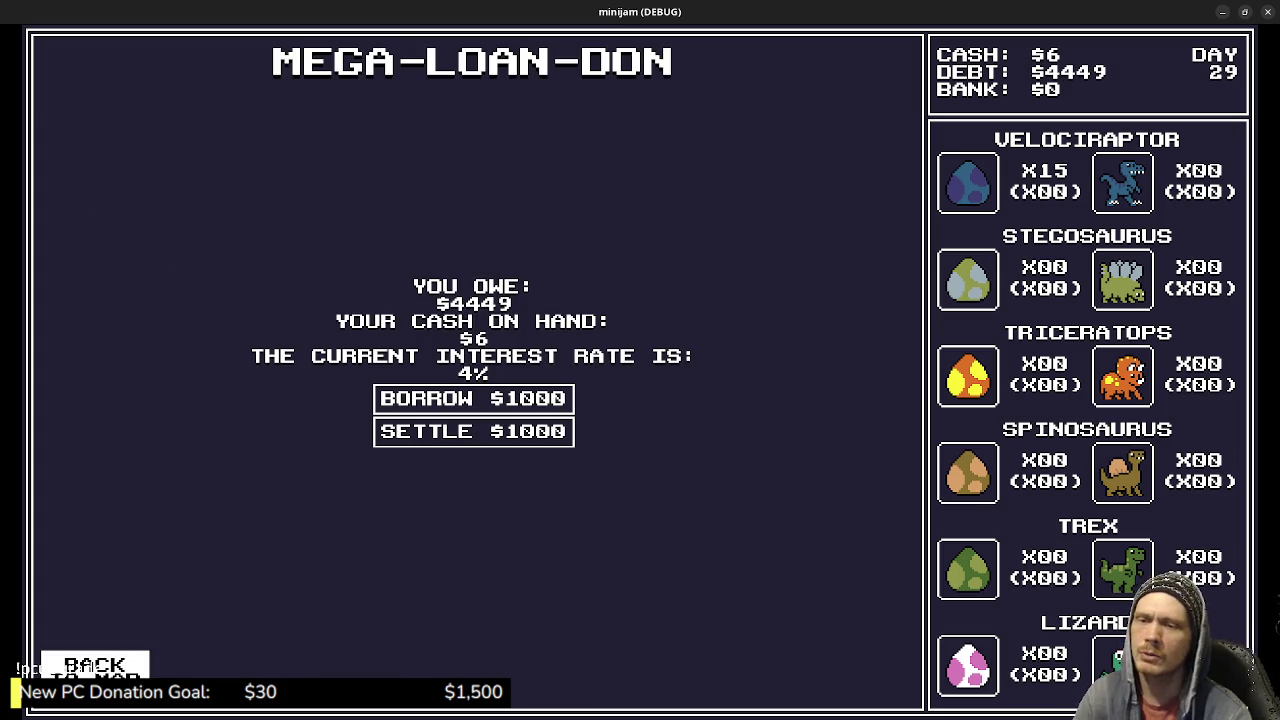
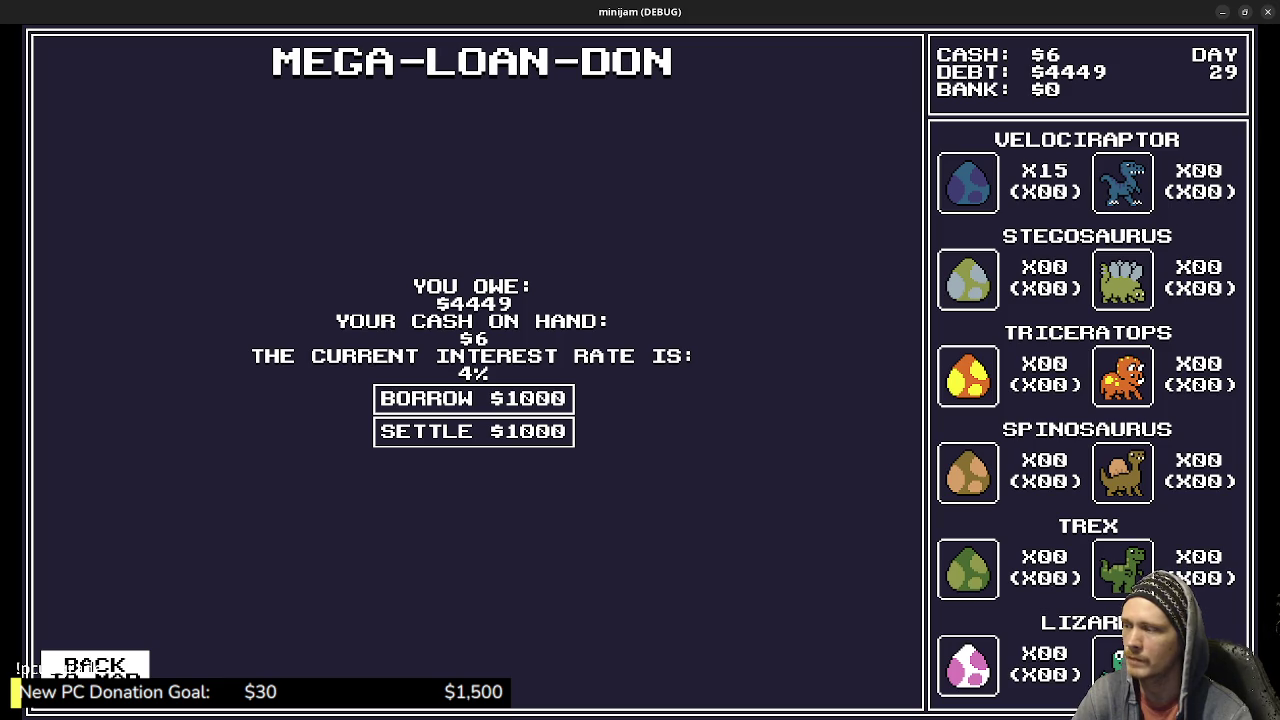
Travel to the Dino Shop and sell all velociraptor eggs and the velociraptor.
{"action": "key", "text": "Return"}
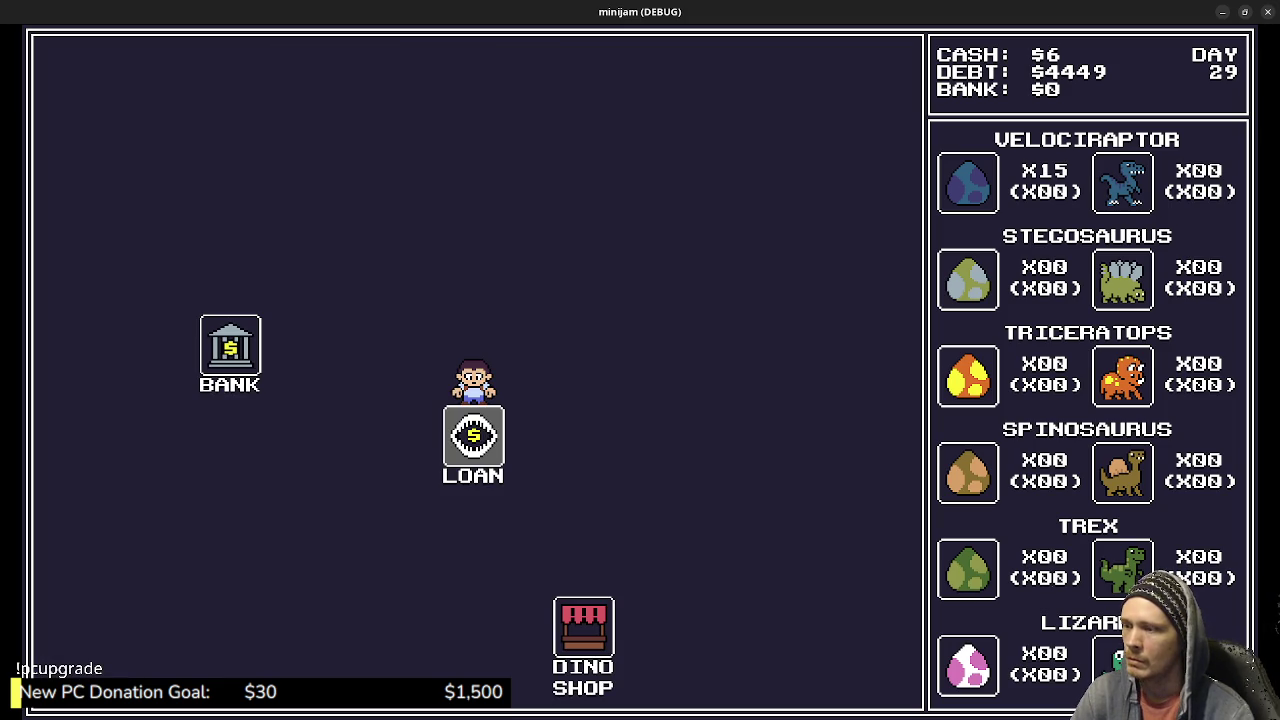
{"action": "key", "text": "Down"}
{"action": "key", "text": "Return"}
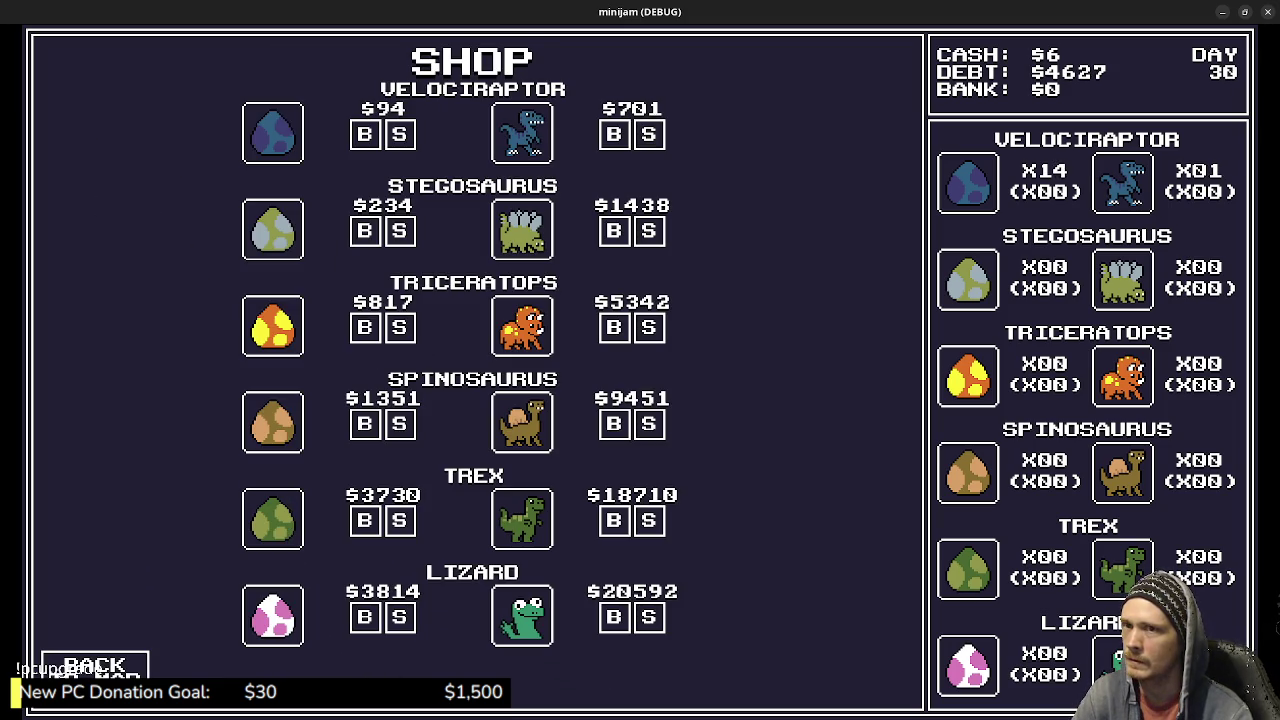
{"action": "key", "text": "Up"}
{"action": "key", "text": "Up"}
{"action": "key", "text": "Left"}
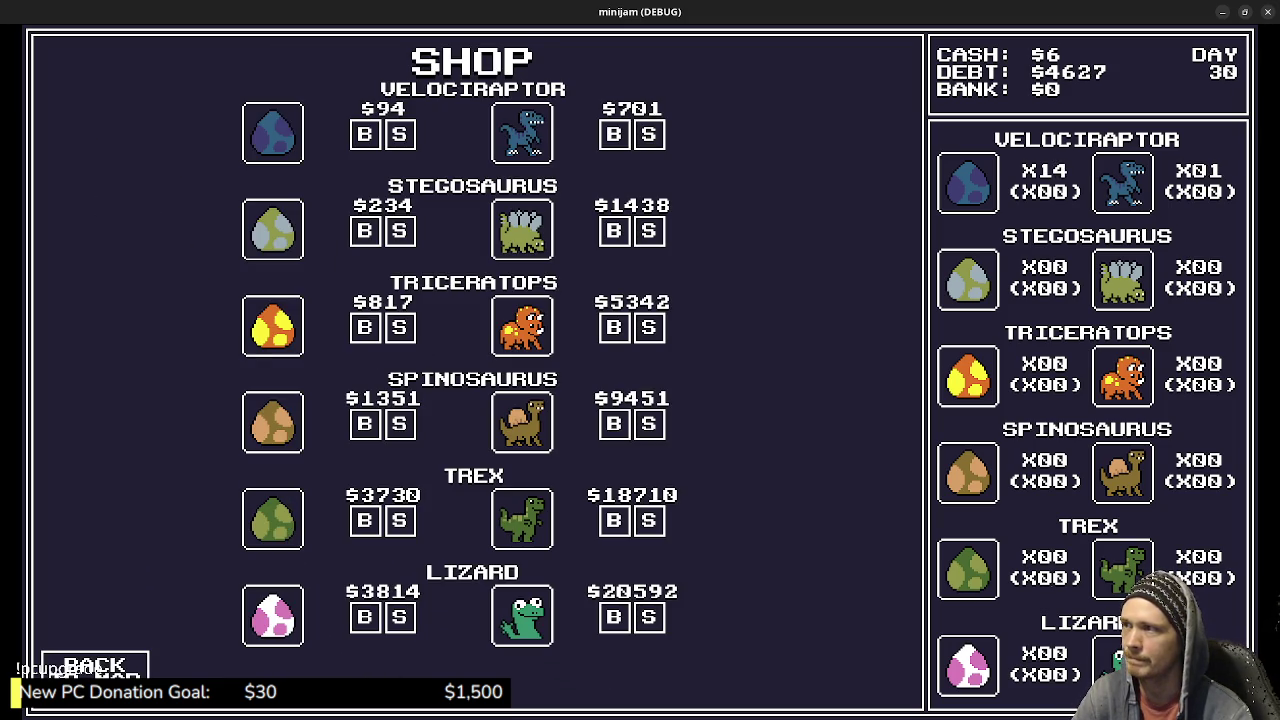
{"action": "key", "text": "Return"}
{"action": "key", "text": "Return"}
{"action": "key", "text": "Return"}
{"action": "key", "text": "Return"}
{"action": "key", "text": "Return"}
{"action": "key", "text": "Return"}
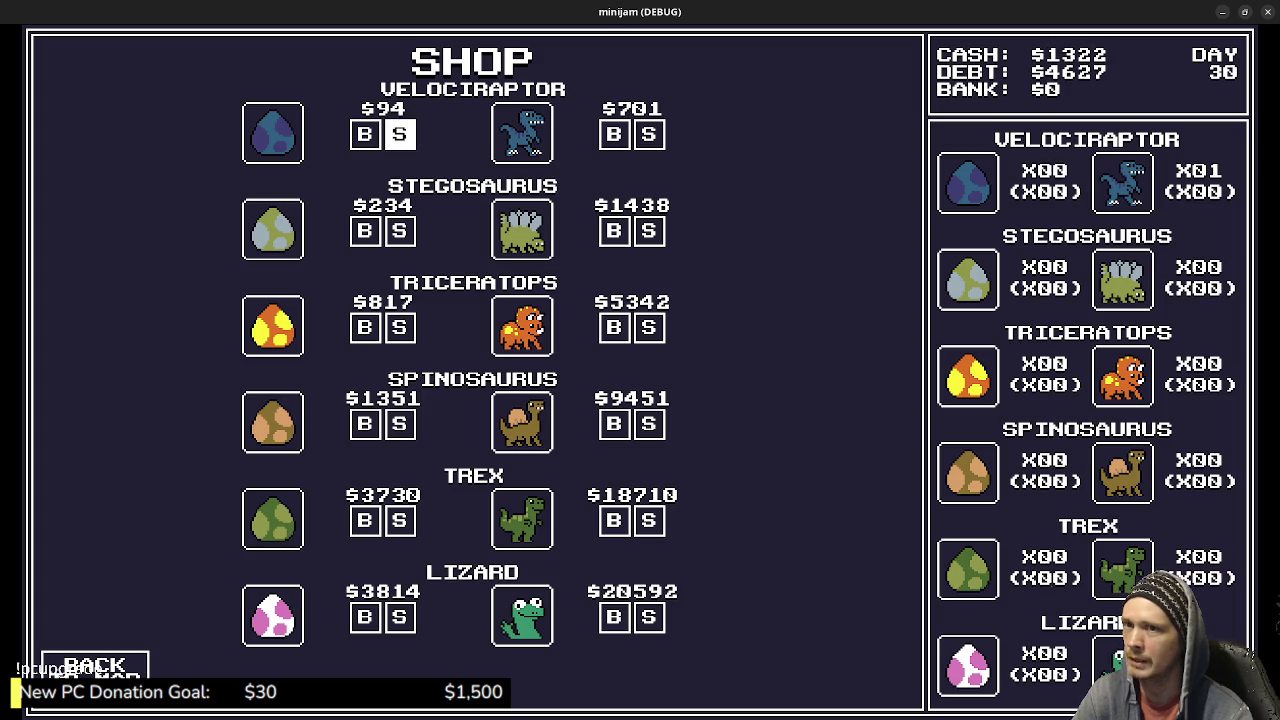
{"action": "key", "text": "Right"}
{"action": "key", "text": "Right"}
{"action": "key", "text": "Return"}
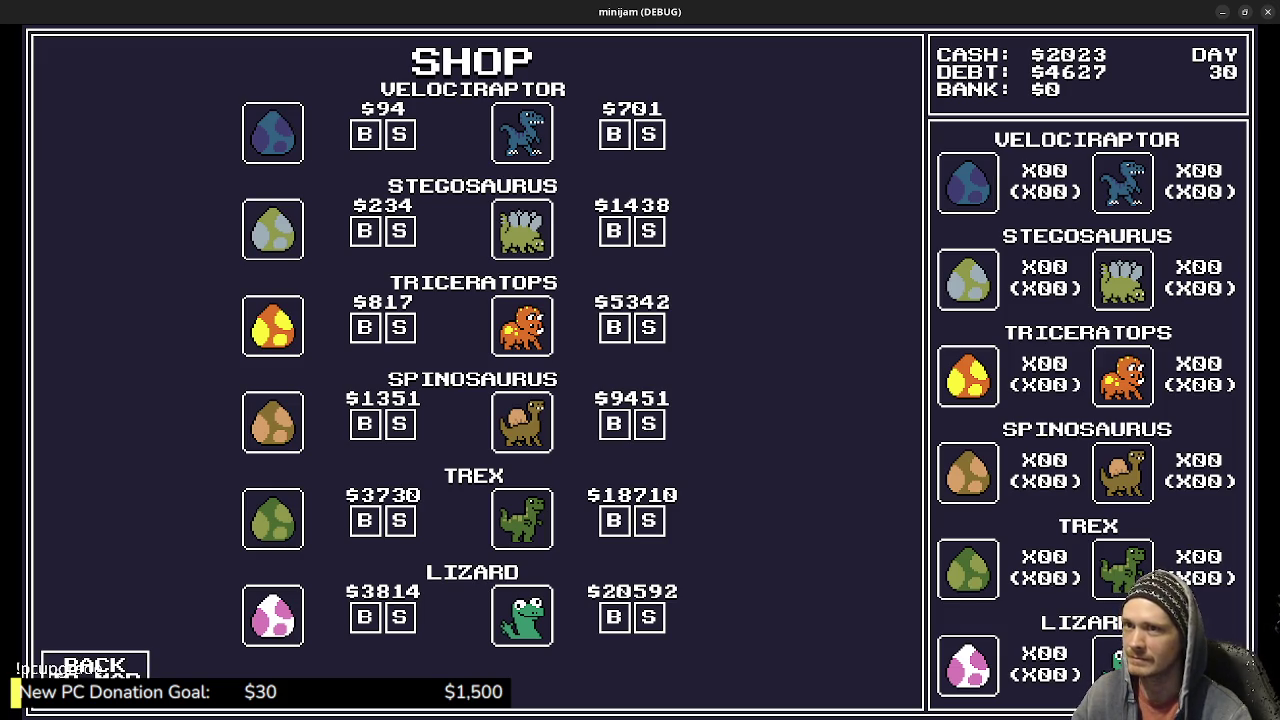
Visit the Loan office, return to the town map, and close the game window.
{"action": "key", "text": "Return"}
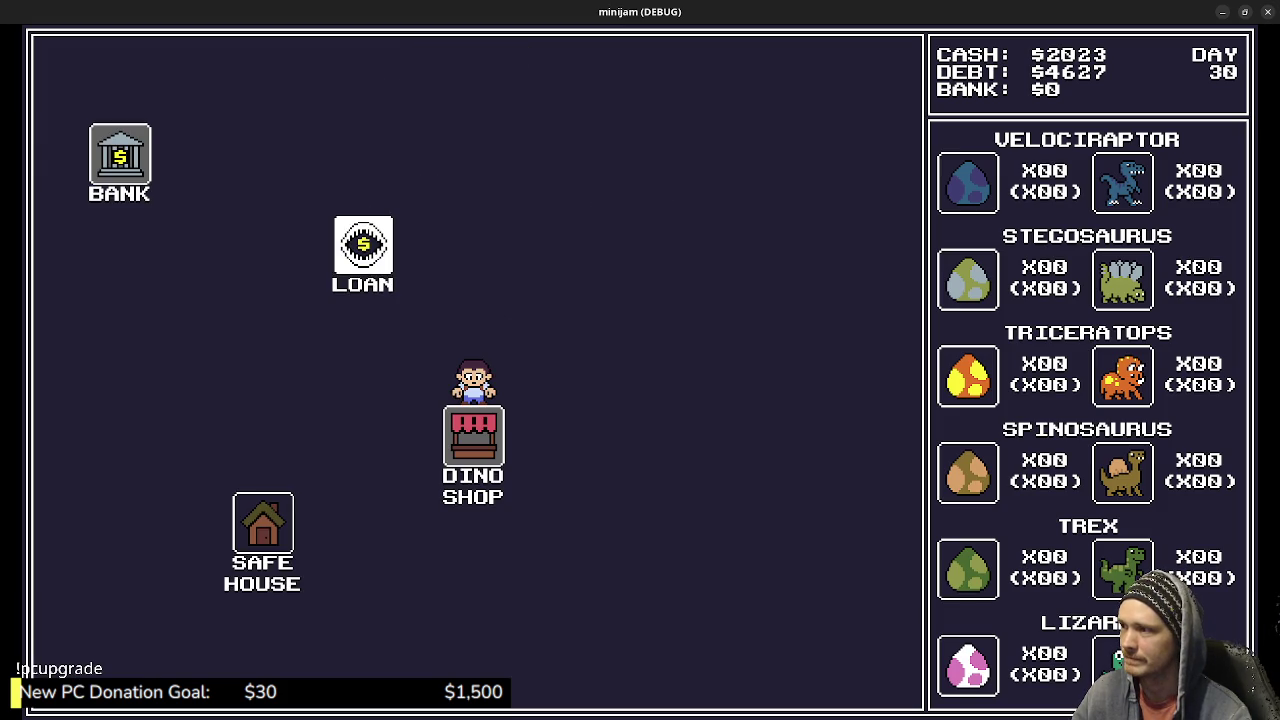
{"action": "key", "text": "Up"}
{"action": "key", "text": "Return"}
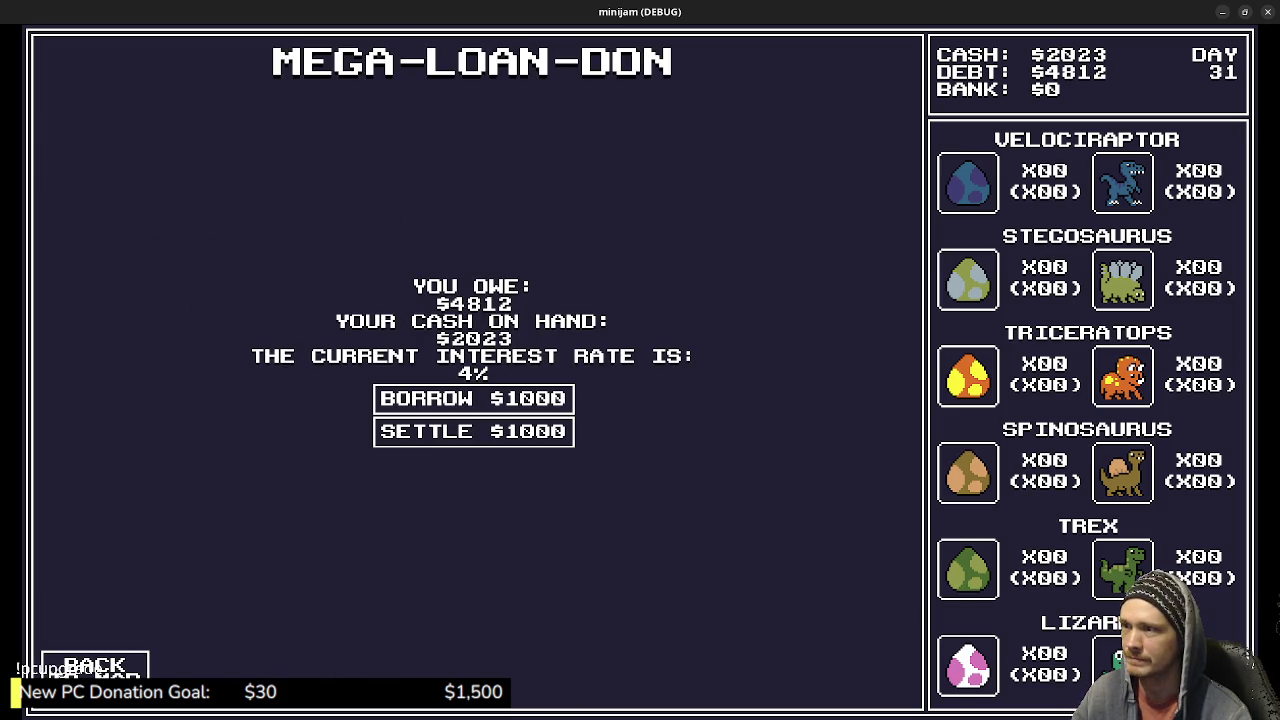
{"action": "key", "text": "Down"}
{"action": "key", "text": "Return"}
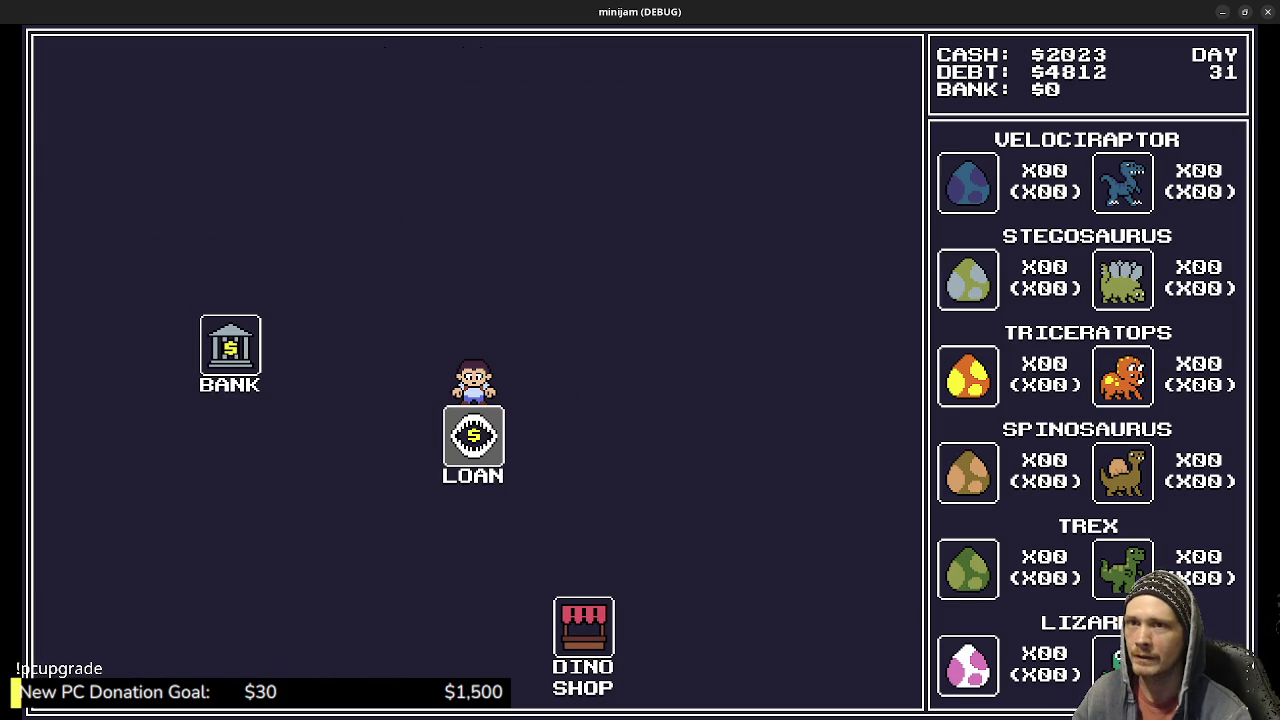
{"action": "left_click", "coordinate": [1268, 11]}
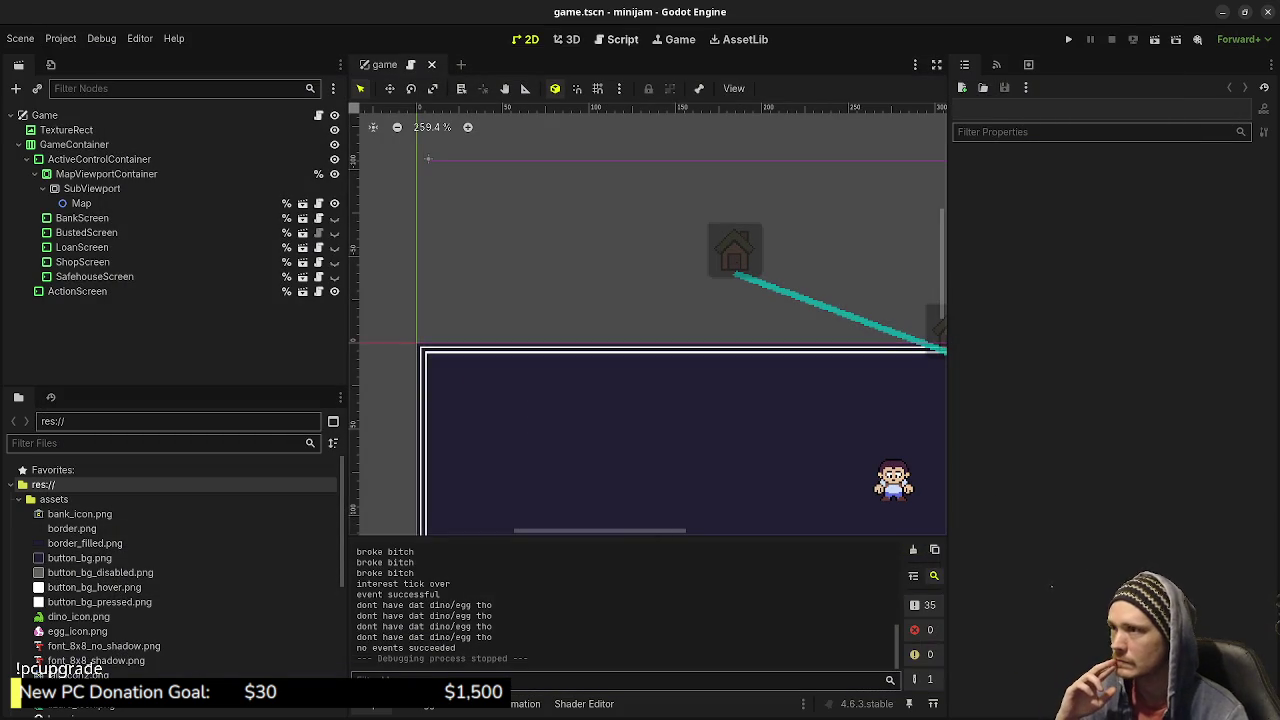
Switch to the Script workspace, collapse assets and expand the scenes folder in FileSystem.
{"action": "left_click", "coordinate": [617, 39]}
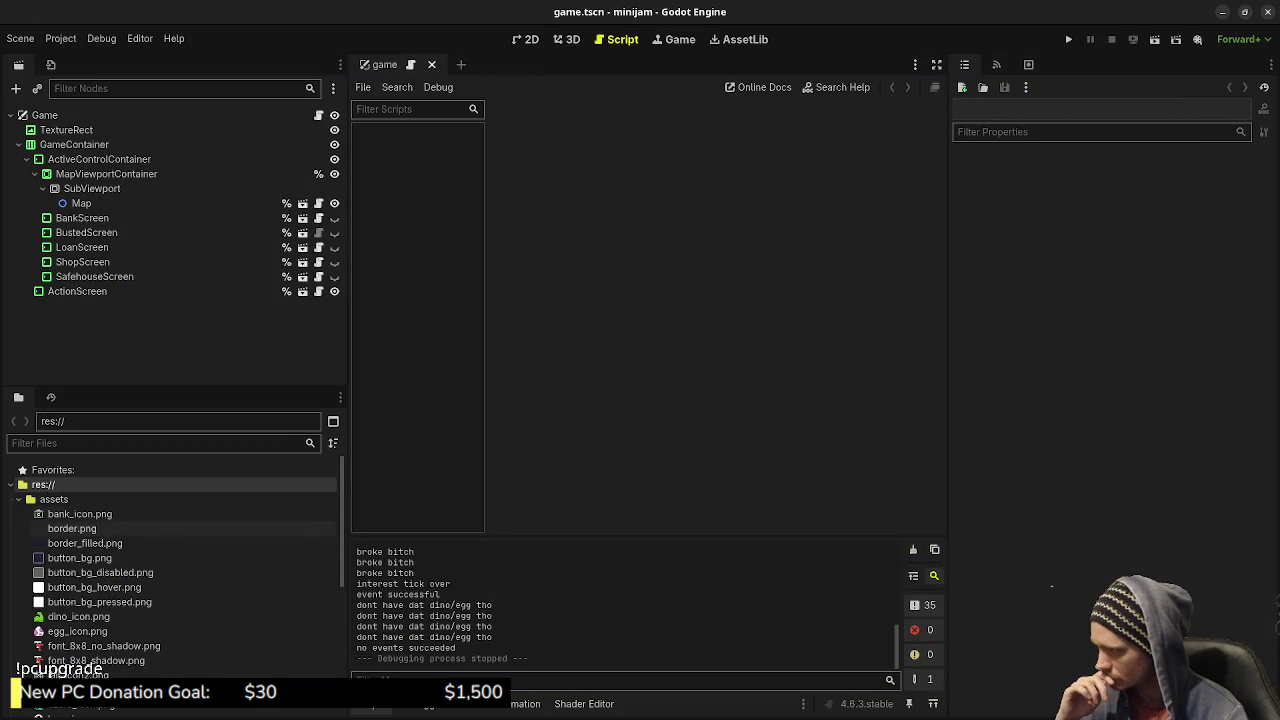
{"action": "left_click", "coordinate": [18, 499]}
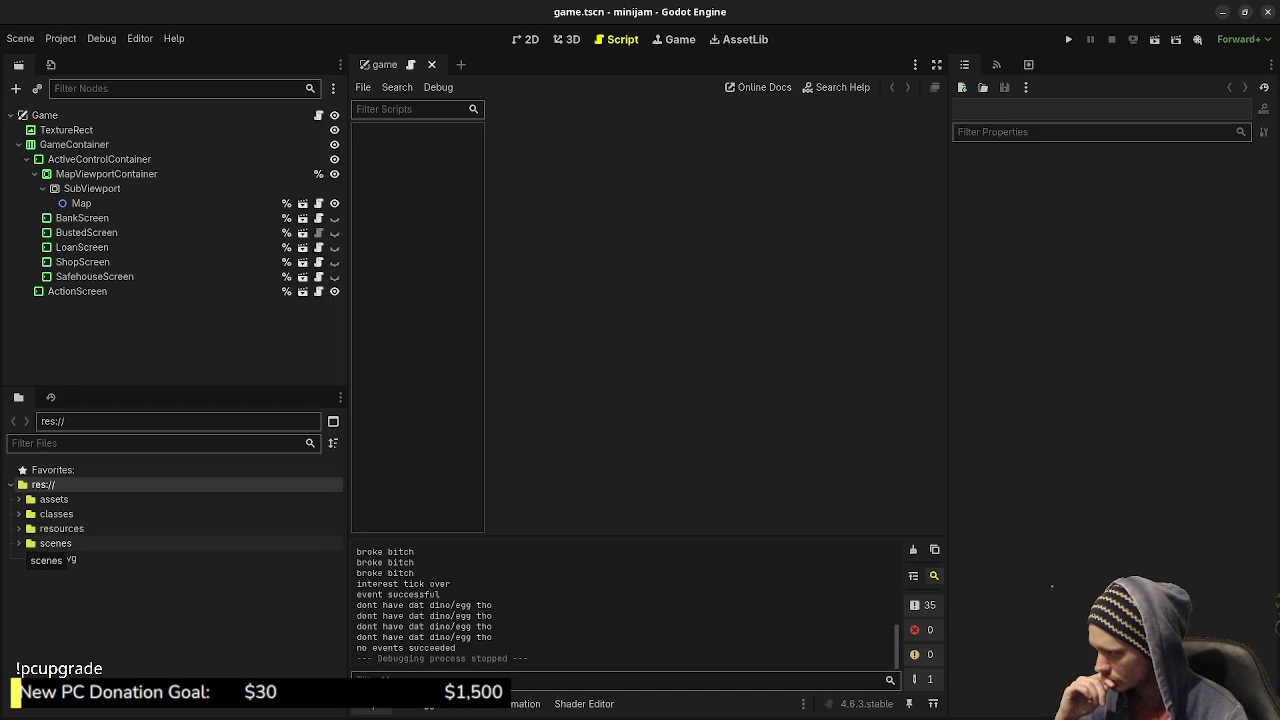
{"action": "left_click", "coordinate": [18, 543]}
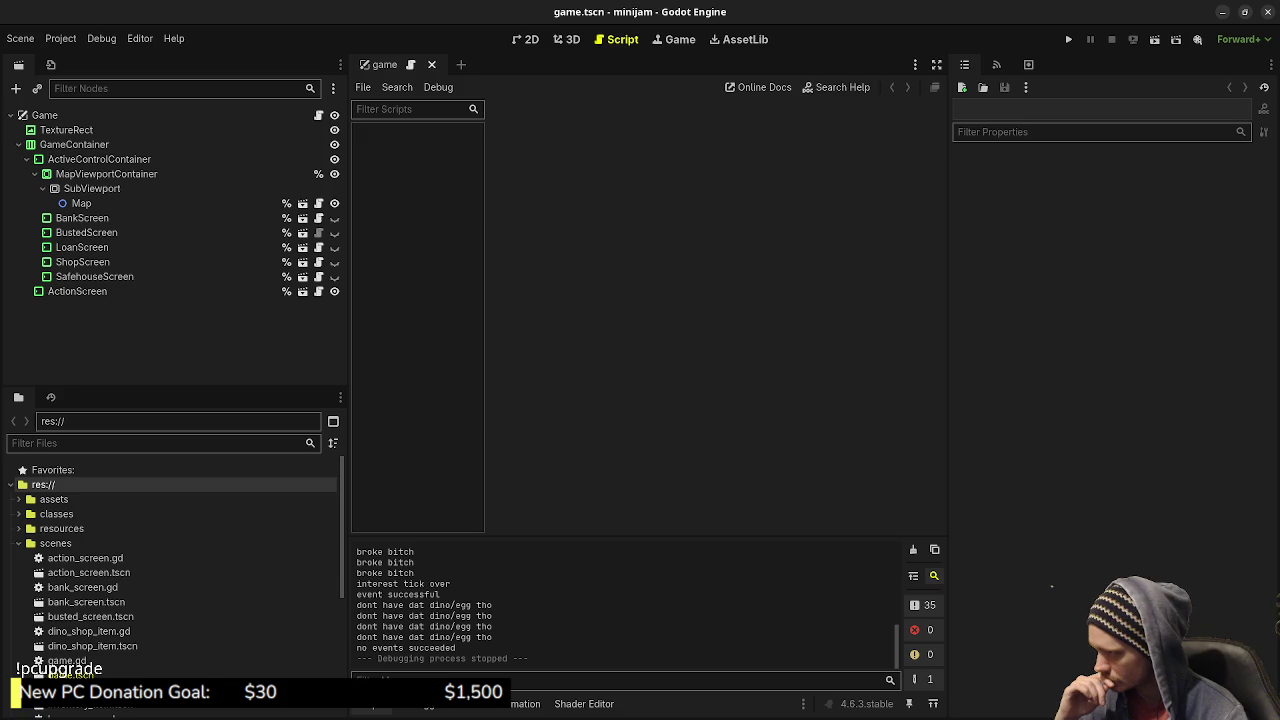
{"action": "left_click_drag", "start_coordinate": [175, 386], "coordinate": [175, 306]}
Open action_screen, bank_screen, dino_shop_item, game, inventory_item, loan_screen, map and map_place scripts.
{"action": "double_click", "coordinate": [85, 476]}
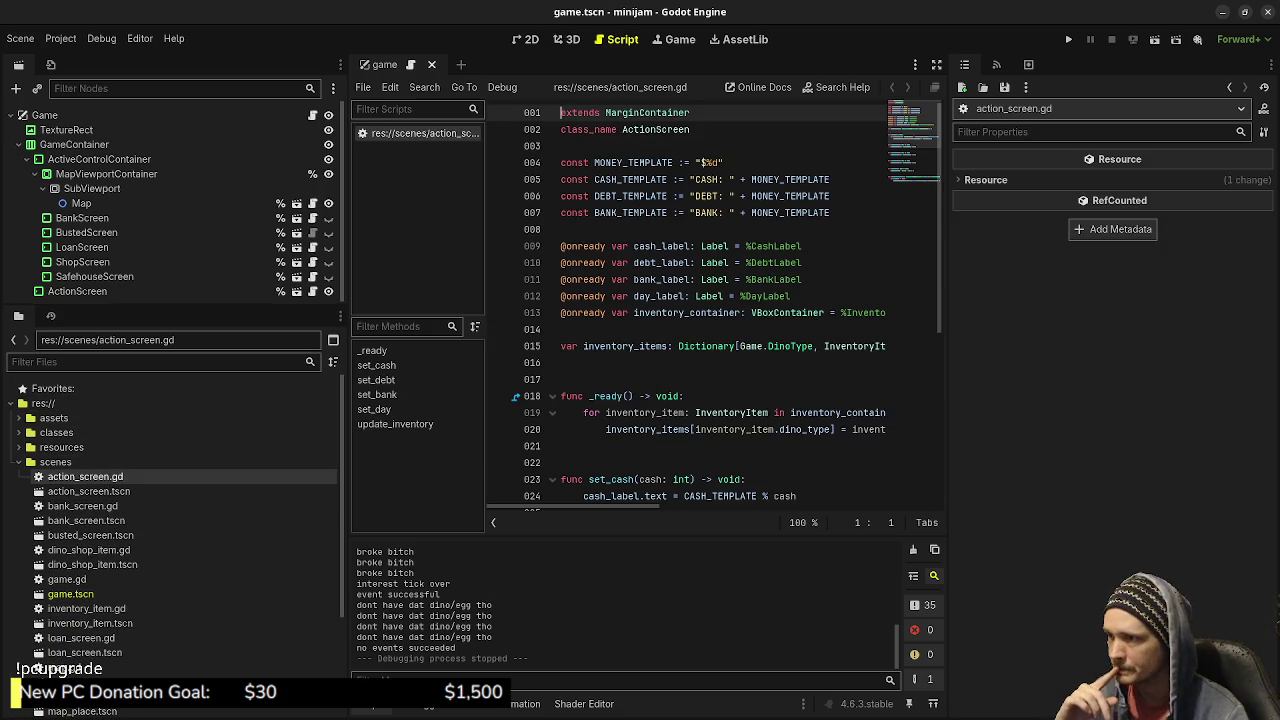
{"action": "double_click", "coordinate": [82, 506]}
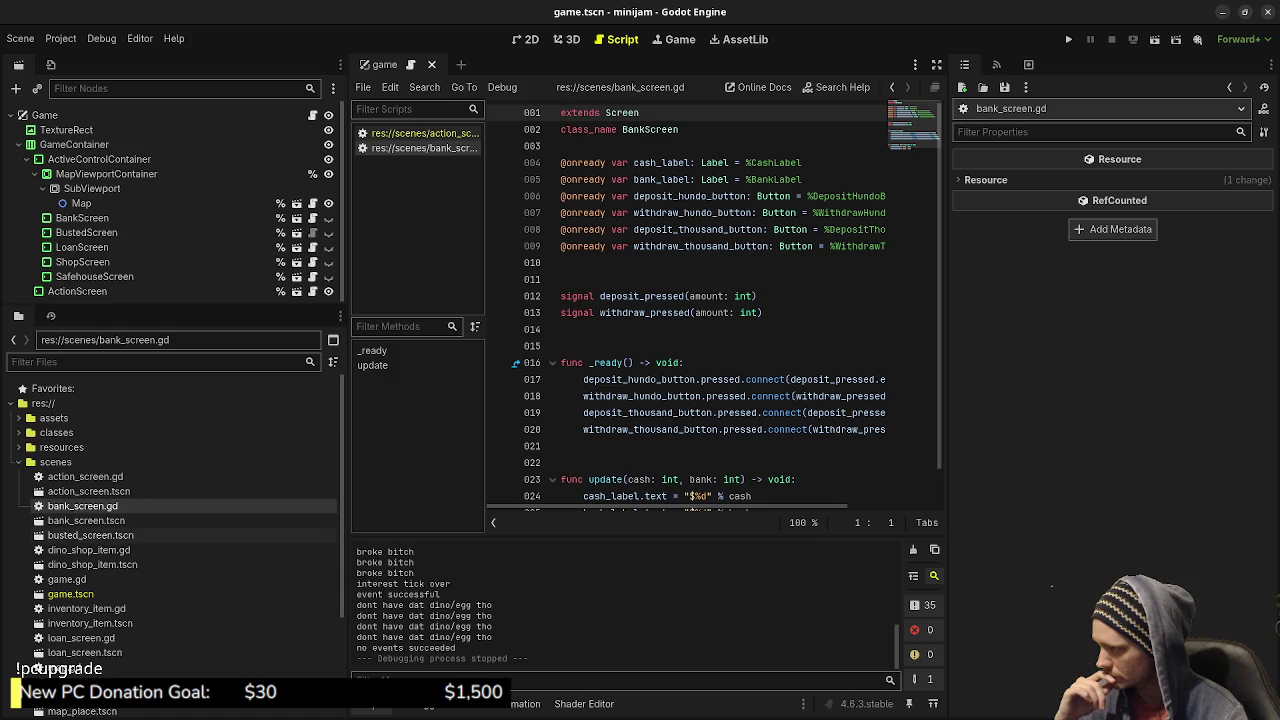
{"action": "double_click", "coordinate": [88, 550]}
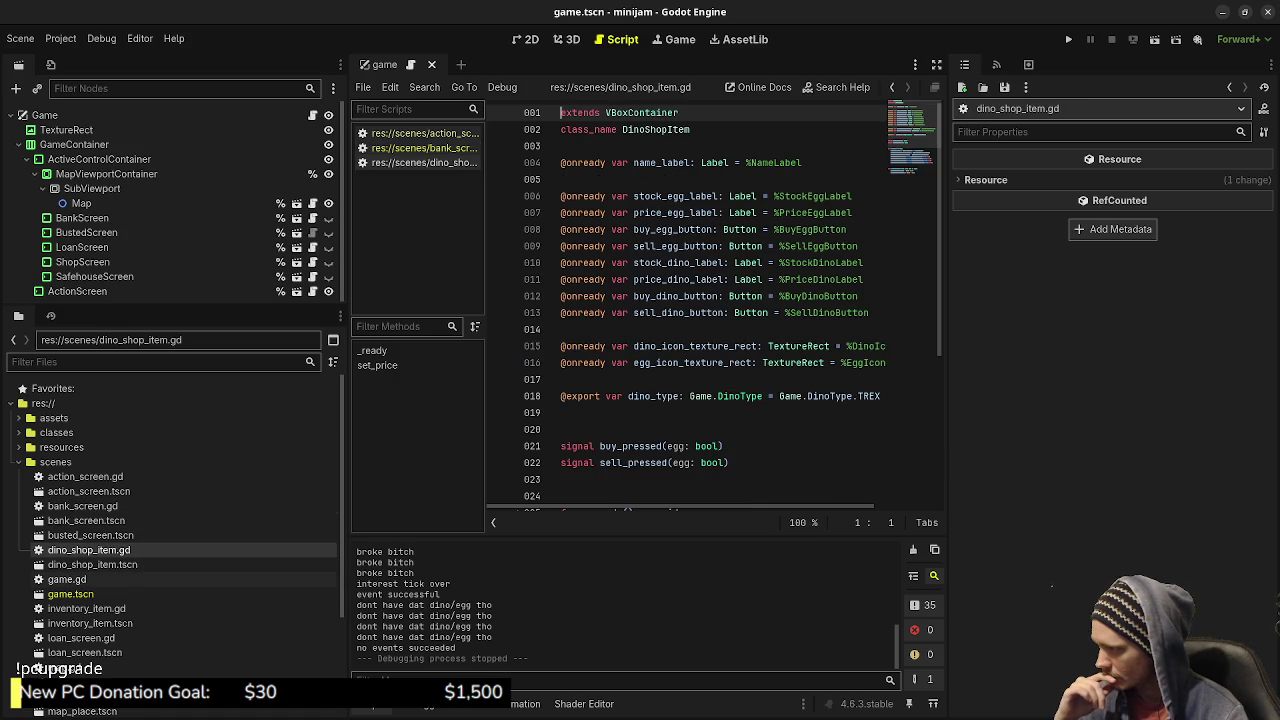
{"action": "left_click", "coordinate": [67, 579]}
{"action": "double_click", "coordinate": [67, 579]}
{"action": "double_click", "coordinate": [86, 608]}
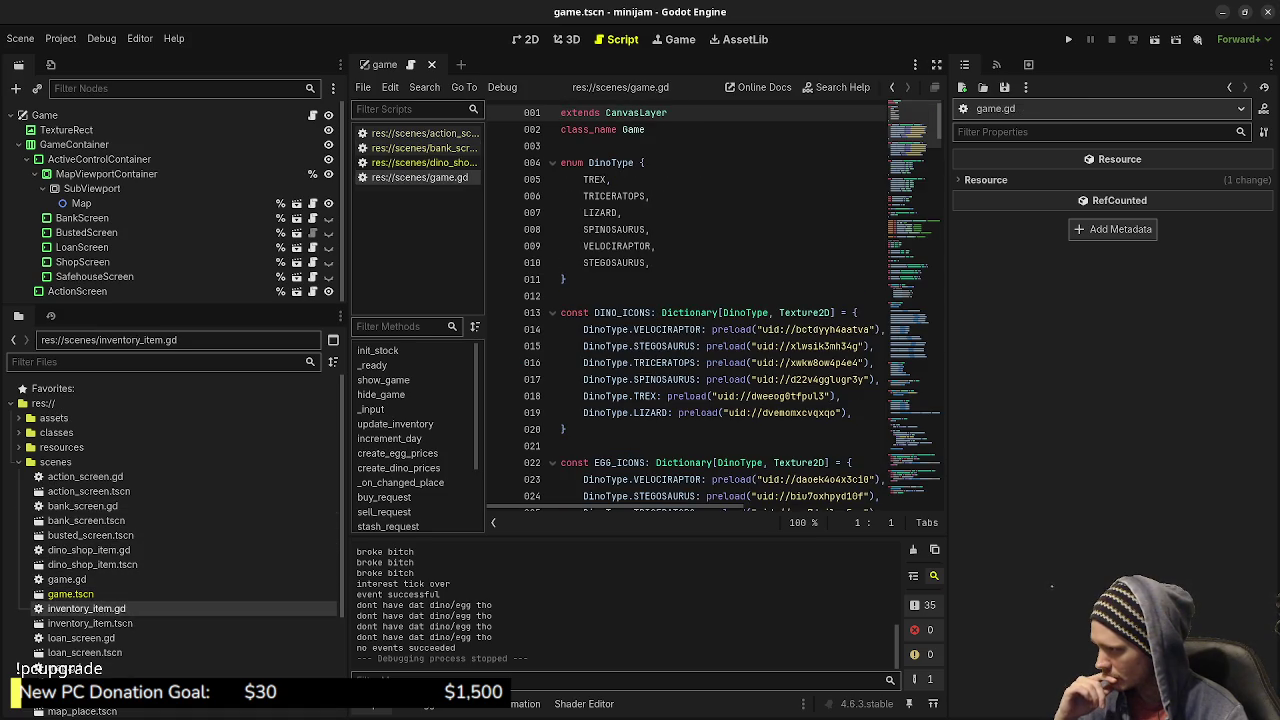
{"action": "double_click", "coordinate": [81, 637]}
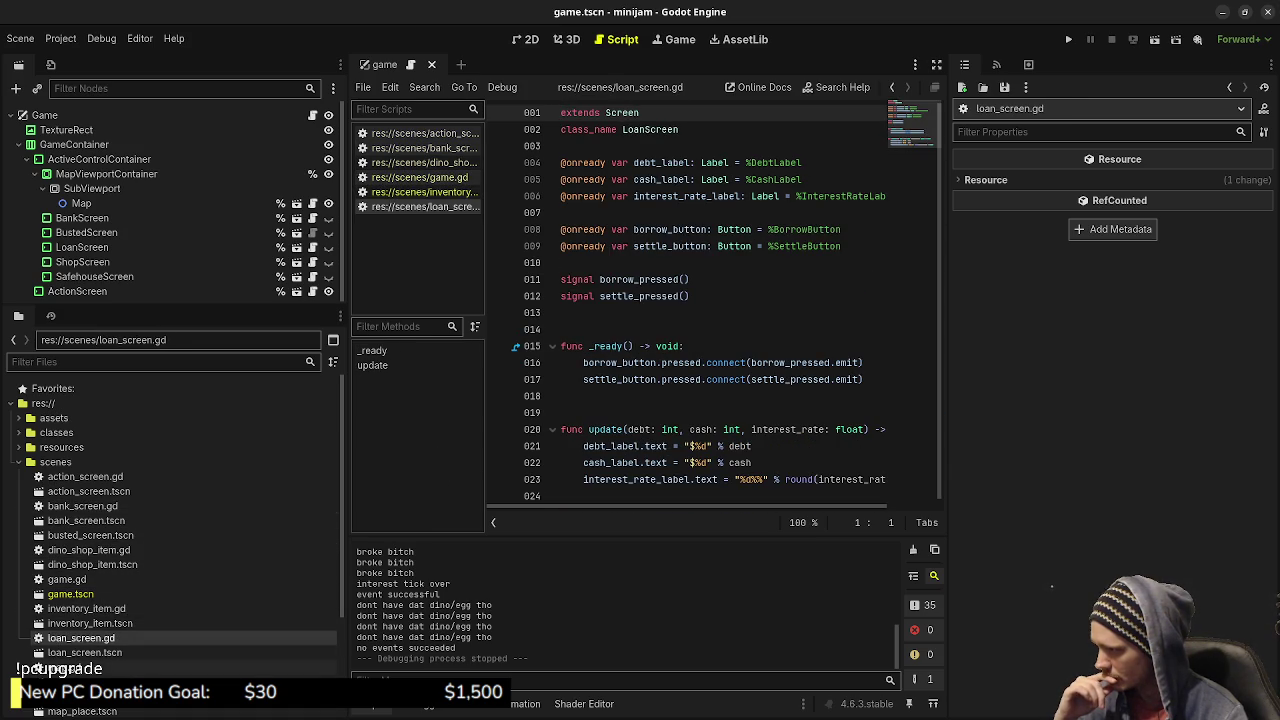
{"action": "left_click", "coordinate": [66, 667]}
{"action": "double_click", "coordinate": [66, 667]}
{"action": "double_click", "coordinate": [78, 681]}
Open player.gd, safehouse_item.gd, safehouse_screen.gd and shop_screen.gd, then narrow the left docks.
{"action": "scroll", "coordinate": [170, 560], "scroll_direction": "down", "scroll_amount": 3}
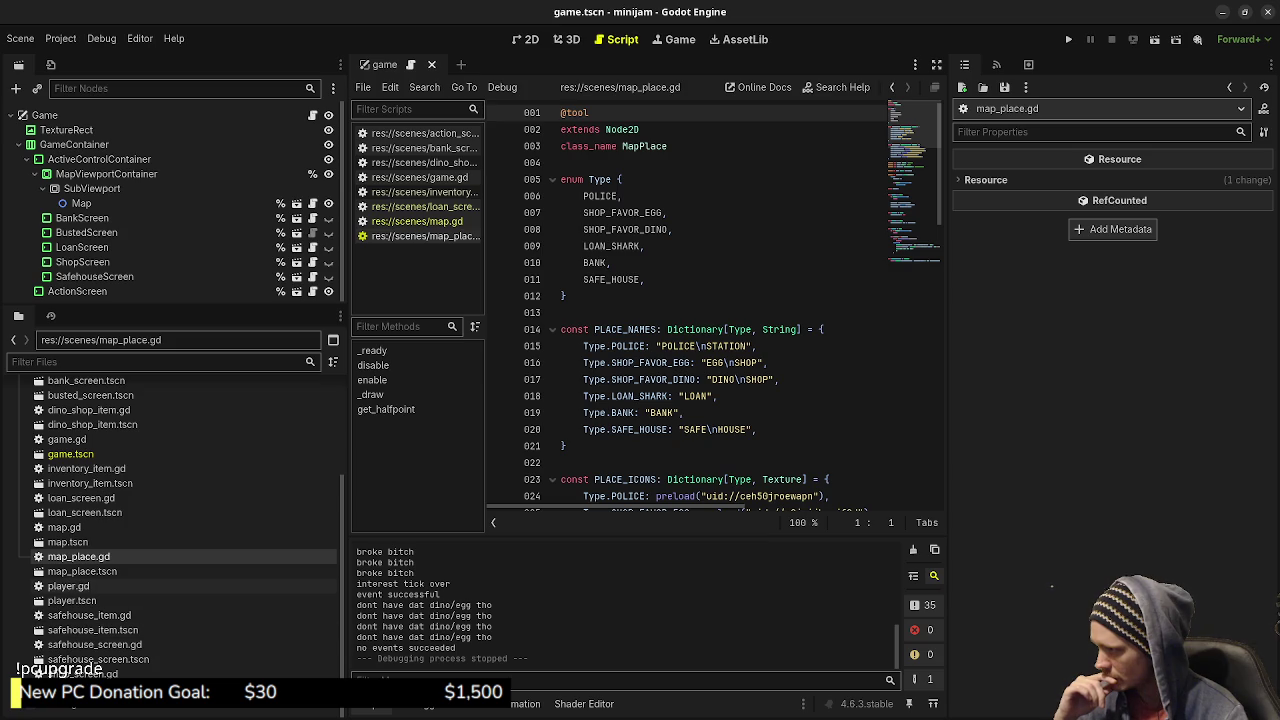
{"action": "double_click", "coordinate": [68, 586]}
{"action": "double_click", "coordinate": [89, 615]}
{"action": "double_click", "coordinate": [95, 644]}
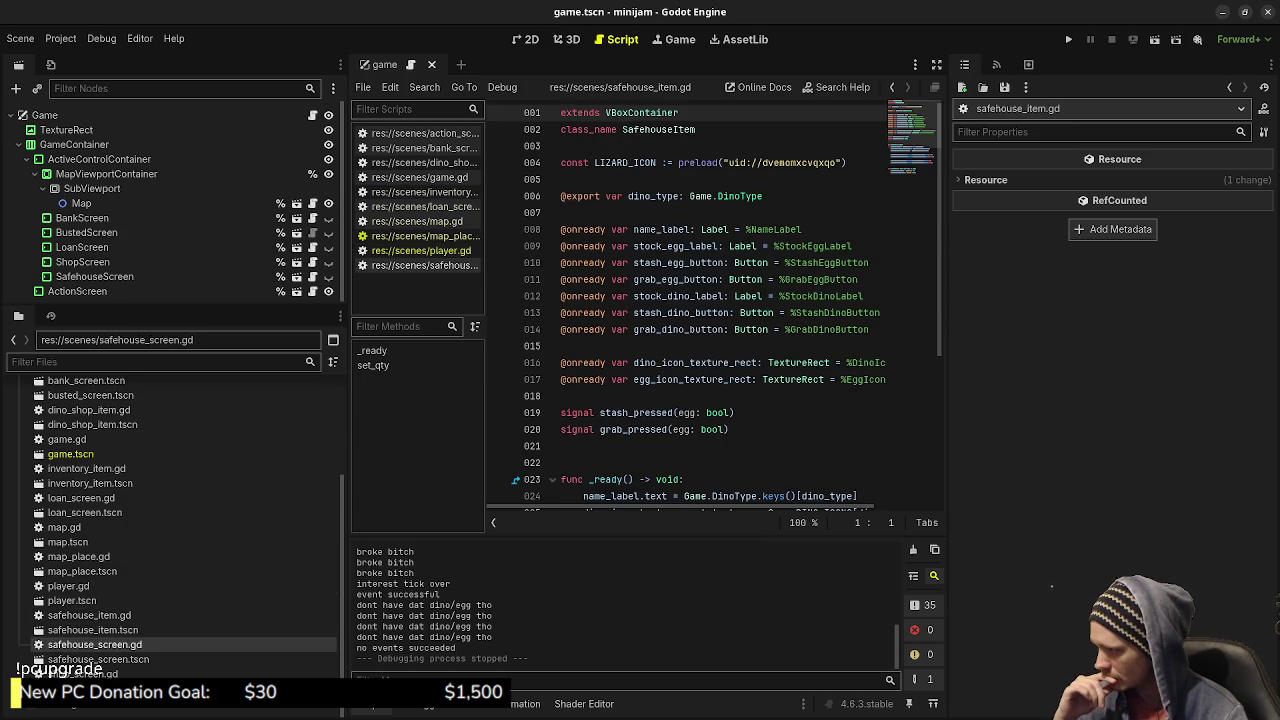
{"action": "left_click", "coordinate": [80, 673]}
{"action": "double_click", "coordinate": [80, 673]}
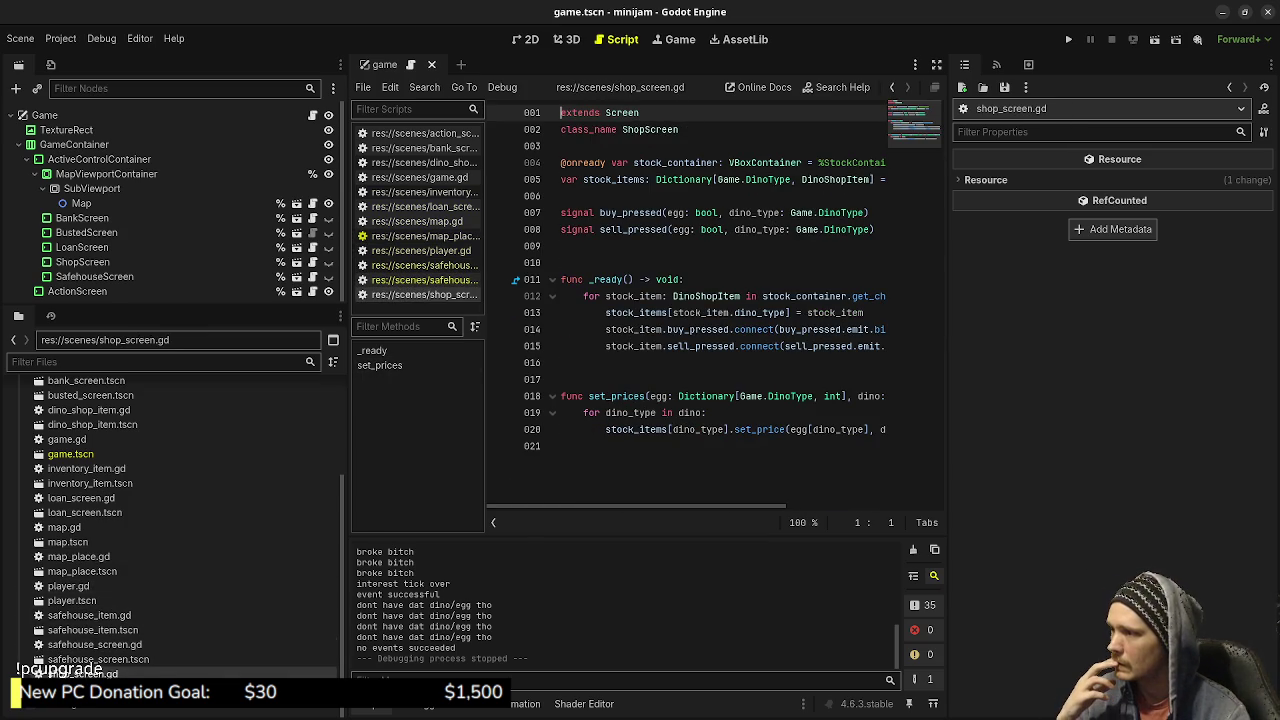
{"action": "left_click_drag", "start_coordinate": [347, 385], "coordinate": [287, 385]}
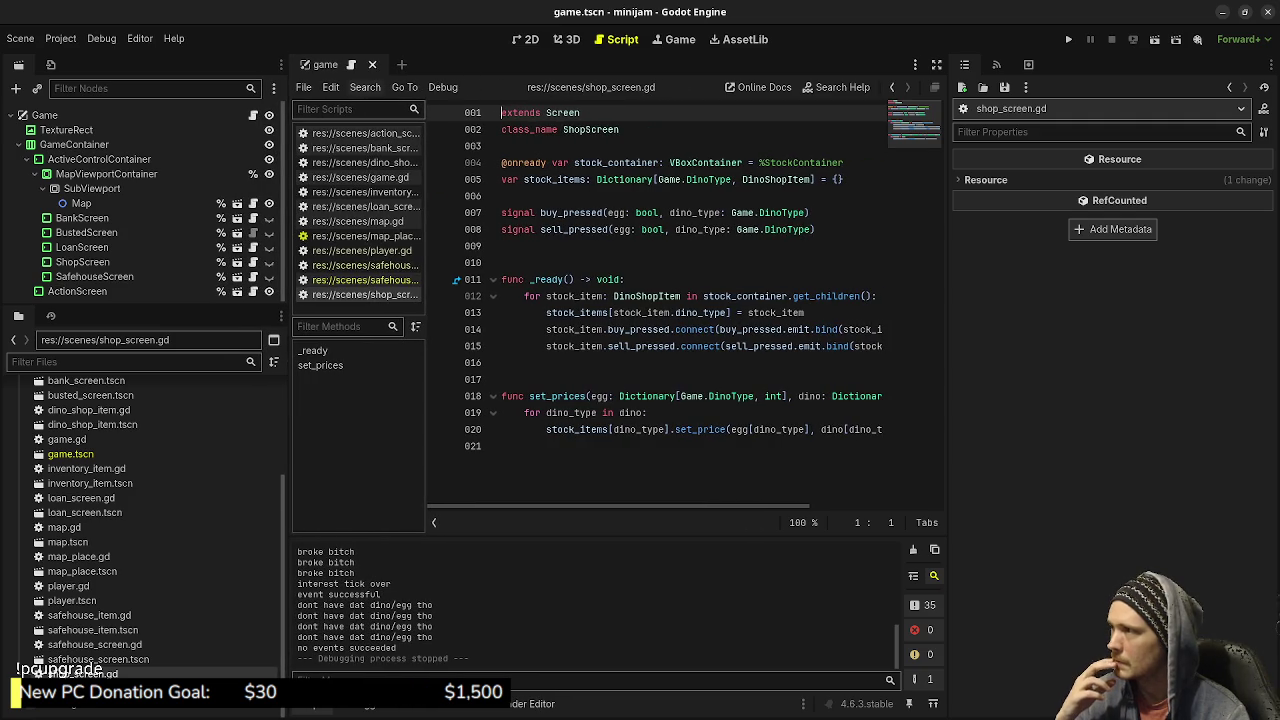
Apply the saved 'main' editor layout, return to the script editor, and widen the open-scripts list.
{"action": "left_click", "coordinate": [140, 38]}
{"action": "mouse_move", "coordinate": [200, 112]}
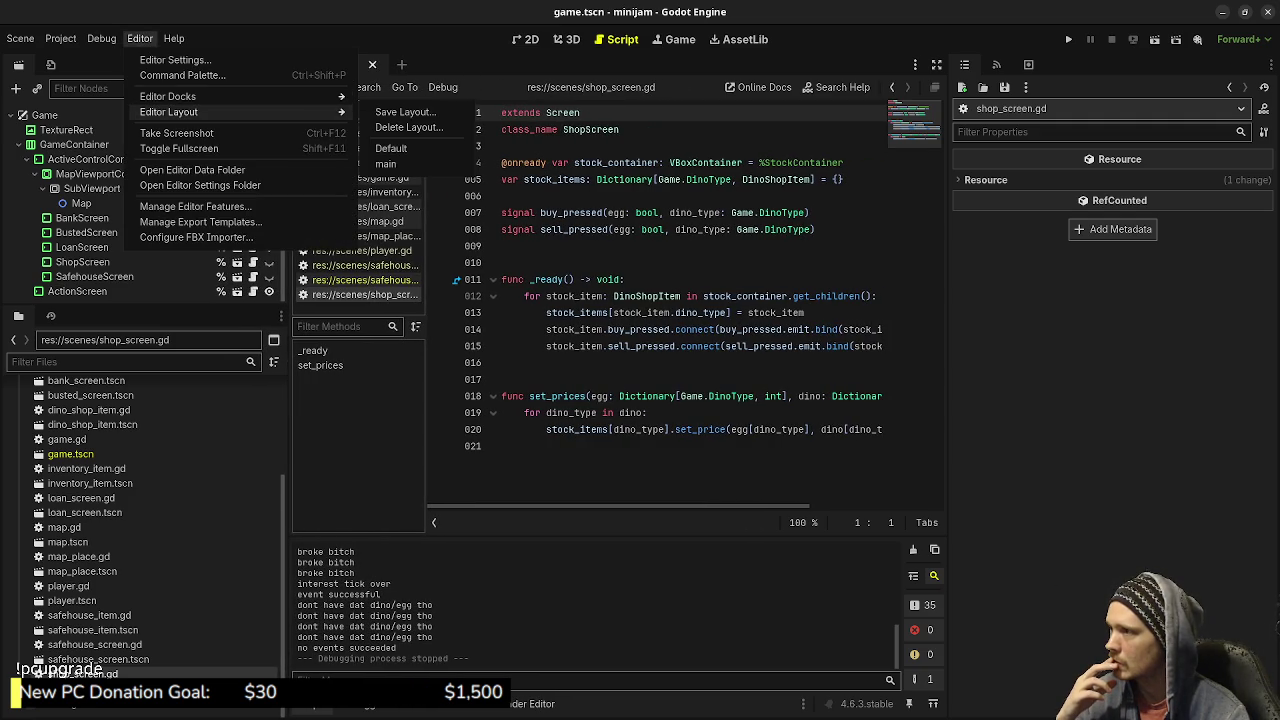
{"action": "left_click", "coordinate": [385, 163]}
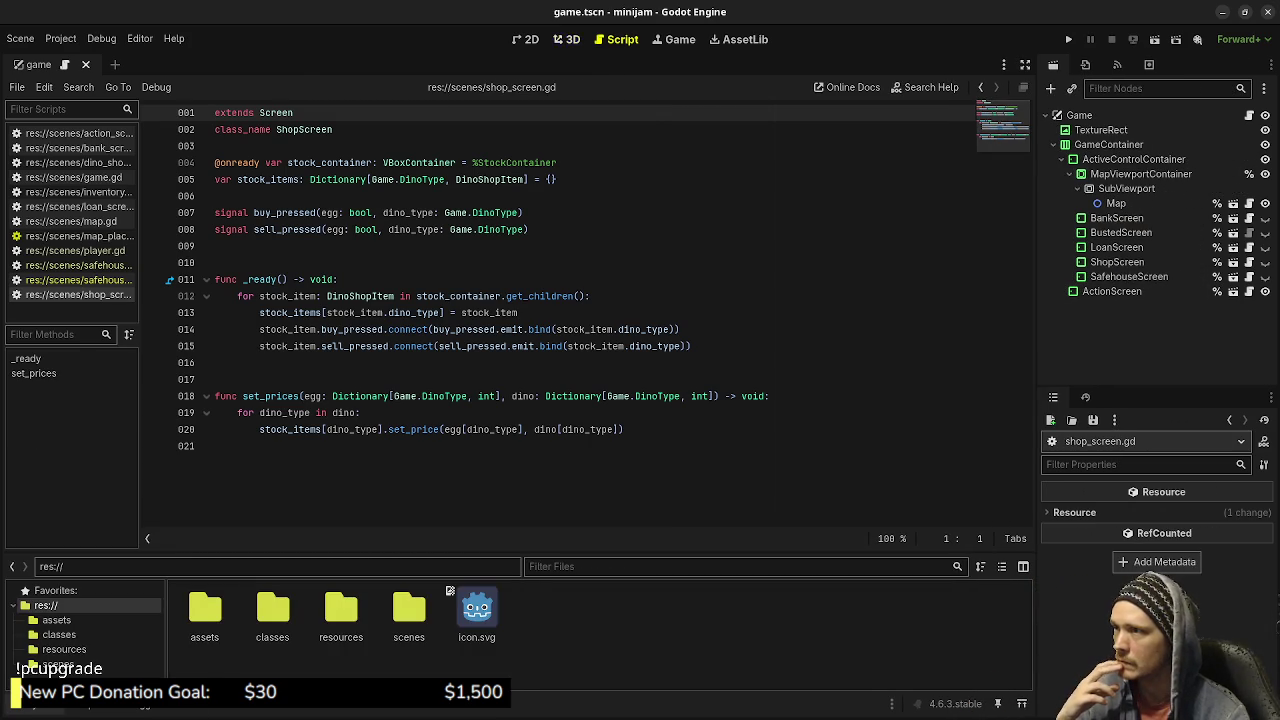
{"action": "scroll", "coordinate": [363, 110], "scroll_direction": "down", "scroll_amount": 3}
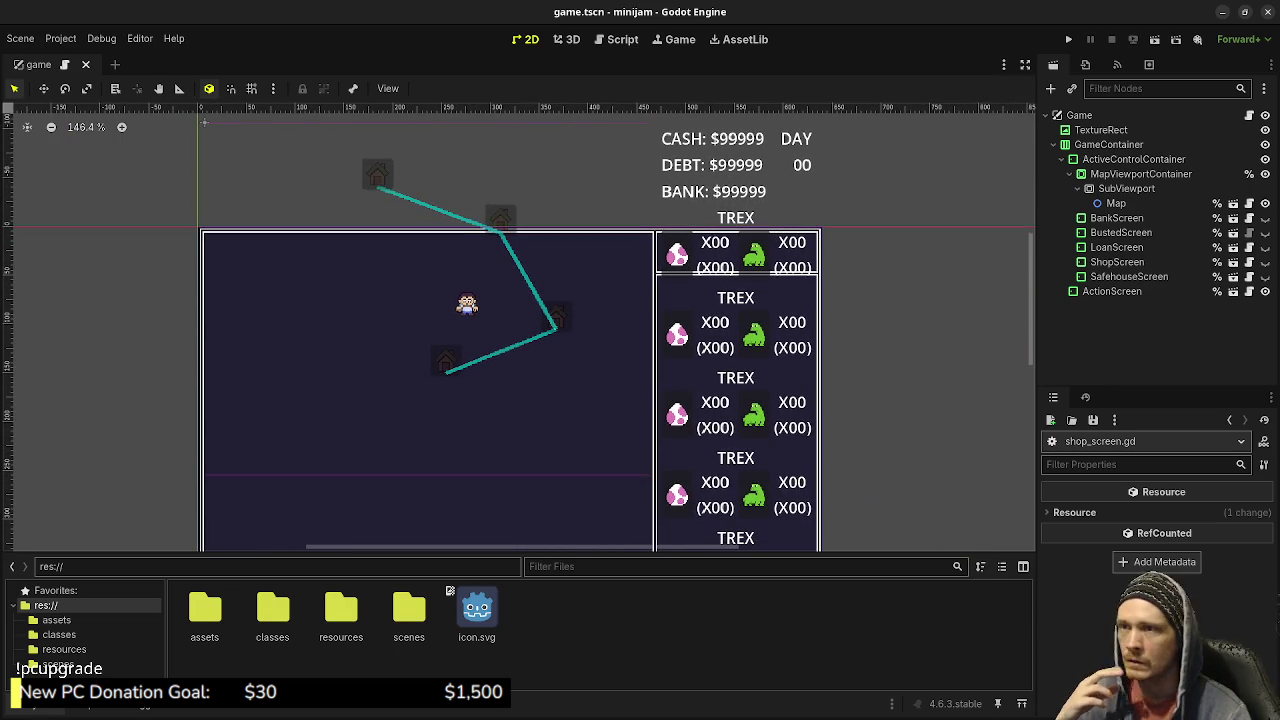
{"action": "key", "text": "ctrl+F3"}
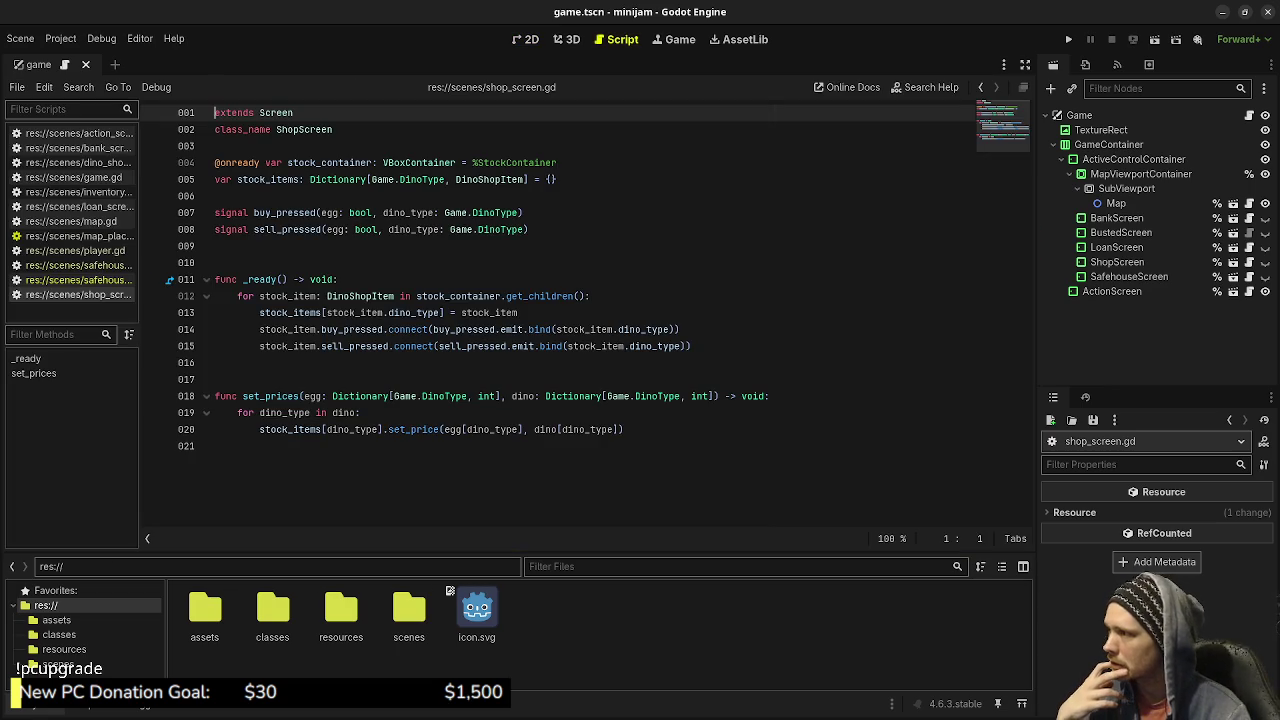
{"action": "left_click_drag", "start_coordinate": [142, 263], "coordinate": [248, 263]}
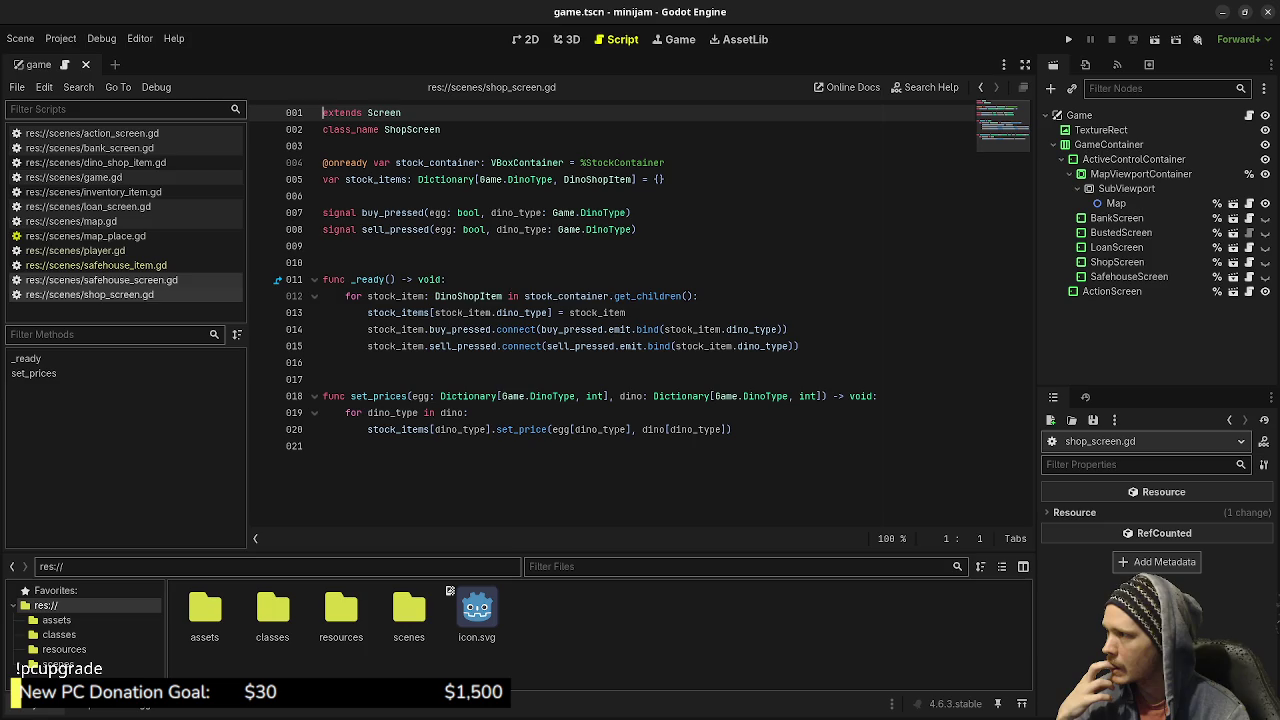
Show game.gd and locate the events dictionary definition.
{"action": "left_click", "coordinate": [73, 177]}
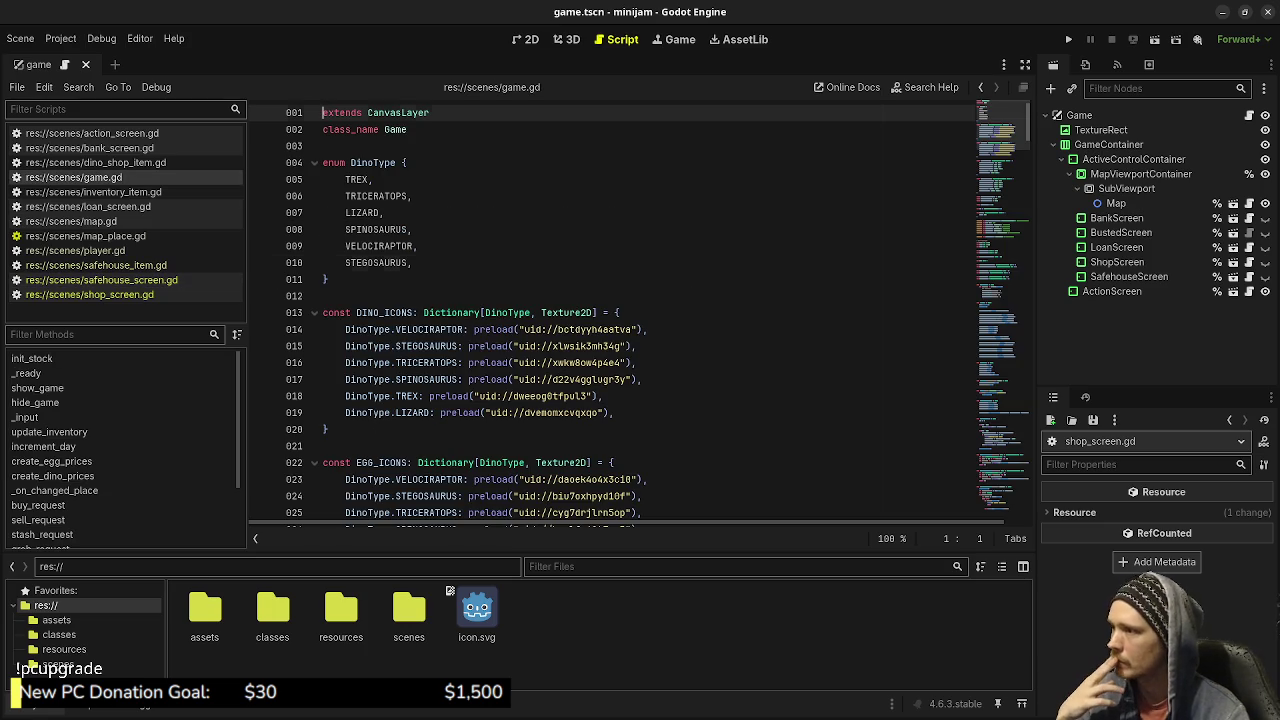
{"action": "left_click", "coordinate": [412, 262]}
{"action": "scroll", "coordinate": [612, 314], "scroll_direction": "down", "scroll_amount": 7}
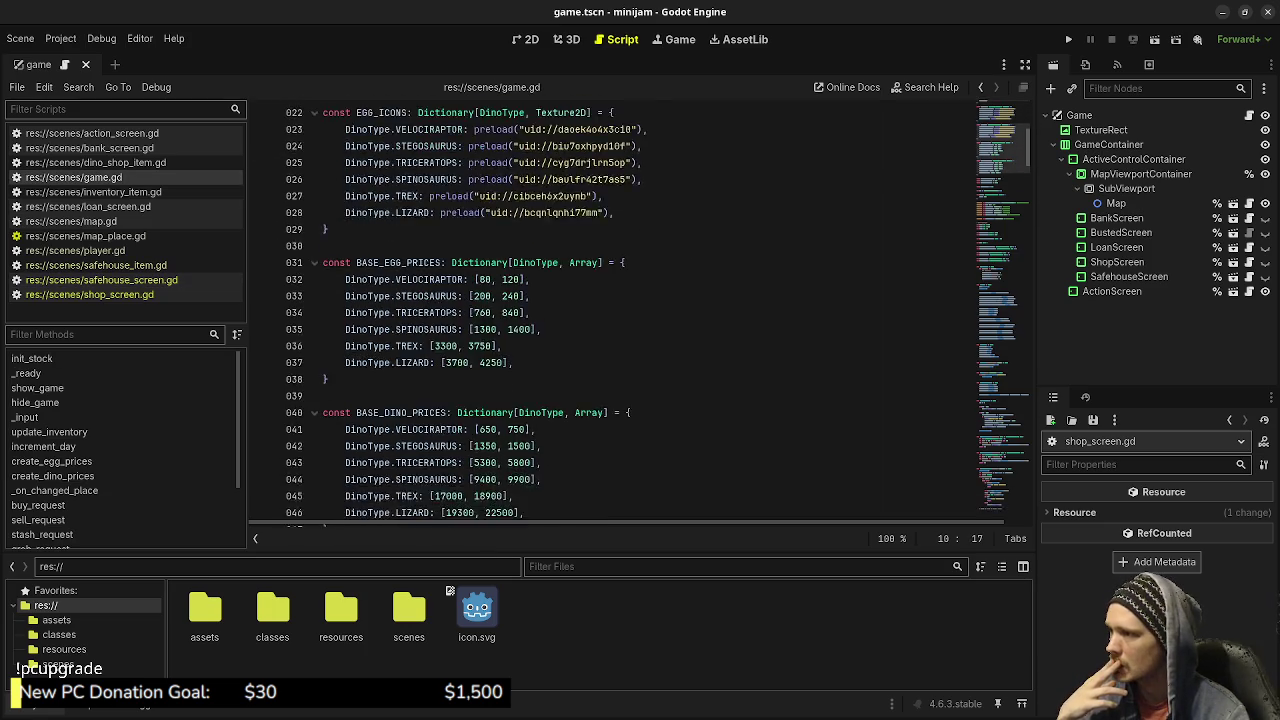
{"action": "scroll", "coordinate": [612, 314], "scroll_direction": "down", "scroll_amount": 13}
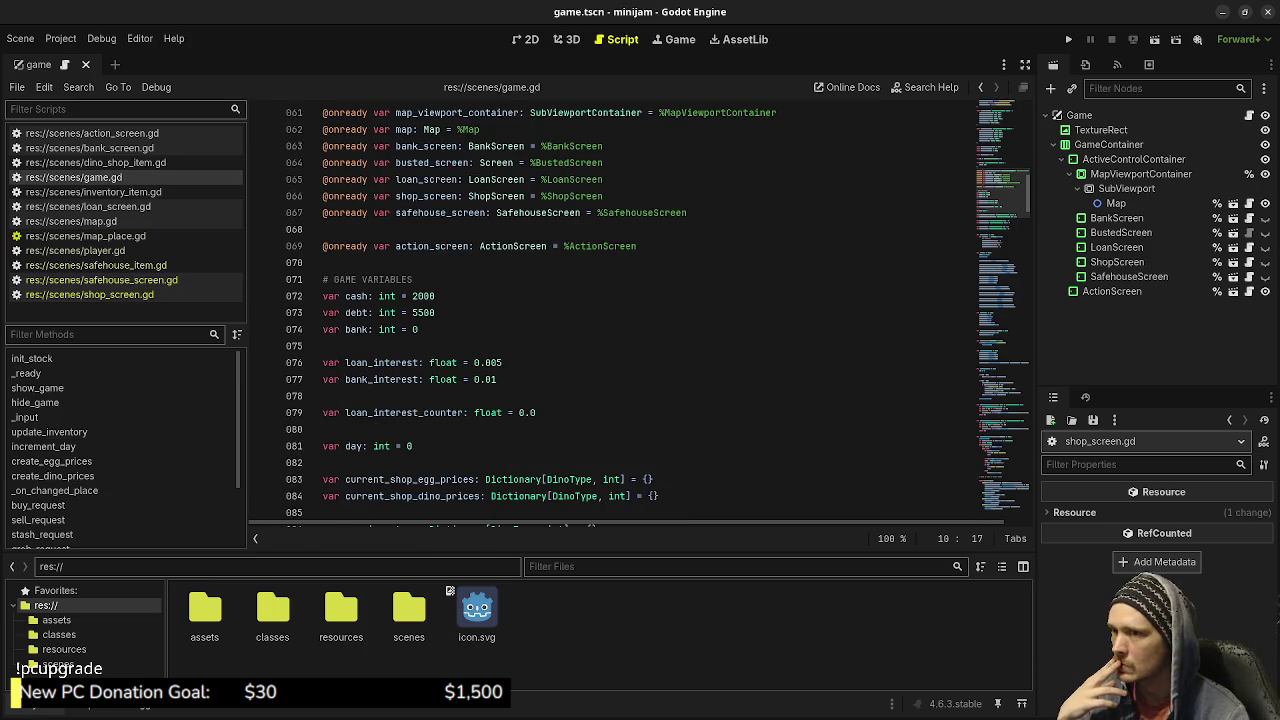
{"action": "scroll", "coordinate": [612, 314], "scroll_direction": "down", "scroll_amount": 20}
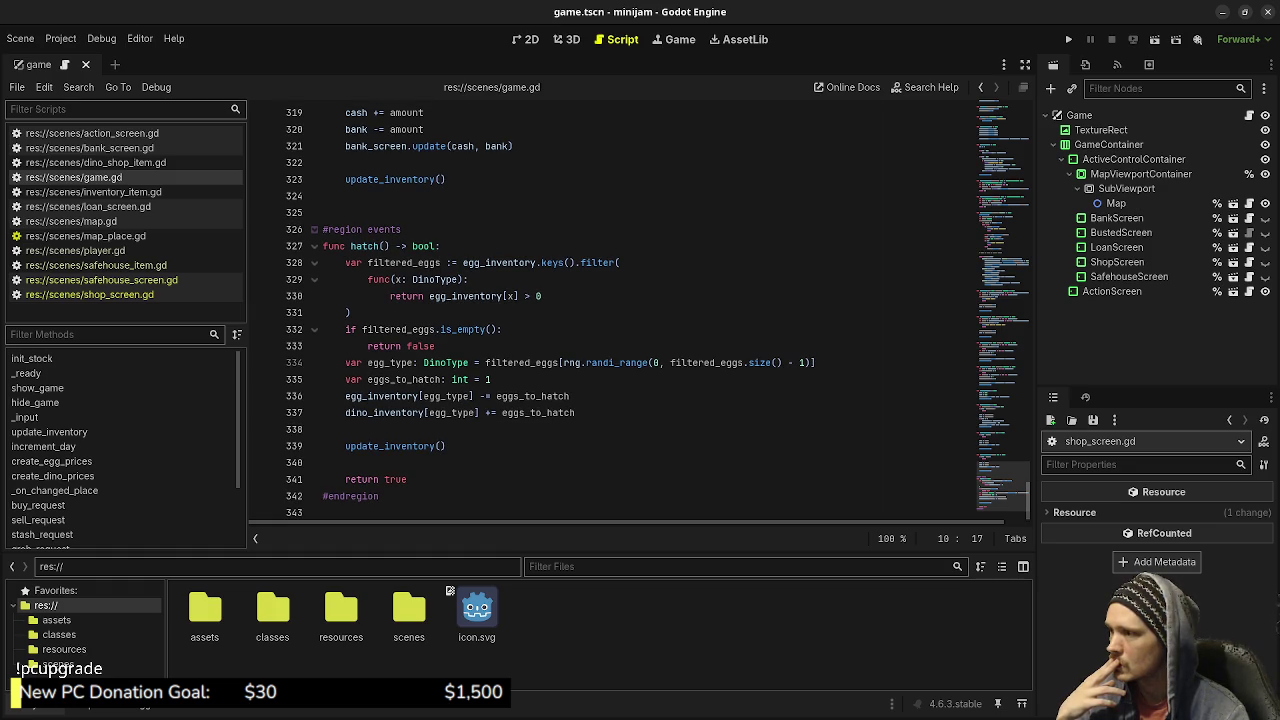
{"action": "scroll", "coordinate": [640, 314], "scroll_direction": "up", "scroll_amount": 4}
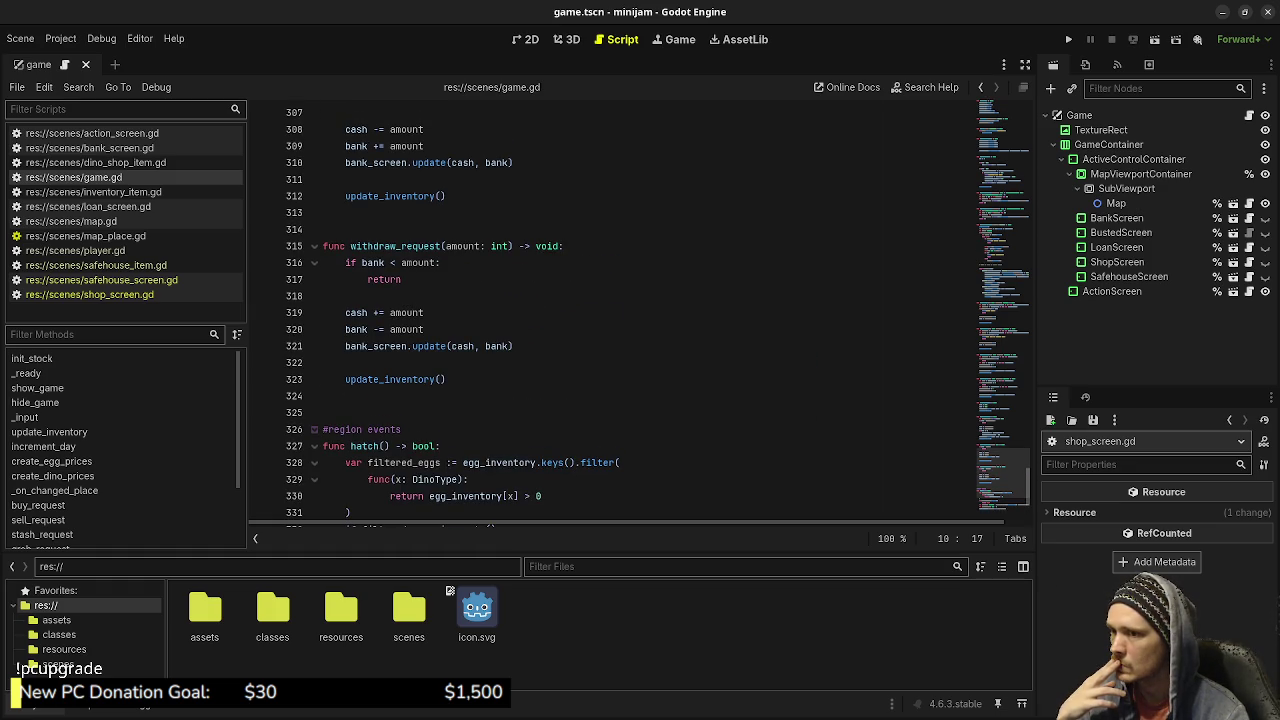
{"action": "scroll", "coordinate": [640, 320], "scroll_direction": "up", "scroll_amount": 20}
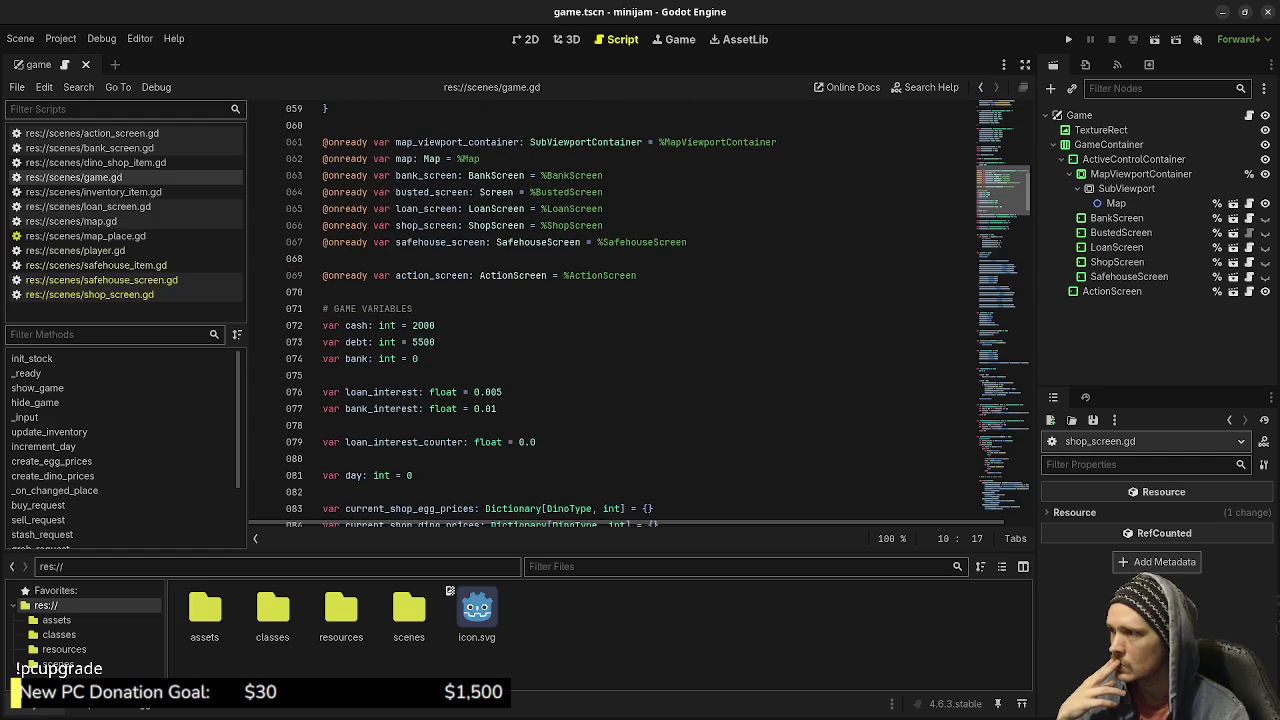
{"action": "scroll", "coordinate": [640, 320], "scroll_direction": "up", "scroll_amount": 4}
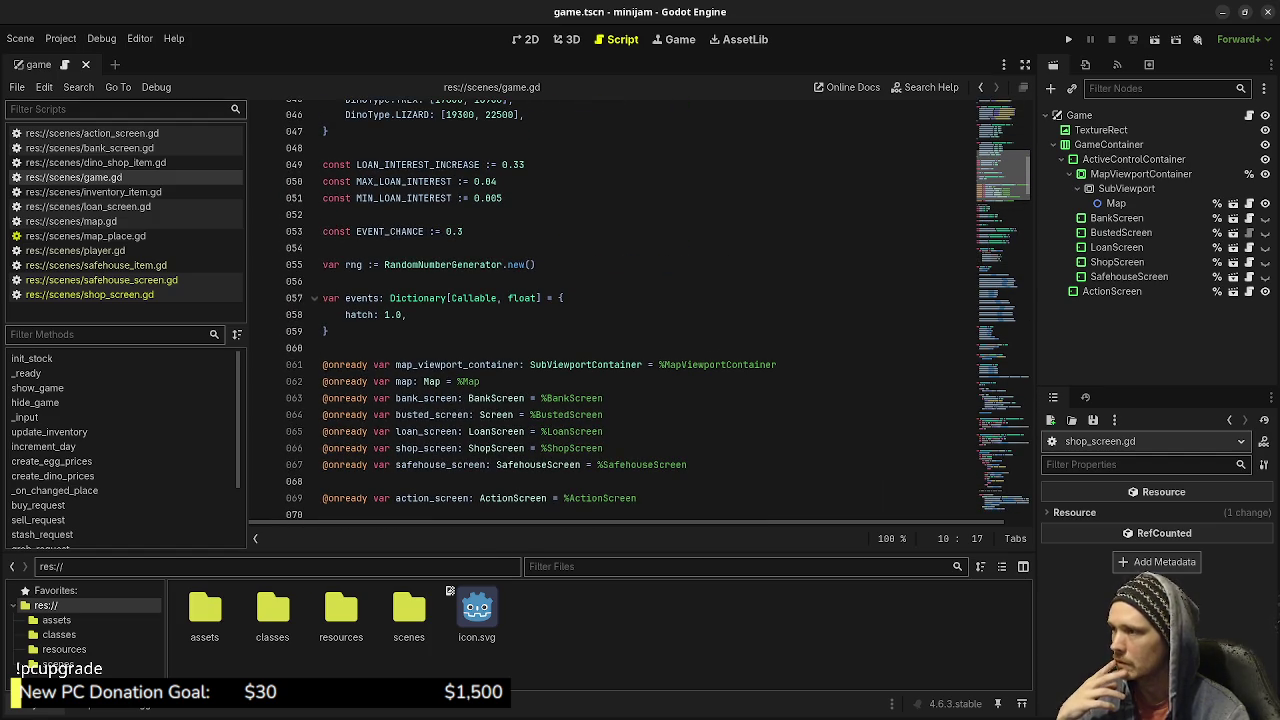
{"action": "mouse_move", "coordinate": [330, 331]}
{"action": "left_mouse_down"}
{"action": "mouse_move", "coordinate": [336, 298]}
{"action": "mouse_move", "coordinate": [322, 298]}
{"action": "left_mouse_up"}
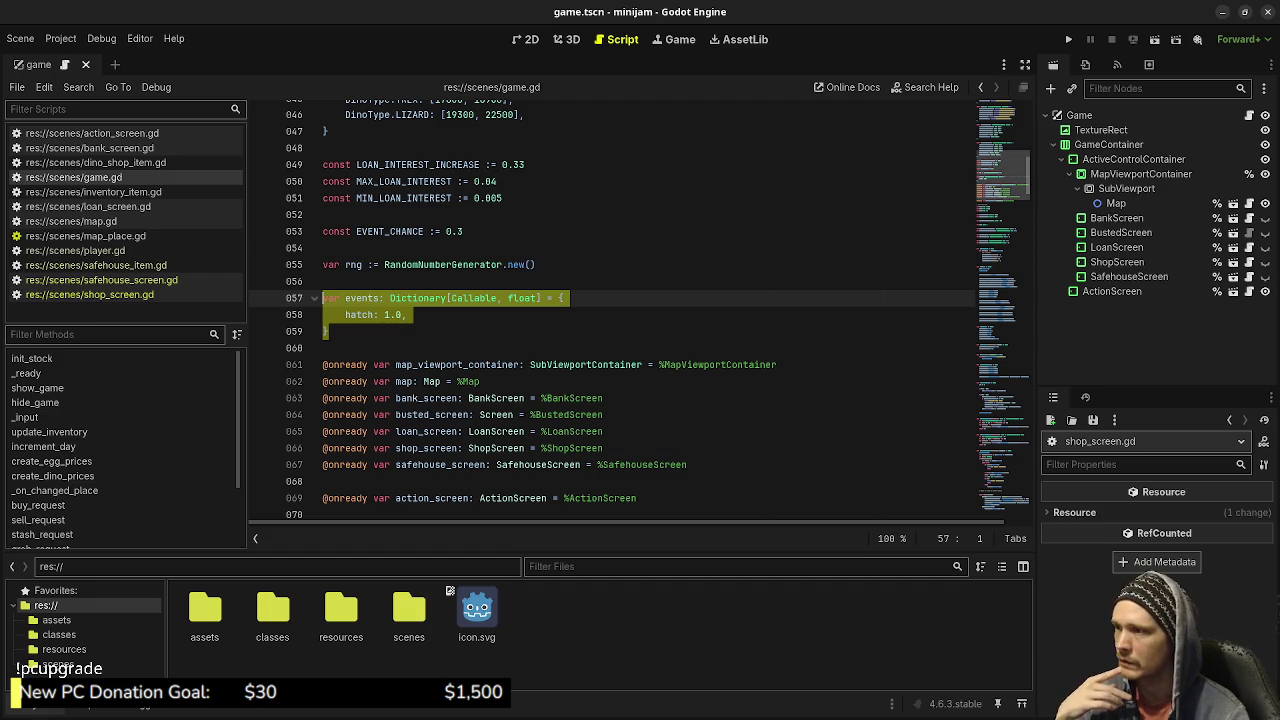
Browse through game.gd to review the surrounding code.
{"action": "left_click_drag", "start_coordinate": [1003, 175], "coordinate": [1003, 486]}
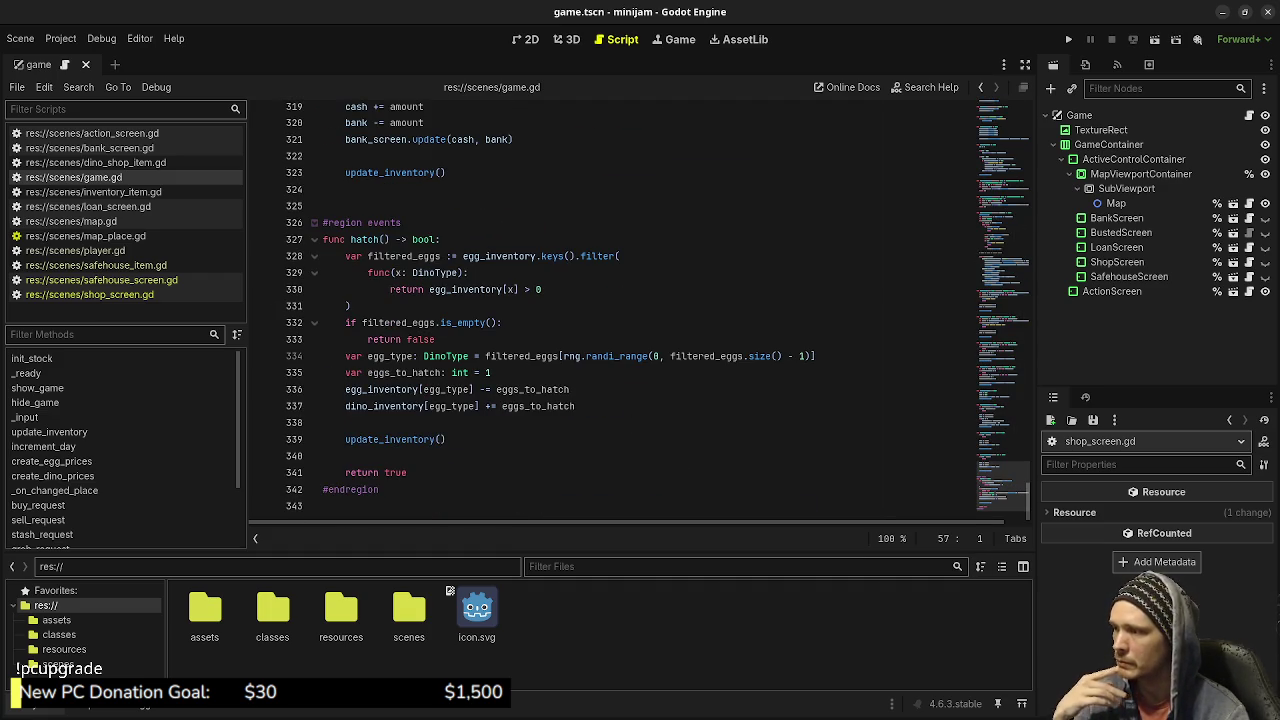
{"action": "scroll", "coordinate": [640, 310], "scroll_direction": "up", "scroll_amount": 6}
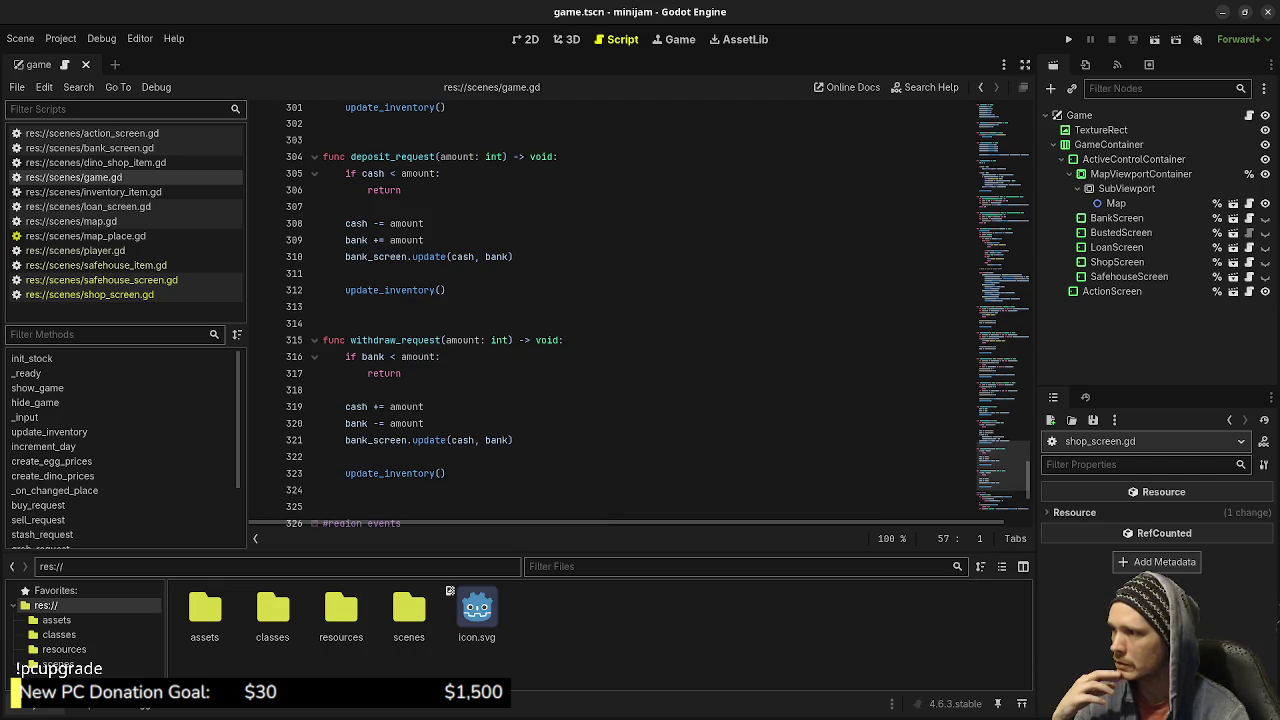
{"action": "scroll", "coordinate": [640, 310], "scroll_direction": "up", "scroll_amount": 12}
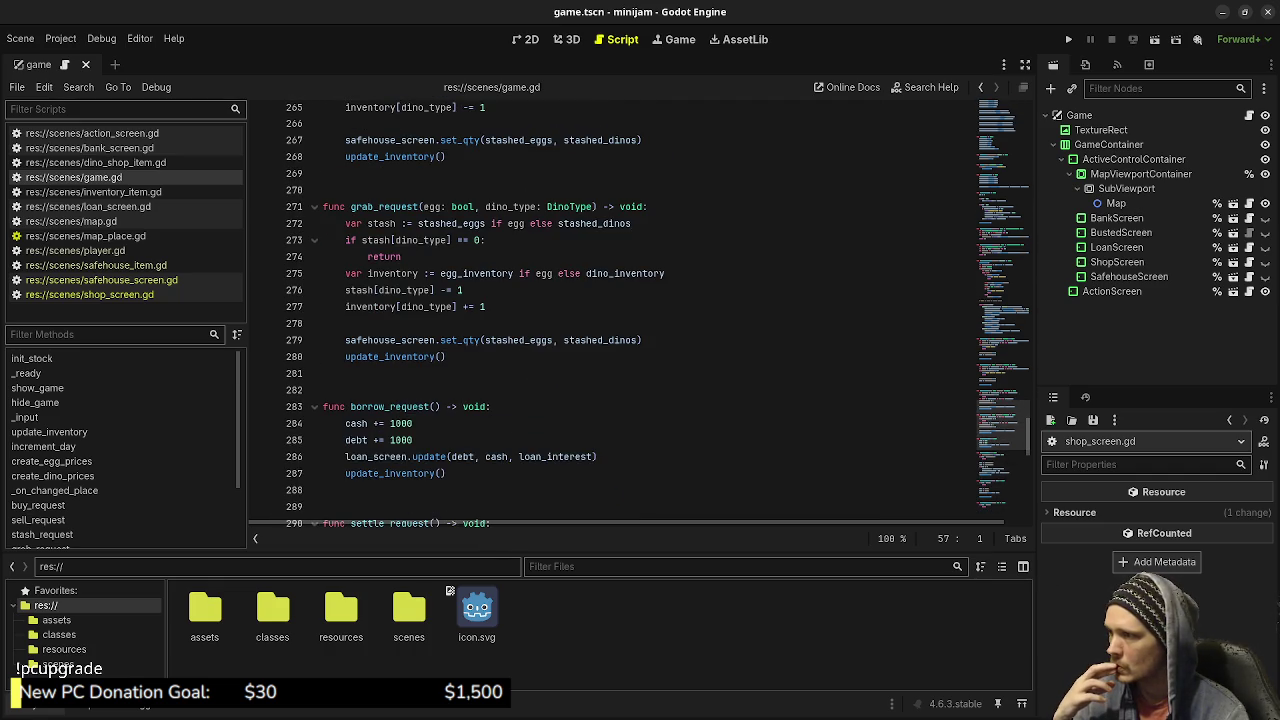
{"action": "scroll", "coordinate": [640, 310], "scroll_direction": "up", "scroll_amount": 13}
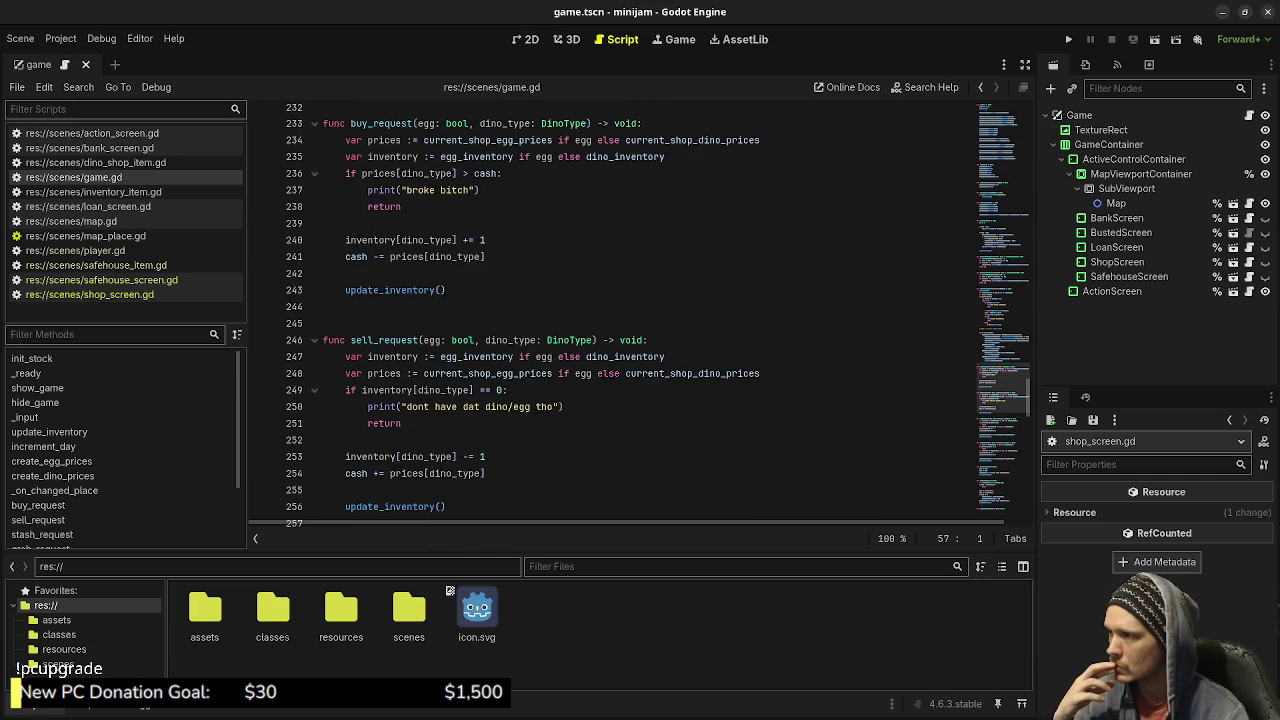
{"action": "scroll", "coordinate": [640, 310], "scroll_direction": "up", "scroll_amount": 12}
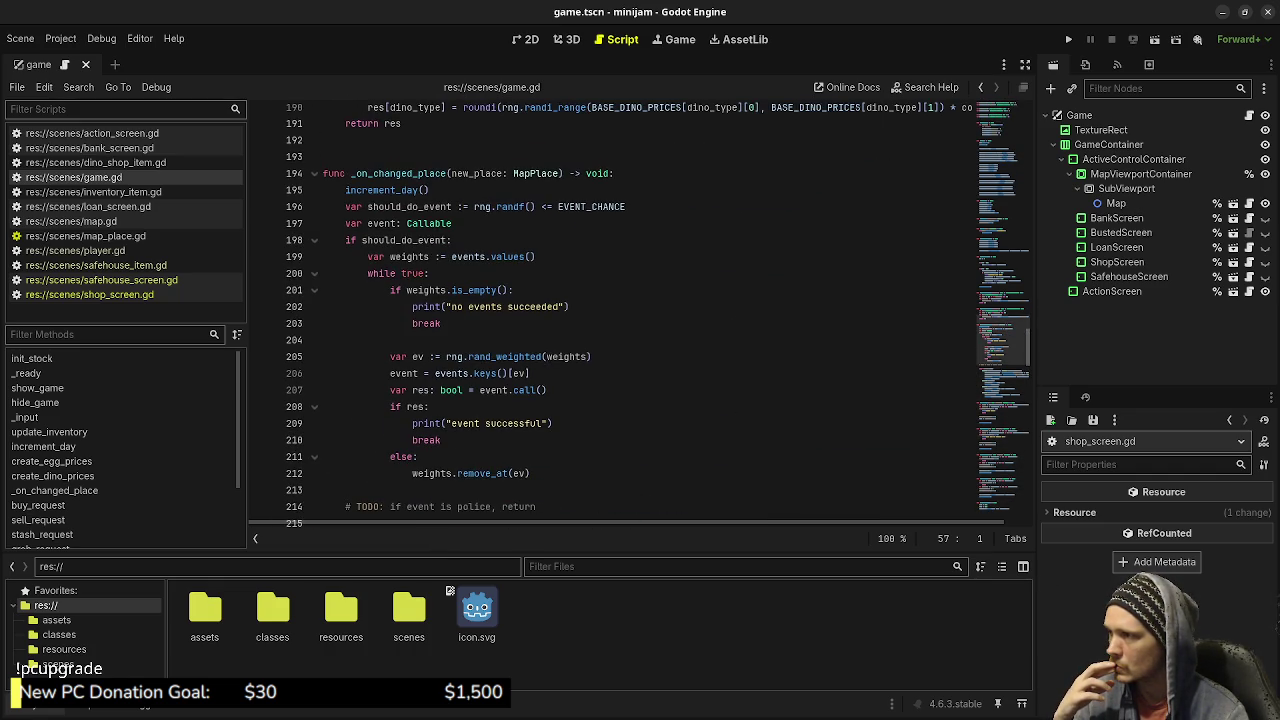
{"action": "scroll", "coordinate": [640, 310], "scroll_direction": "up", "scroll_amount": 5}
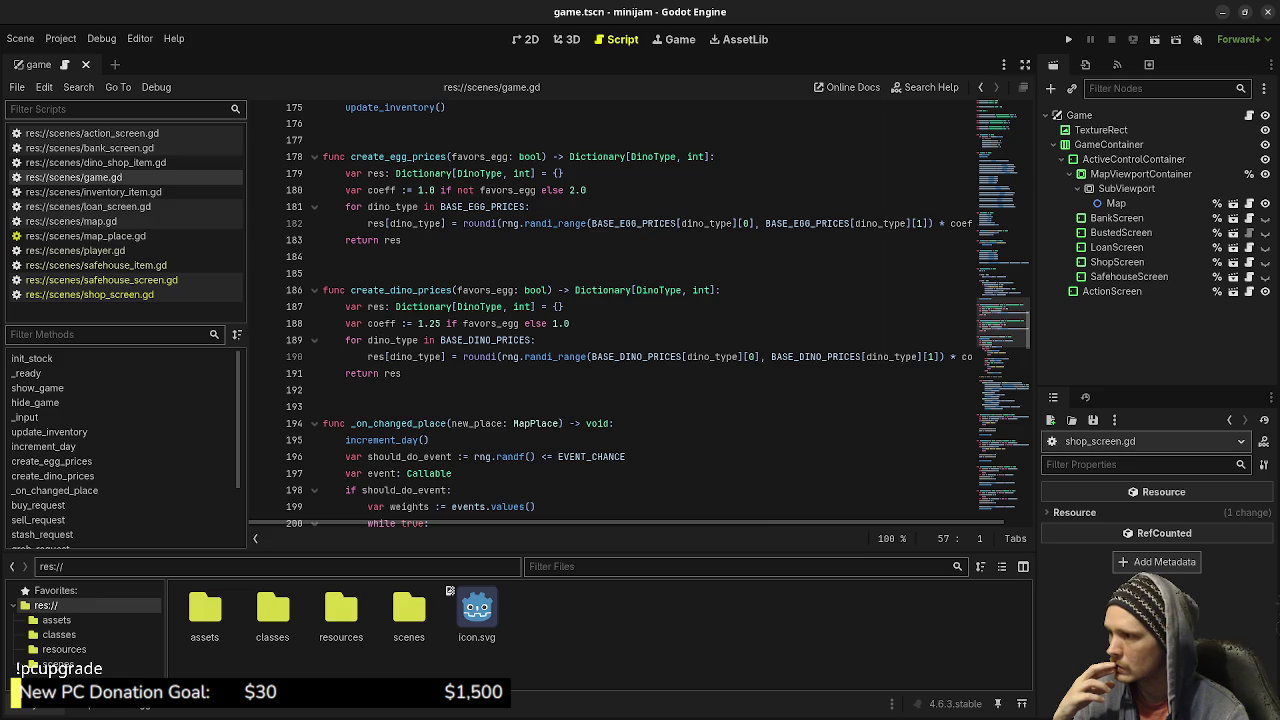
{"action": "scroll", "coordinate": [640, 310], "scroll_direction": "down", "scroll_amount": 20}
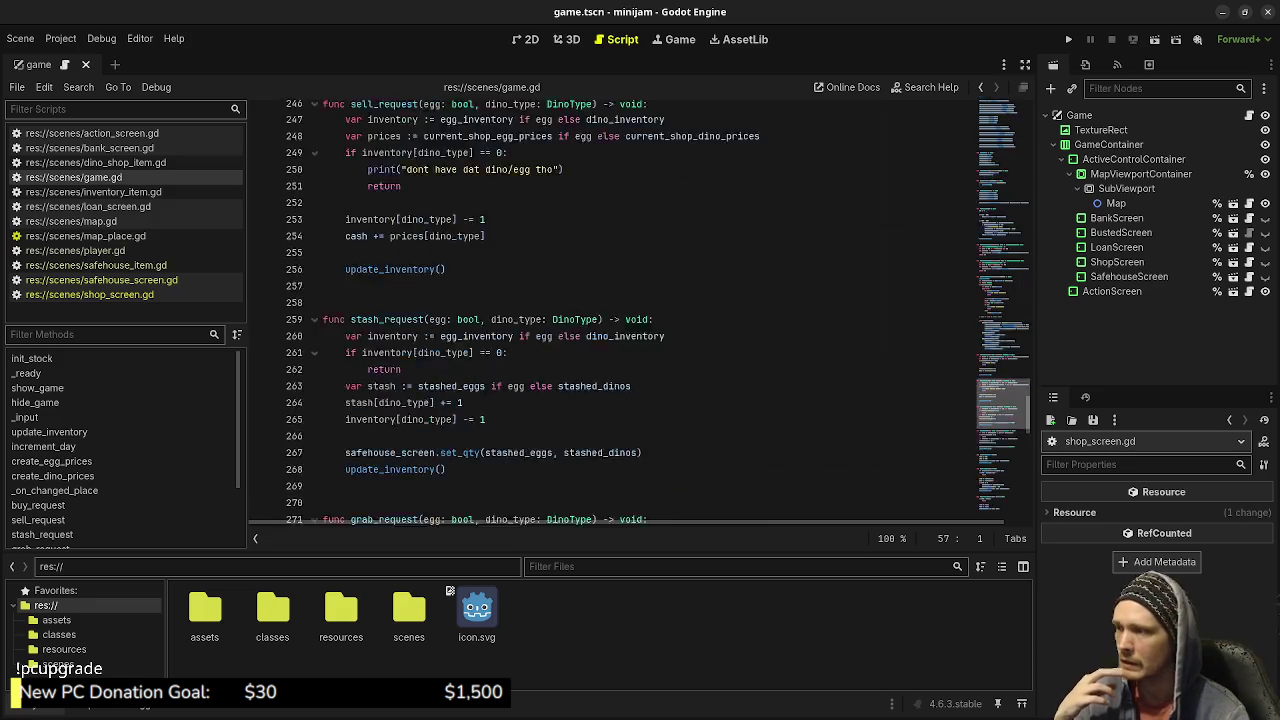
{"action": "scroll", "coordinate": [640, 310], "scroll_direction": "down", "scroll_amount": 5}
{"action": "scroll", "coordinate": [640, 310], "scroll_direction": "up", "scroll_amount": 20}
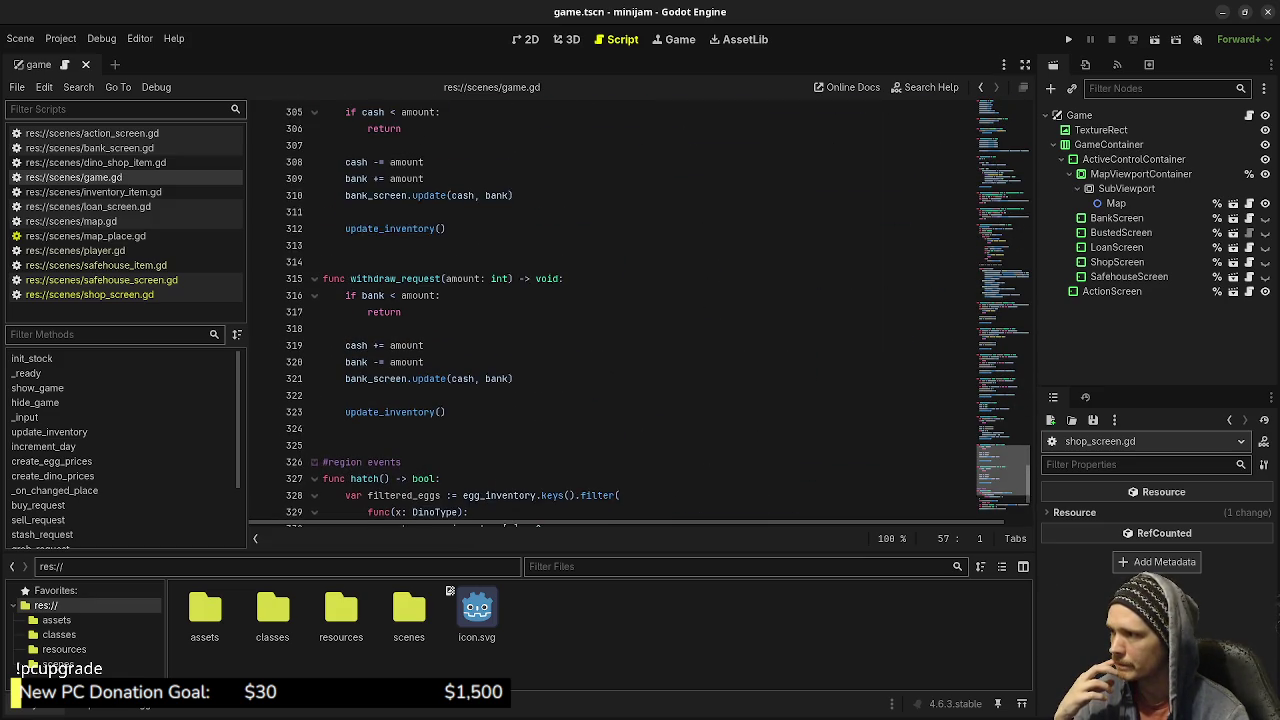
{"action": "scroll", "coordinate": [640, 310], "scroll_direction": "up", "scroll_amount": 9}
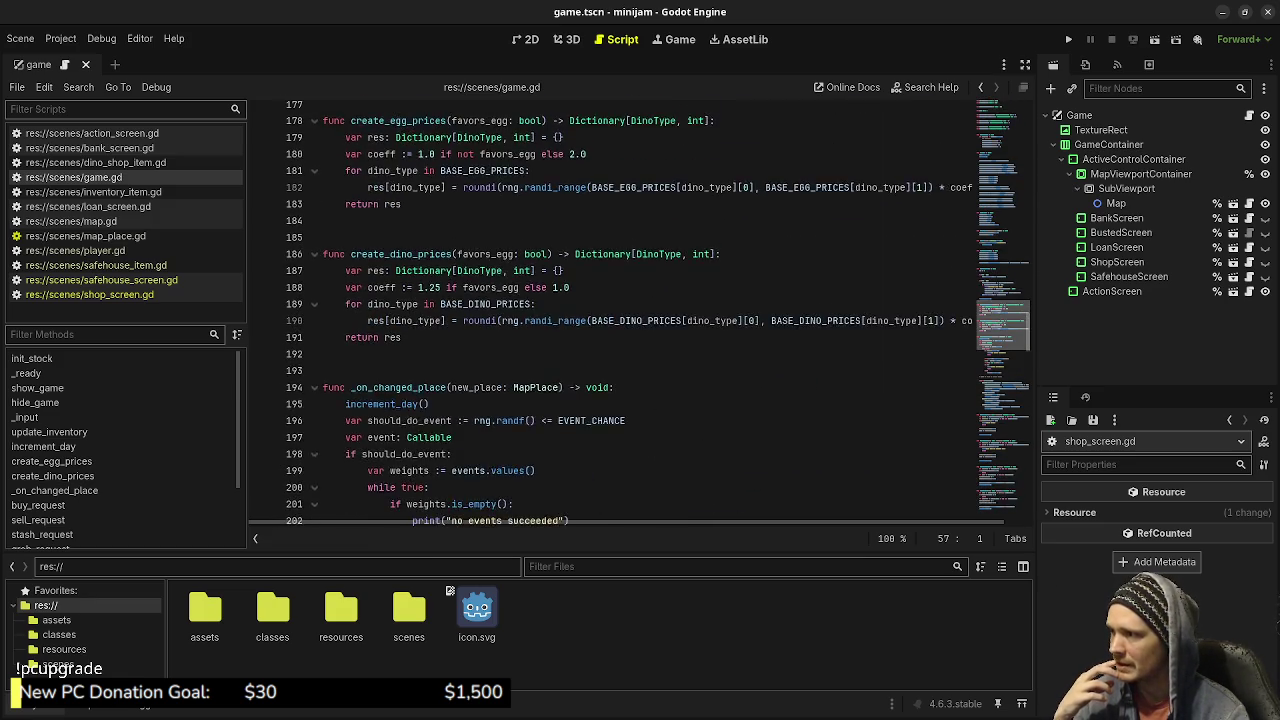
{"action": "scroll", "coordinate": [640, 310], "scroll_direction": "up", "scroll_amount": 1}
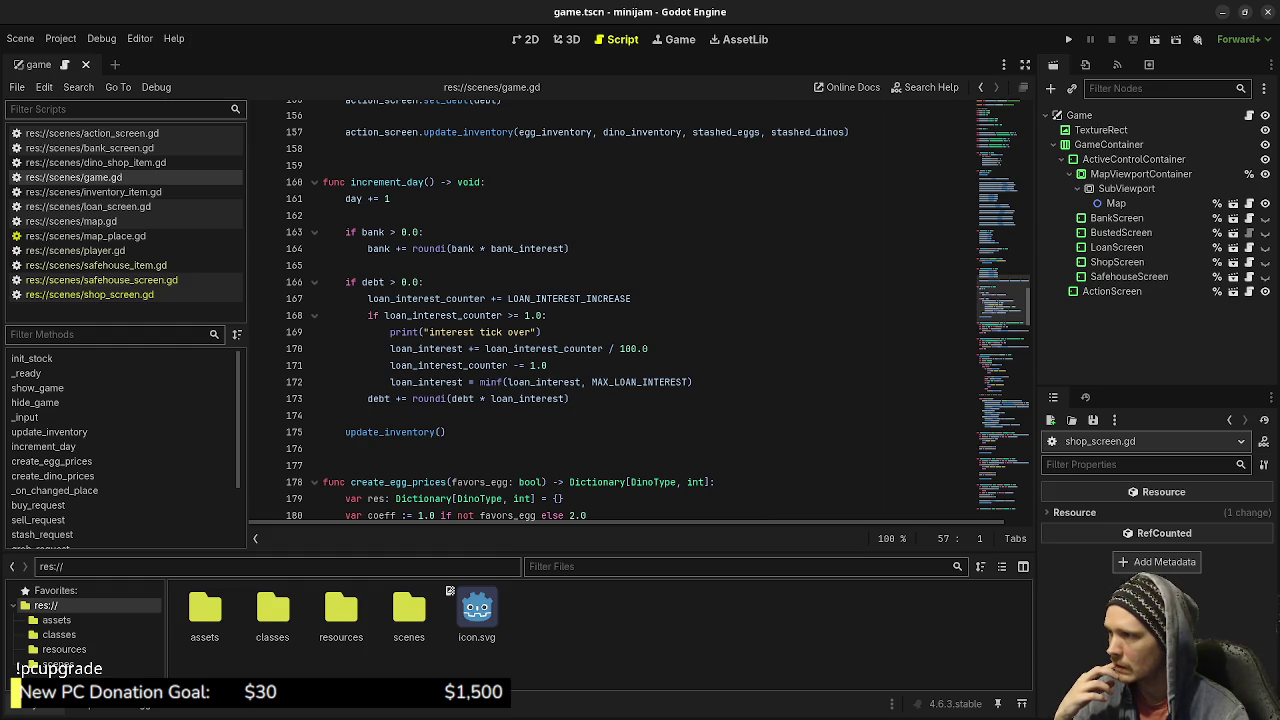
{"action": "mouse_move", "coordinate": [400, 433]}
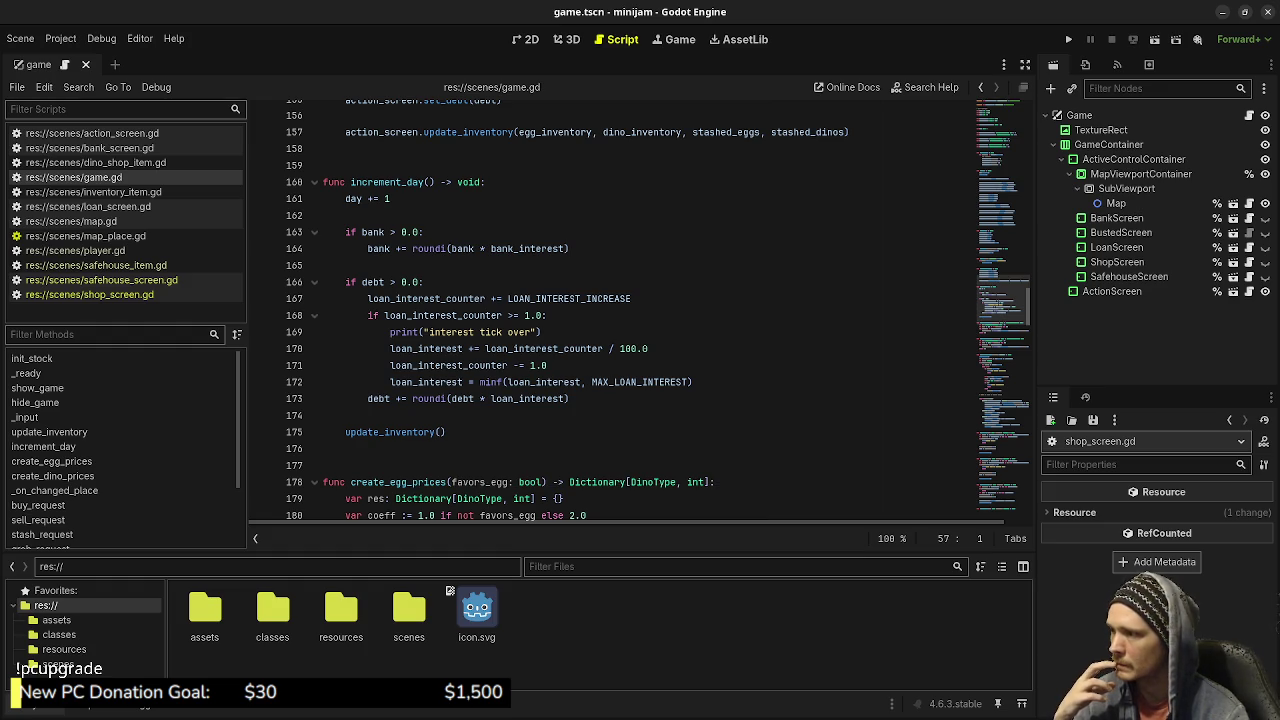
{"action": "scroll", "coordinate": [610, 310], "scroll_direction": "up", "scroll_amount": 4}
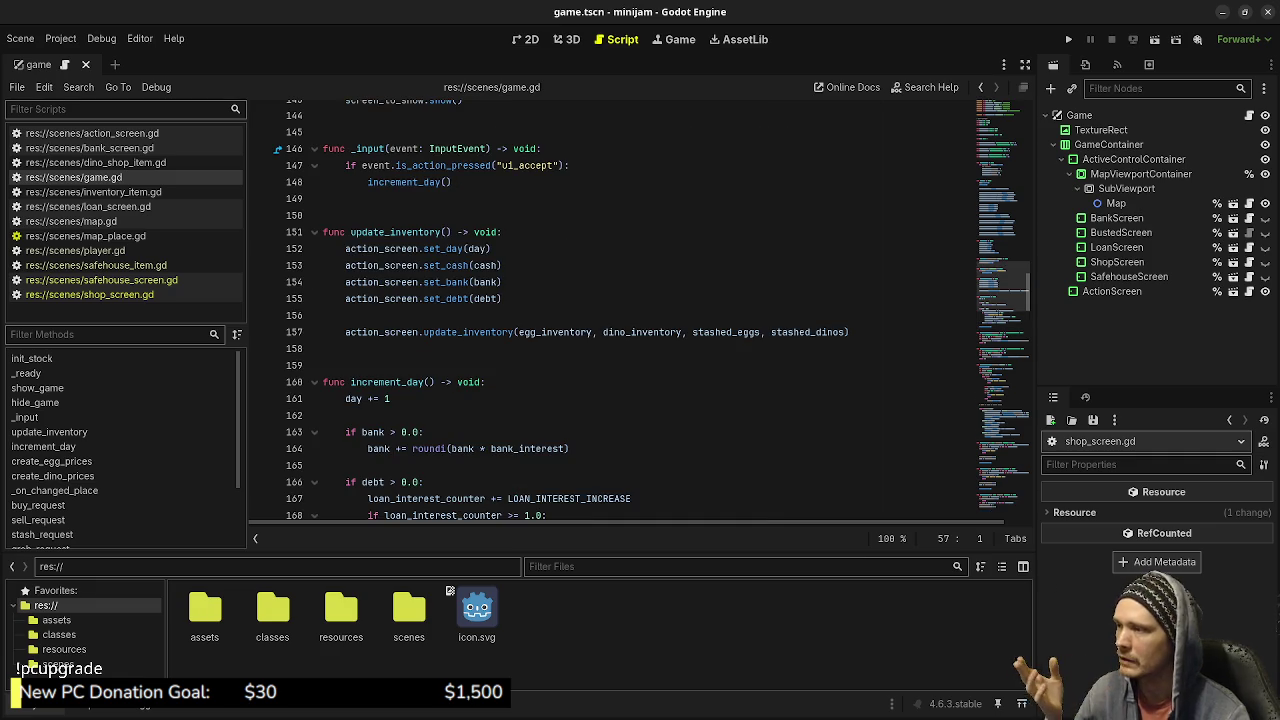
{"action": "scroll", "coordinate": [610, 310], "scroll_direction": "up", "scroll_amount": 3}
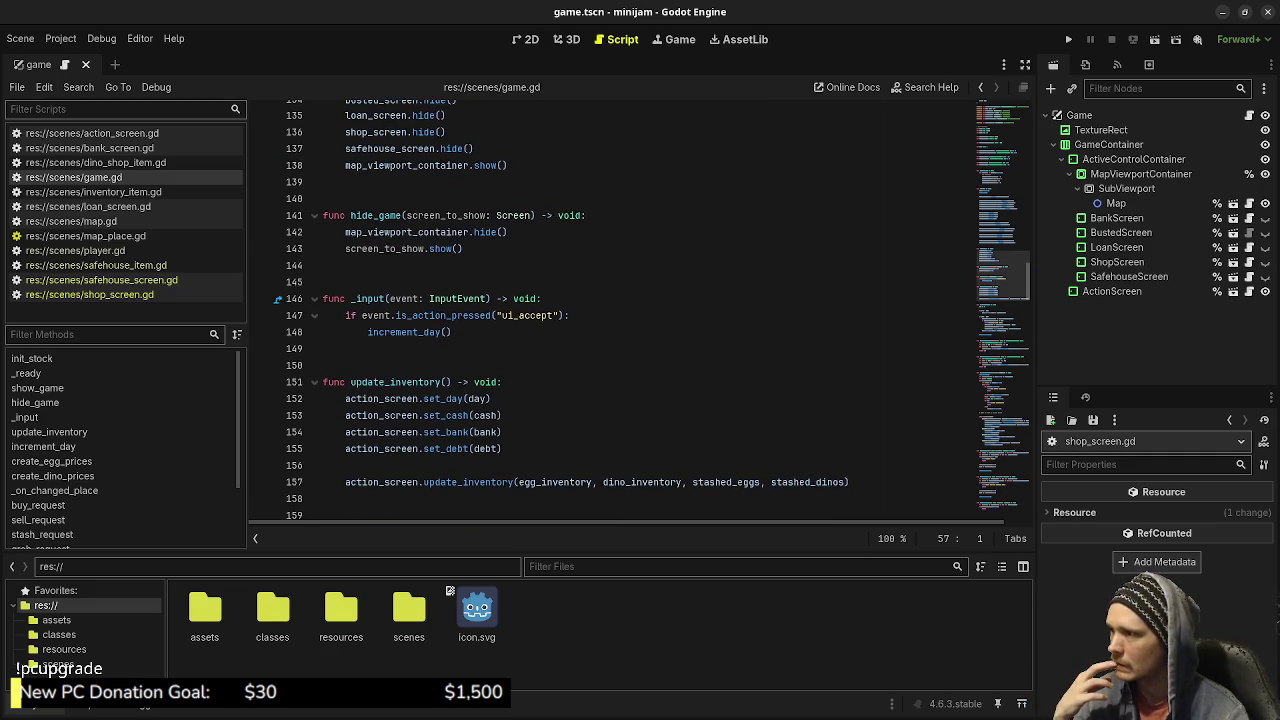
{"action": "scroll", "coordinate": [610, 310], "scroll_direction": "up", "scroll_amount": 10}
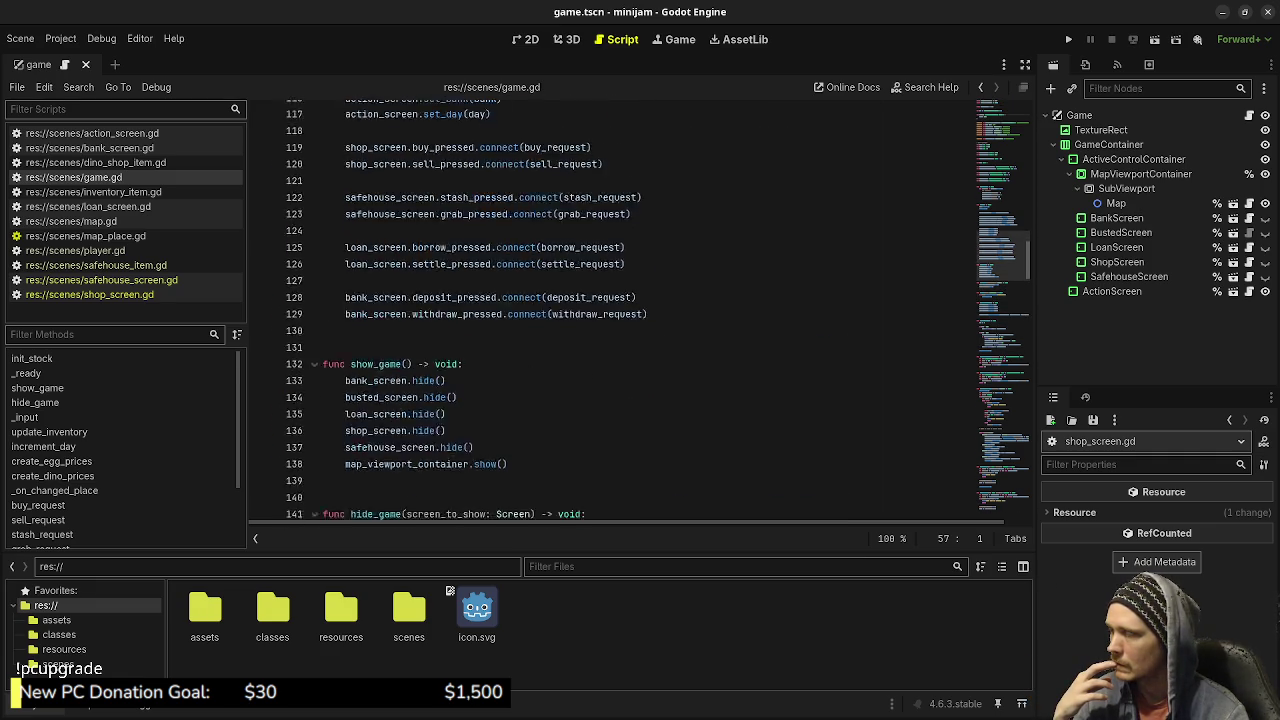
{"action": "scroll", "coordinate": [610, 310], "scroll_direction": "up", "scroll_amount": 4}
{"action": "scroll", "coordinate": [610, 310], "scroll_direction": "down", "scroll_amount": 5}
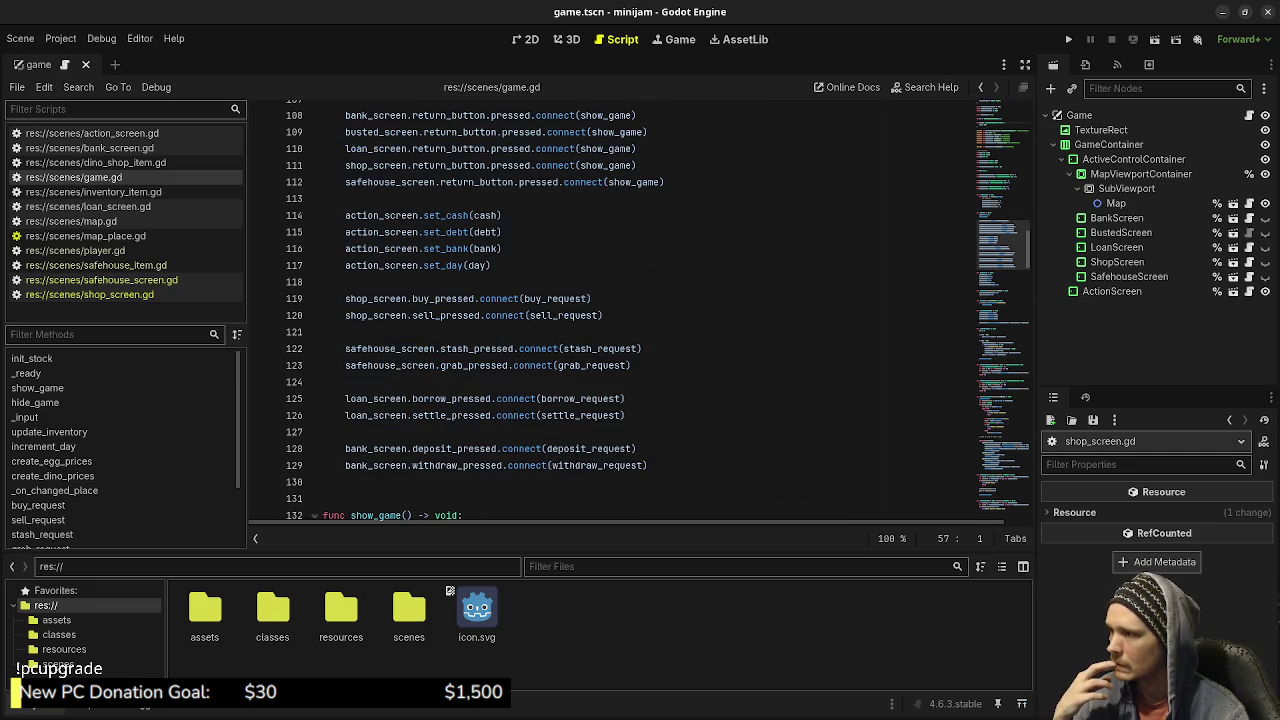
{"action": "scroll", "coordinate": [610, 310], "scroll_direction": "up", "scroll_amount": 4}
{"action": "scroll", "coordinate": [610, 310], "scroll_direction": "up", "scroll_amount": 5}
{"action": "scroll", "coordinate": [610, 310], "scroll_direction": "down", "scroll_amount": 13}
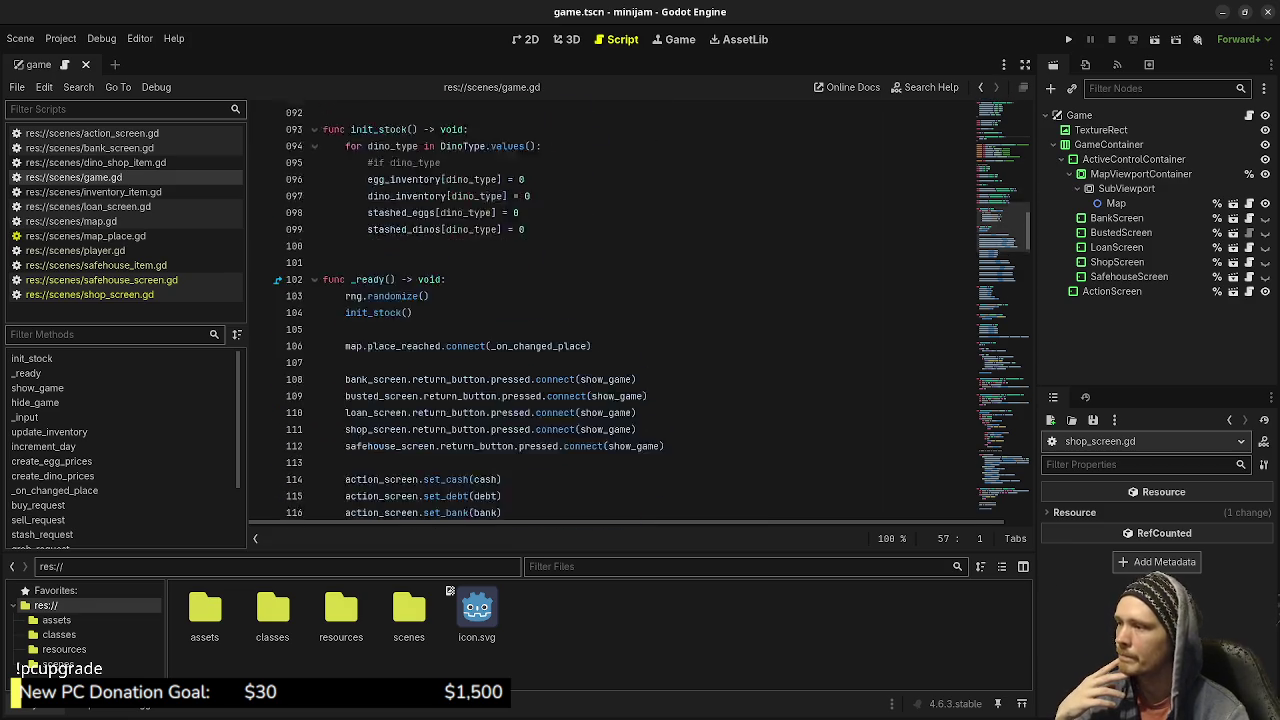
{"action": "scroll", "coordinate": [610, 310], "scroll_direction": "down", "scroll_amount": 20}
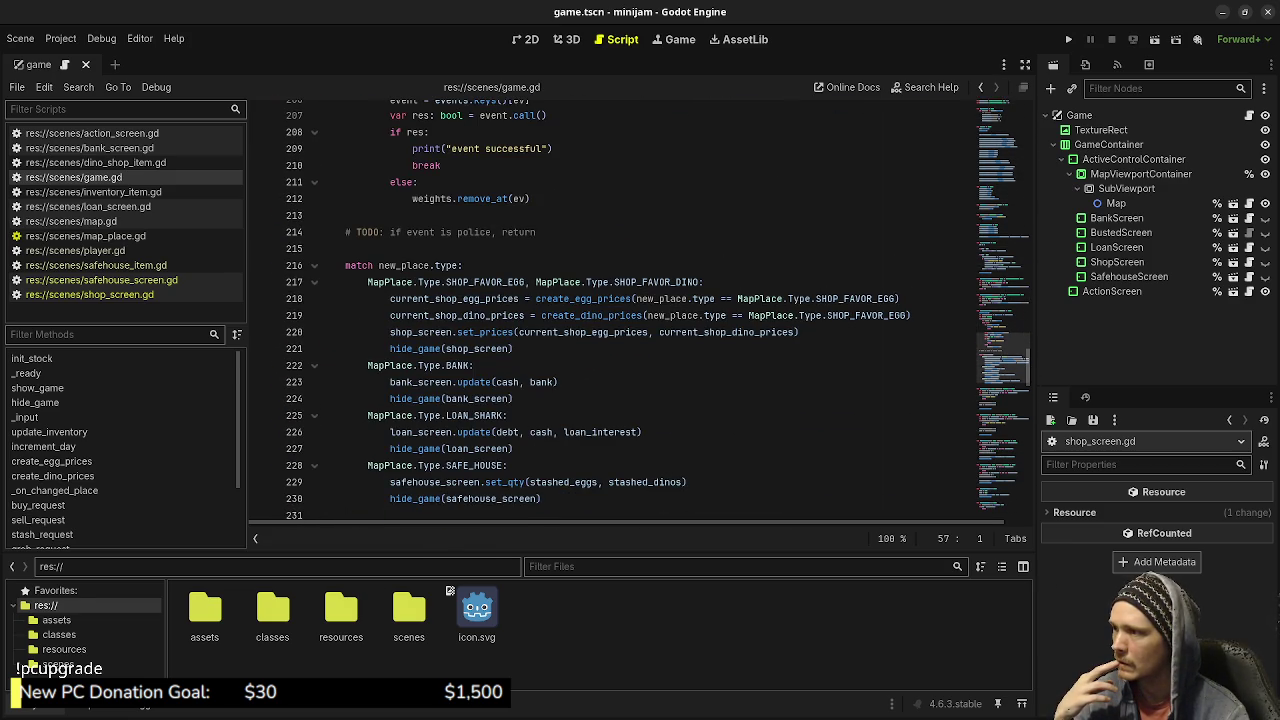
{"action": "scroll", "coordinate": [610, 310], "scroll_direction": "down", "scroll_amount": 6}
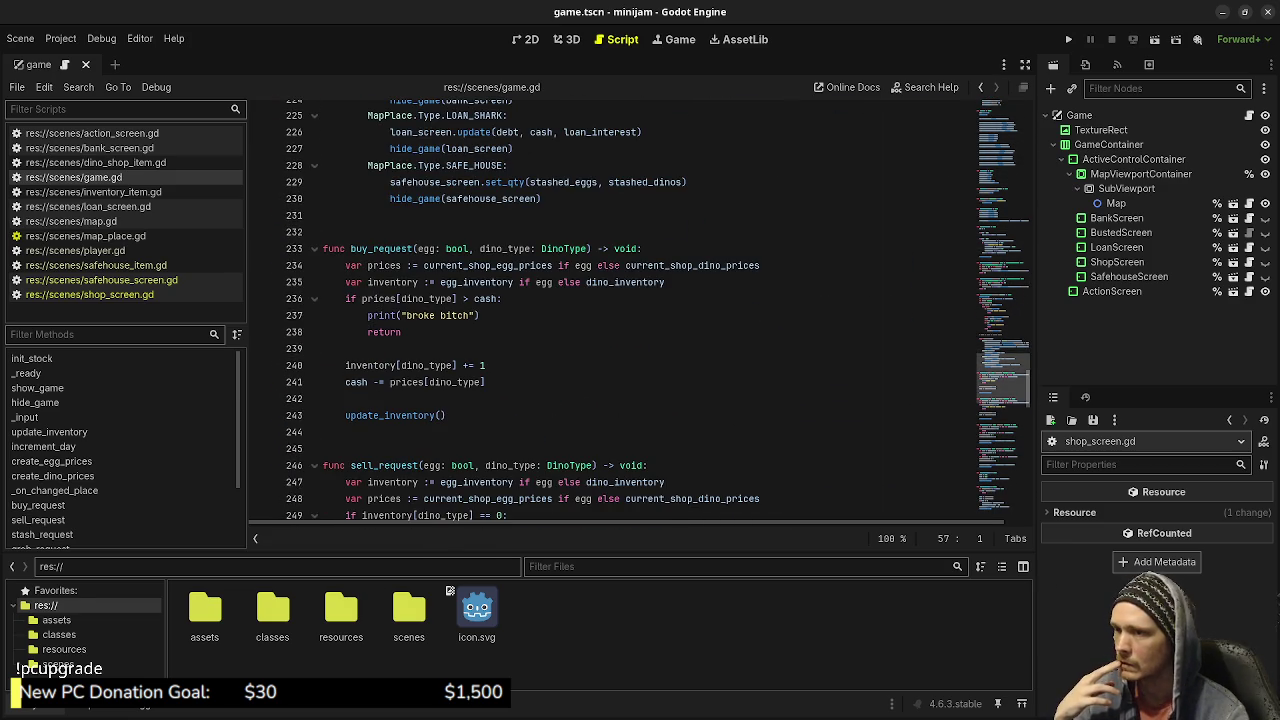
{"action": "scroll", "coordinate": [60, 450], "scroll_direction": "down", "scroll_amount": 3}
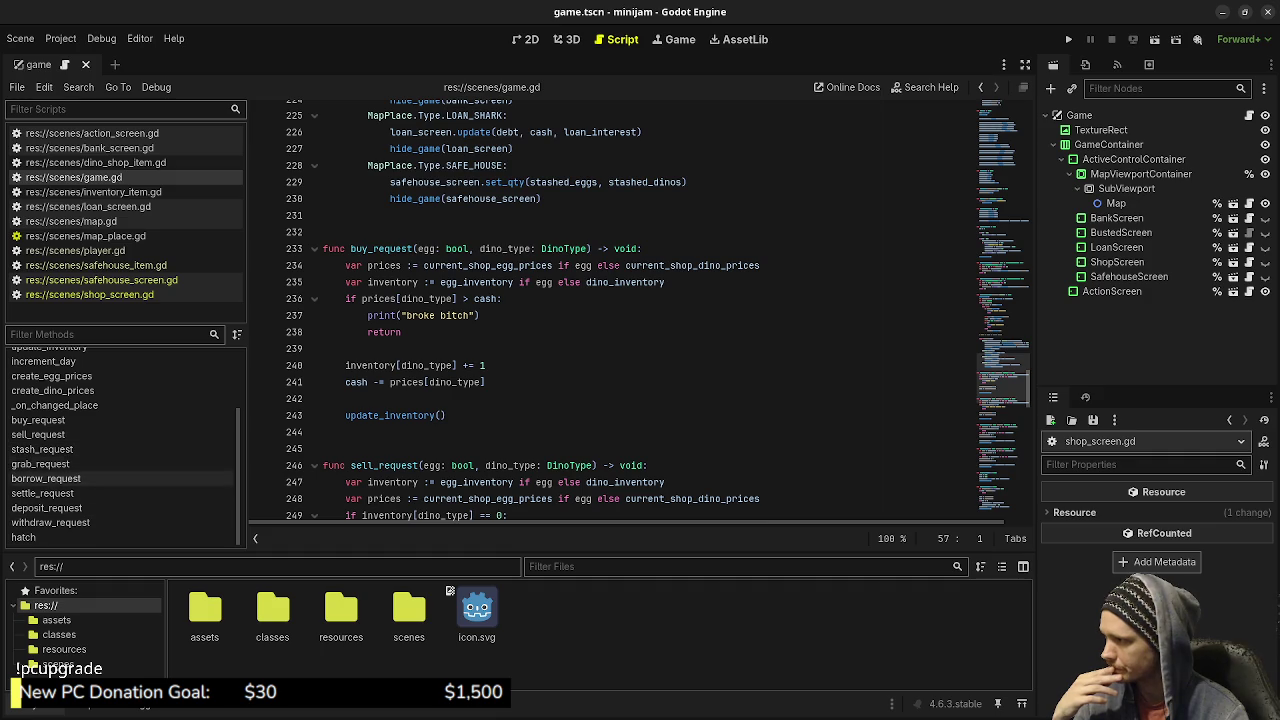
Go to _on_changed_place and highlight uses of the event variable and events dictionary.
{"action": "left_click", "coordinate": [55, 405]}
{"action": "scroll", "coordinate": [610, 310], "scroll_direction": "down", "scroll_amount": 2}
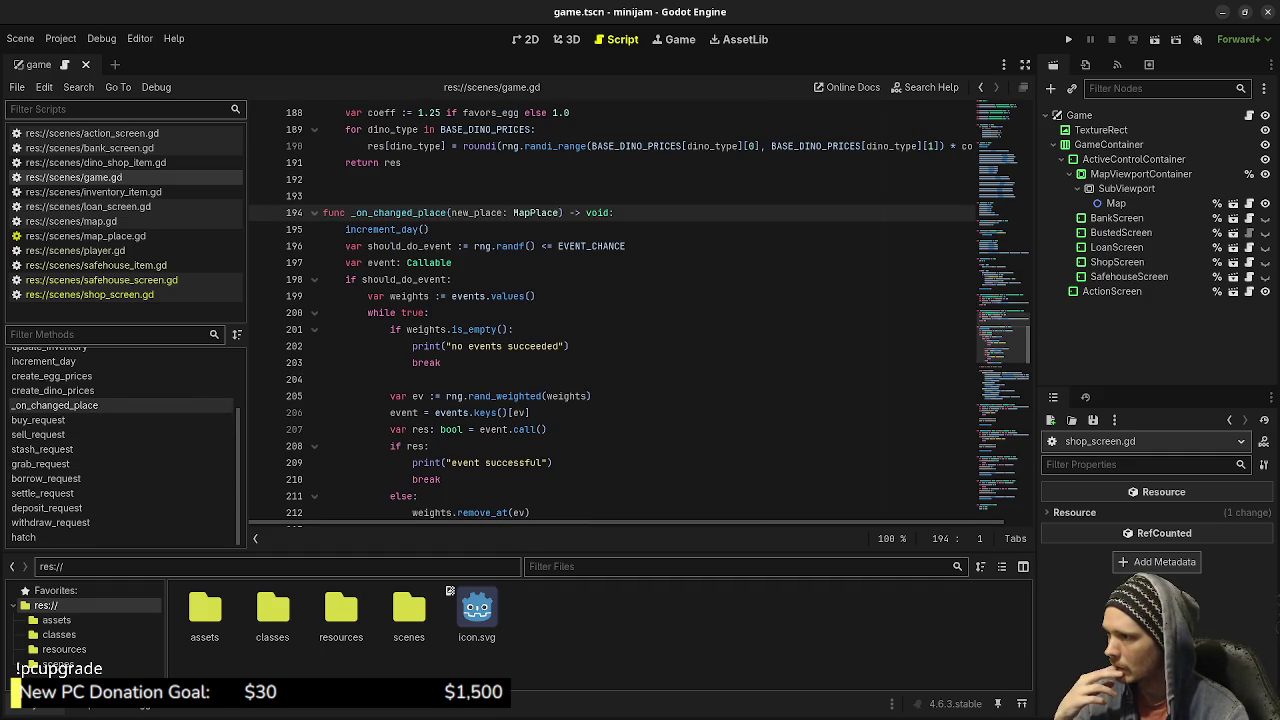
{"action": "scroll", "coordinate": [640, 310], "scroll_direction": "down", "scroll_amount": 2}
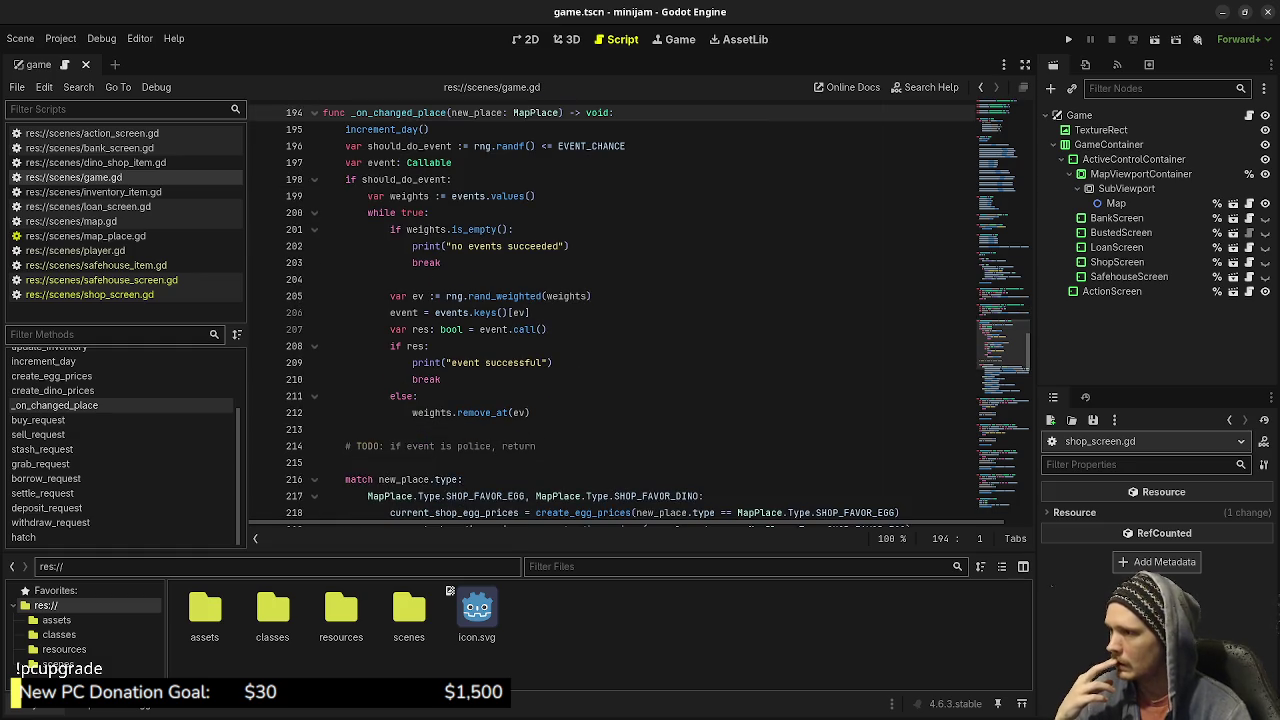
{"action": "scroll", "coordinate": [640, 310], "scroll_direction": "down", "scroll_amount": 3}
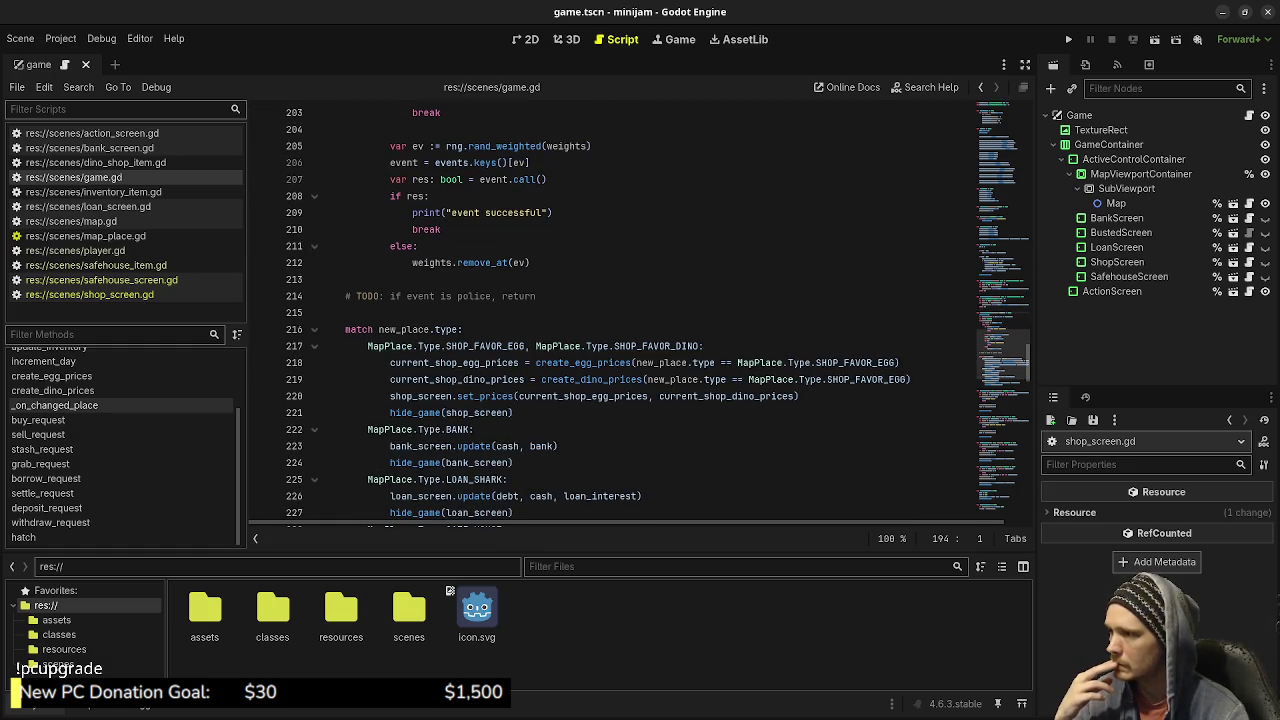
{"action": "scroll", "coordinate": [640, 310], "scroll_direction": "down", "scroll_amount": 4}
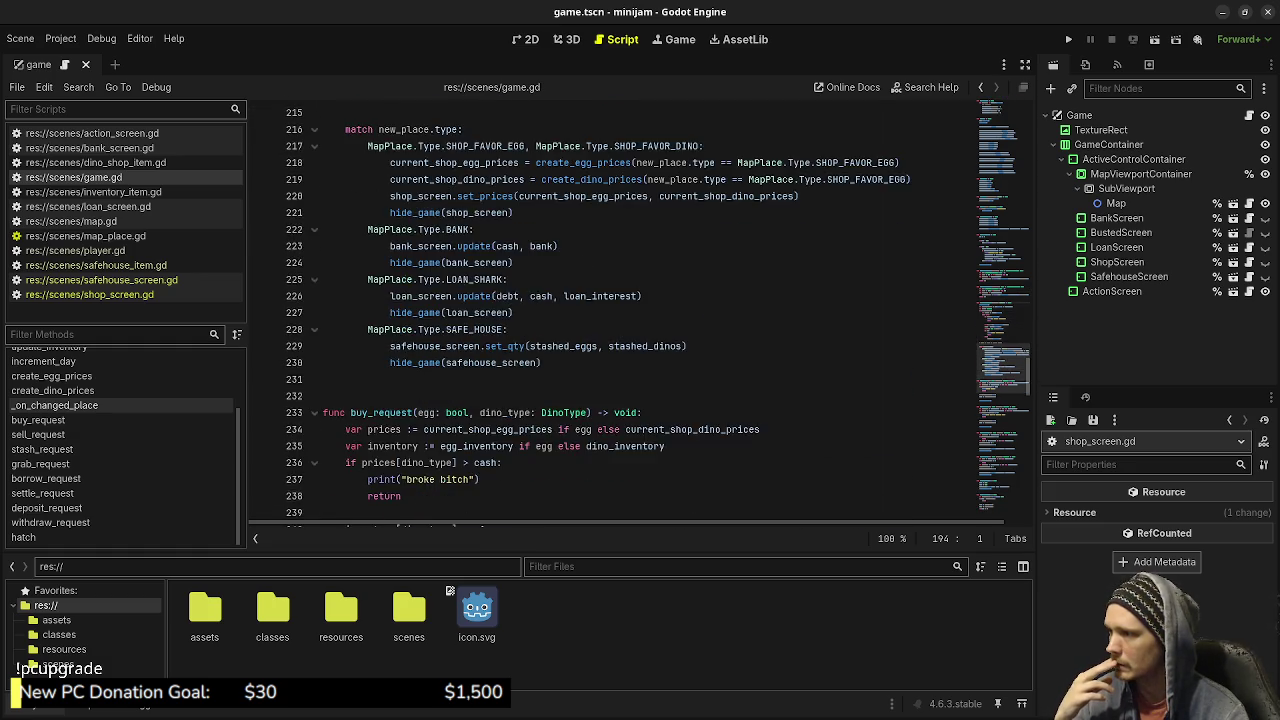
{"action": "scroll", "coordinate": [640, 310], "scroll_direction": "up", "scroll_amount": 4}
{"action": "scroll", "coordinate": [640, 310], "scroll_direction": "down", "scroll_amount": 5}
{"action": "scroll", "coordinate": [640, 310], "scroll_direction": "up", "scroll_amount": 5}
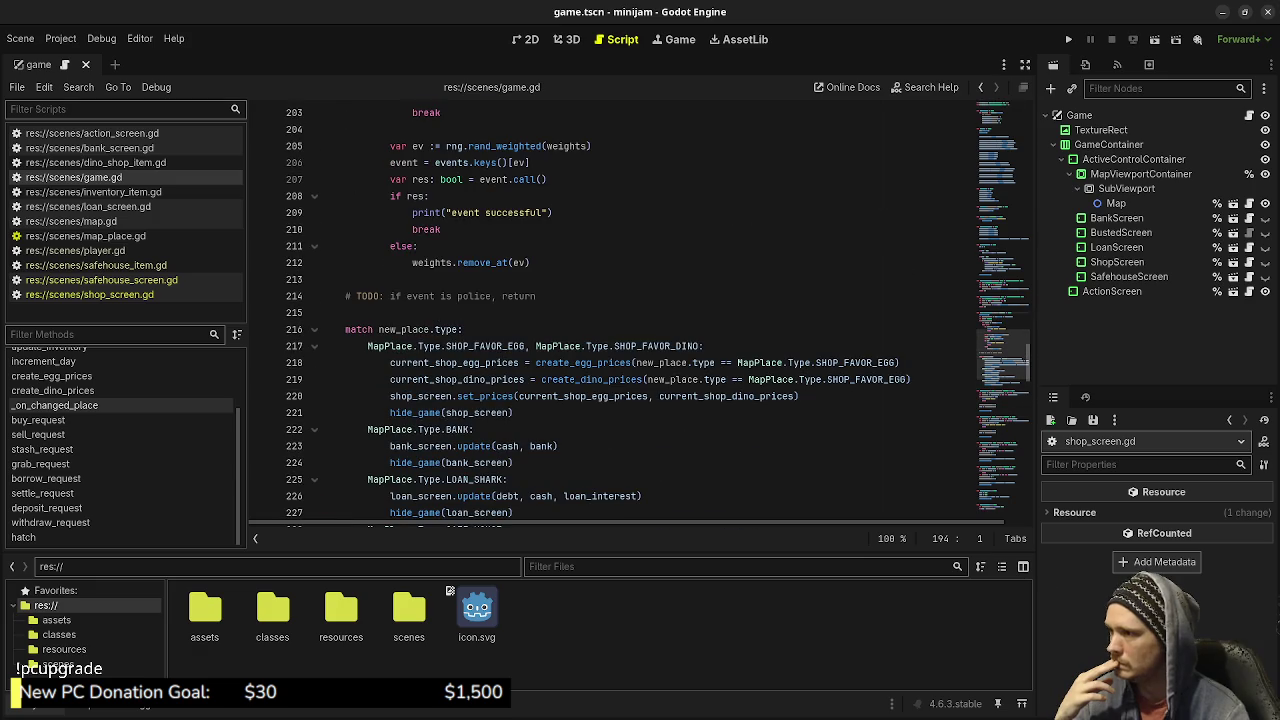
{"action": "scroll", "coordinate": [640, 310], "scroll_direction": "up", "scroll_amount": 4}
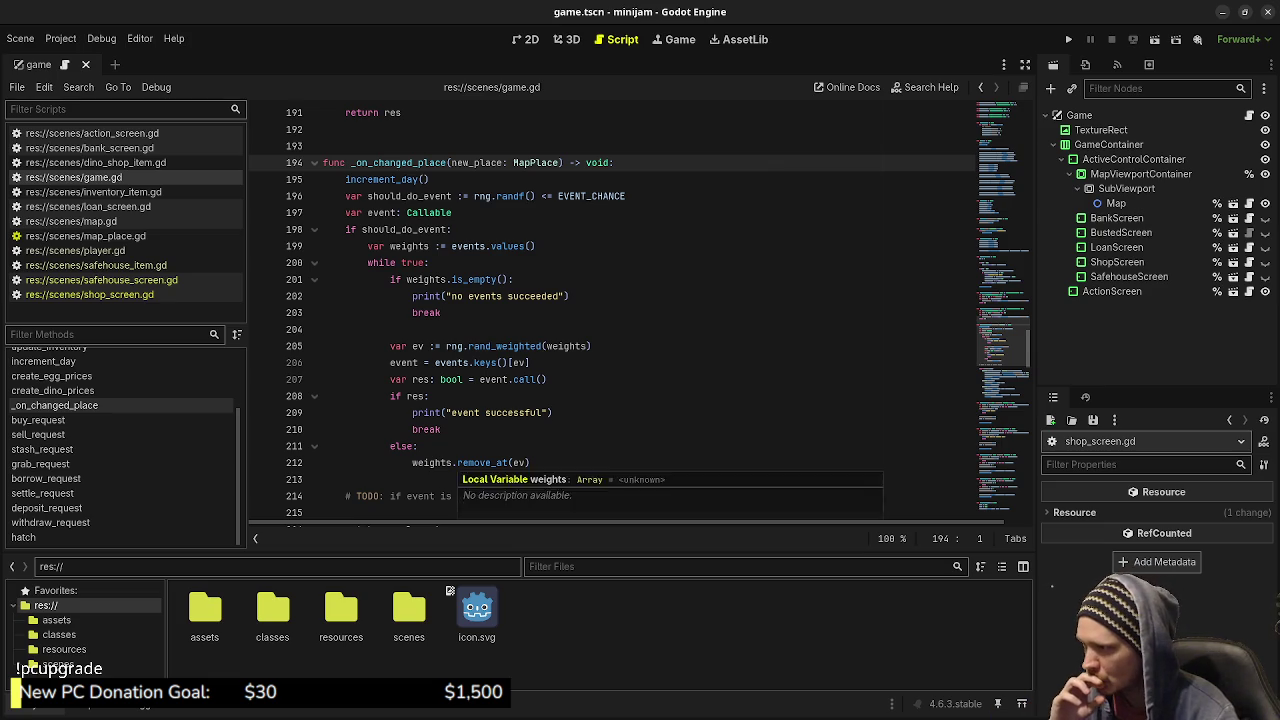
{"action": "scroll", "coordinate": [455, 455], "scroll_direction": "down", "scroll_amount": 2}
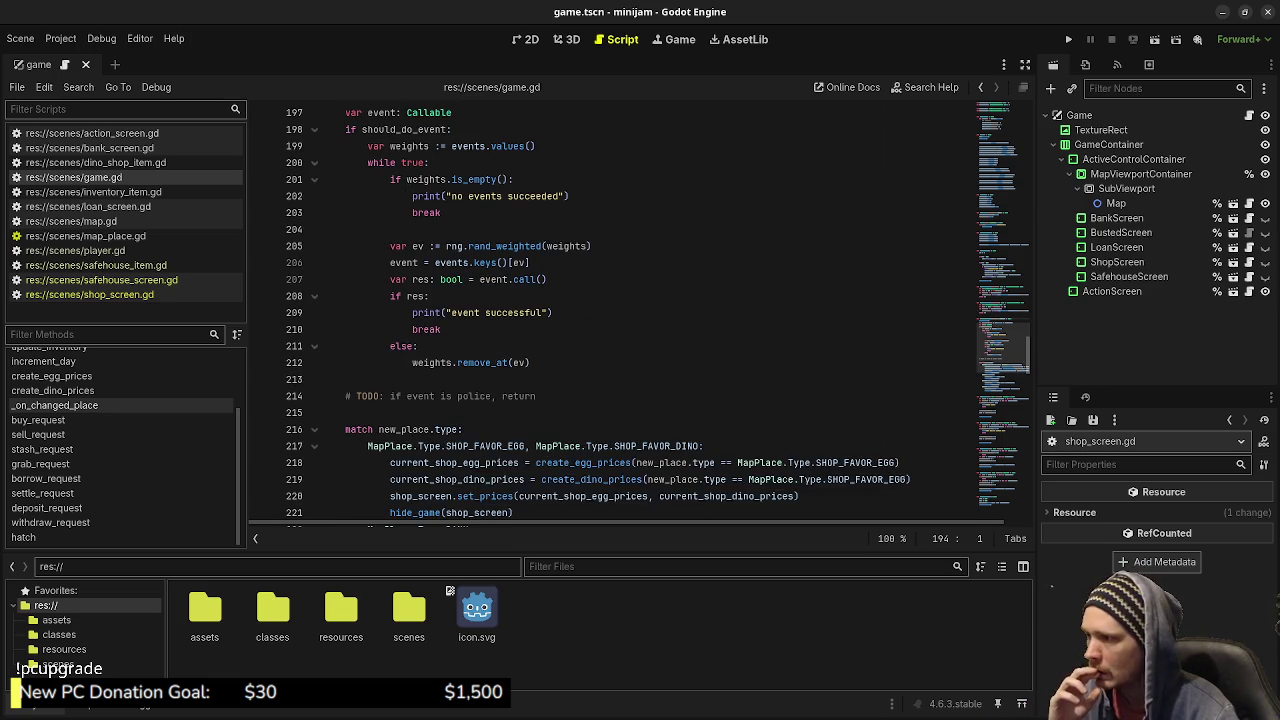
{"action": "scroll", "coordinate": [470, 455], "scroll_direction": "down", "scroll_amount": 3}
{"action": "scroll", "coordinate": [640, 310], "scroll_direction": "down", "scroll_amount": 1}
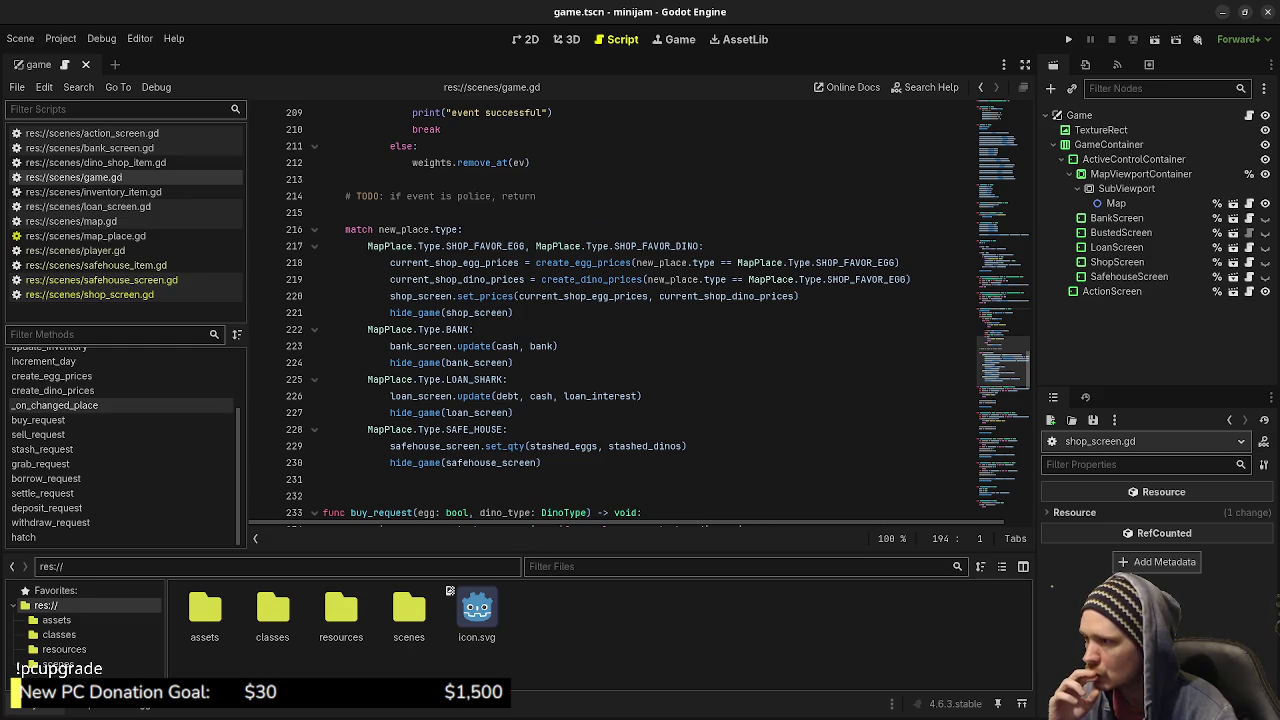
{"action": "scroll", "coordinate": [640, 310], "scroll_direction": "down", "scroll_amount": 2}
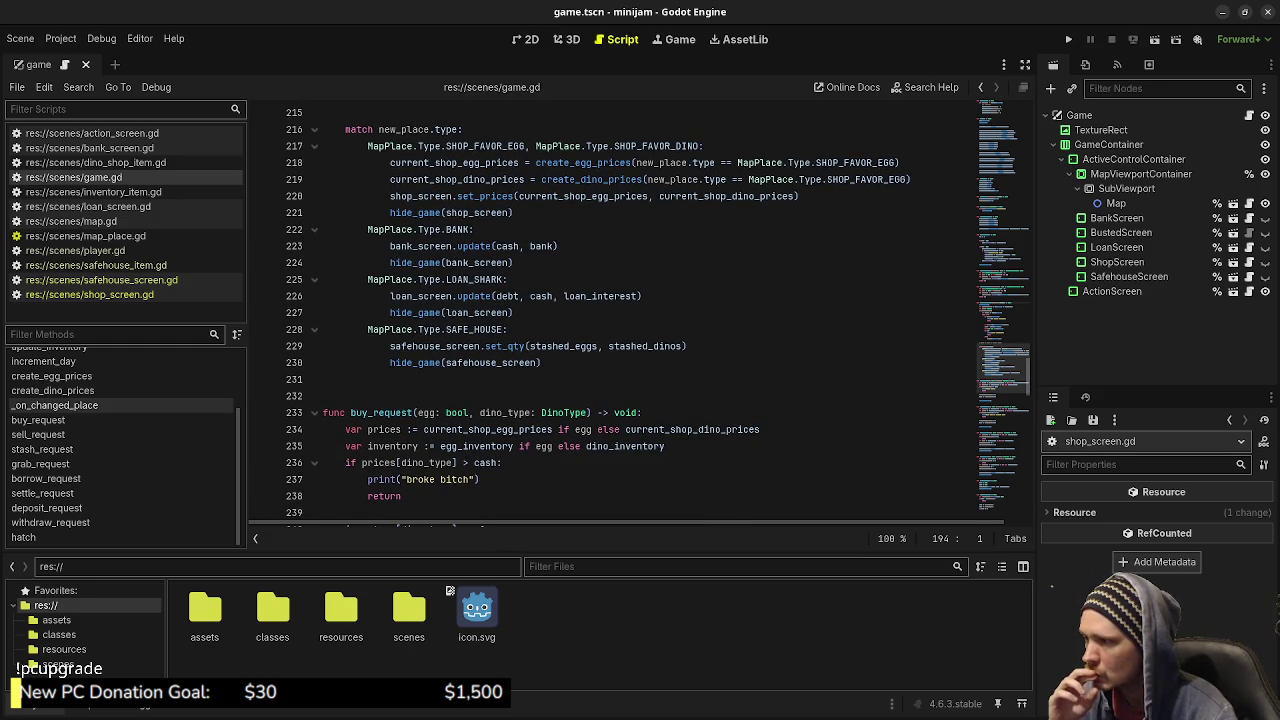
{"action": "scroll", "coordinate": [640, 310], "scroll_direction": "up", "scroll_amount": 7}
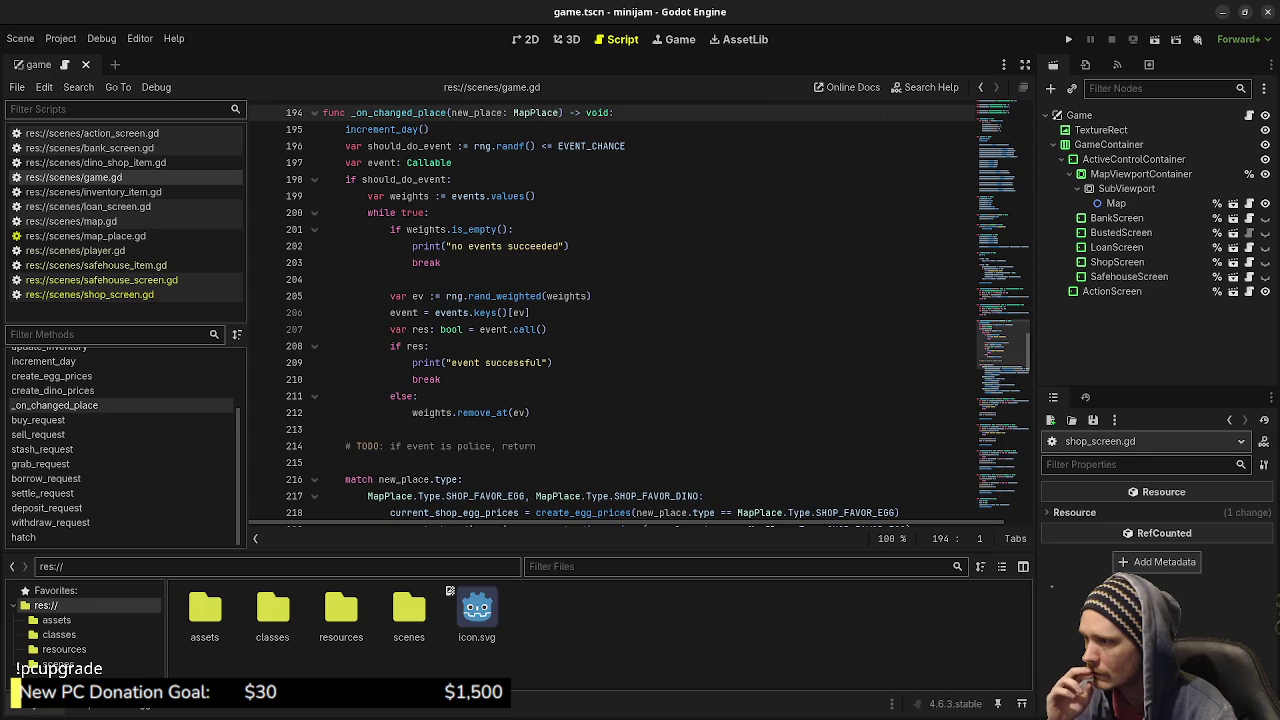
{"action": "double_click", "coordinate": [494, 329]}
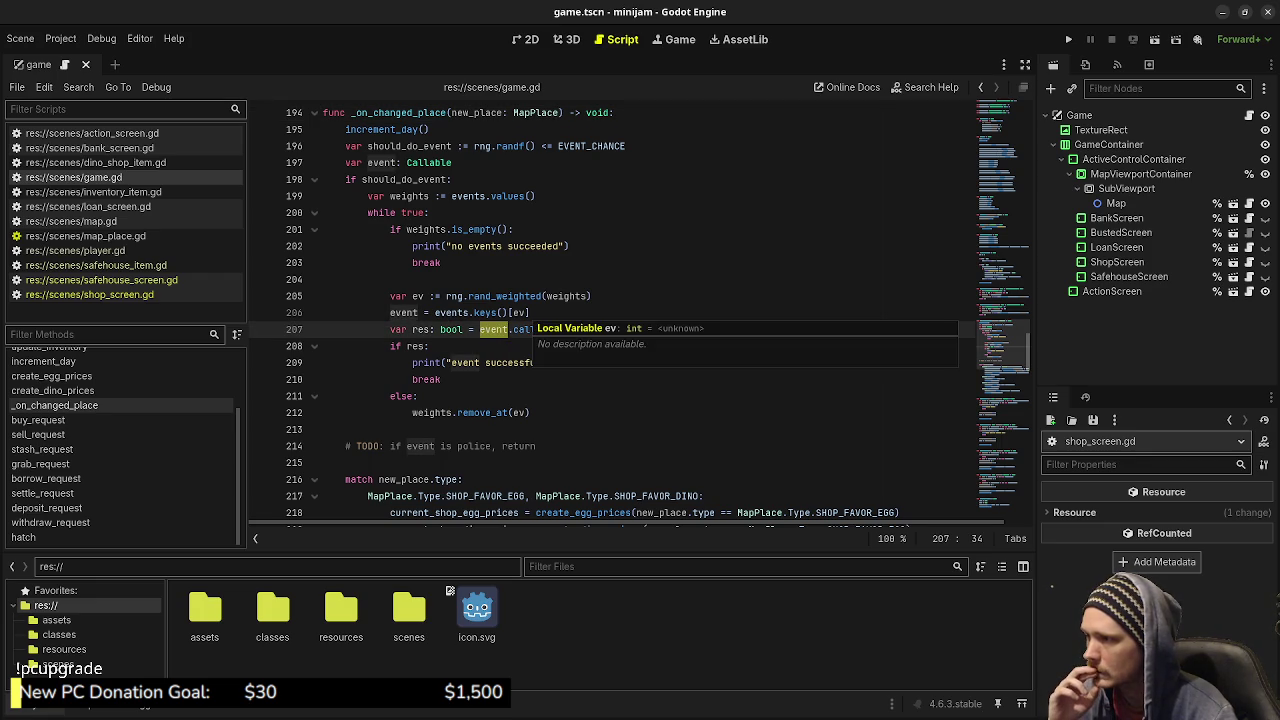
{"action": "scroll", "coordinate": [600, 330], "scroll_direction": "up", "scroll_amount": 1}
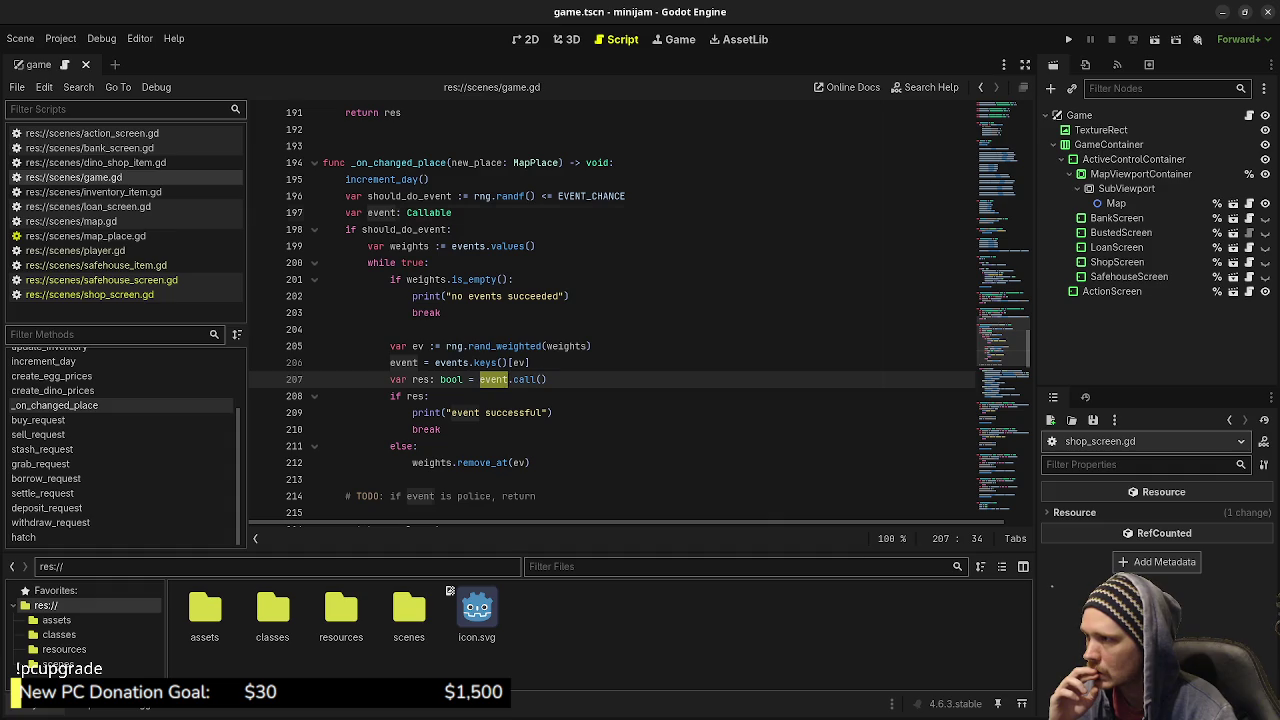
{"action": "double_click", "coordinate": [381, 212]}
{"action": "double_click", "coordinate": [451, 362]}
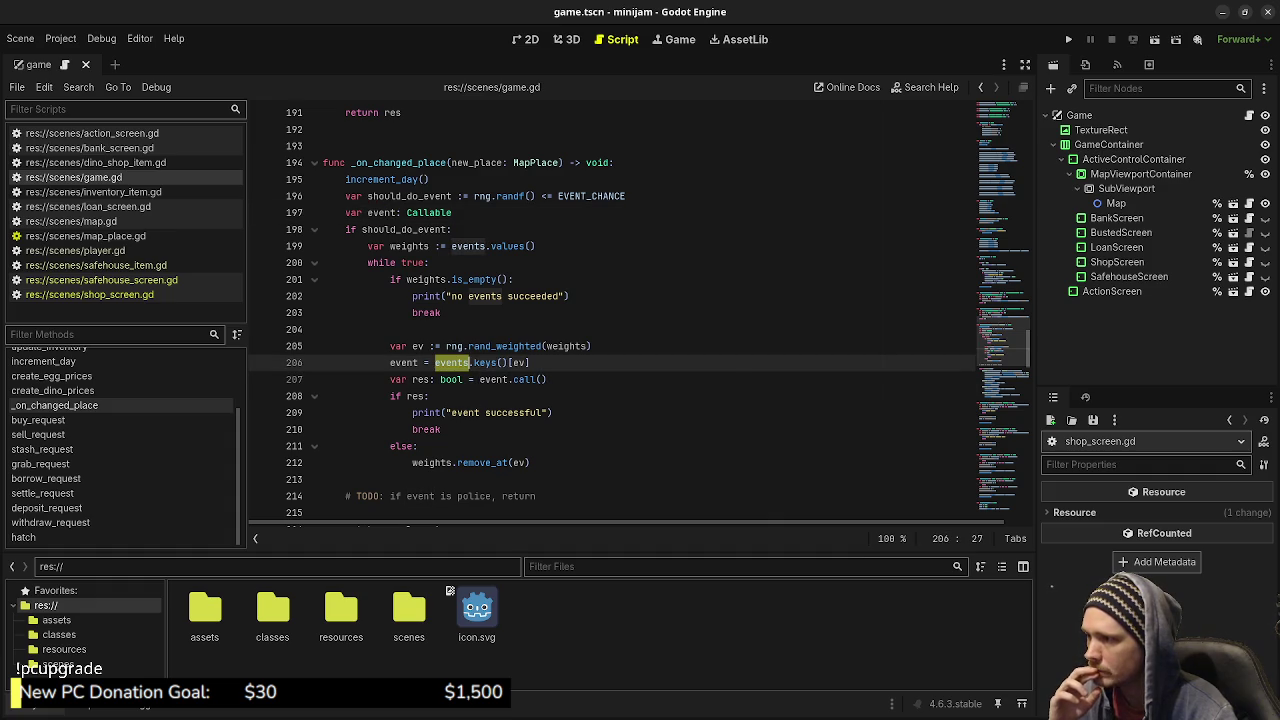
{"action": "scroll", "coordinate": [600, 310], "scroll_direction": "up", "scroll_amount": 15}
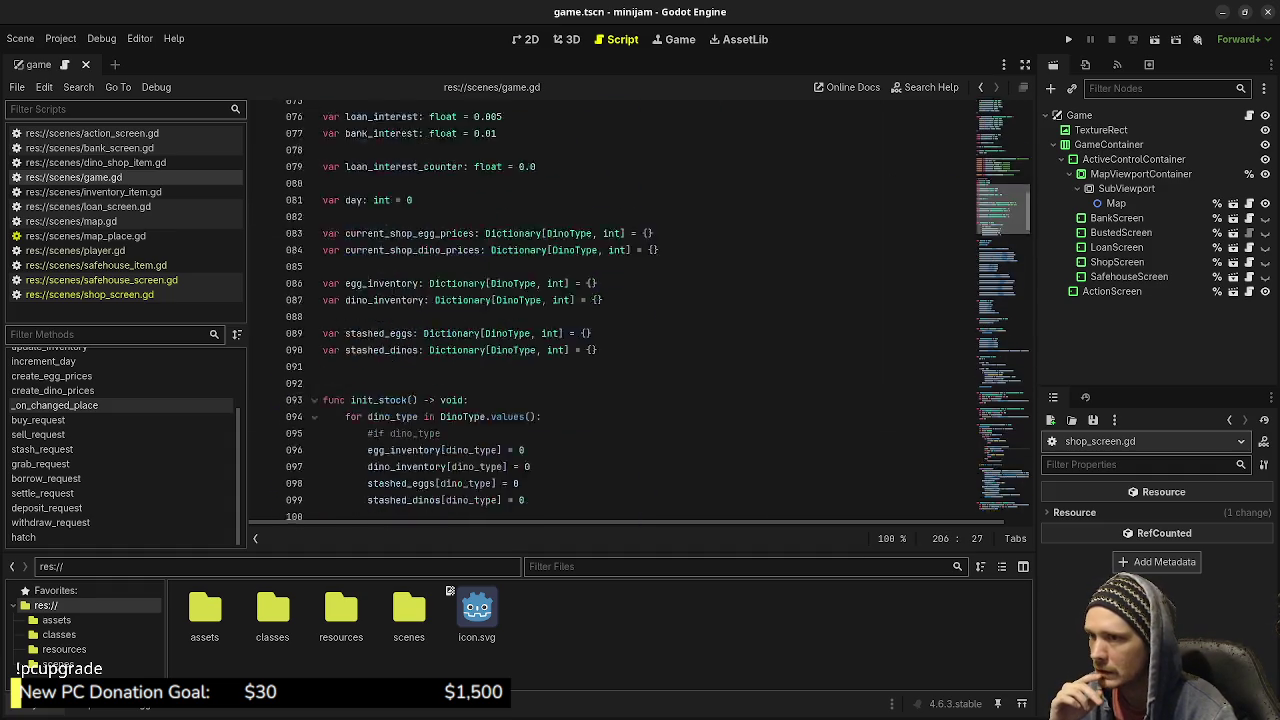
{"action": "scroll", "coordinate": [640, 310], "scroll_direction": "down", "scroll_amount": 10}
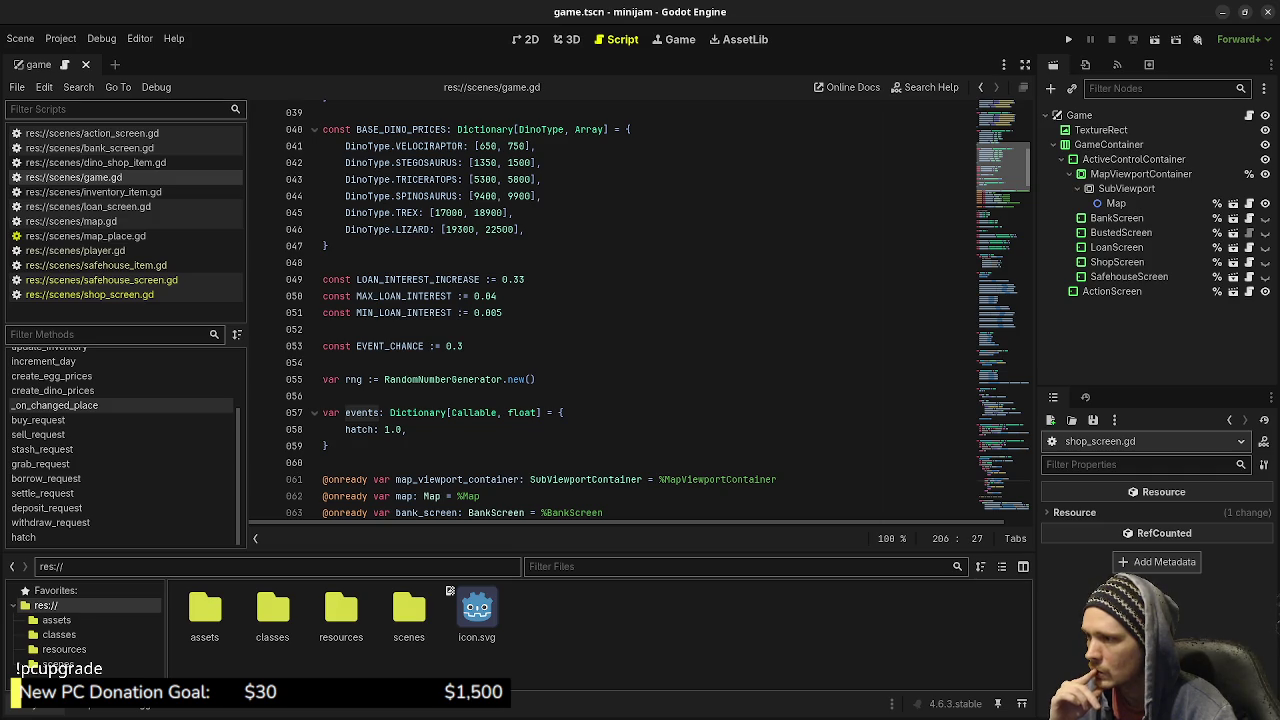
Add func test() -> bool below hatch() with print("WOOT!") and return true, and save.
{"action": "type", "text": "func "}
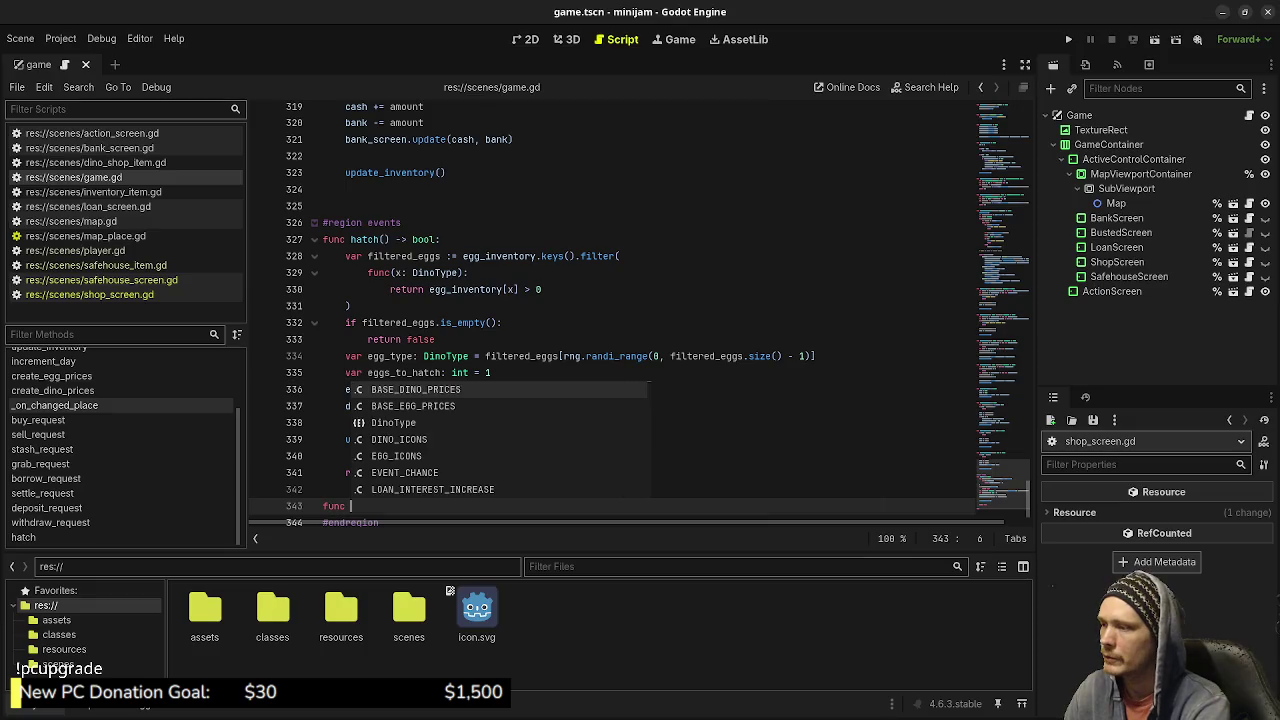
{"action": "type", "text": "test() -> bool:"}
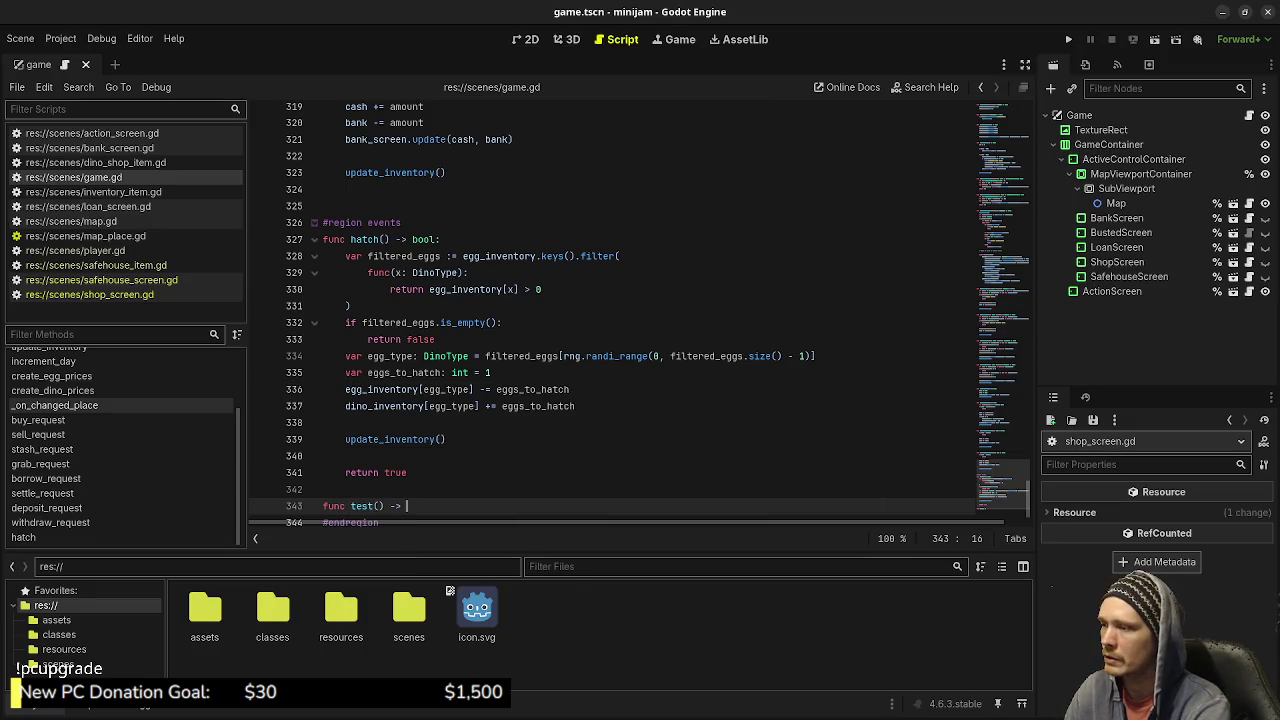
{"action": "key", "text": "Return"}
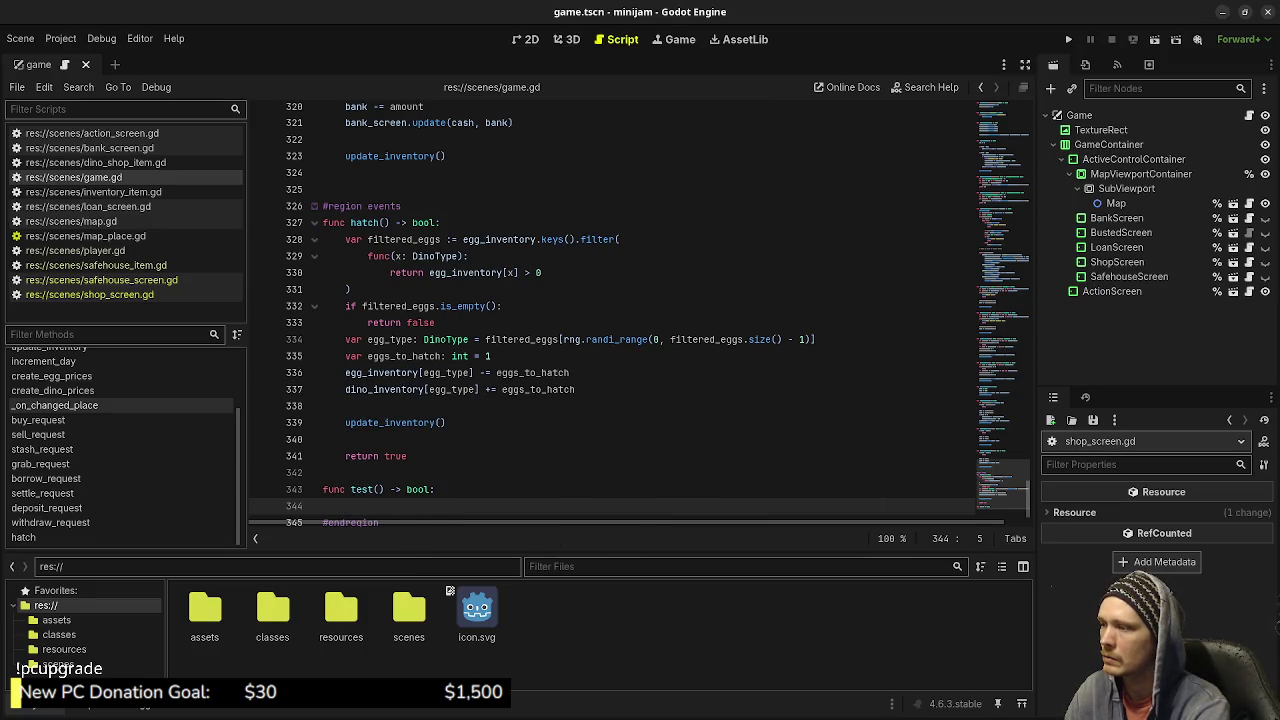
{"action": "type", "text": "print(\""}
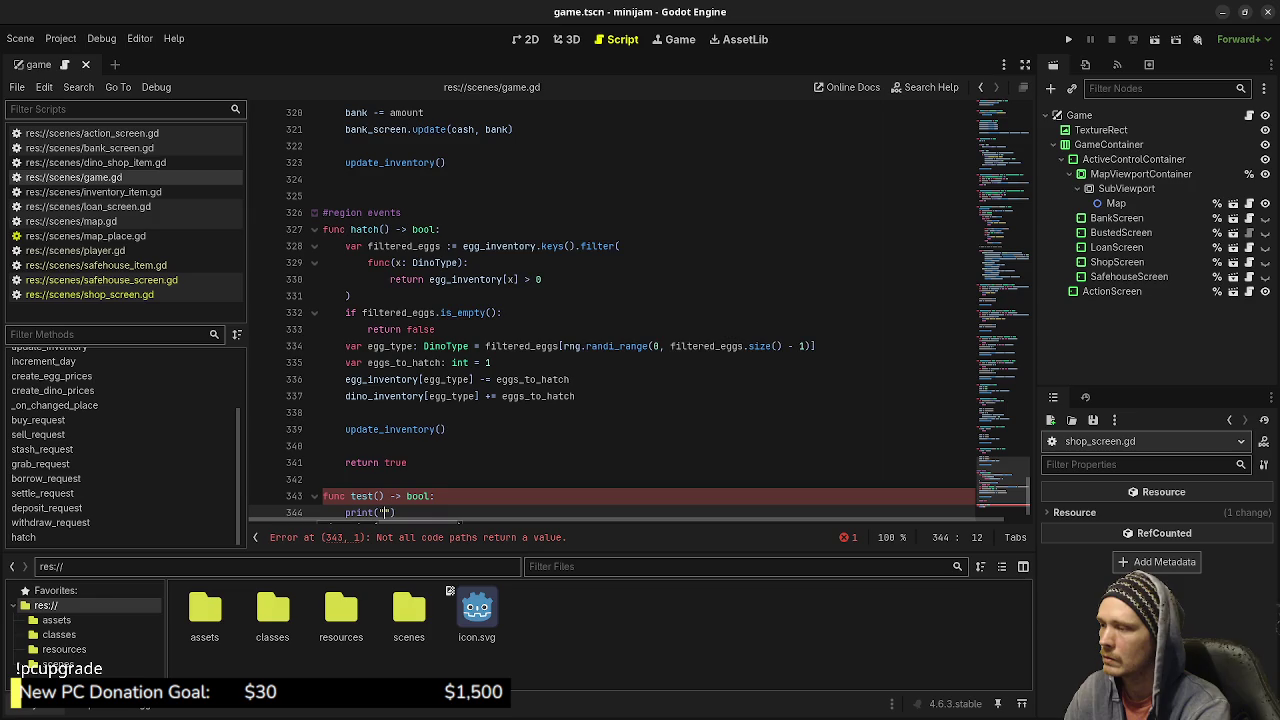
{"action": "type", "text": "WOOT!\");"}
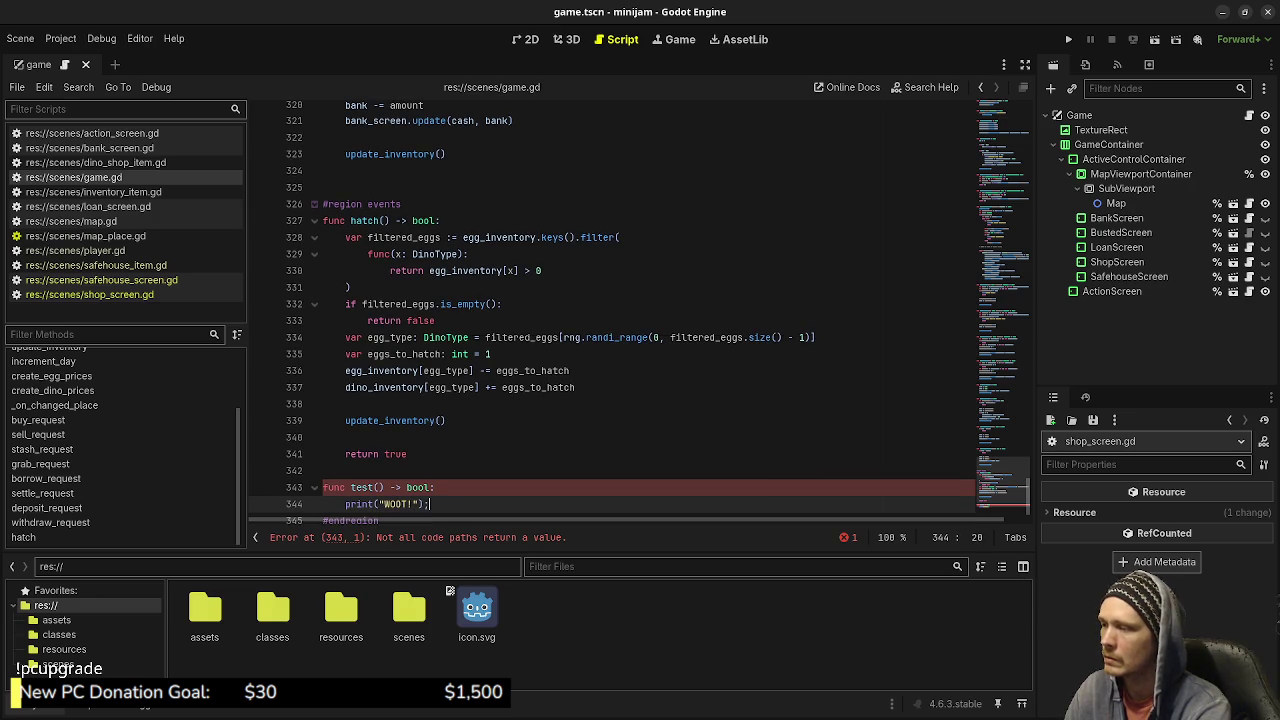
{"action": "key", "text": "ctrl+s"}
{"action": "key", "text": "BackSpace"}
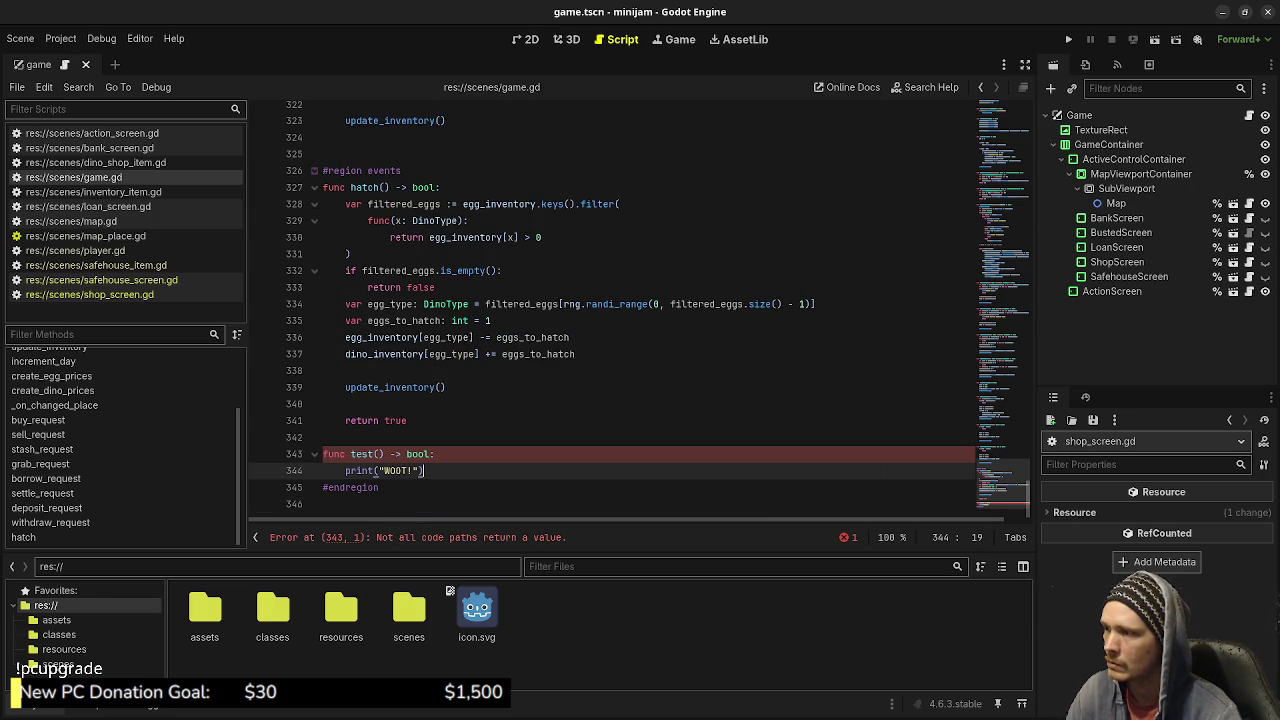
{"action": "key", "text": "Return"}
{"action": "key", "text": "Return"}
{"action": "type", "text": "return true"}
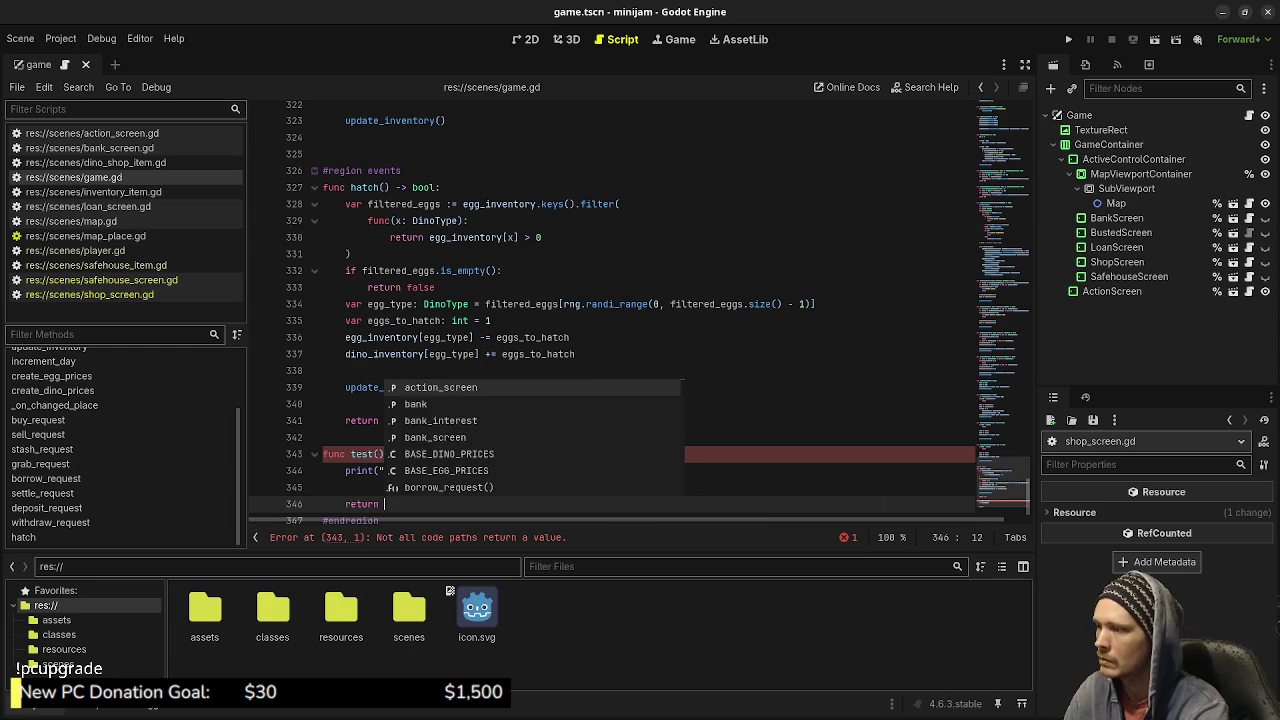
{"action": "key", "text": "ctrl+s"}
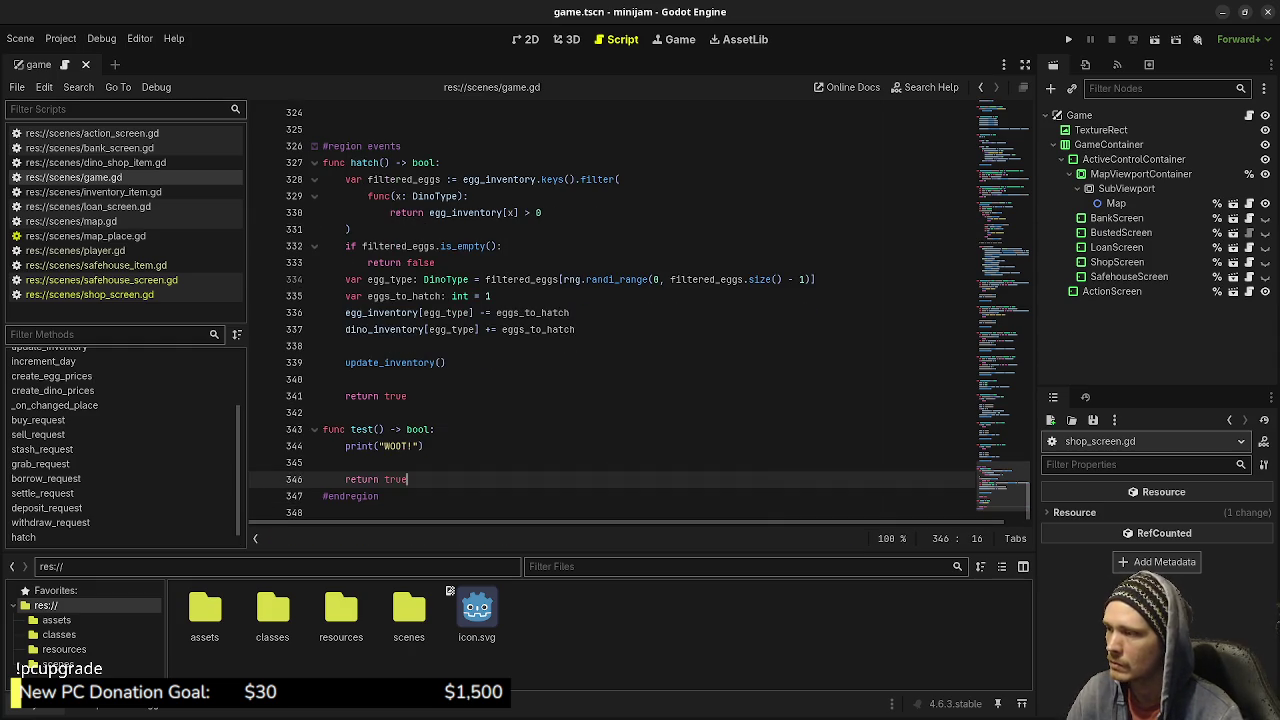
{"action": "scroll", "coordinate": [640, 310], "scroll_direction": "up", "scroll_amount": 6}
{"action": "scroll", "coordinate": [640, 310], "scroll_direction": "up", "scroll_amount": 20}
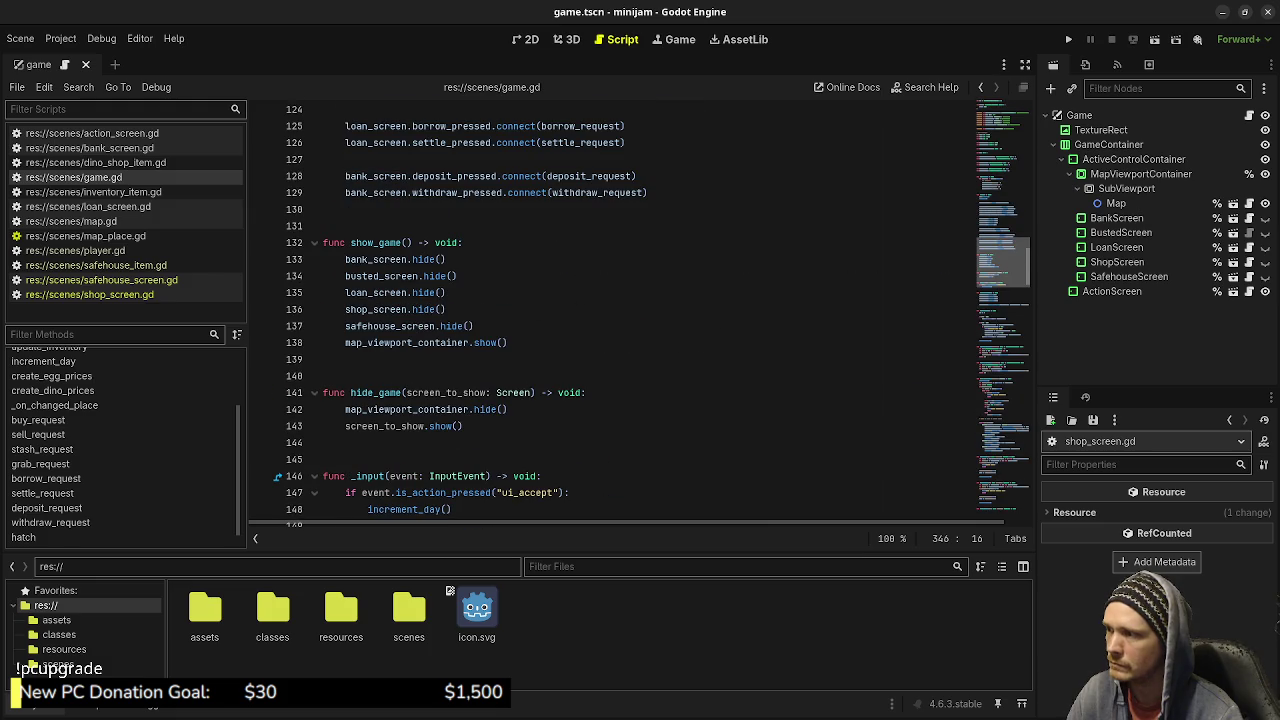
{"action": "scroll", "coordinate": [640, 310], "scroll_direction": "up", "scroll_amount": 16}
{"action": "scroll", "coordinate": [640, 310], "scroll_direction": "up", "scroll_amount": 11}
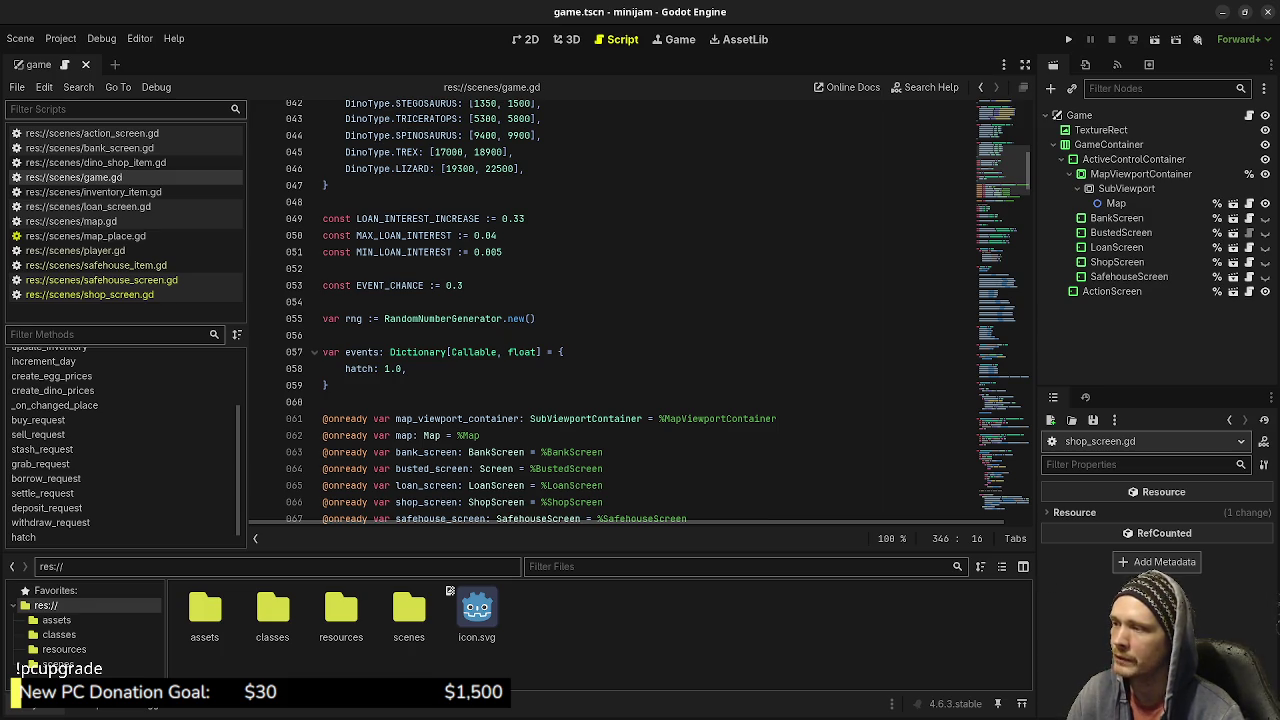
Add 'test: 1.0,' after the hatch entry in the events dictionary and save.
{"action": "left_click", "coordinate": [405, 368]}
{"action": "key", "text": "Return"}
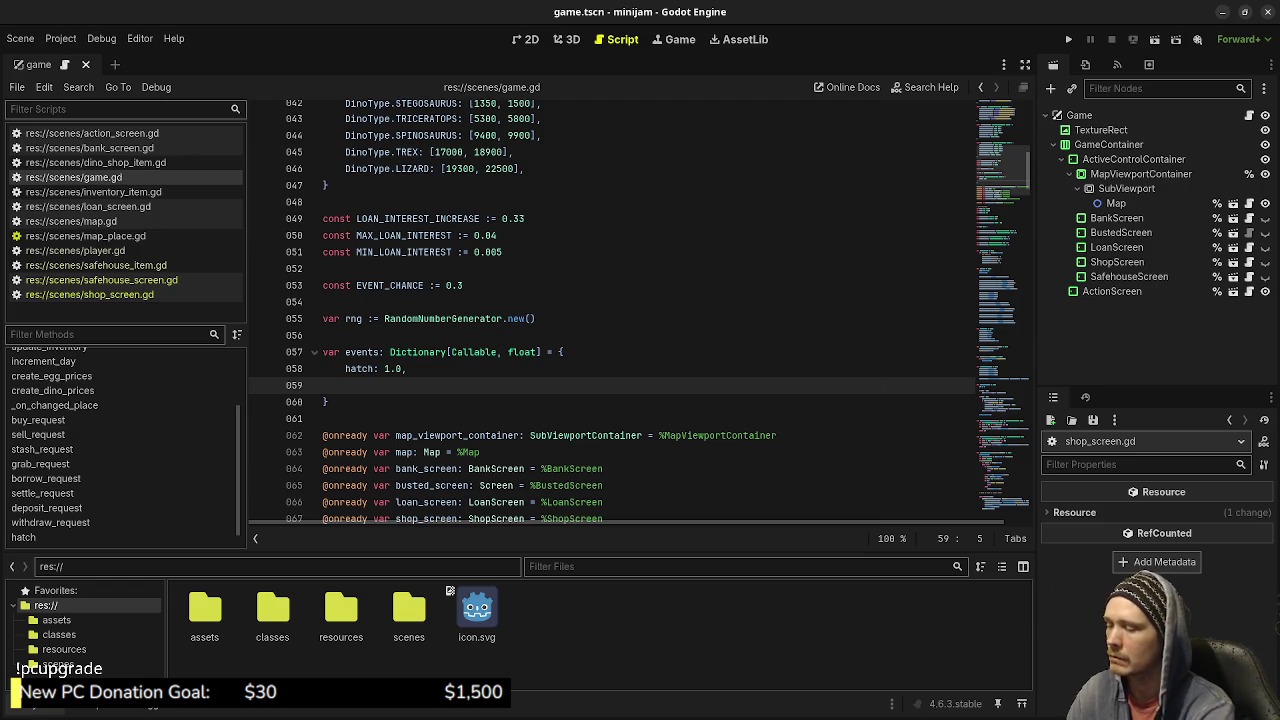
{"action": "type", "text": "test: "}
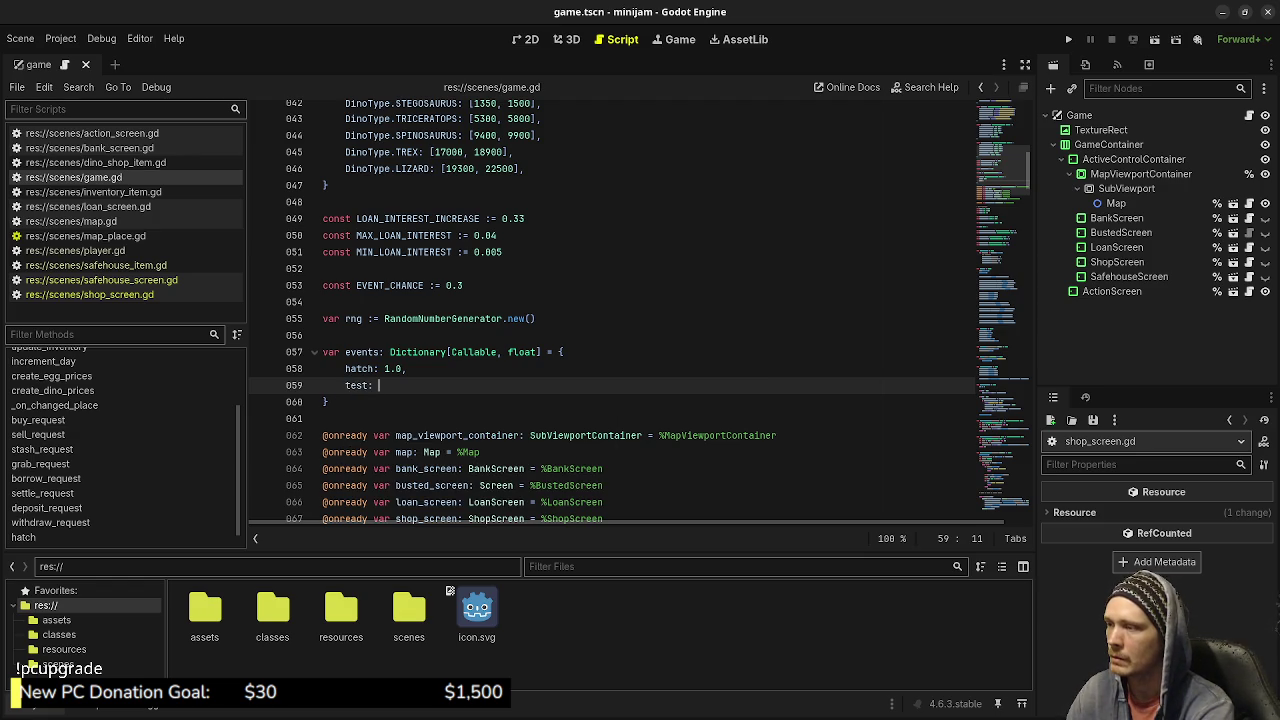
{"action": "type", "text": "1.0,"}
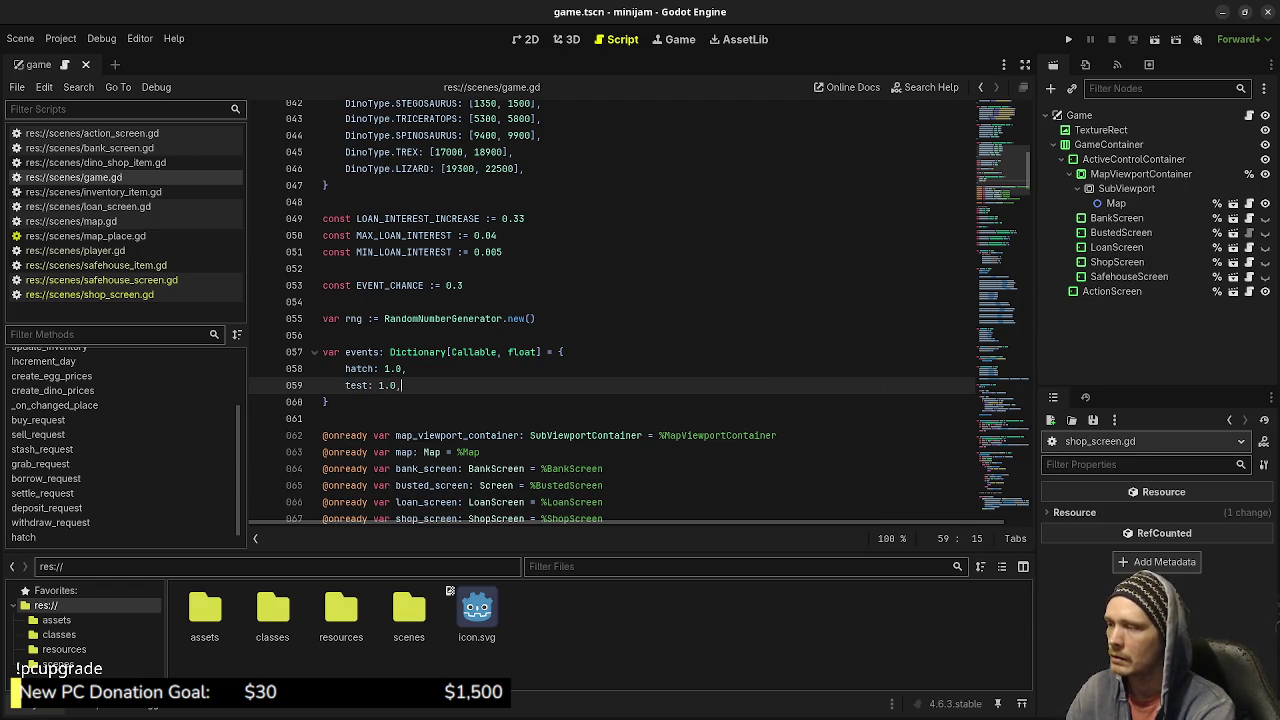
{"action": "key", "text": "ctrl+s"}
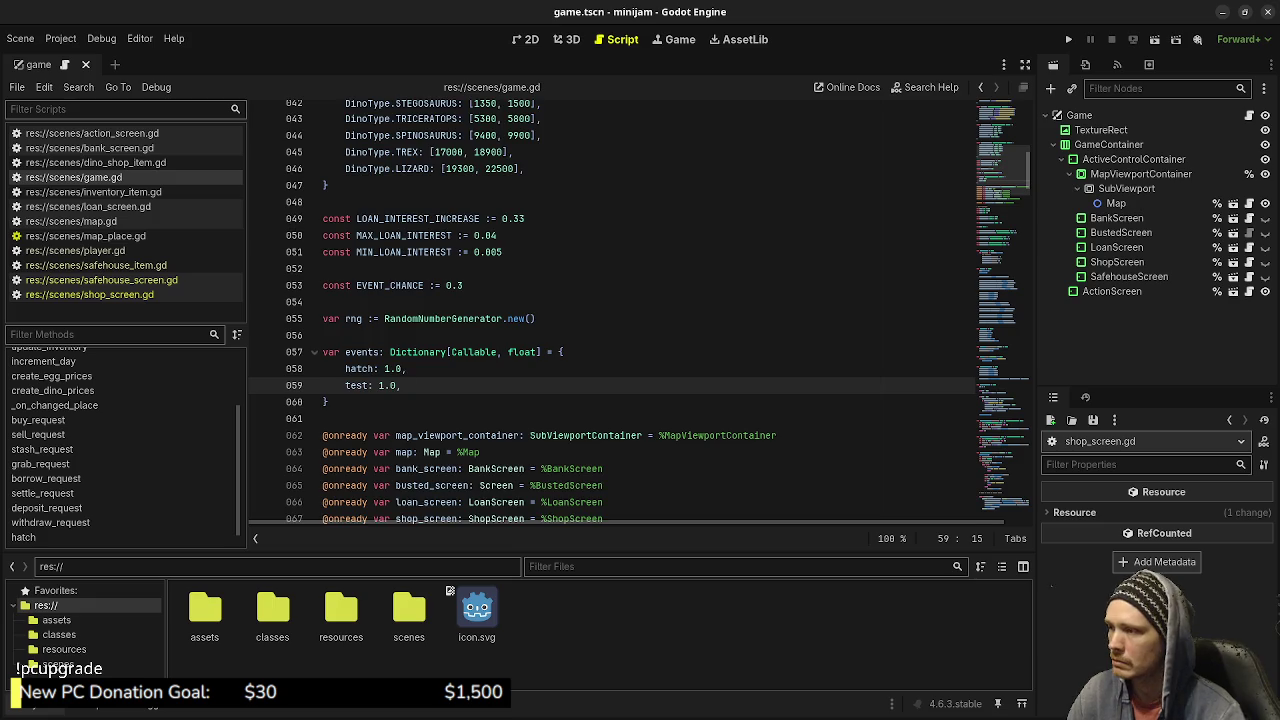
Scroll down through game.gd and run the project with F5.
{"action": "scroll", "coordinate": [610, 310], "scroll_direction": "down", "scroll_amount": 15}
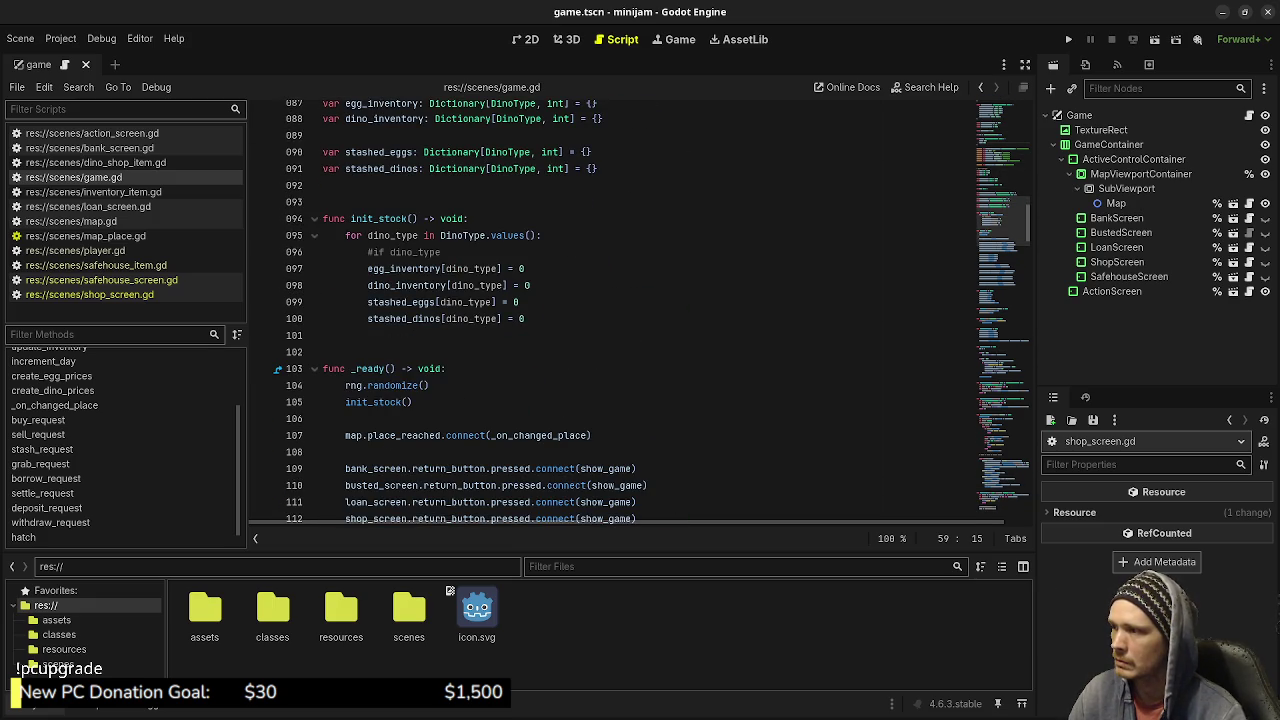
{"action": "scroll", "coordinate": [610, 310], "scroll_direction": "down", "scroll_amount": 5}
{"action": "mouse_move", "coordinate": [560, 402]}
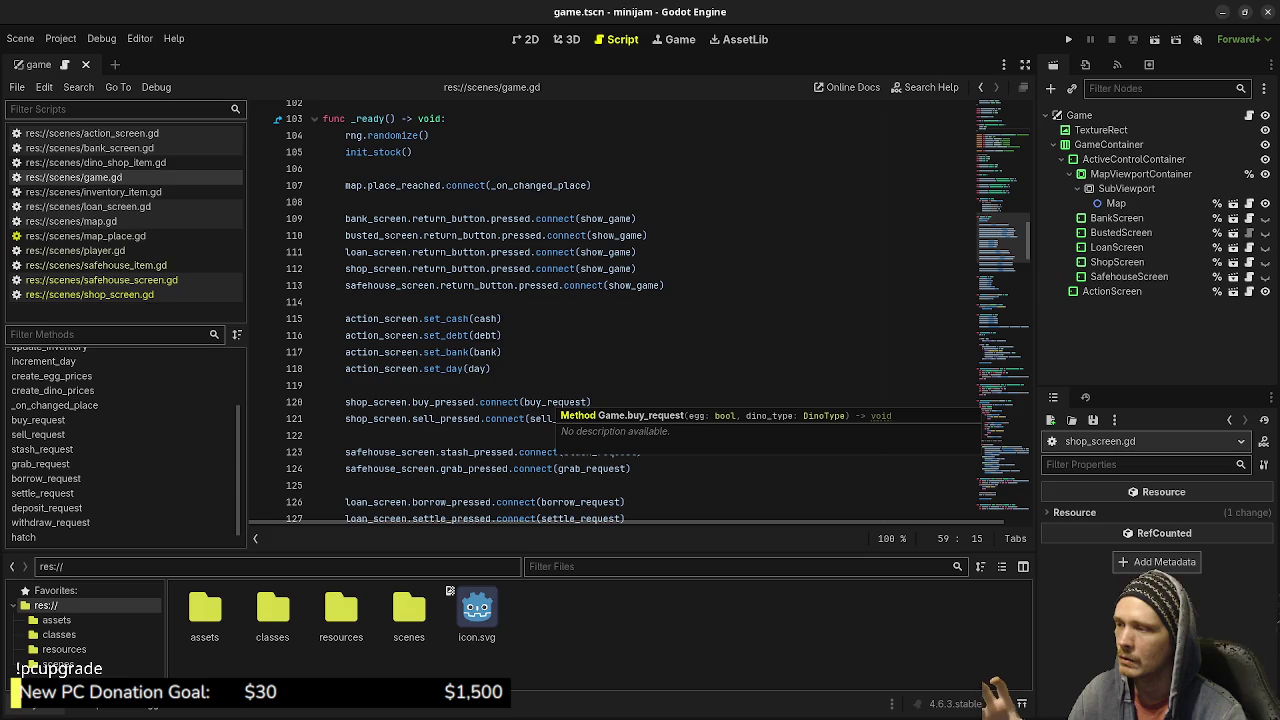
{"action": "scroll", "coordinate": [560, 402], "scroll_direction": "down", "scroll_amount": 15}
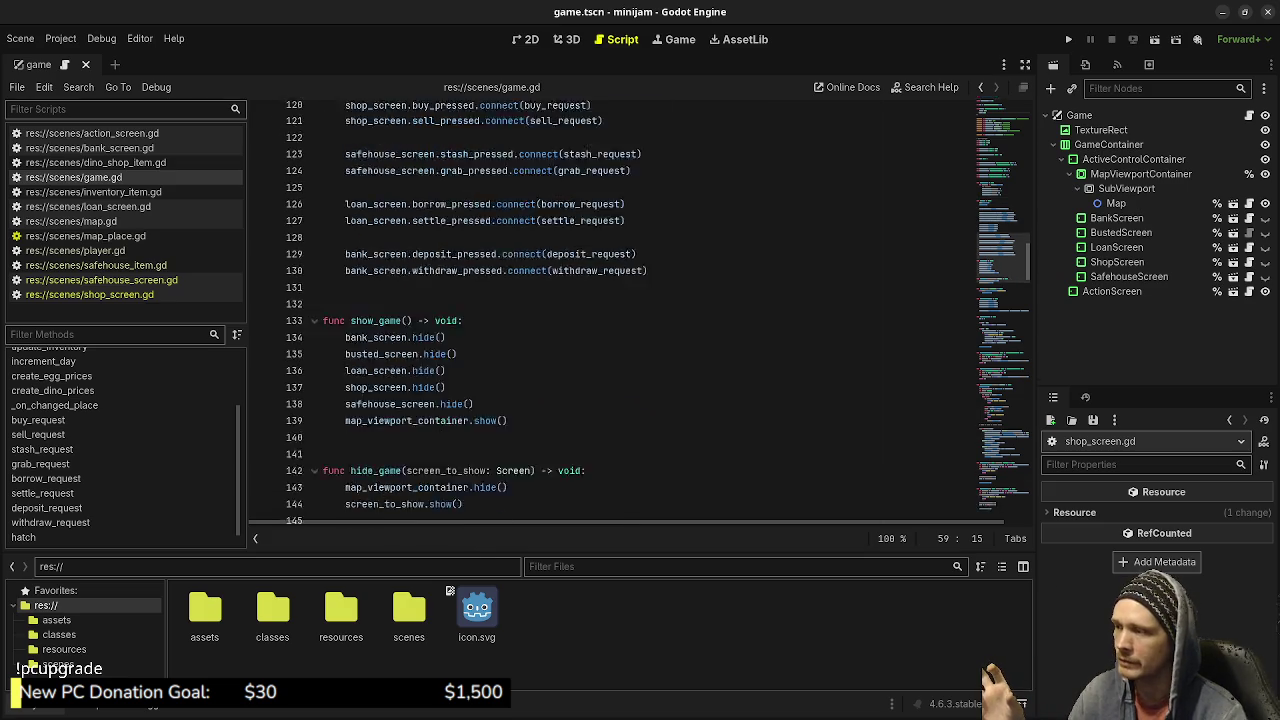
{"action": "scroll", "coordinate": [560, 402], "scroll_direction": "down", "scroll_amount": 2}
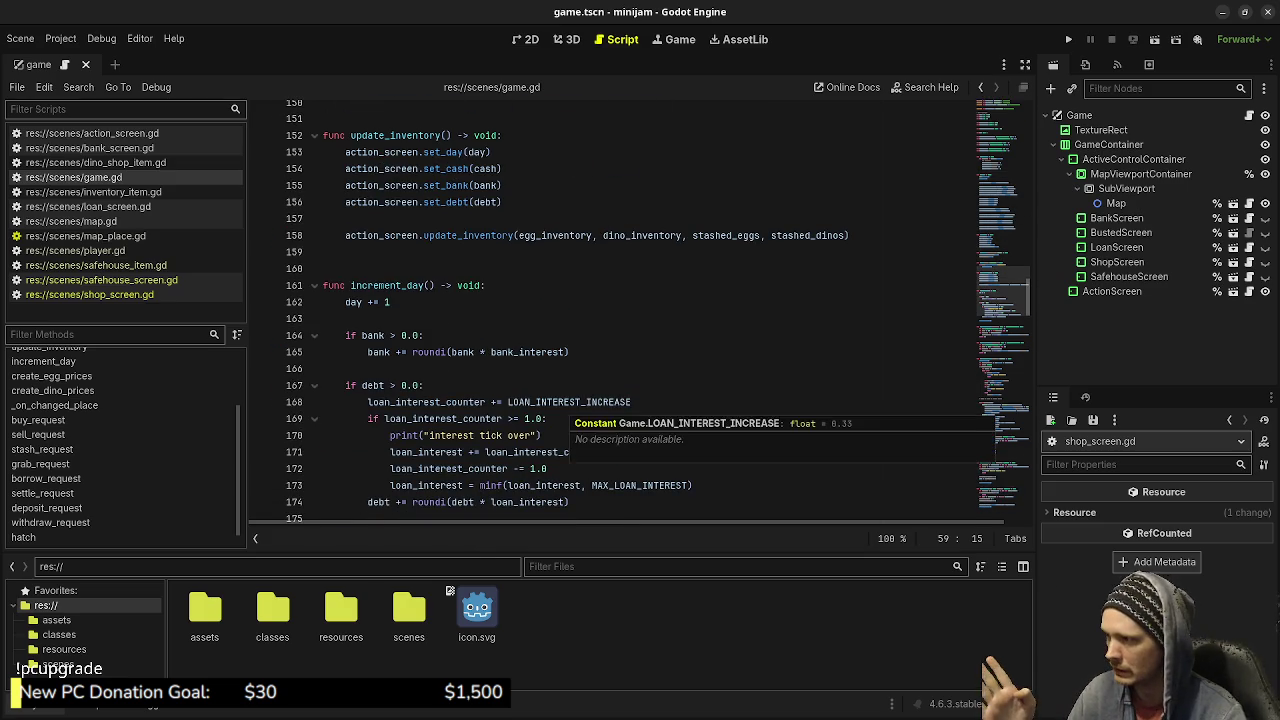
{"action": "scroll", "coordinate": [560, 402], "scroll_direction": "down", "scroll_amount": 6}
{"action": "scroll", "coordinate": [560, 410], "scroll_direction": "down", "scroll_amount": 7}
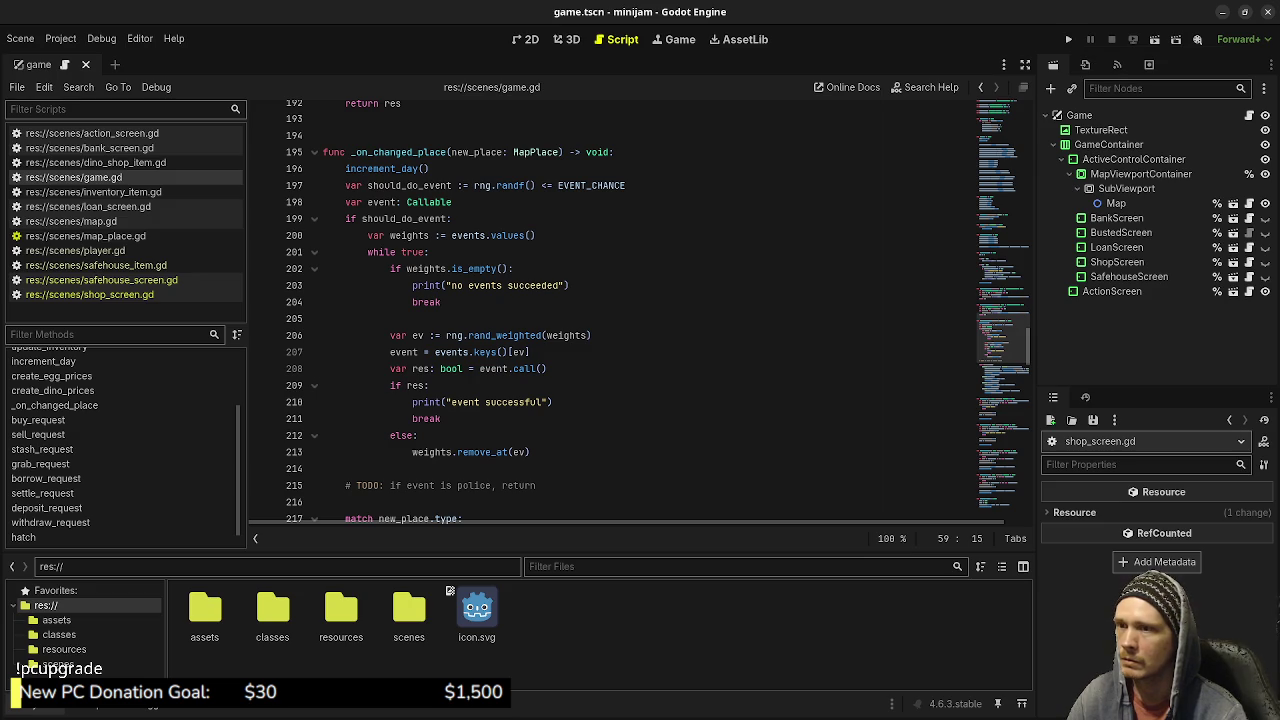
{"action": "scroll", "coordinate": [640, 310], "scroll_direction": "down", "scroll_amount": 20}
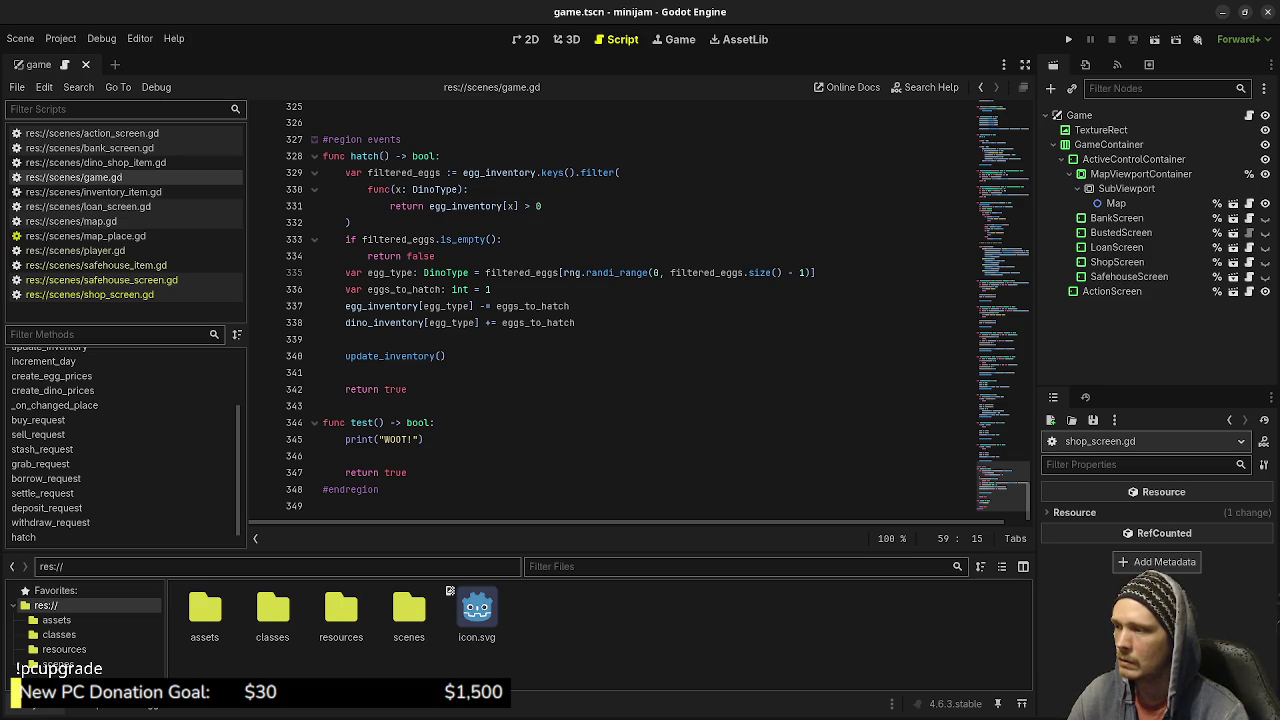
{"action": "key", "text": "F5"}
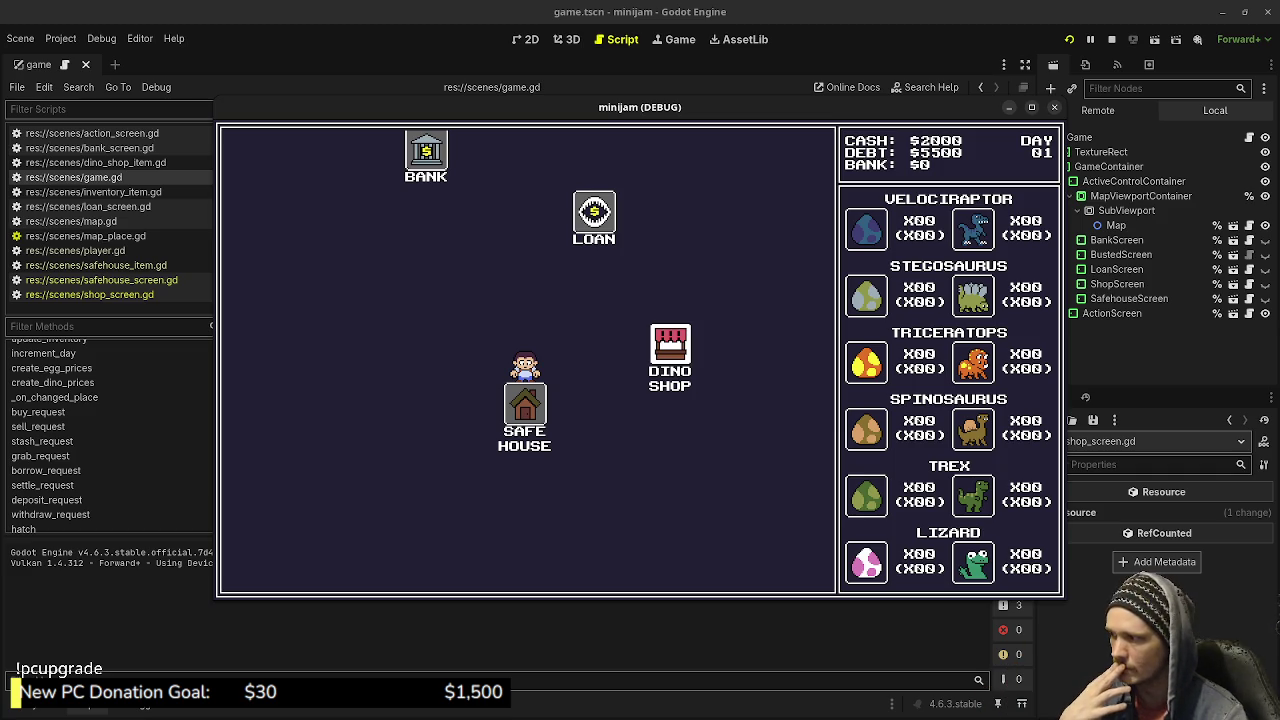
Travel between the Dino Shop and Loan office twice each, then stop the game.
{"action": "left_click", "coordinate": [670, 352]}
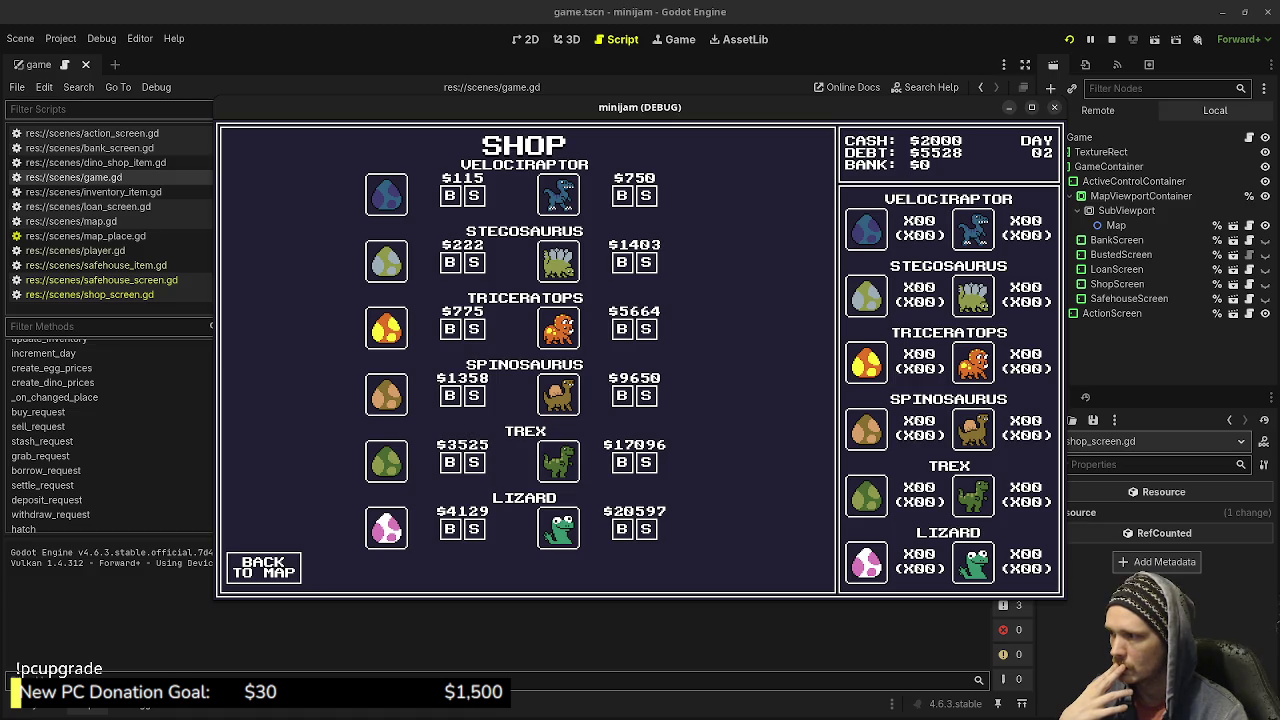
{"action": "left_click", "coordinate": [263, 567]}
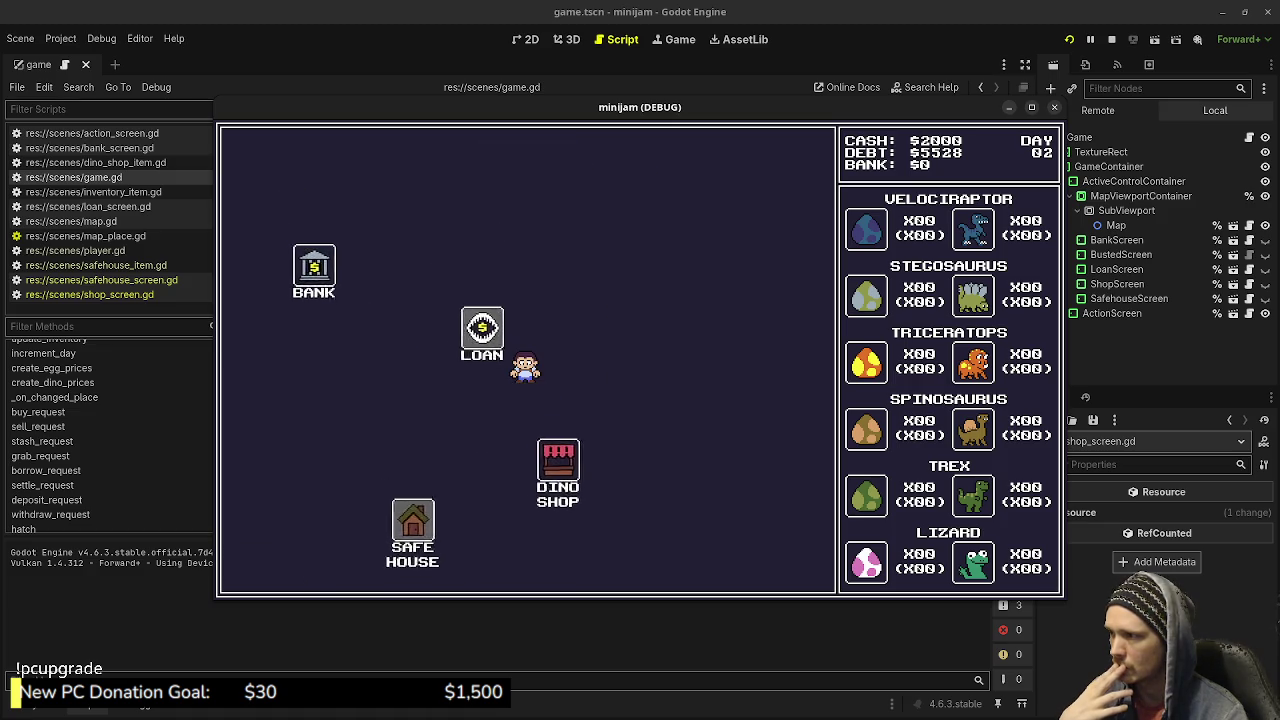
{"action": "left_click", "coordinate": [482, 330]}
{"action": "left_click", "coordinate": [263, 567]}
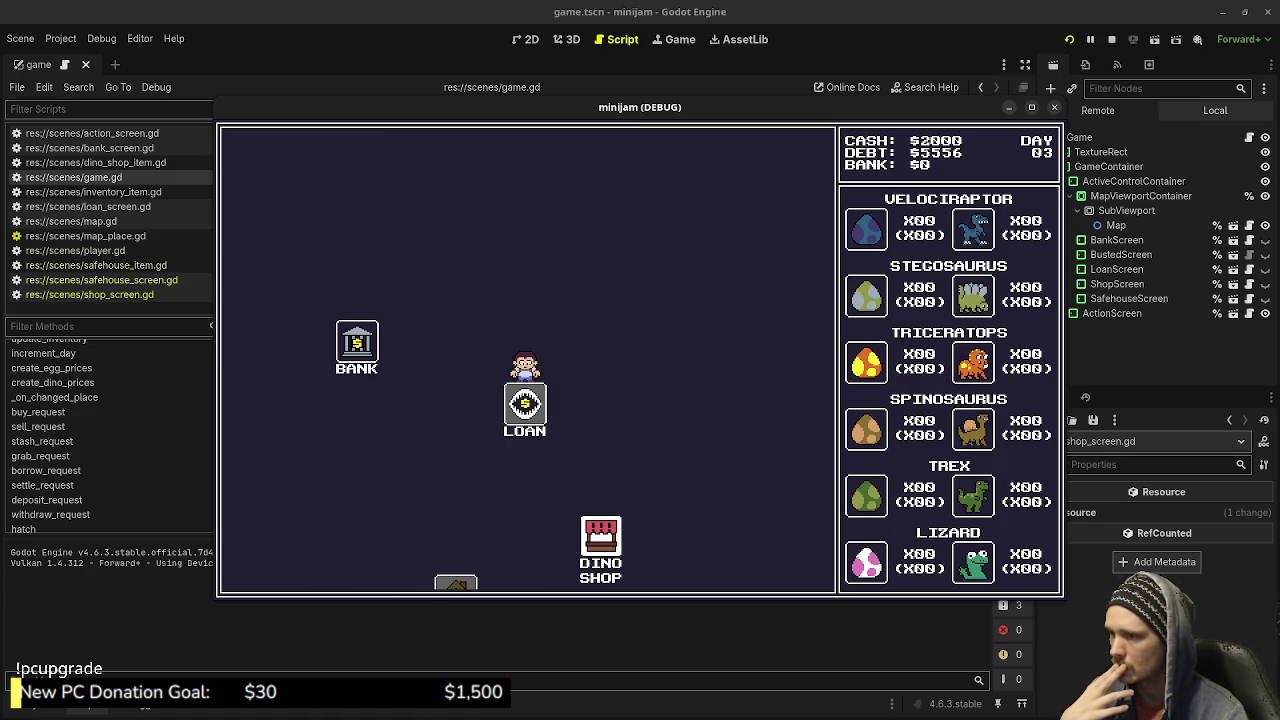
{"action": "left_click", "coordinate": [600, 545]}
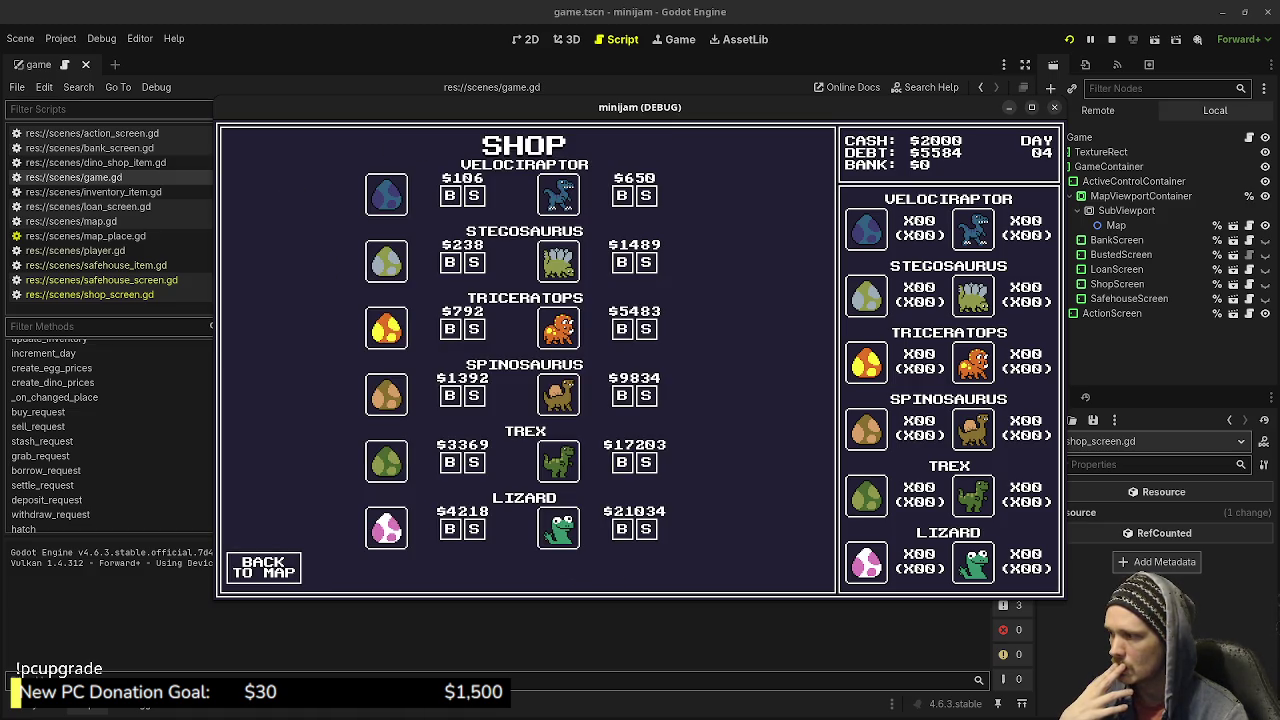
{"action": "left_click", "coordinate": [263, 567]}
{"action": "left_click", "coordinate": [449, 272]}
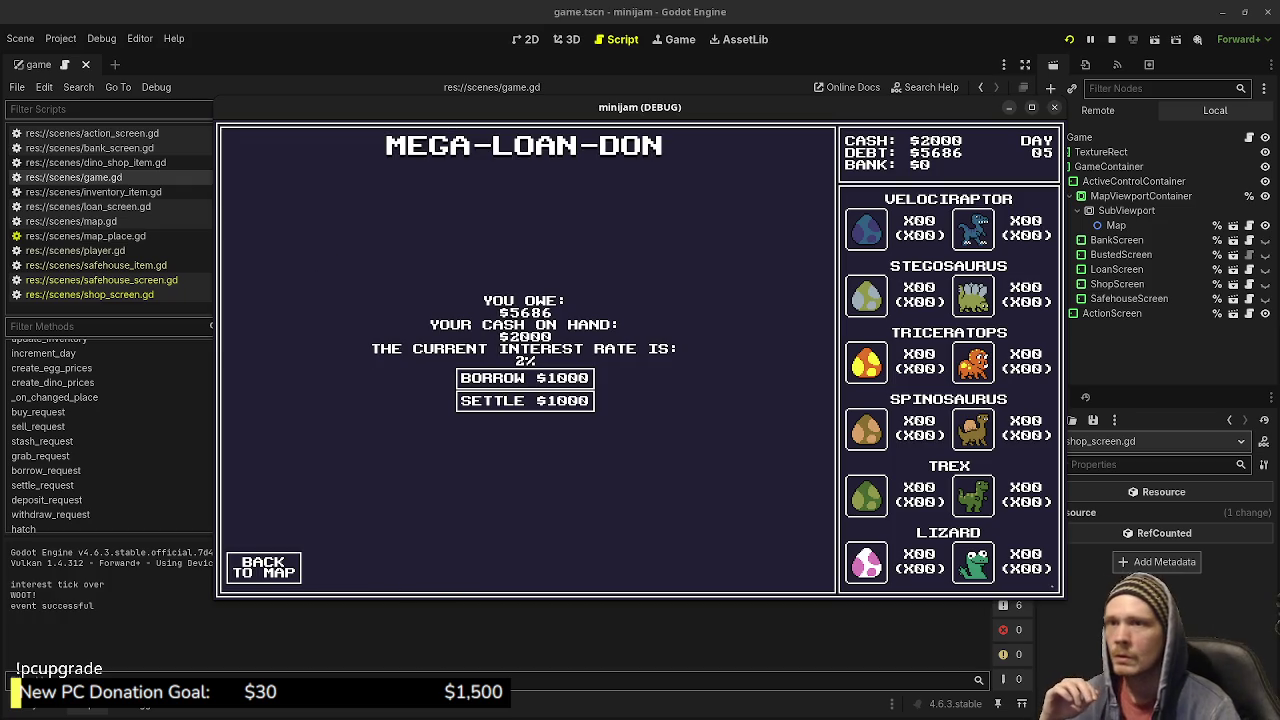
{"action": "left_click", "coordinate": [1111, 39]}
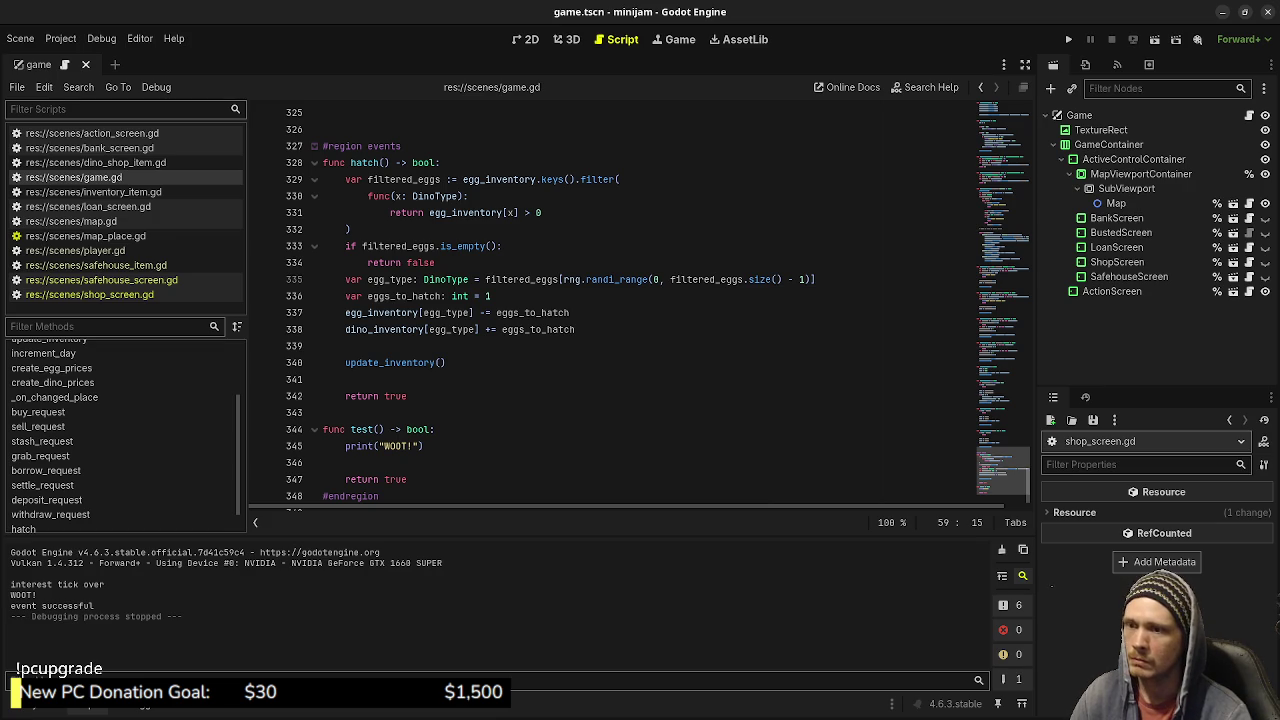
Replace 'test: 1.0,' with 'robbed: 1.0,' in the events dictionary.
{"action": "scroll", "coordinate": [640, 300], "scroll_direction": "up", "scroll_amount": 20}
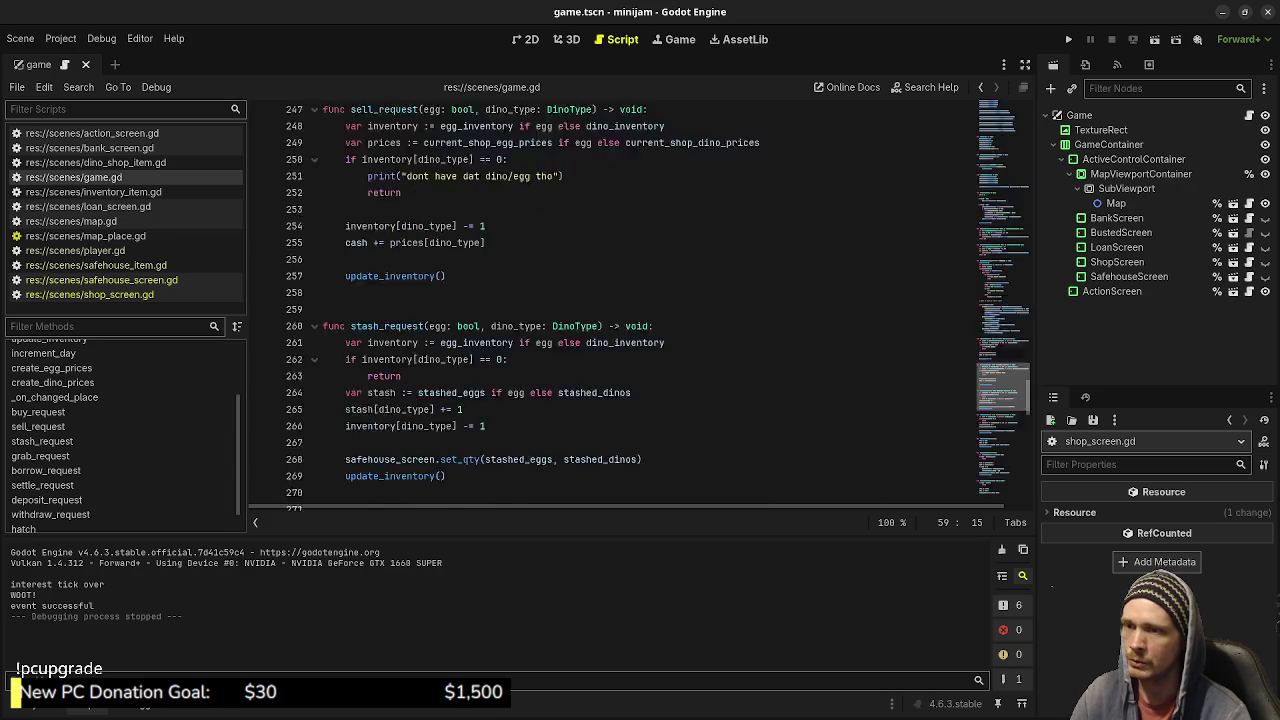
{"action": "scroll", "coordinate": [640, 300], "scroll_direction": "up", "scroll_amount": 14}
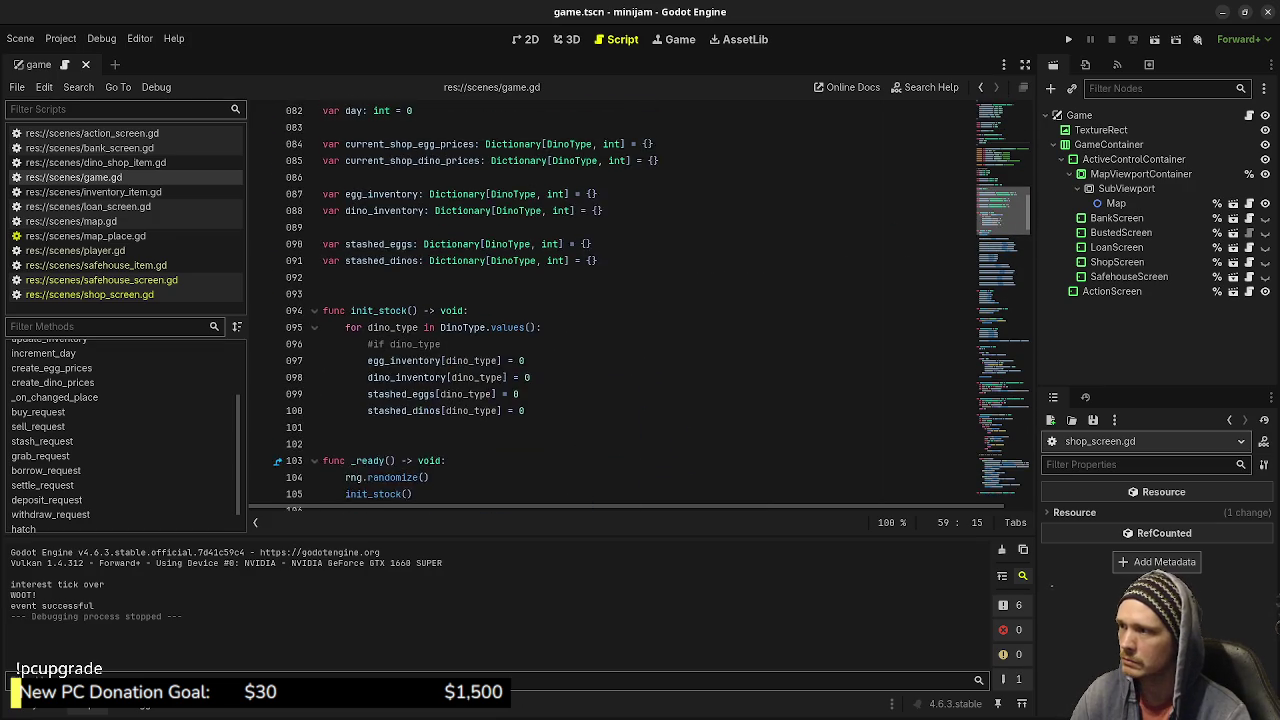
{"action": "scroll", "coordinate": [640, 300], "scroll_direction": "up", "scroll_amount": 4}
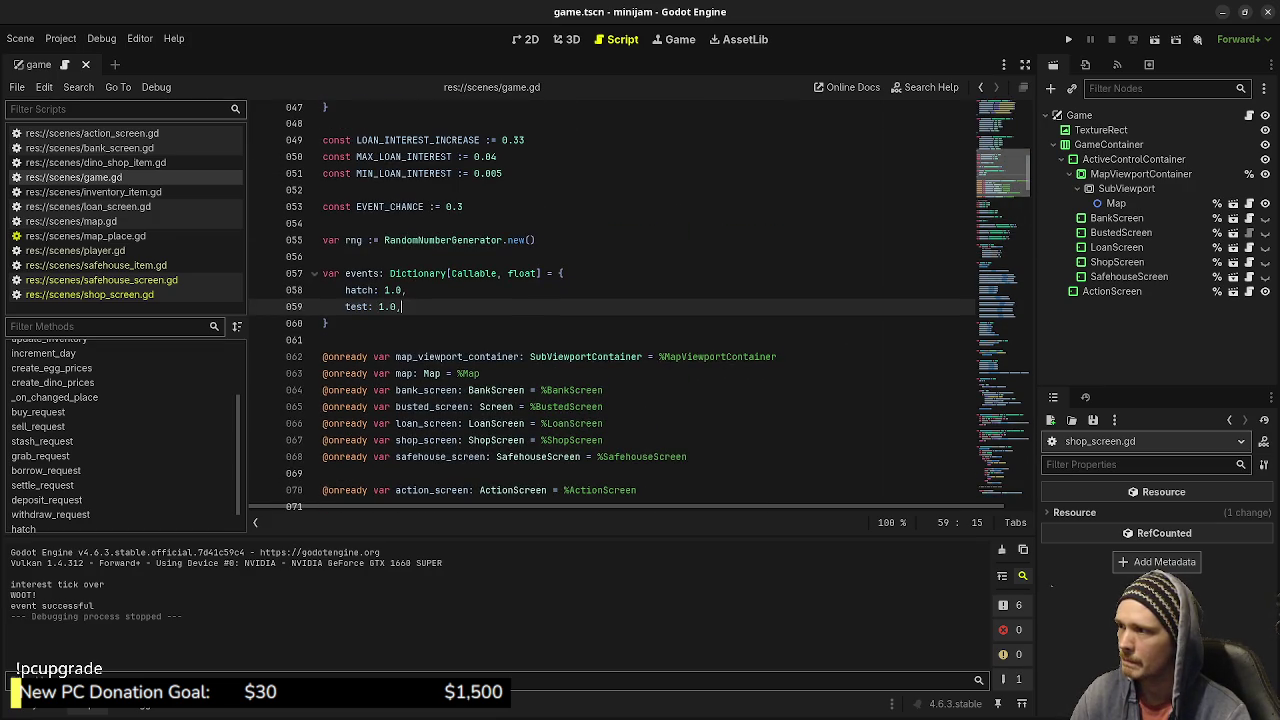
{"action": "left_click_drag", "start_coordinate": [400, 306], "coordinate": [345, 306]}
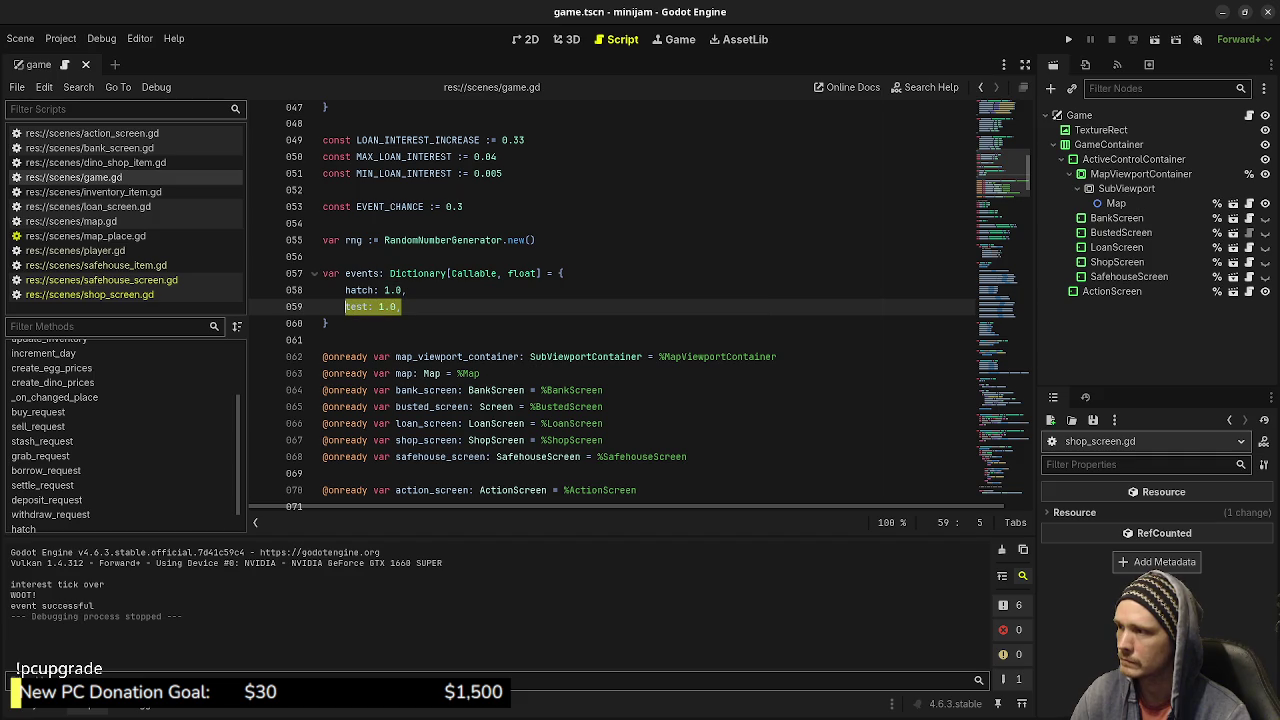
{"action": "key", "text": "BackSpace"}
{"action": "type", "text": "r"}
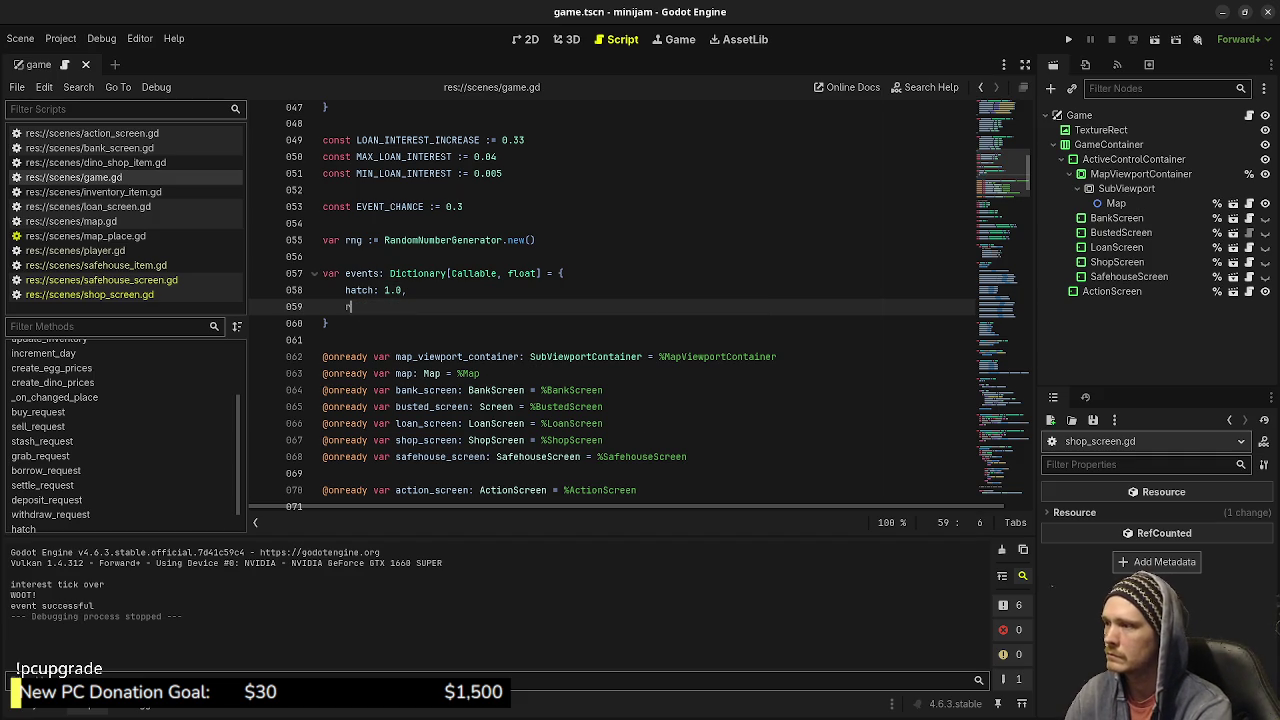
{"action": "type", "text": "obbed: "}
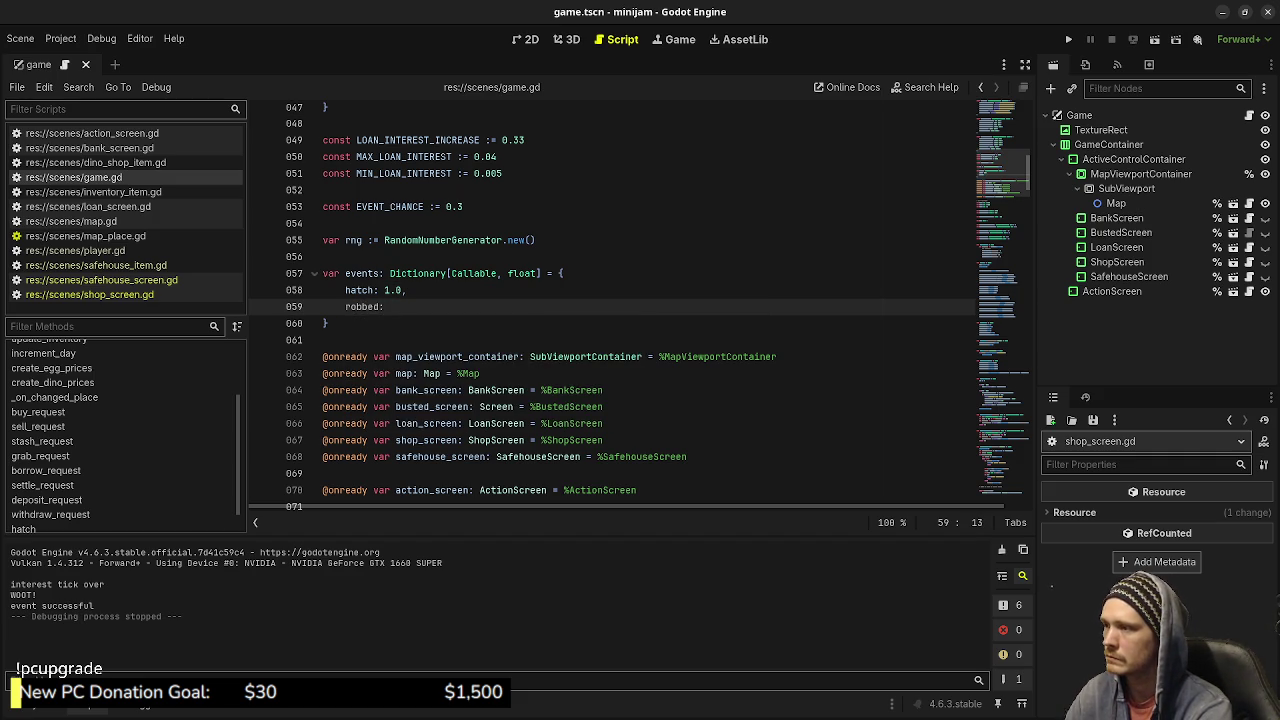
{"action": "type", "text": "1.0,"}
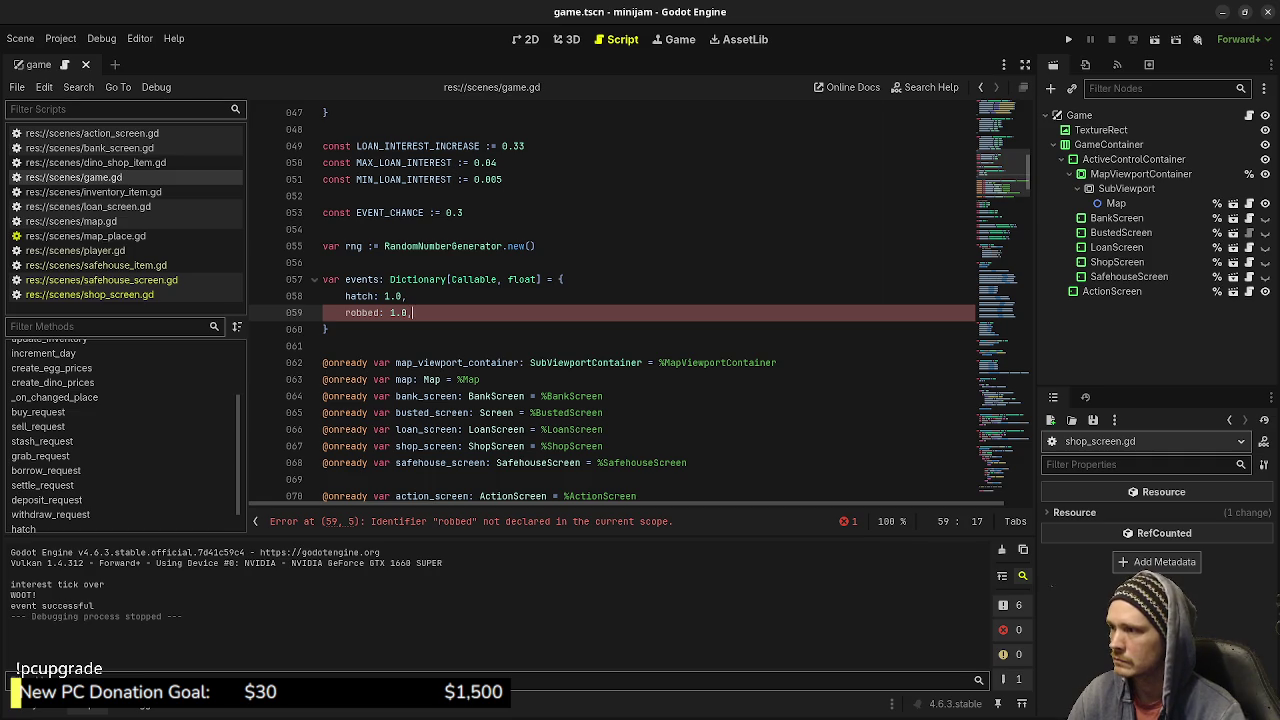
{"action": "scroll", "coordinate": [640, 300], "scroll_direction": "down", "scroll_amount": 20}
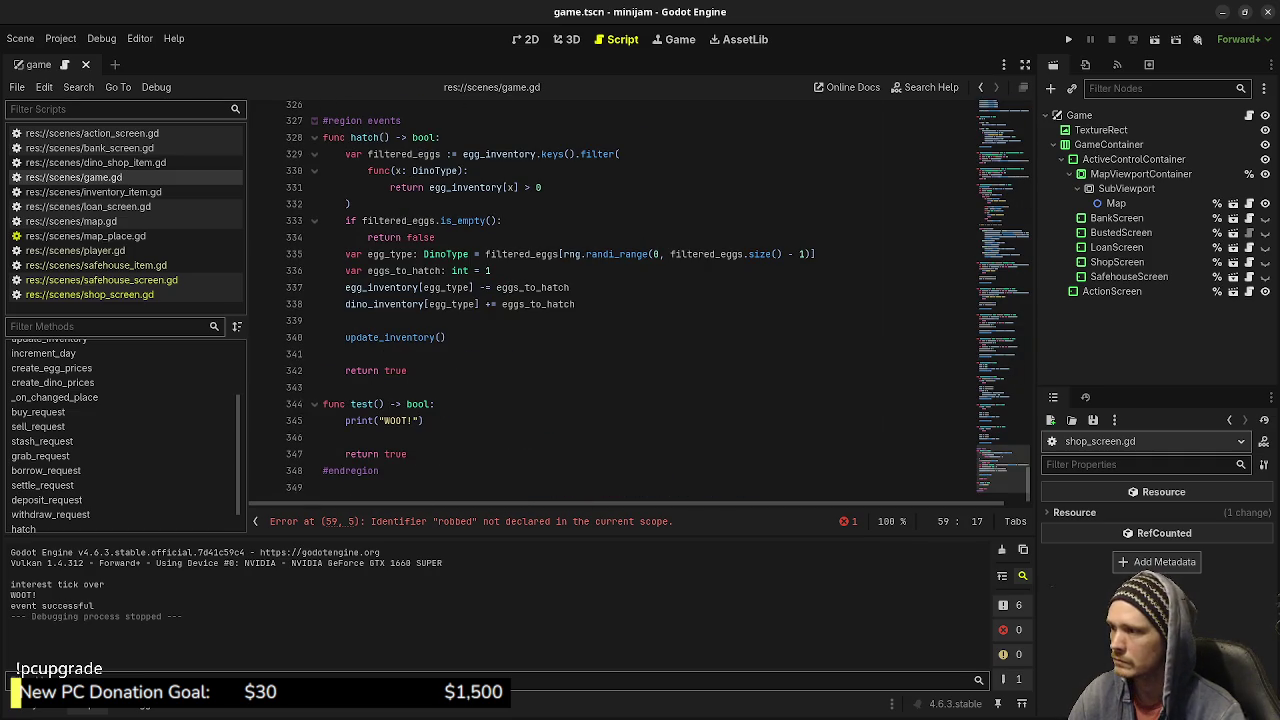
Rename the test function on line 344 to robbed.
{"action": "double_click", "coordinate": [362, 404]}
{"action": "type", "text": "robe"}
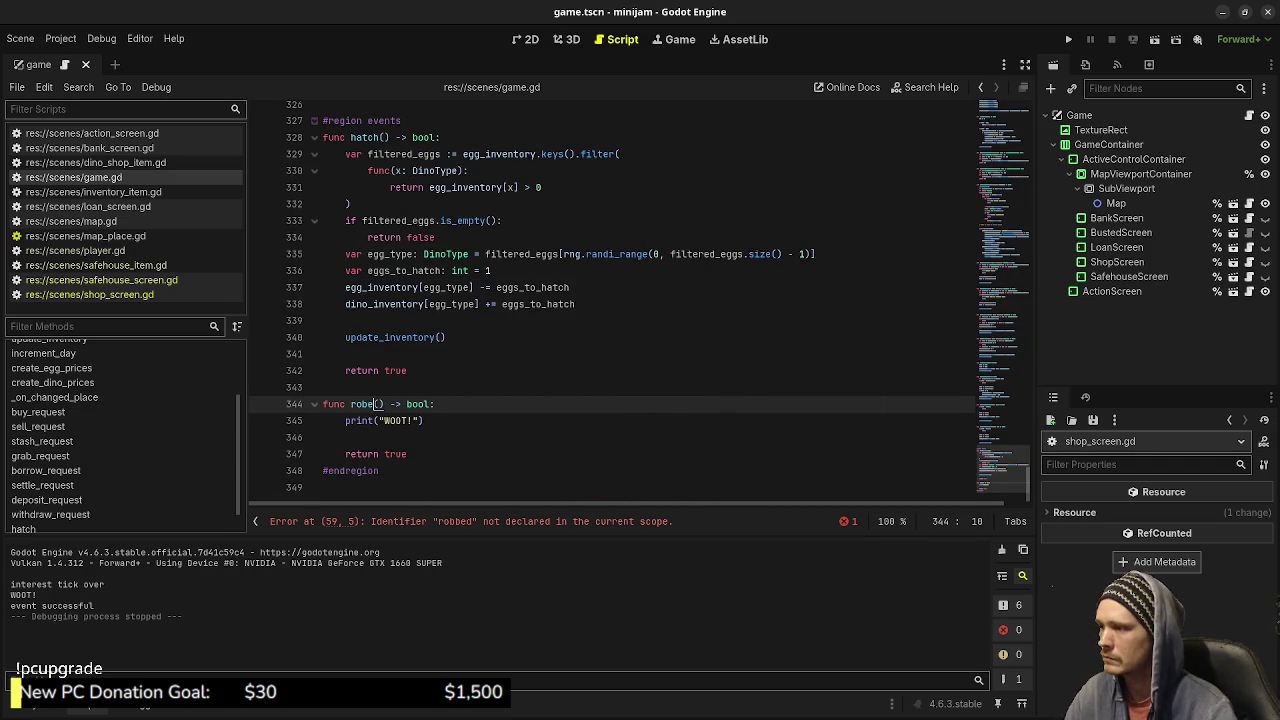
{"action": "key", "text": "BackSpace"}
{"action": "type", "text": "bed"}
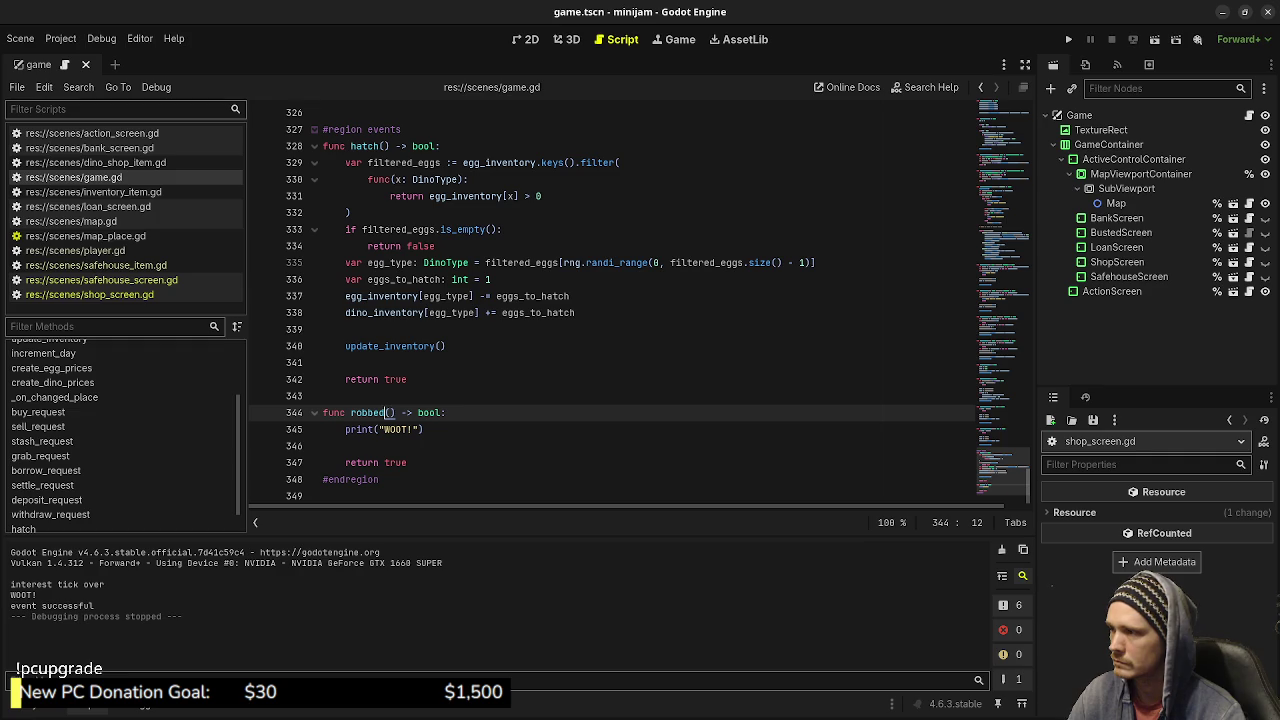
Replace the WOOT print with 'You were robbed! They got away with %s dollars!' and rand_cash.
{"action": "left_click_drag", "start_coordinate": [423, 429], "coordinate": [345, 429]}
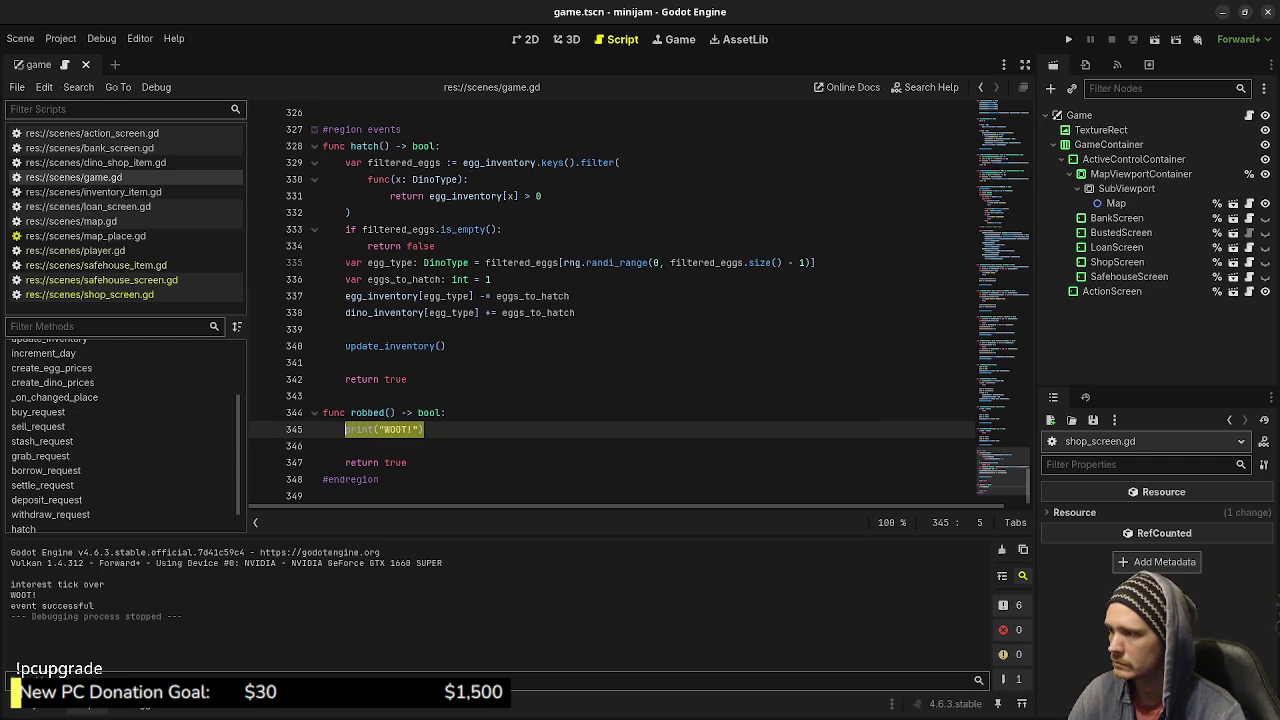
{"action": "key", "text": "End"}
{"action": "key", "text": "Left"}
{"action": "key", "text": "Left"}
{"action": "key", "text": "BackSpace"}
{"action": "key", "text": "BackSpace"}
{"action": "key", "text": "BackSpace"}
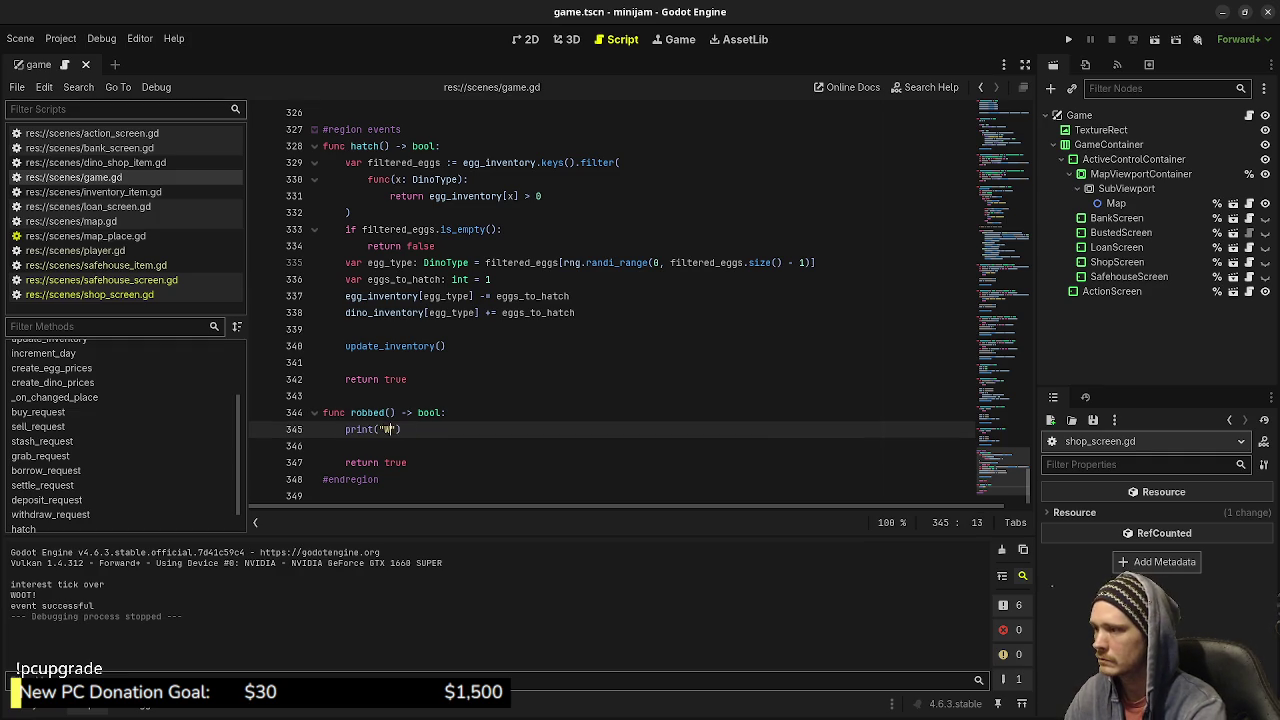
{"action": "key", "text": "BackSpace"}
{"action": "type", "text": "You werer"}
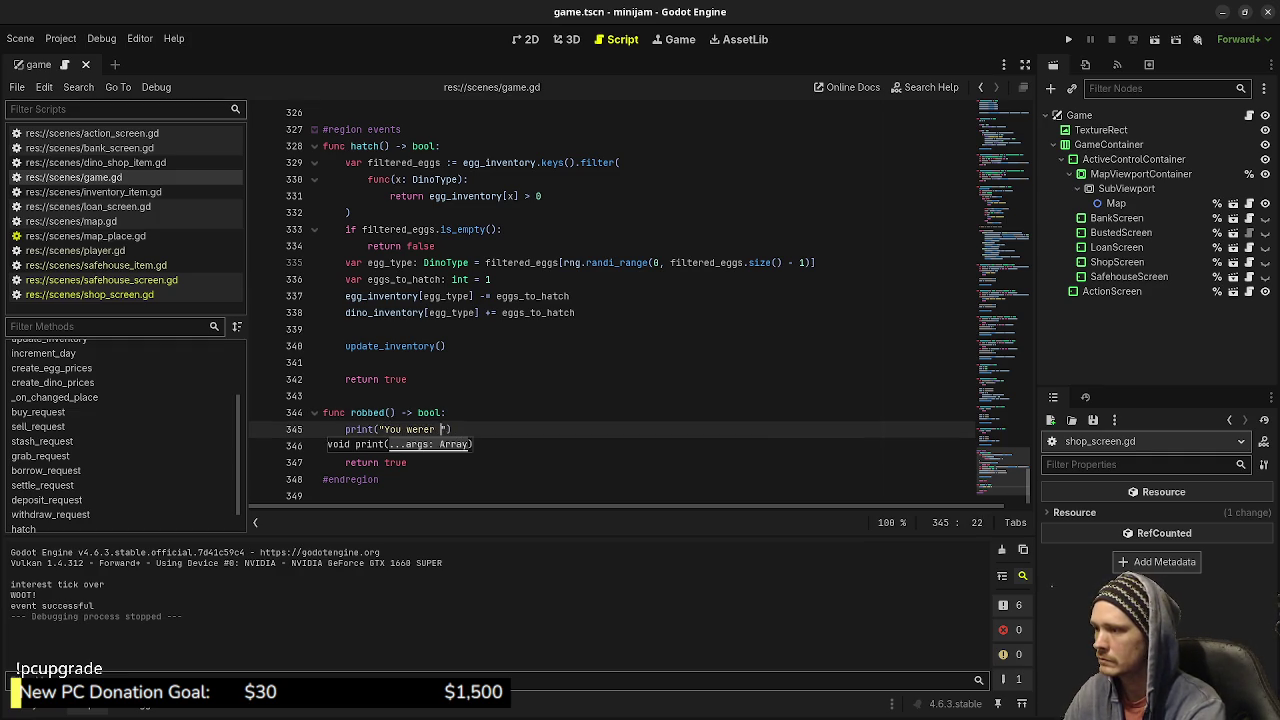
{"action": "key", "text": "BackSpace"}
{"action": "key", "text": "BackSpace"}
{"action": "type", "text": "robbed!"}
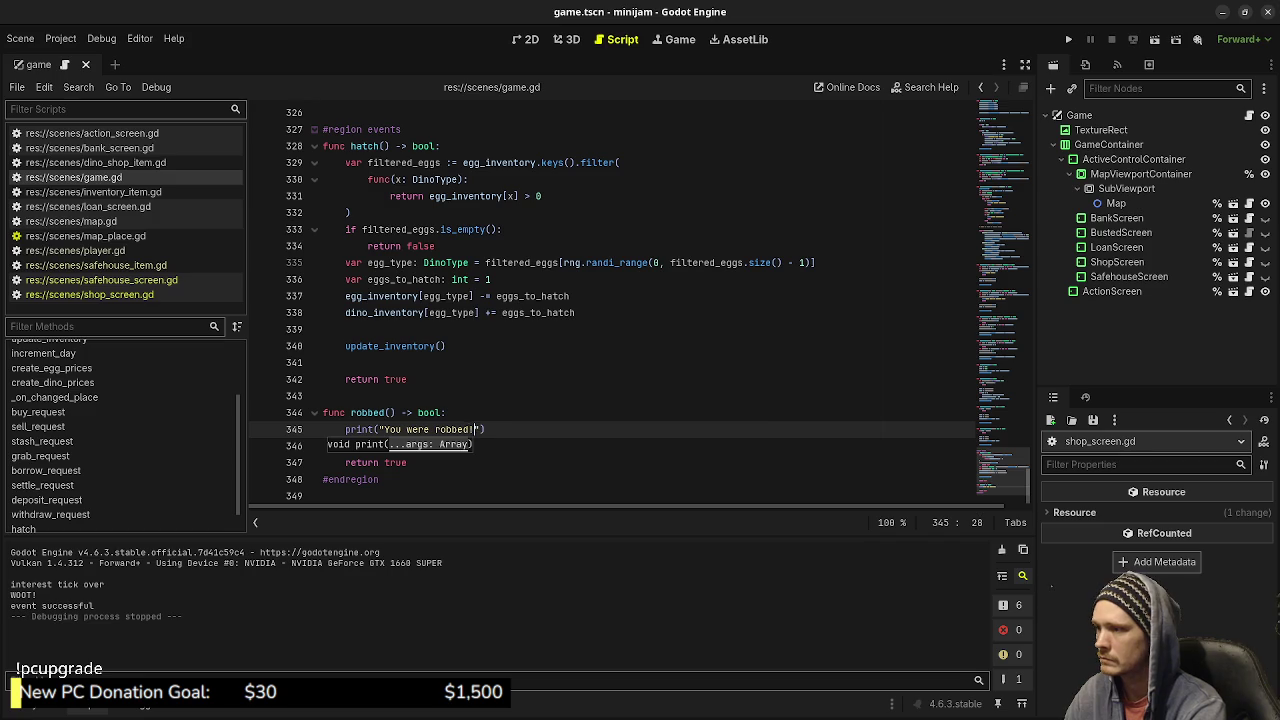
{"action": "type", "text": " Yo"}
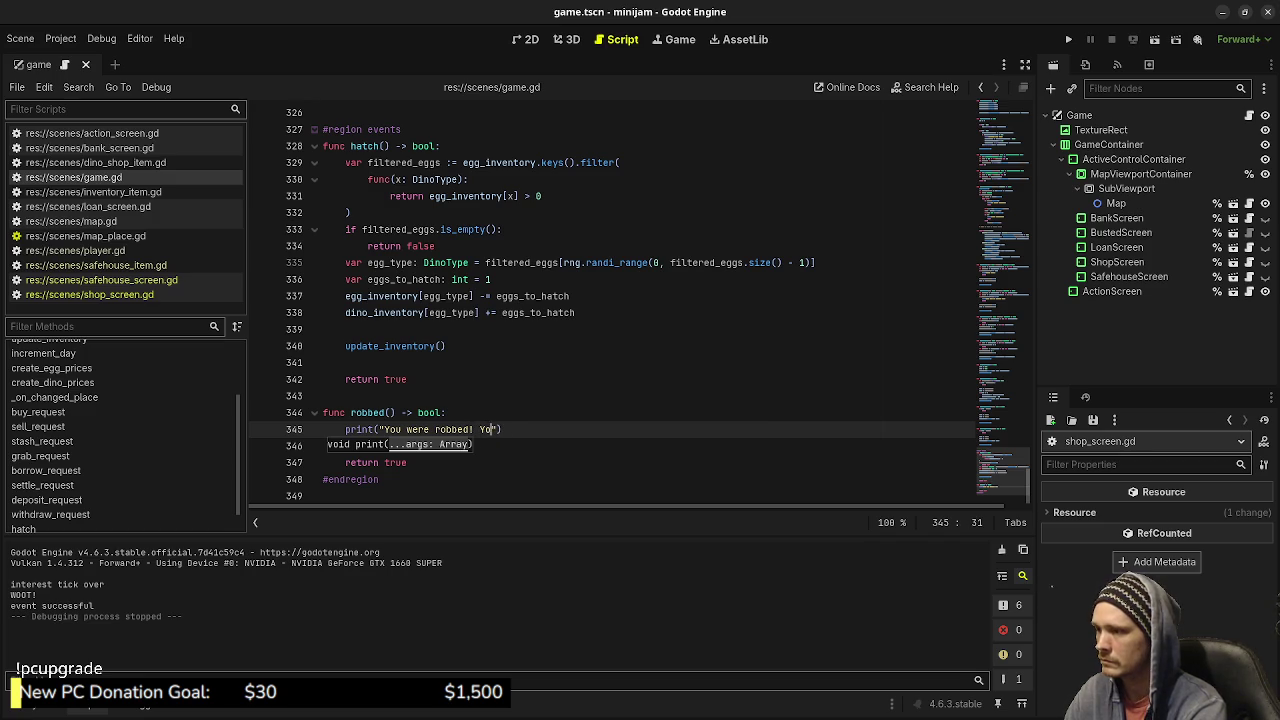
{"action": "key", "text": "BackSpace"}
{"action": "key", "text": "BackSpace"}
{"action": "type", "text": "They got "}
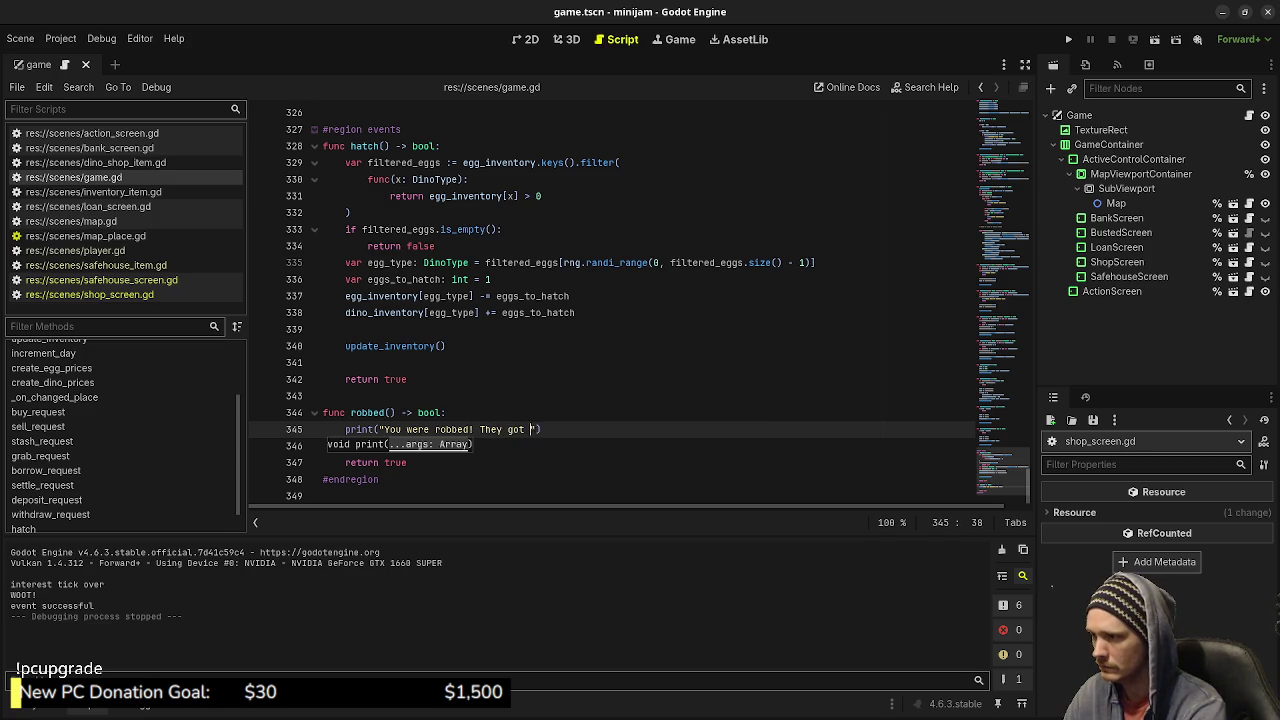
{"action": "type", "text": "away with "}
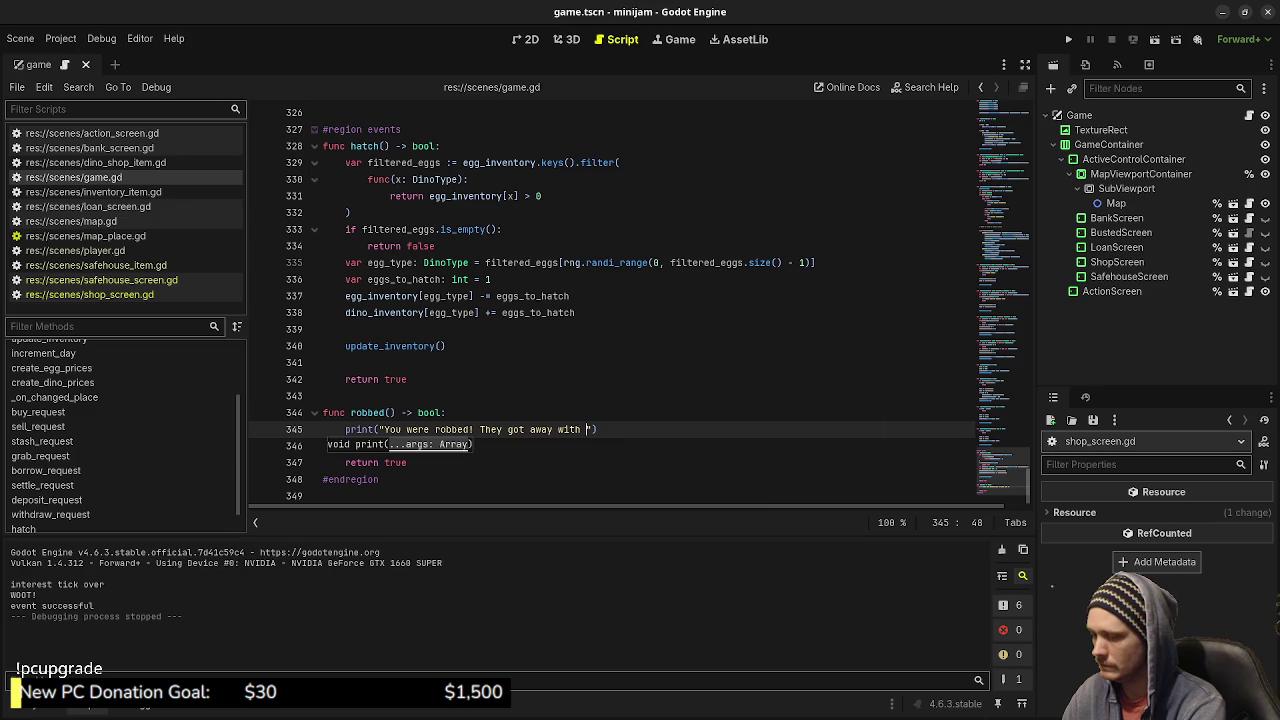
{"action": "type", "text": "%s"}
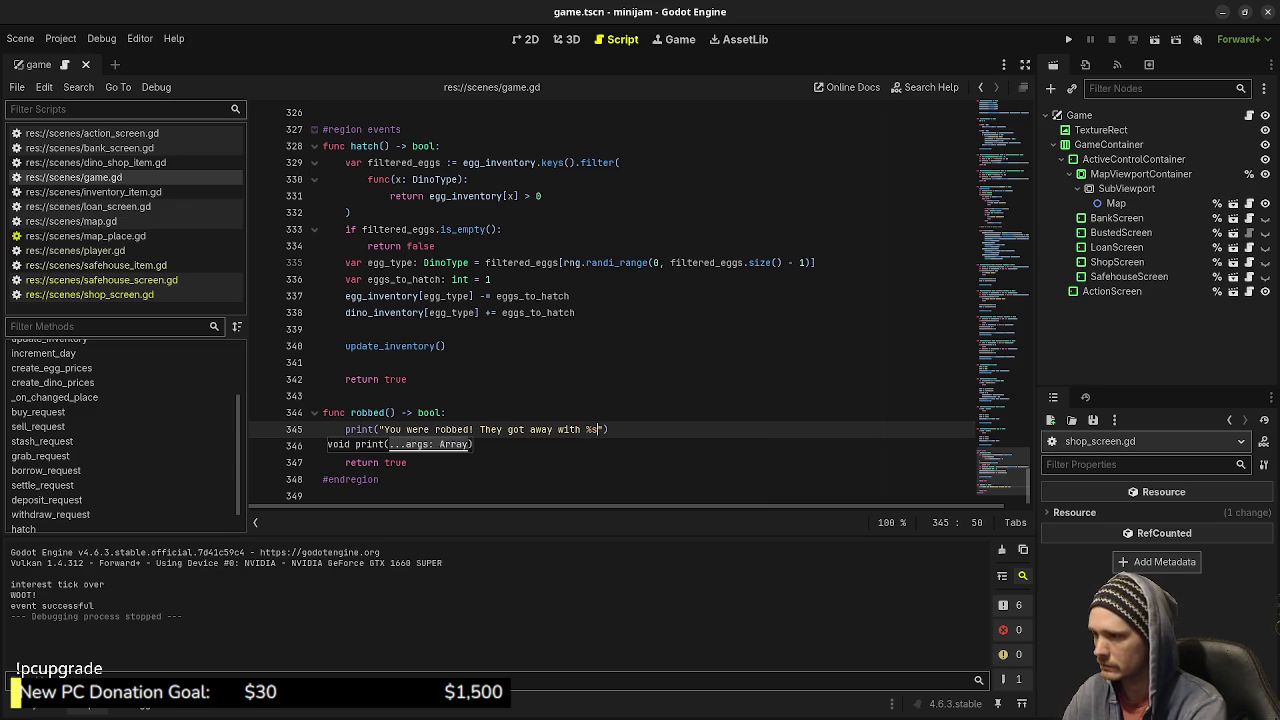
{"action": "type", "text": " do"}
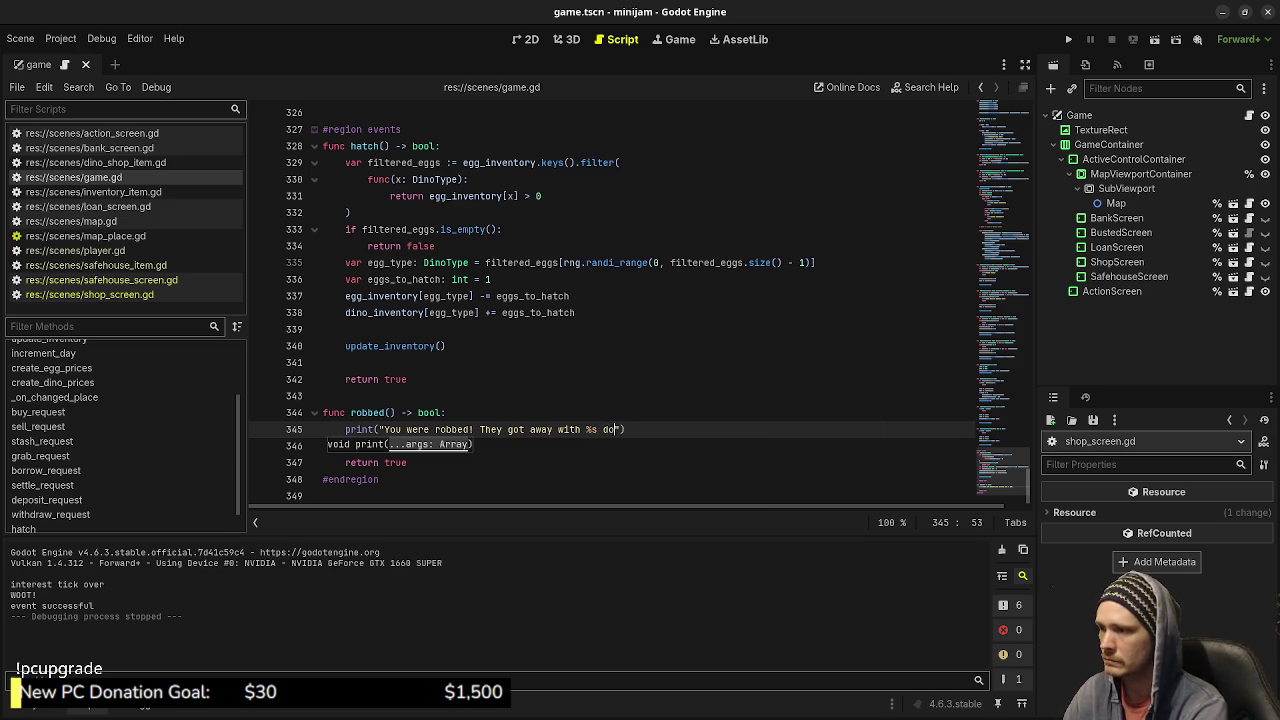
{"action": "type", "text": "llars!"}
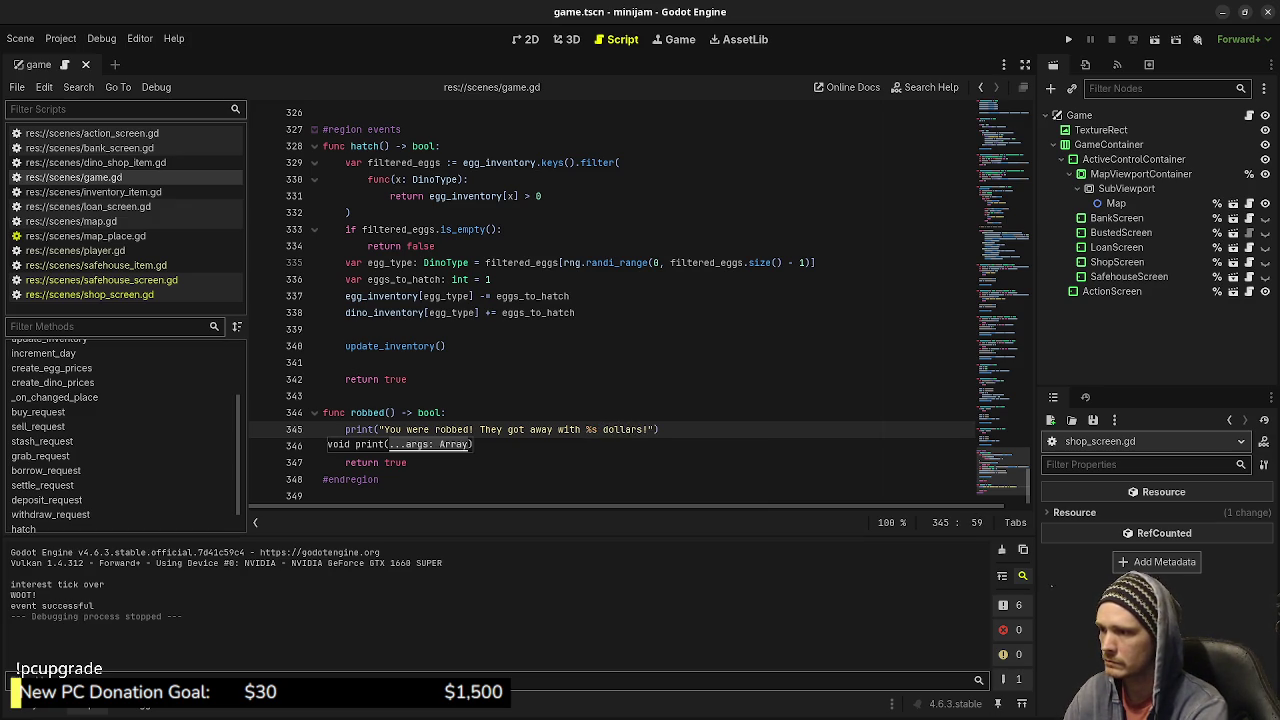
{"action": "type", "text": "\", "}
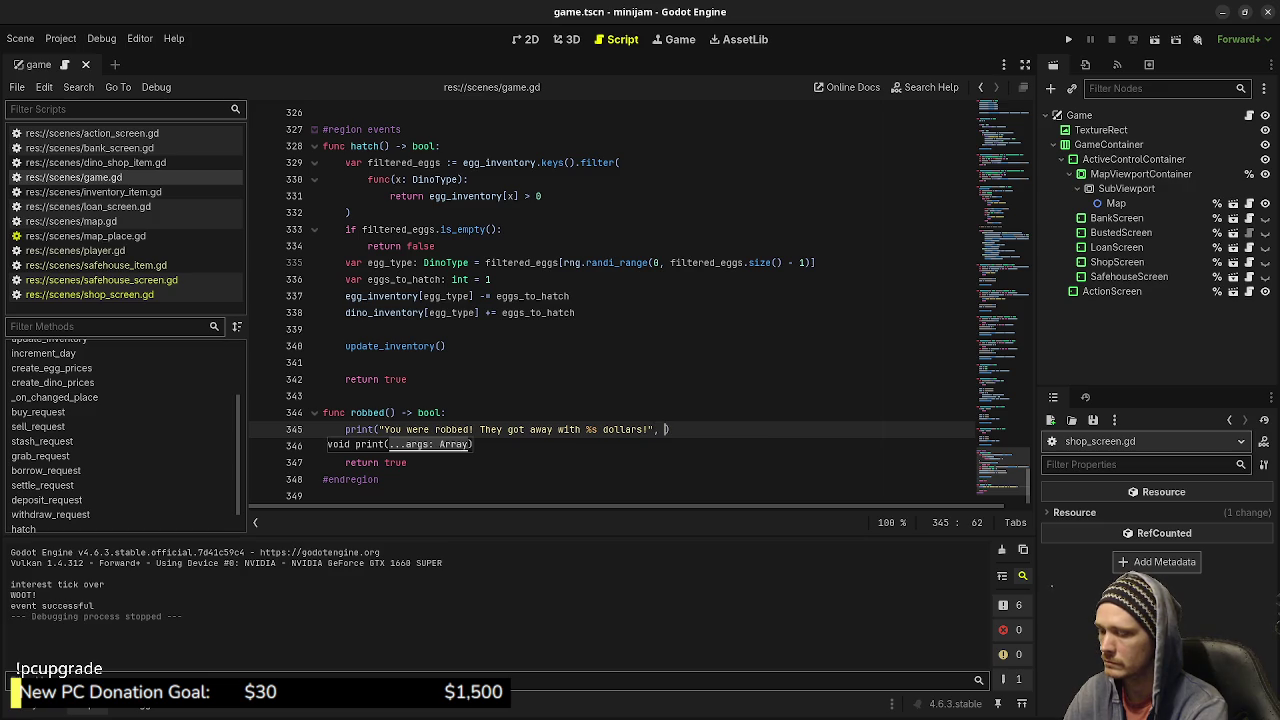
{"action": "type", "text": "rand_c"}
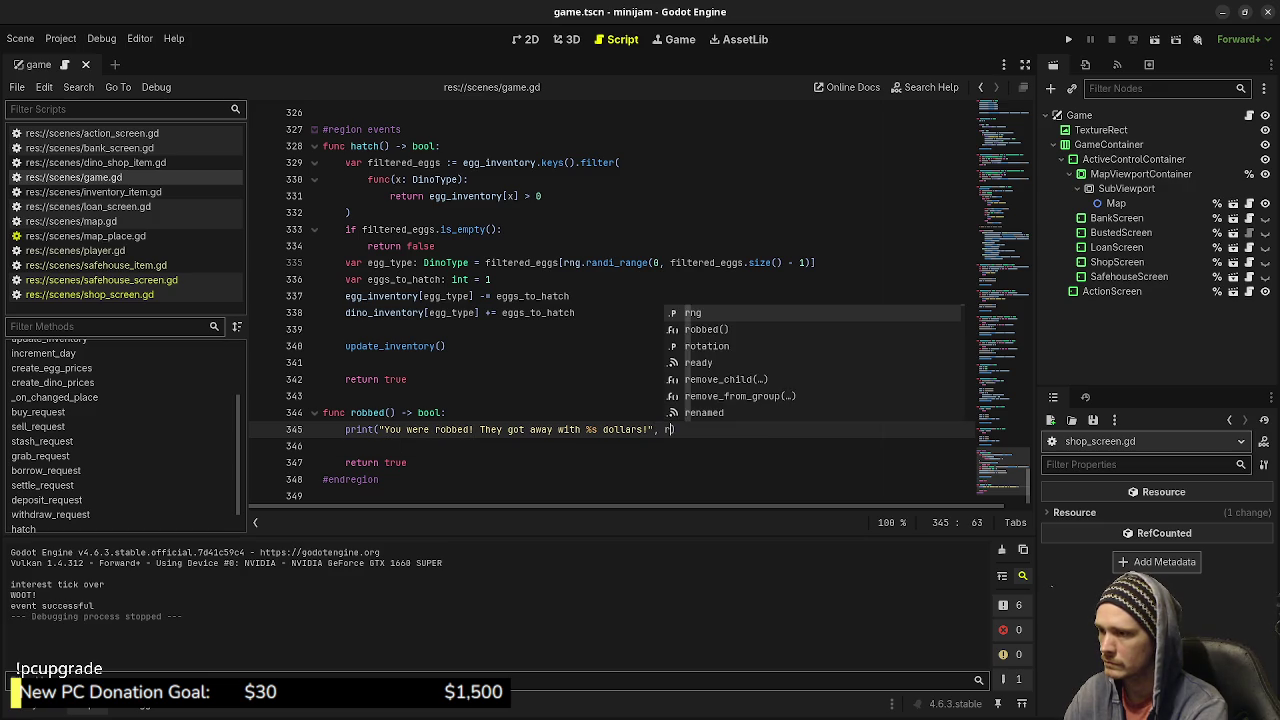
{"action": "type", "text": "ash"}
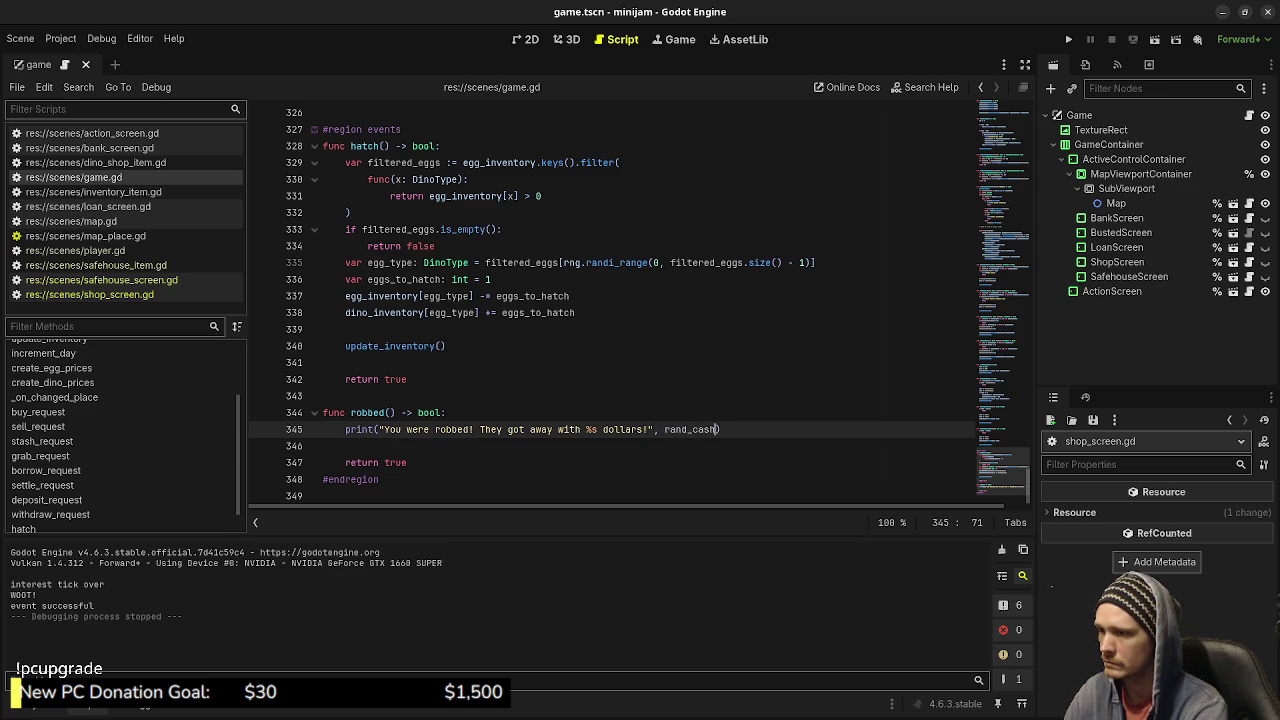
Declare 'var rand_cash: int =' on a new line above the robbery print.
{"action": "key", "text": "Up"}
{"action": "key", "text": "Return"}
{"action": "type", "text": "var rand_"}
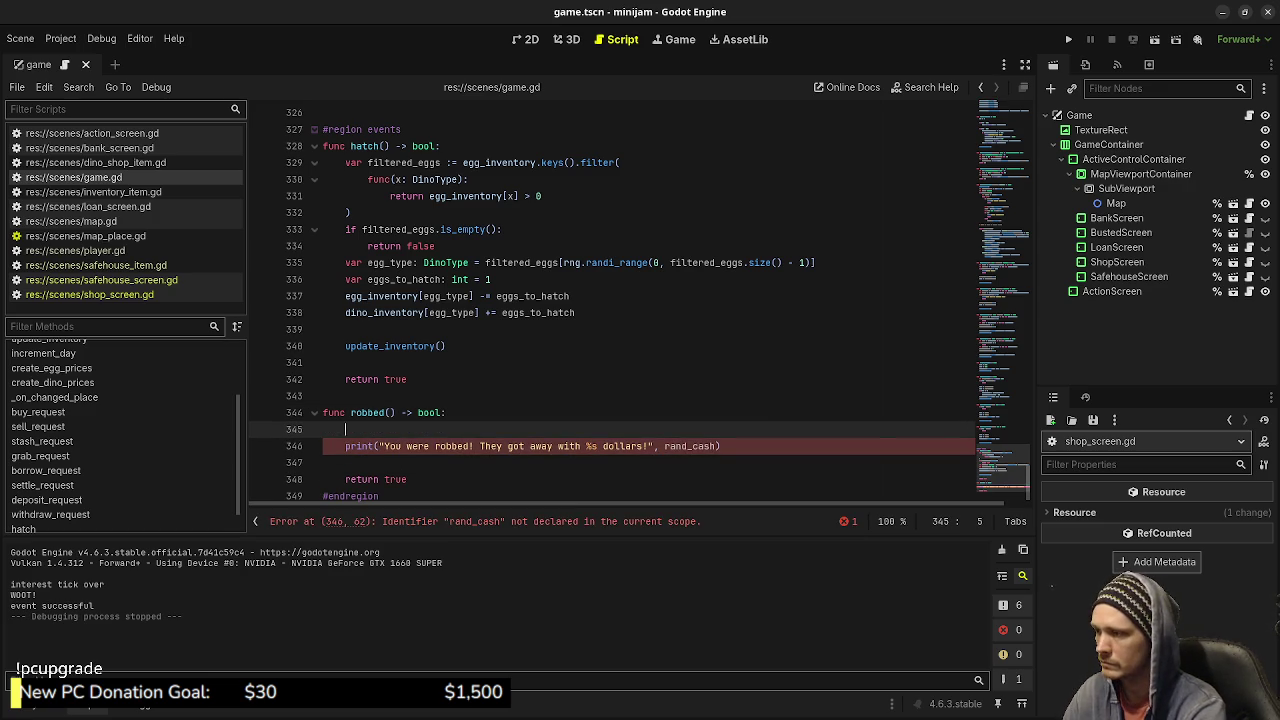
{"action": "type", "text": "cash ="}
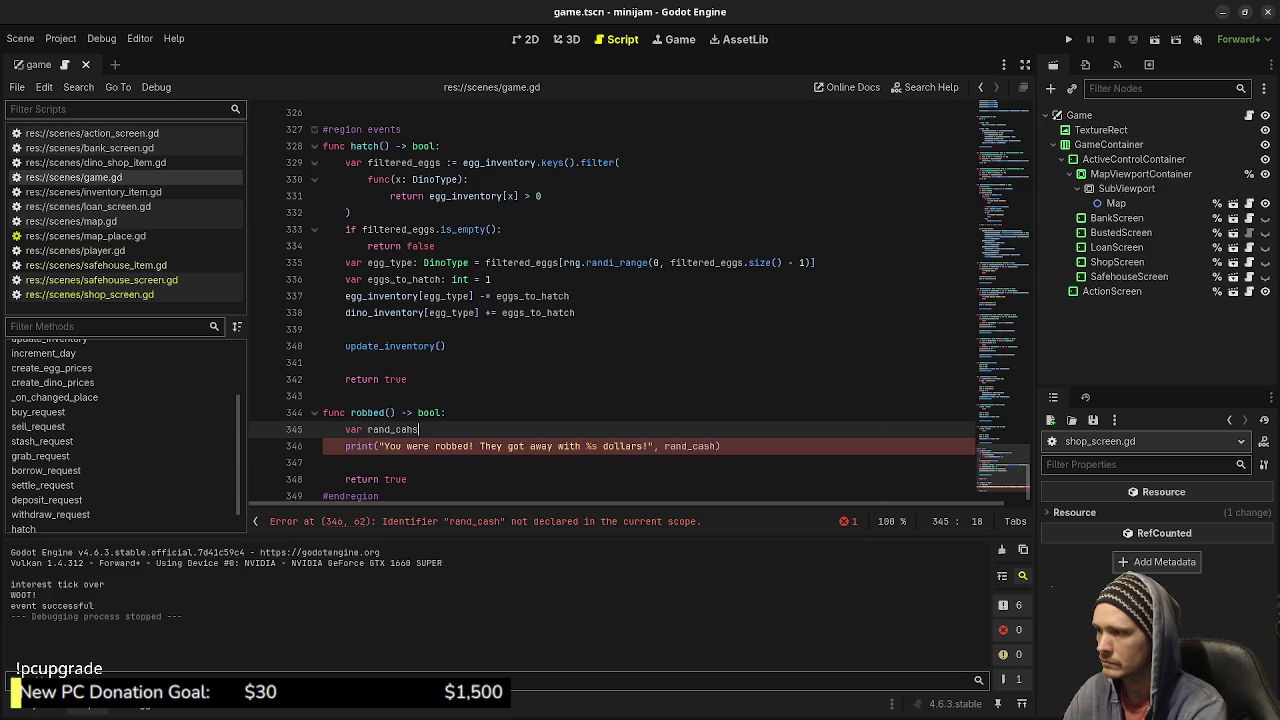
{"action": "key", "text": "BackSpace"}
{"action": "key", "text": "BackSpace"}
{"action": "key", "text": "BackSpace"}
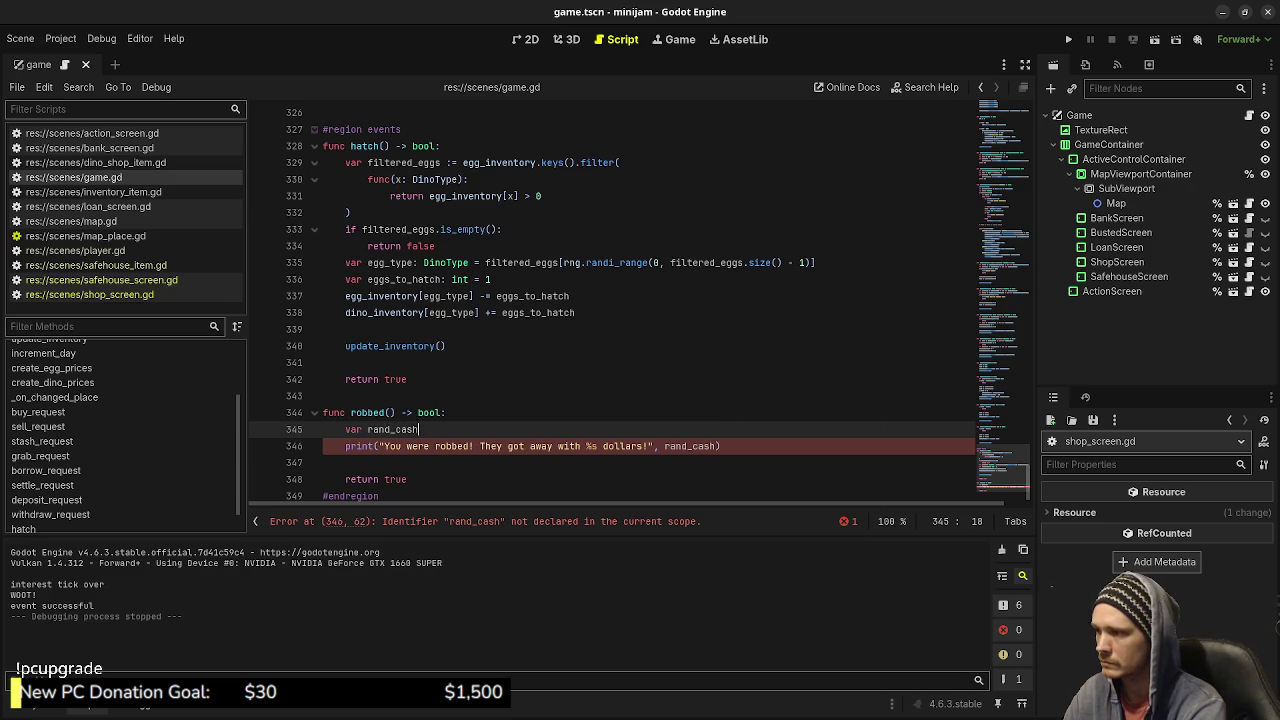
{"action": "type", "text": ": int ="}
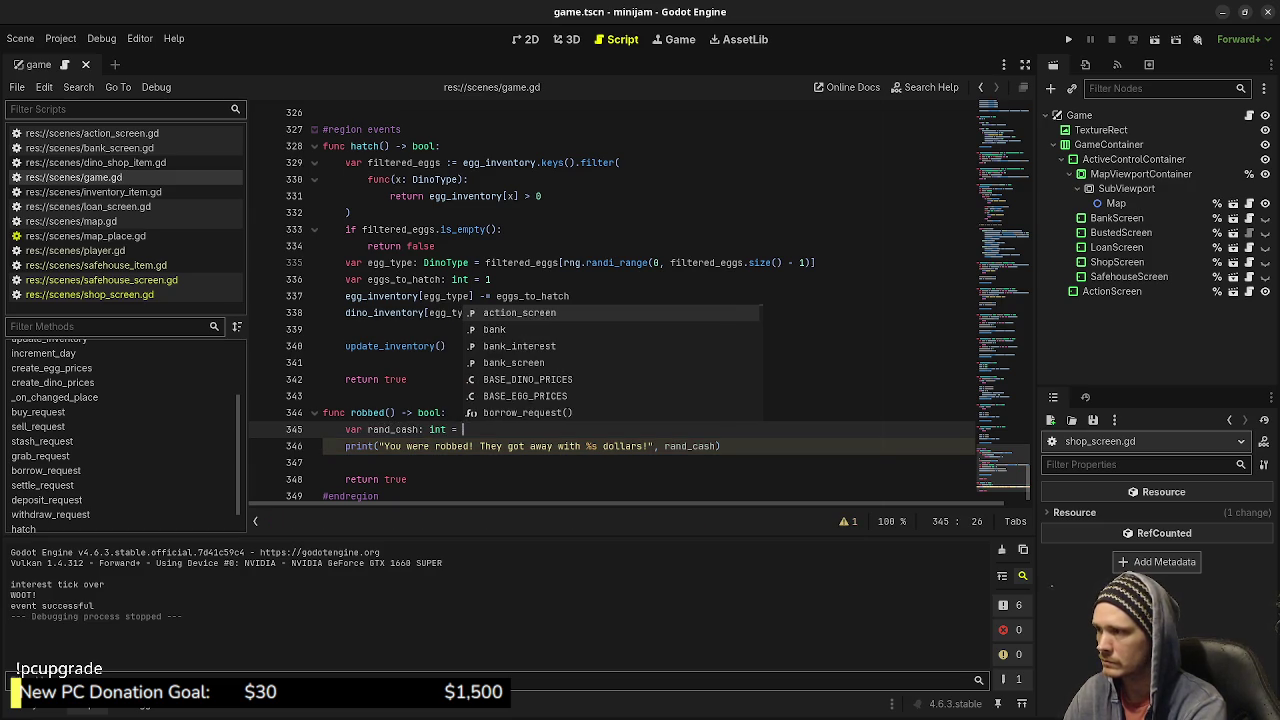
{"action": "key", "text": "Escape"}
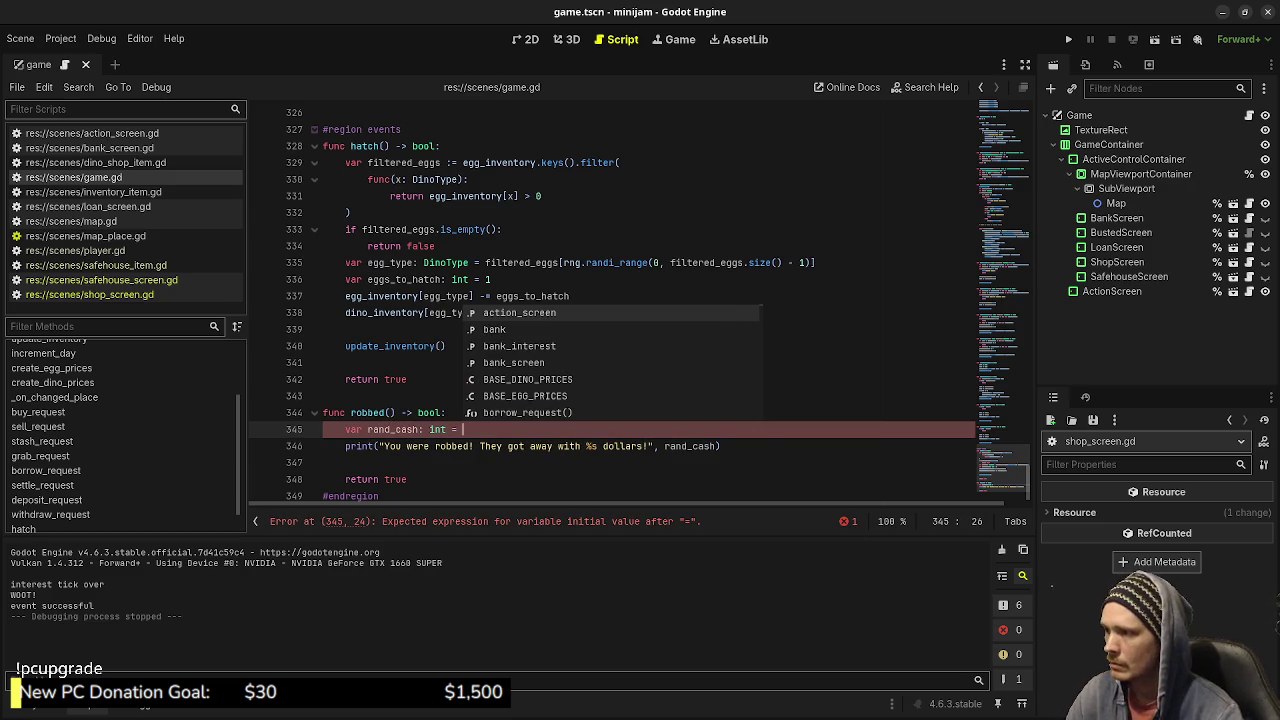
{"action": "left_click", "coordinate": [560, 262]}
{"action": "left_click_drag", "start_coordinate": [1003, 467], "coordinate": [1003, 162]}
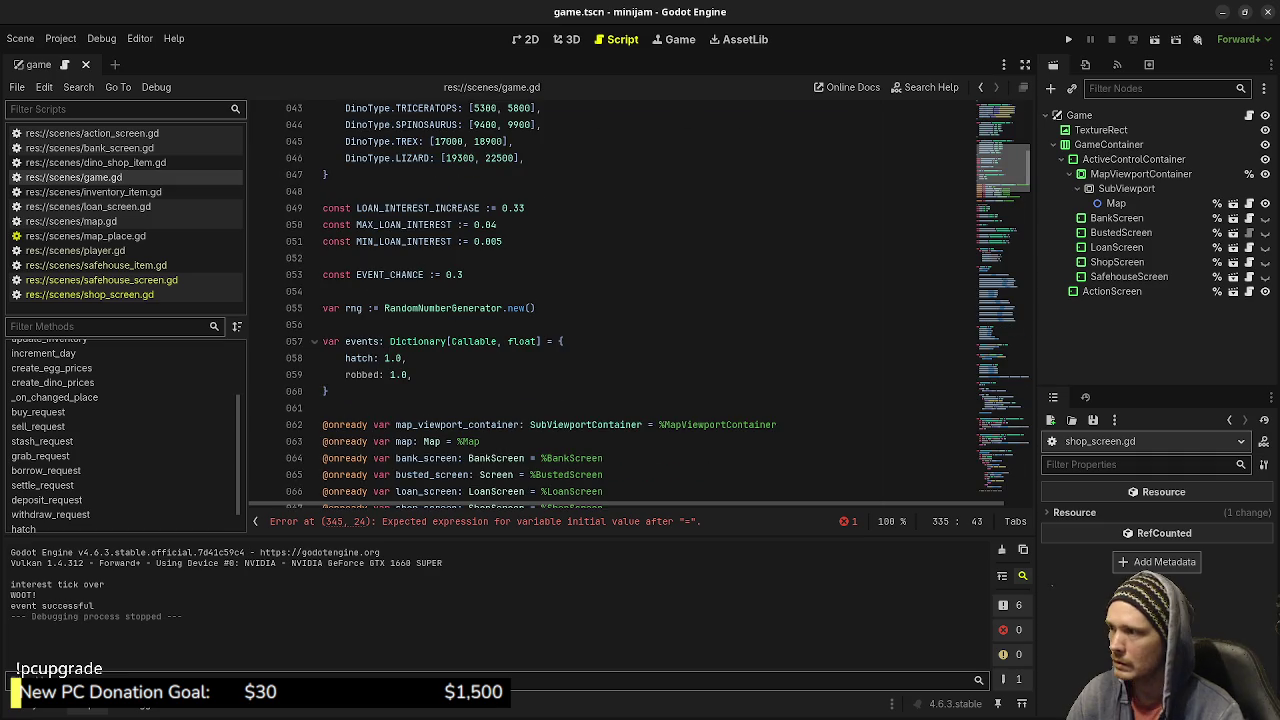
{"action": "scroll", "coordinate": [630, 300], "scroll_direction": "up", "scroll_amount": 10}
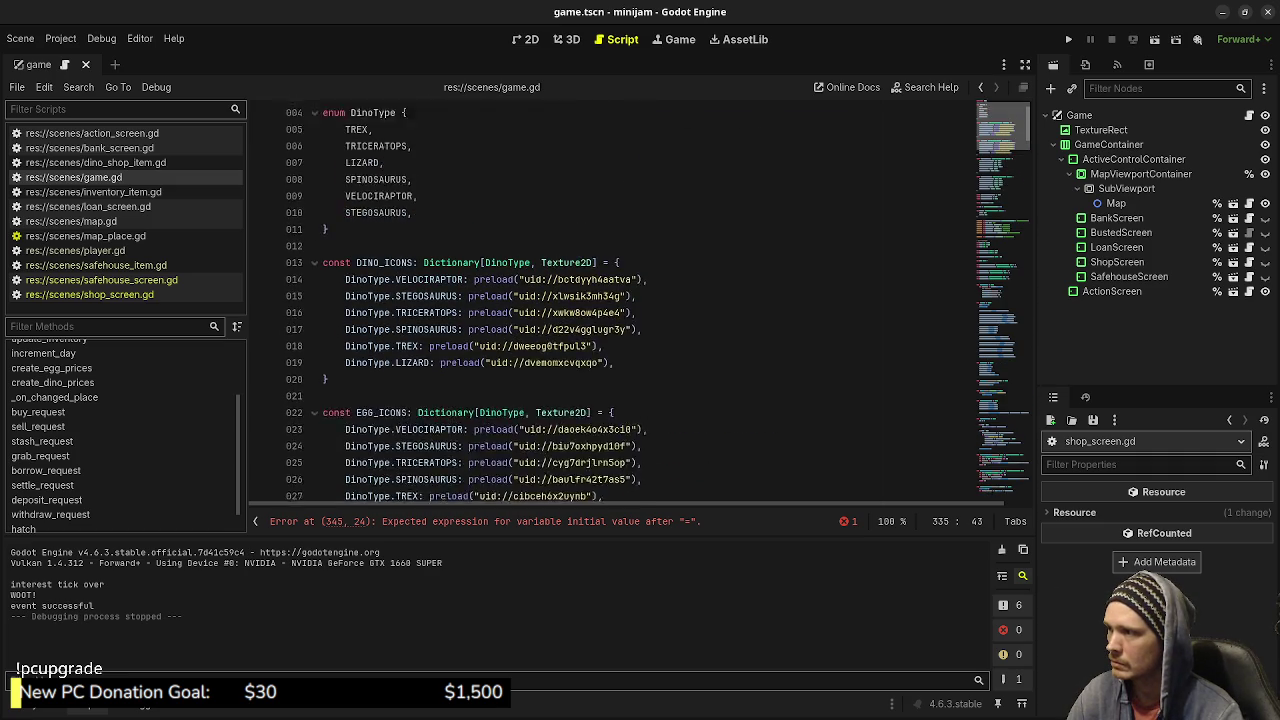
{"action": "scroll", "coordinate": [630, 300], "scroll_direction": "down", "scroll_amount": 15}
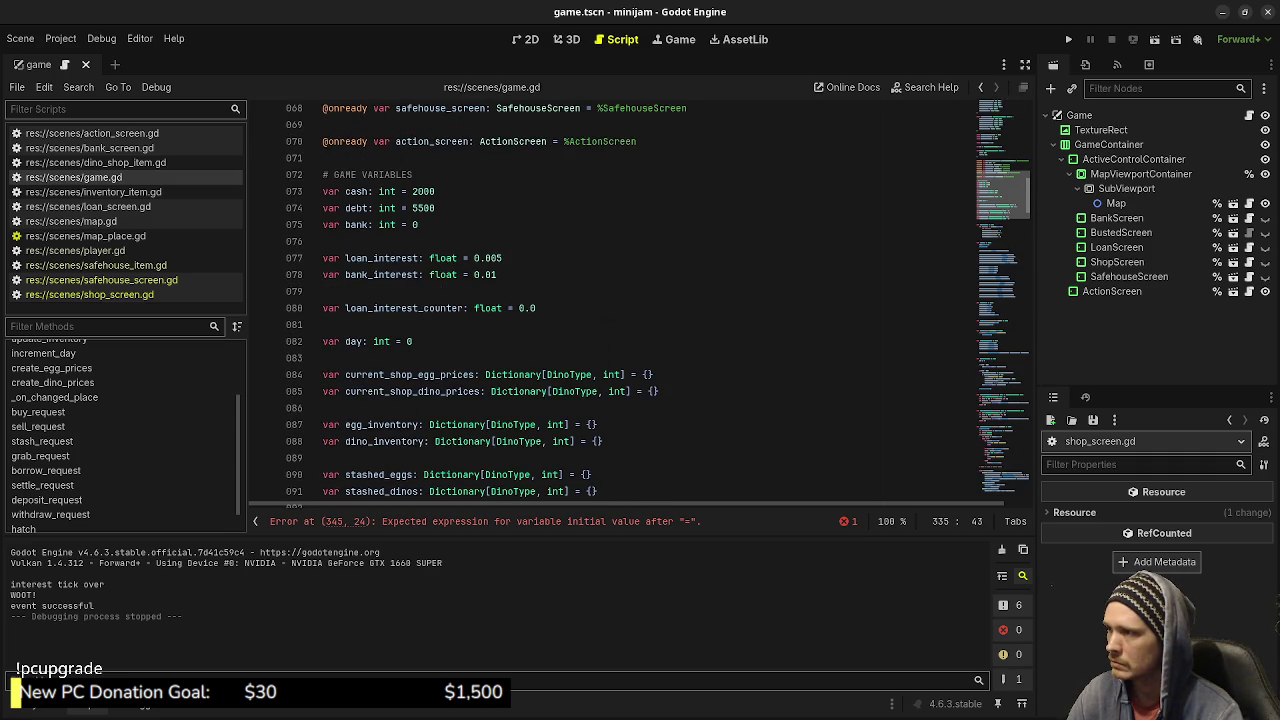
{"action": "scroll", "coordinate": [630, 300], "scroll_direction": "down", "scroll_amount": 20}
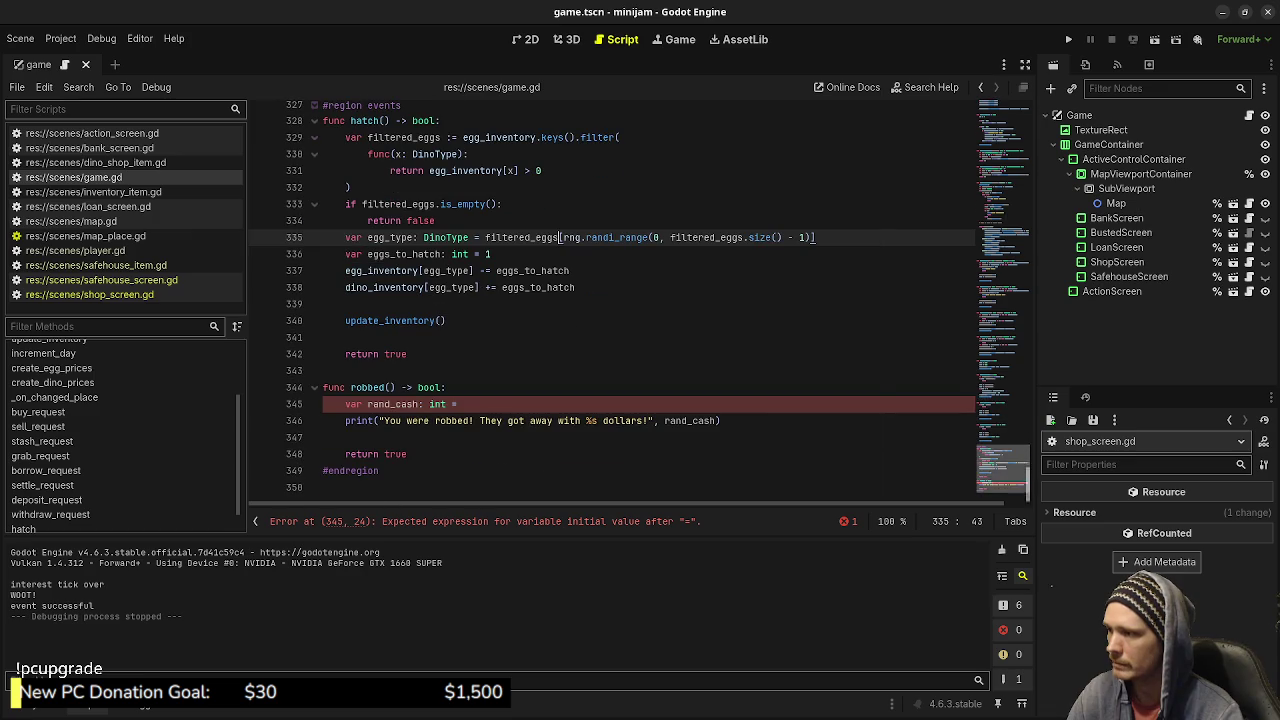
Begin the rand_cash value as rng.randi() * cash - 1.
{"action": "left_click", "coordinate": [459, 404]}
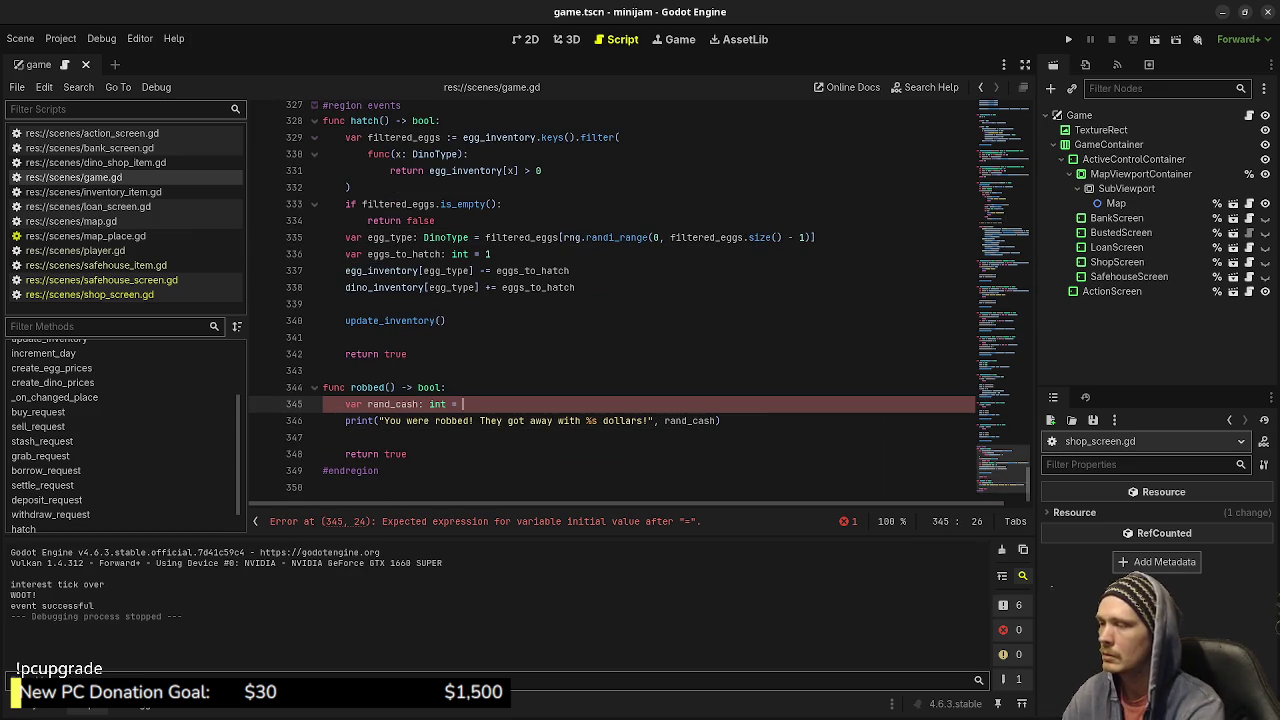
{"action": "type", "text": "random"}
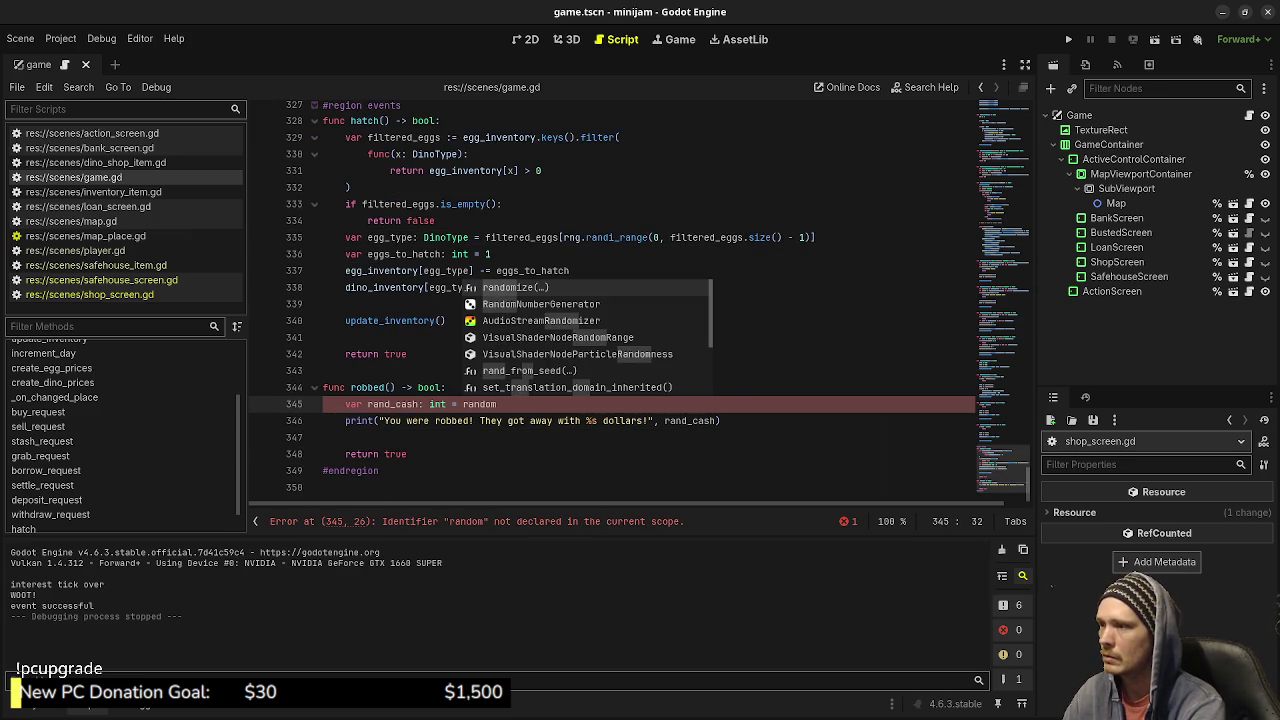
{"action": "key", "text": "BackSpace"}
{"action": "key", "text": "BackSpace"}
{"action": "key", "text": "BackSpace"}
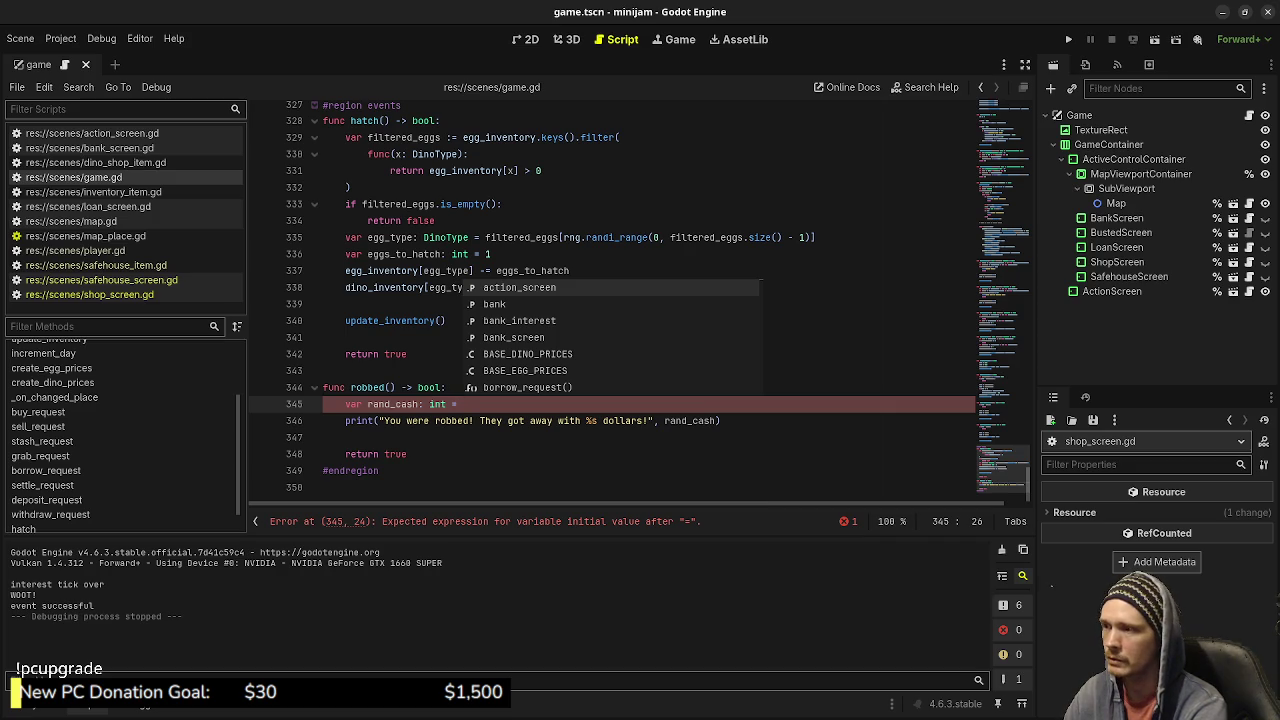
{"action": "type", "text": "randf"}
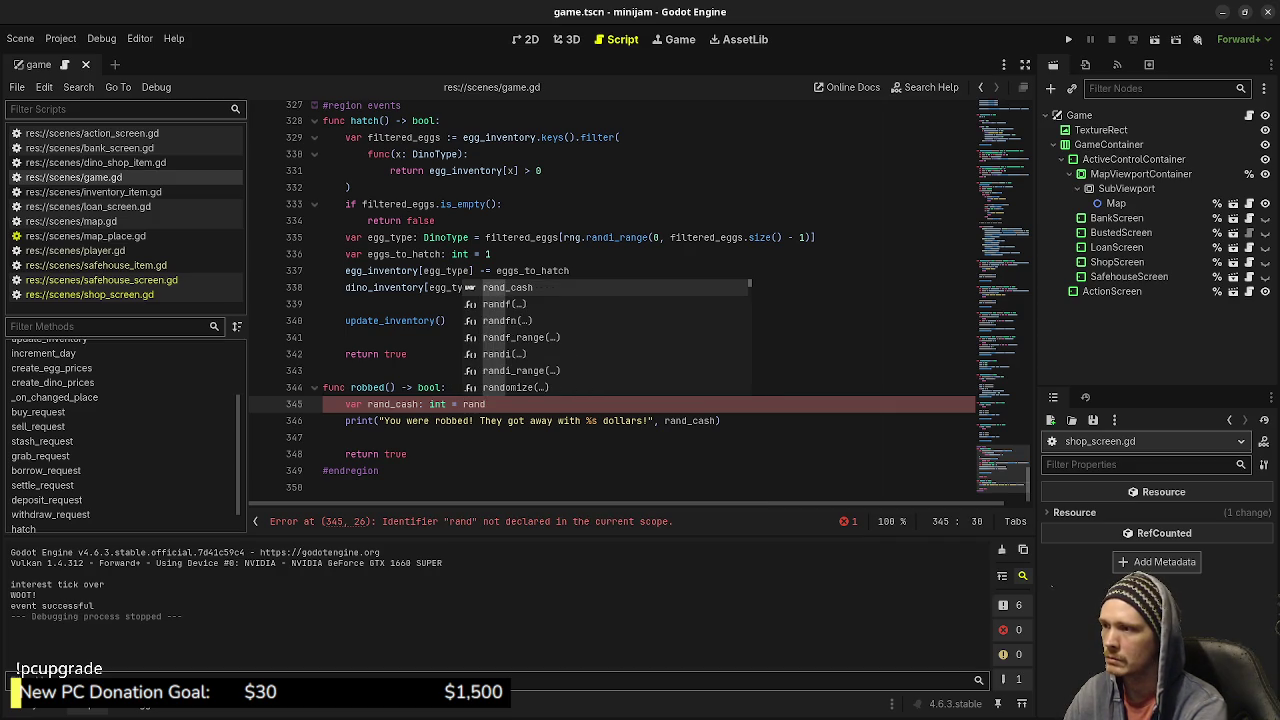
{"action": "key", "text": "BackSpace"}
{"action": "key", "text": "BackSpace"}
{"action": "key", "text": "BackSpace"}
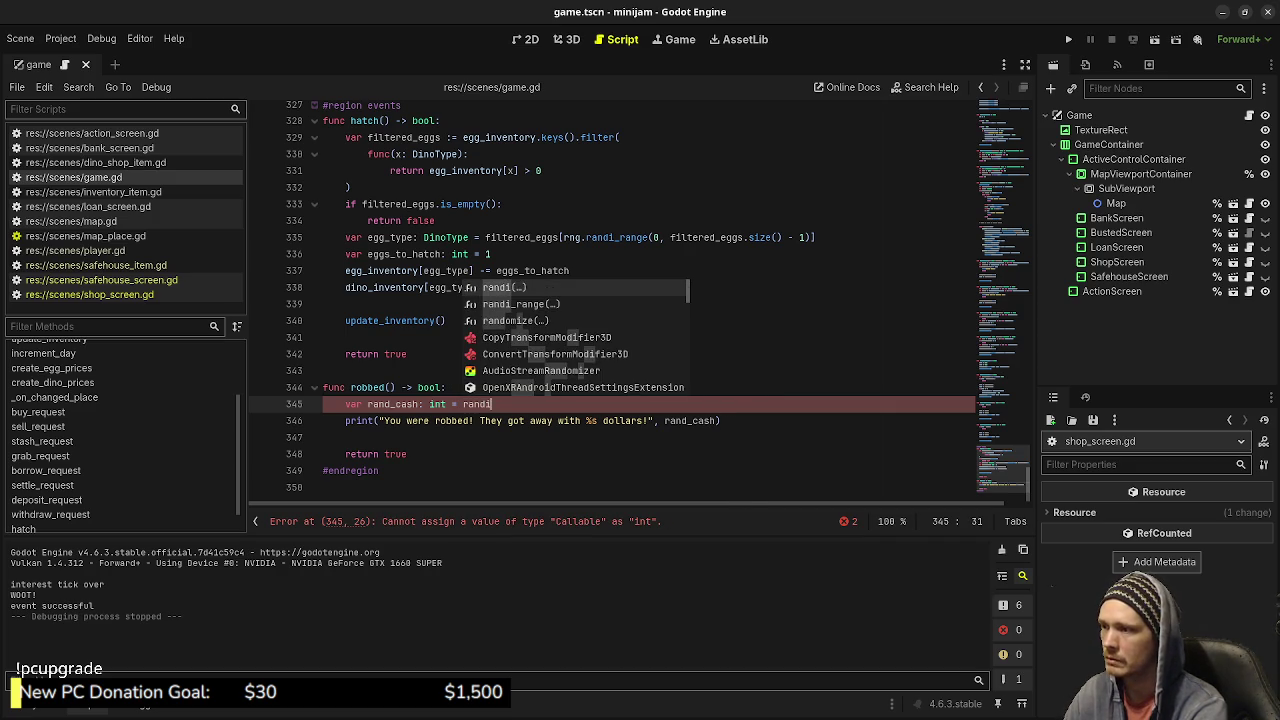
{"action": "type", "text": "rng"}
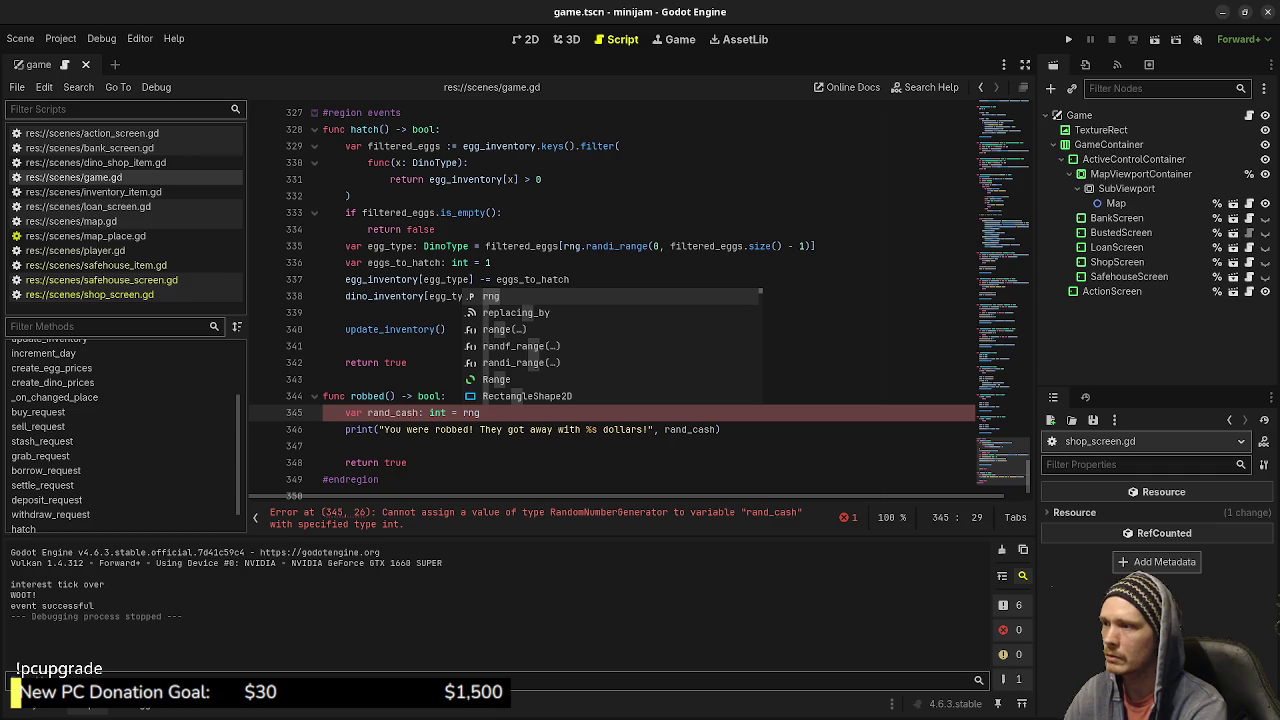
{"action": "type", "text": "."}
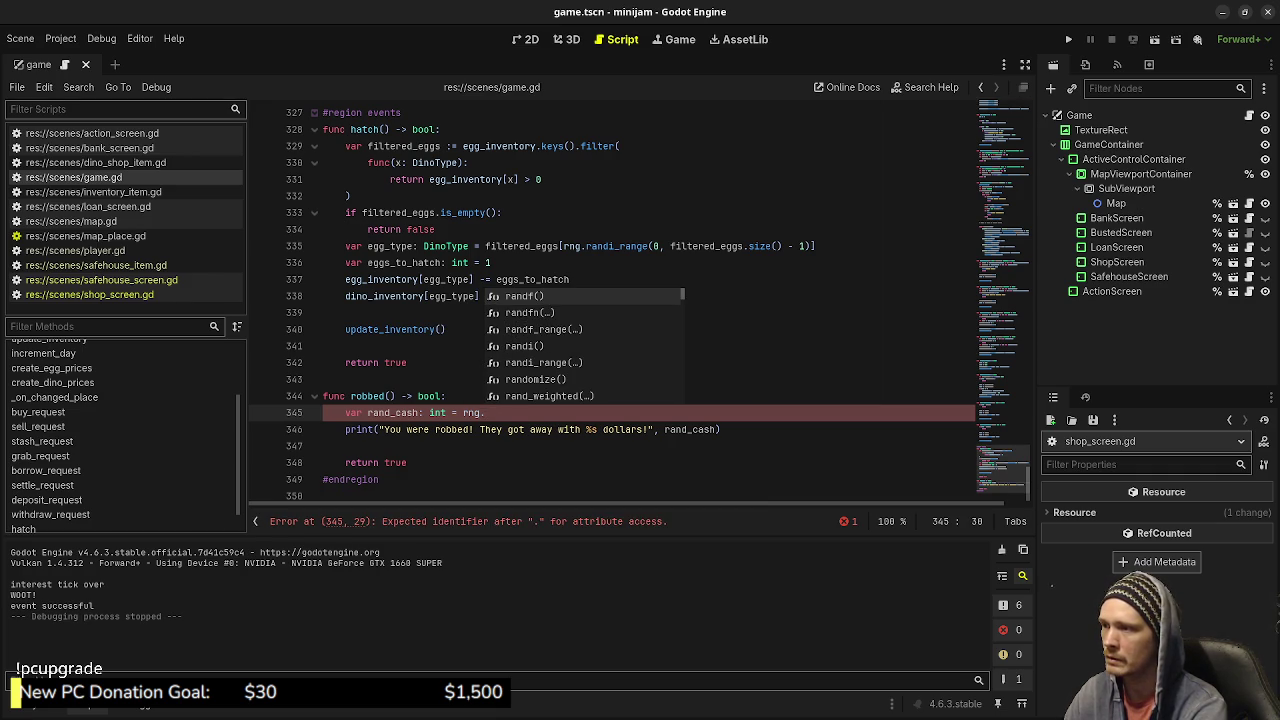
{"action": "type", "text": "randi"}
{"action": "key", "text": "Return"}
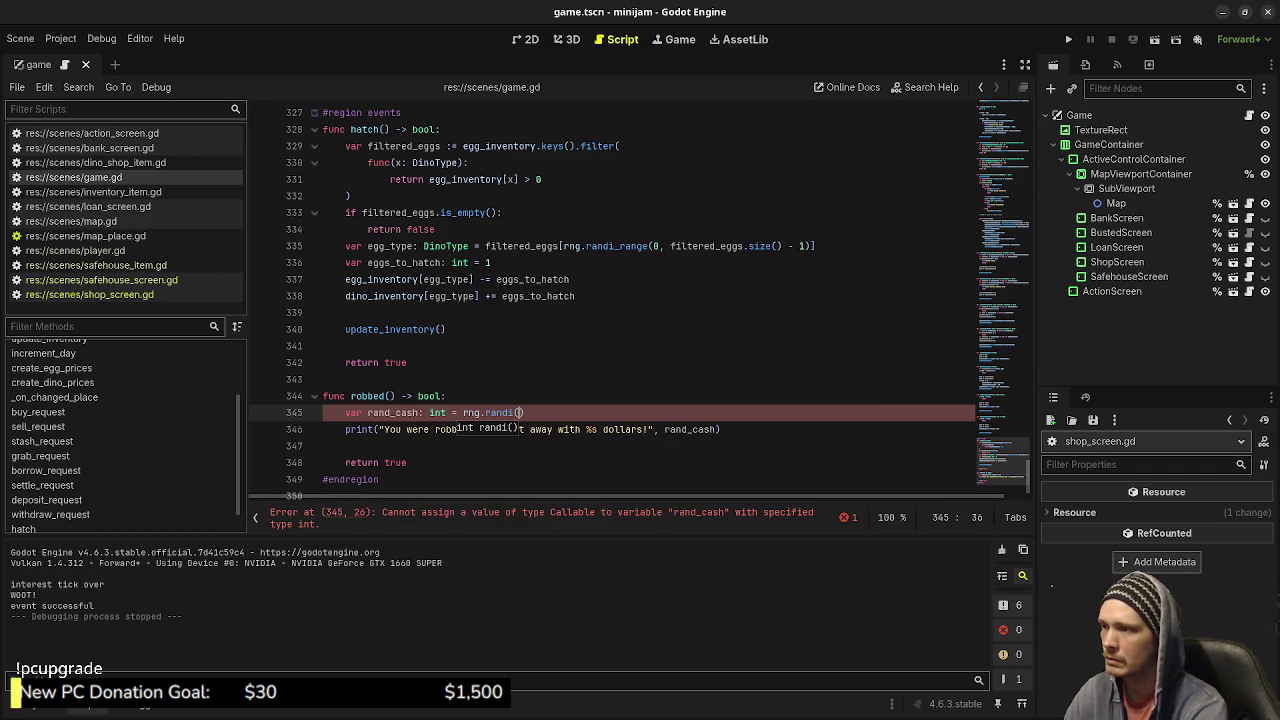
{"action": "key", "text": "Right"}
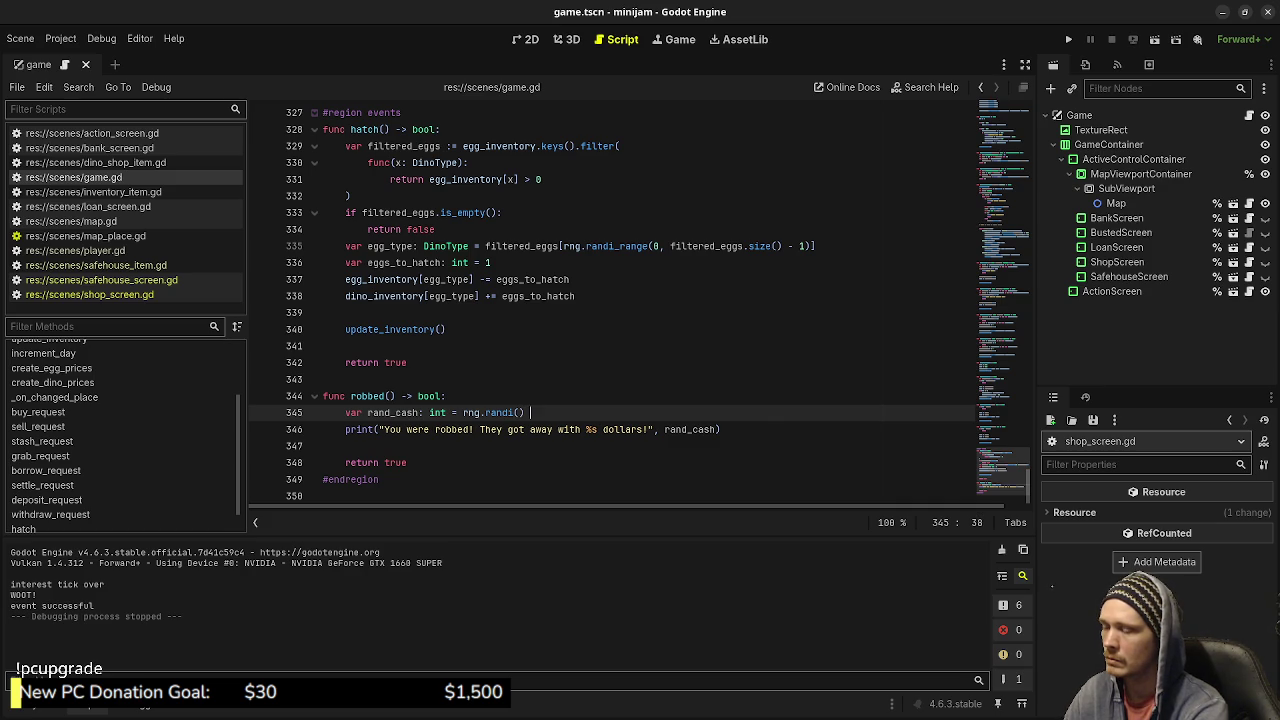
{"action": "type", "text": "* cash -1"}
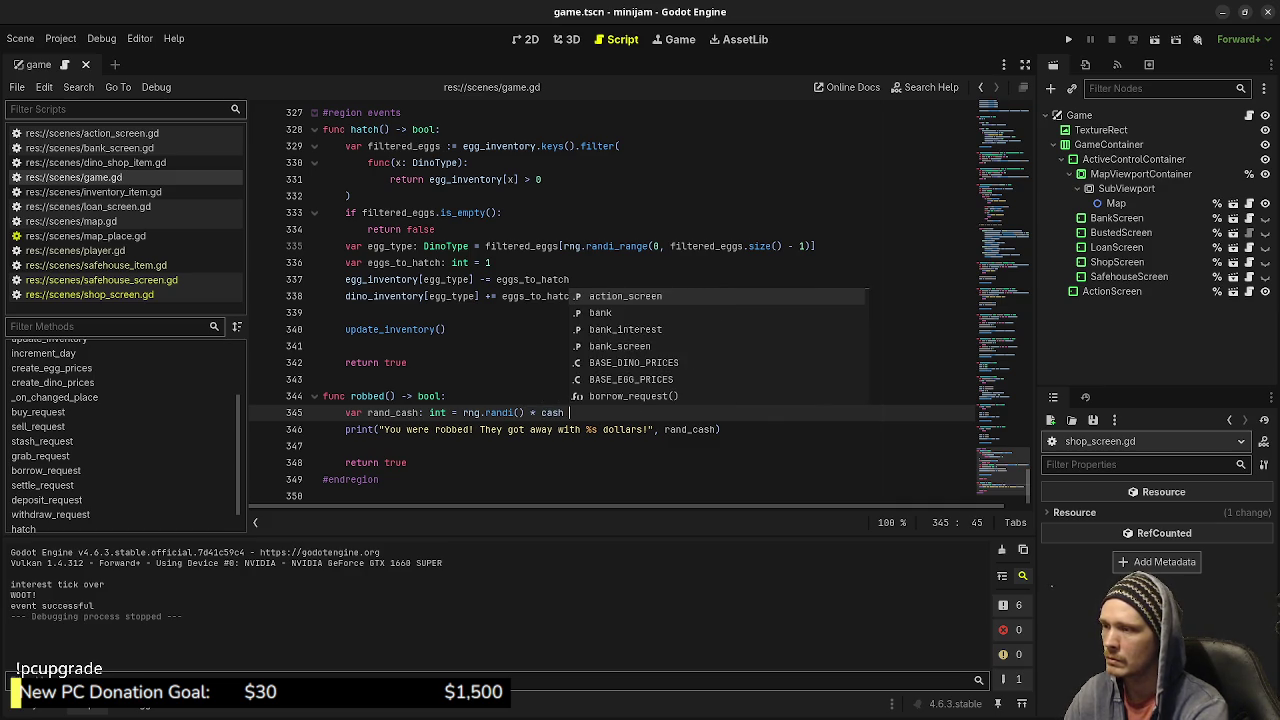
Complete the amount as 1 + (rng.randi() * (cash - 1)) and save.
{"action": "key", "text": "BackSpace"}
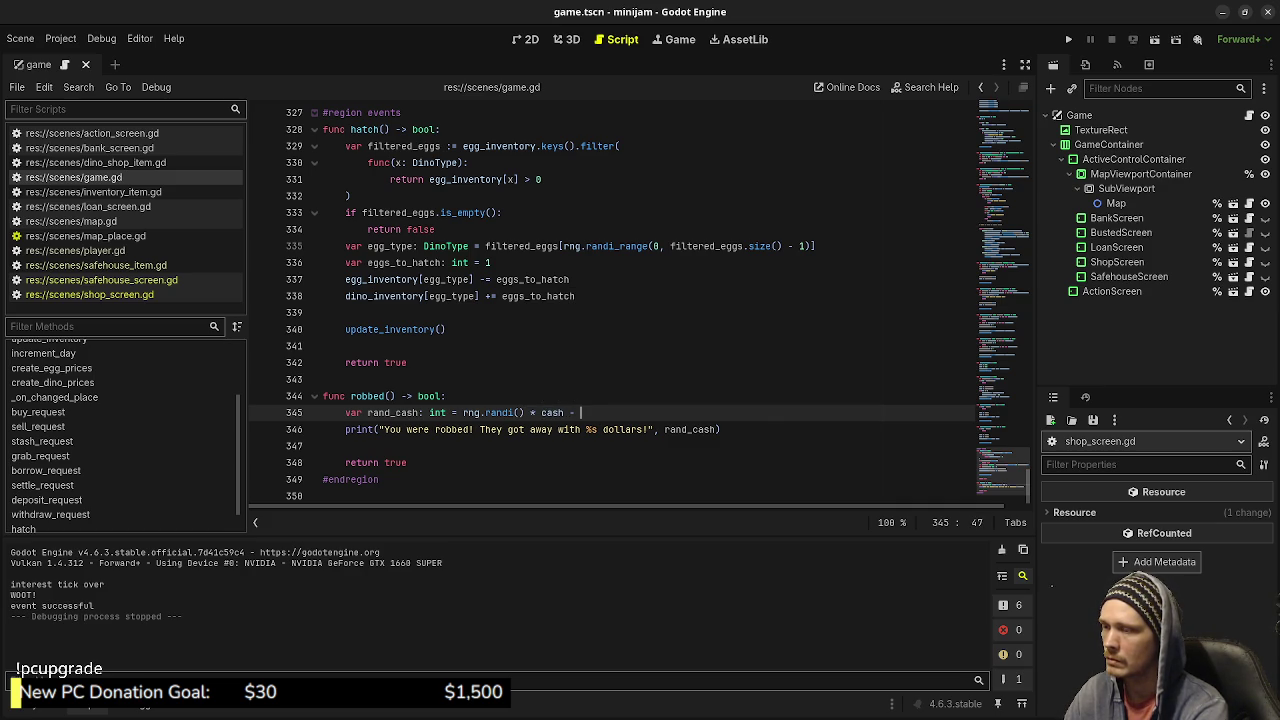
{"action": "type", "text": "1)"}
{"action": "key", "text": "Left"}
{"action": "key", "text": "Left"}
{"action": "key", "text": "Left"}
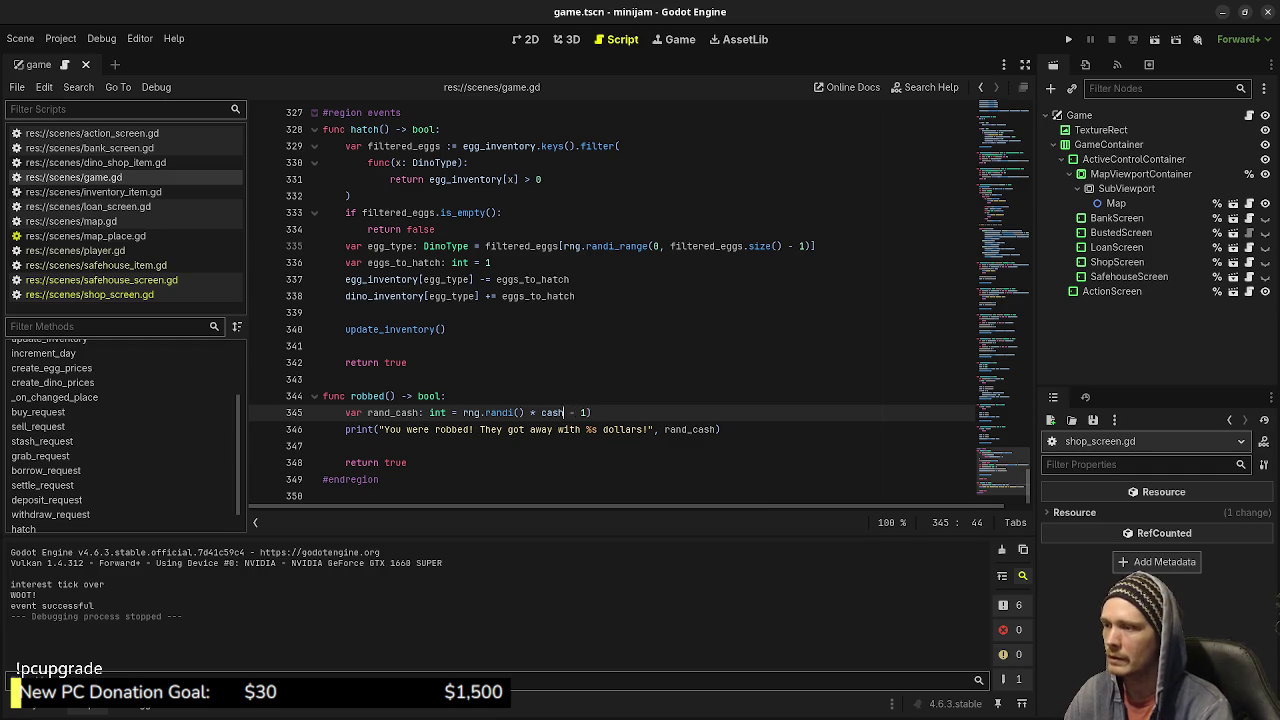
{"action": "type", "text": "("}
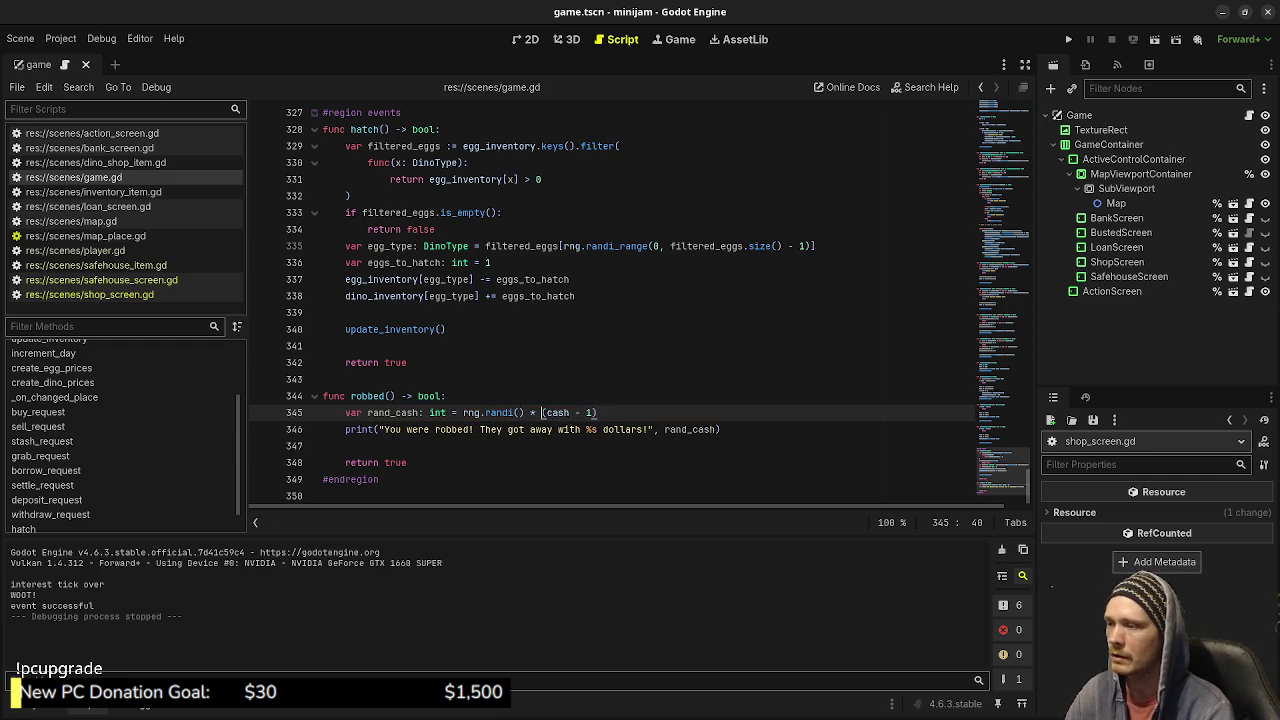
{"action": "key", "text": "Left"}
{"action": "key", "text": "Left"}
{"action": "key", "text": "Left"}
{"action": "key", "text": "Left"}
{"action": "key", "text": "Left"}
{"action": "type", "text": "1 +"}
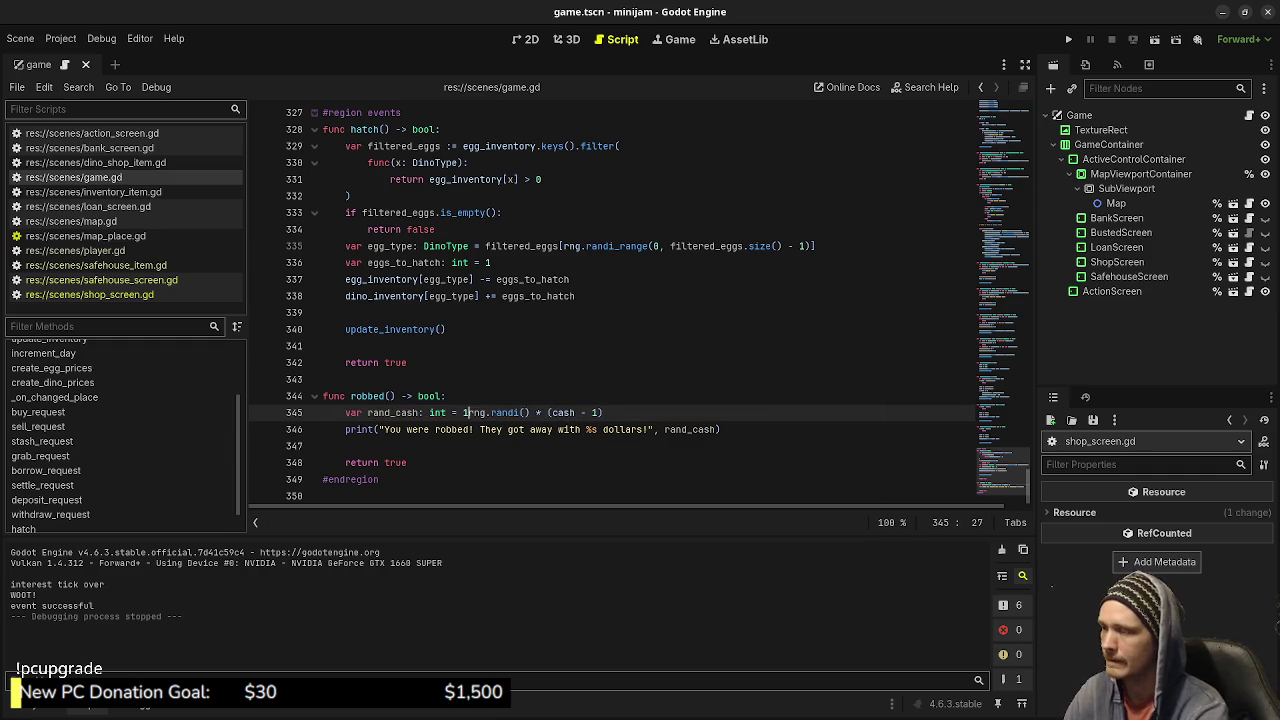
{"action": "key", "text": "ctrl+s"}
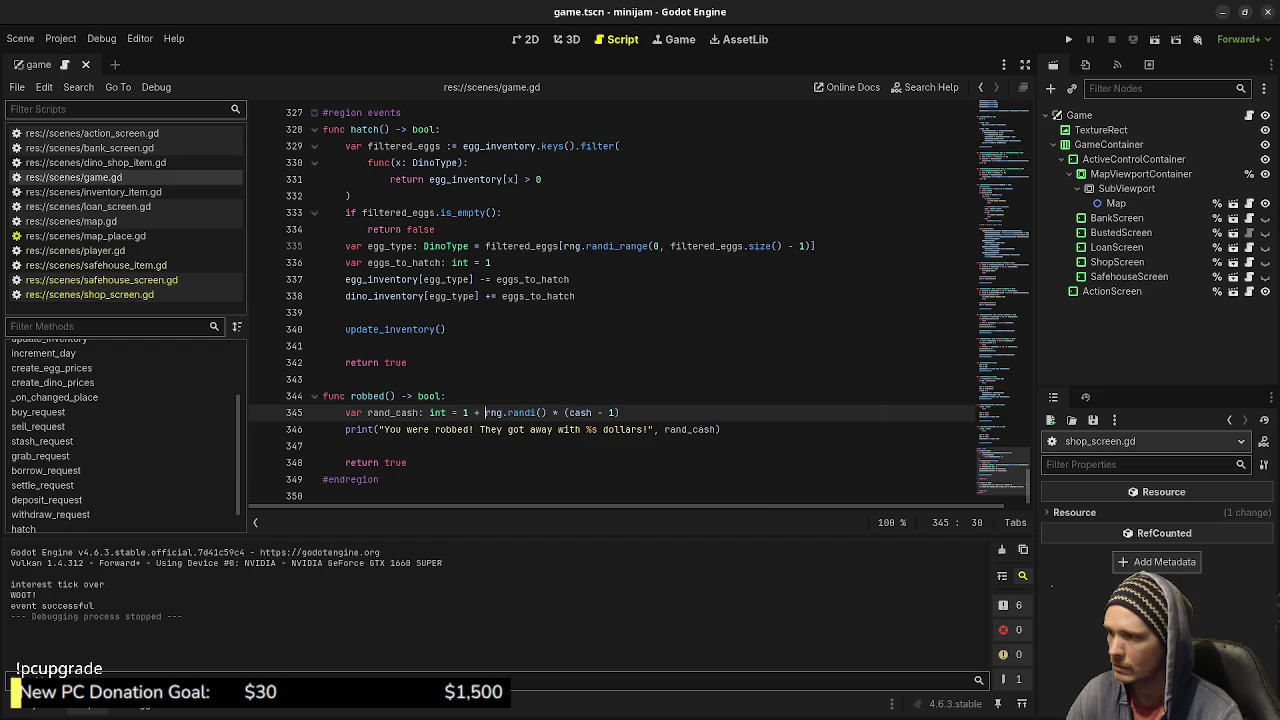
{"action": "key", "text": "ctrl+shift+Right"}
{"action": "key", "text": "ctrl+shift+Right"}
{"action": "key", "text": "ctrl+shift+Right"}
{"action": "type", "text": "("}
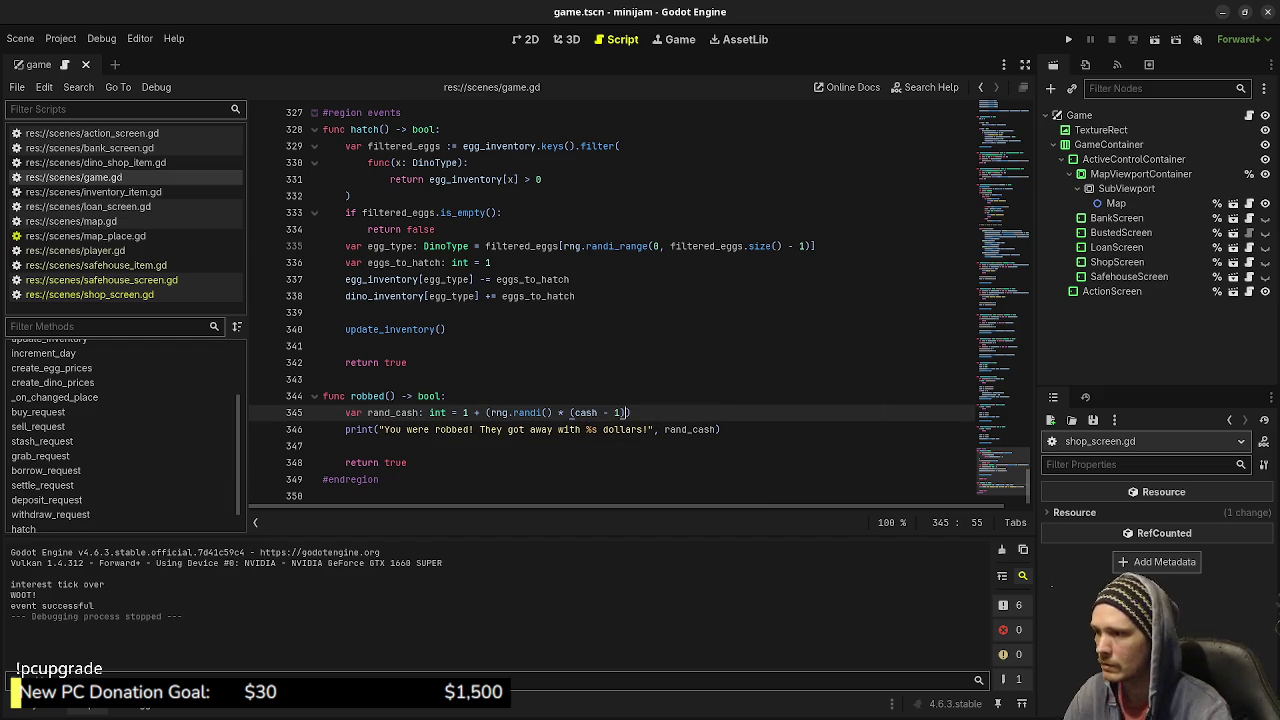
{"action": "type", "text": ")"}
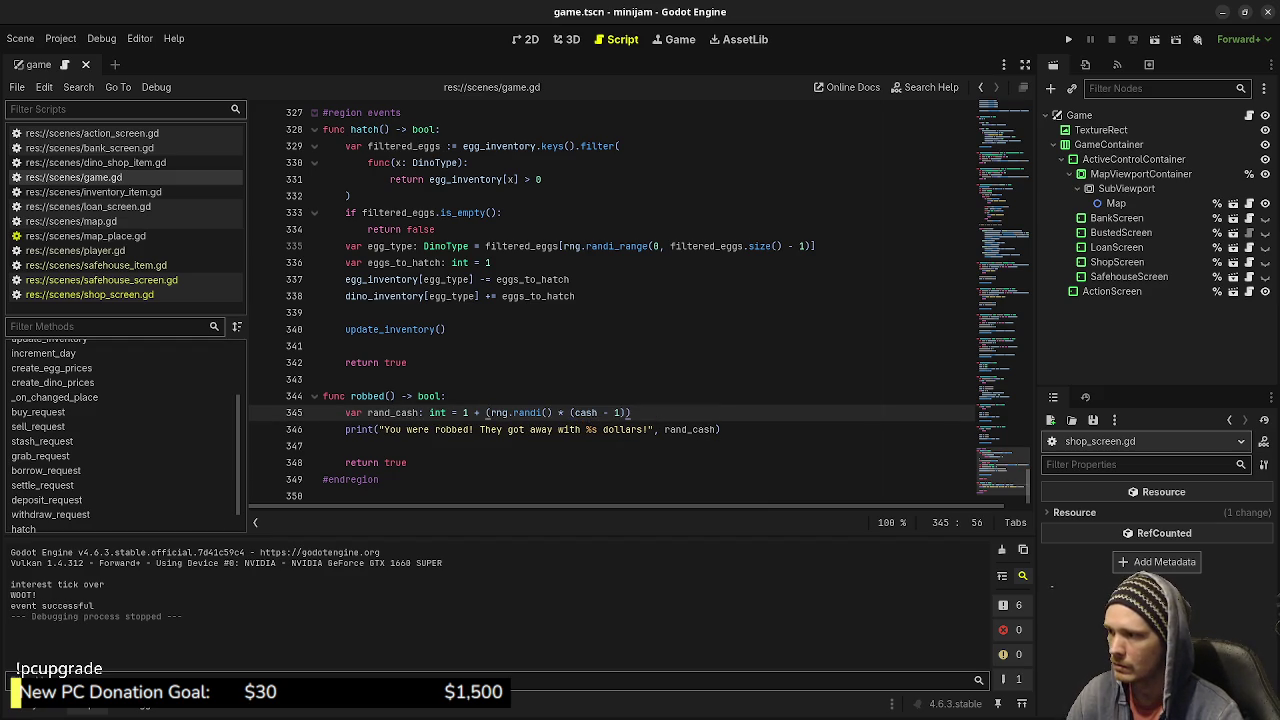
Add 'cash -= rand_cash' after the print line.
{"action": "left_click", "coordinate": [721, 429]}
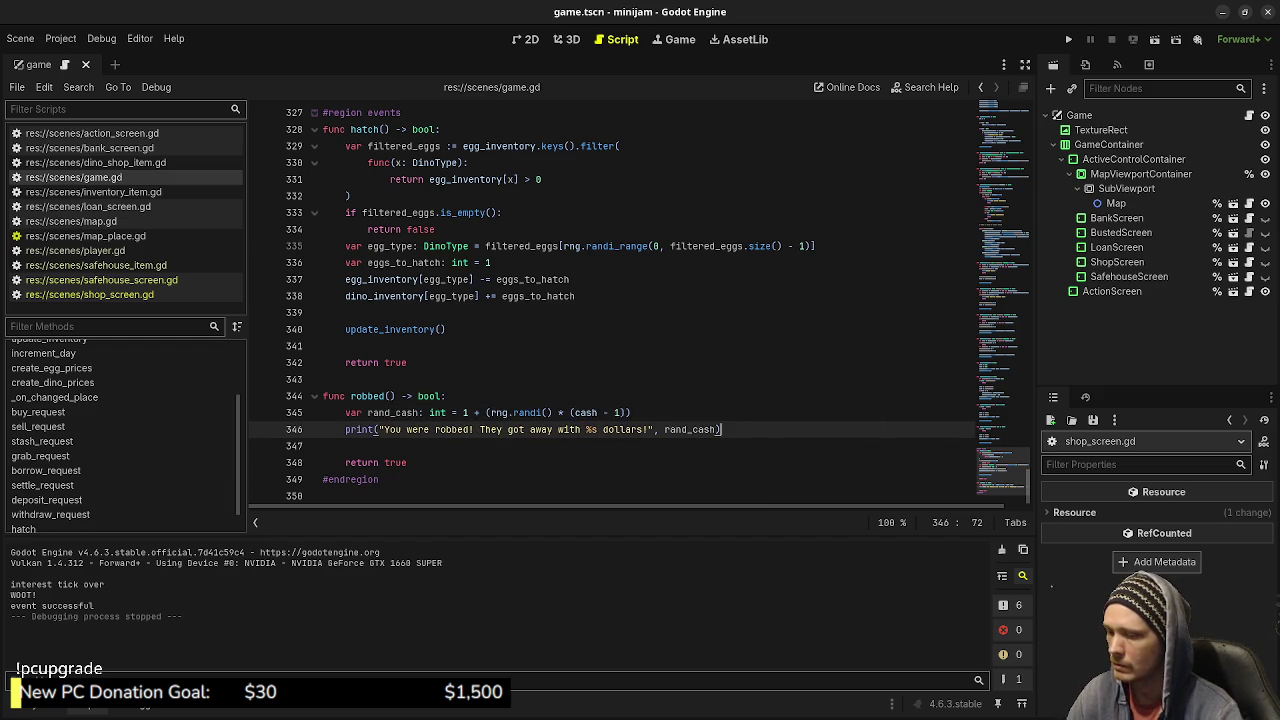
{"action": "key", "text": "Return"}
{"action": "type", "text": "cash -="}
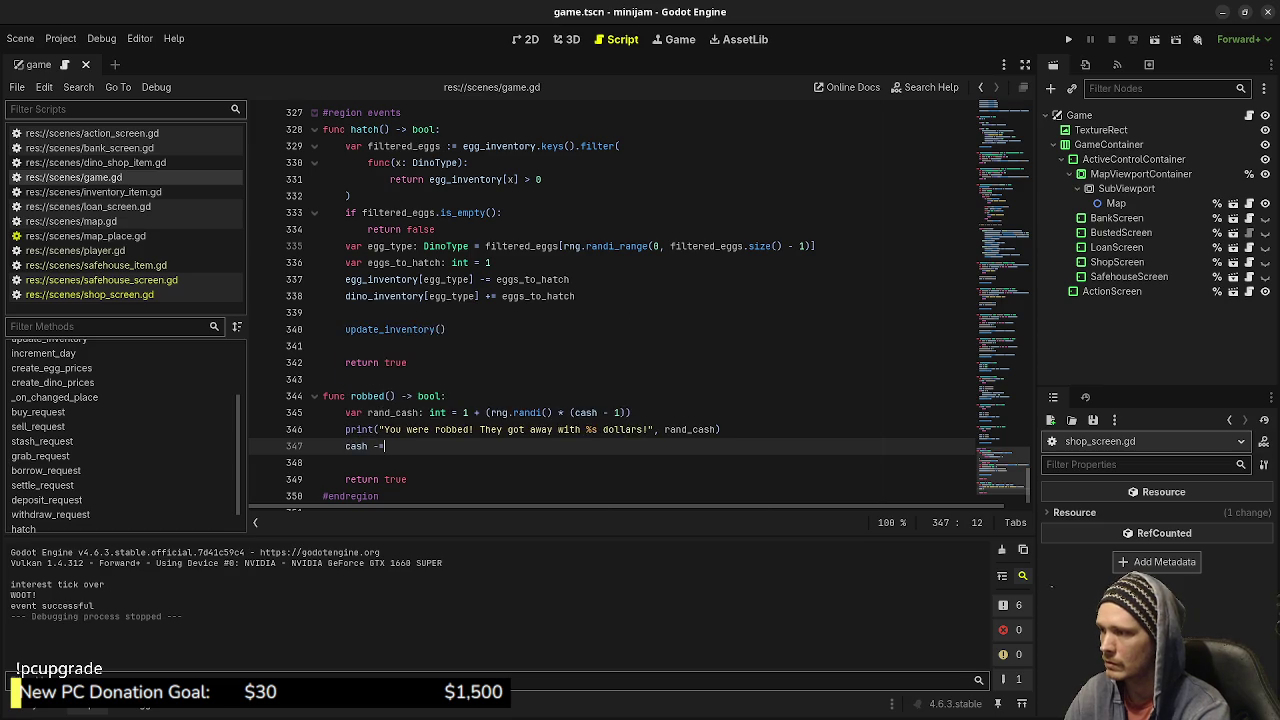
{"action": "type", "text": " rand_cash"}
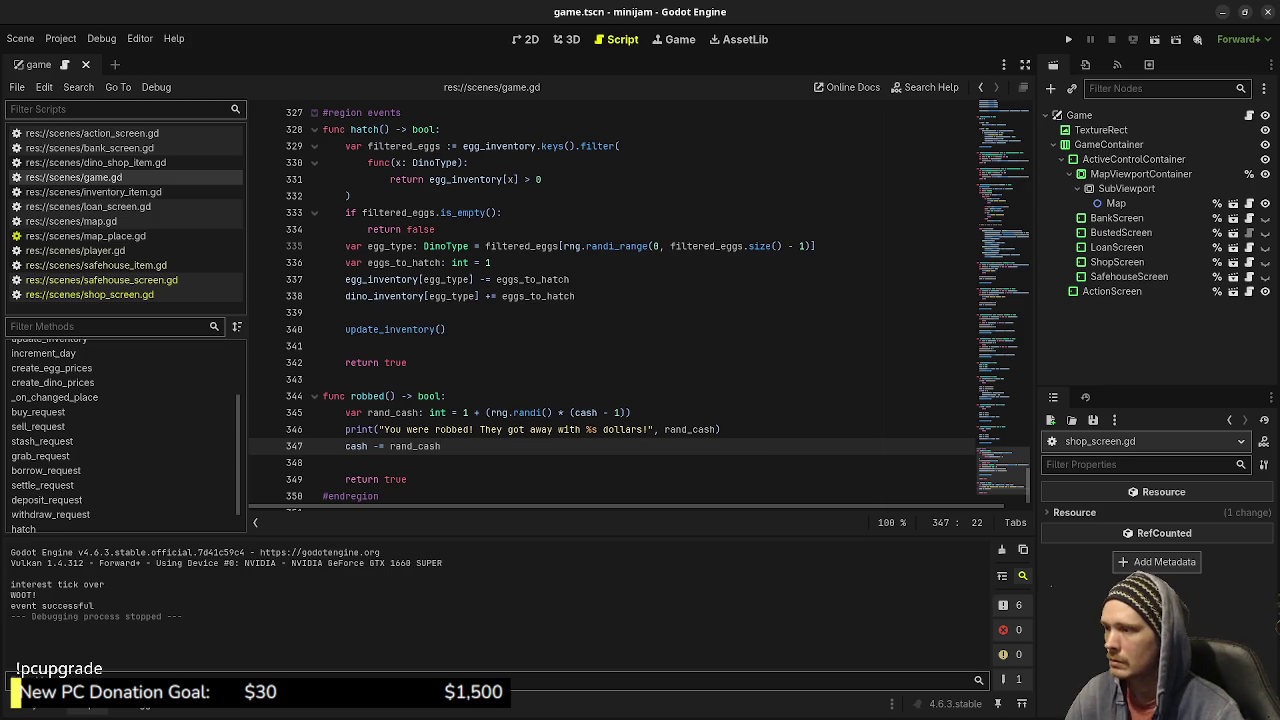
Wrap the rand_cash expression in max(cash, …) and save the script.
{"action": "left_click", "coordinate": [463, 412]}
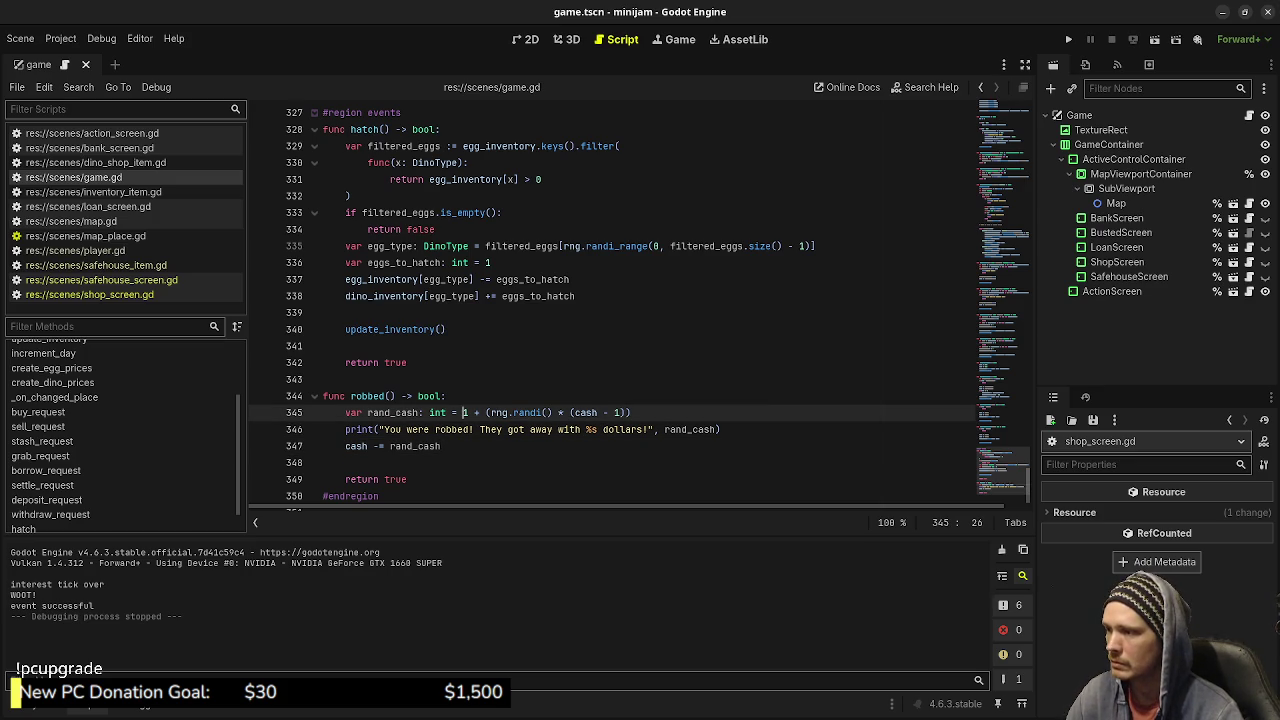
{"action": "type", "text": "max("}
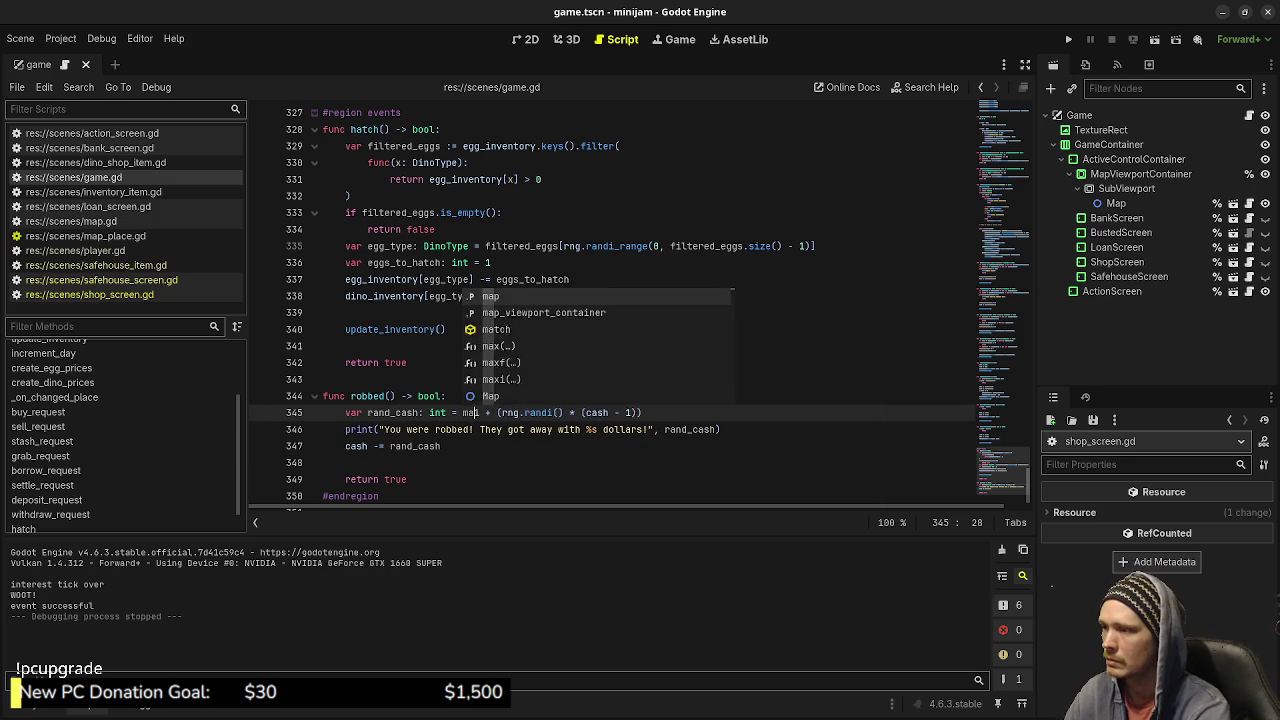
{"action": "type", "text": "cash, 1"}
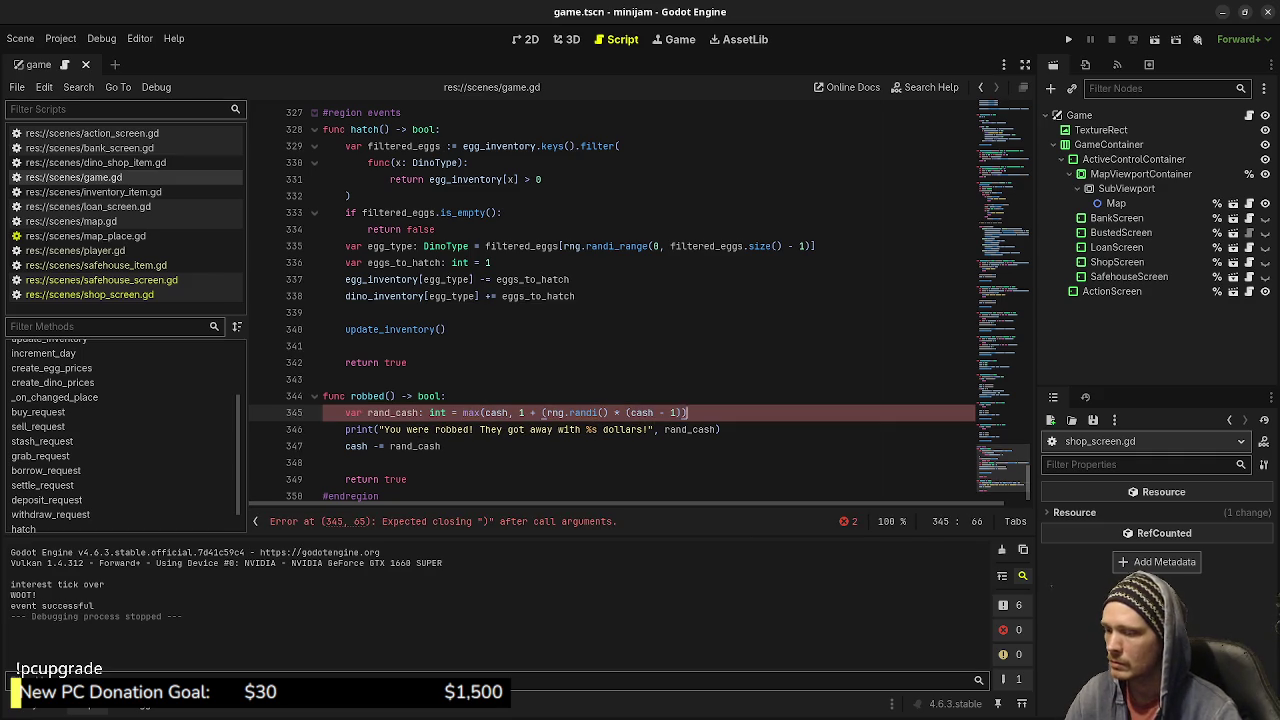
{"action": "key", "text": "End"}
{"action": "type", "text": ")"}
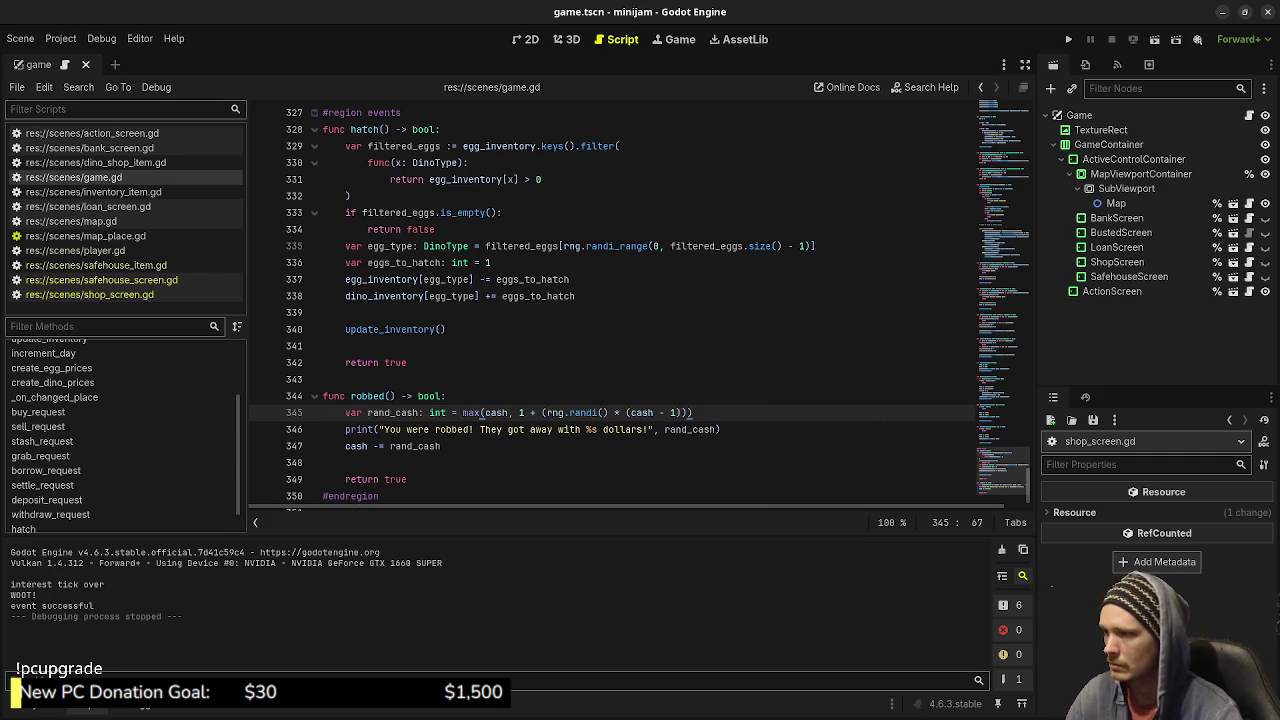
{"action": "left_click", "coordinate": [442, 446]}
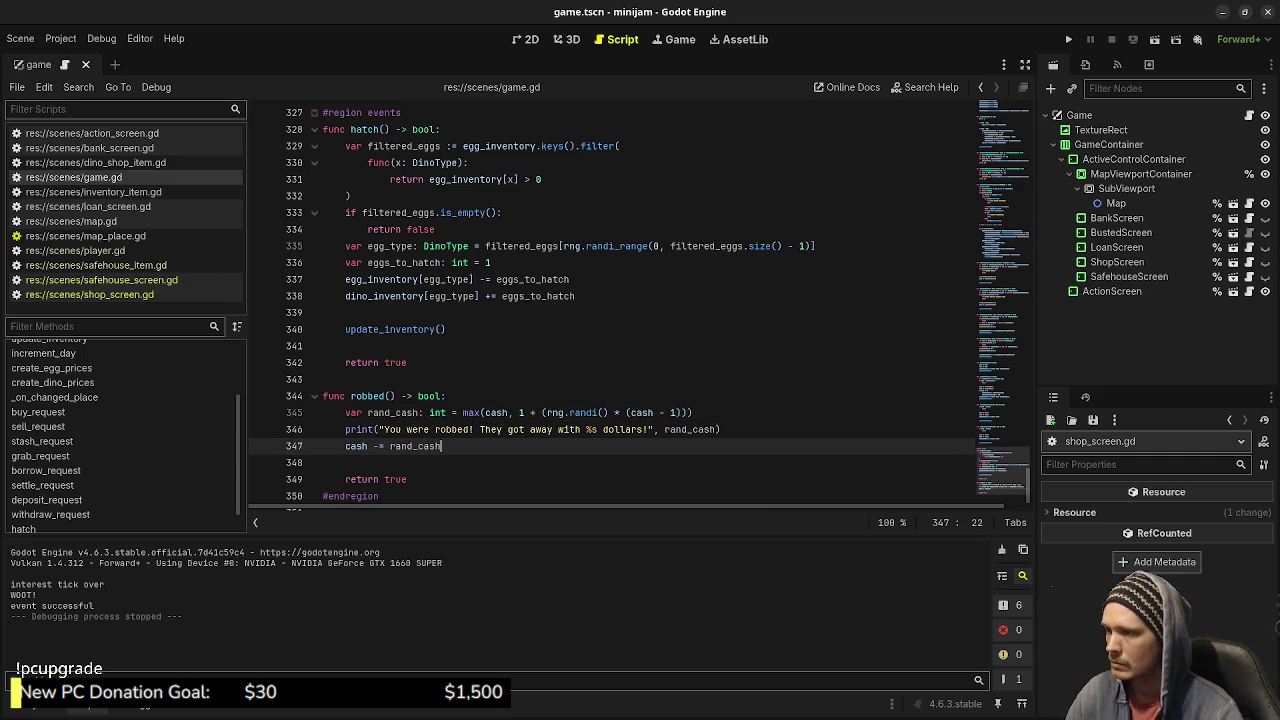
{"action": "key", "text": "ctrl+s"}
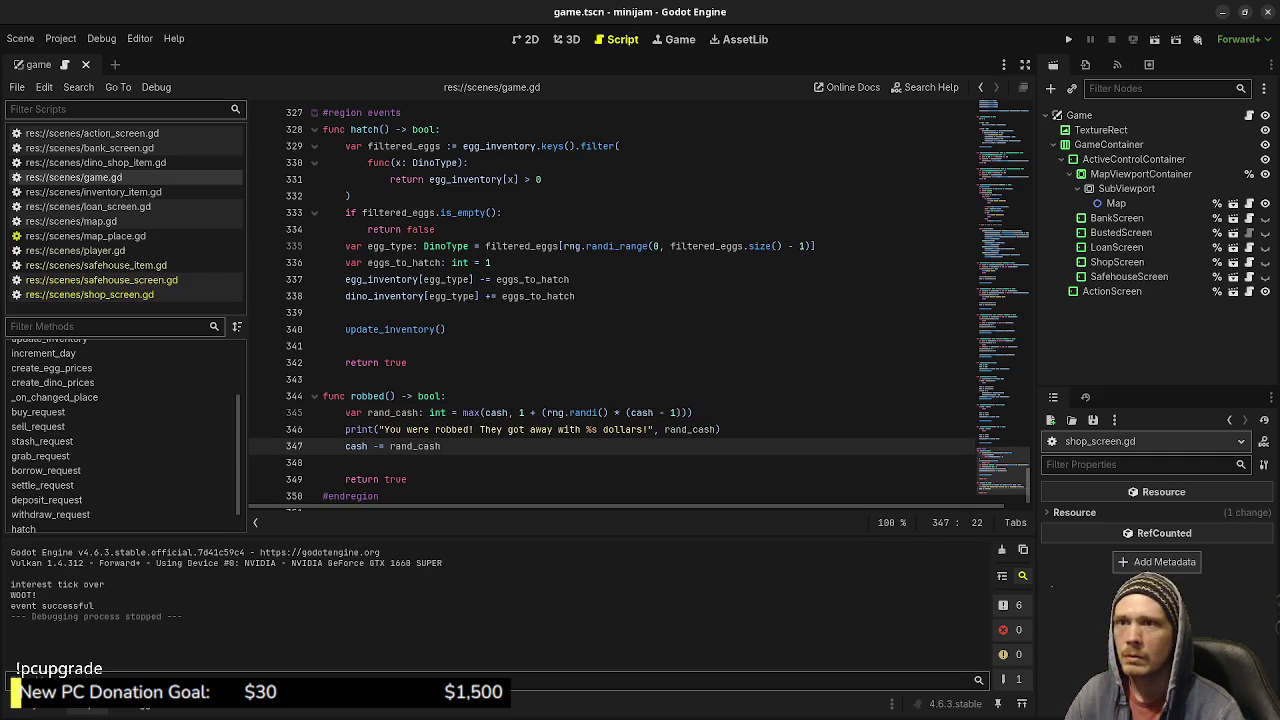
{"action": "key", "text": "F5"}
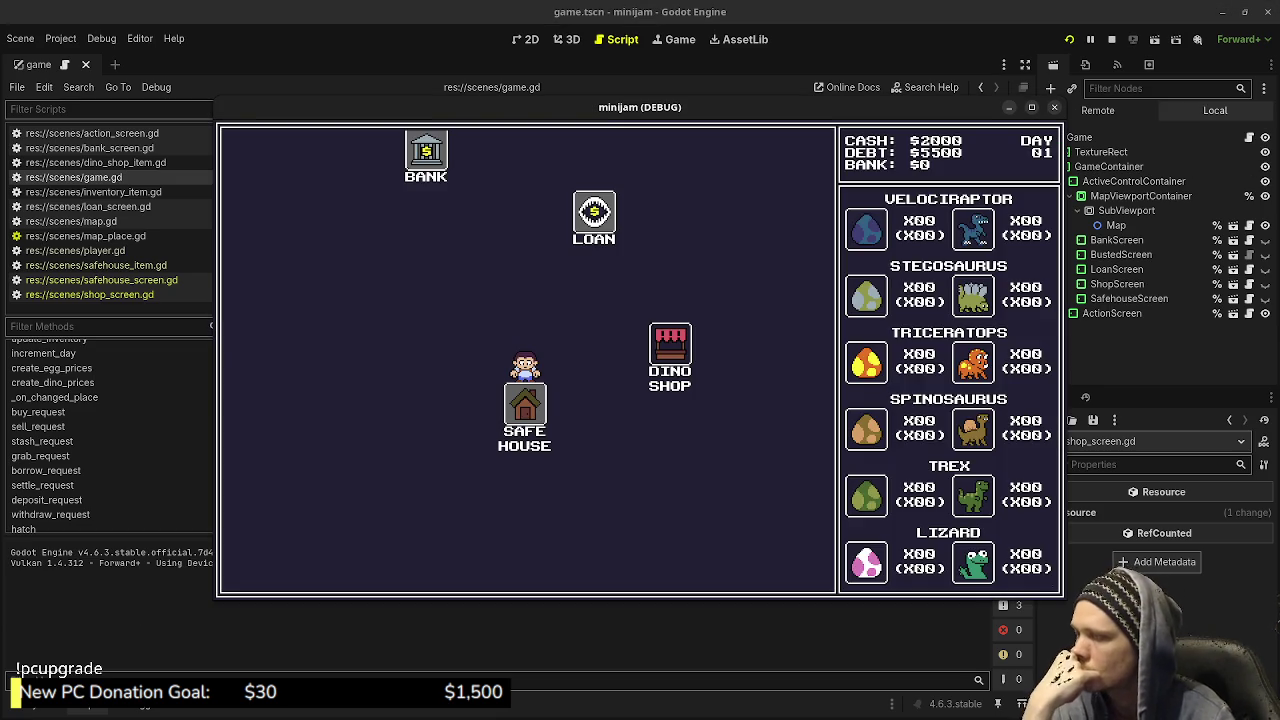
{"action": "left_click", "coordinate": [670, 350]}
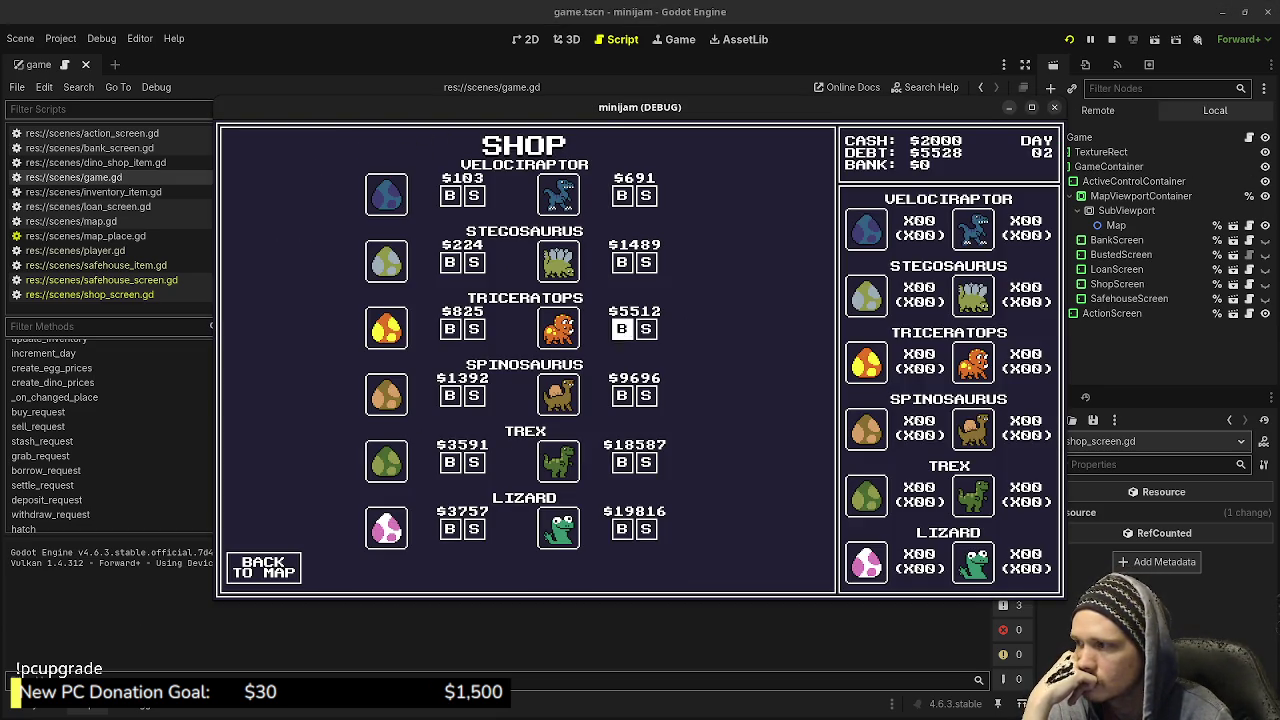
{"action": "left_click", "coordinate": [263, 567]}
{"action": "left_click", "coordinate": [449, 271]}
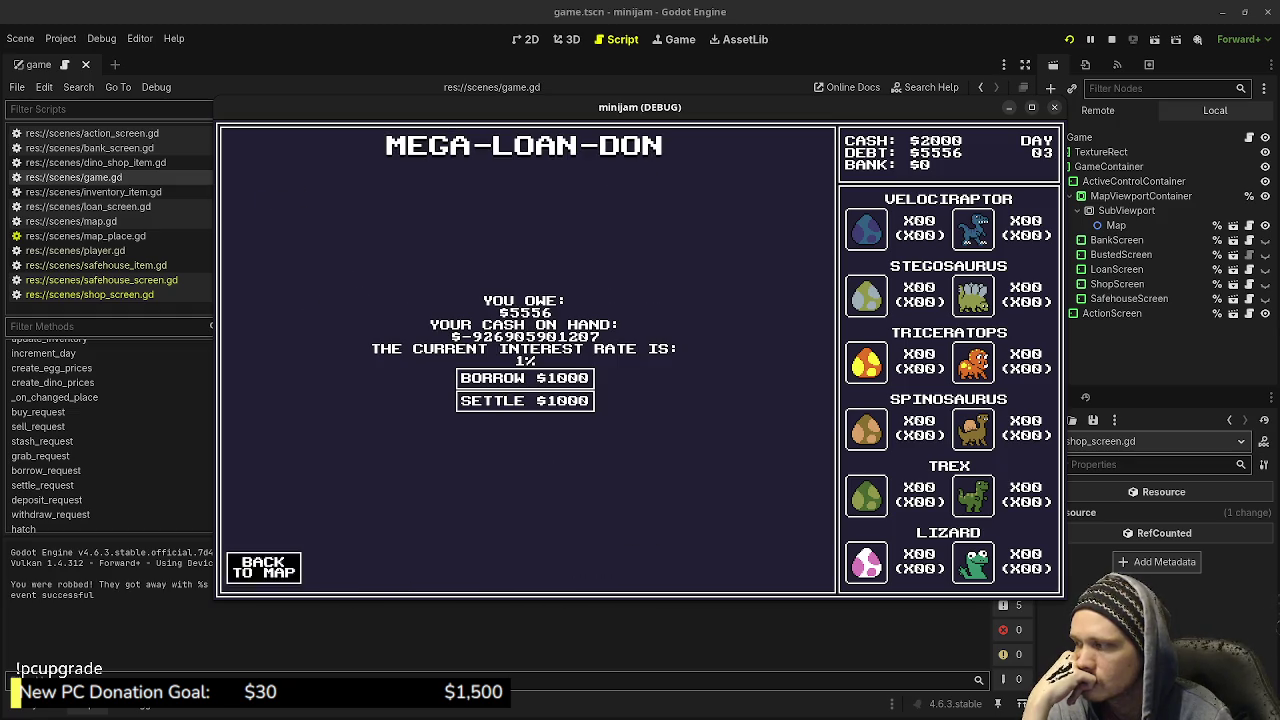
{"action": "left_click", "coordinate": [263, 567]}
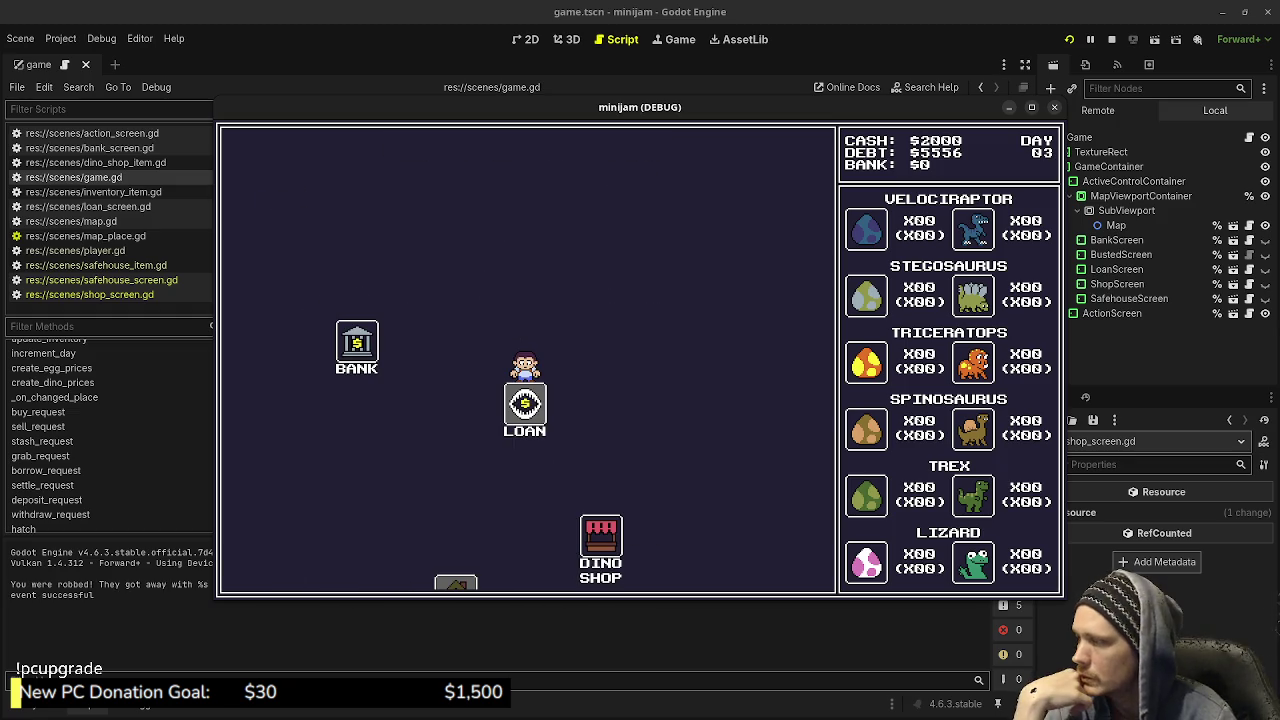
{"action": "left_click_drag", "start_coordinate": [640, 107], "coordinate": [786, 103]}
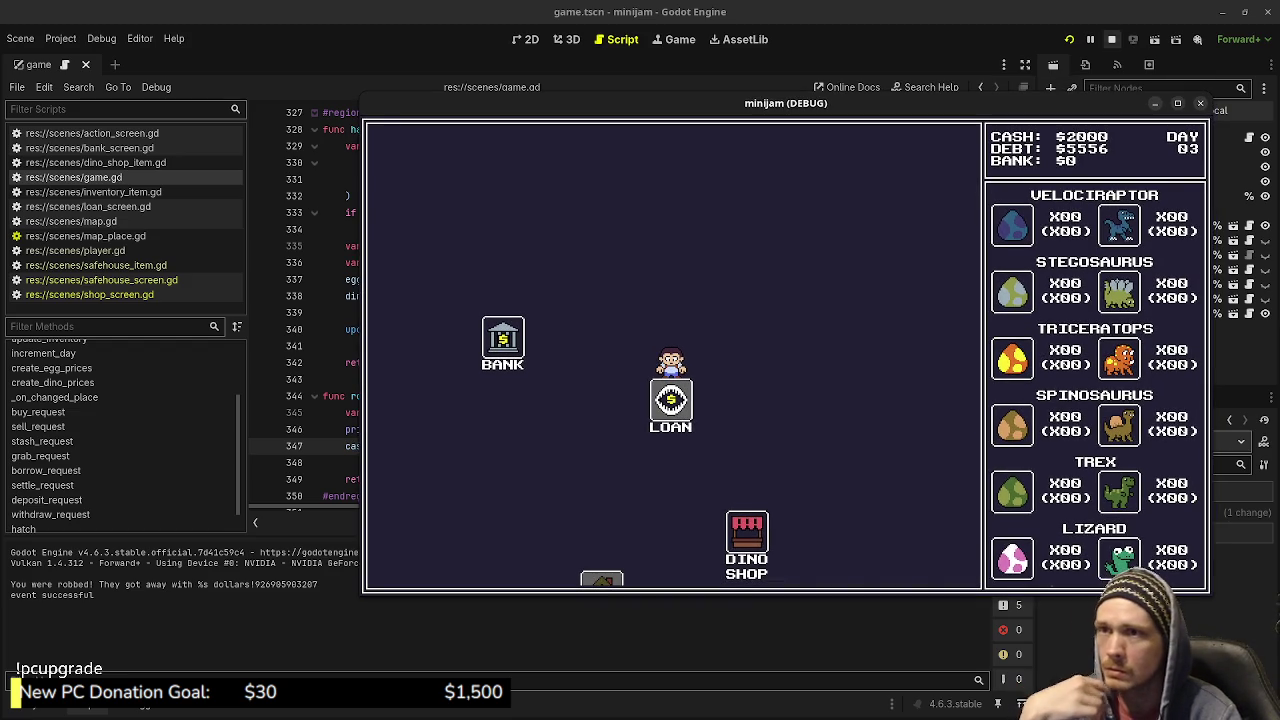
{"action": "left_click", "coordinate": [1111, 39]}
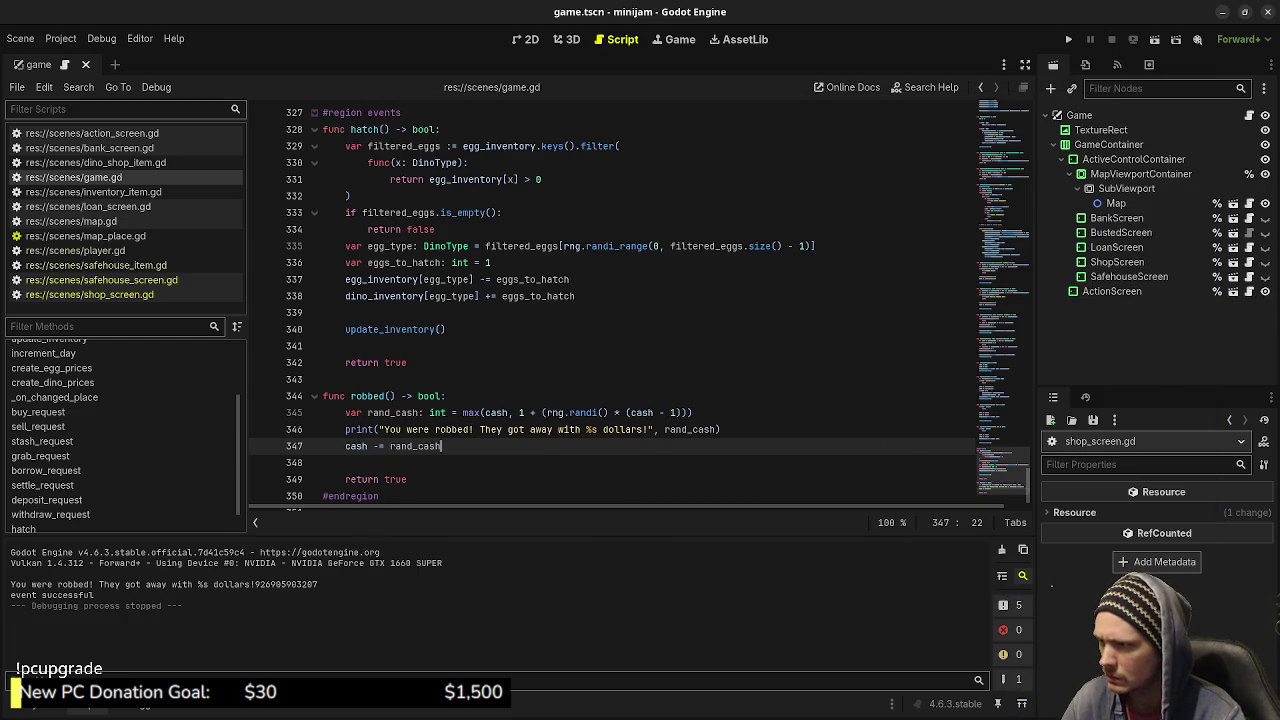
Change the randi call on line 345 to randi_range.
{"action": "mouse_move", "coordinate": [570, 413]}
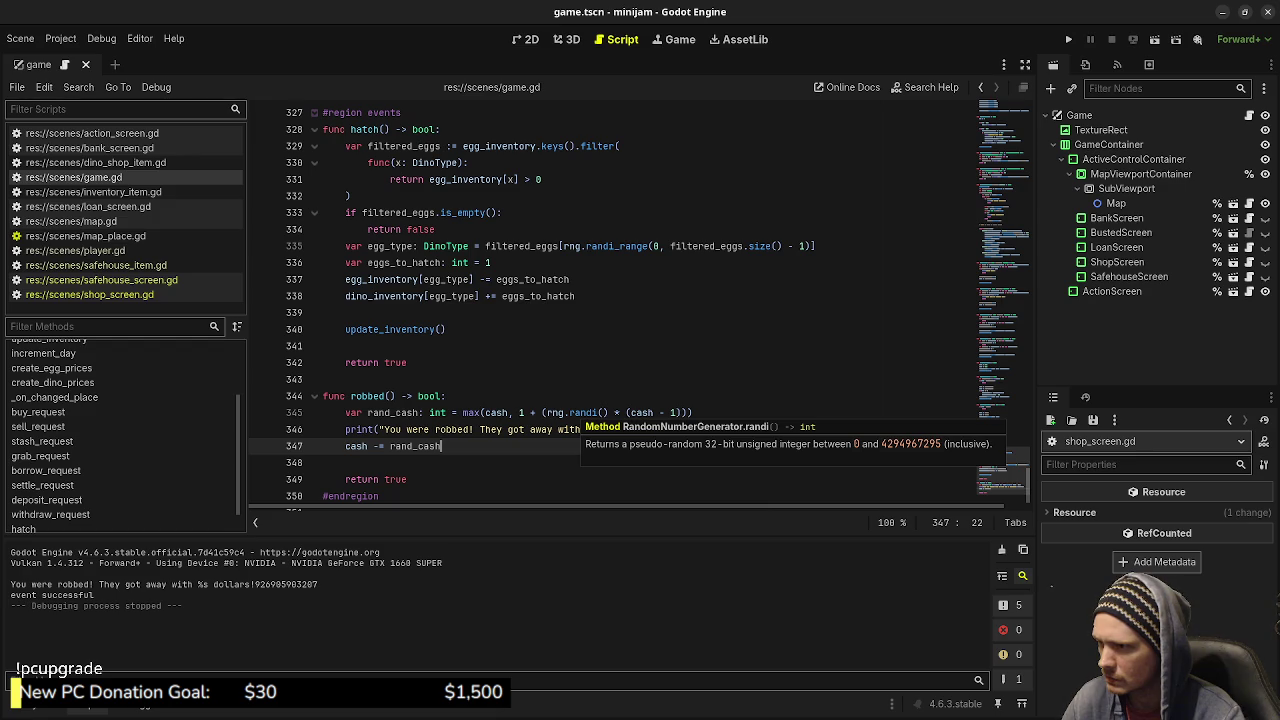
{"action": "double_click", "coordinate": [616, 412]}
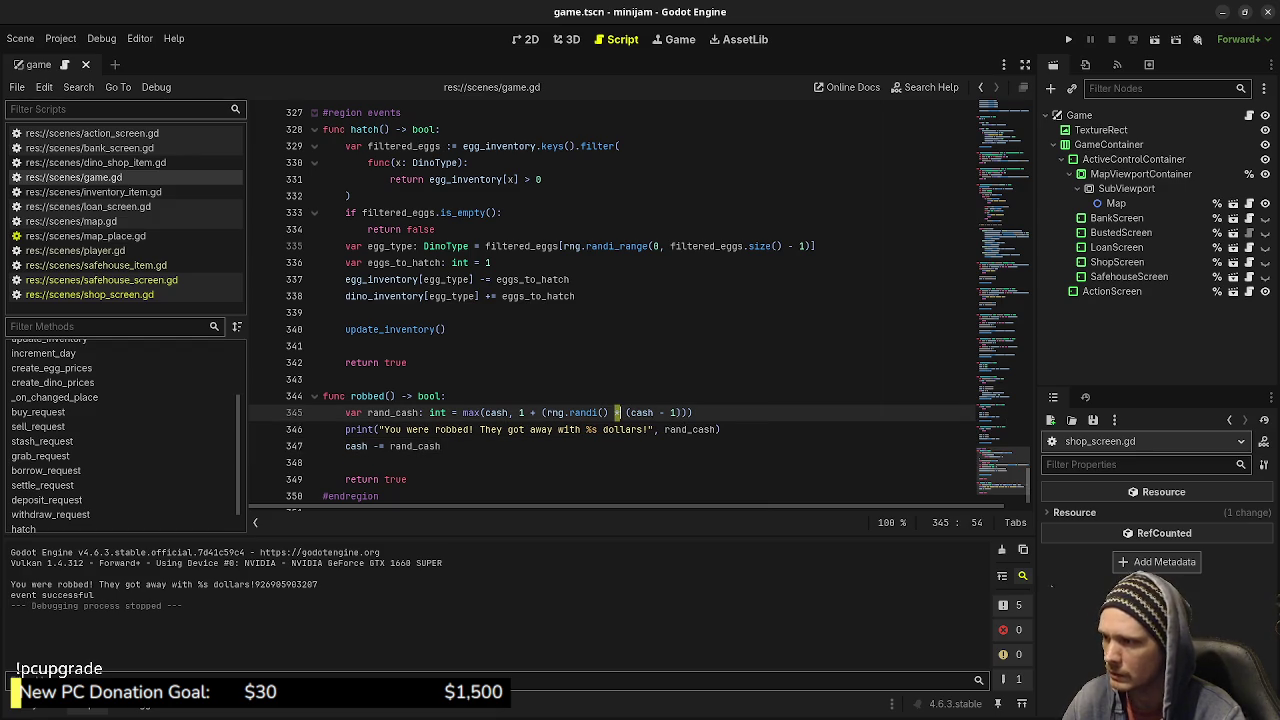
{"action": "left_click", "coordinate": [608, 412]}
{"action": "key", "text": "BackSpace"}
{"action": "key", "text": "BackSpace"}
{"action": "key", "text": "BackSpace"}
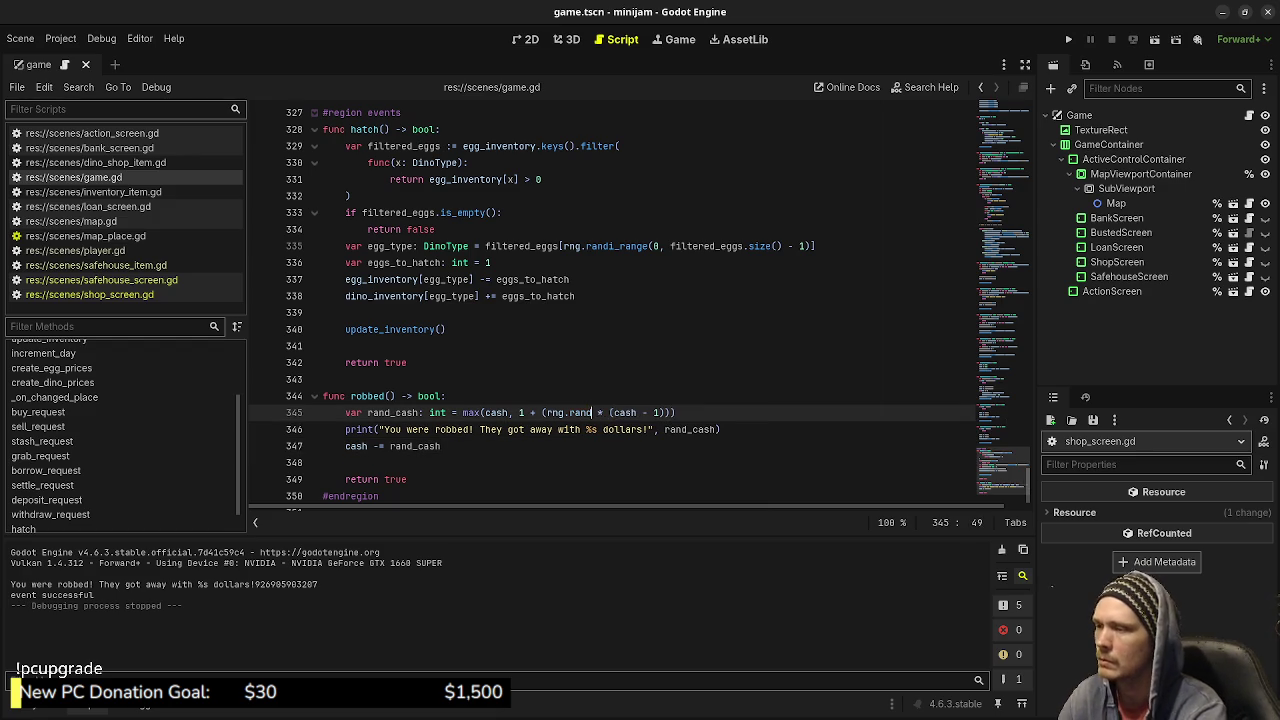
{"action": "key", "text": "BackSpace"}
{"action": "type", "text": "d"}
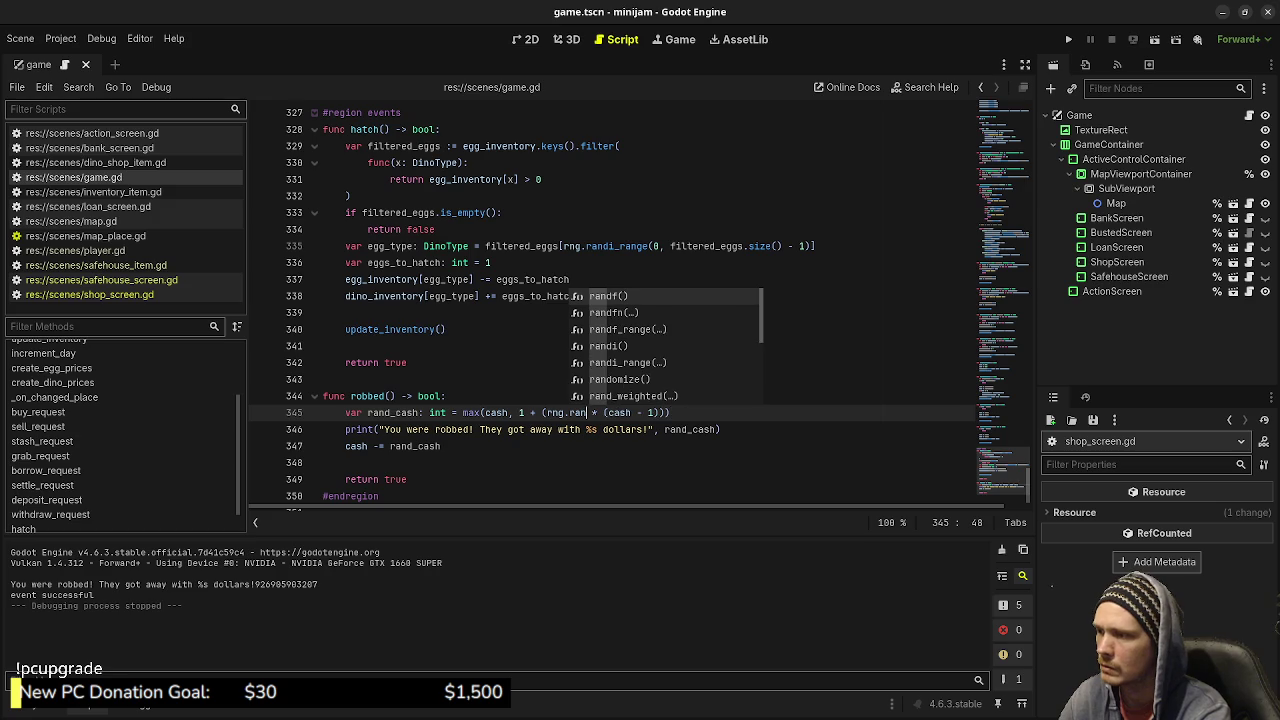
{"action": "type", "text": "i_ran"}
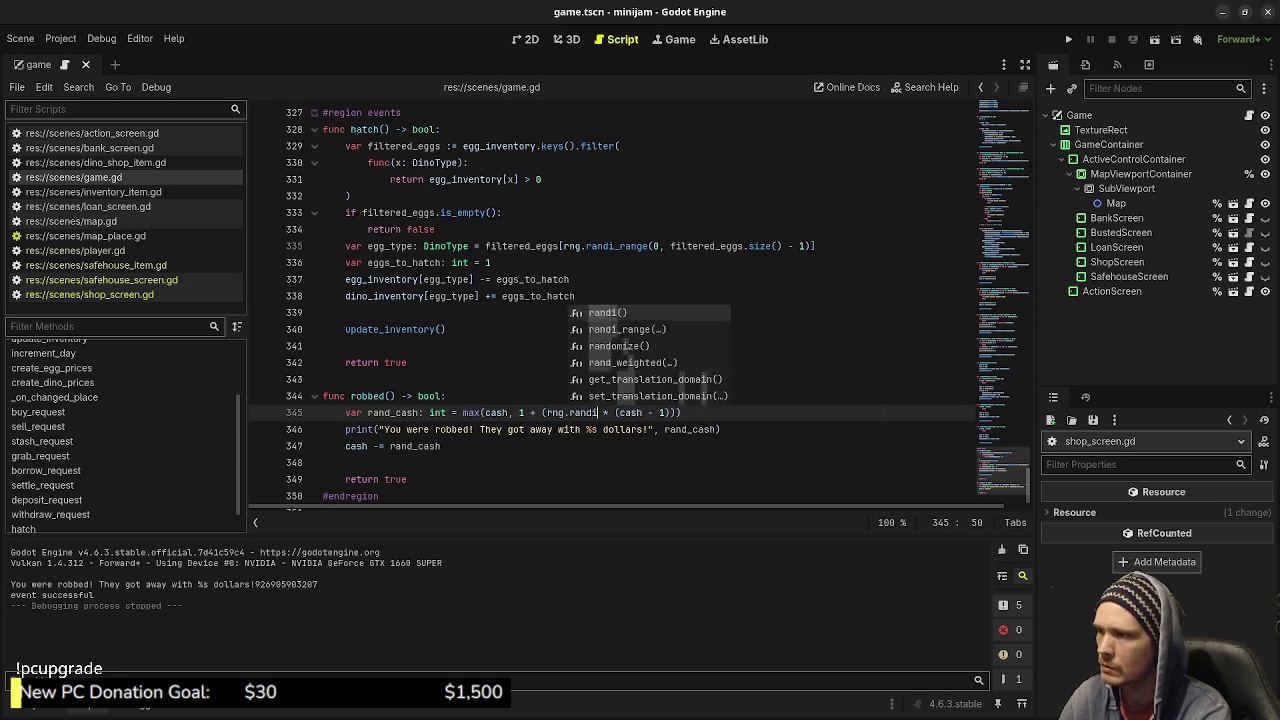
{"action": "key", "text": "Return"}
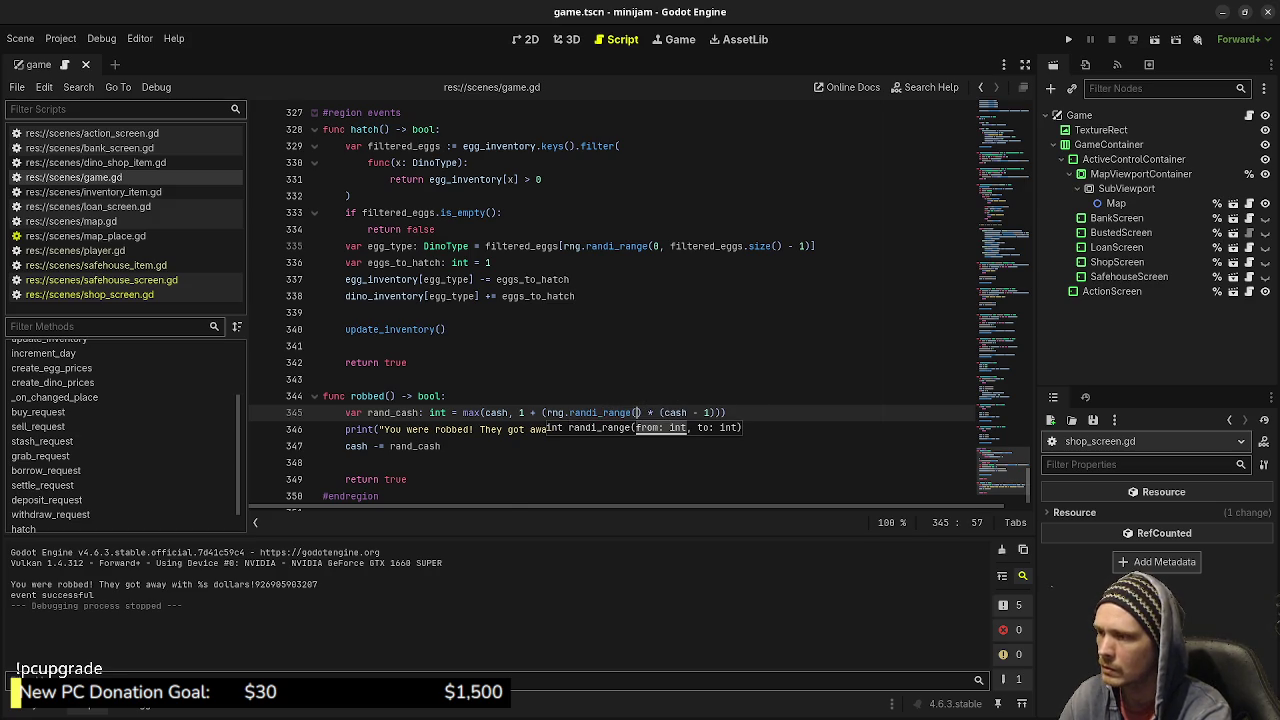
Replace the old amount with rng.randi_range(1, cash - 1), save, and run the game.
{"action": "left_click", "coordinate": [518, 412]}
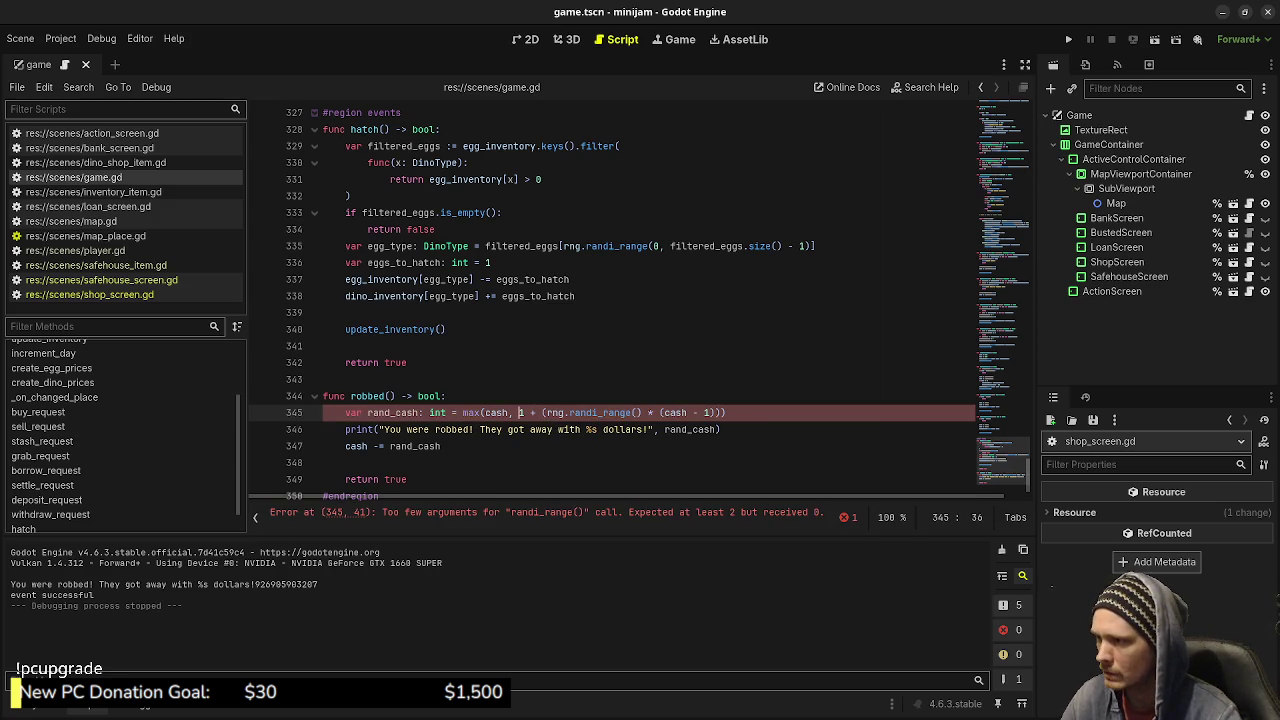
{"action": "left_click_drag", "start_coordinate": [518, 412], "coordinate": [714, 412]}
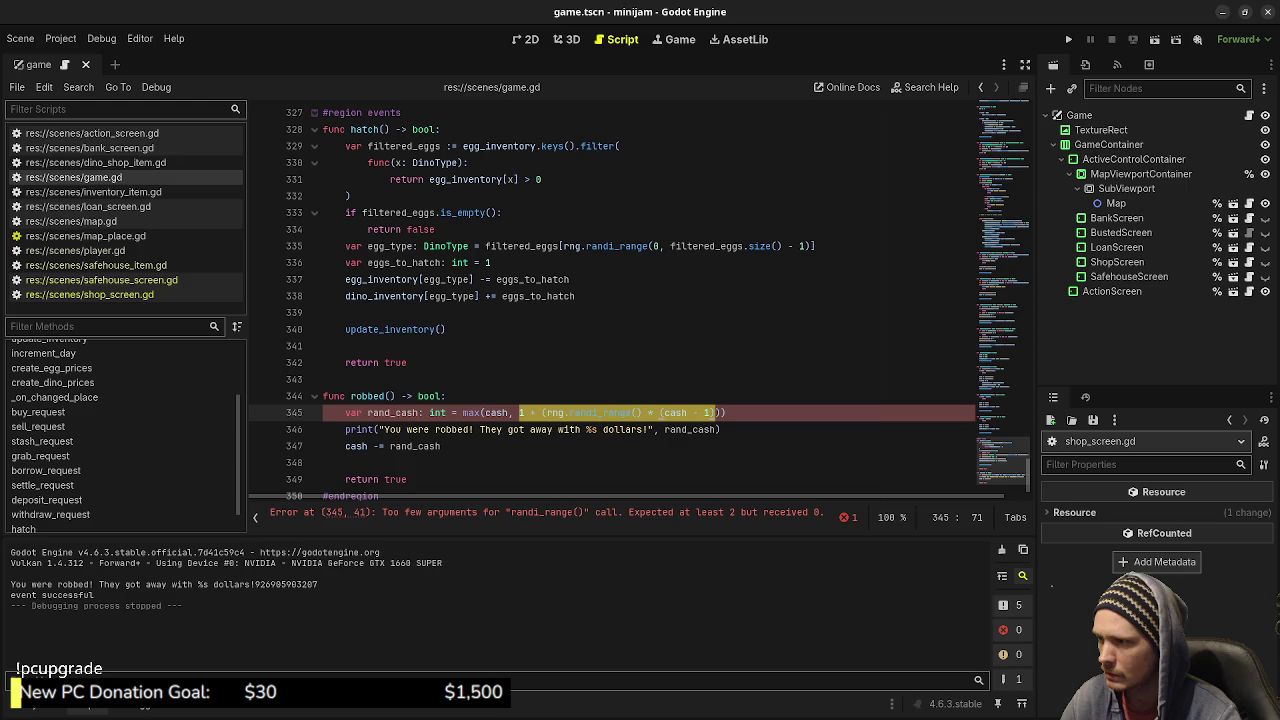
{"action": "key", "text": "BackSpace"}
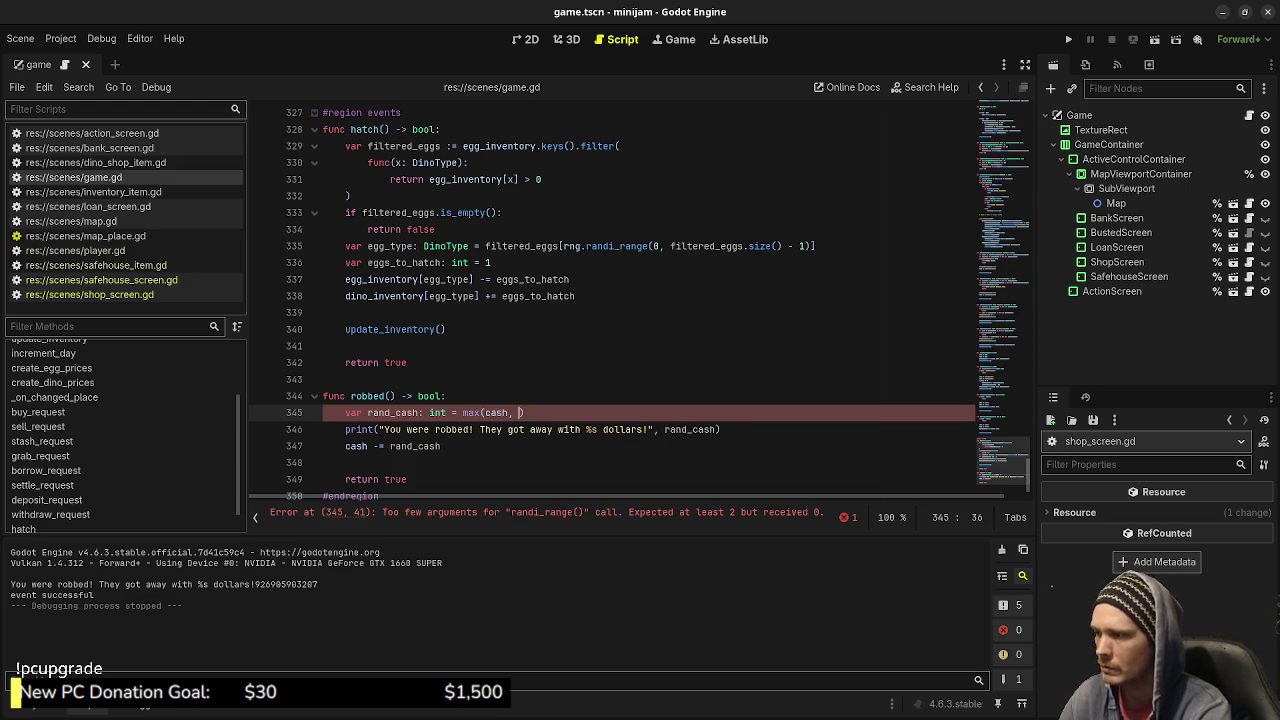
{"action": "type", "text": "rng."}
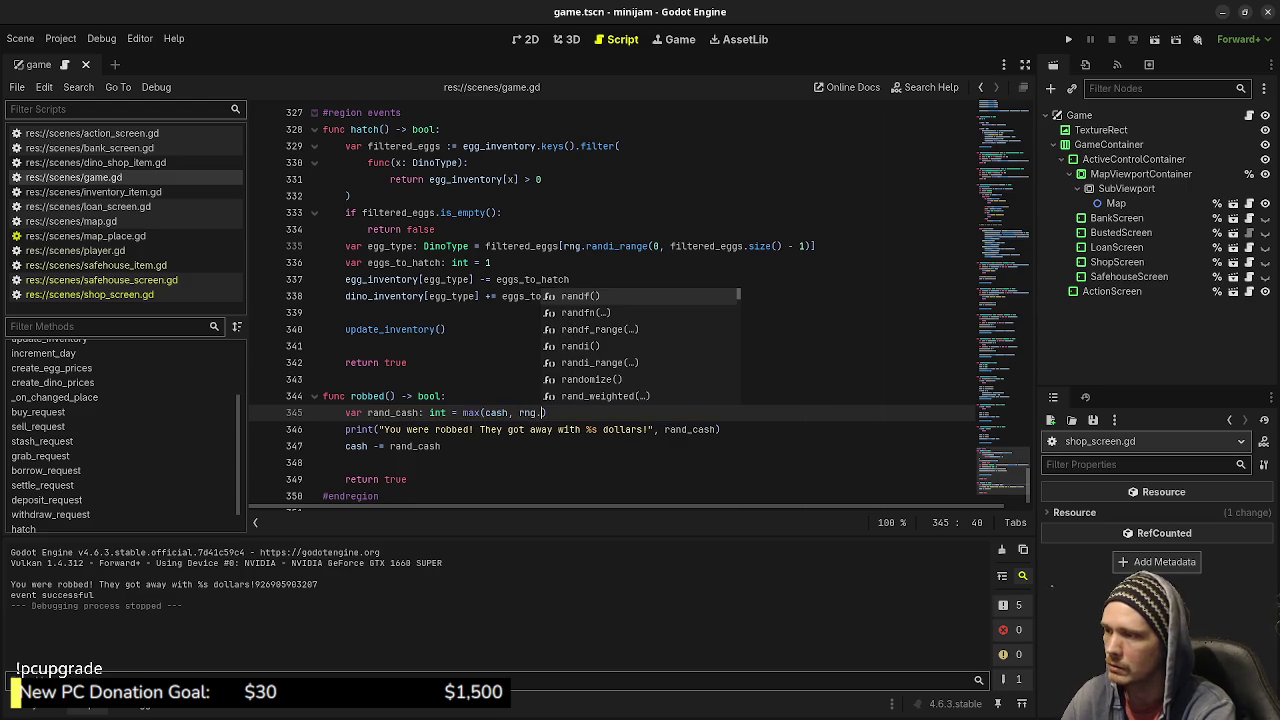
{"action": "type", "text": "rand"}
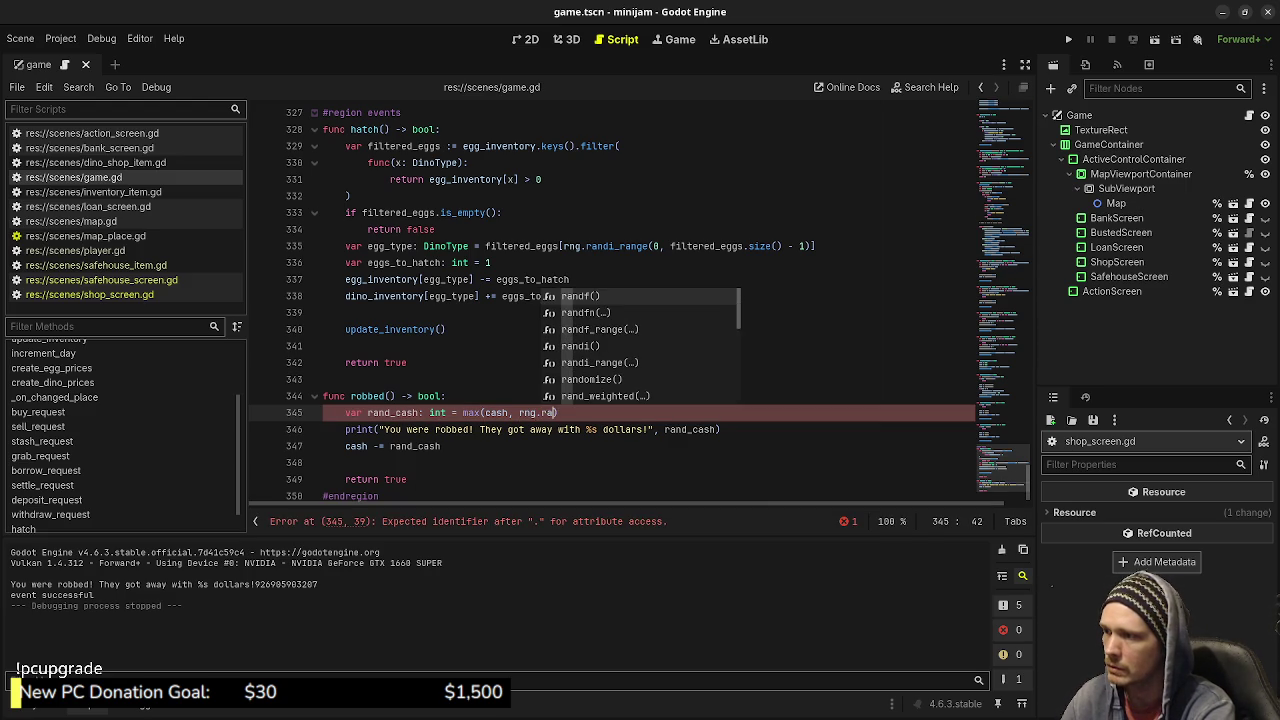
{"action": "type", "text": "i_range"}
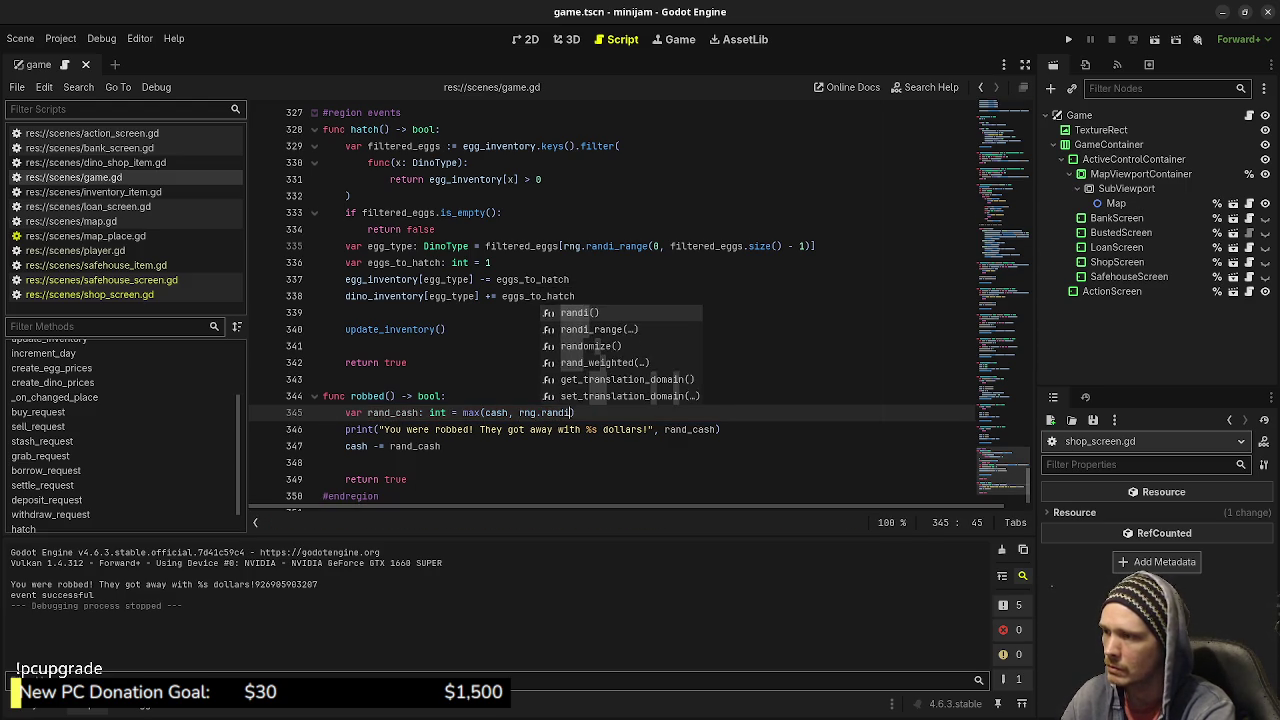
{"action": "type", "text": "(1, cash"}
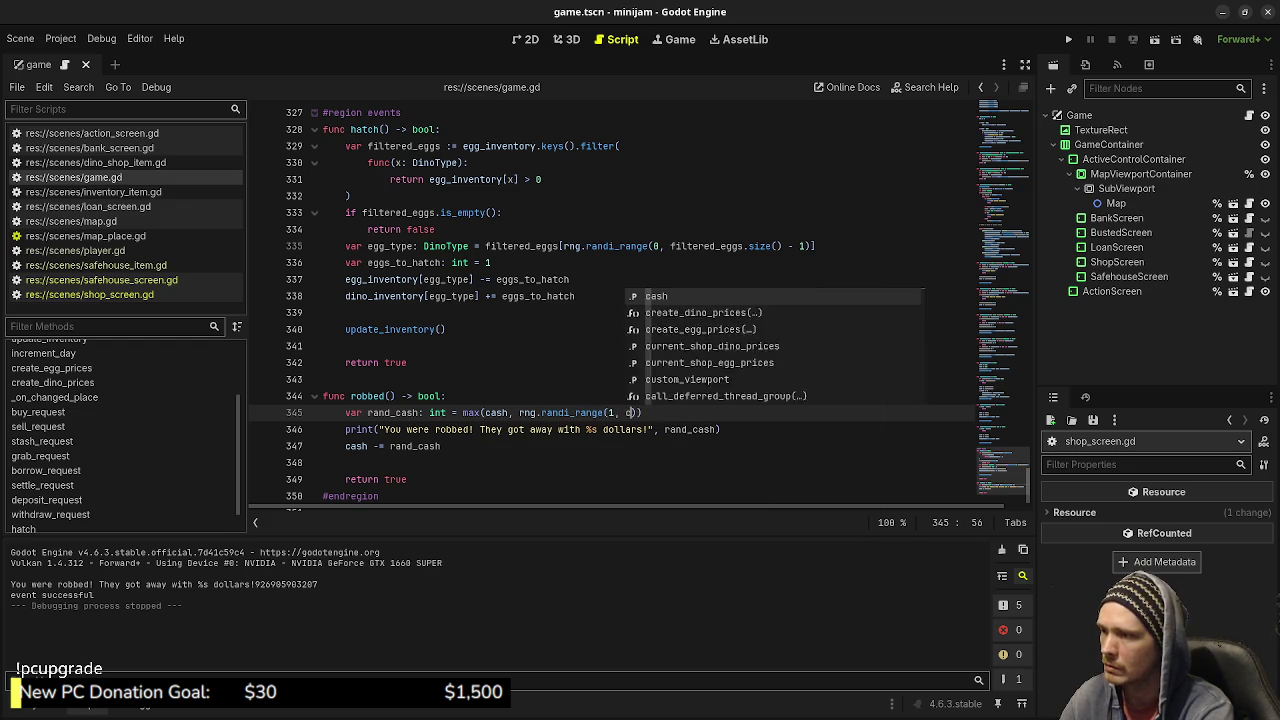
{"action": "type", "text": " - 1"}
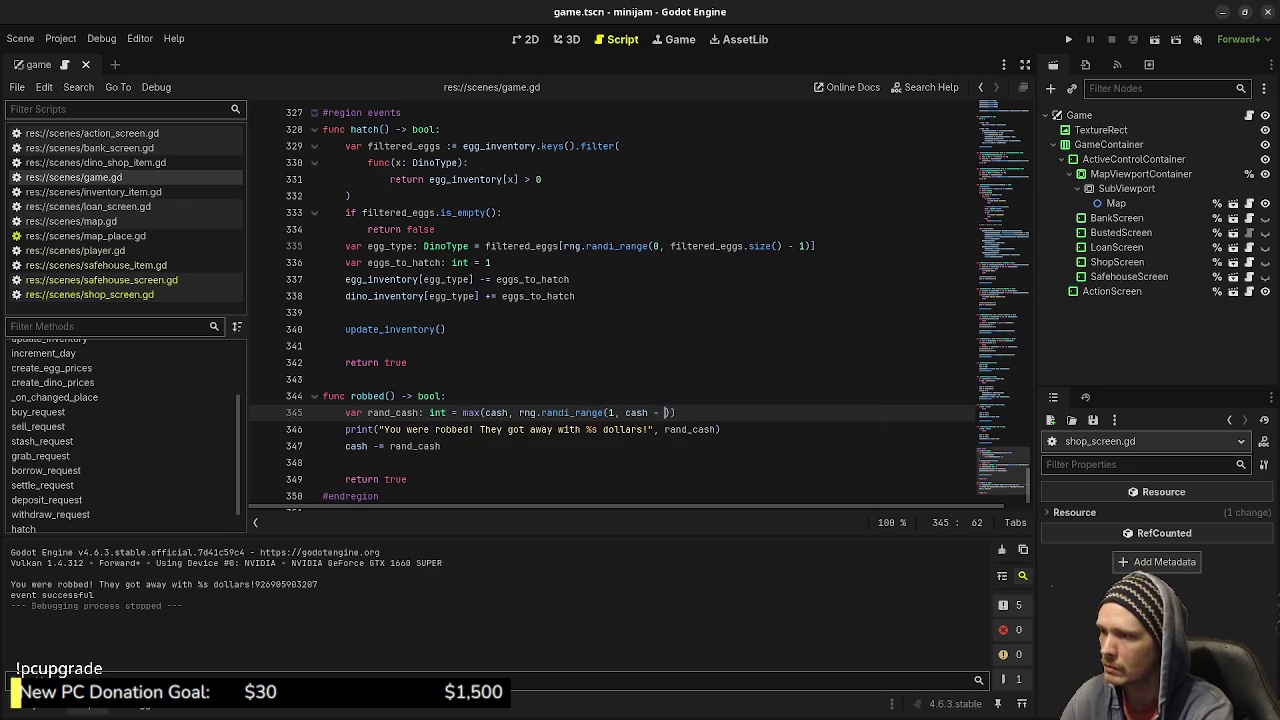
{"action": "key", "text": "ctrl+s"}
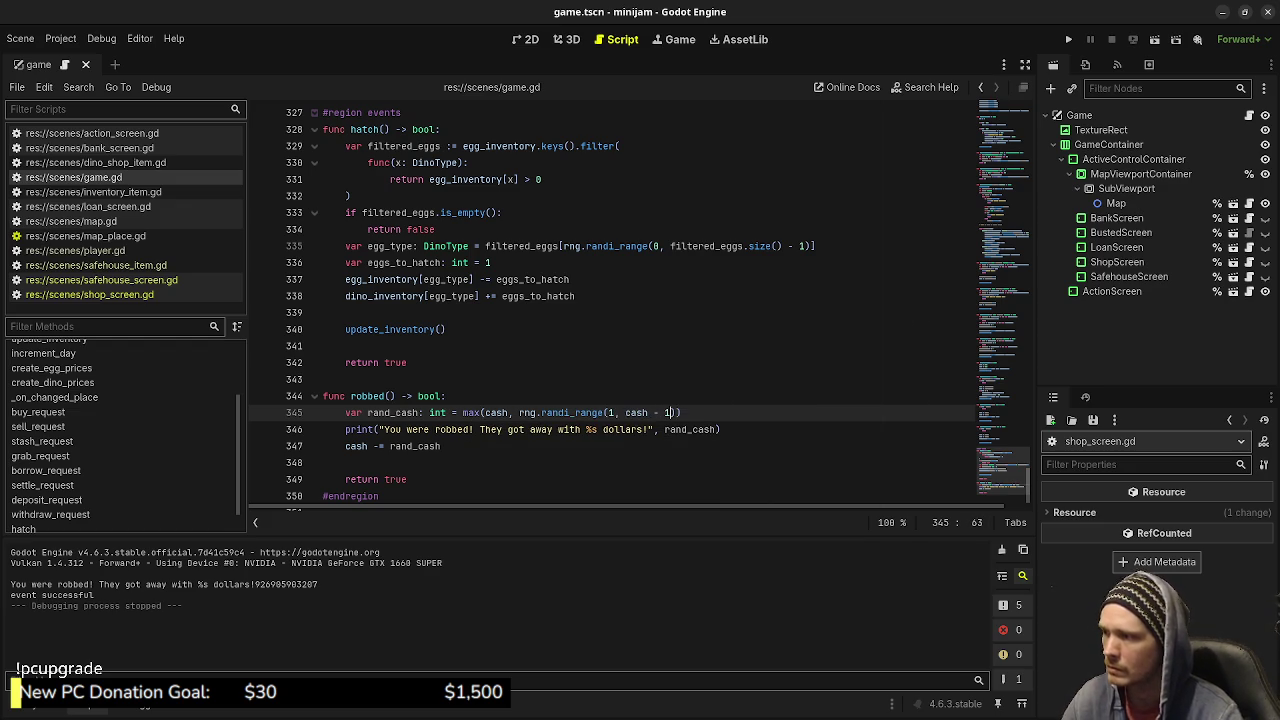
{"action": "key", "text": "F5"}
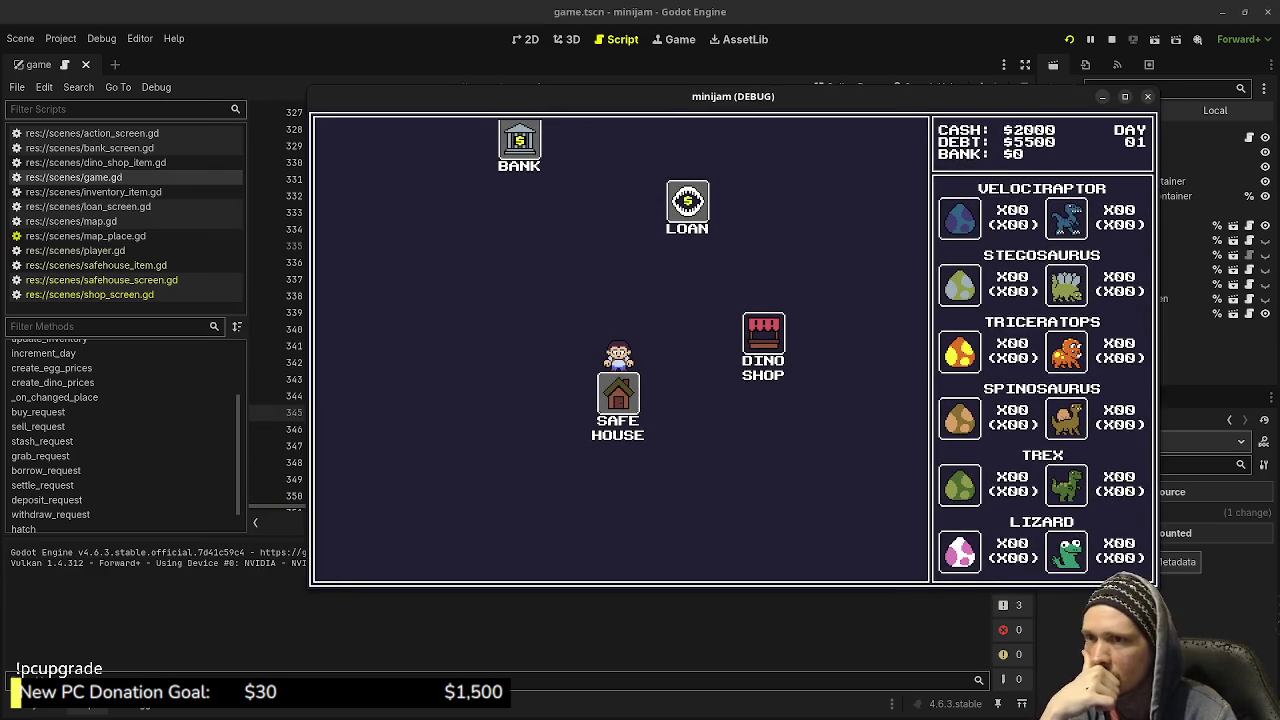
Visit the Dino Shop, the Loan office, then the Dino Shop again until a robbery fires, then stop.
{"action": "left_click", "coordinate": [782, 332]}
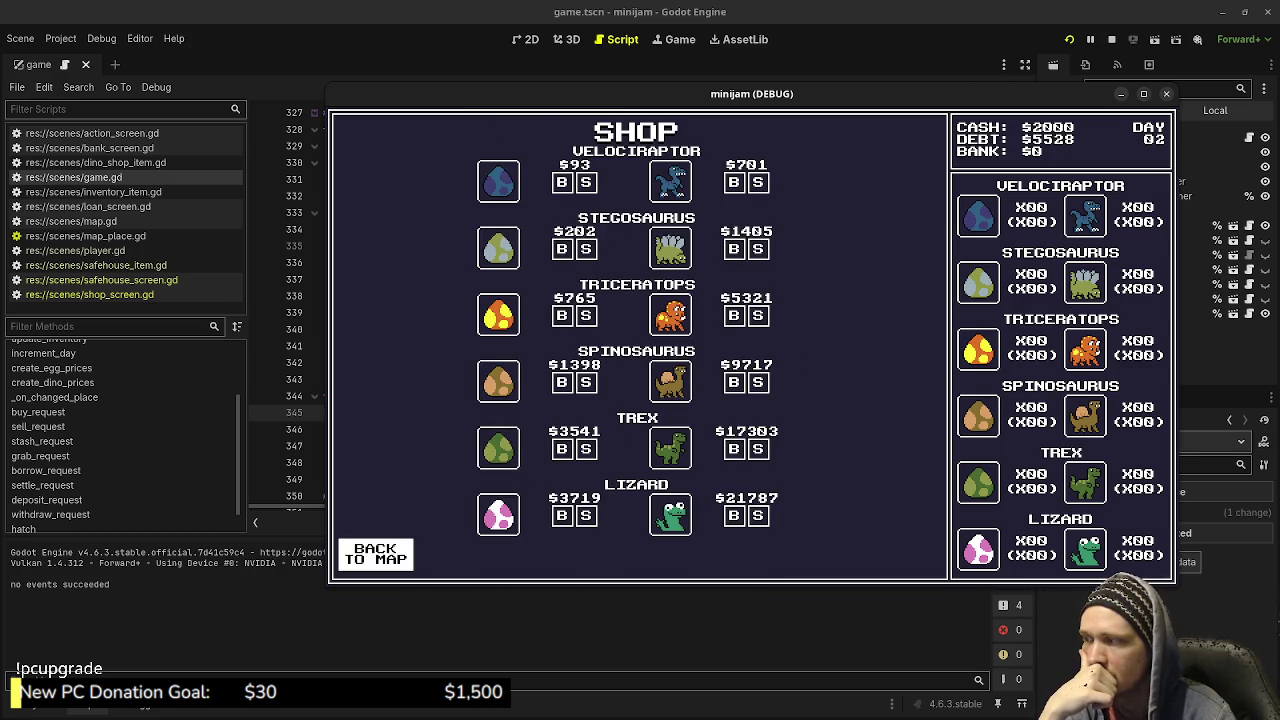
{"action": "left_click", "coordinate": [375, 553]}
{"action": "left_click", "coordinate": [561, 262]}
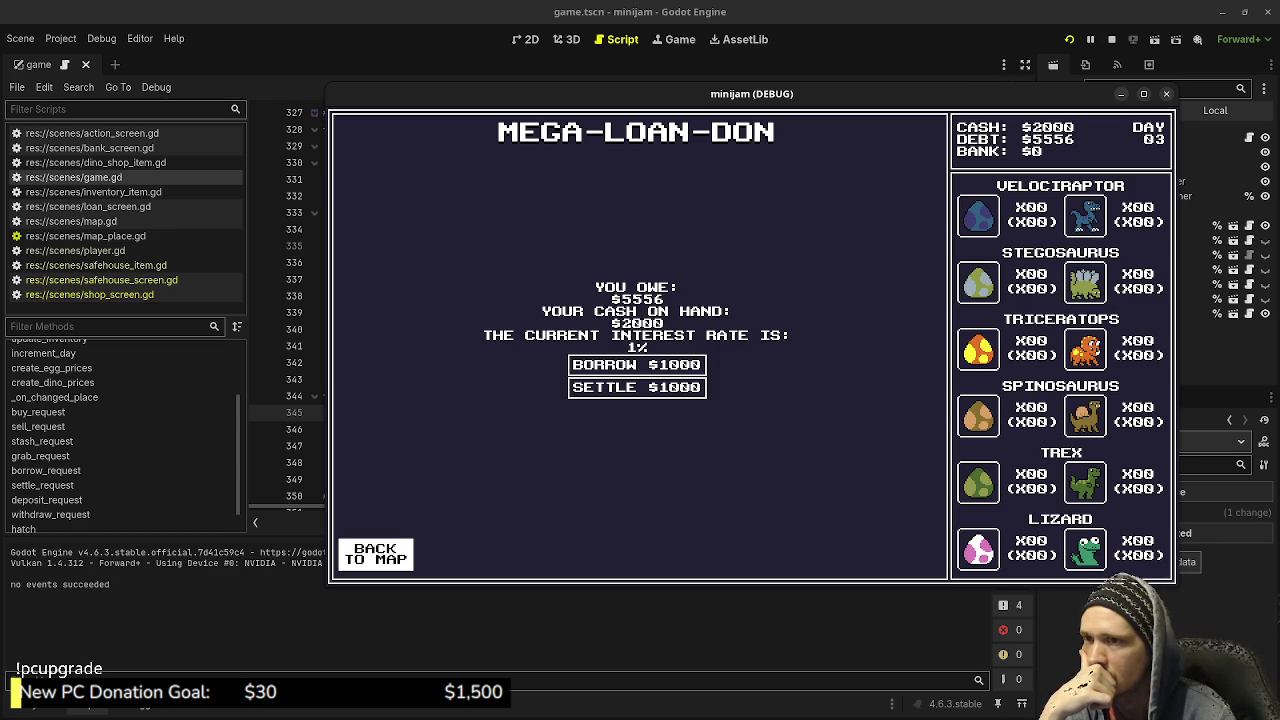
{"action": "left_click", "coordinate": [375, 554]}
{"action": "left_click", "coordinate": [712, 523]}
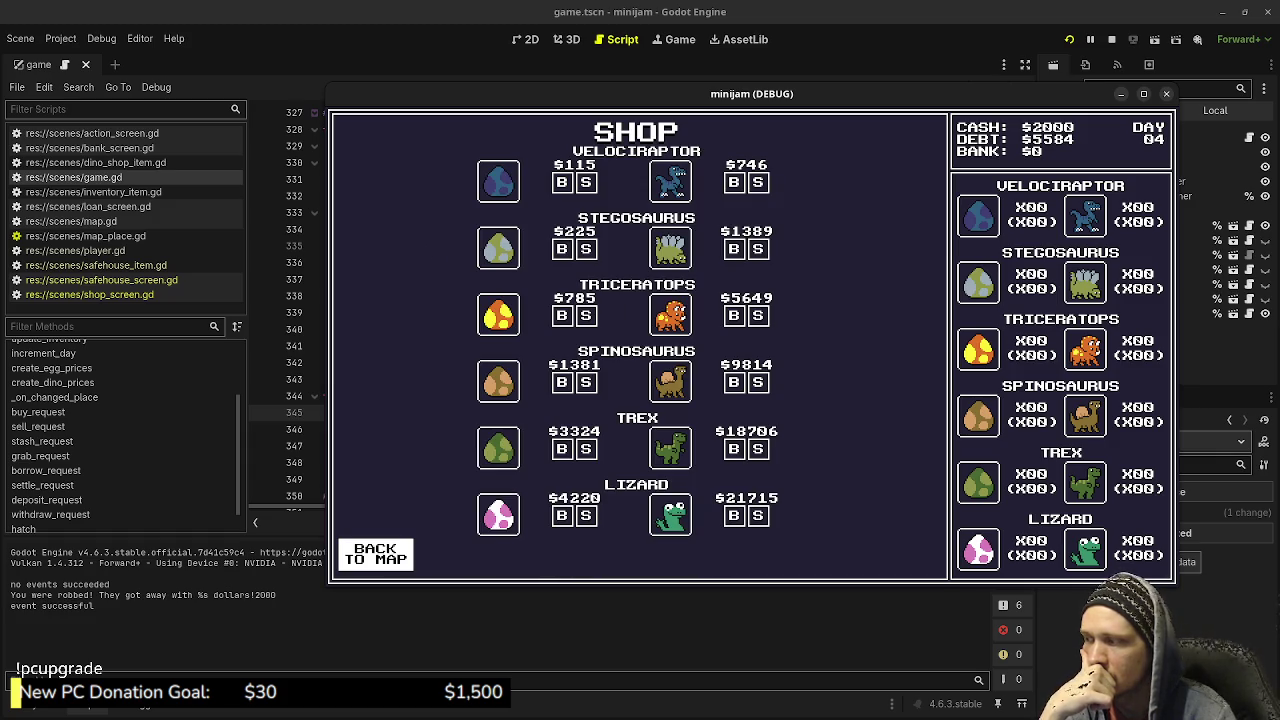
{"action": "left_click", "coordinate": [1111, 39]}
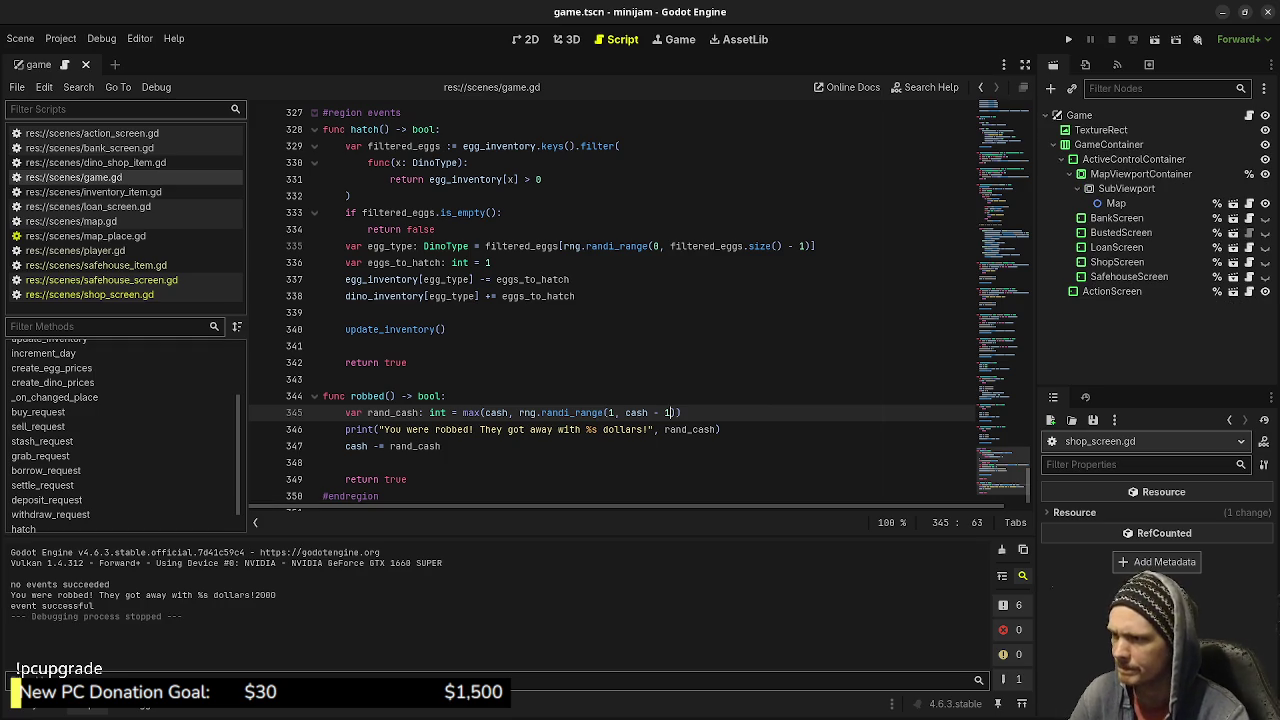
Format rand_cash into the robbery message with % instead of a comma, and save.
{"action": "left_click", "coordinate": [664, 429]}
{"action": "key", "text": "BackSpace"}
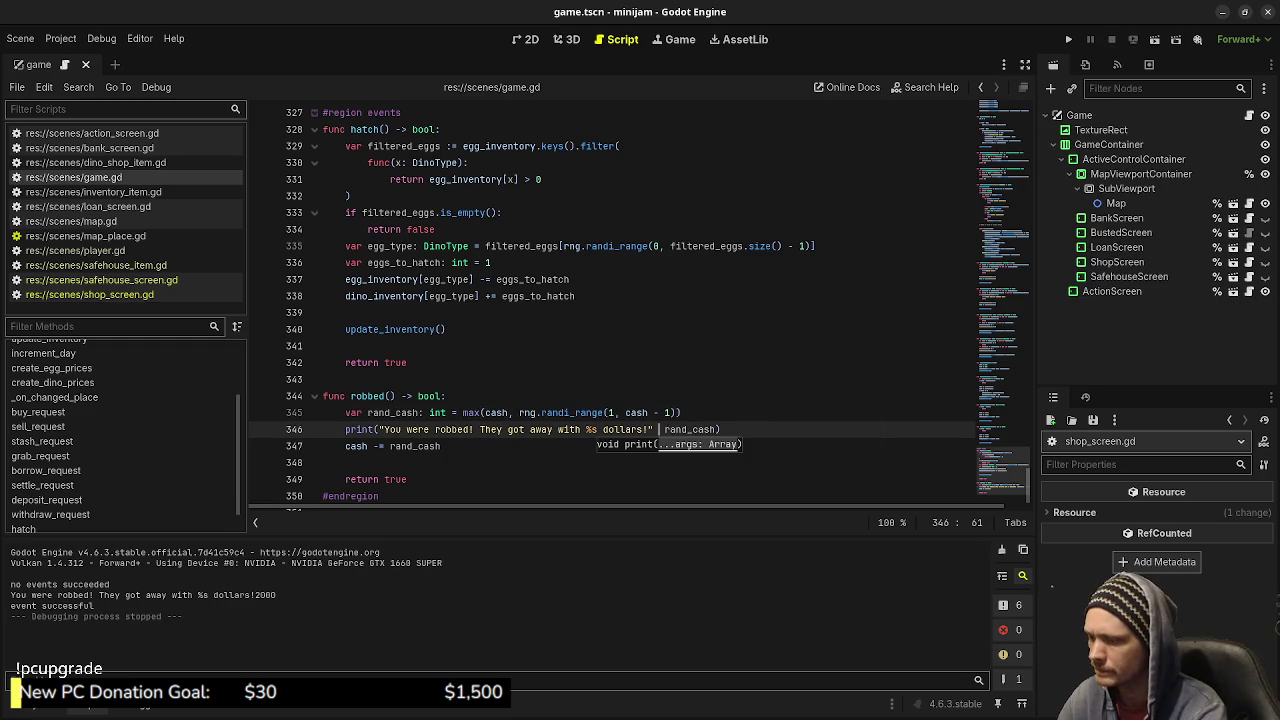
{"action": "type", "text": "%"}
{"action": "left_click", "coordinate": [447, 396]}
{"action": "key", "text": "ctrl+s"}
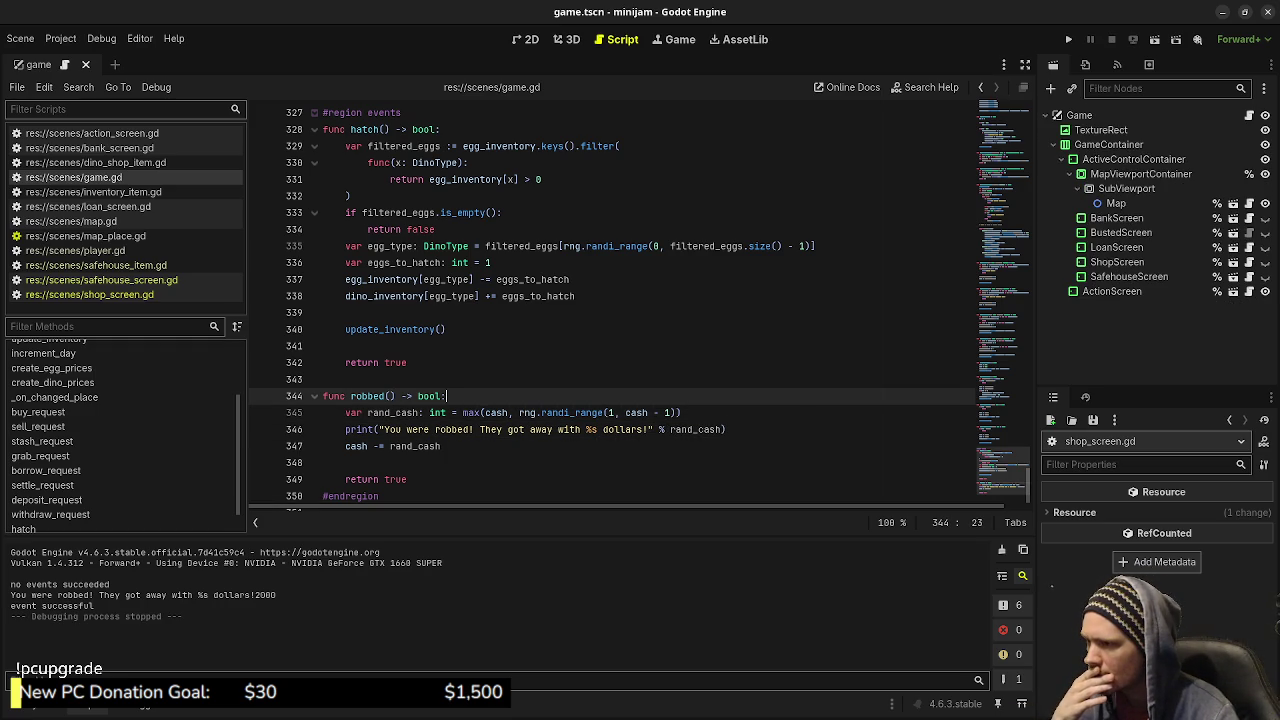
Change max to min on line 345, save, and relaunch the game.
{"action": "mouse_move", "coordinate": [638, 413]}
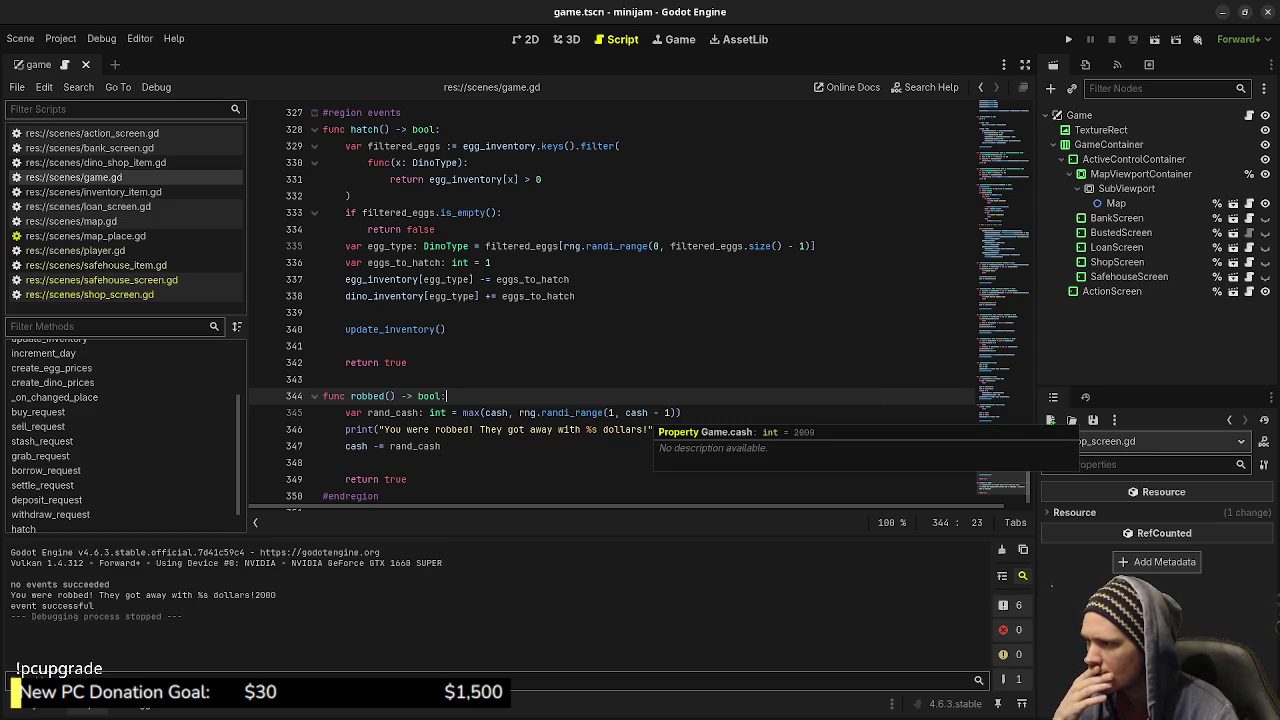
{"action": "left_click", "coordinate": [478, 412]}
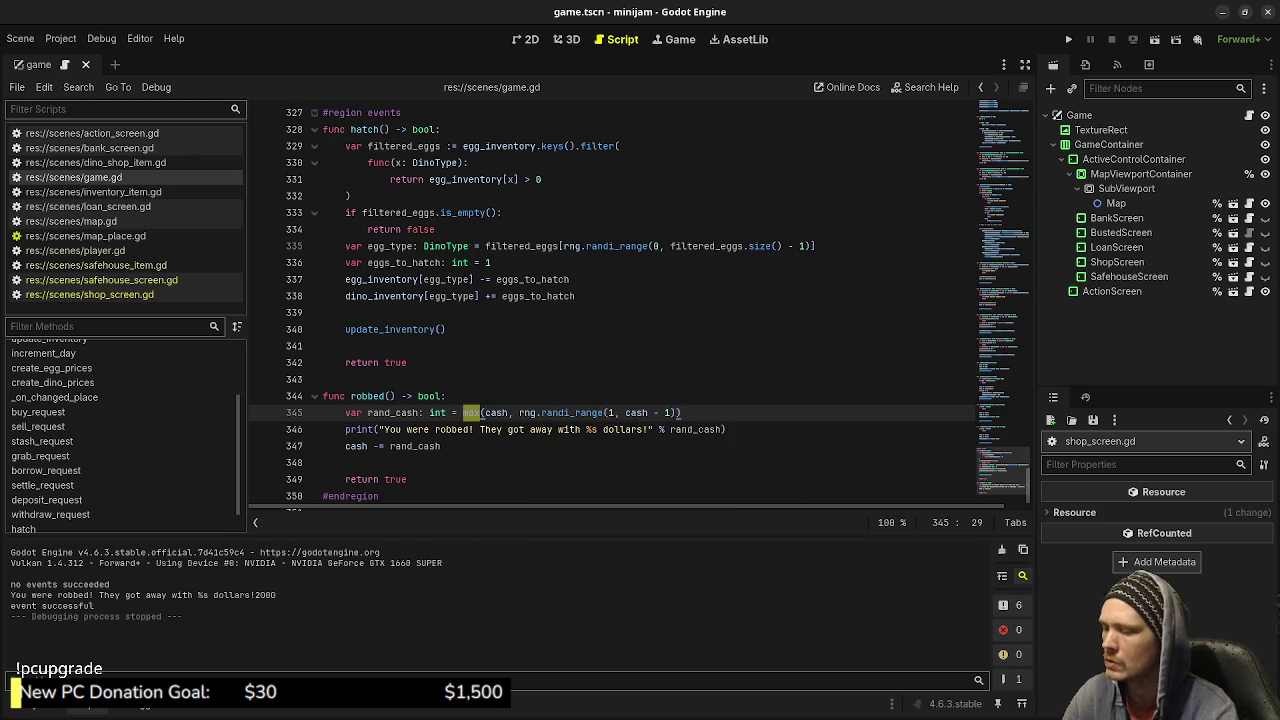
{"action": "key", "text": "BackSpace"}
{"action": "key", "text": "BackSpace"}
{"action": "type", "text": "in"}
{"action": "key", "text": "ctrl+s"}
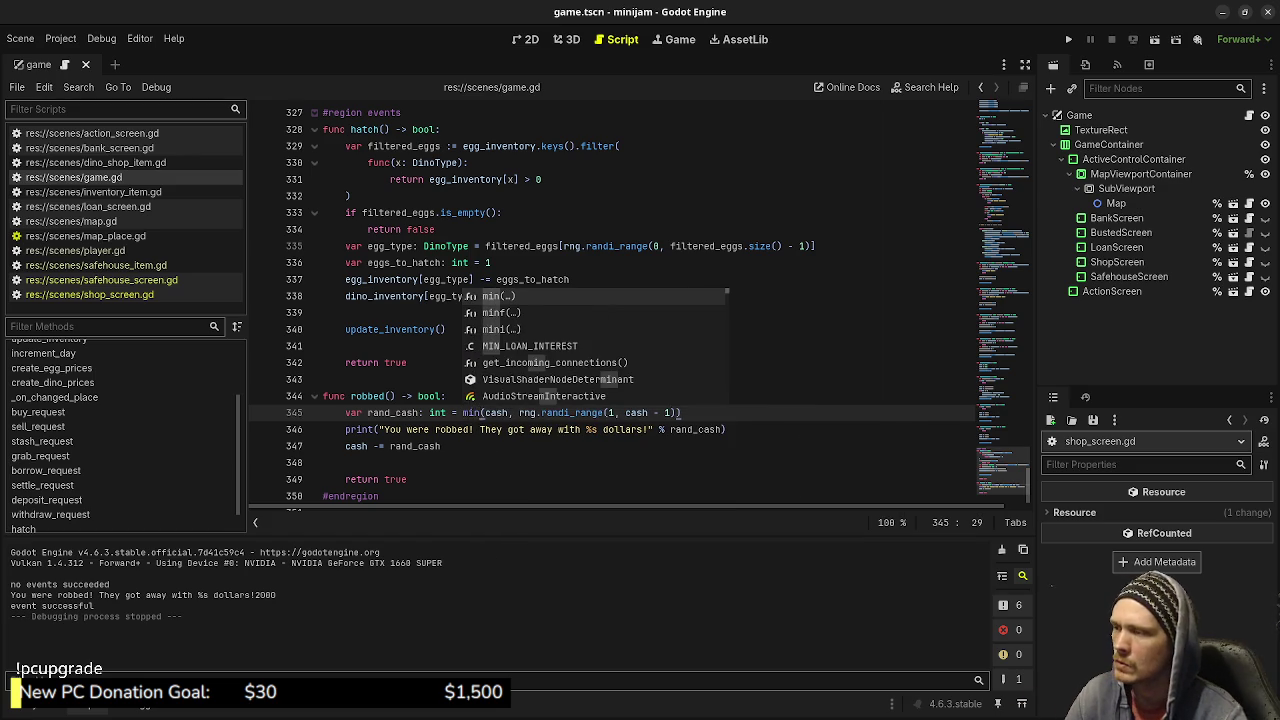
{"action": "left_click", "coordinate": [442, 446]}
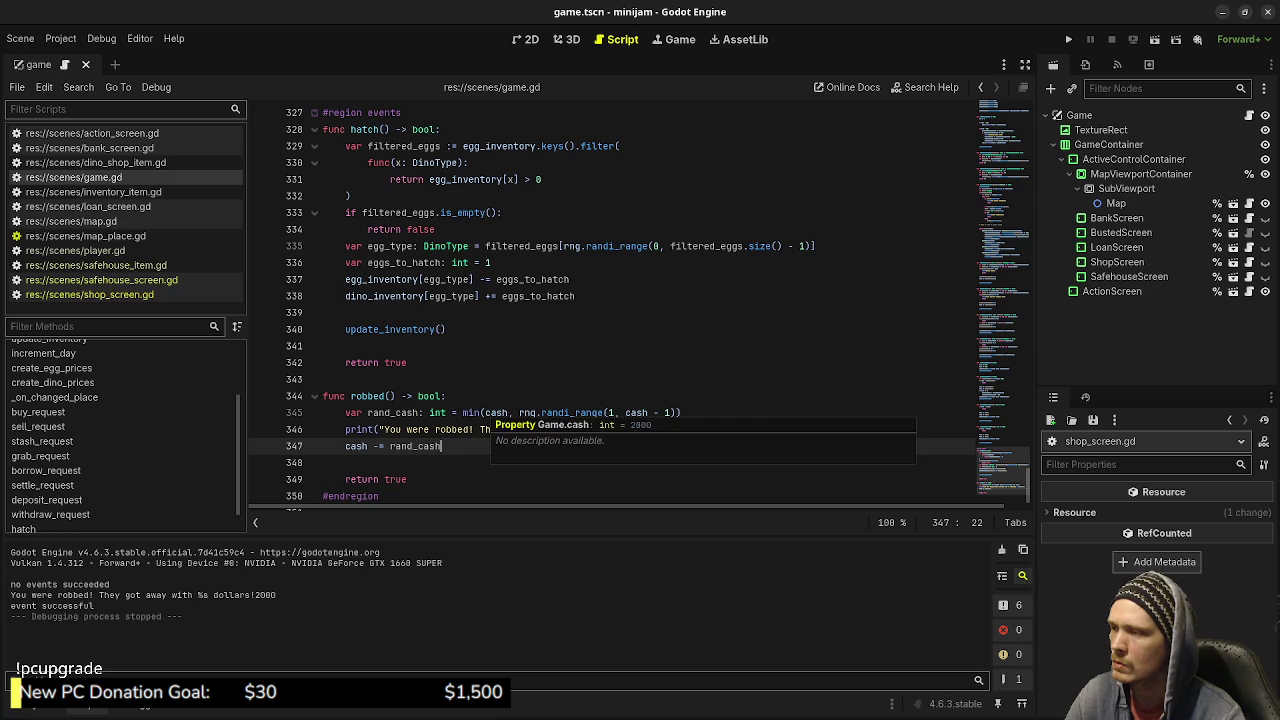
{"action": "key", "text": "alt+Tab"}
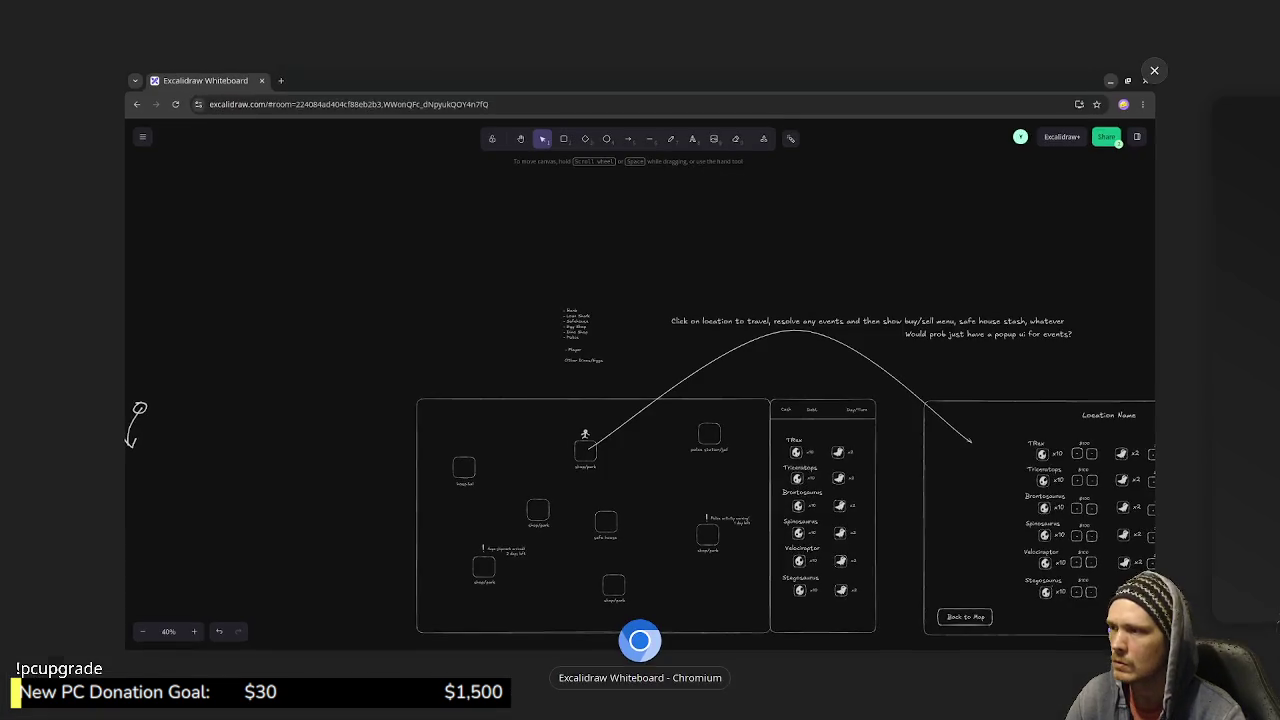
{"action": "key", "text": "alt+Tab"}
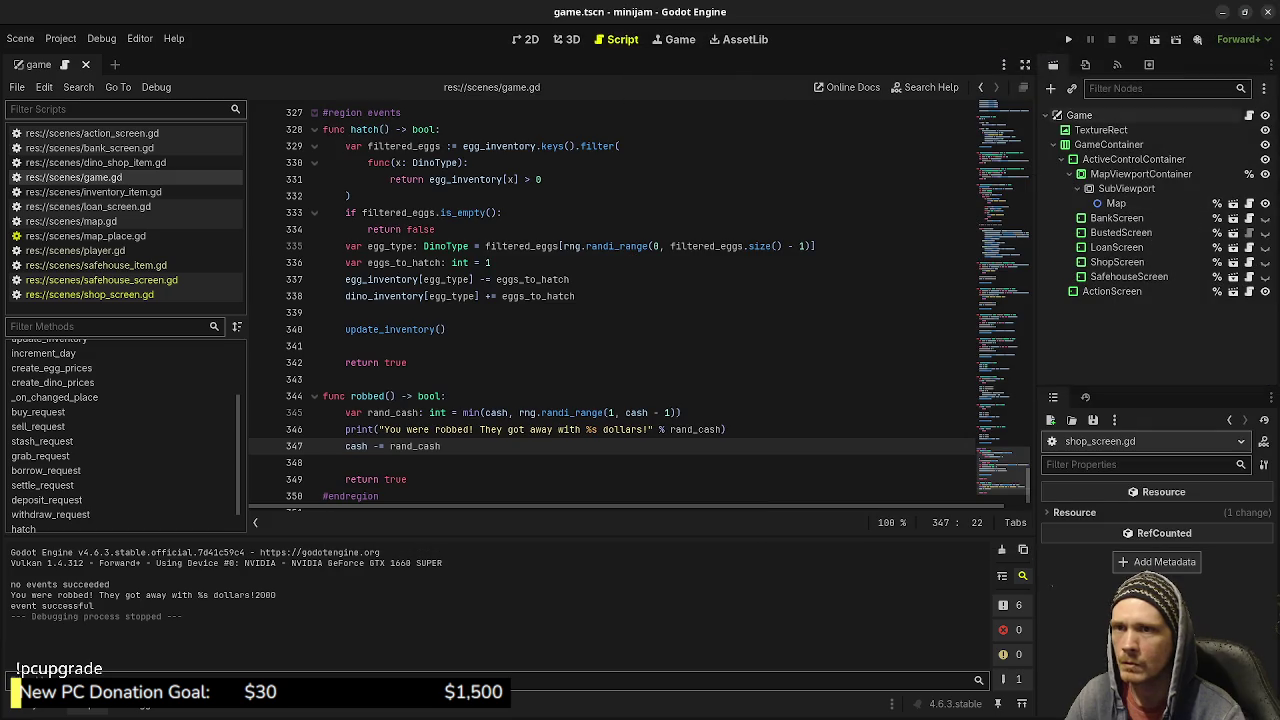
{"action": "key", "text": "F5"}
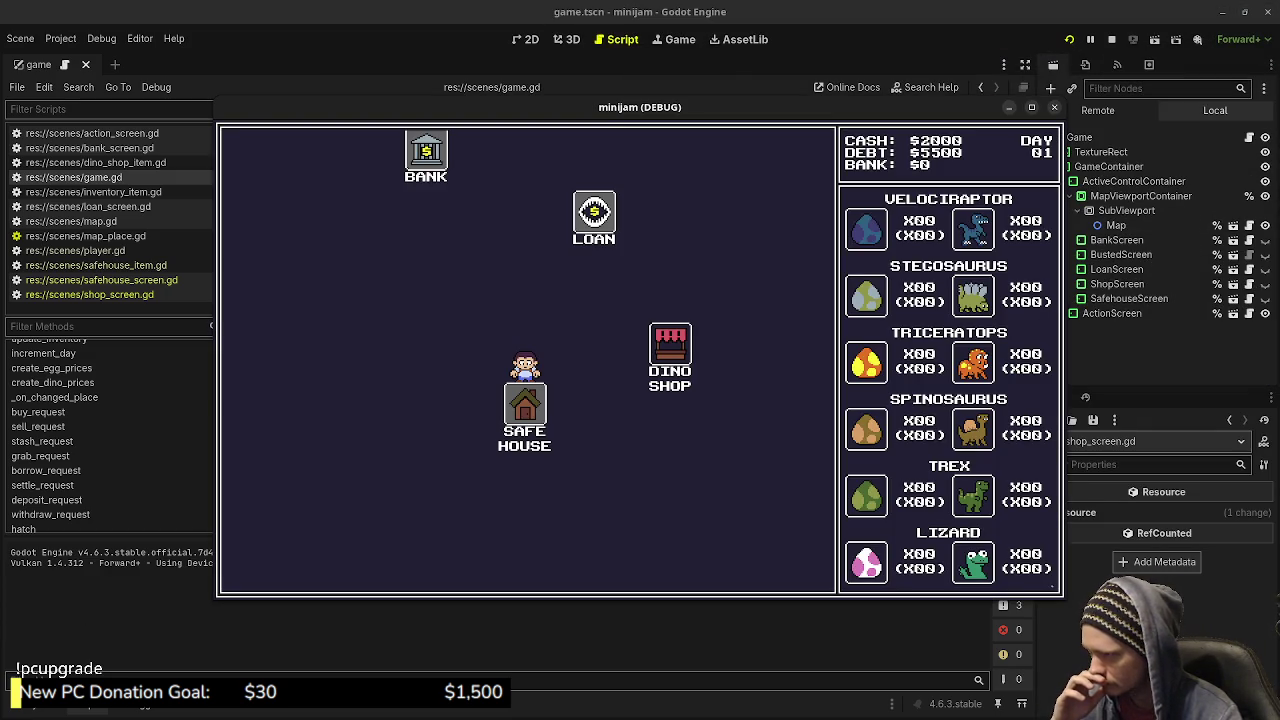
Shuttle between the Dino Shop and loan shark through day 10, watching debt grow to $6464.
{"action": "left_click", "coordinate": [670, 350]}
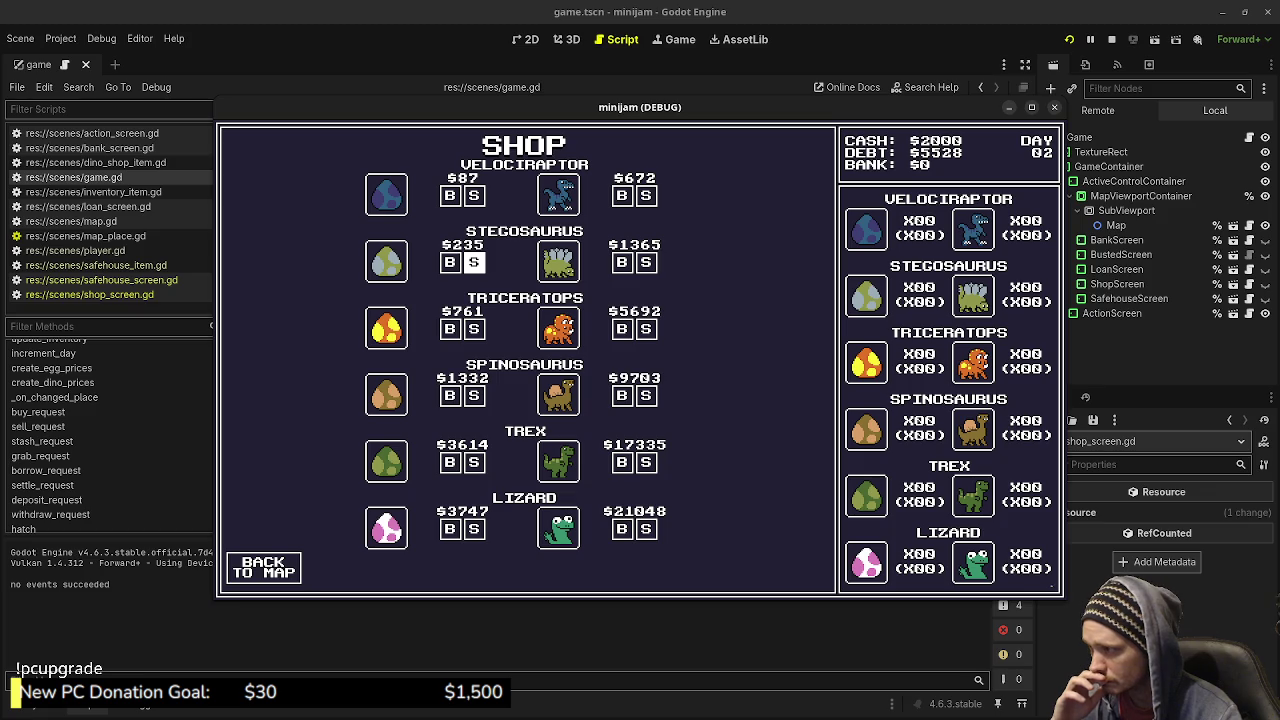
{"action": "left_click", "coordinate": [263, 567]}
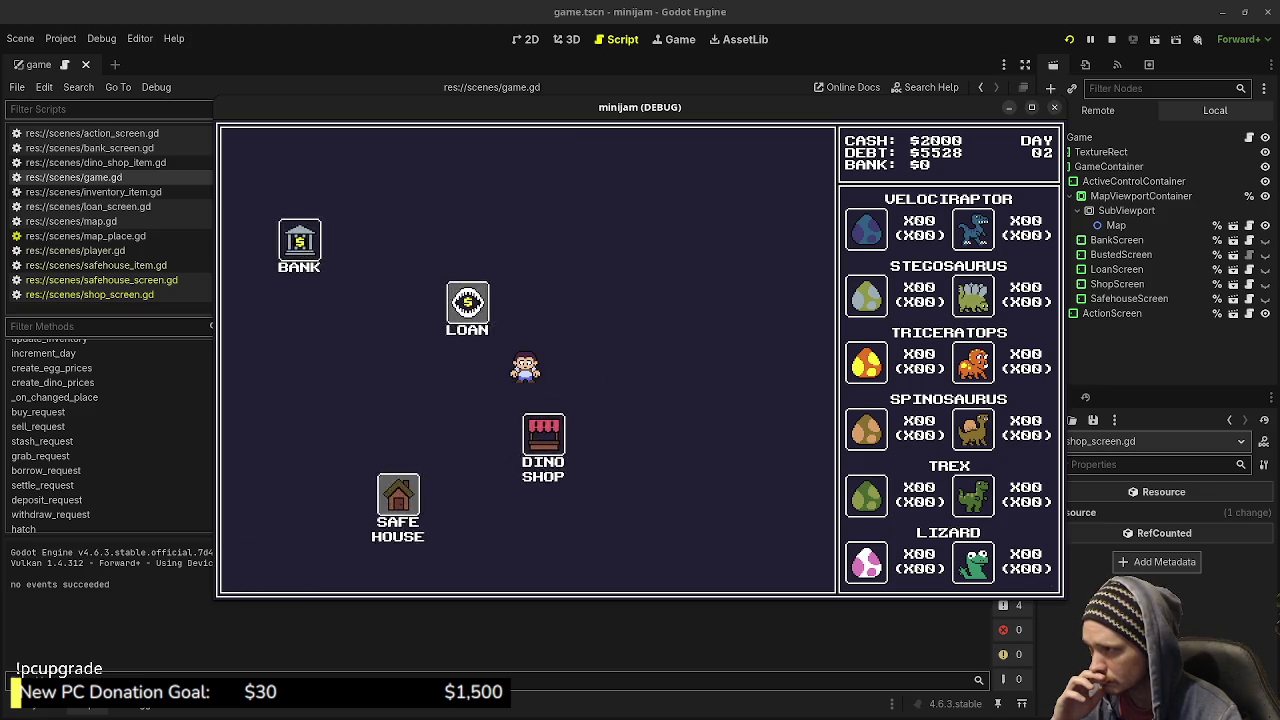
{"action": "left_click", "coordinate": [467, 302]}
{"action": "left_click", "coordinate": [263, 567]}
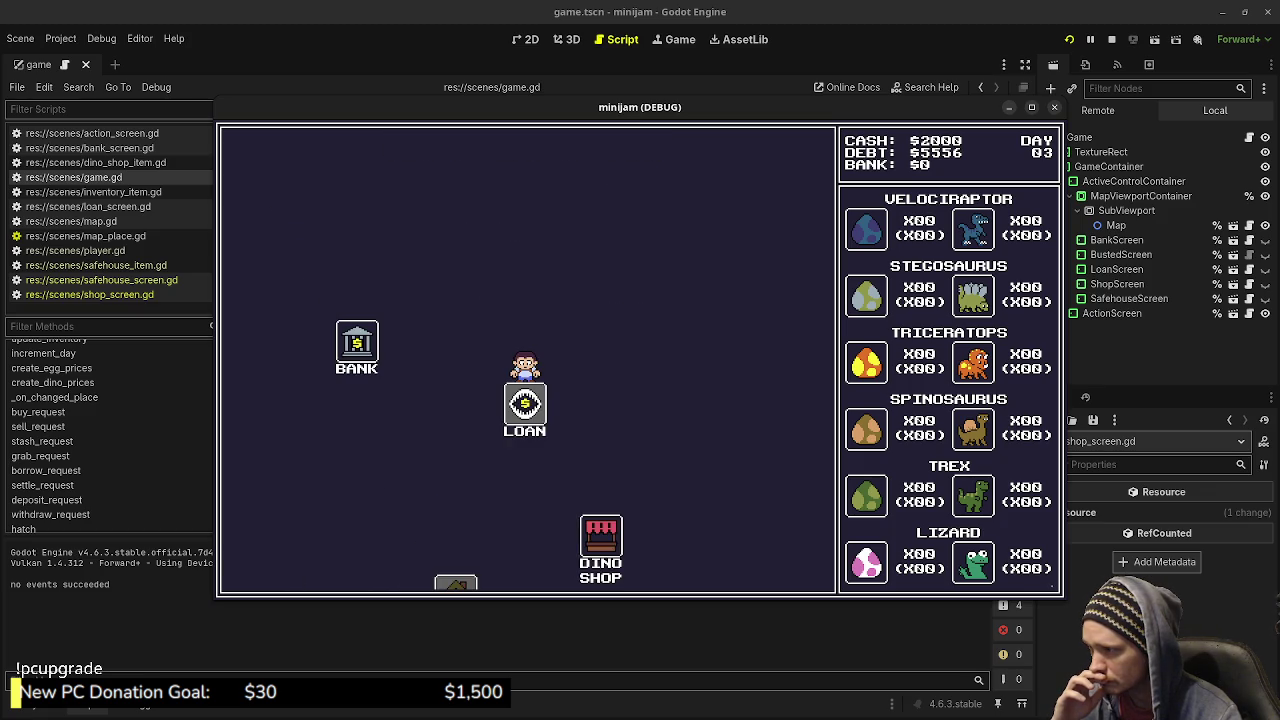
{"action": "left_click", "coordinate": [601, 536]}
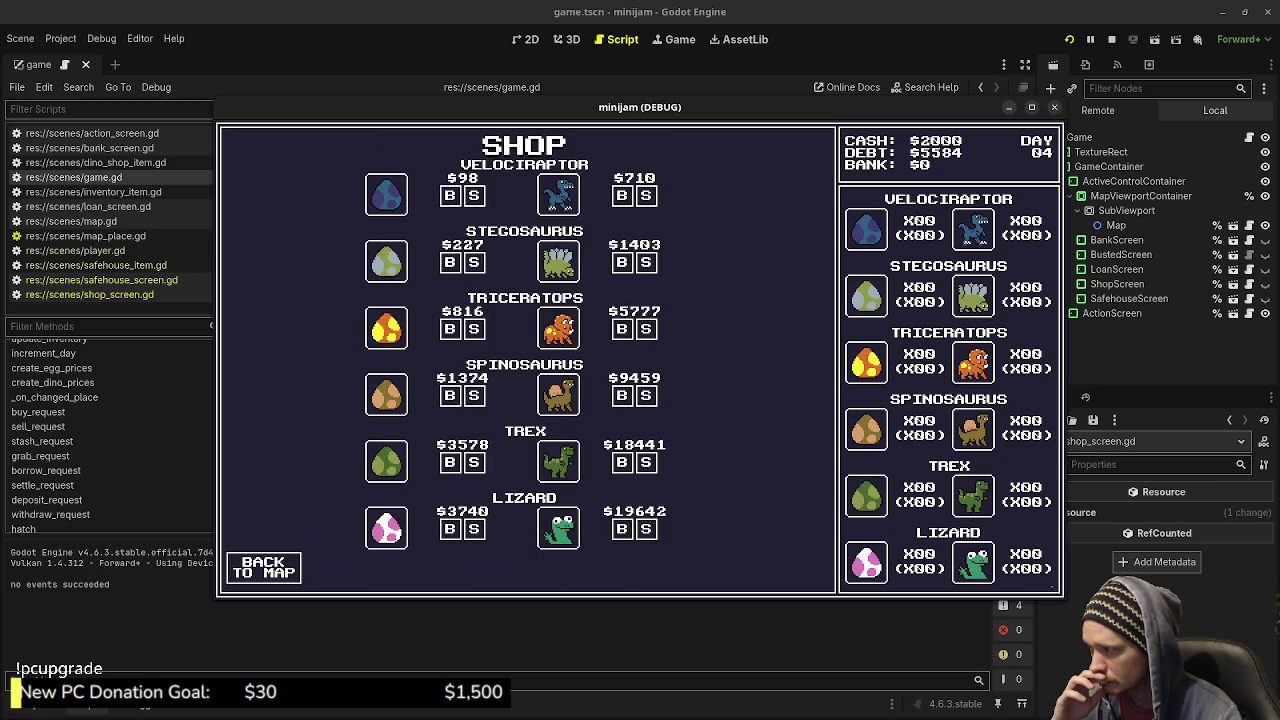
{"action": "left_click", "coordinate": [263, 567]}
{"action": "left_click", "coordinate": [449, 272]}
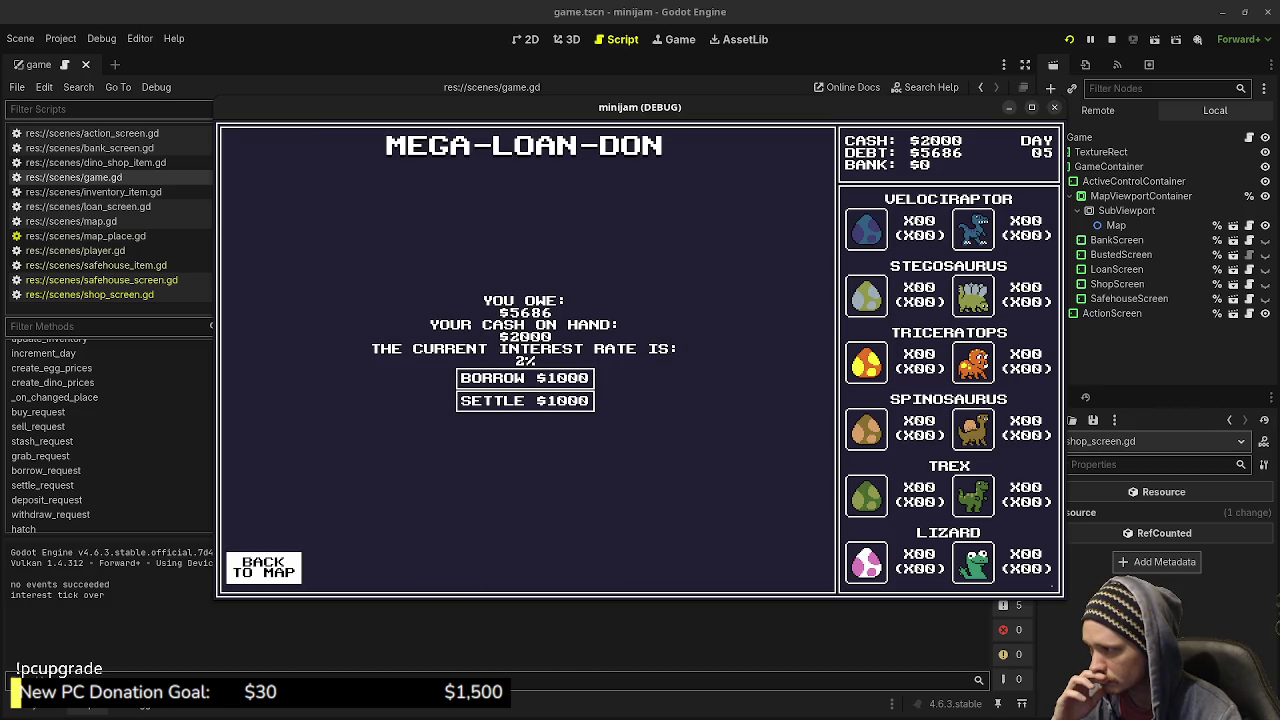
{"action": "left_click", "coordinate": [263, 567]}
{"action": "left_click", "coordinate": [600, 545]}
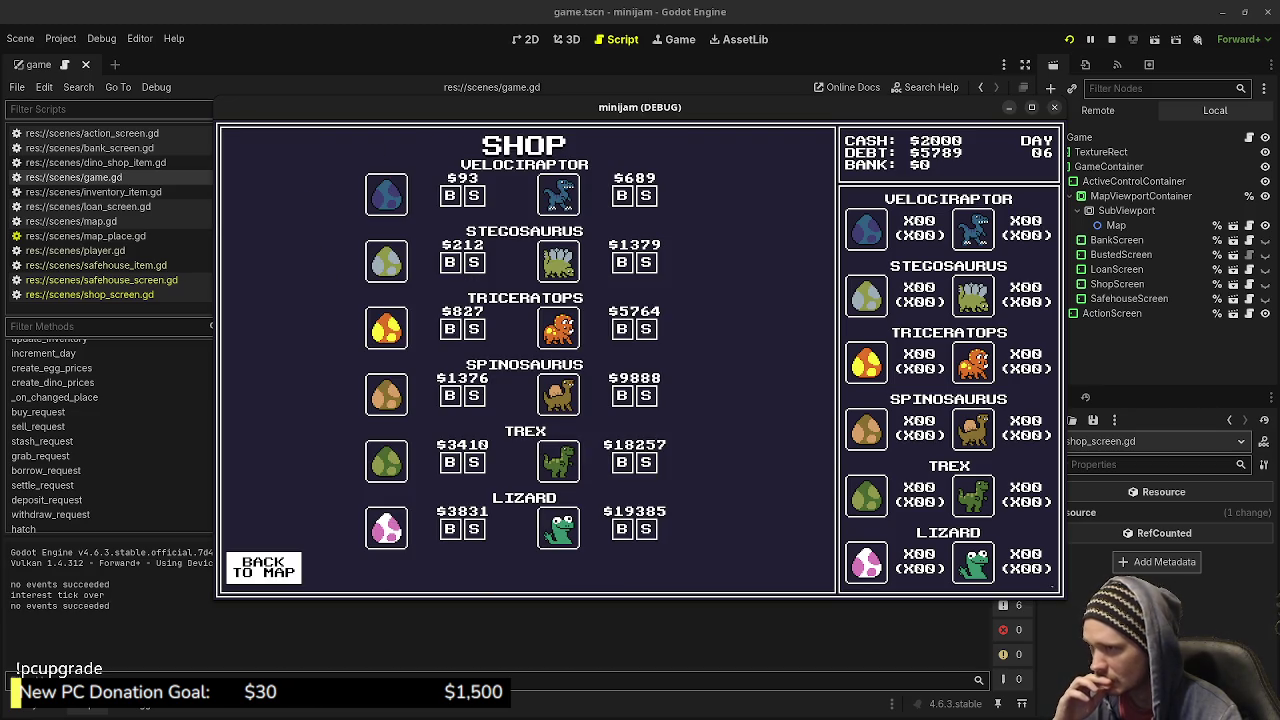
{"action": "left_click", "coordinate": [263, 567]}
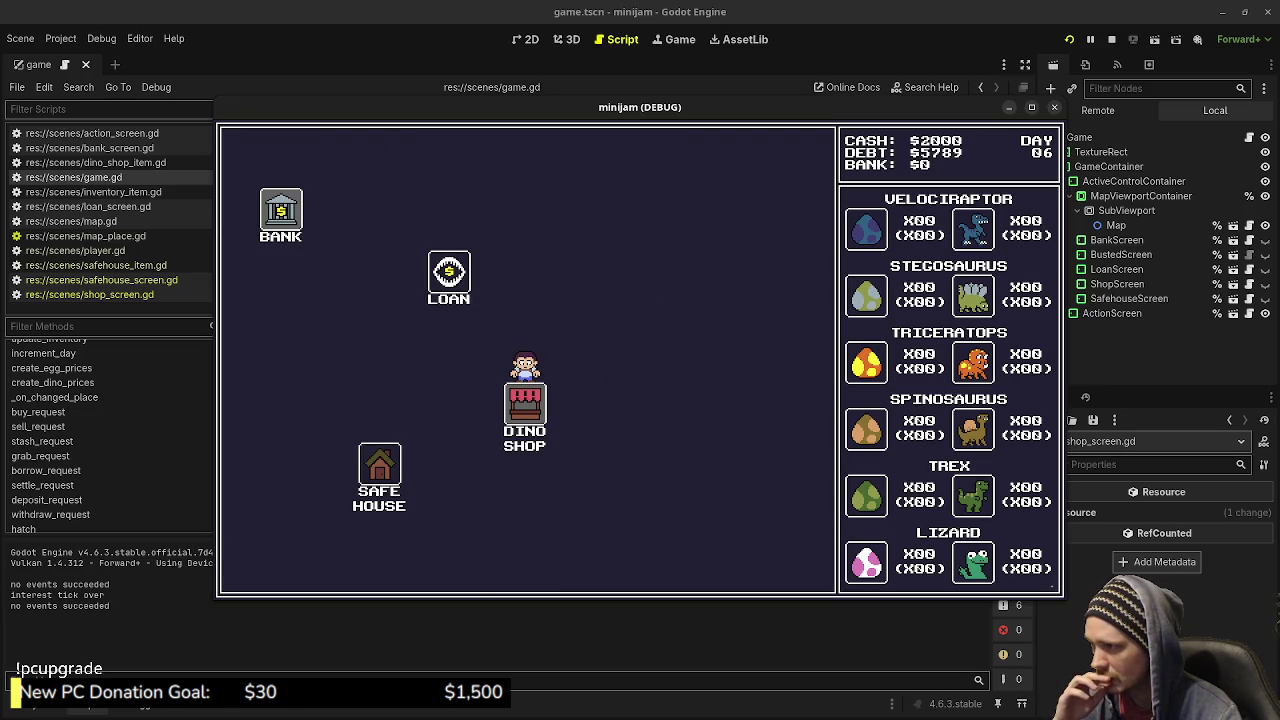
{"action": "left_click", "coordinate": [449, 272]}
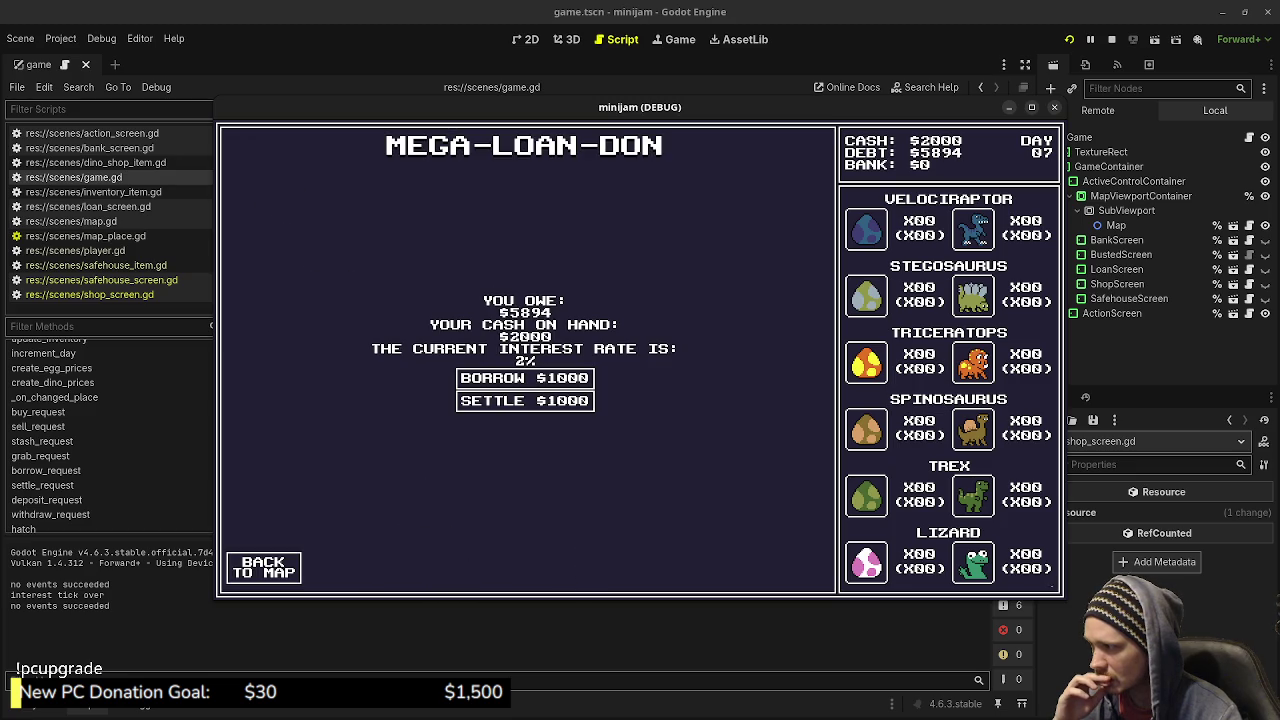
{"action": "left_click", "coordinate": [263, 567]}
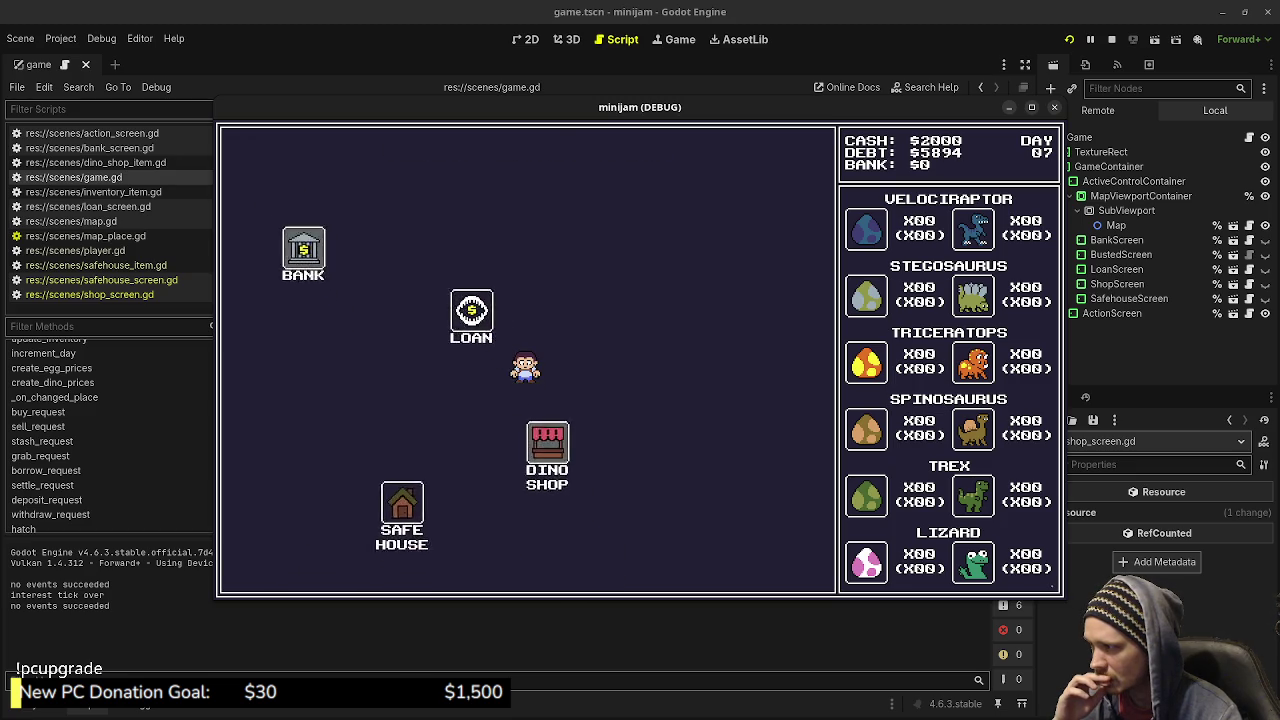
{"action": "left_click", "coordinate": [547, 445]}
{"action": "left_click", "coordinate": [263, 567]}
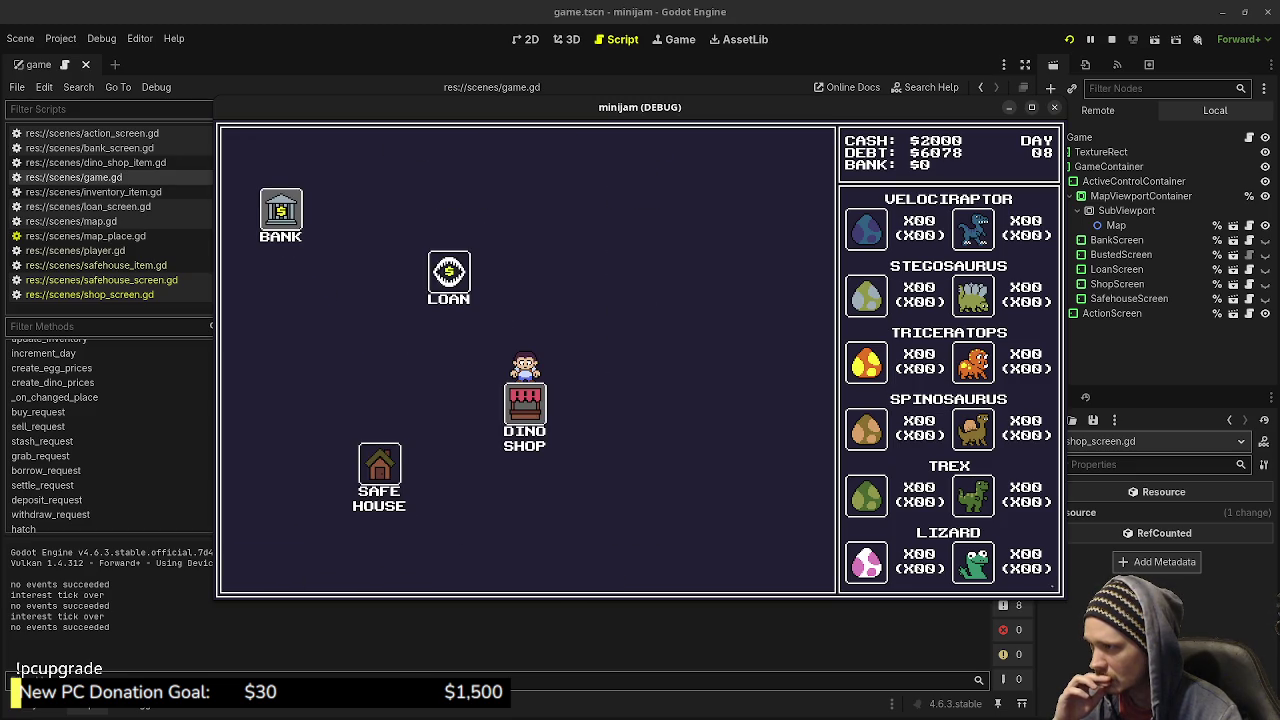
{"action": "left_click", "coordinate": [449, 278]}
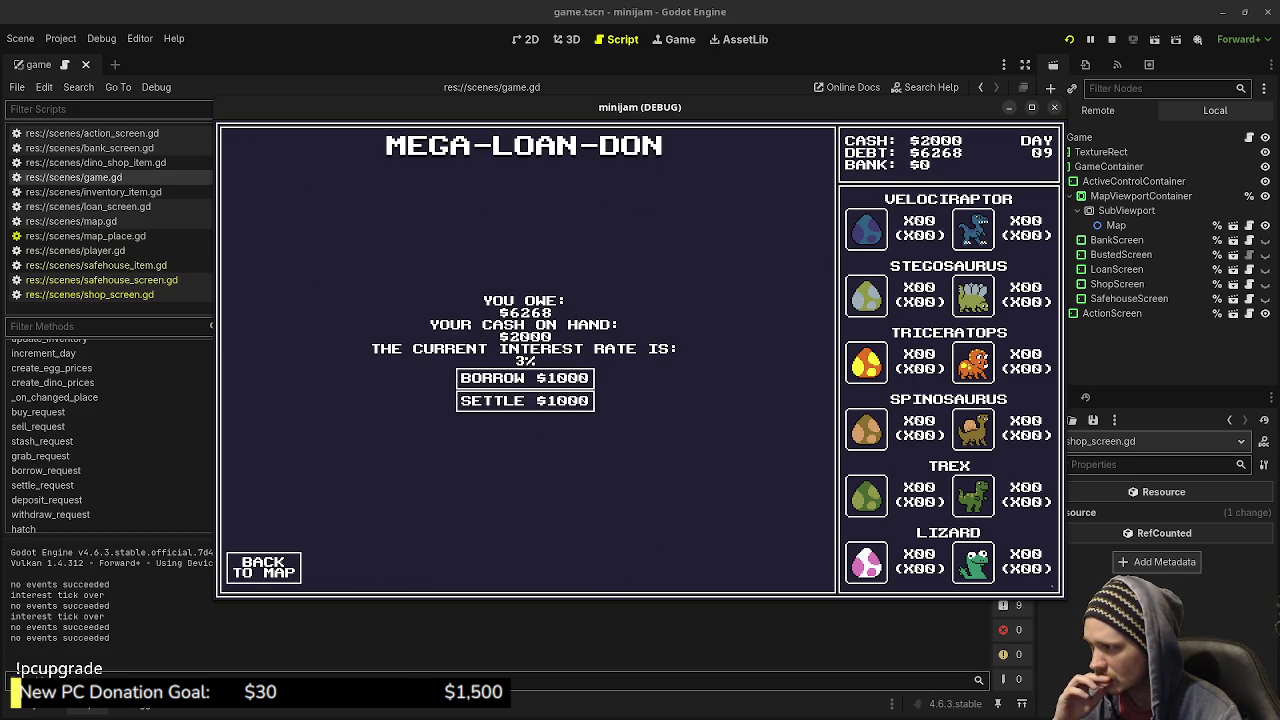
{"action": "left_click", "coordinate": [263, 567]}
{"action": "left_click", "coordinate": [600, 540]}
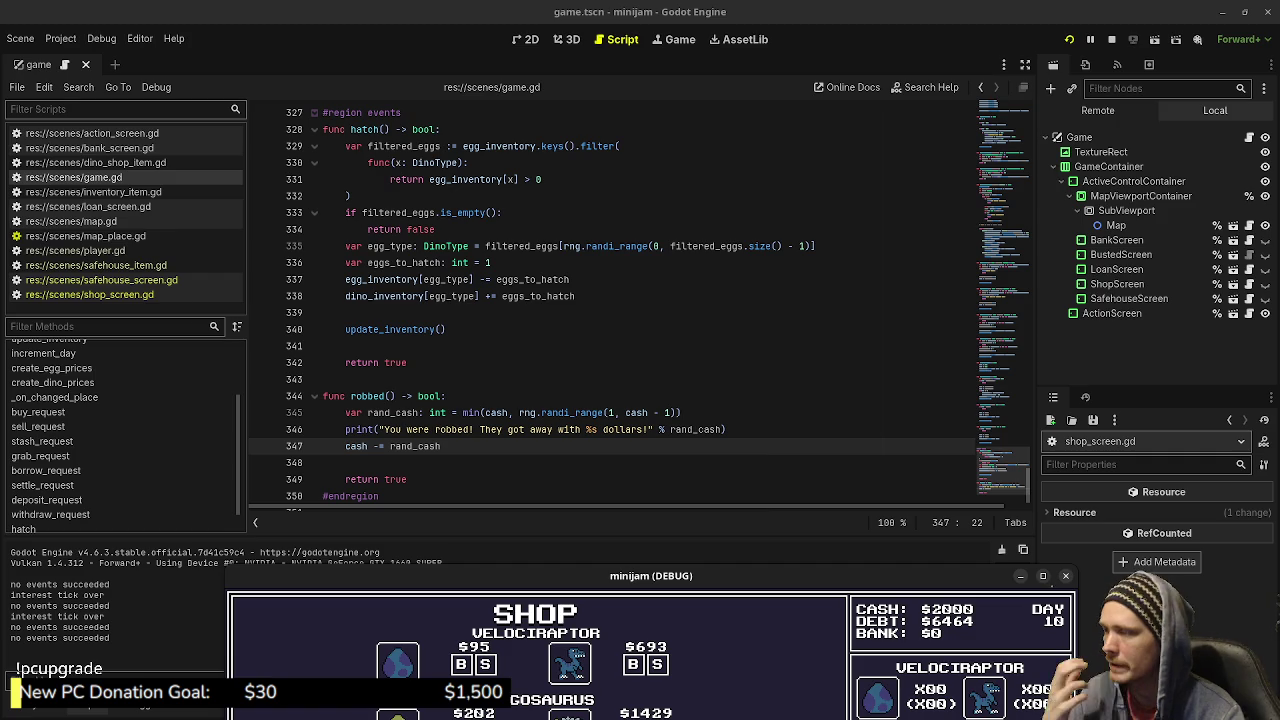
{"action": "scroll", "coordinate": [640, 300], "scroll_direction": "up", "scroll_amount": 20}
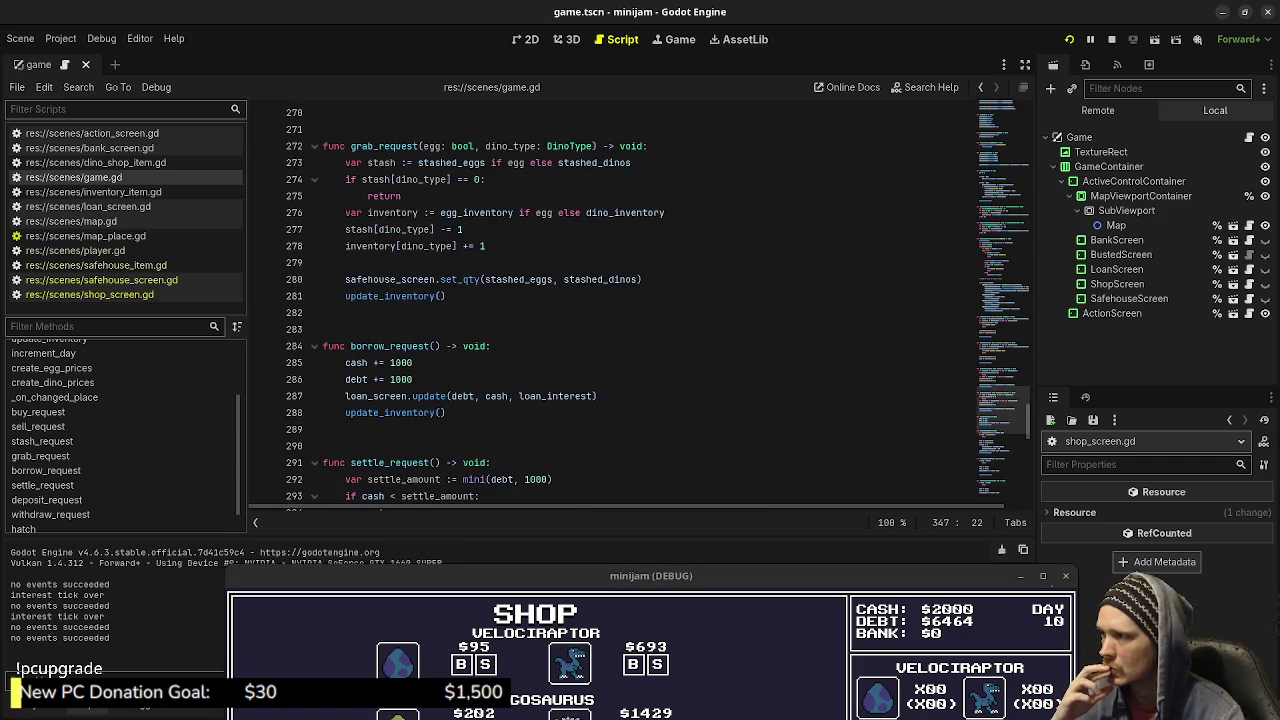
{"action": "scroll", "coordinate": [640, 300], "scroll_direction": "up", "scroll_amount": 15}
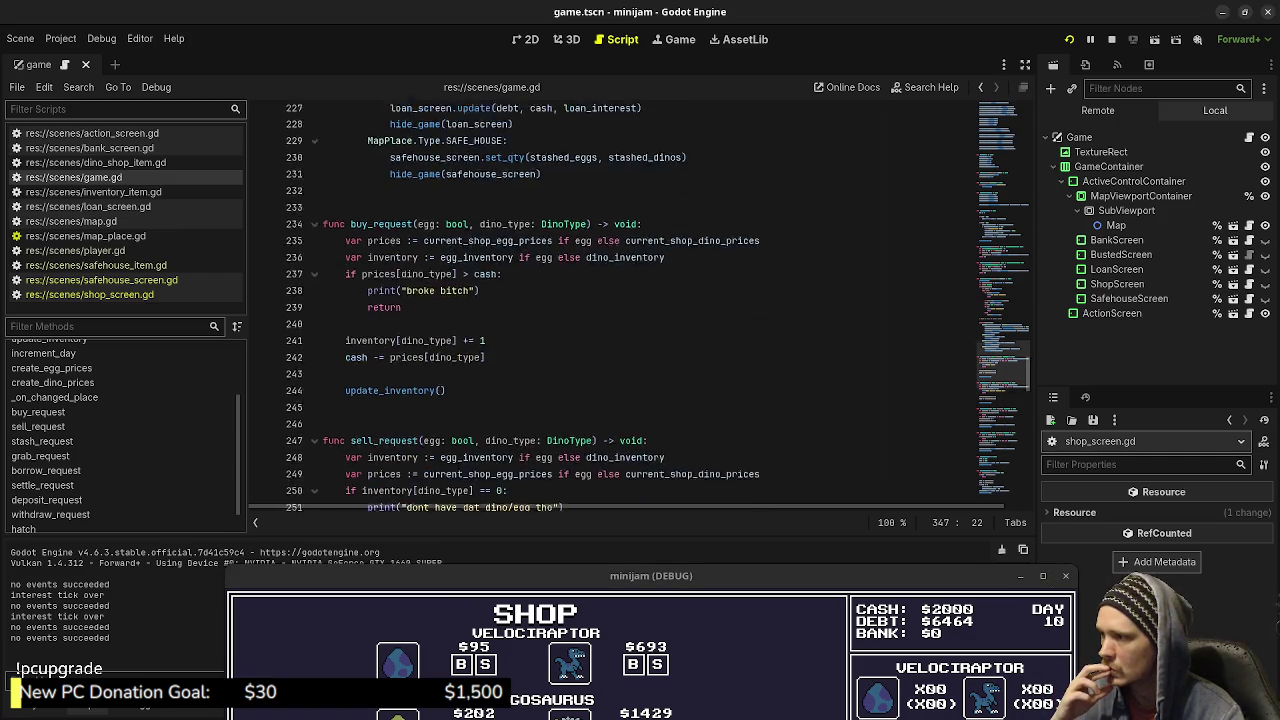
{"action": "scroll", "coordinate": [640, 300], "scroll_direction": "up", "scroll_amount": 7}
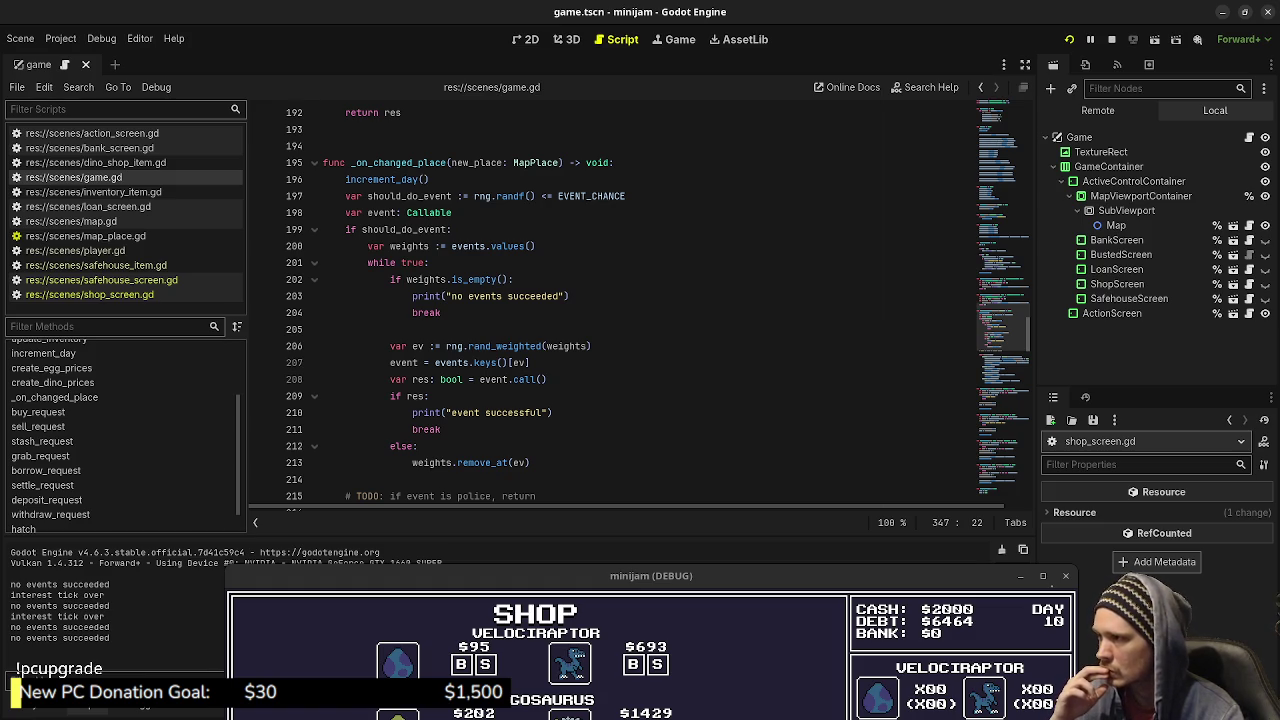
{"action": "scroll", "coordinate": [620, 300], "scroll_direction": "up", "scroll_amount": 20}
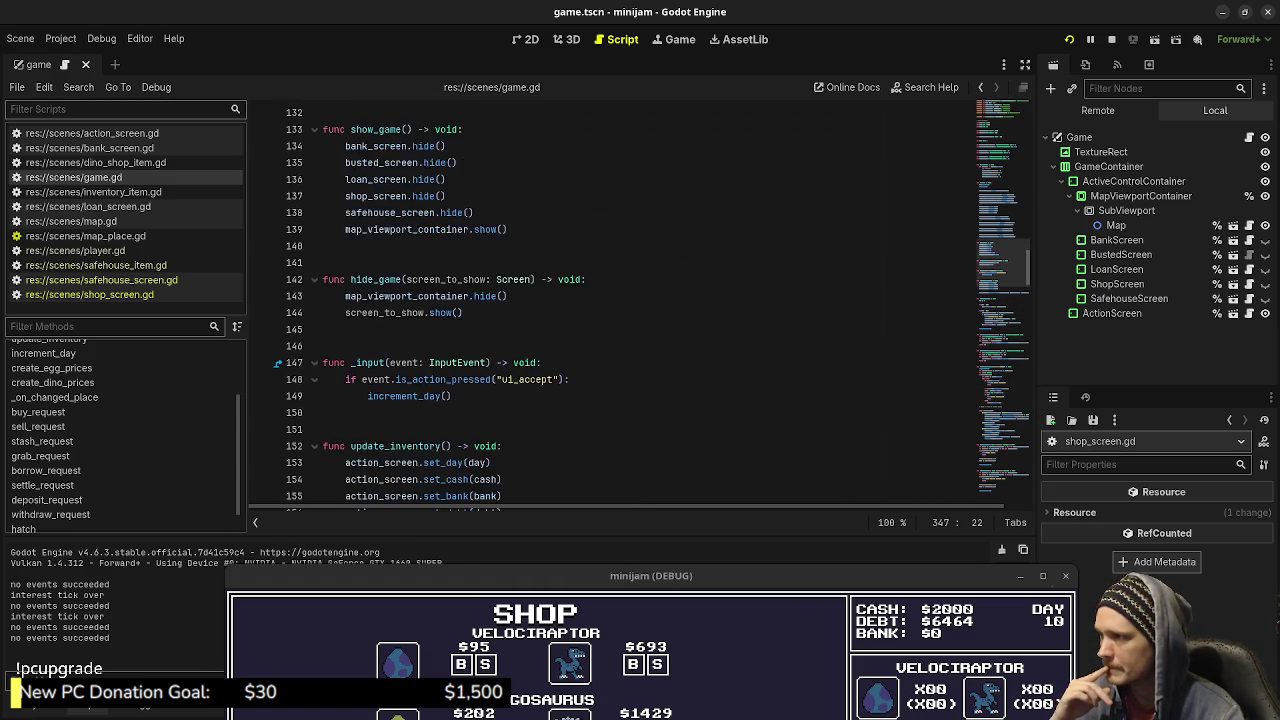
{"action": "scroll", "coordinate": [620, 300], "scroll_direction": "up", "scroll_amount": 20}
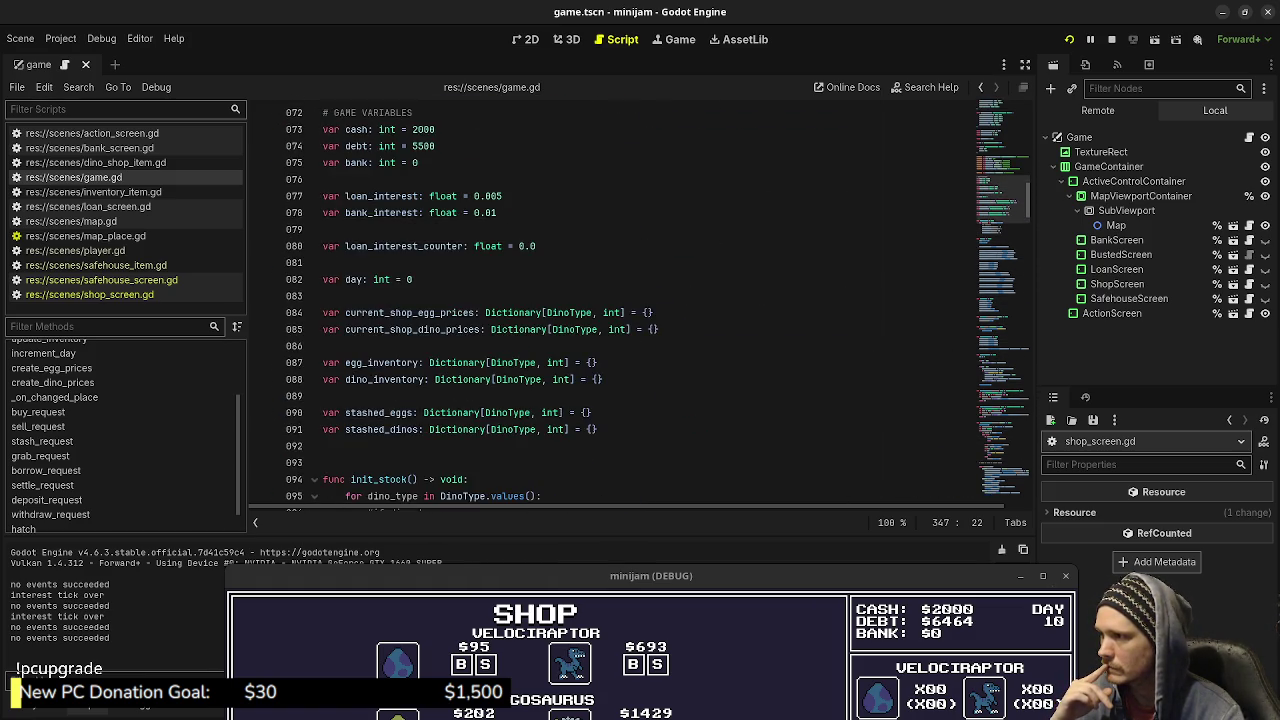
{"action": "scroll", "coordinate": [640, 300], "scroll_direction": "up", "scroll_amount": 9}
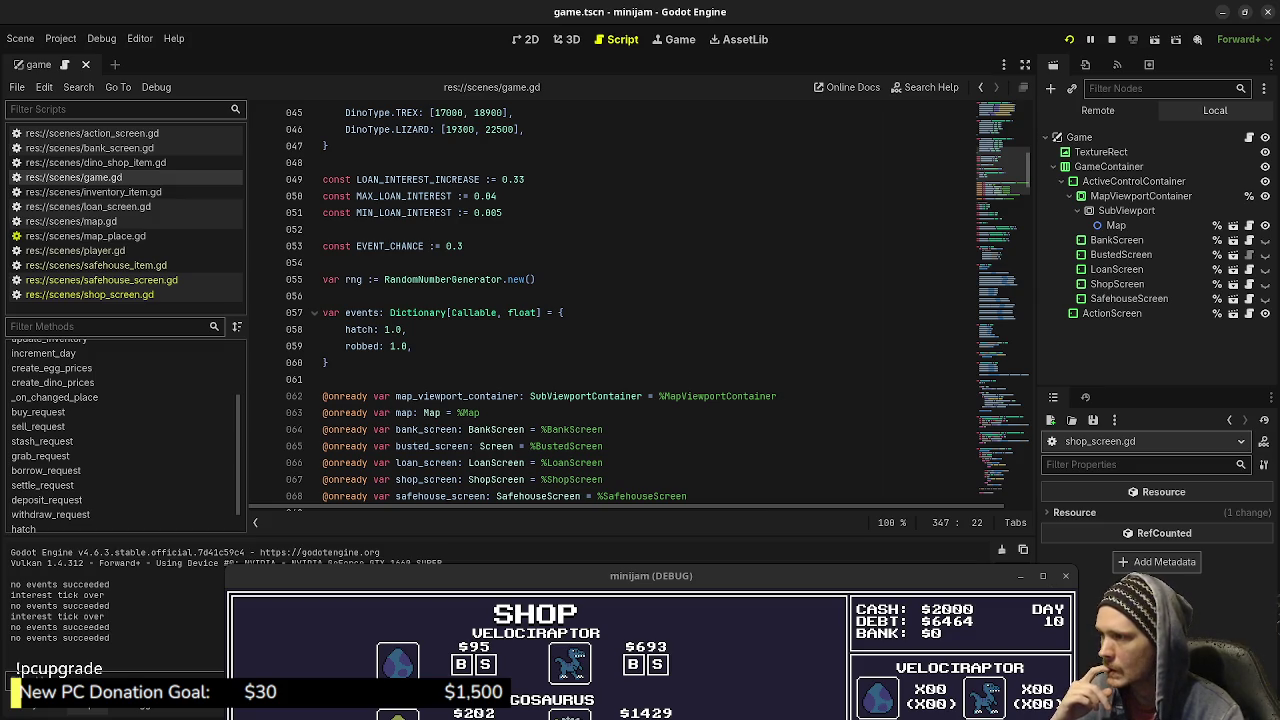
{"action": "scroll", "coordinate": [640, 300], "scroll_direction": "down", "scroll_amount": 20}
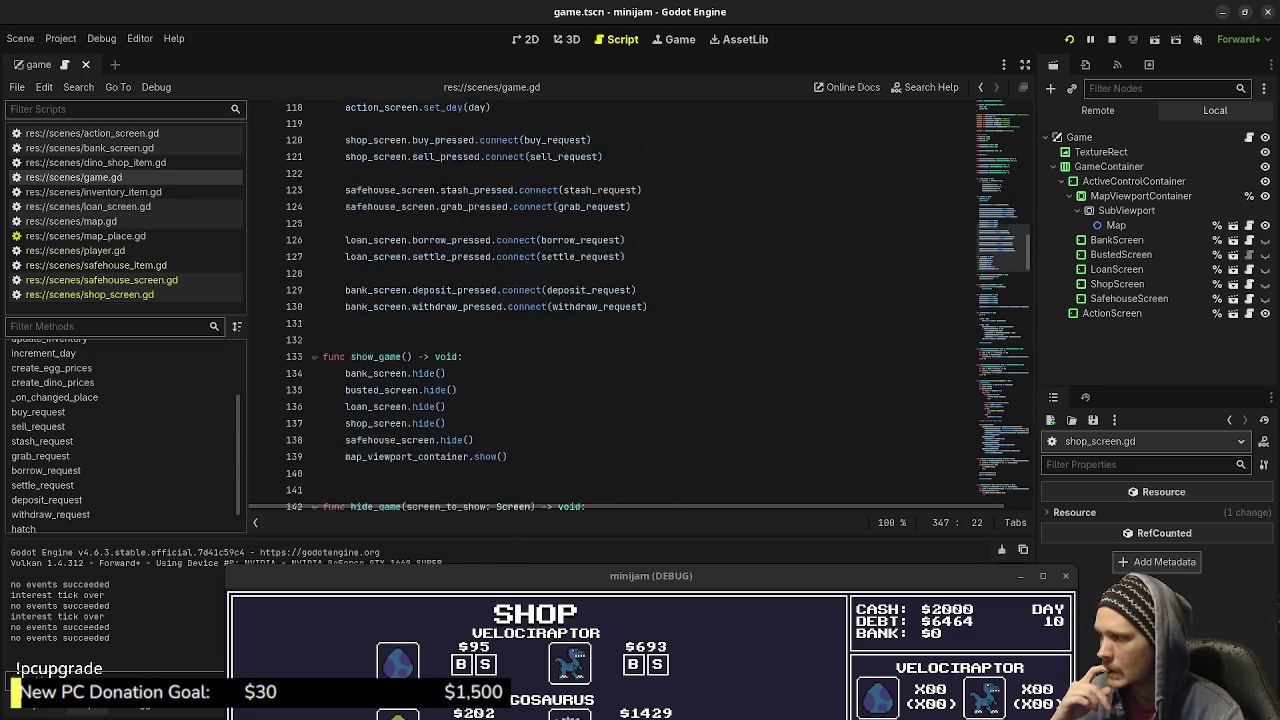
{"action": "scroll", "coordinate": [640, 300], "scroll_direction": "down", "scroll_amount": 6}
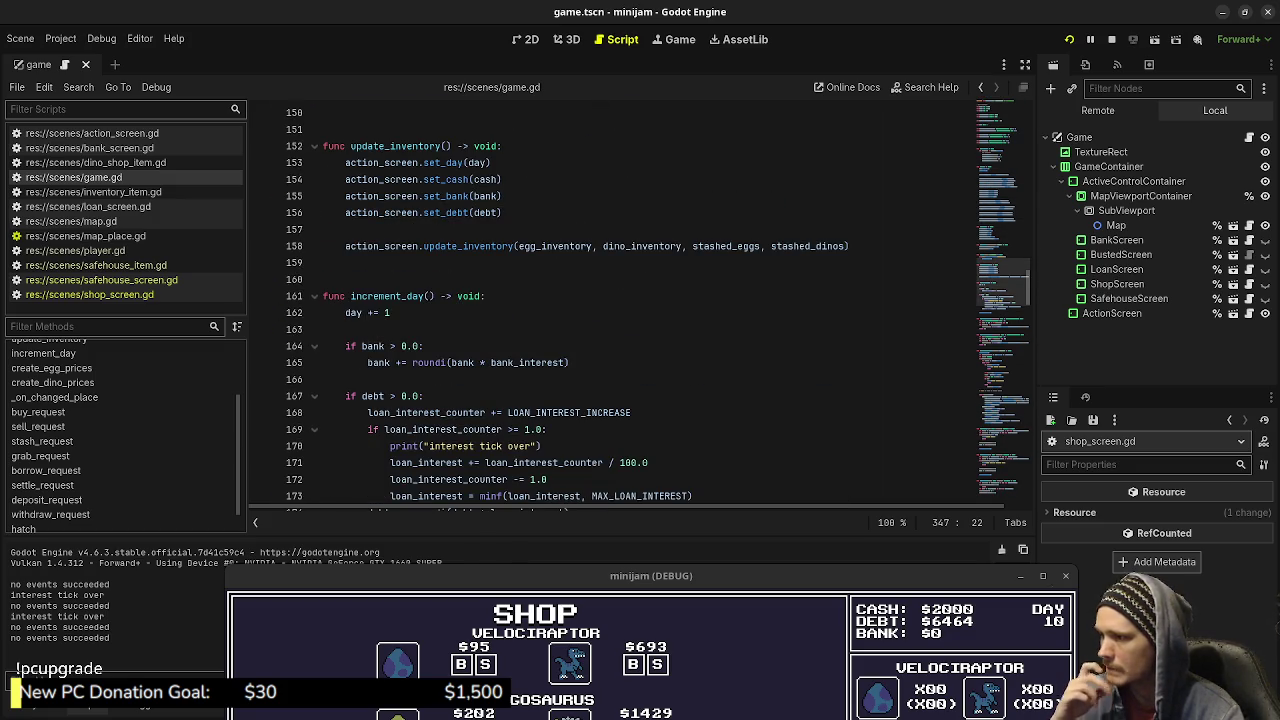
{"action": "scroll", "coordinate": [640, 300], "scroll_direction": "down", "scroll_amount": 2}
{"action": "scroll", "coordinate": [640, 300], "scroll_direction": "down", "scroll_amount": 12}
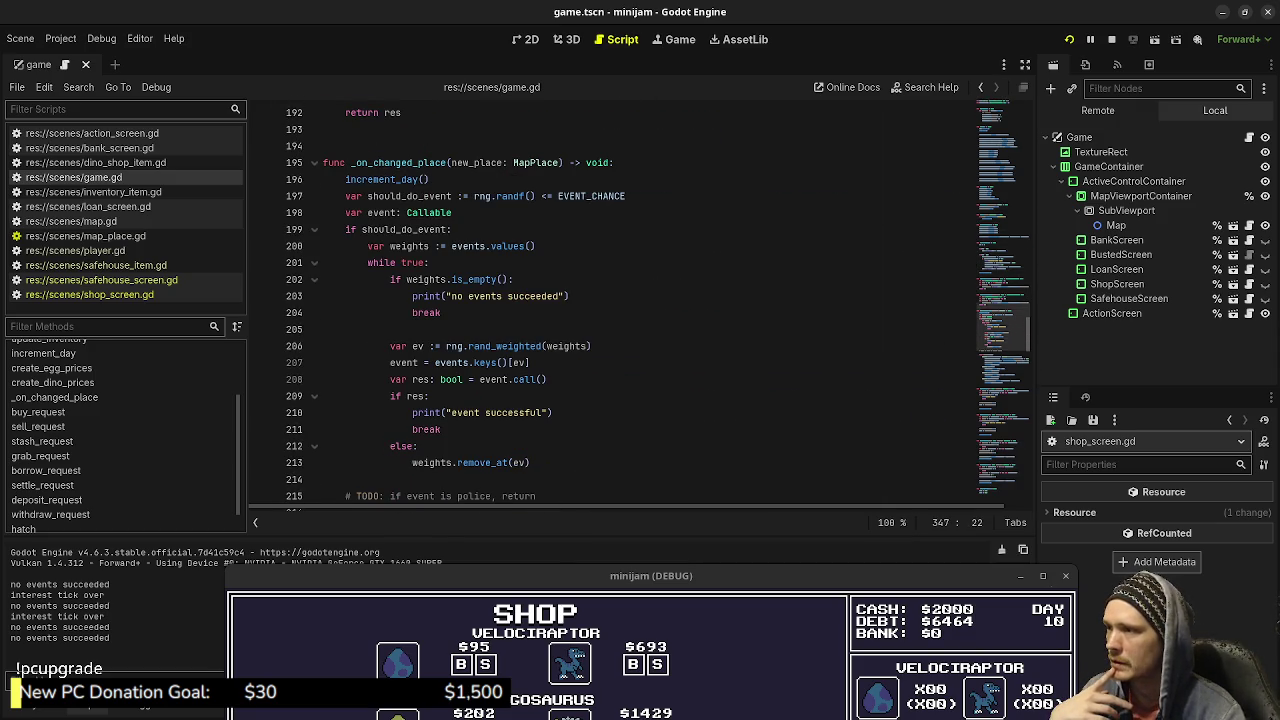
{"action": "mouse_move", "coordinate": [510, 196]}
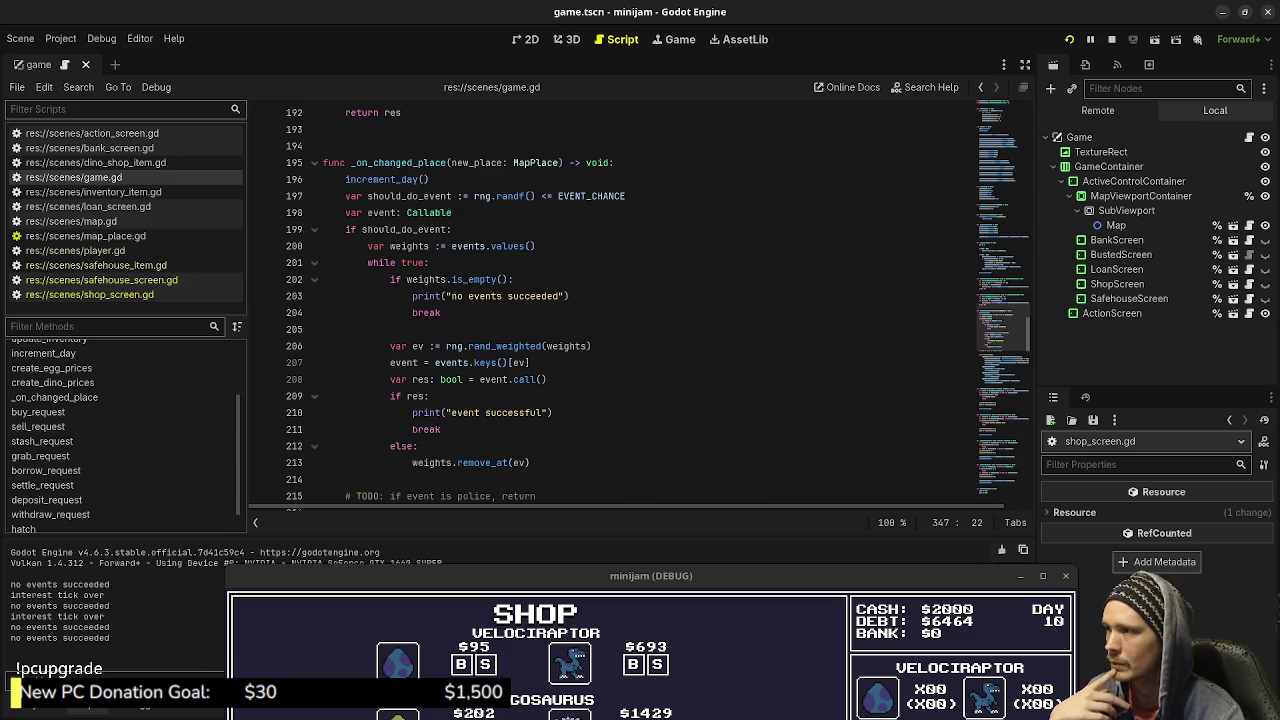
{"action": "mouse_move", "coordinate": [430, 229]}
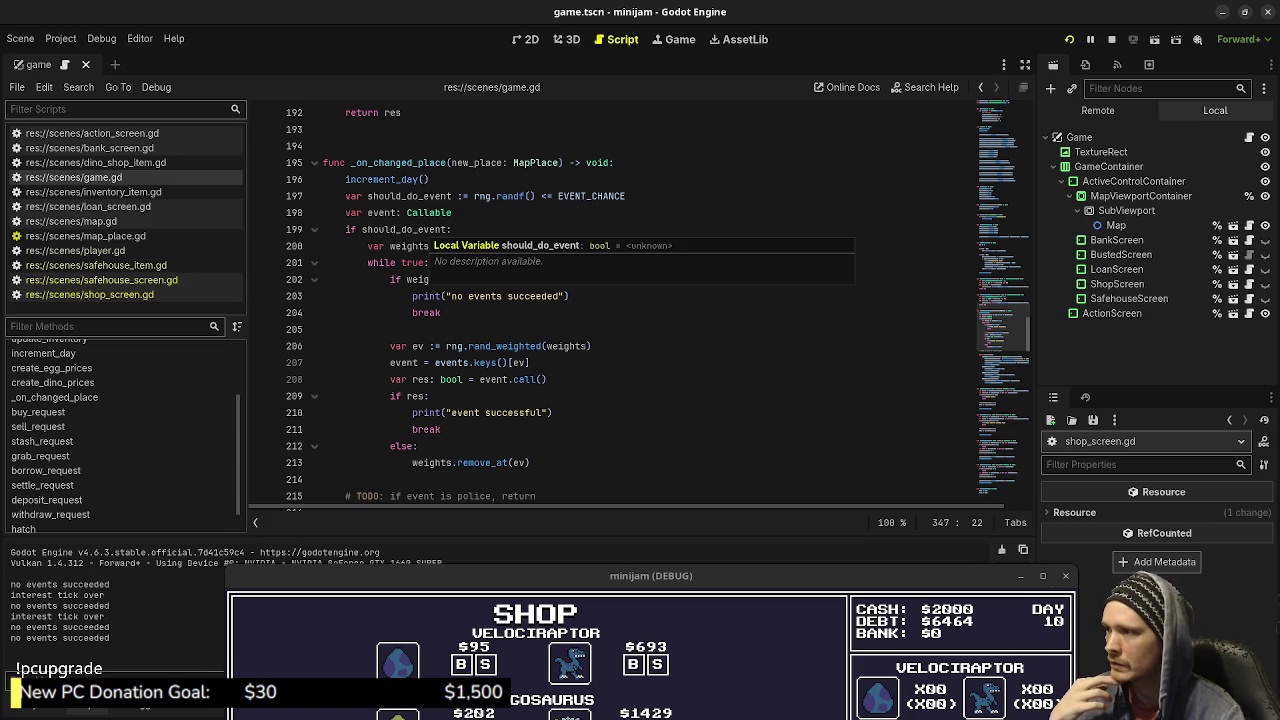
{"action": "left_click_drag", "start_coordinate": [536, 246], "coordinate": [451, 246]}
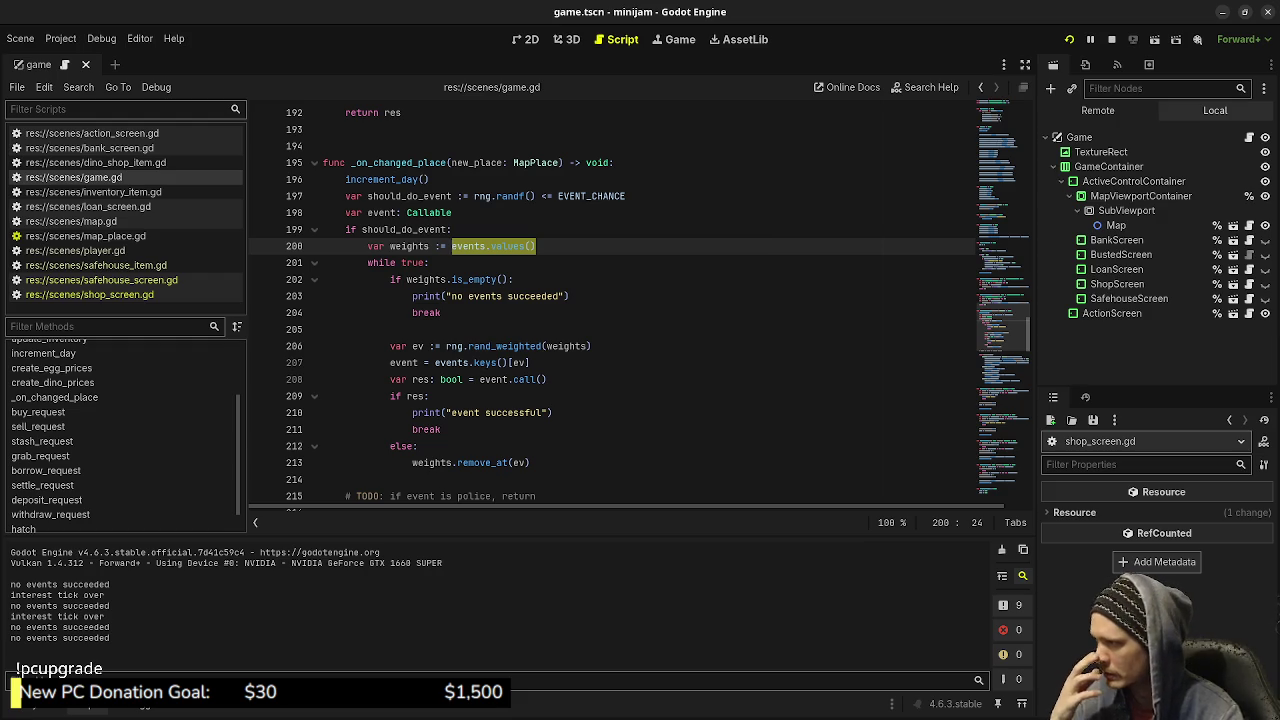
{"action": "double_click", "coordinate": [409, 246]}
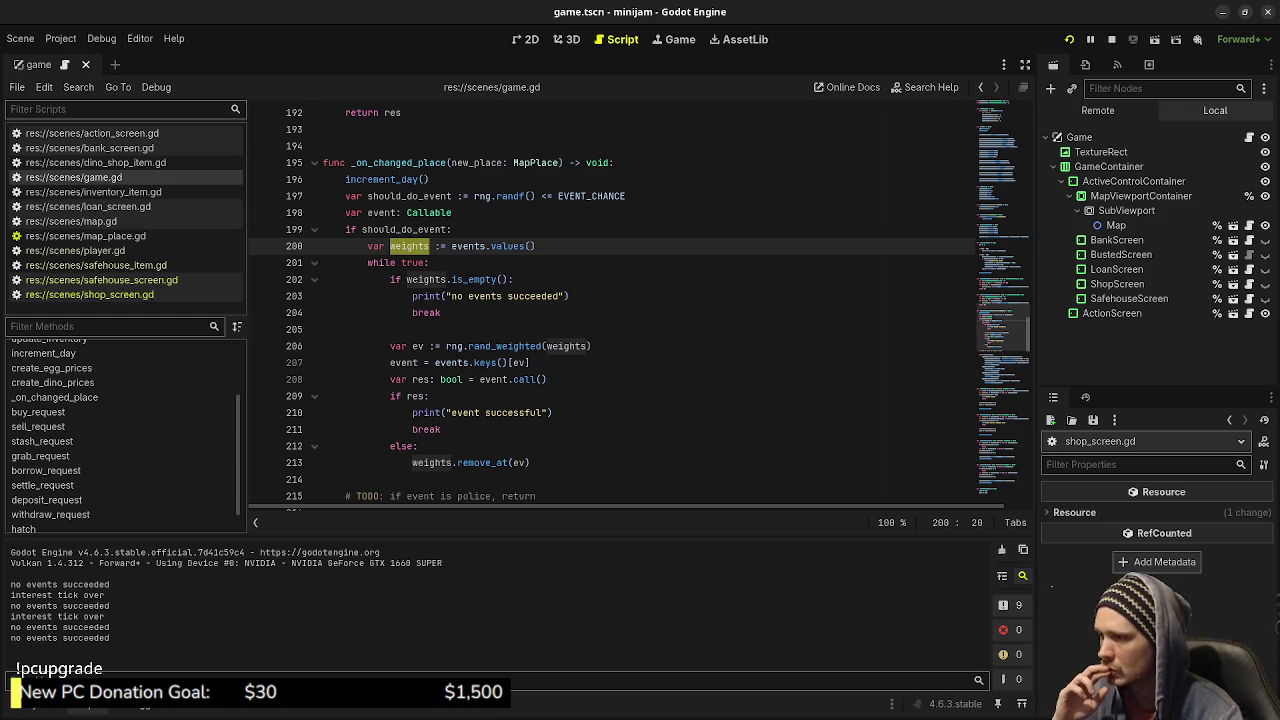
{"action": "mouse_move", "coordinate": [523, 379]}
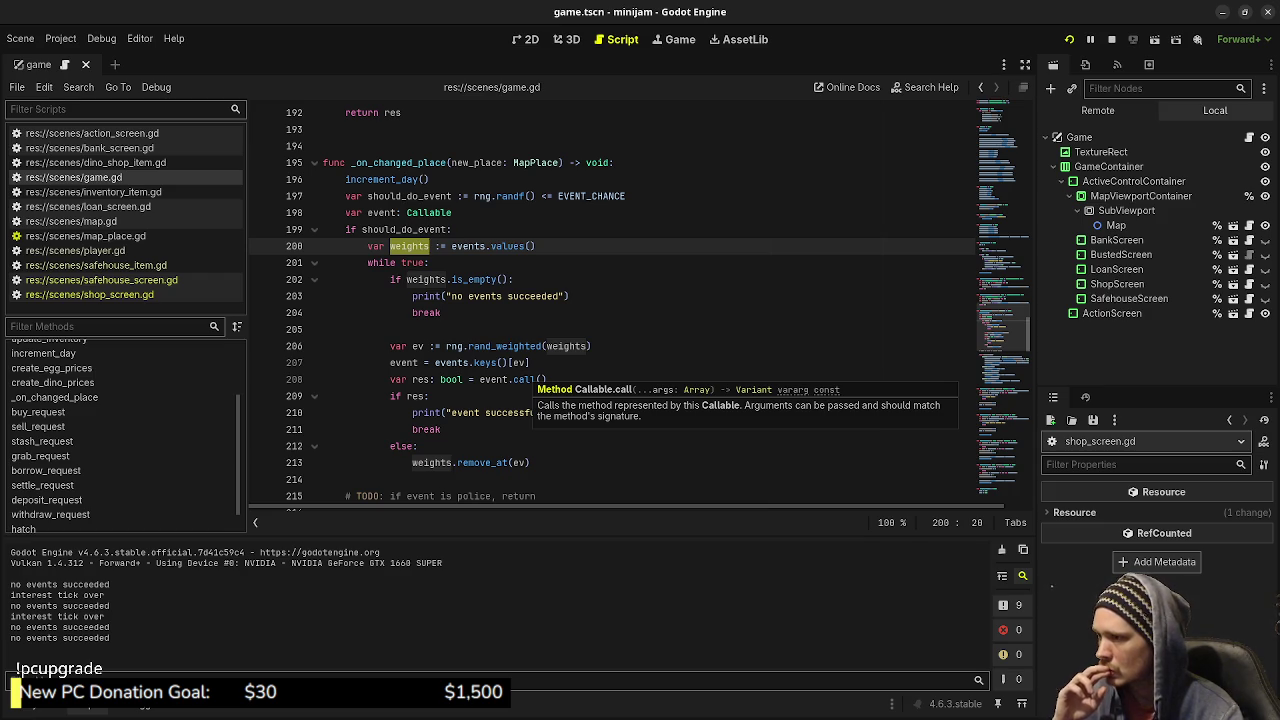
{"action": "left_click", "coordinate": [522, 379]}
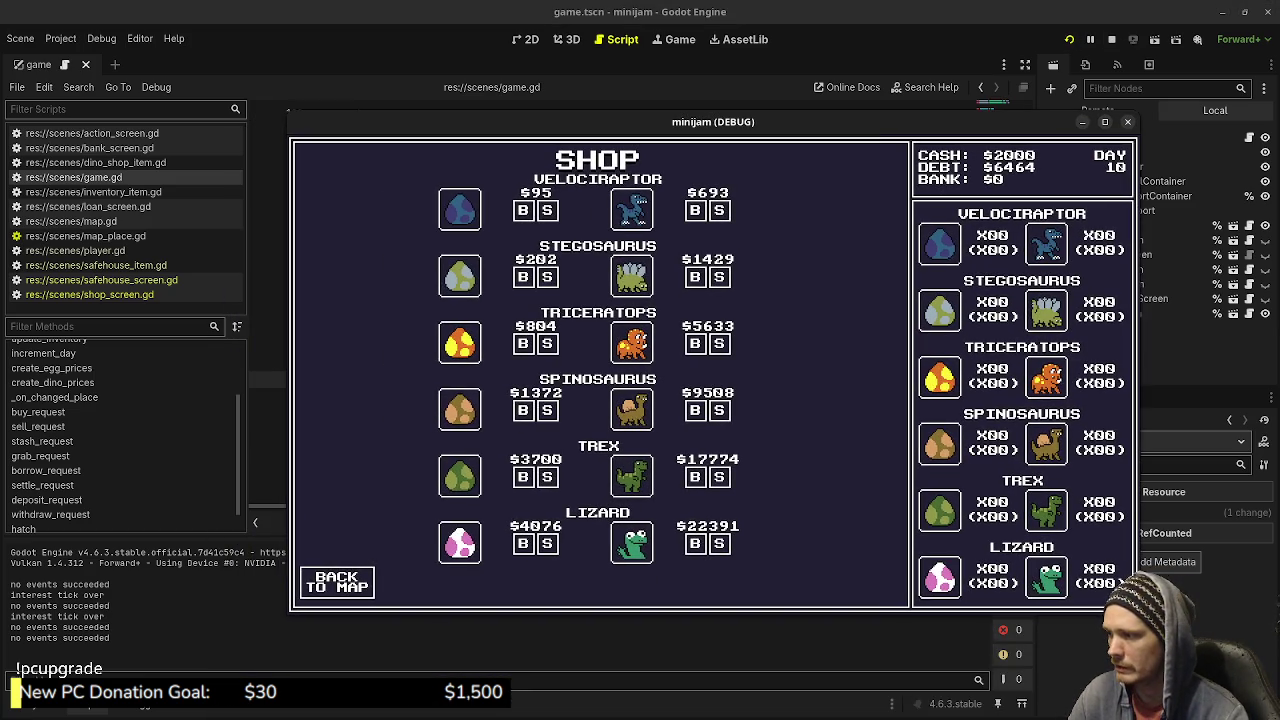
Travel between shop and loan shark to day 13 until a 1294-dollar robbery logs, then return to game.gd.
{"action": "left_click", "coordinate": [336, 582]}
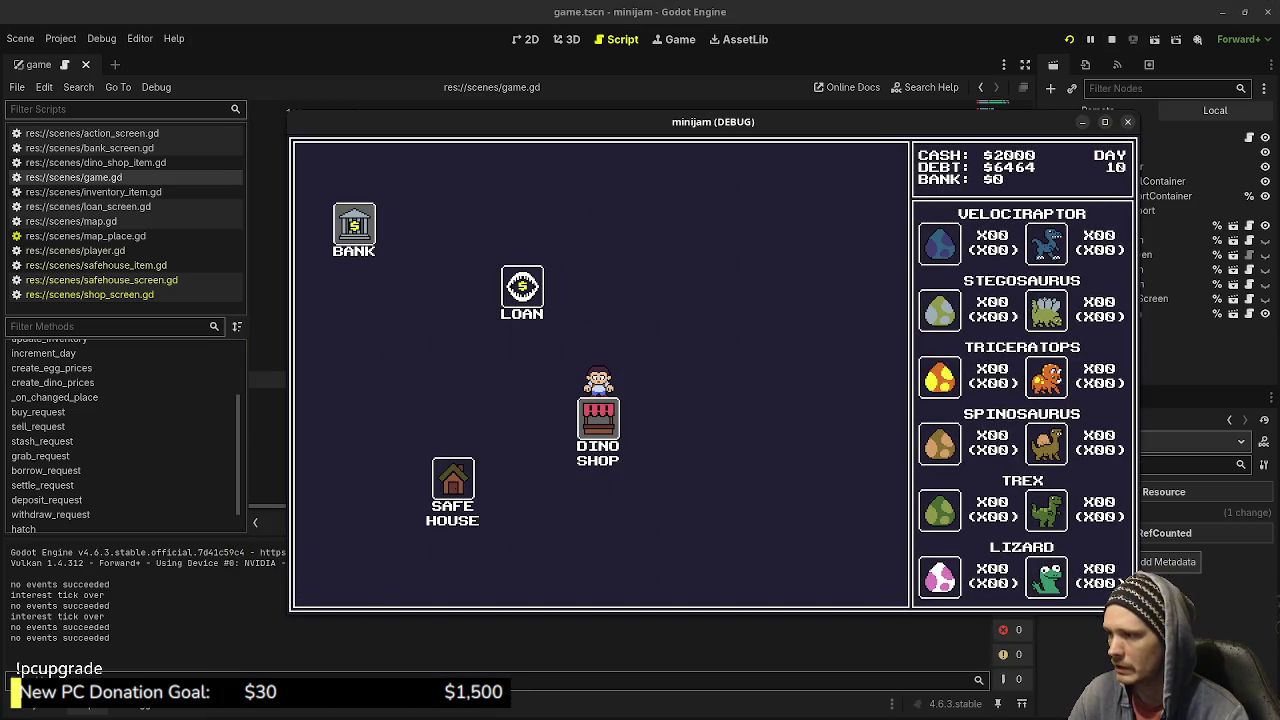
{"action": "left_click", "coordinate": [522, 287]}
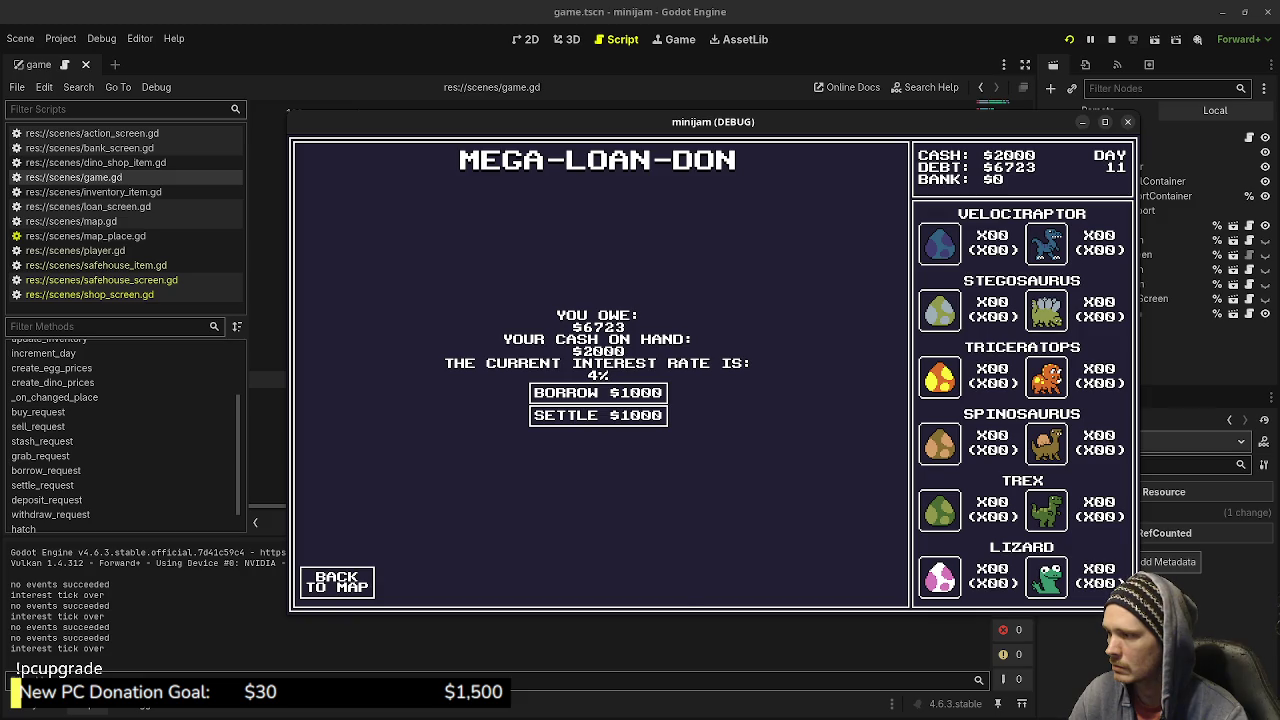
{"action": "left_click", "coordinate": [336, 582]}
{"action": "left_click", "coordinate": [675, 551]}
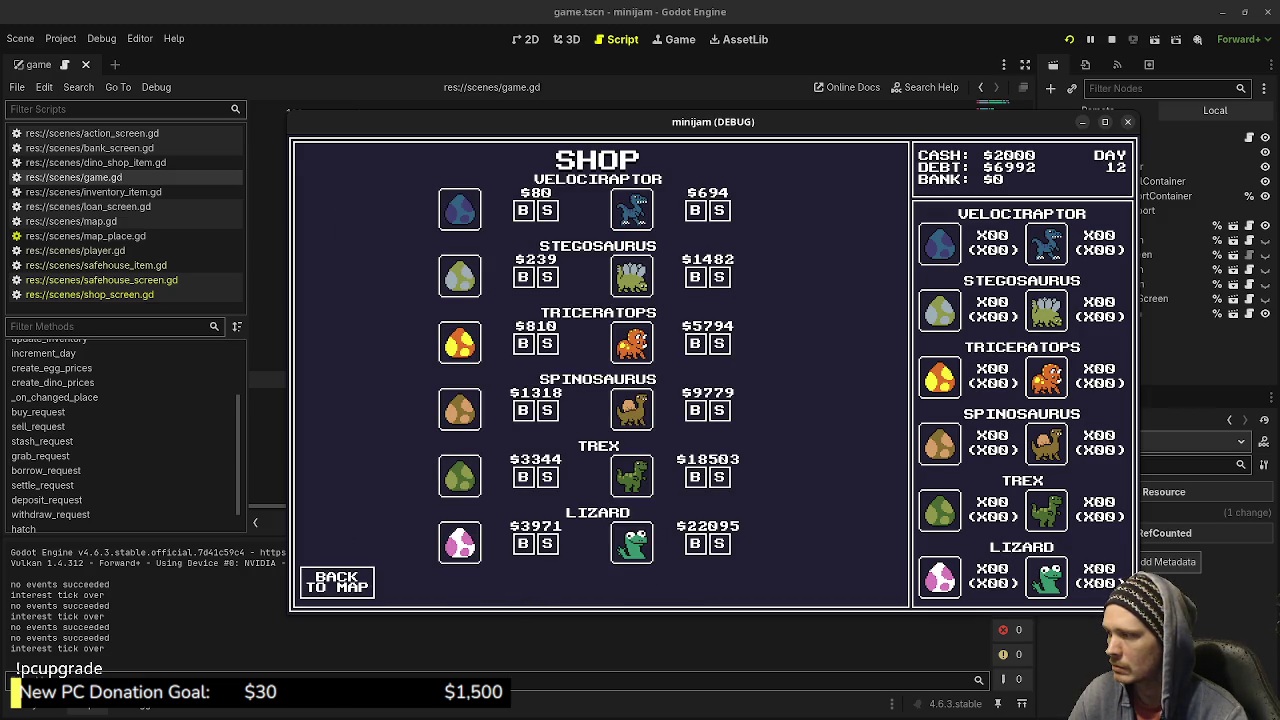
{"action": "left_click", "coordinate": [336, 582]}
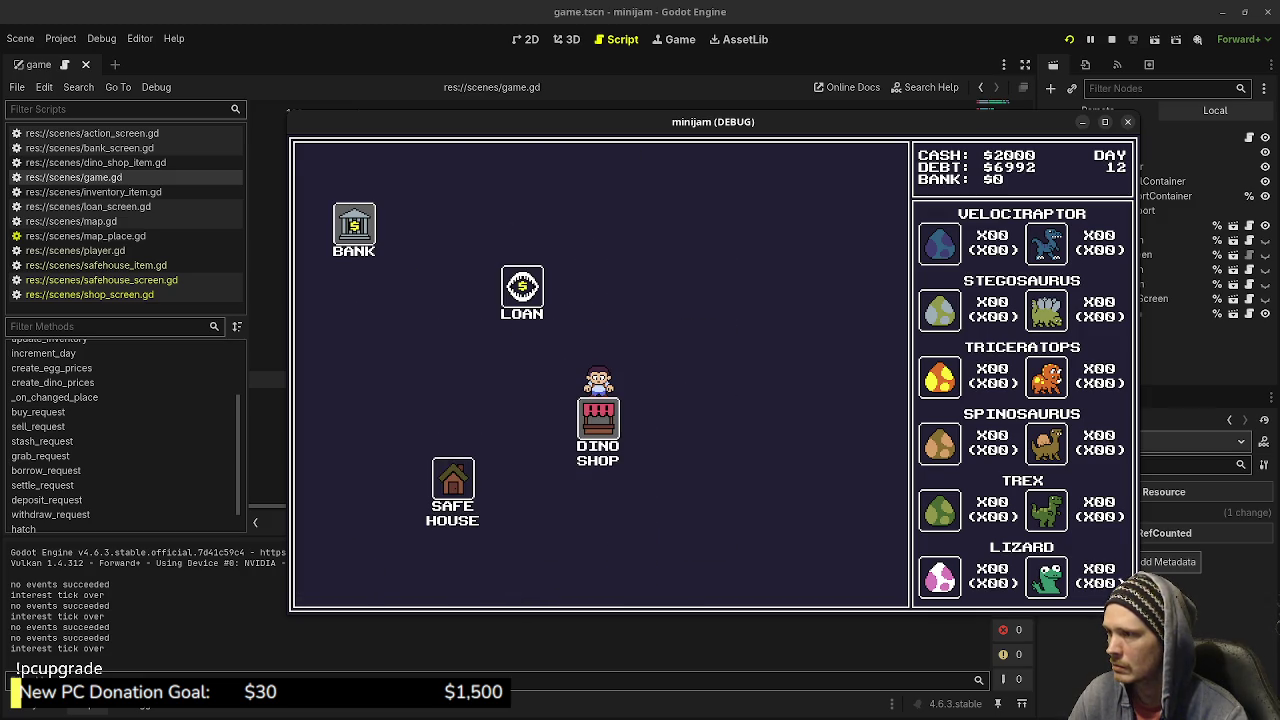
{"action": "left_click", "coordinate": [522, 287]}
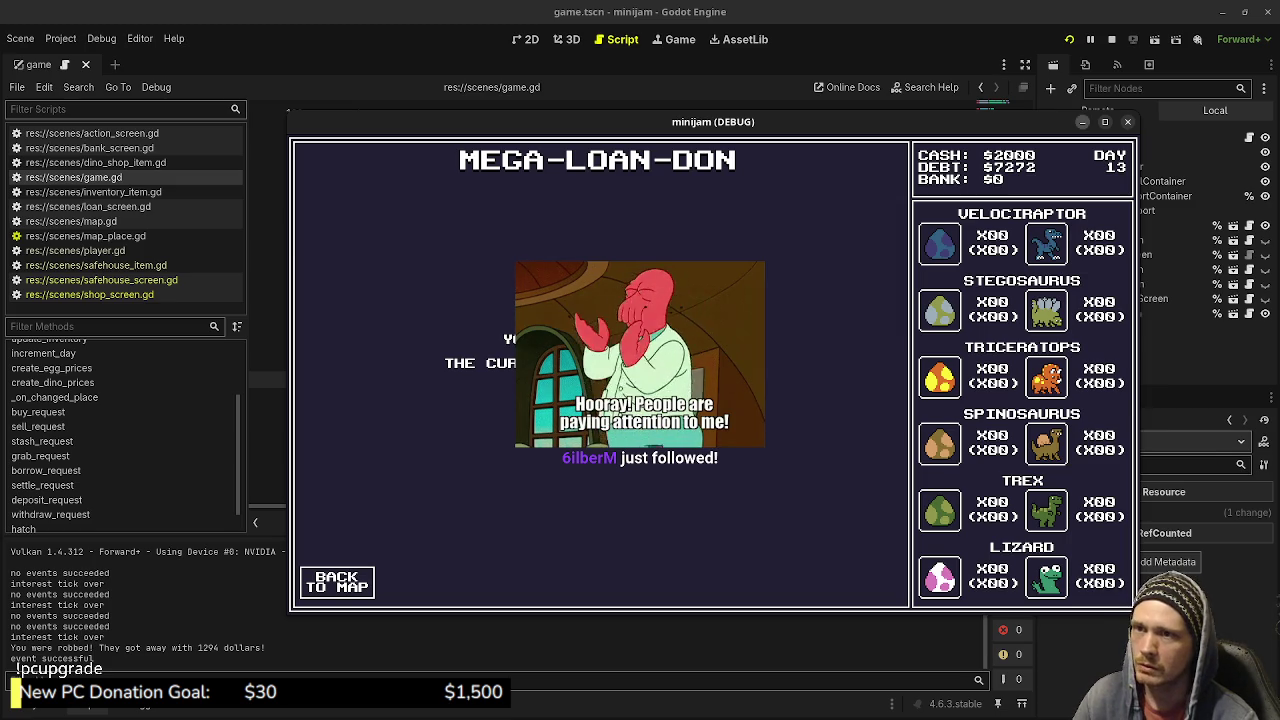
{"action": "left_click", "coordinate": [1082, 121]}
{"action": "left_click", "coordinate": [441, 429]}
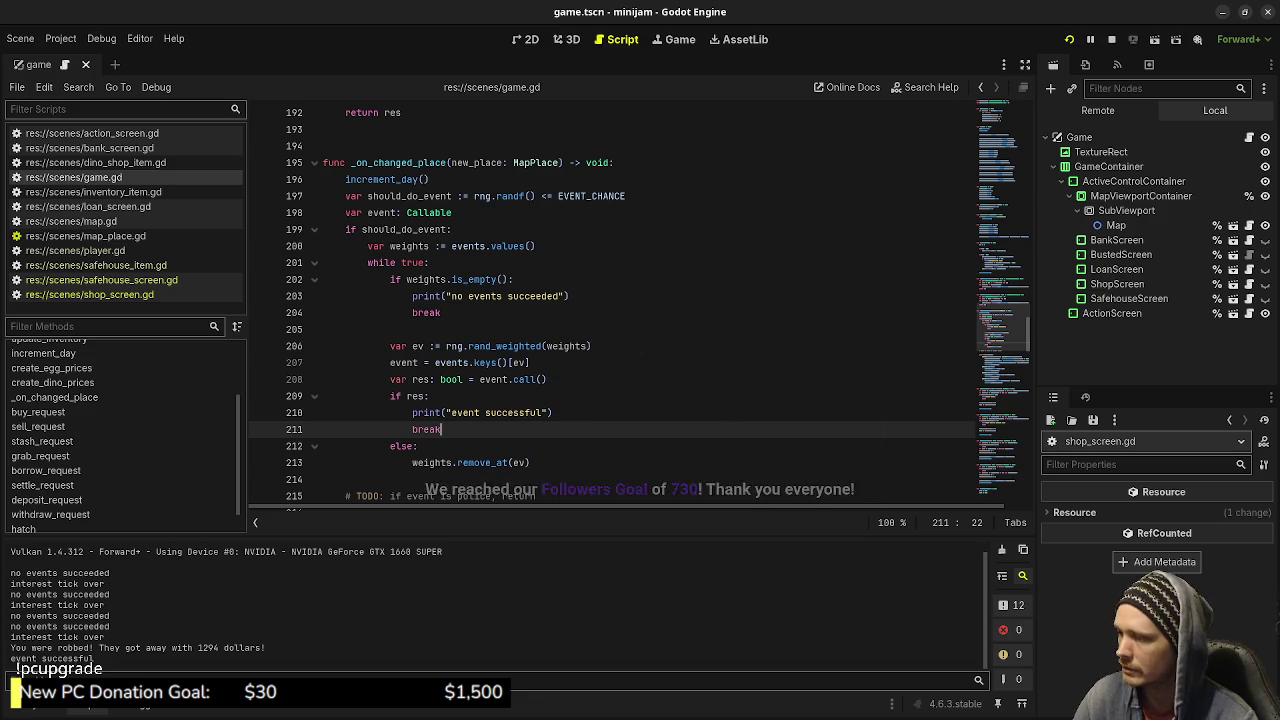
Review robbed() and select the update_inventory() call on line 313 for copying.
{"action": "left_click", "coordinate": [418, 446]}
{"action": "left_click", "coordinate": [530, 462]}
{"action": "scroll", "coordinate": [610, 300], "scroll_direction": "down", "scroll_amount": 20}
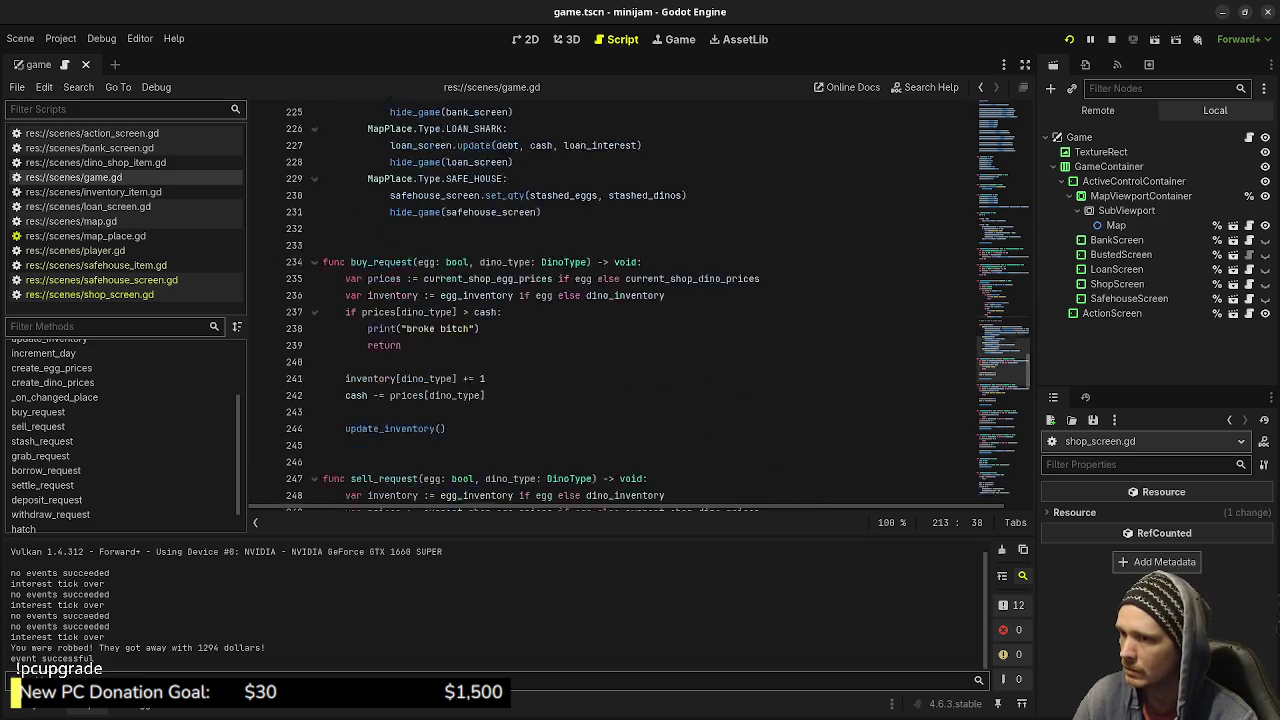
{"action": "scroll", "coordinate": [610, 300], "scroll_direction": "down", "scroll_amount": 20}
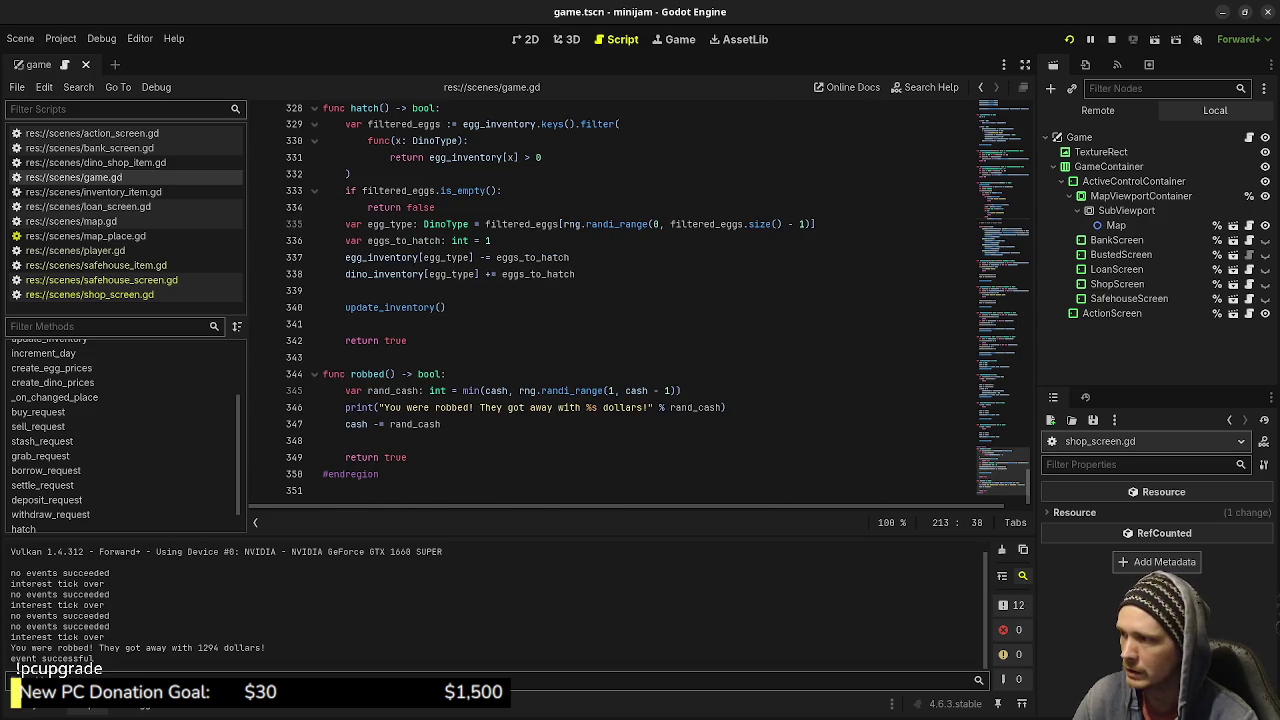
{"action": "left_click", "coordinate": [442, 424]}
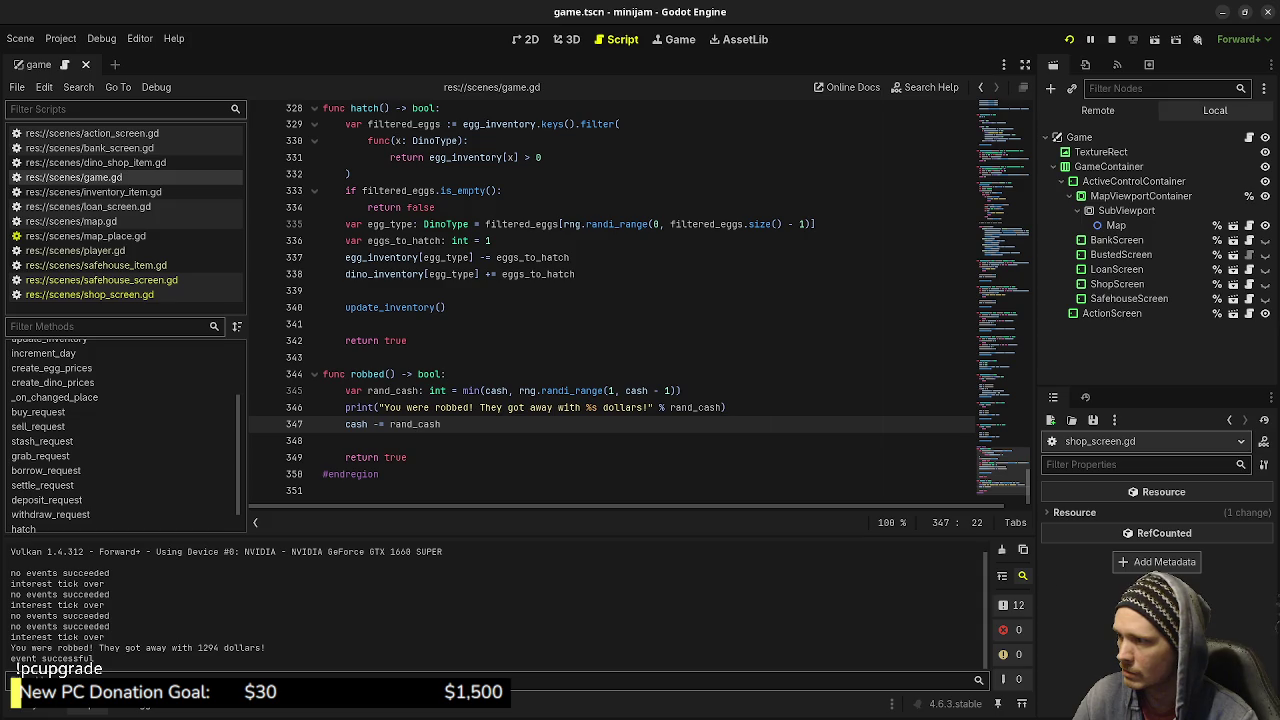
{"action": "left_click", "coordinate": [416, 424]}
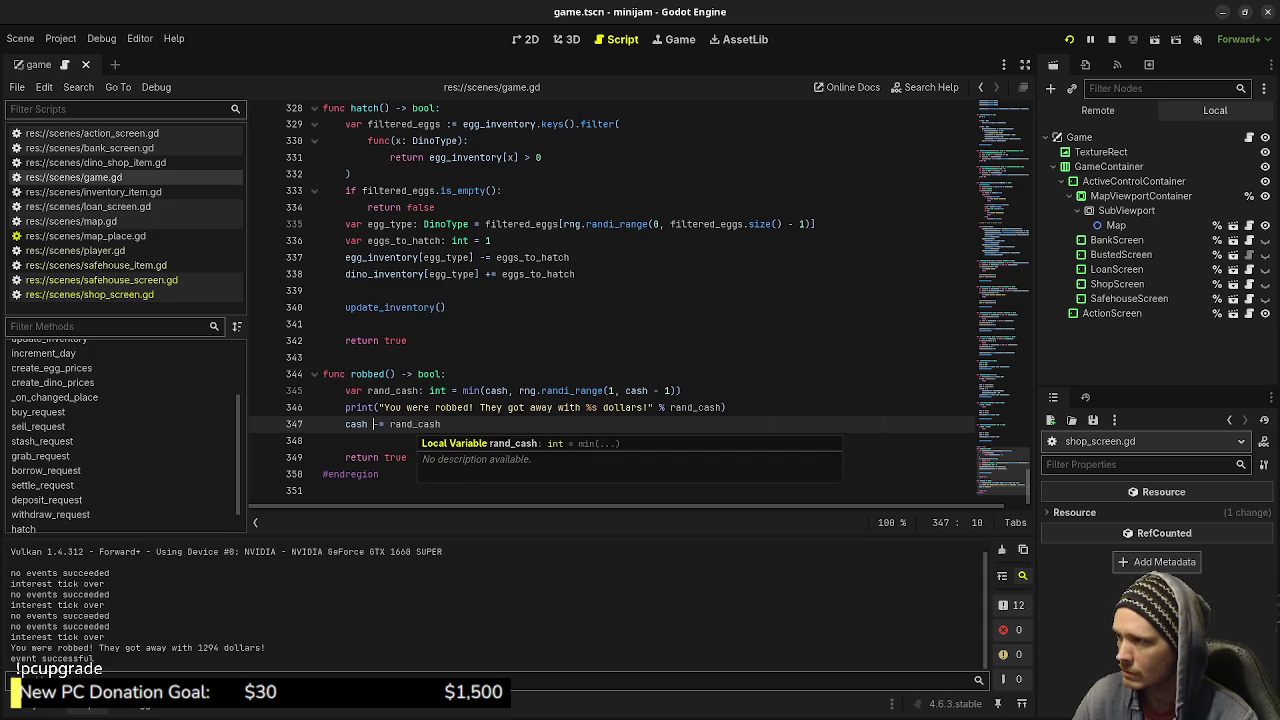
{"action": "scroll", "coordinate": [416, 424], "scroll_direction": "up", "scroll_amount": 9}
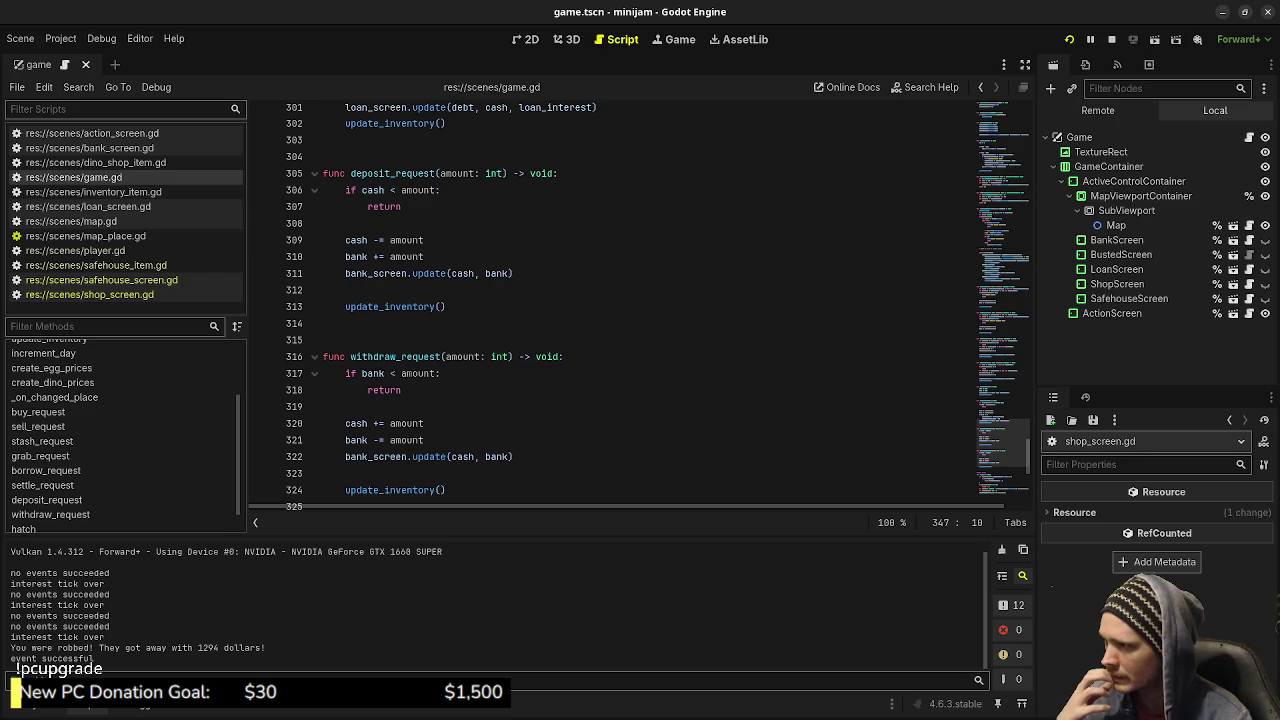
{"action": "left_click_drag", "start_coordinate": [445, 306], "coordinate": [346, 306]}
{"action": "key", "text": "ctrl+c"}
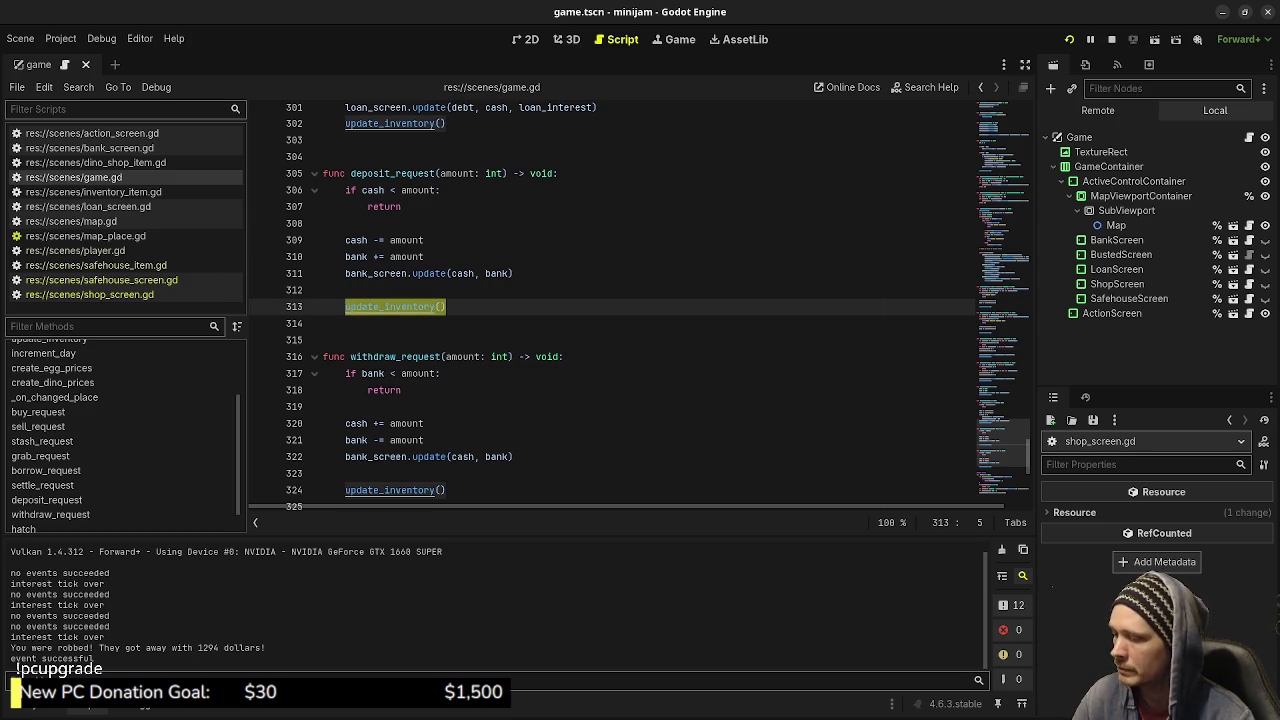
{"action": "scroll", "coordinate": [346, 306], "scroll_direction": "down", "scroll_amount": 4}
{"action": "scroll", "coordinate": [615, 300], "scroll_direction": "down", "scroll_amount": 5}
Paste update_inventory() after 'cash -= rand_cash', save, and run the game.
{"action": "left_click", "coordinate": [441, 429]}
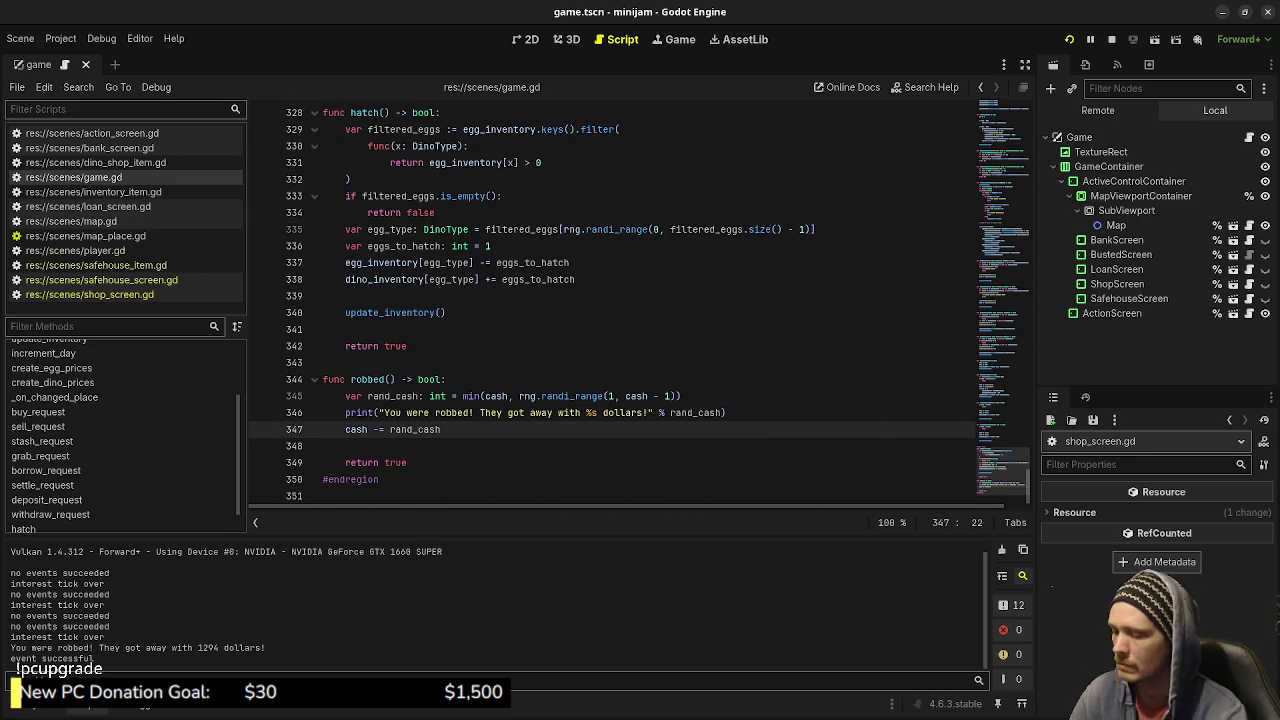
{"action": "key", "text": "Return"}
{"action": "key", "text": "Return"}
{"action": "key", "text": "ctrl+v"}
{"action": "key", "text": "ctrl+s"}
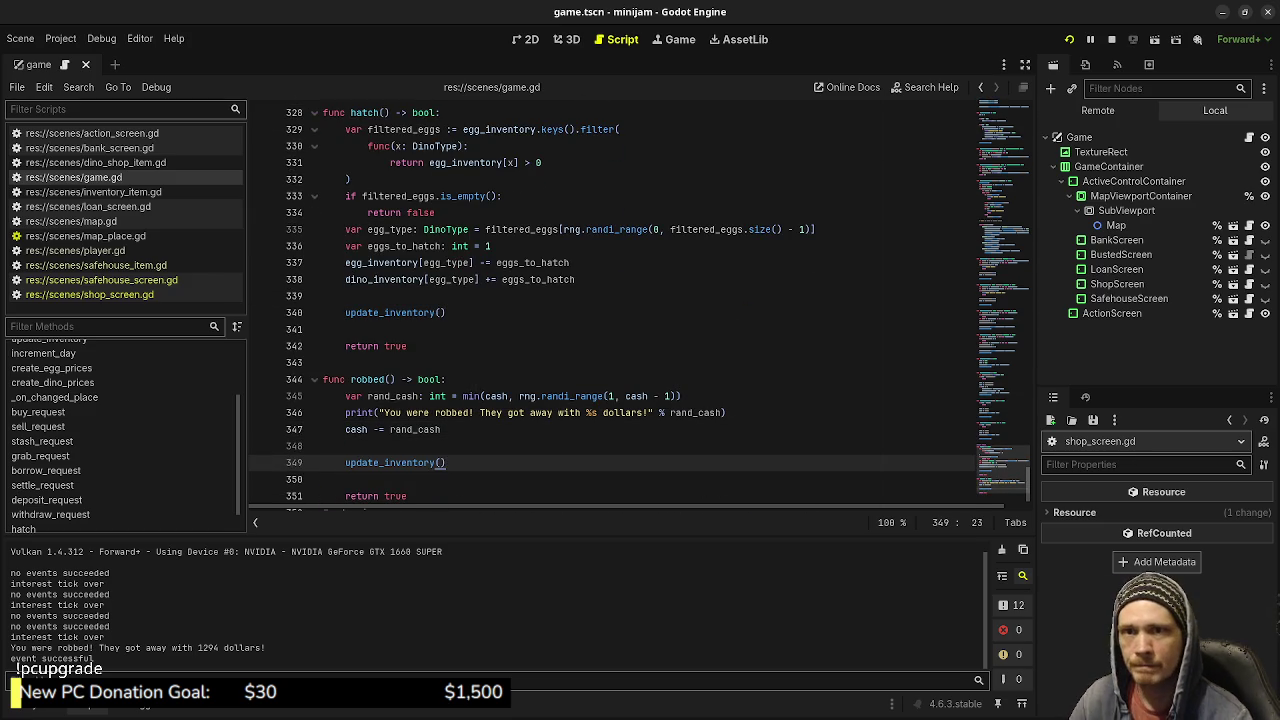
{"action": "key", "text": "alt+Tab"}
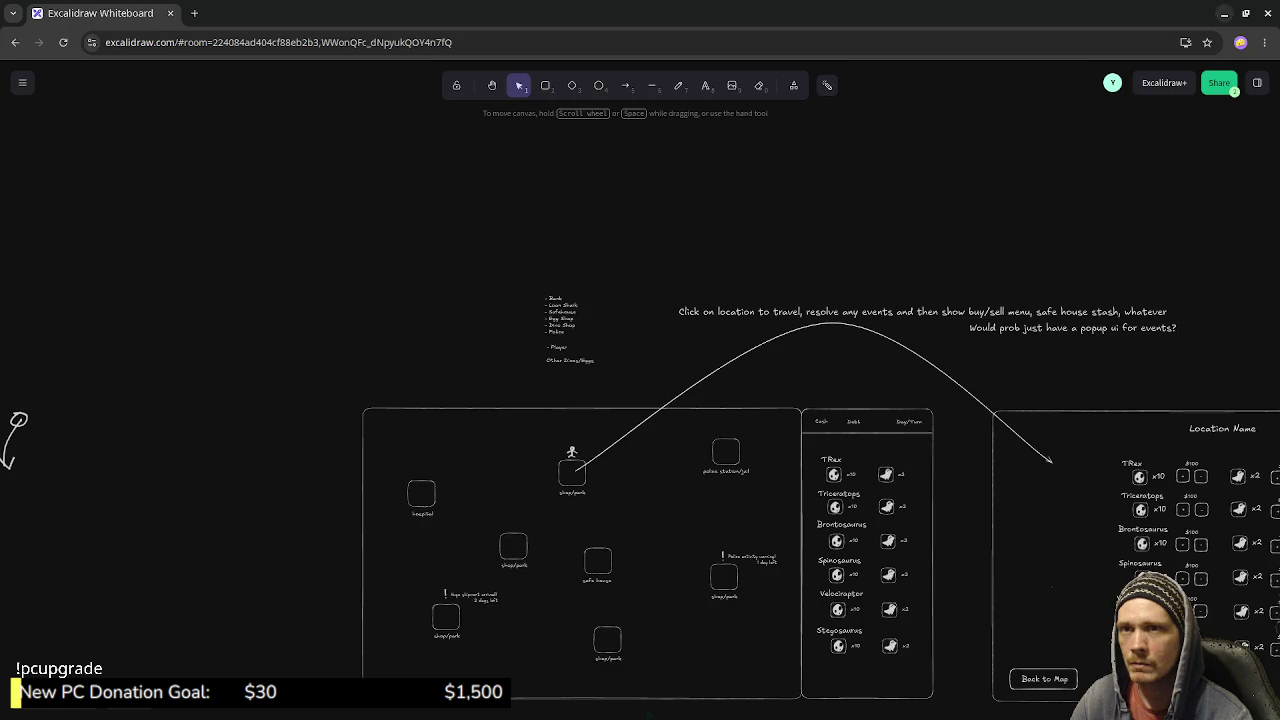
{"action": "key", "text": "alt+Tab"}
{"action": "key", "text": "F5"}
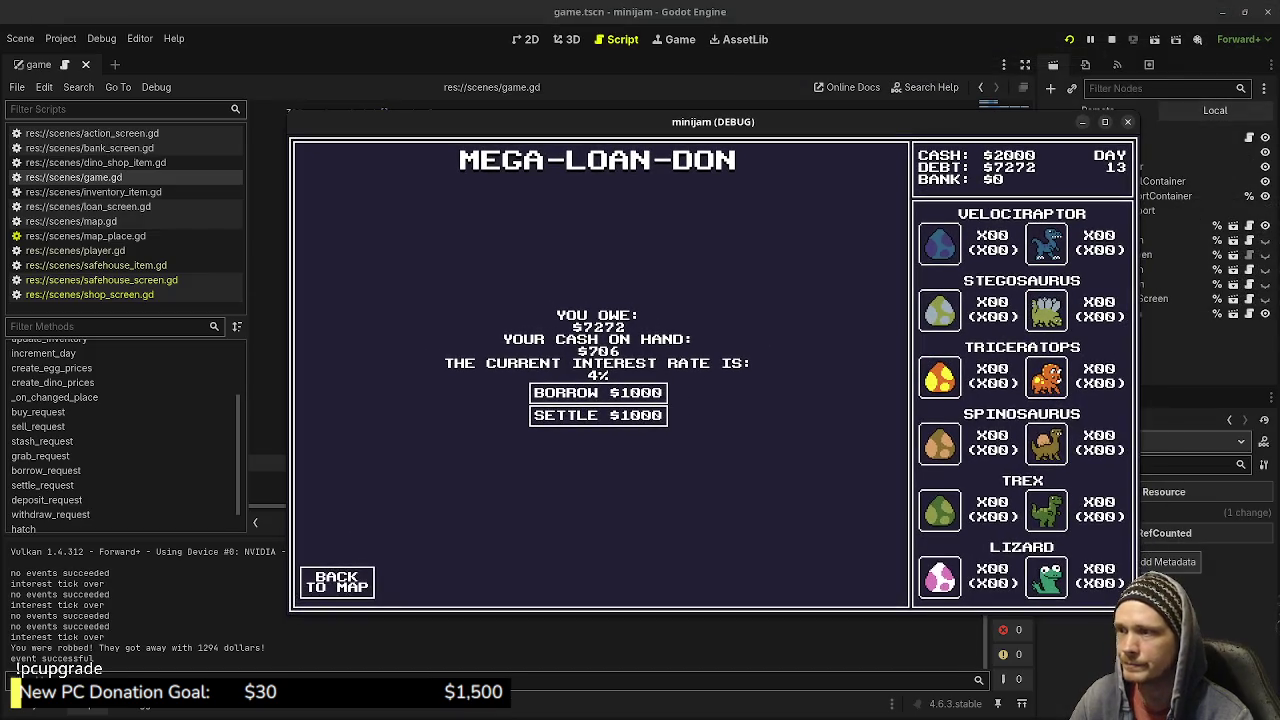
Restart the game, visit the Dino Shop and Loan office until a 981-dollar robbery, then stop.
{"action": "key", "text": "F8"}
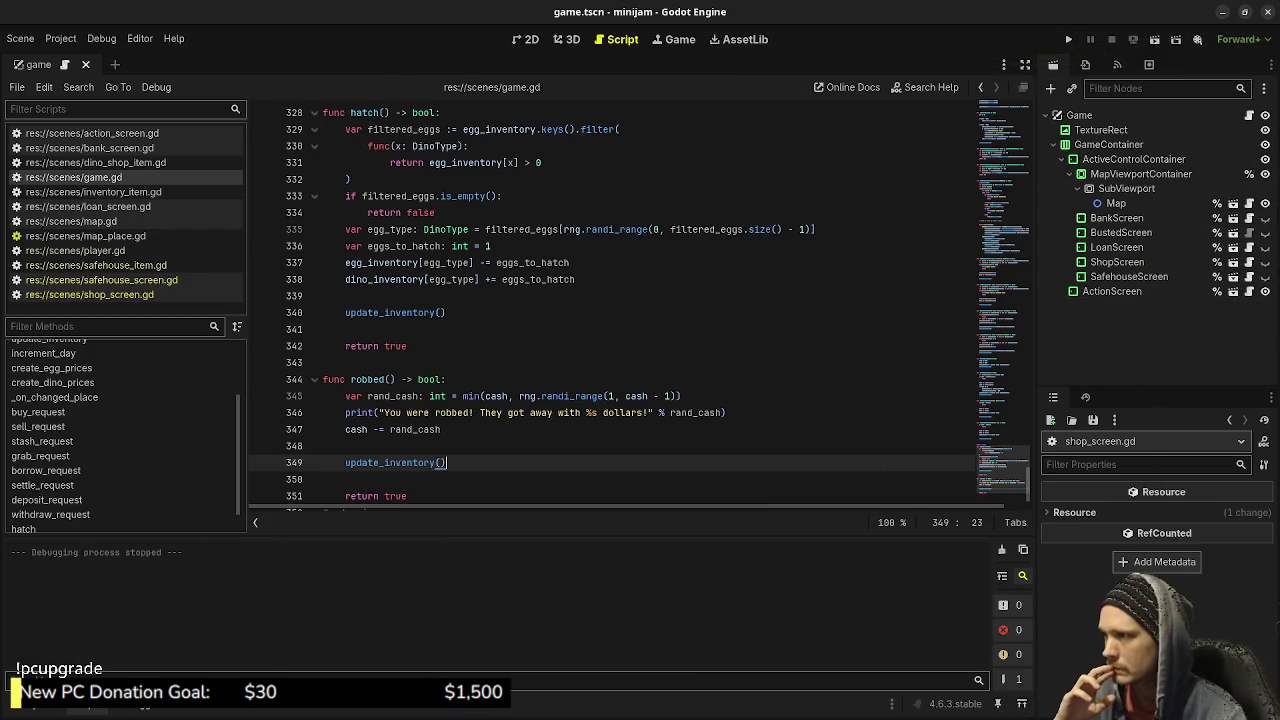
{"action": "scroll", "coordinate": [640, 300], "scroll_direction": "up", "scroll_amount": 4}
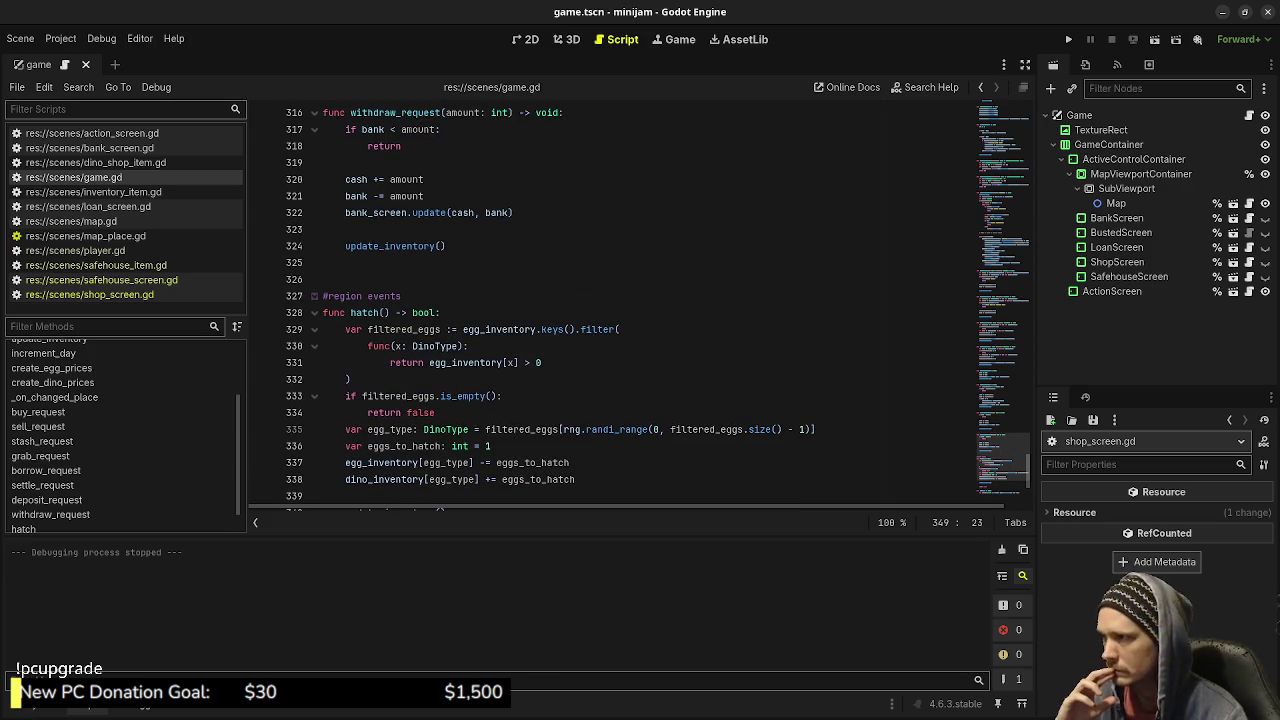
{"action": "scroll", "coordinate": [640, 300], "scroll_direction": "down", "scroll_amount": 5}
{"action": "key", "text": "F5"}
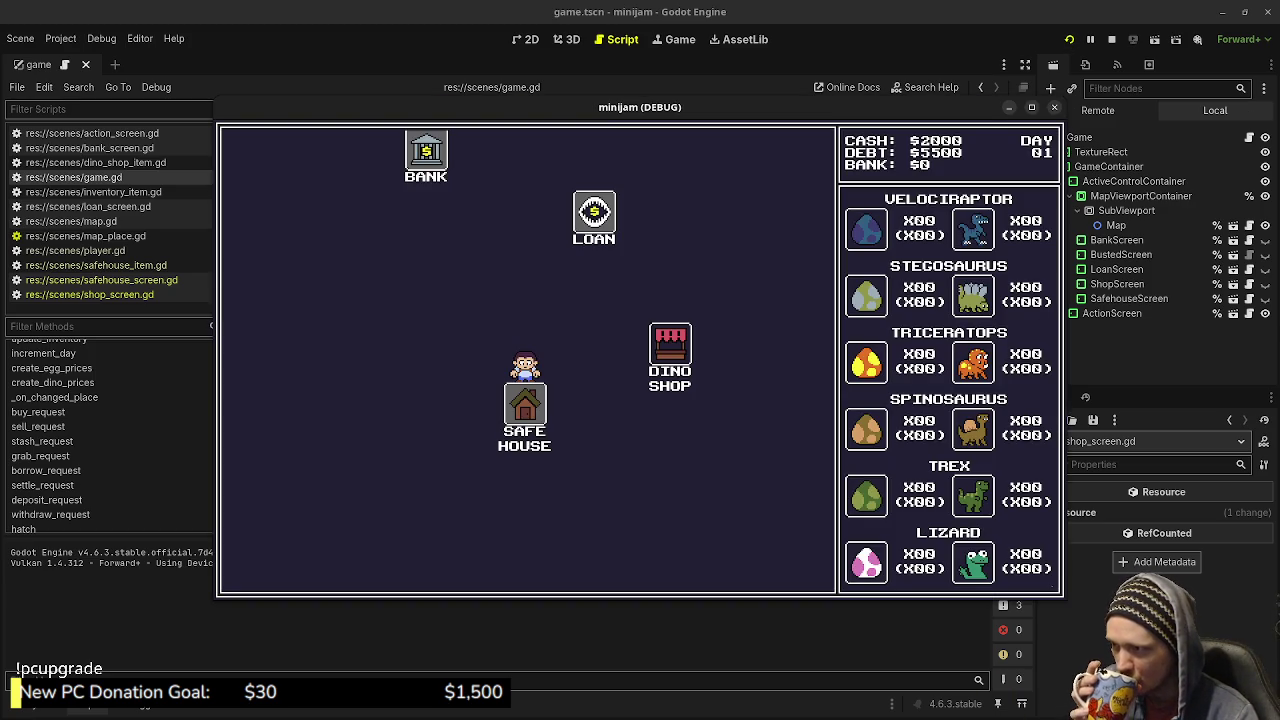
{"action": "left_click", "coordinate": [670, 345]}
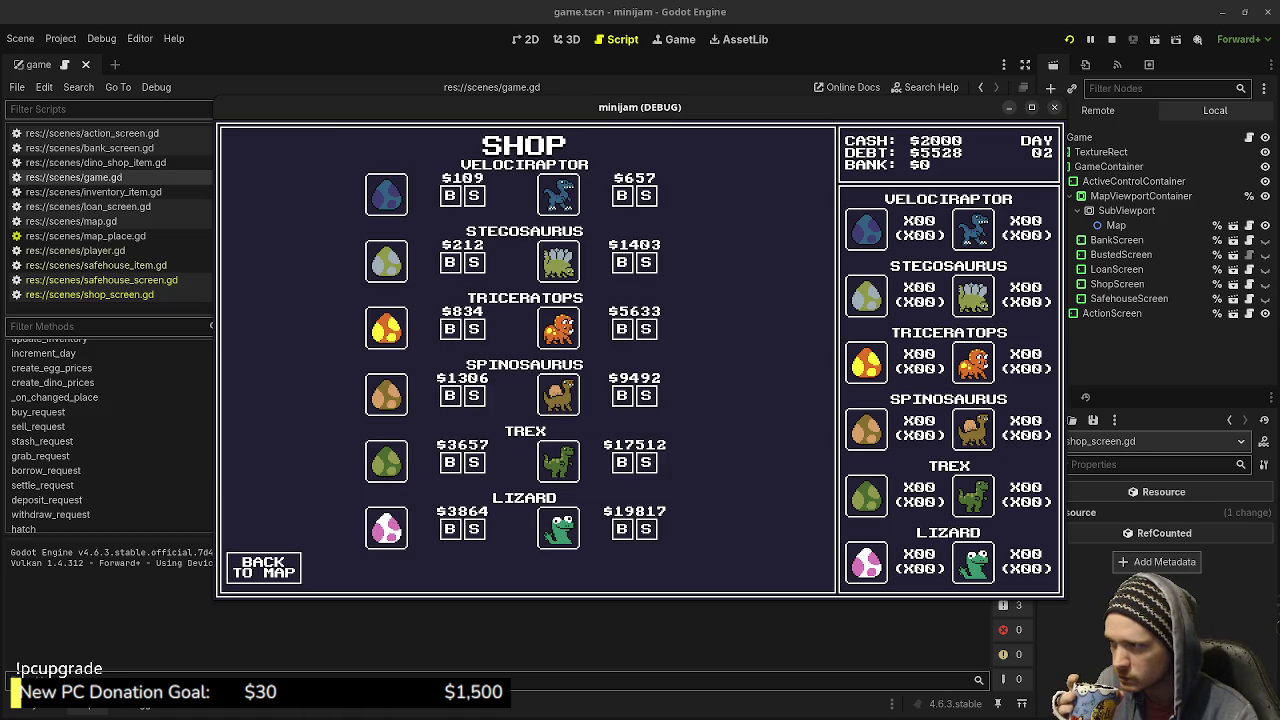
{"action": "left_click", "coordinate": [263, 567]}
{"action": "left_click", "coordinate": [449, 273]}
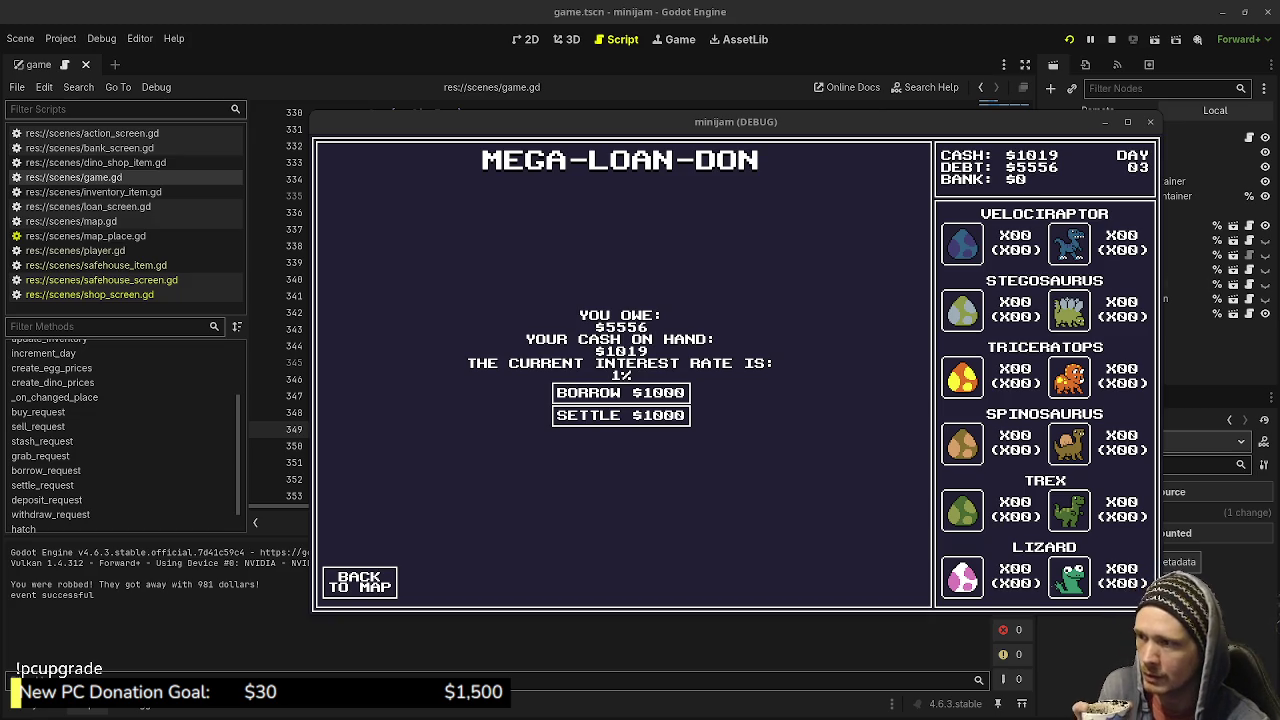
{"action": "left_click", "coordinate": [359, 582]}
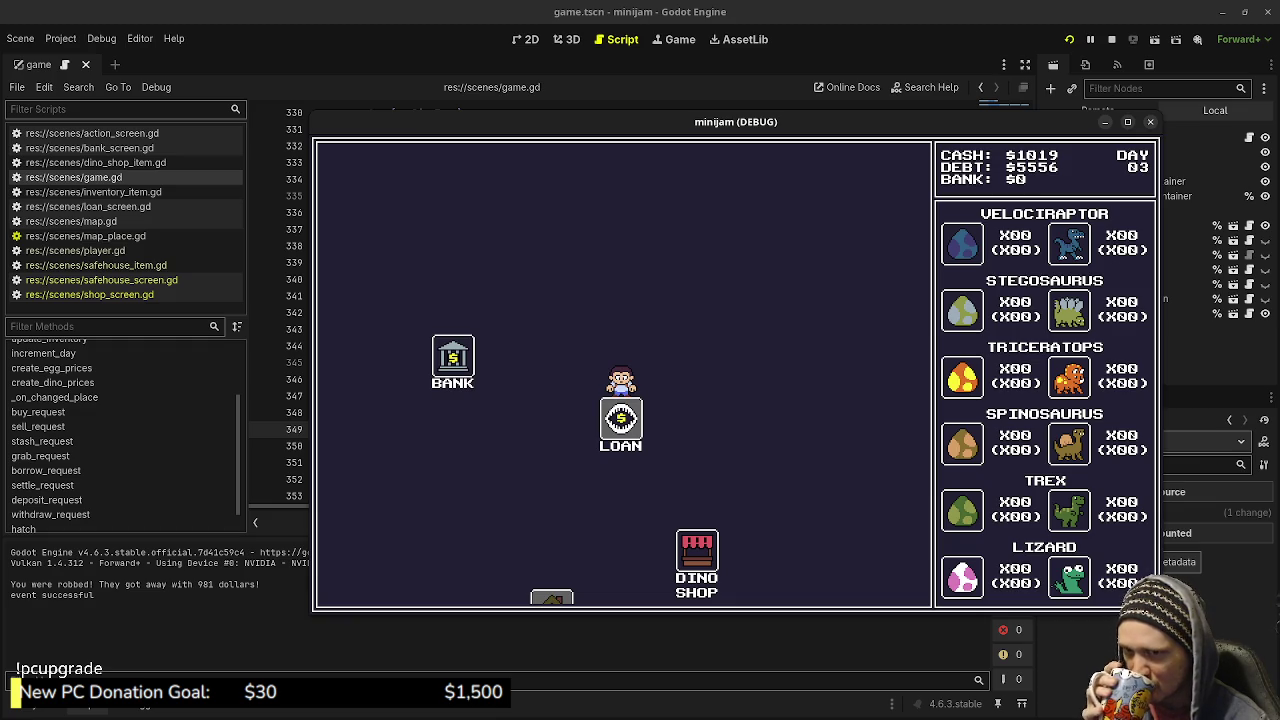
{"action": "left_click", "coordinate": [1111, 39]}
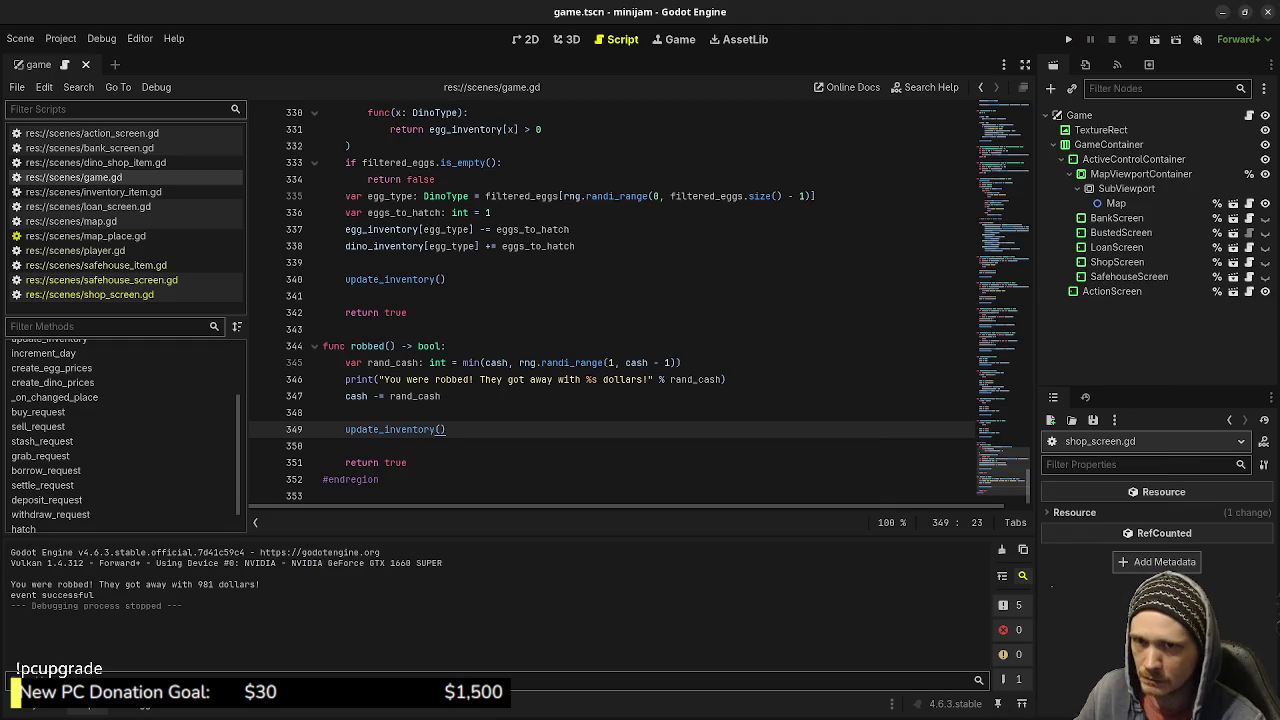
{"action": "key", "text": "alt+Tab"}
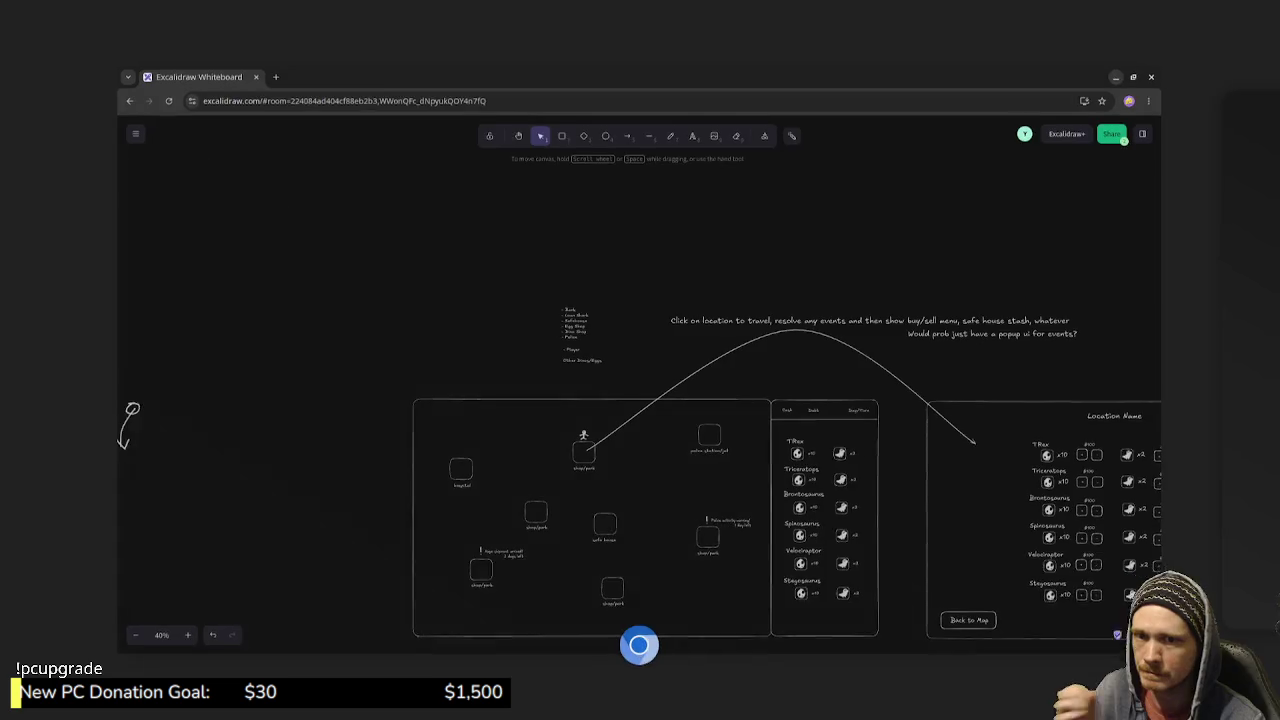
{"action": "scroll", "coordinate": [640, 400], "scroll_direction": "down", "scroll_amount": 5}
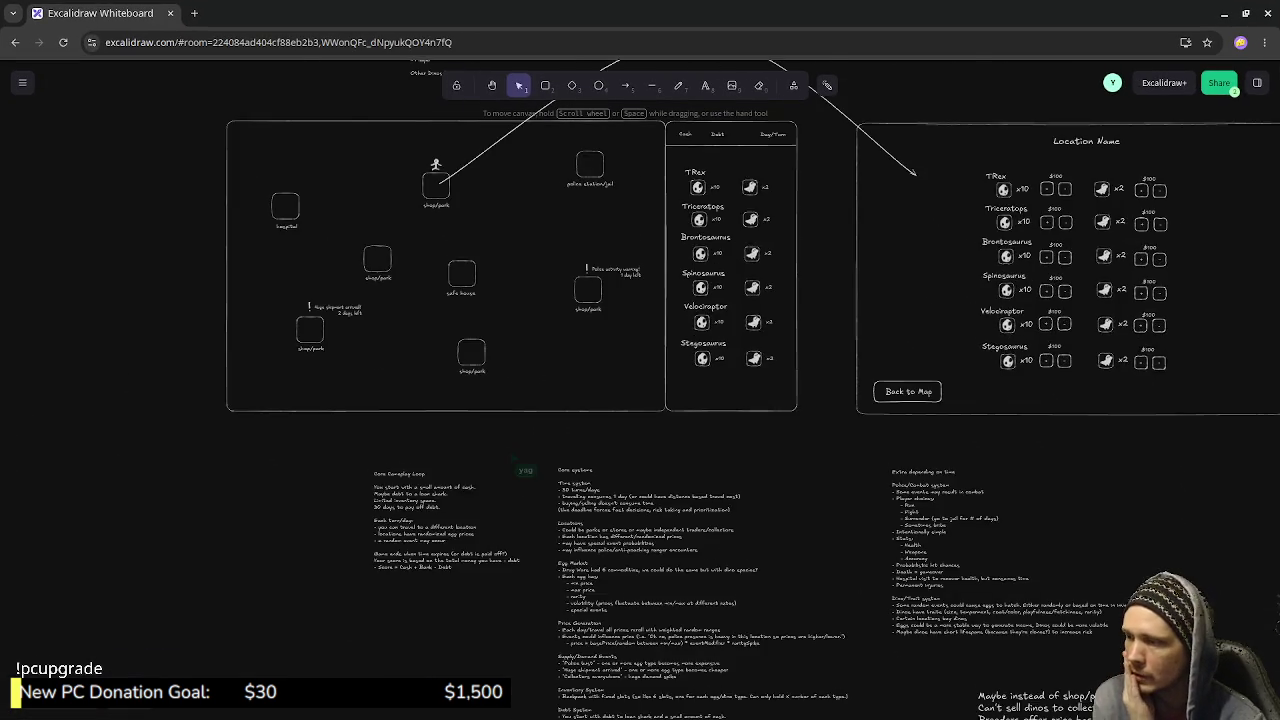
{"action": "scroll", "coordinate": [572, 358], "scroll_direction": "up", "scroll_amount": 3}
{"action": "scroll", "coordinate": [640, 400], "scroll_direction": "down", "scroll_amount": 2}
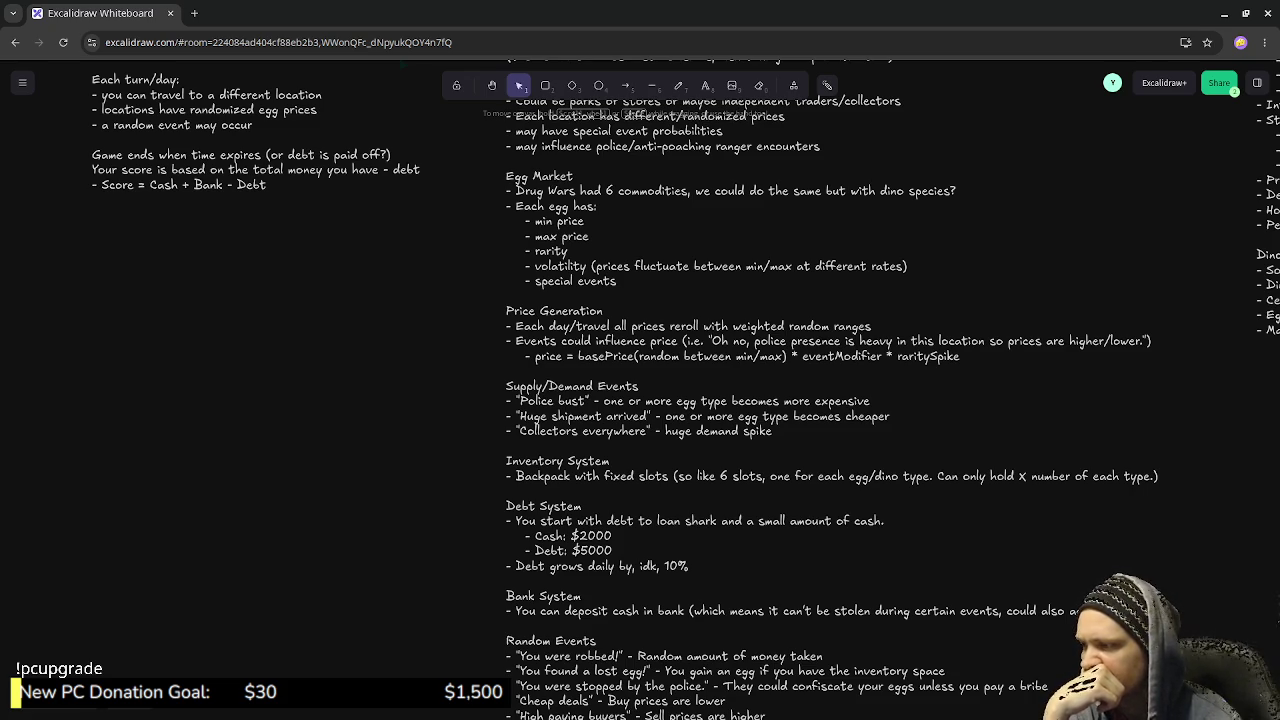
{"action": "scroll", "coordinate": [640, 400], "scroll_direction": "down", "scroll_amount": 1}
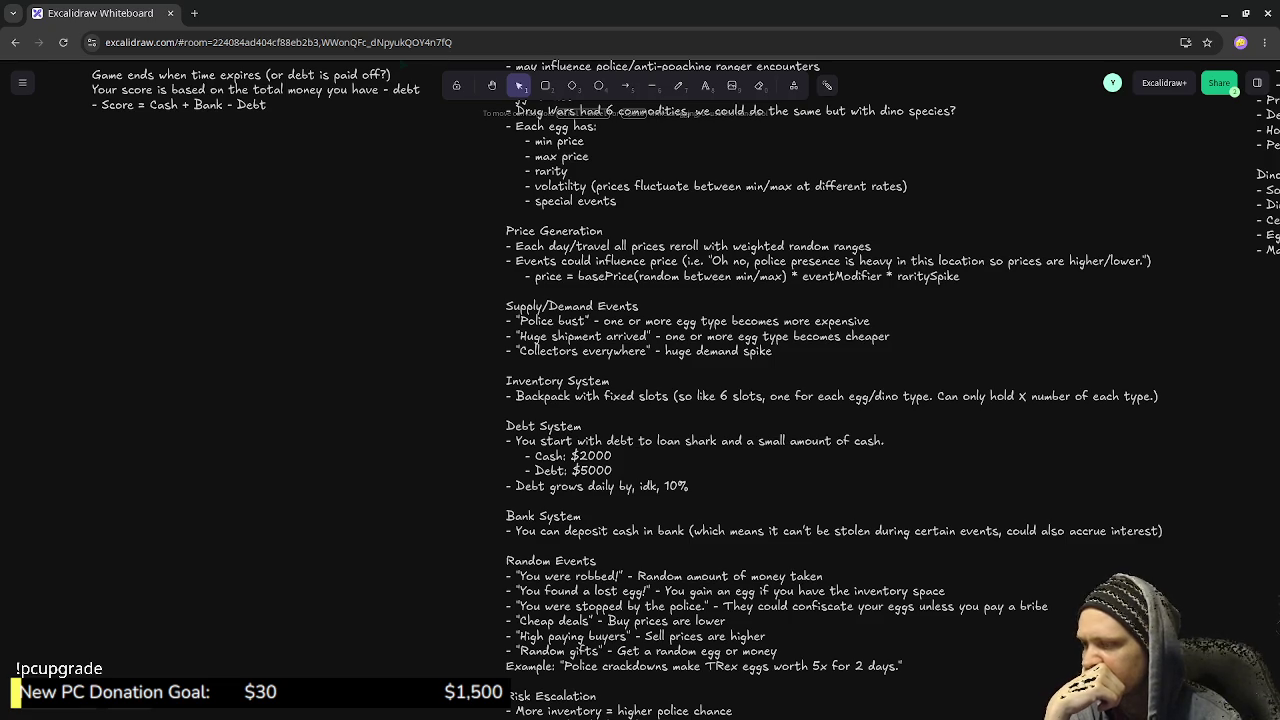
{"action": "scroll", "coordinate": [640, 400], "scroll_direction": "down", "scroll_amount": 2}
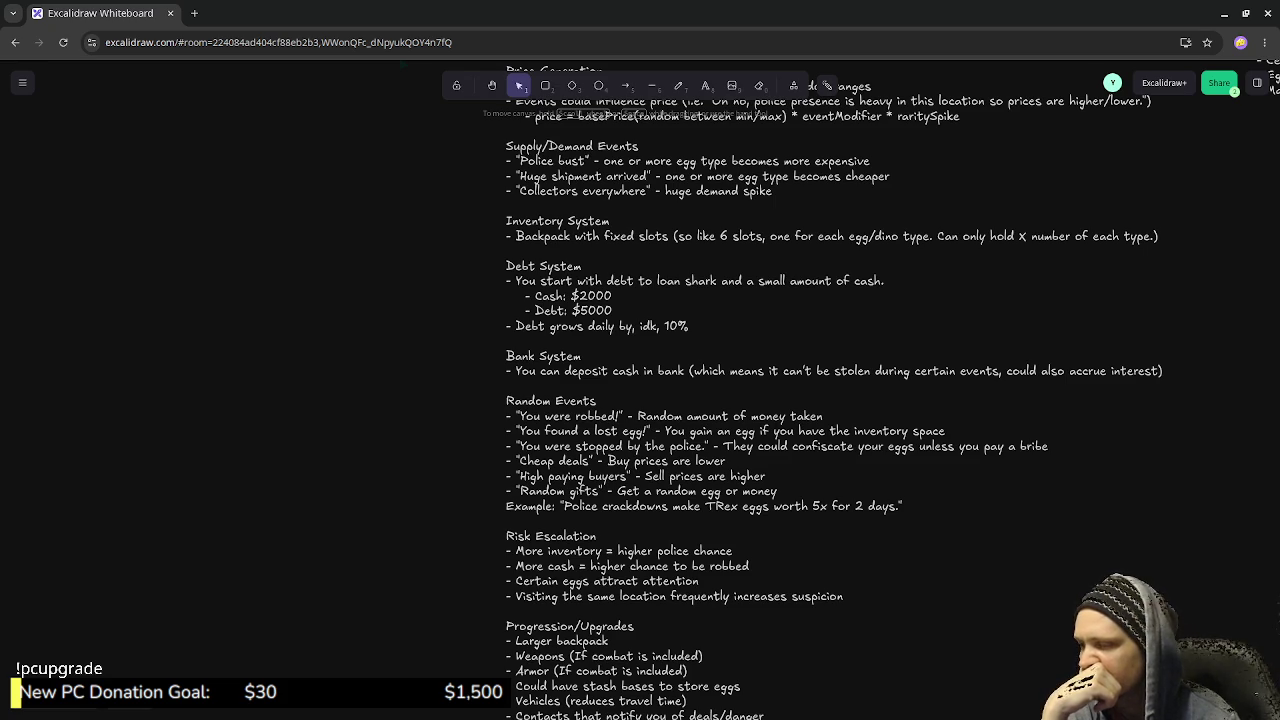
{"action": "left_click", "coordinate": [1224, 13]}
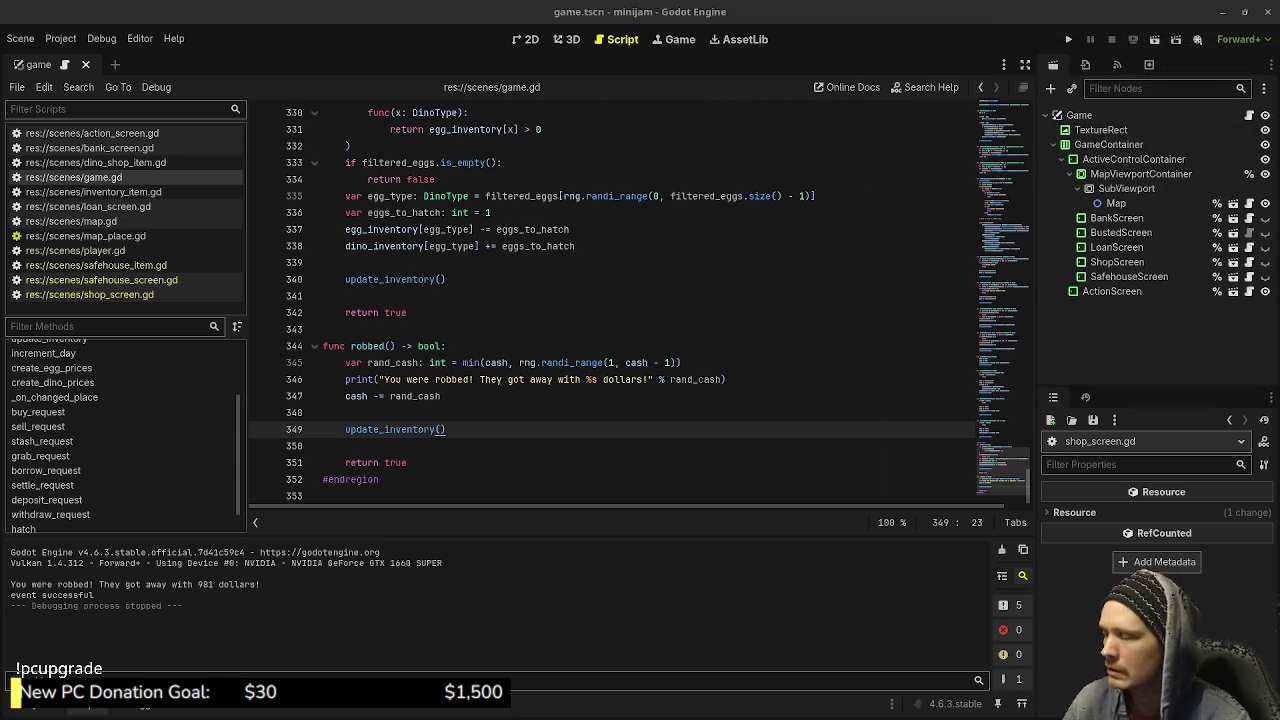
Add a new func cash_find() -> bool: below robbed(), returning true.
{"action": "scroll", "coordinate": [404, 440], "scroll_direction": "down", "scroll_amount": 1}
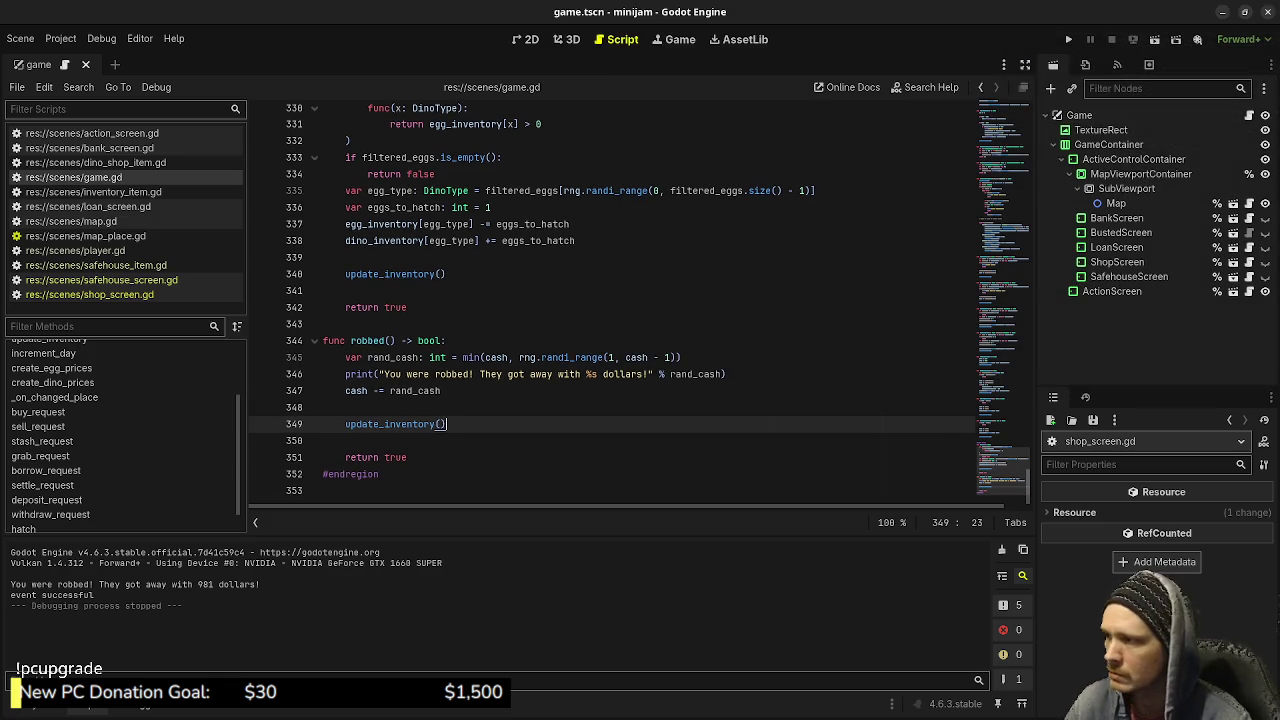
{"action": "left_click", "coordinate": [404, 457]}
{"action": "key", "text": "End"}
{"action": "key", "text": "Return"}
{"action": "key", "text": "Return"}
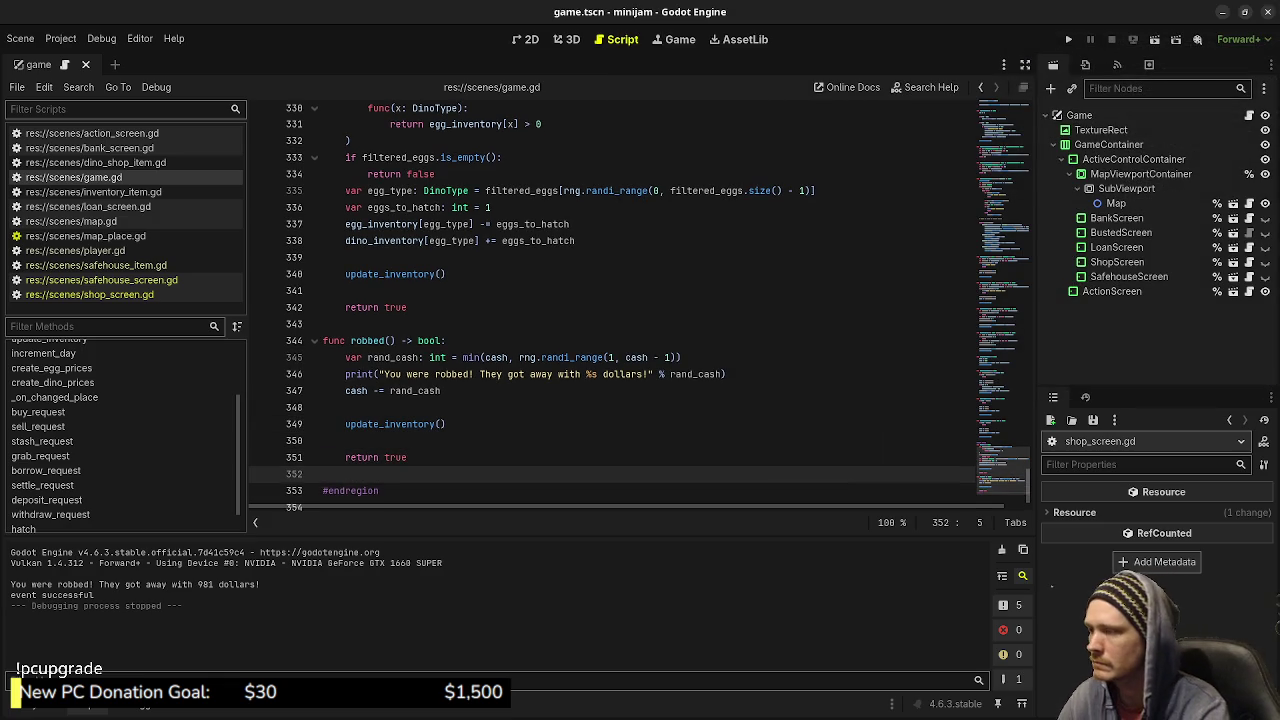
{"action": "type", "text": "func cash"}
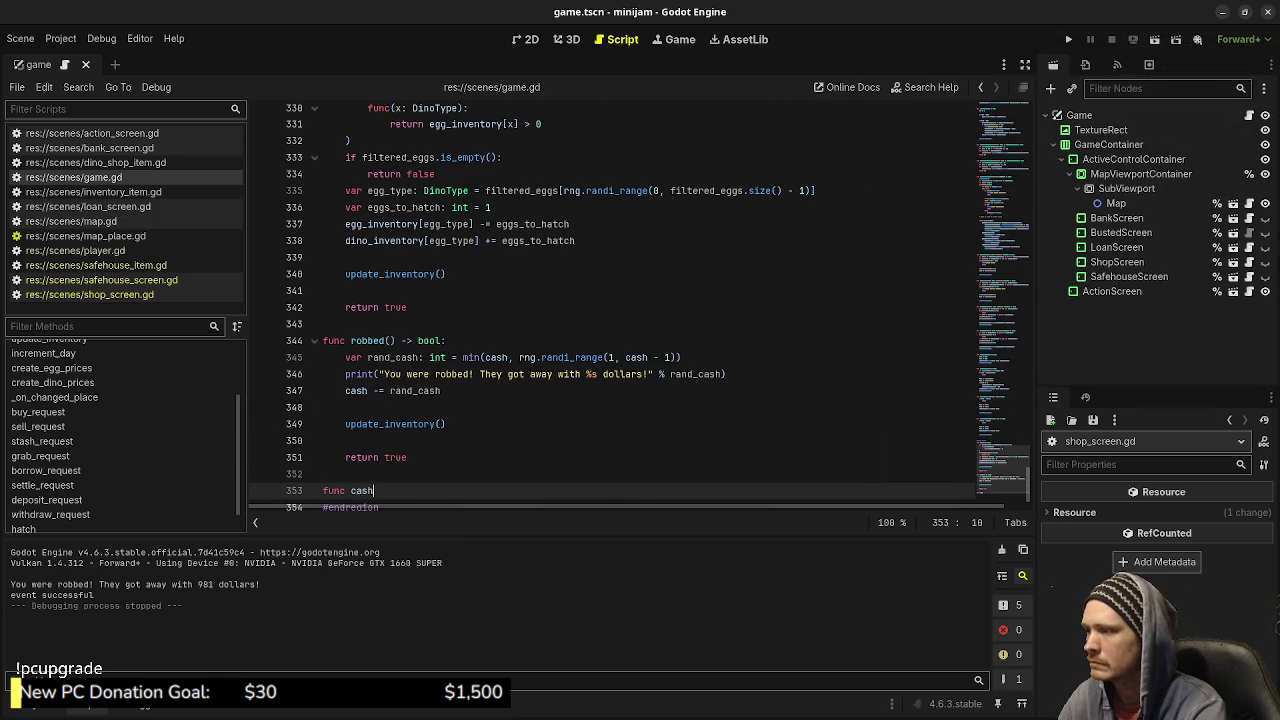
{"action": "type", "text": "_find() -> bool:"}
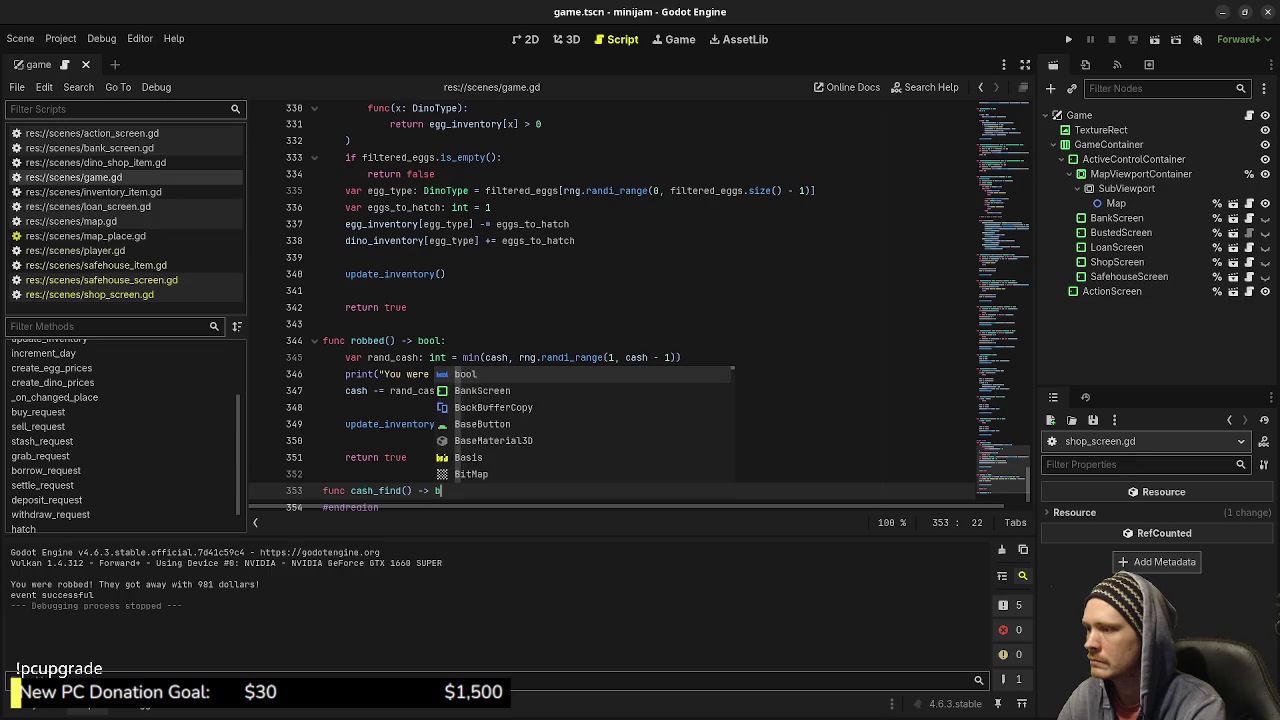
{"action": "key", "text": "Return"}
{"action": "type", "text": "return true"}
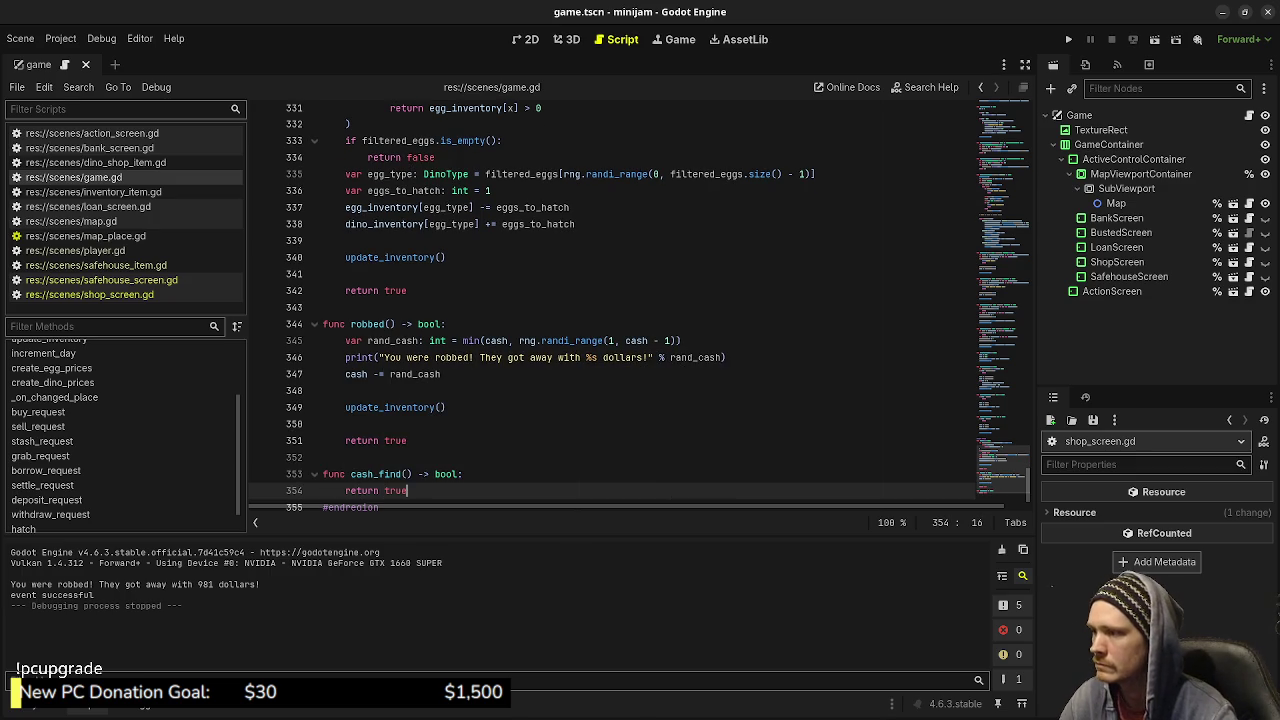
Copy robbed()'s body lines into cash_find() above its return true.
{"action": "left_click_drag", "start_coordinate": [447, 407], "coordinate": [346, 341]}
{"action": "key", "text": "ctrl+c"}
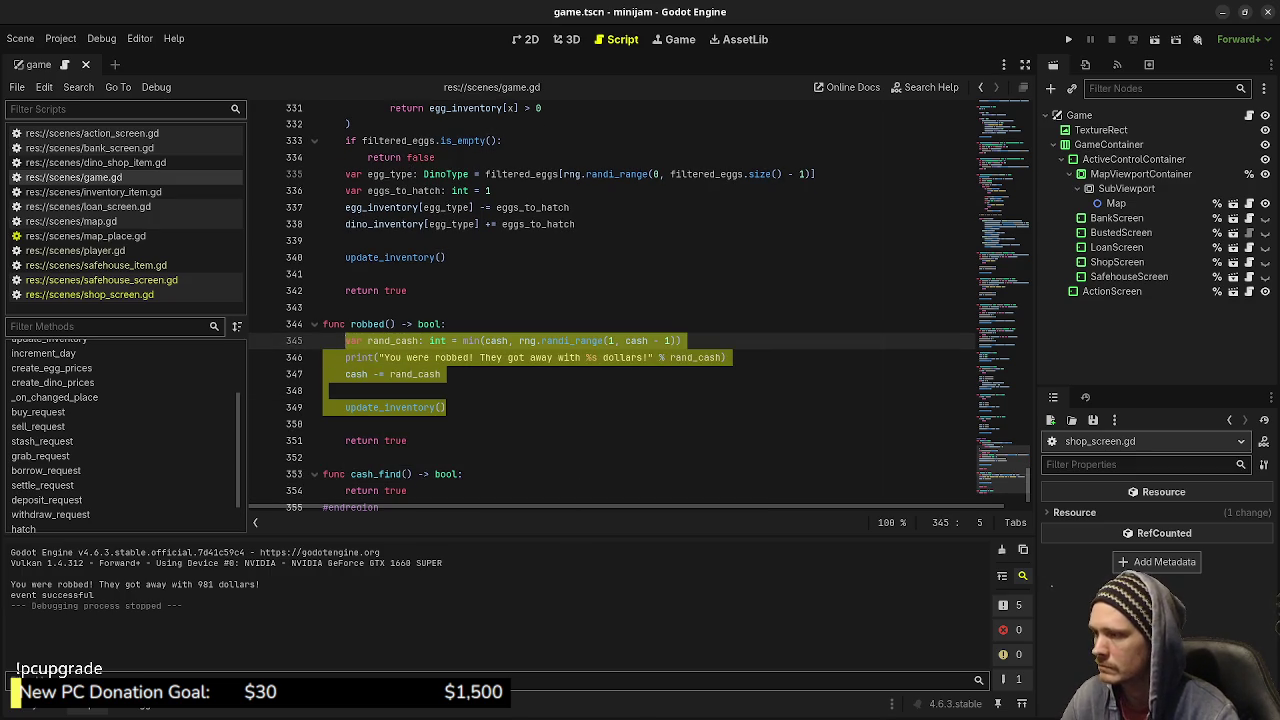
{"action": "left_click", "coordinate": [480, 474]}
{"action": "key", "text": "Return"}
{"action": "key", "text": "ctrl+v"}
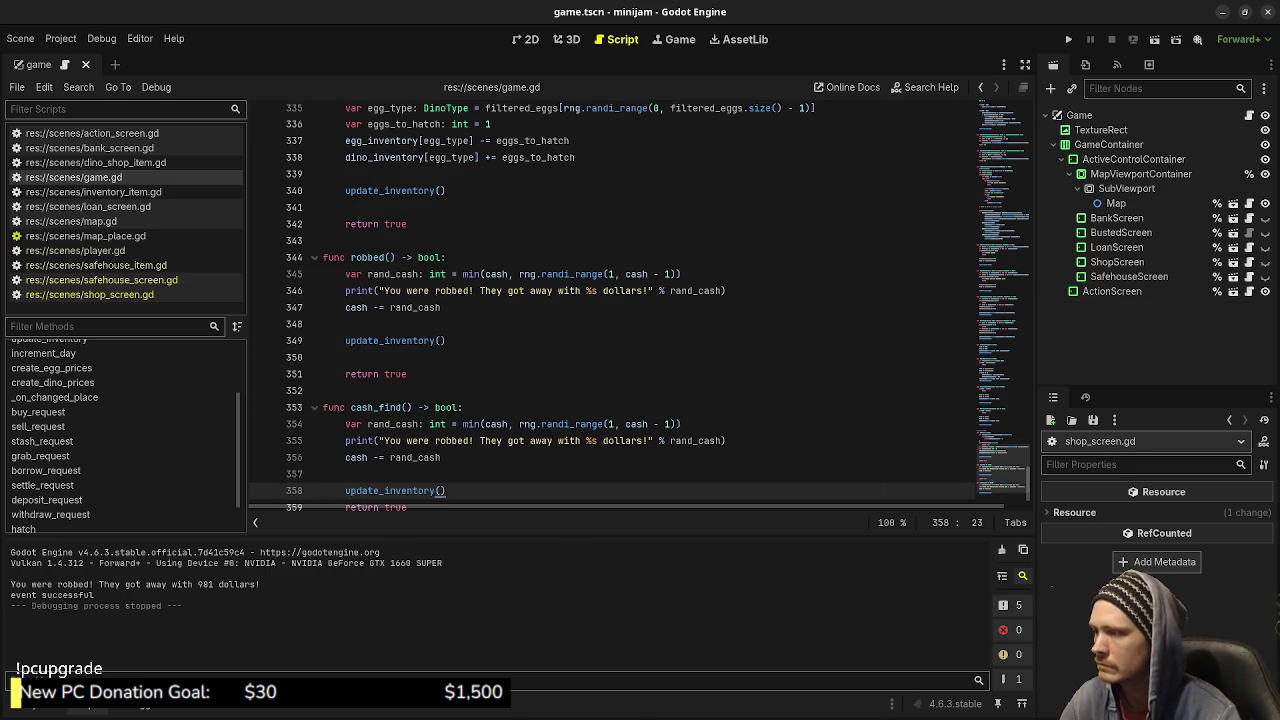
{"action": "key", "text": "Return"}
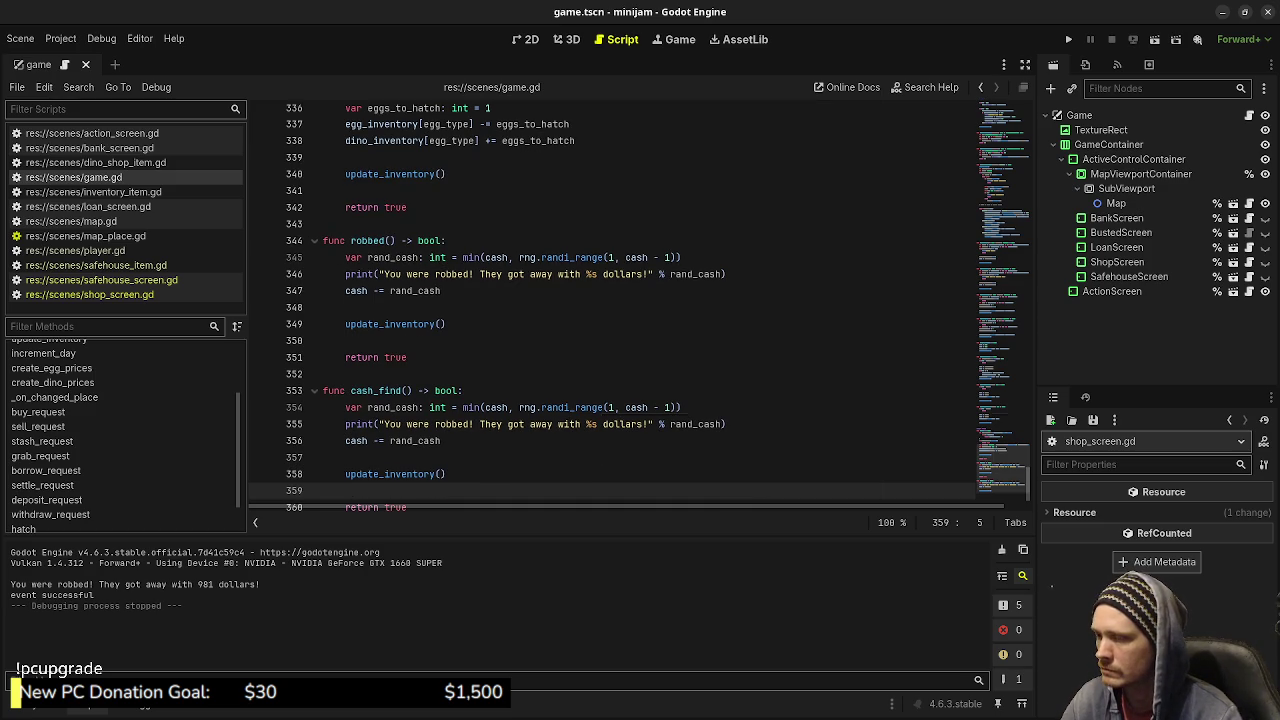
Set cash_find()'s rand_cash to rng.randi_range(5, 200).
{"action": "left_click", "coordinate": [463, 390]}
{"action": "key", "text": "Down"}
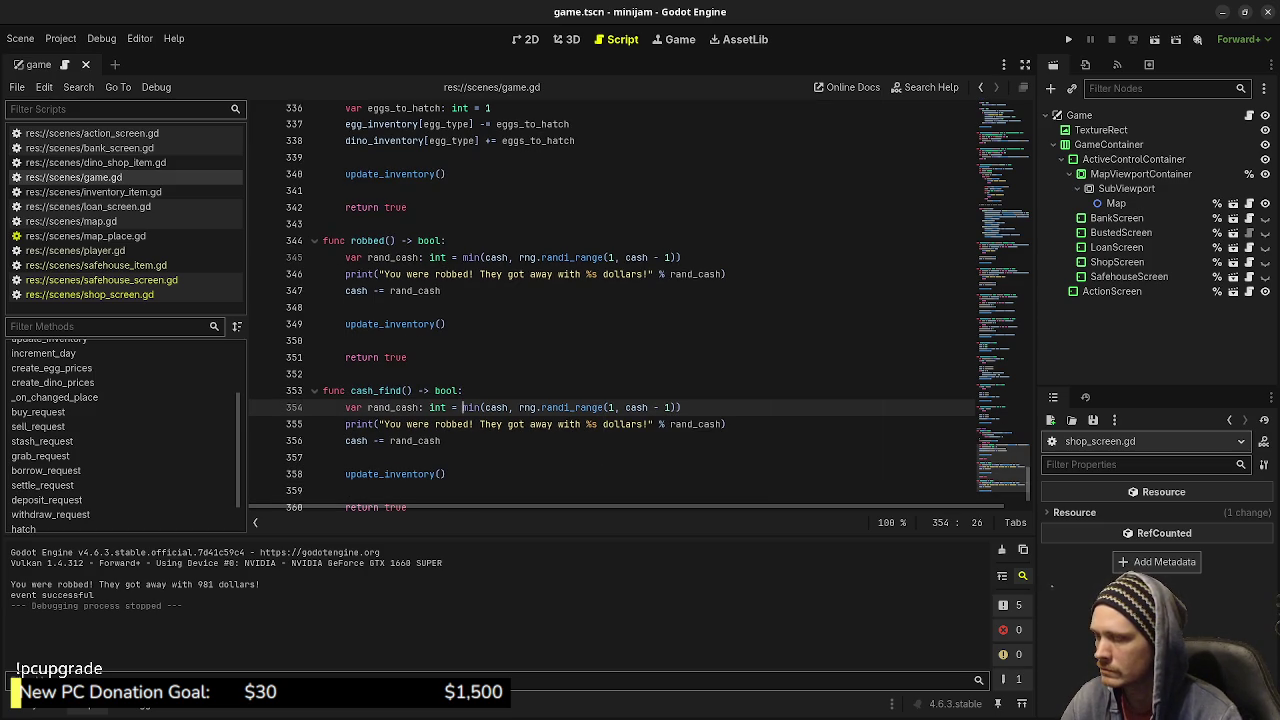
{"action": "key", "text": "shift+Right"}
{"action": "key", "text": "shift+Right"}
{"action": "key", "text": "shift+Right"}
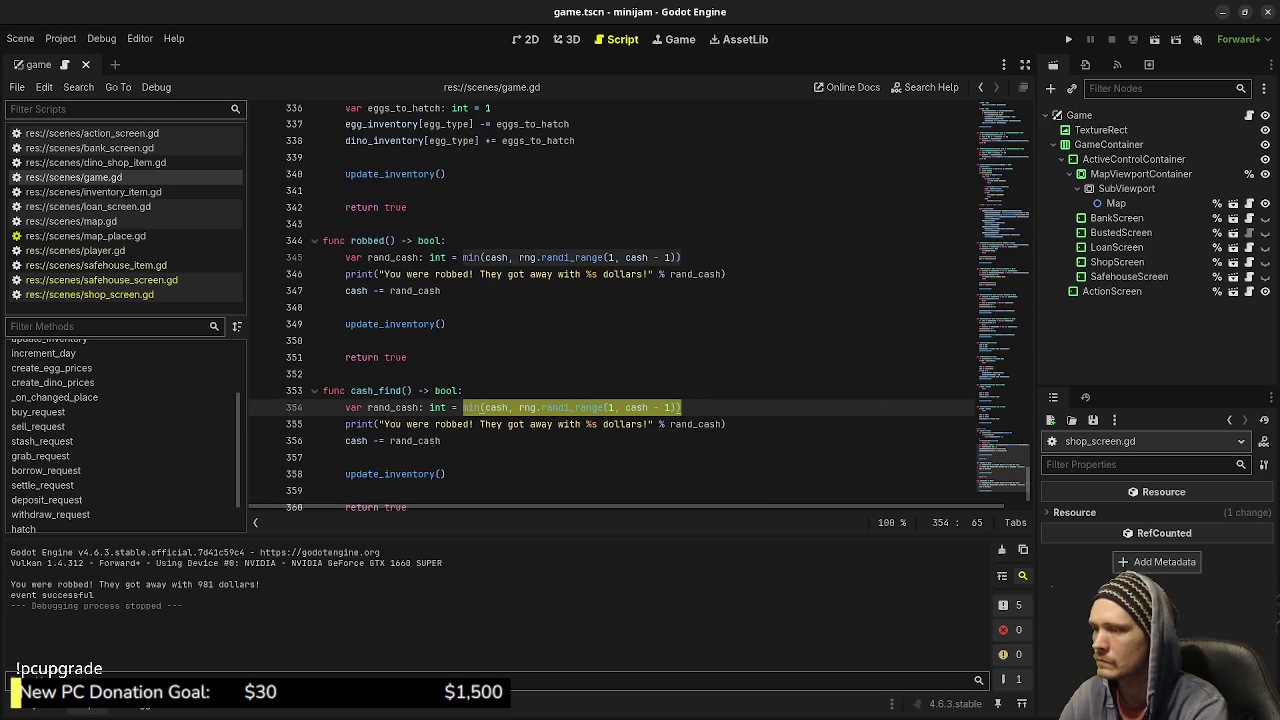
{"action": "type", "text": "rng.rand"}
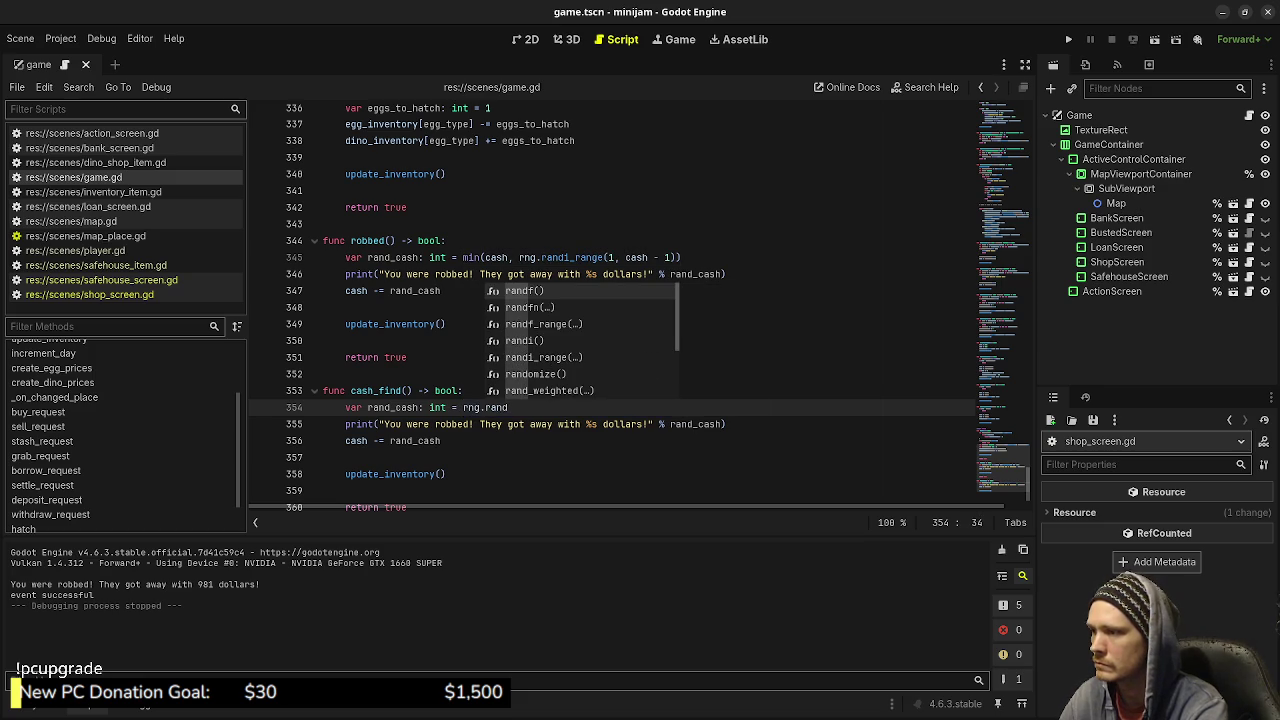
{"action": "type", "text": "i_ran"}
{"action": "key", "text": "Return"}
{"action": "type", "text": "5, "}
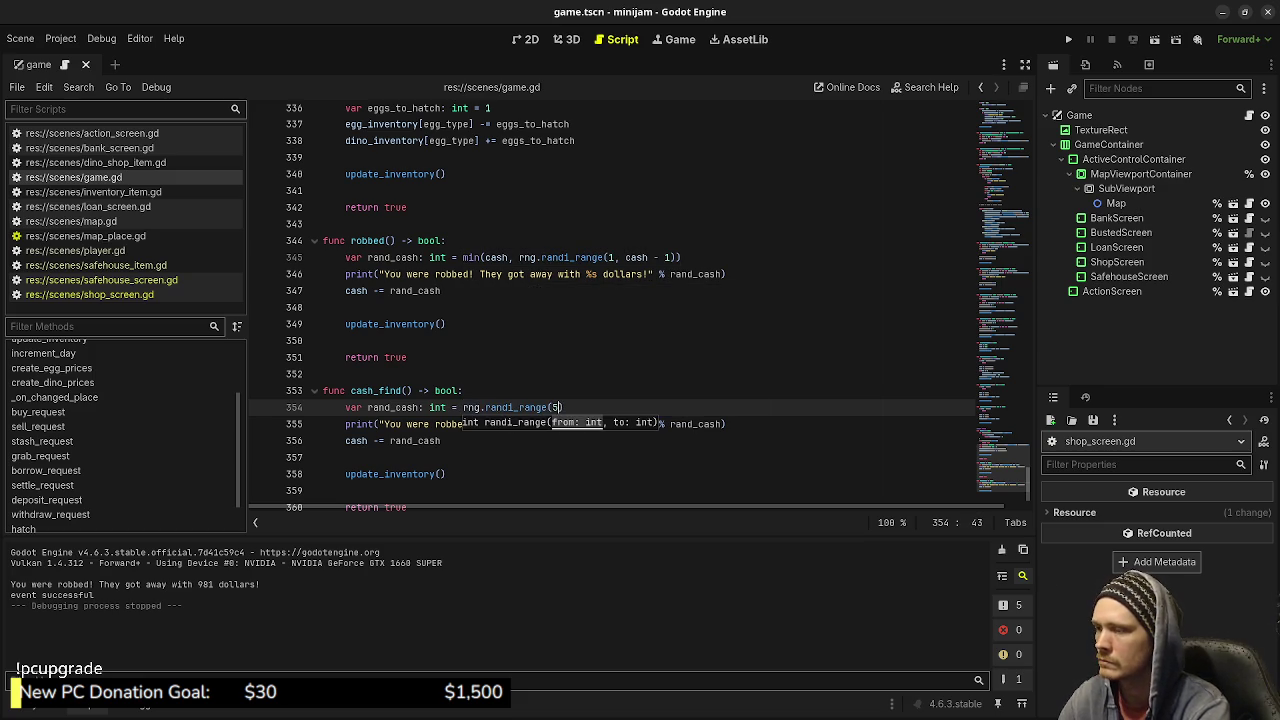
{"action": "type", "text": "200"}
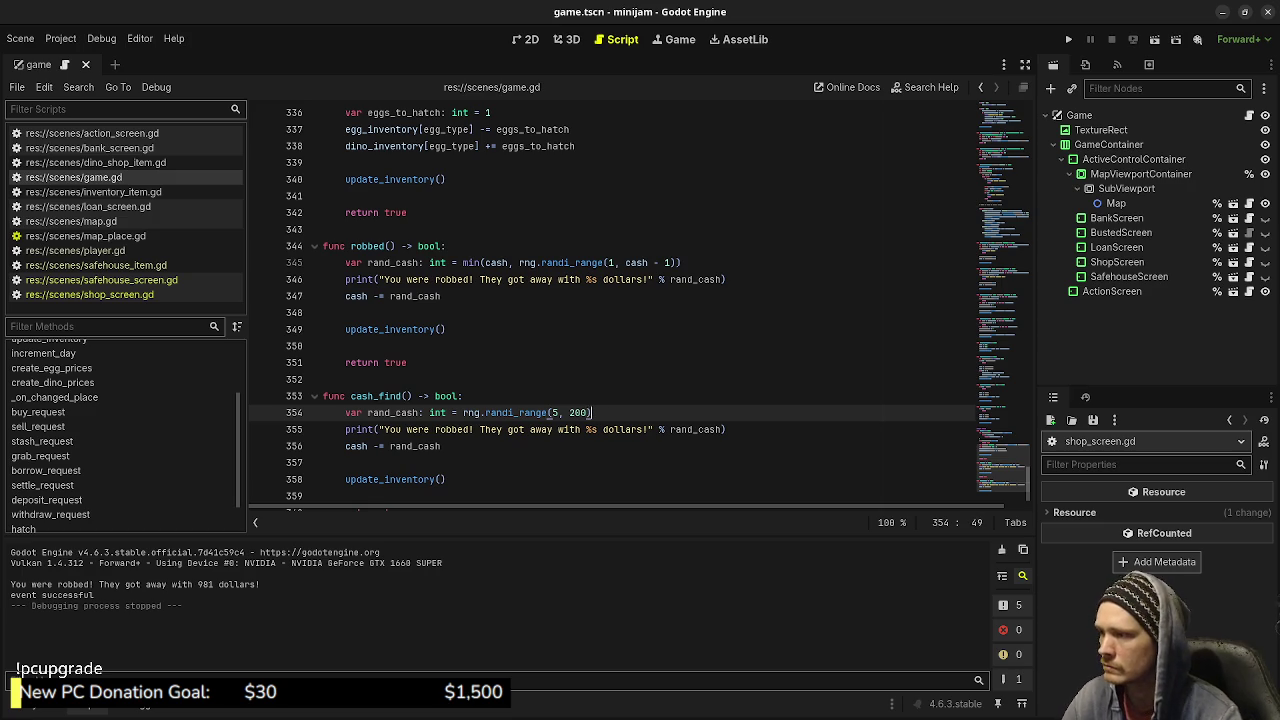
Change the message to "Someone dropped %s dollars! You pocket it. SCORE!".
{"action": "left_click_drag", "start_coordinate": [384, 429], "coordinate": [654, 429]}
{"action": "key", "text": "shift+Left"}
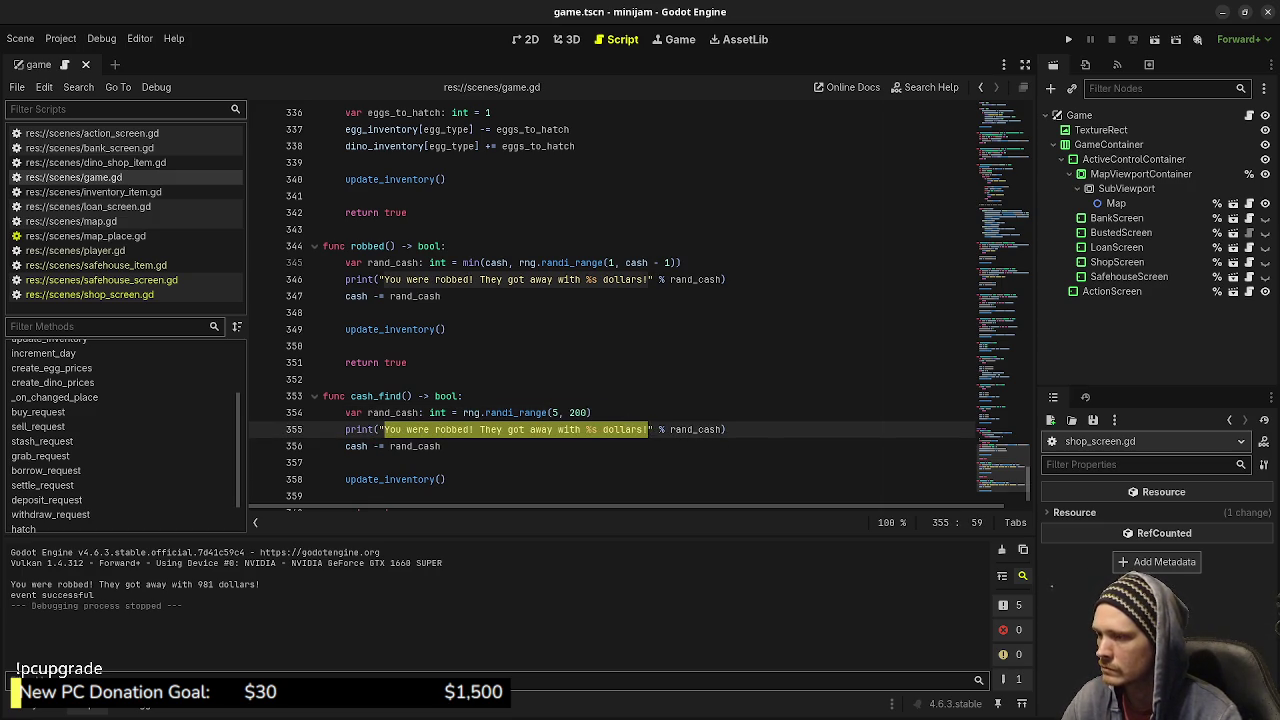
{"action": "type", "text": "Someone d"}
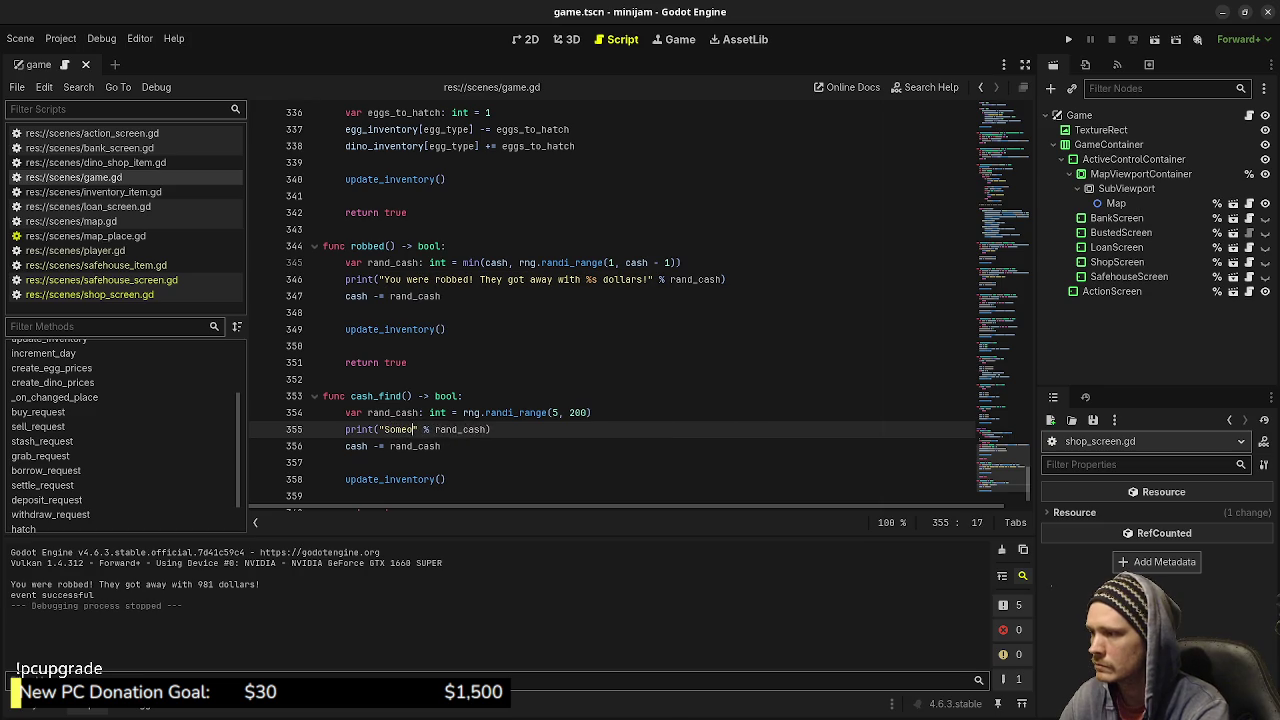
{"action": "type", "text": "ropped %s"}
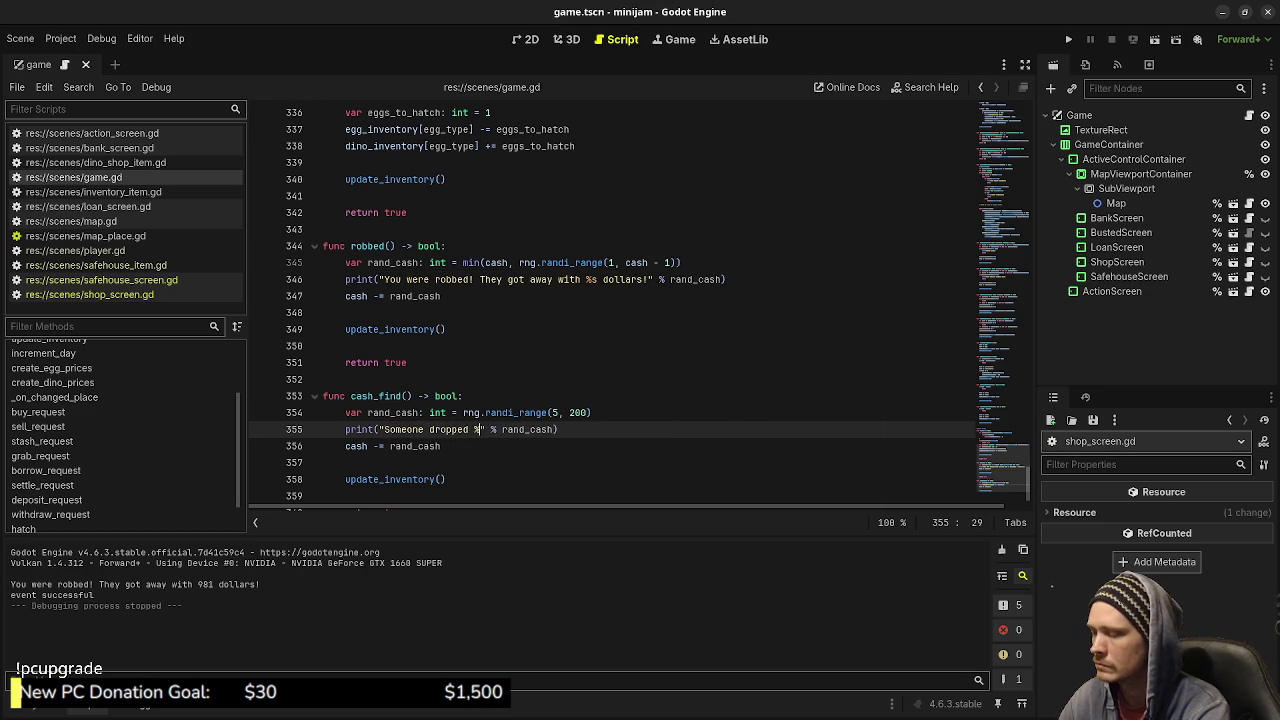
{"action": "type", "text": " dollars!"}
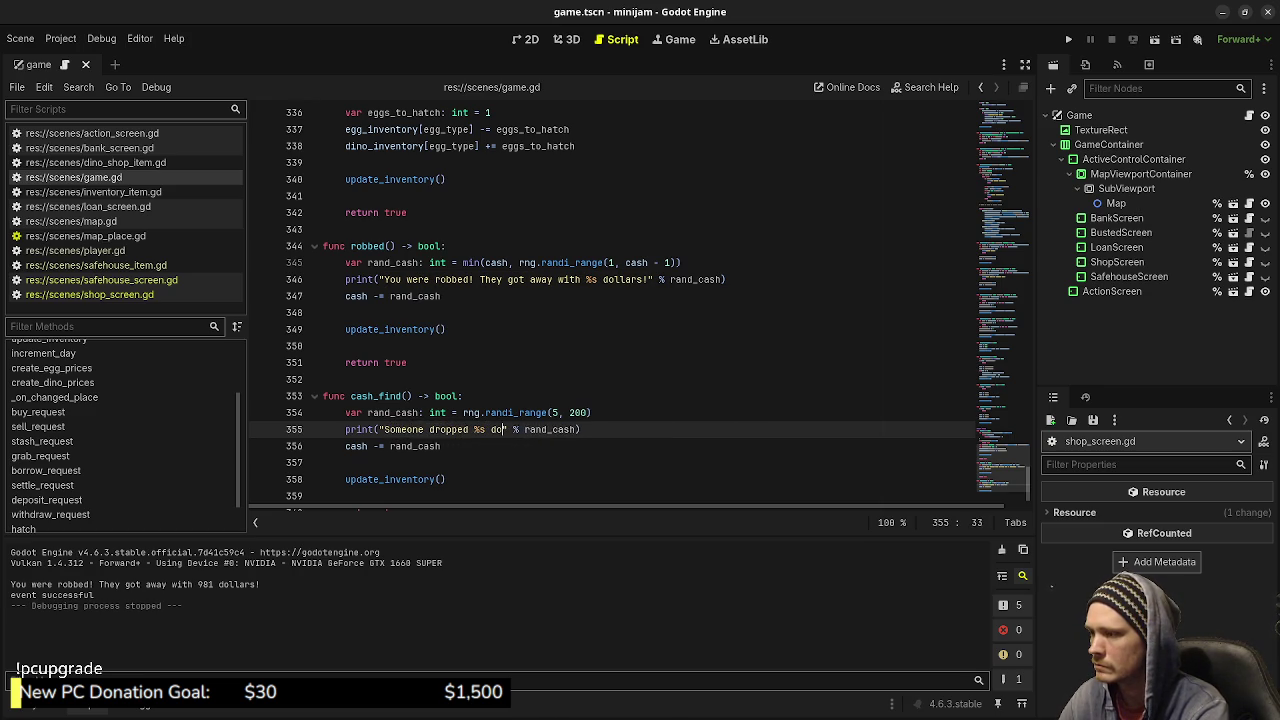
{"action": "type", "text": " SCORE!"}
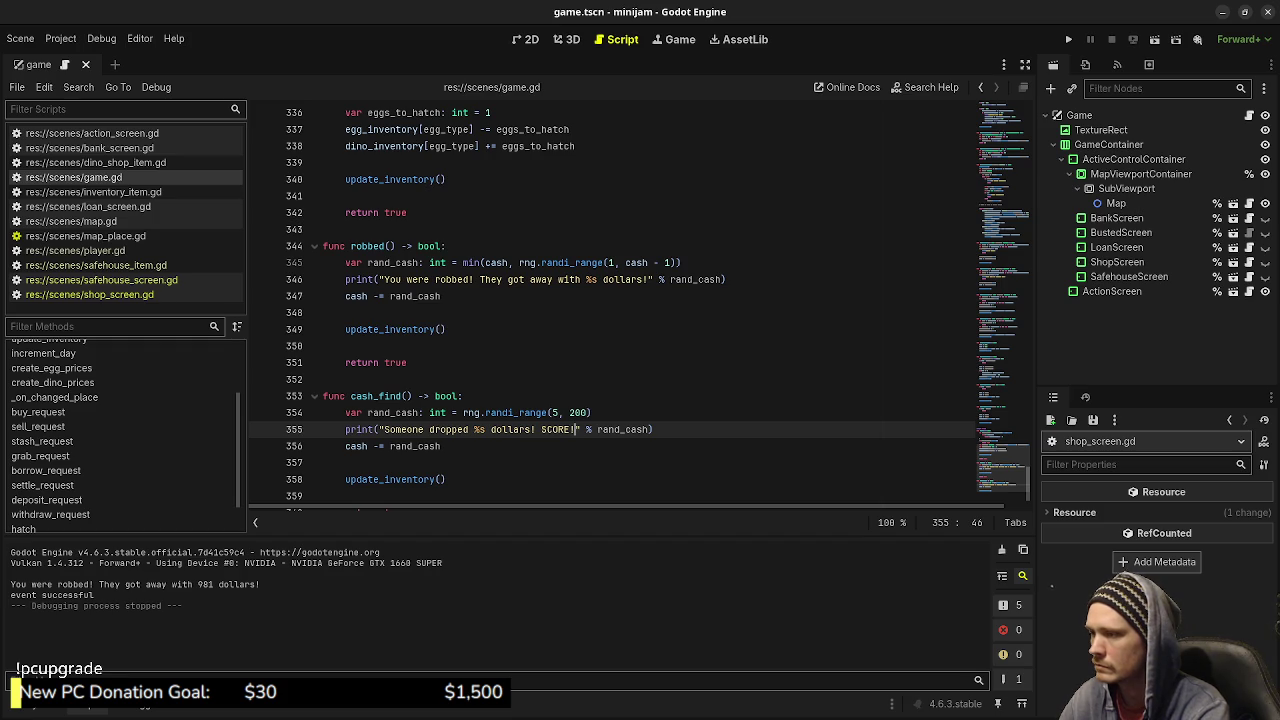
{"action": "key", "text": "BackSpace"}
{"action": "key", "text": "BackSpace"}
{"action": "key", "text": "BackSpace"}
{"action": "type", "text": "You poo"}
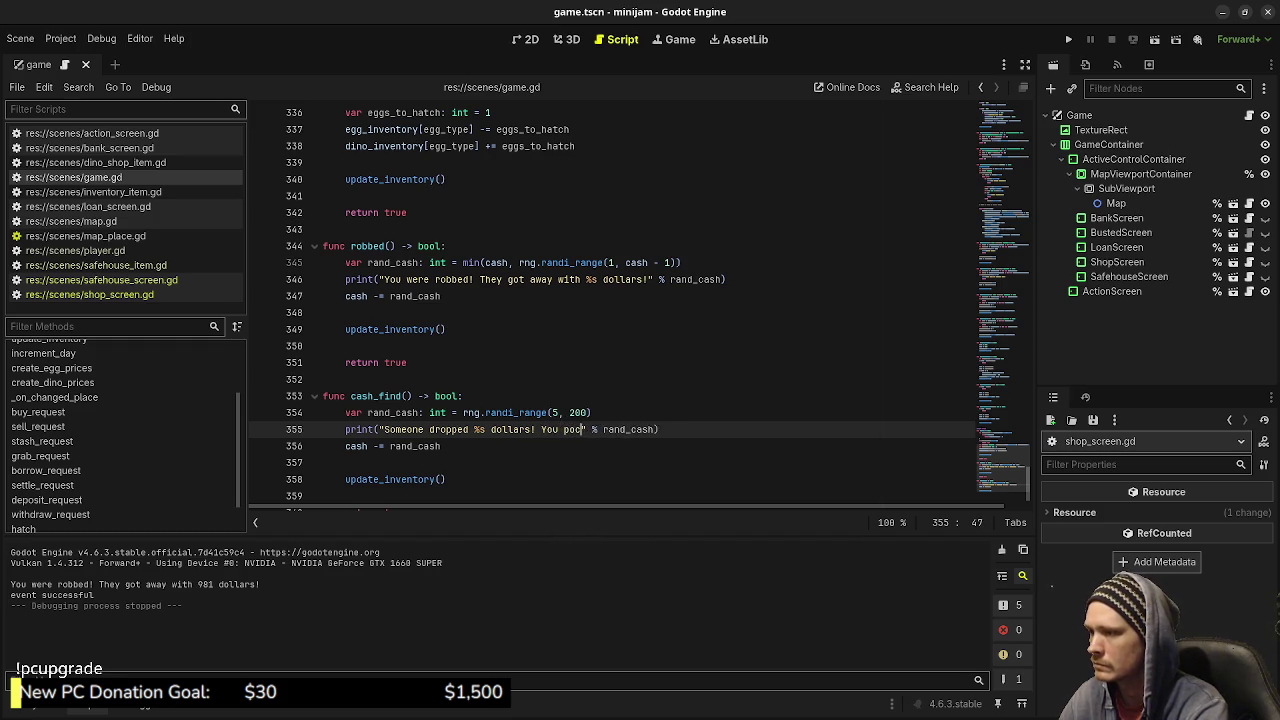
{"action": "key", "text": "BackSpace"}
{"action": "type", "text": "cket it. "}
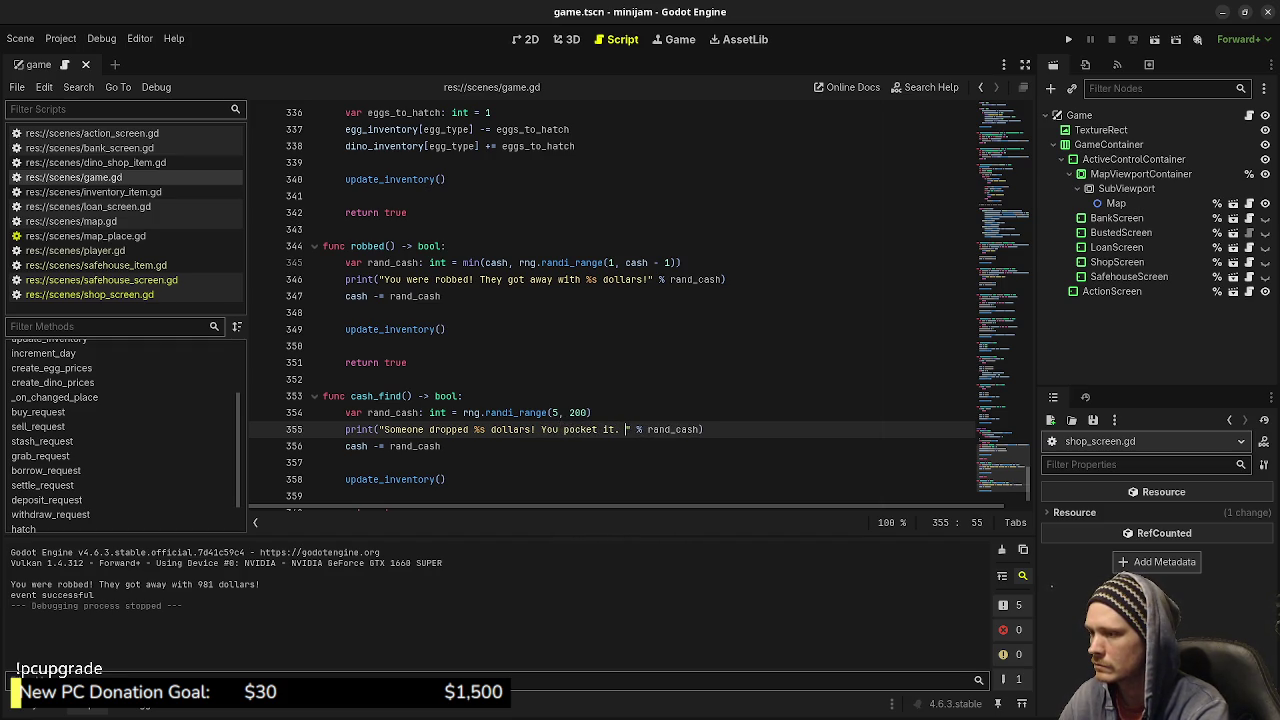
{"action": "type", "text": "SCORE"}
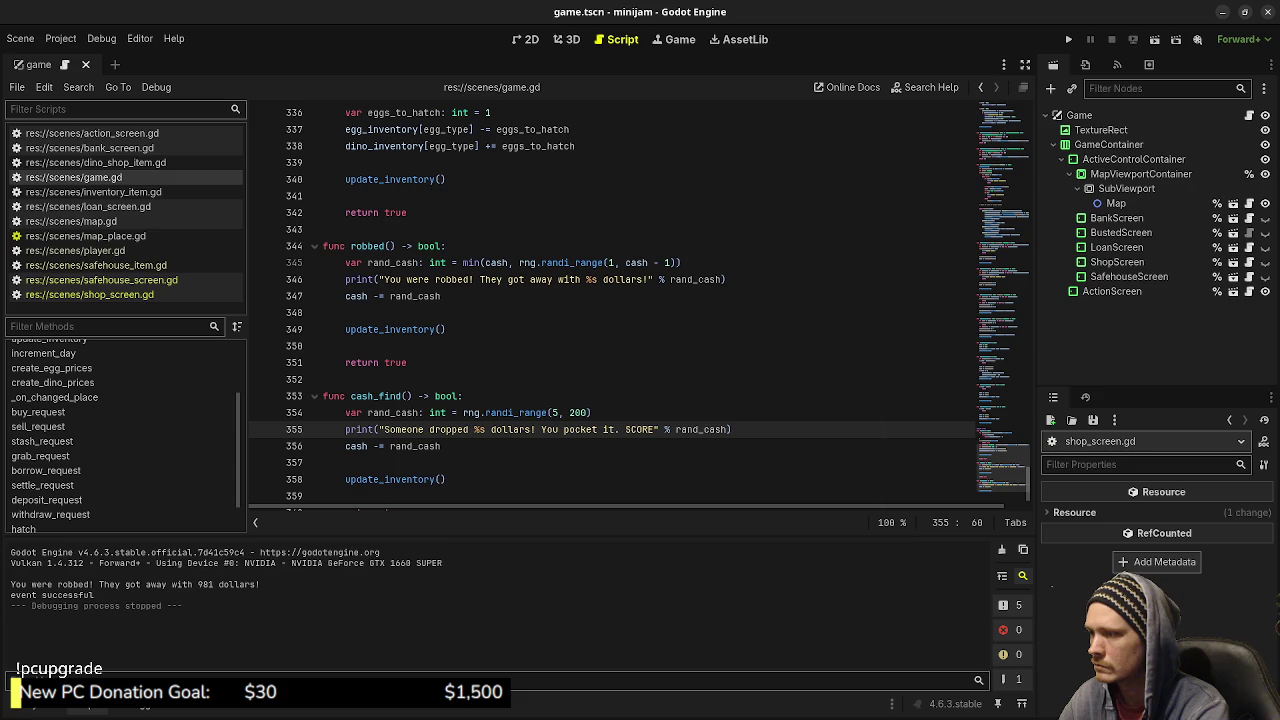
{"action": "type", "text": "!"}
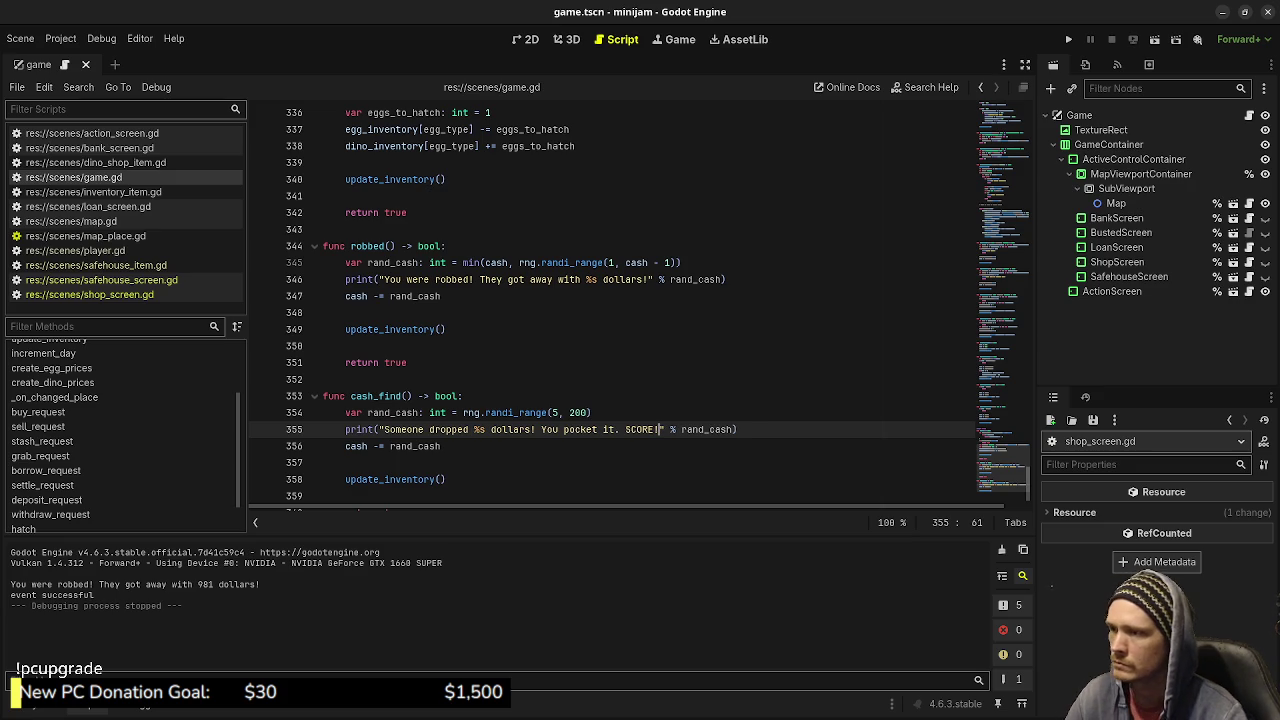
Change the cash update from cash -= to cash += and save the script.
{"action": "left_click", "coordinate": [380, 446]}
{"action": "key", "text": "BackSpace"}
{"action": "type", "text": "+"}
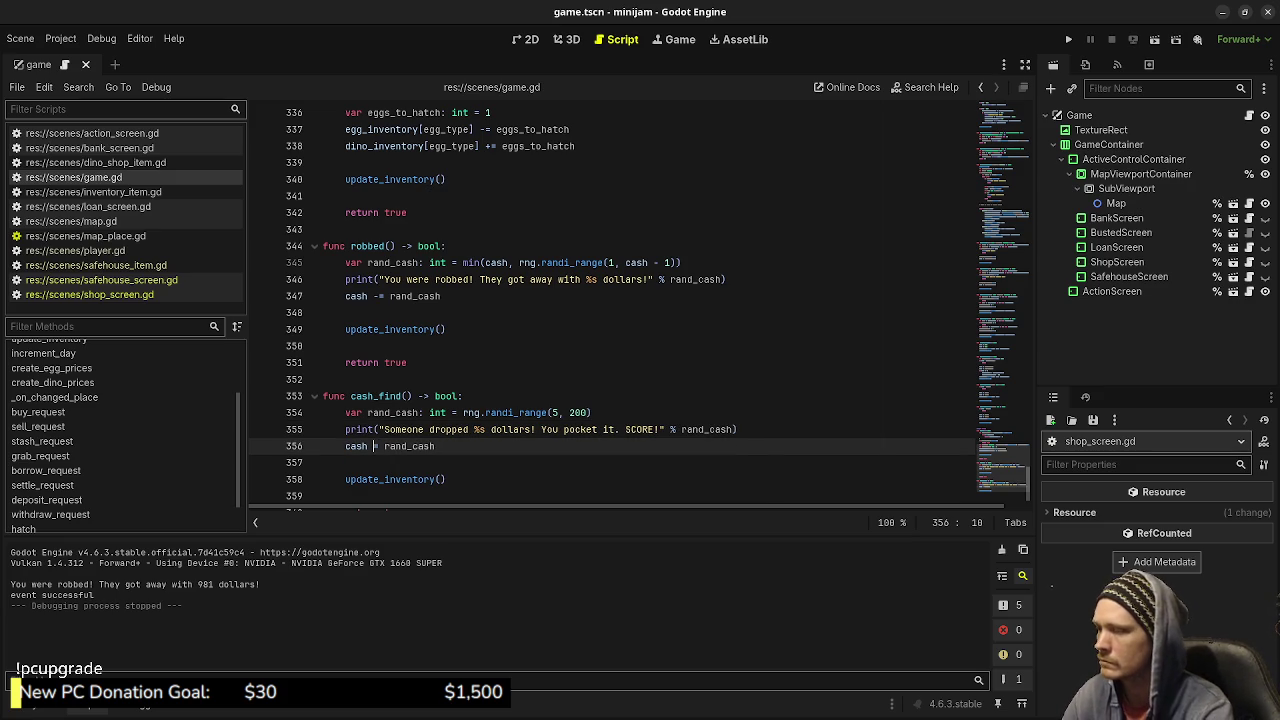
{"action": "key", "text": "ctrl+s"}
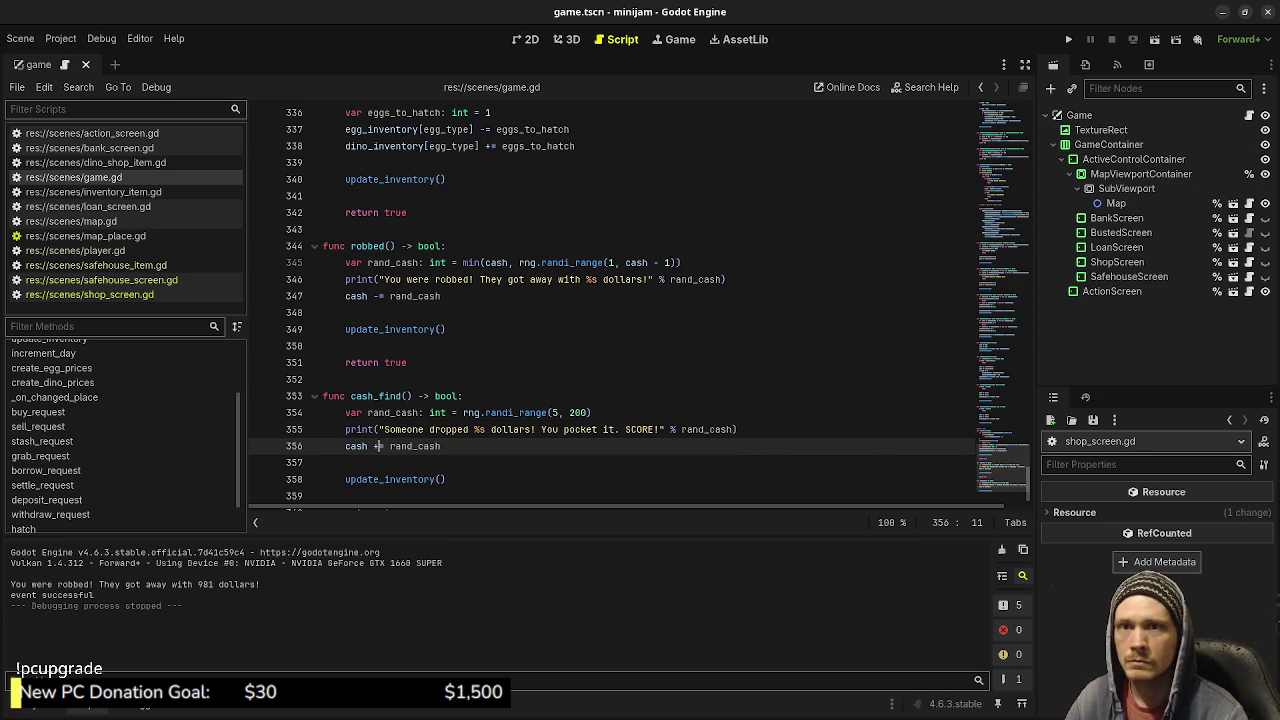
Add a cash_find: 1.0 entry after robbed in the events dictionary and save.
{"action": "scroll", "coordinate": [640, 300], "scroll_direction": "up", "scroll_amount": 20}
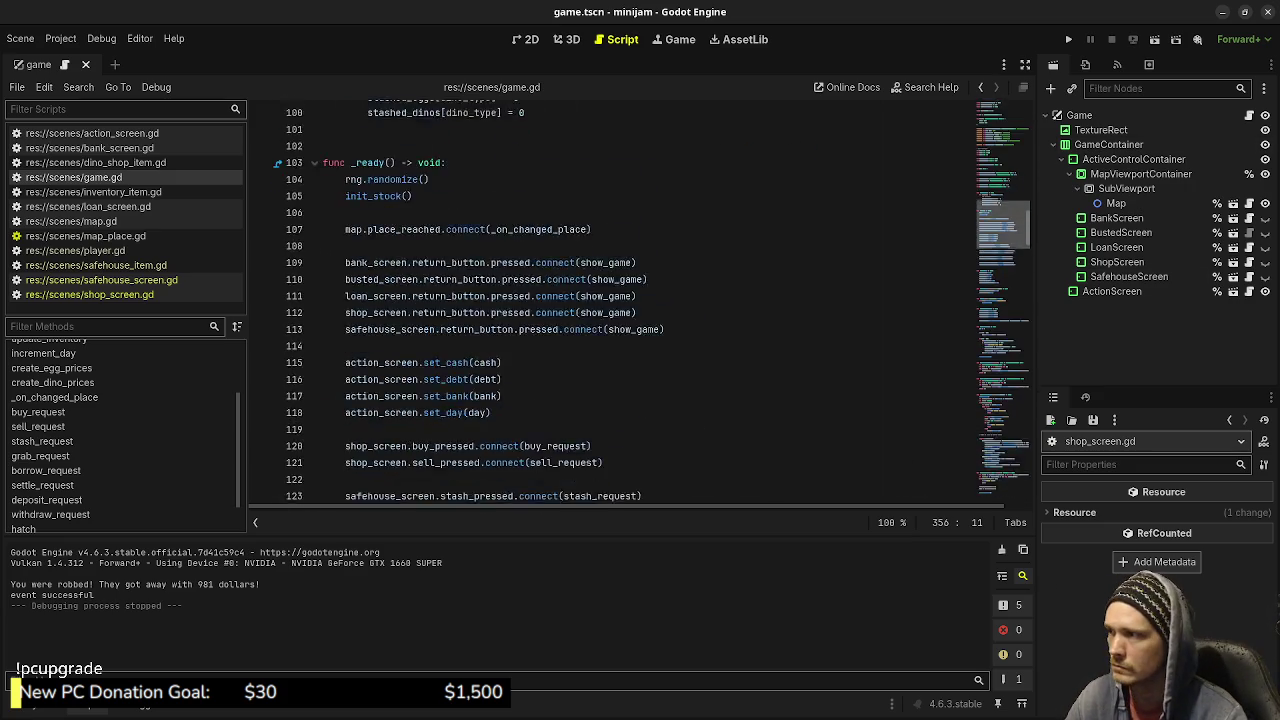
{"action": "scroll", "coordinate": [640, 300], "scroll_direction": "up", "scroll_amount": 4}
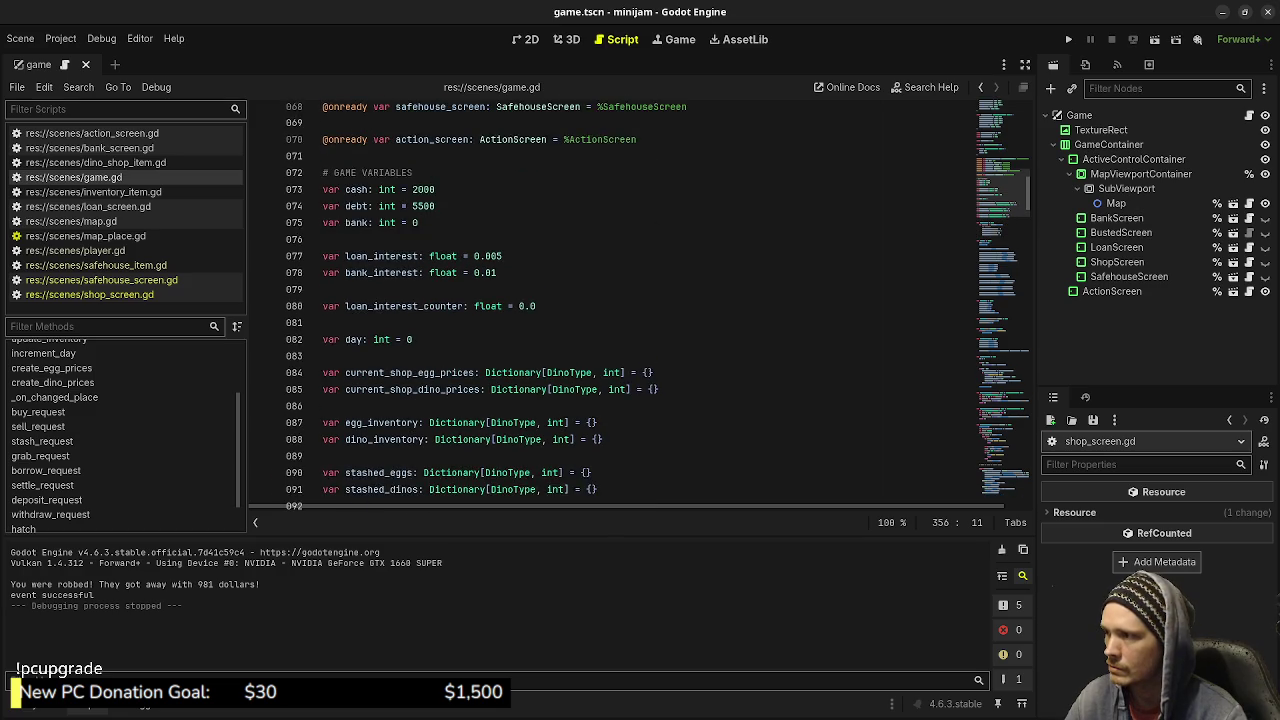
{"action": "scroll", "coordinate": [640, 300], "scroll_direction": "up", "scroll_amount": 10}
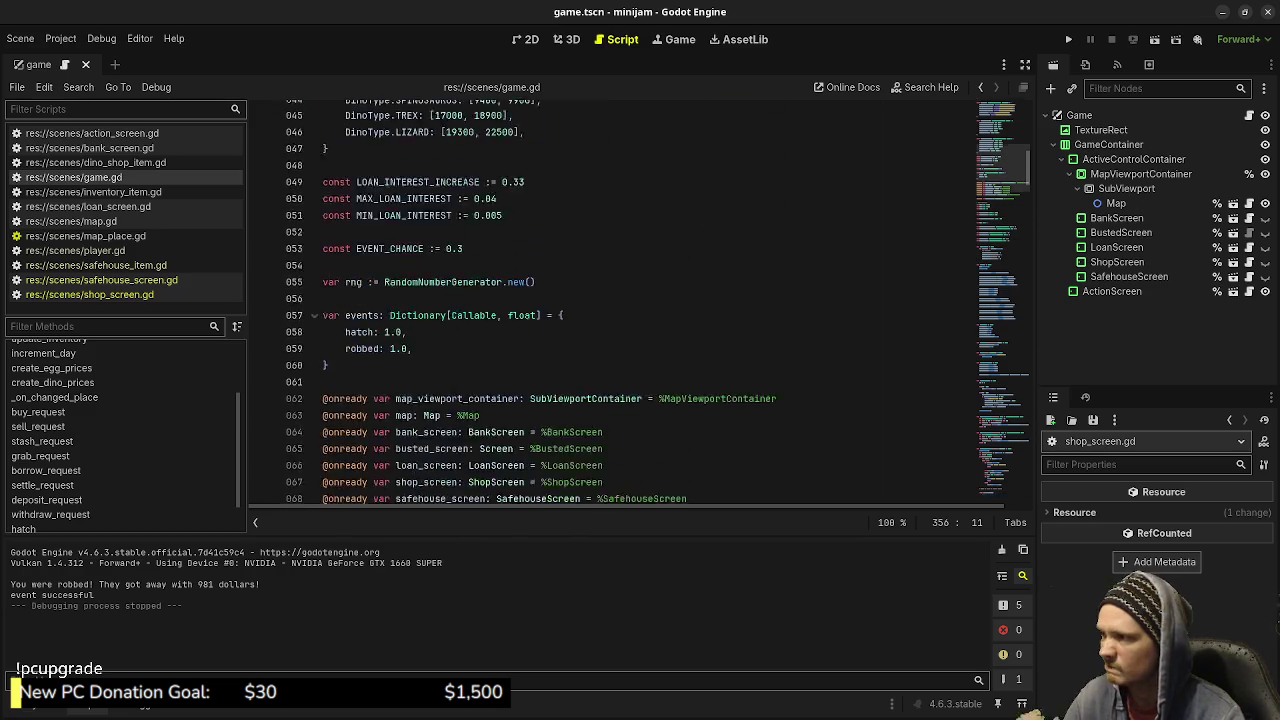
{"action": "left_click", "coordinate": [411, 456]}
{"action": "key", "text": "Return"}
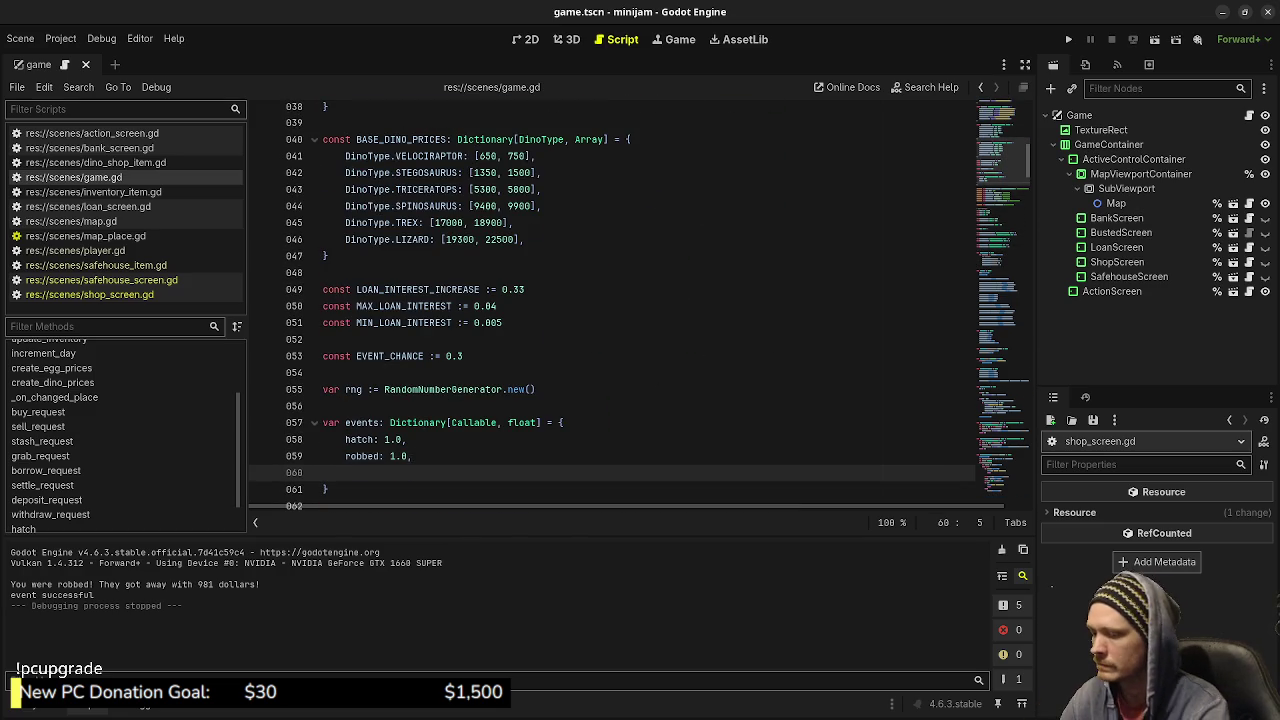
{"action": "type", "text": "cash_fl"}
{"action": "type", "text": "nd: "}
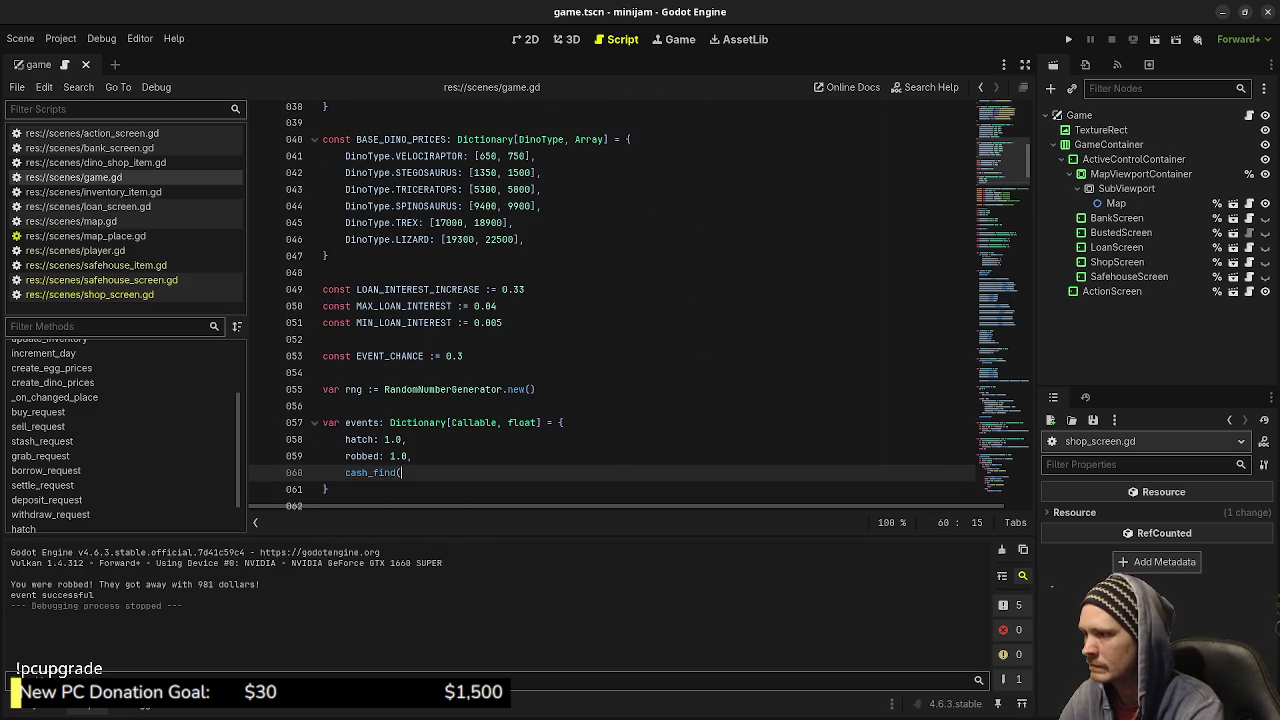
{"action": "type", "text": "1.0,"}
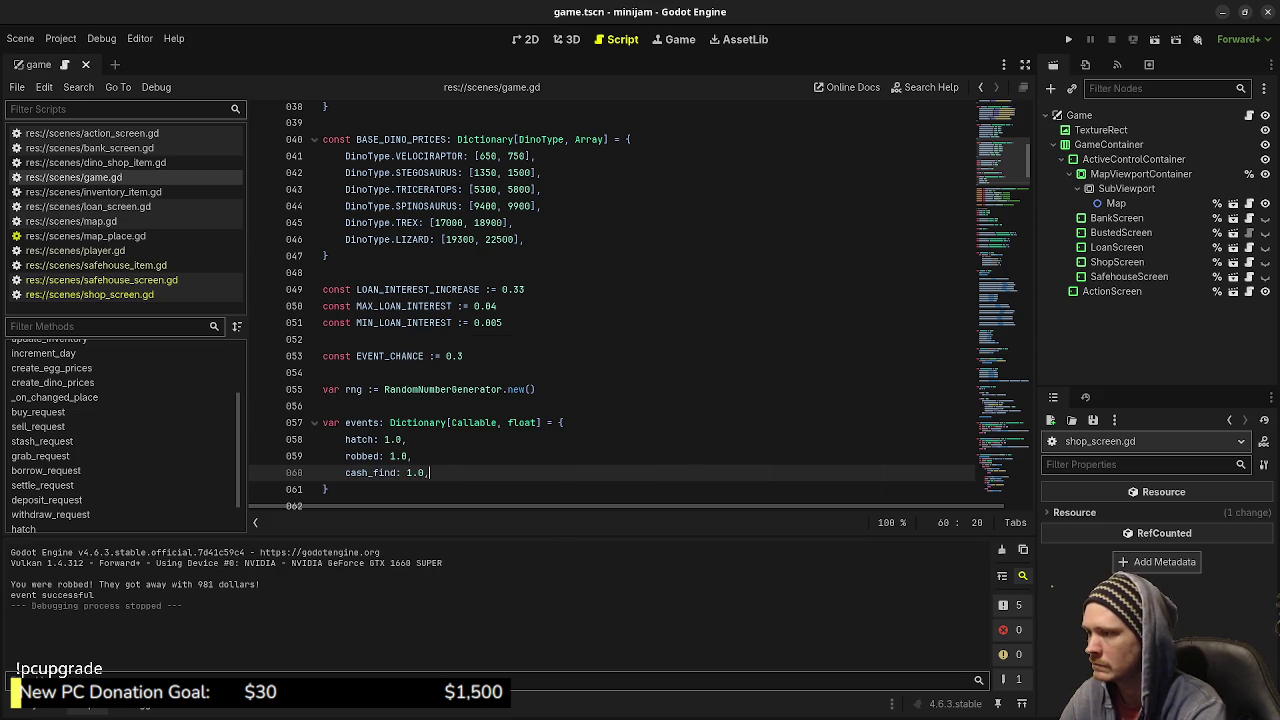
{"action": "key", "text": "BackSpace"}
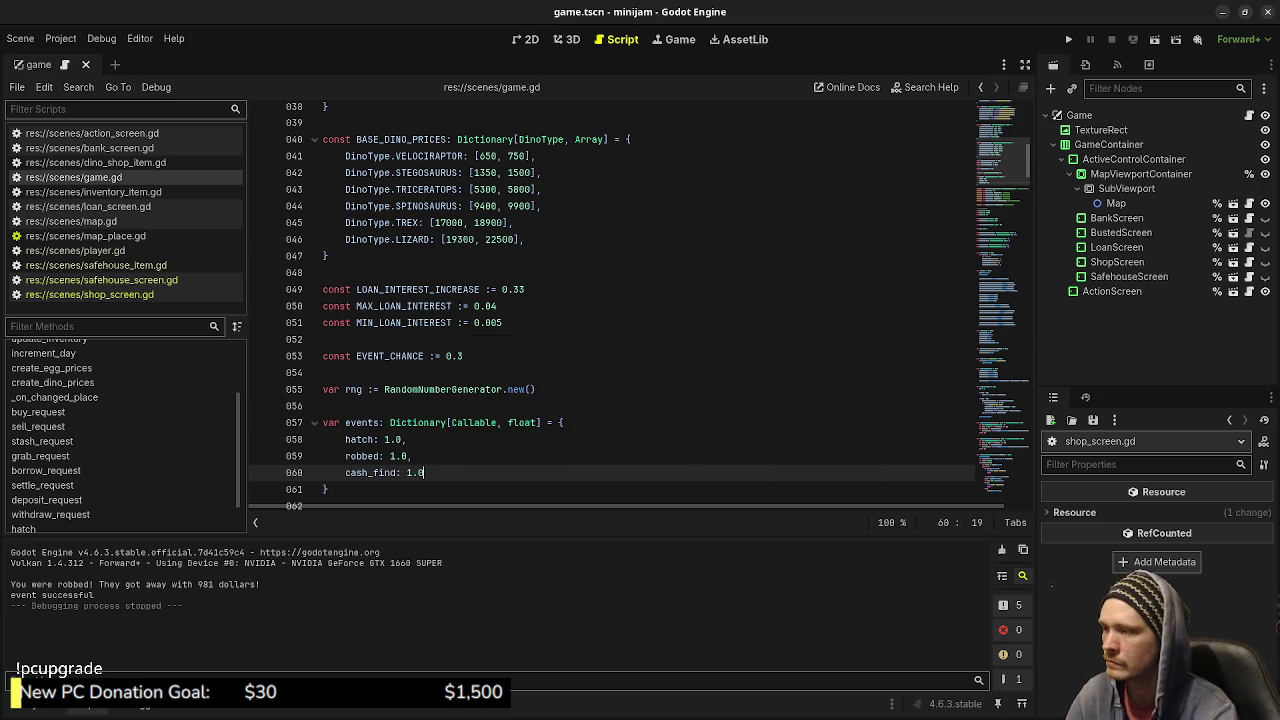
{"action": "key", "text": "ctrl+s"}
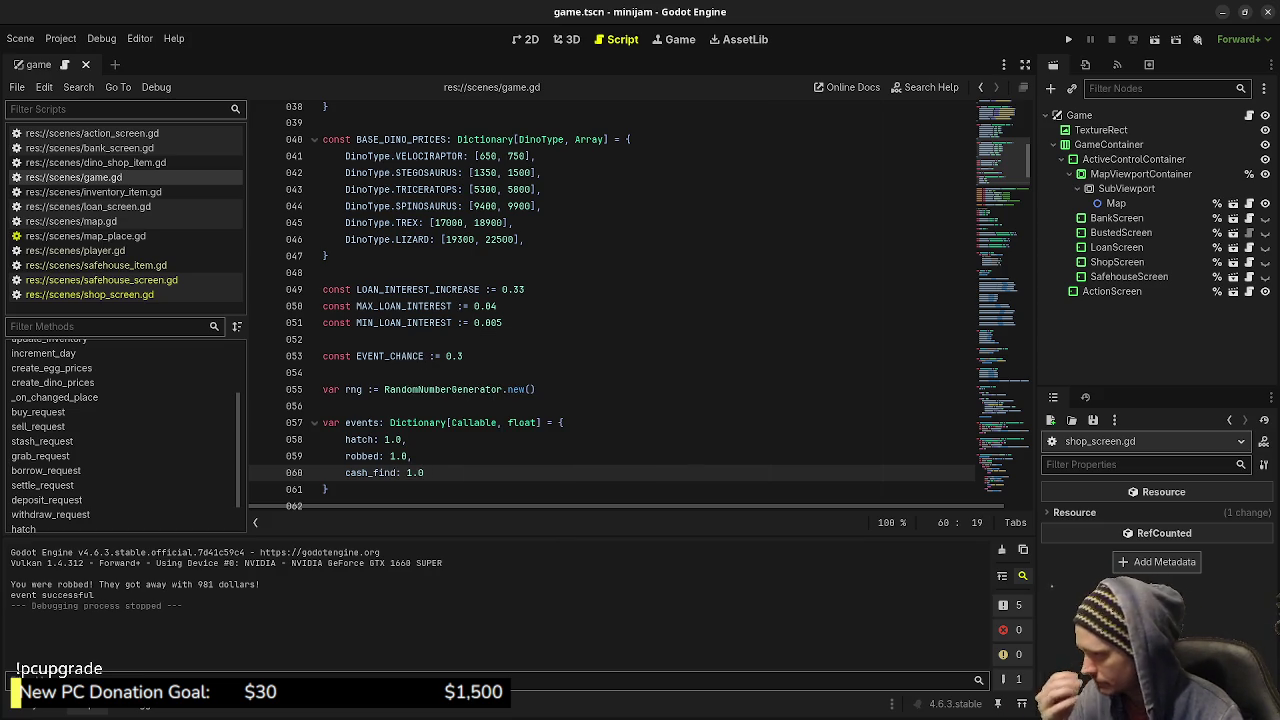
Check the design notes in the browser, then run the game with F5.
{"action": "key", "text": "alt+Tab"}
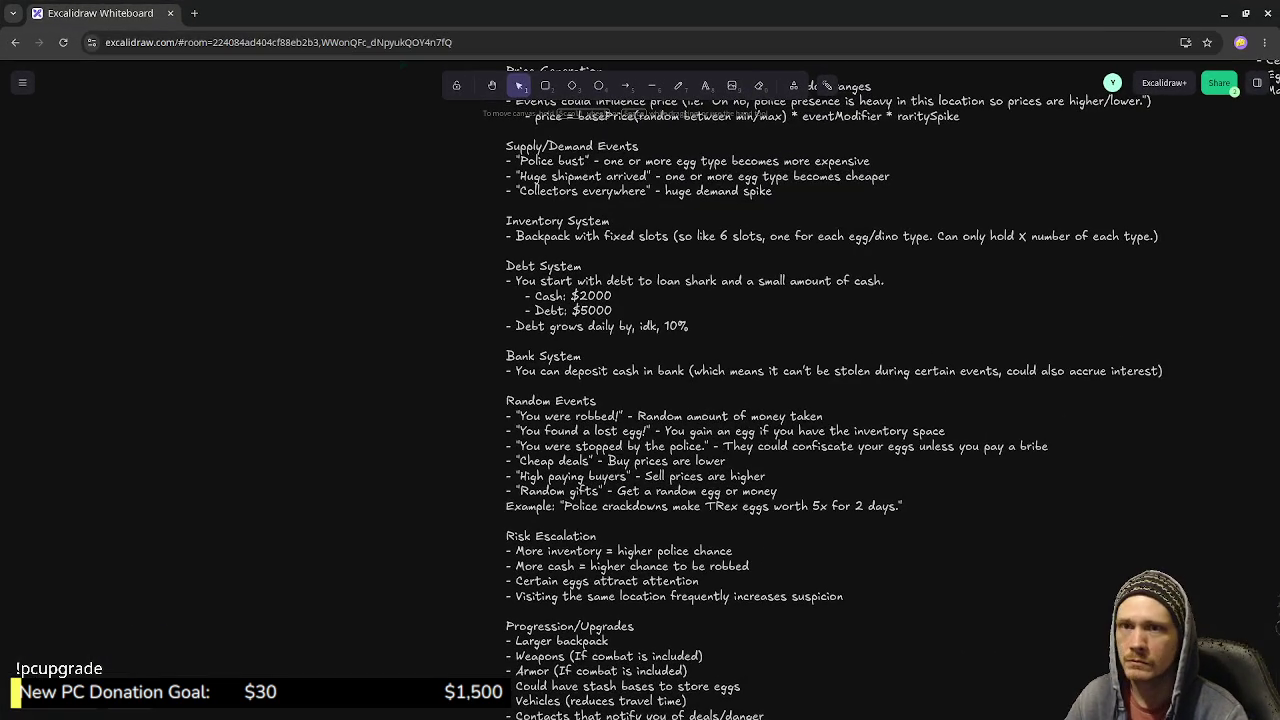
{"action": "key", "text": "alt+Tab"}
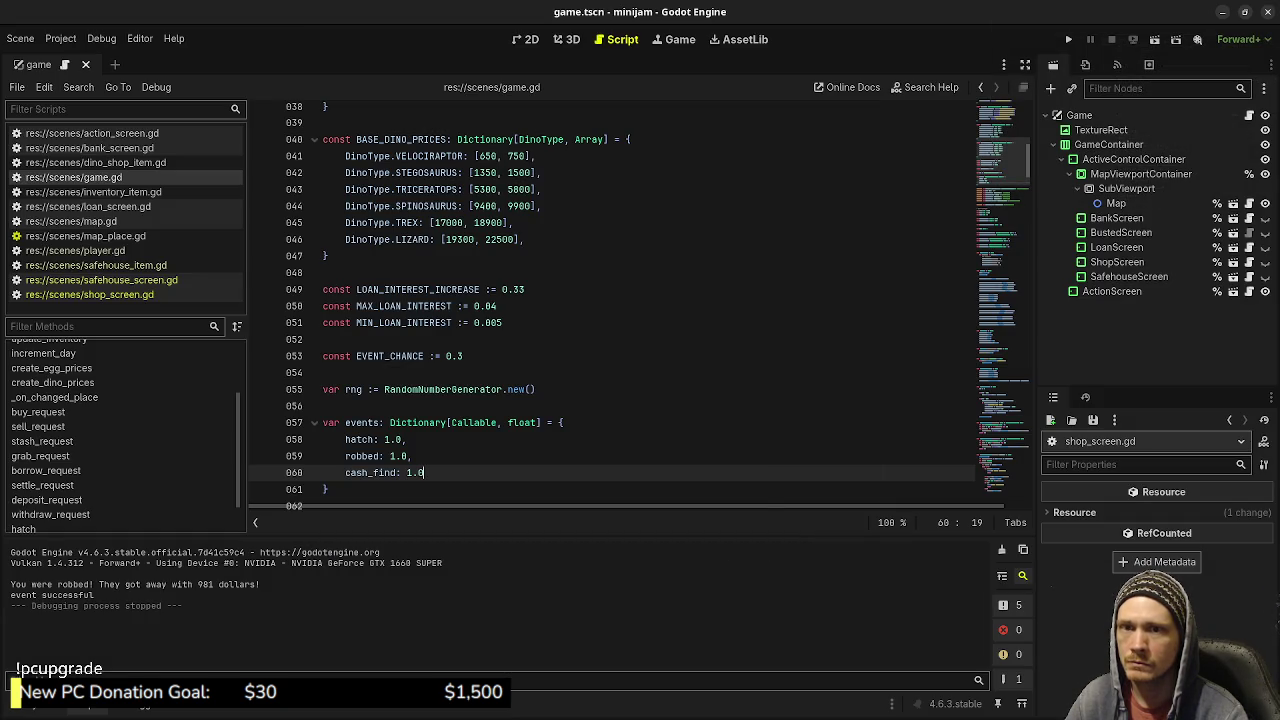
{"action": "key", "text": "F5"}
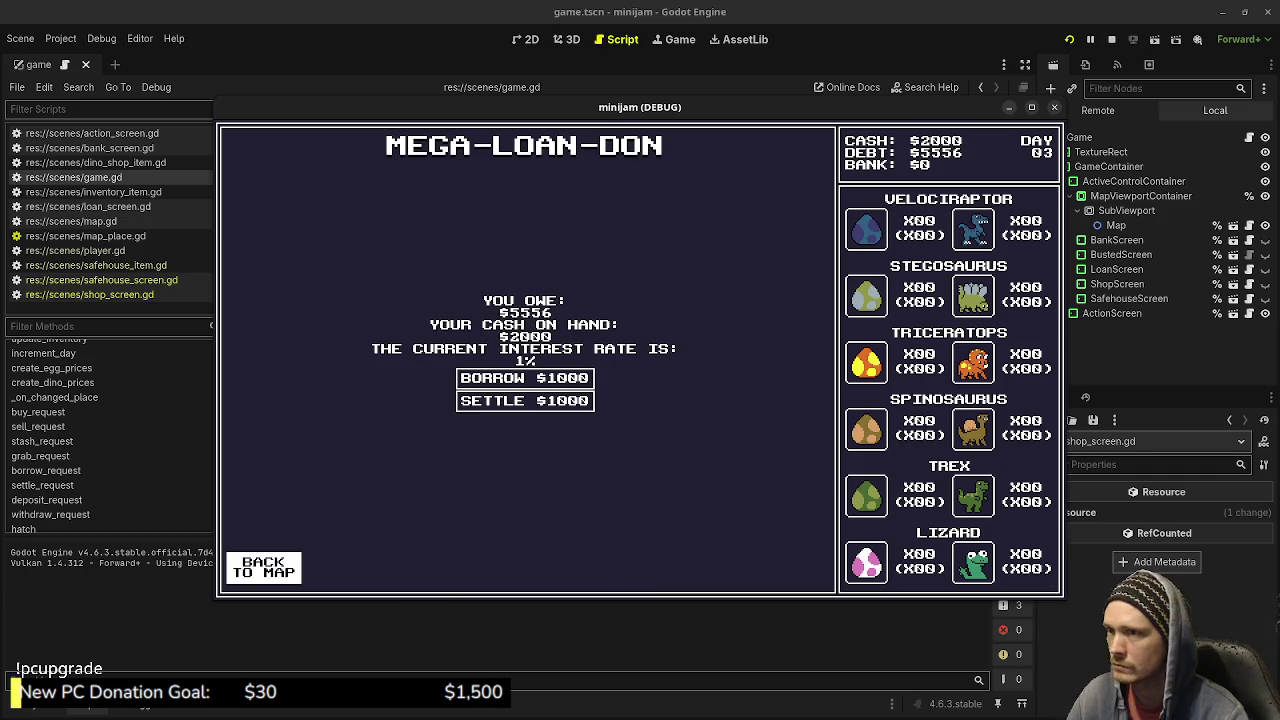
Return from the loan office to the map and move the game window right.
{"action": "left_click", "coordinate": [263, 567]}
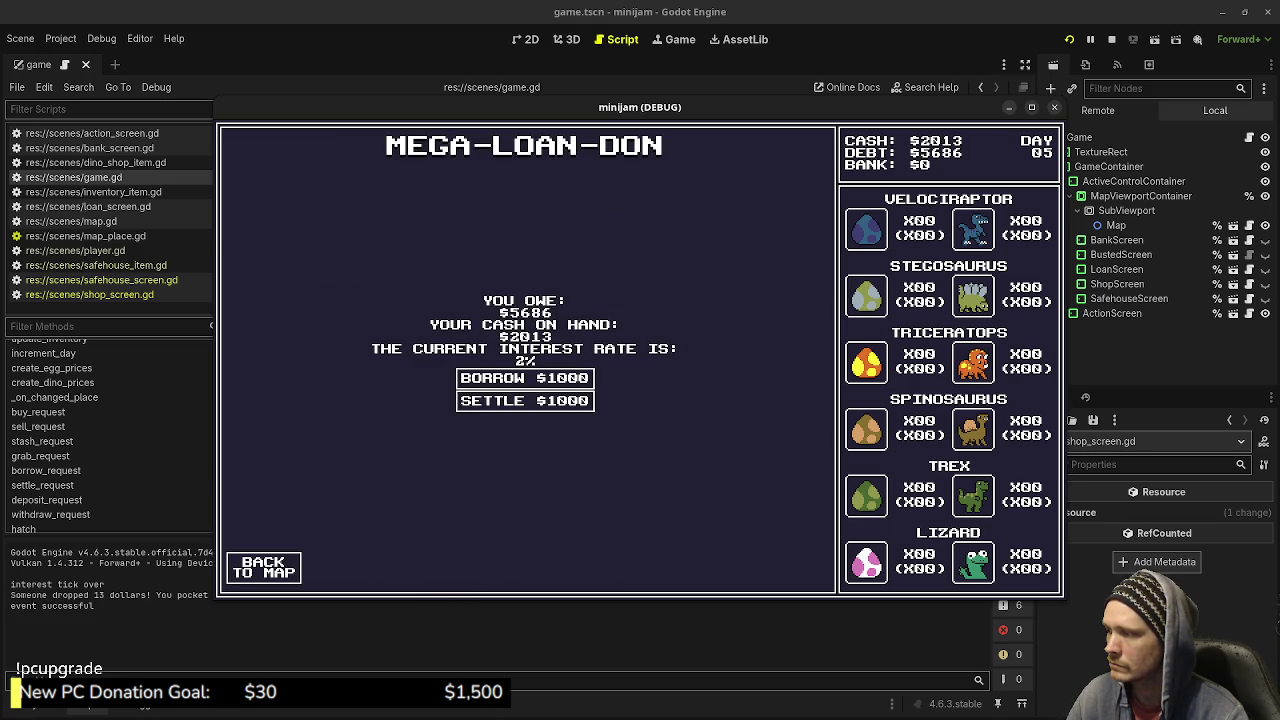
{"action": "mouse_move", "coordinate": [640, 107]}
{"action": "left_mouse_down"}
{"action": "mouse_move", "coordinate": [745, 100]}
{"action": "mouse_move", "coordinate": [730, 100]}
{"action": "left_mouse_up"}
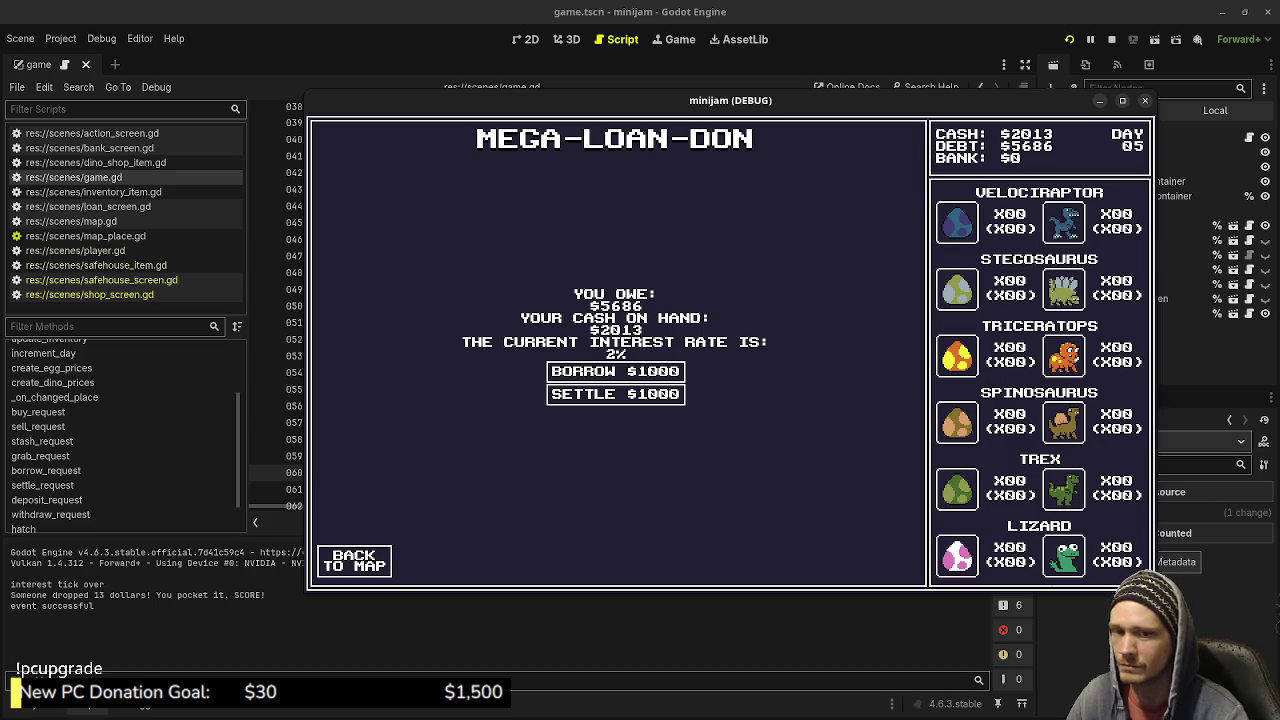